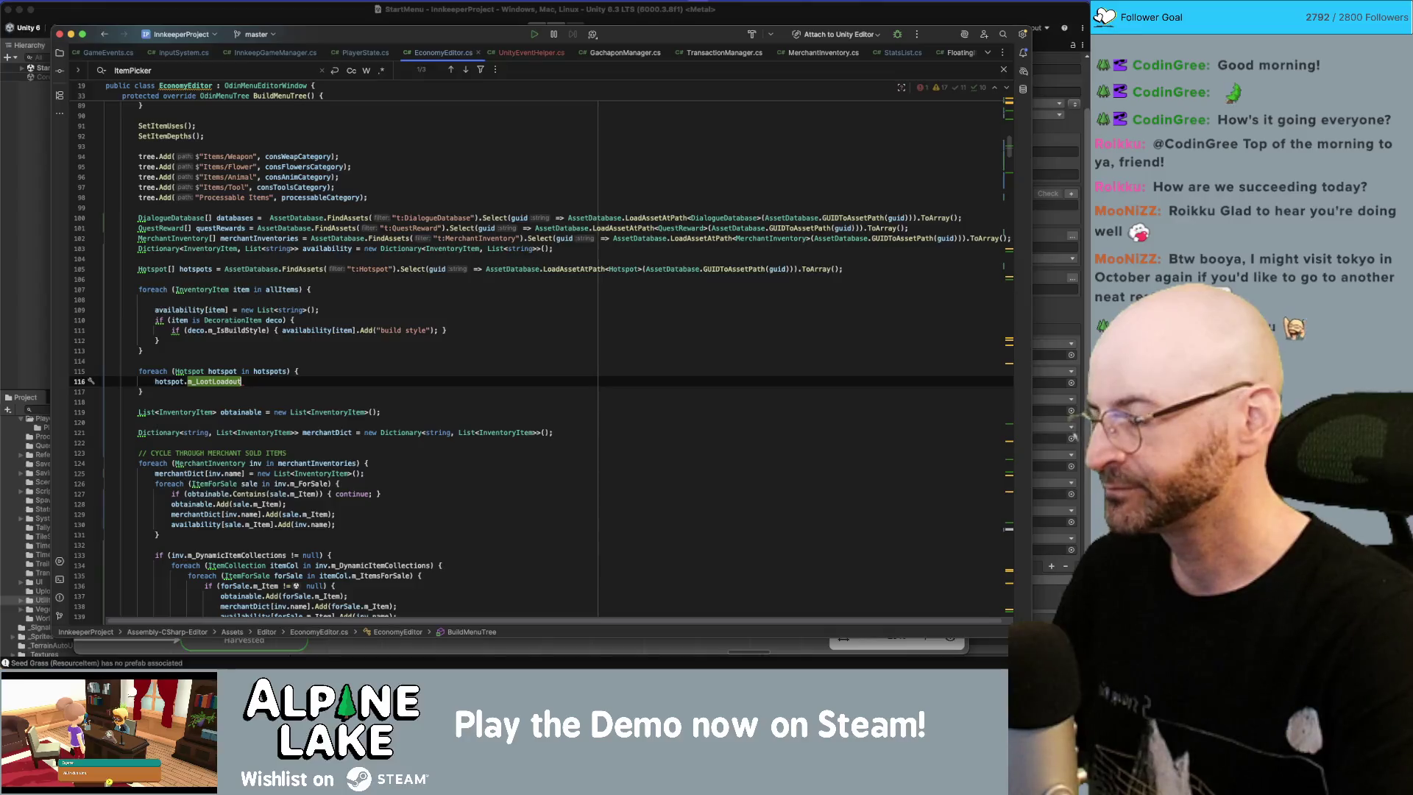
# Step: Replace line 116 with an empty foreach (LootPiece loot in hotspot.m_LootLoadout) loop
pyautogui.hotkey('alt', 'Up')
pyautogui.write('foreach')
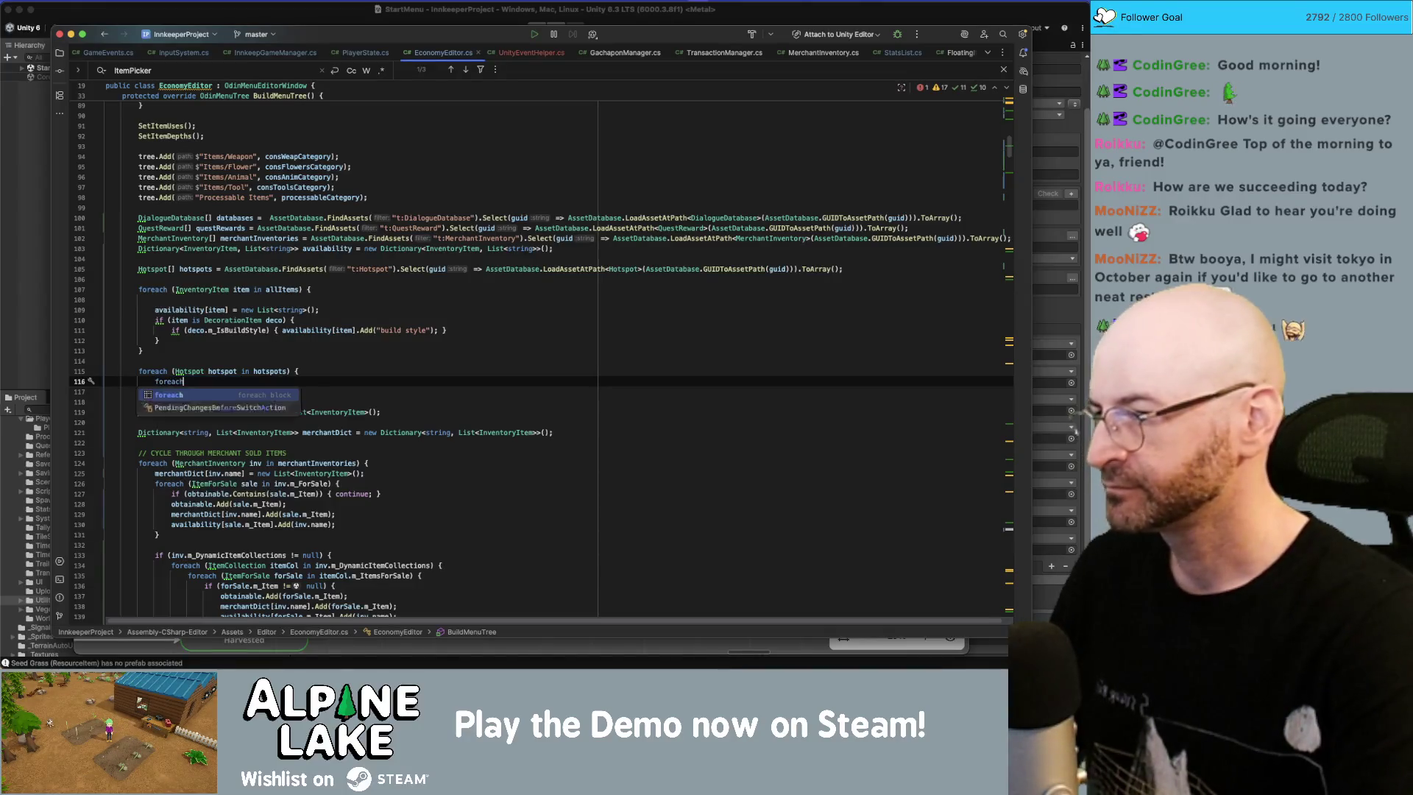
pyautogui.write('(Lootlo')
pyautogui.press('BackSpace')
pyautogui.press('BackSpace')
pyautogui.press('BackSpace')
pyautogui.write('H')
pyautogui.press('BackSpace')
pyautogui.write('Loot')
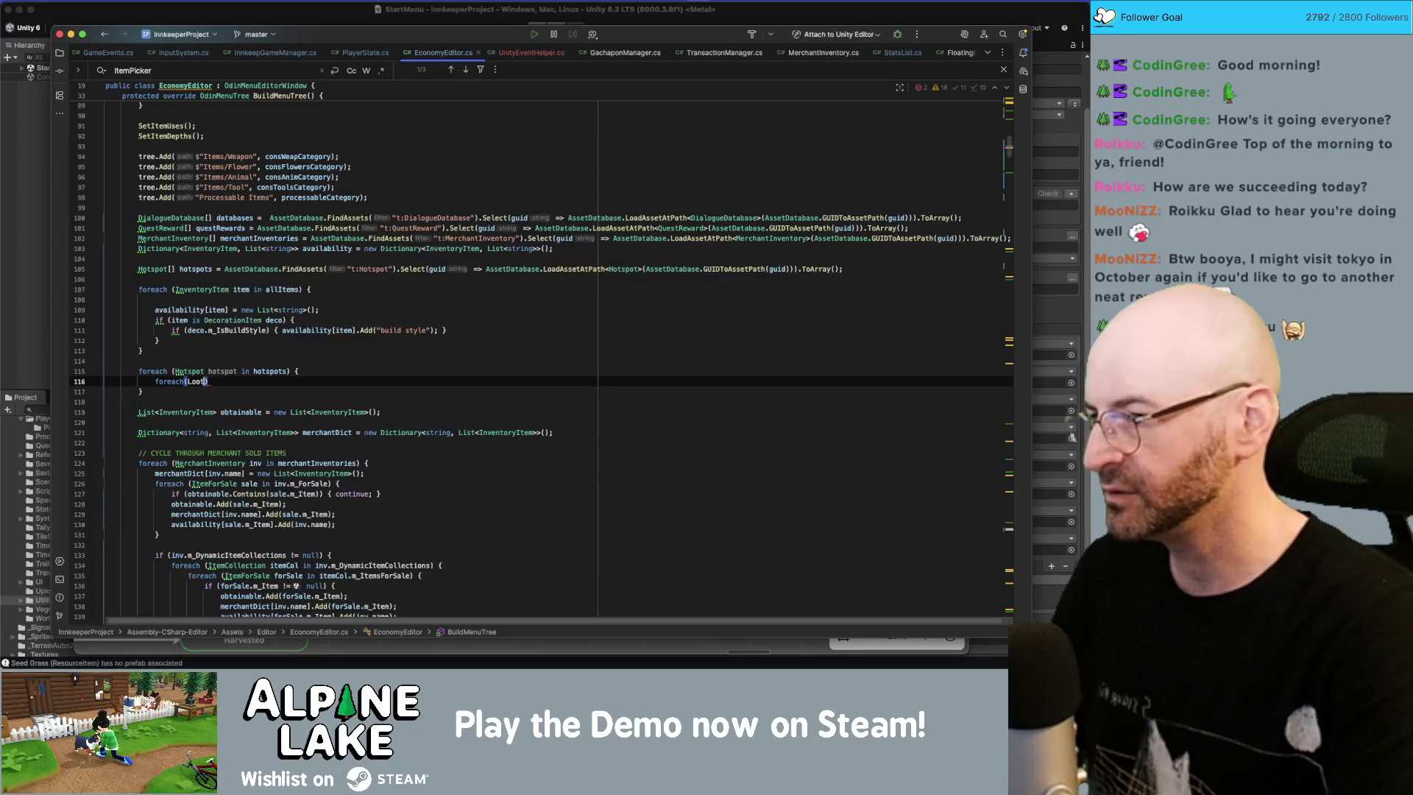
pyautogui.write('Piece loot in hotspot.m_L')
pyautogui.press('Return')
pyautogui.write('){')
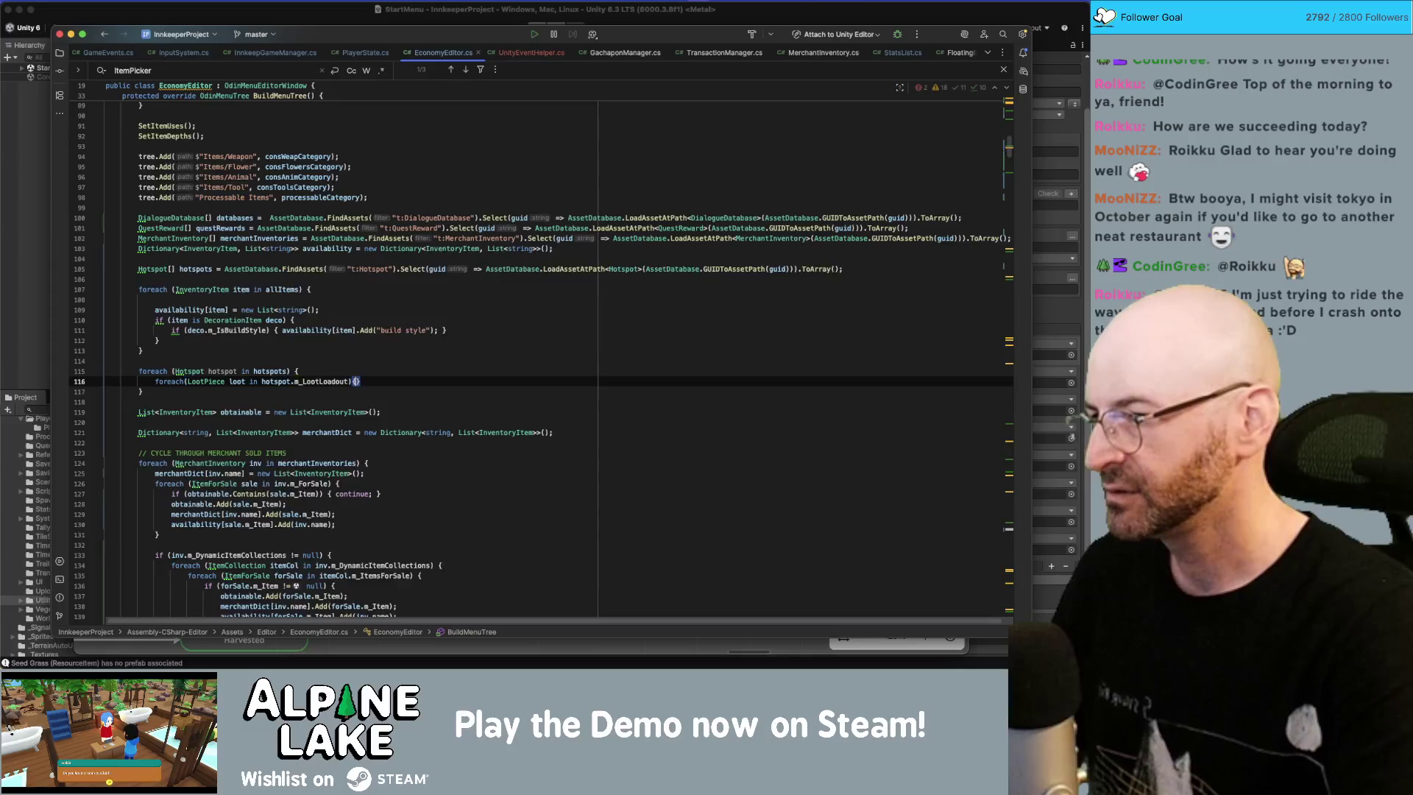
pyautogui.press('Return')
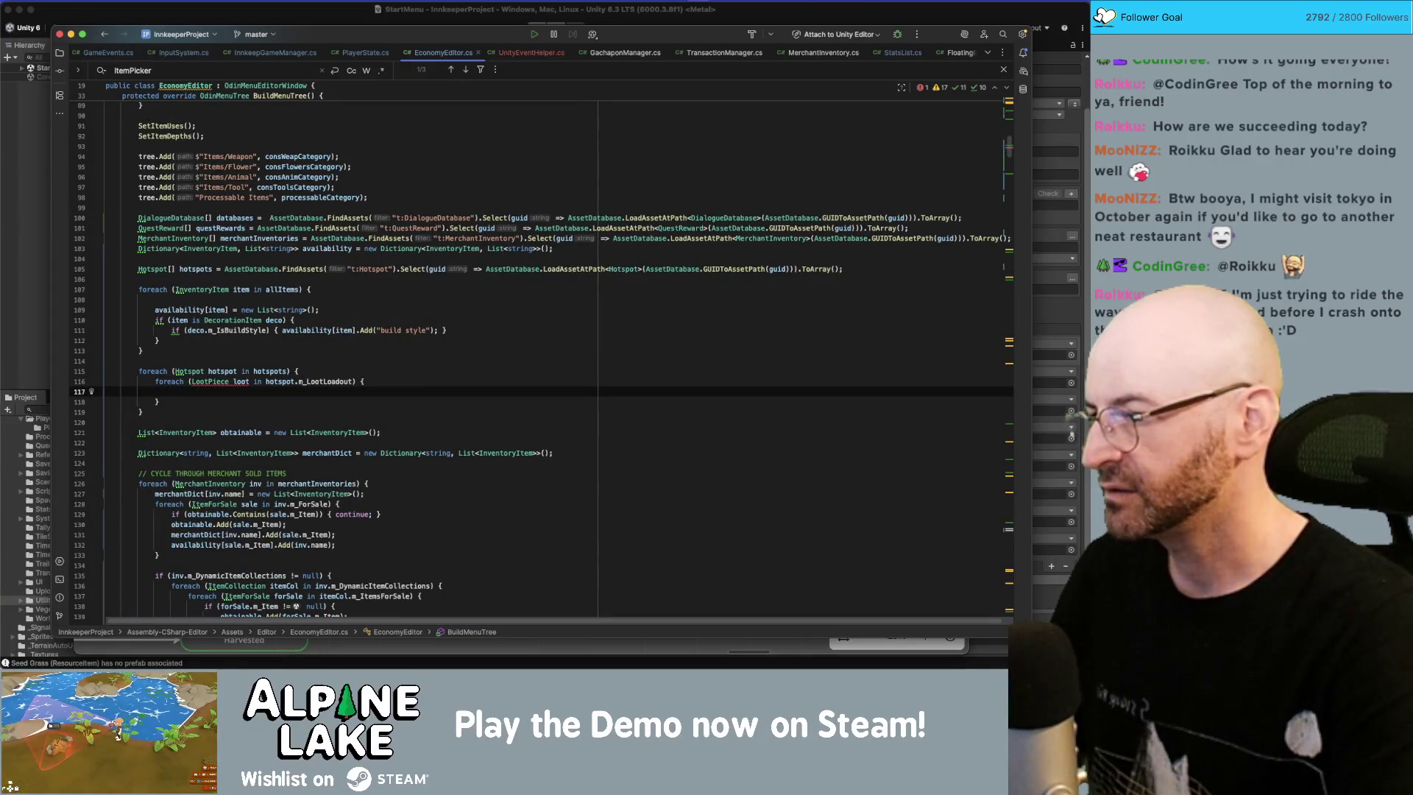
# Step: Probe loot's members in the loop body, then jump to the Hotspot class definition
pyautogui.write('loot.m_')
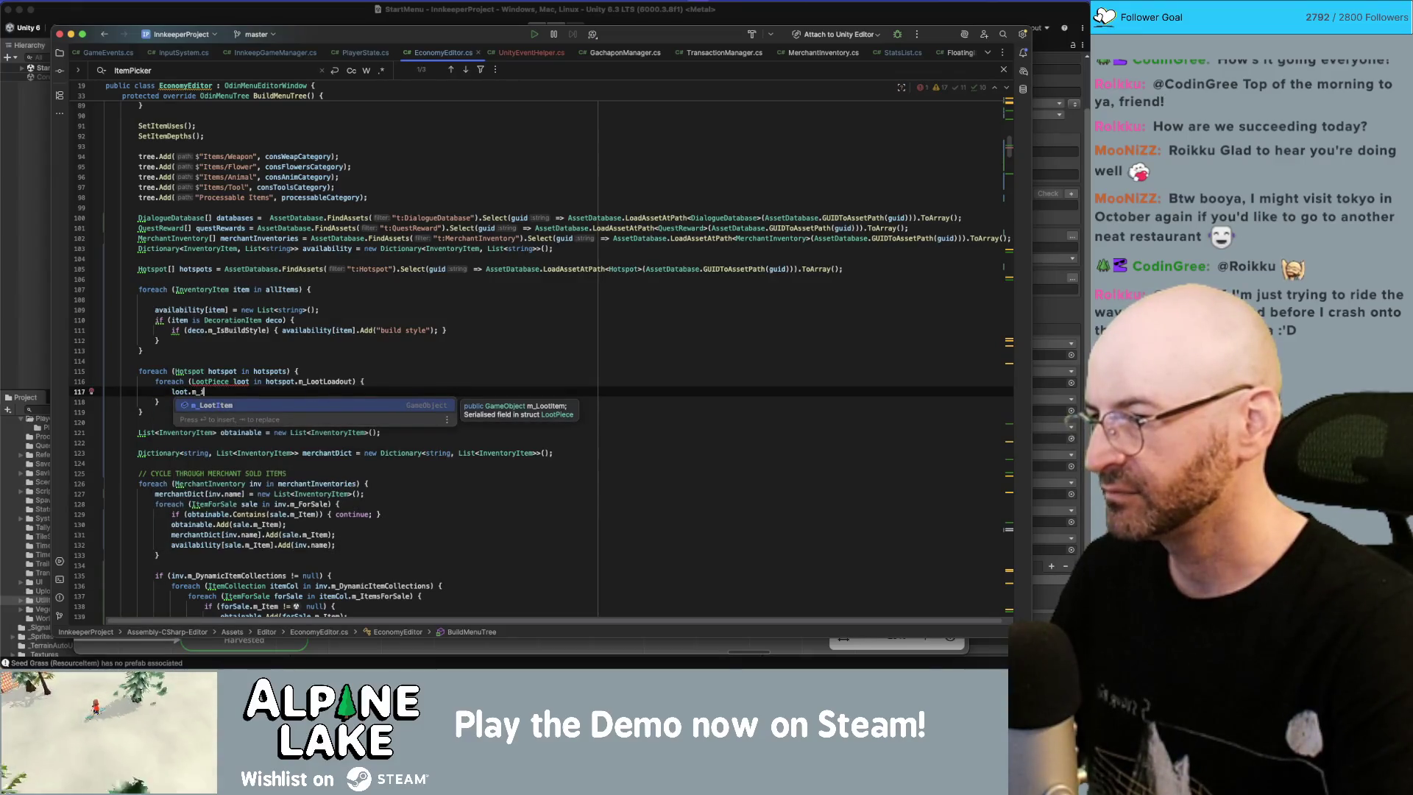
pyautogui.press('BackSpace')
pyautogui.press('BackSpace')
pyautogui.press('BackSpace')
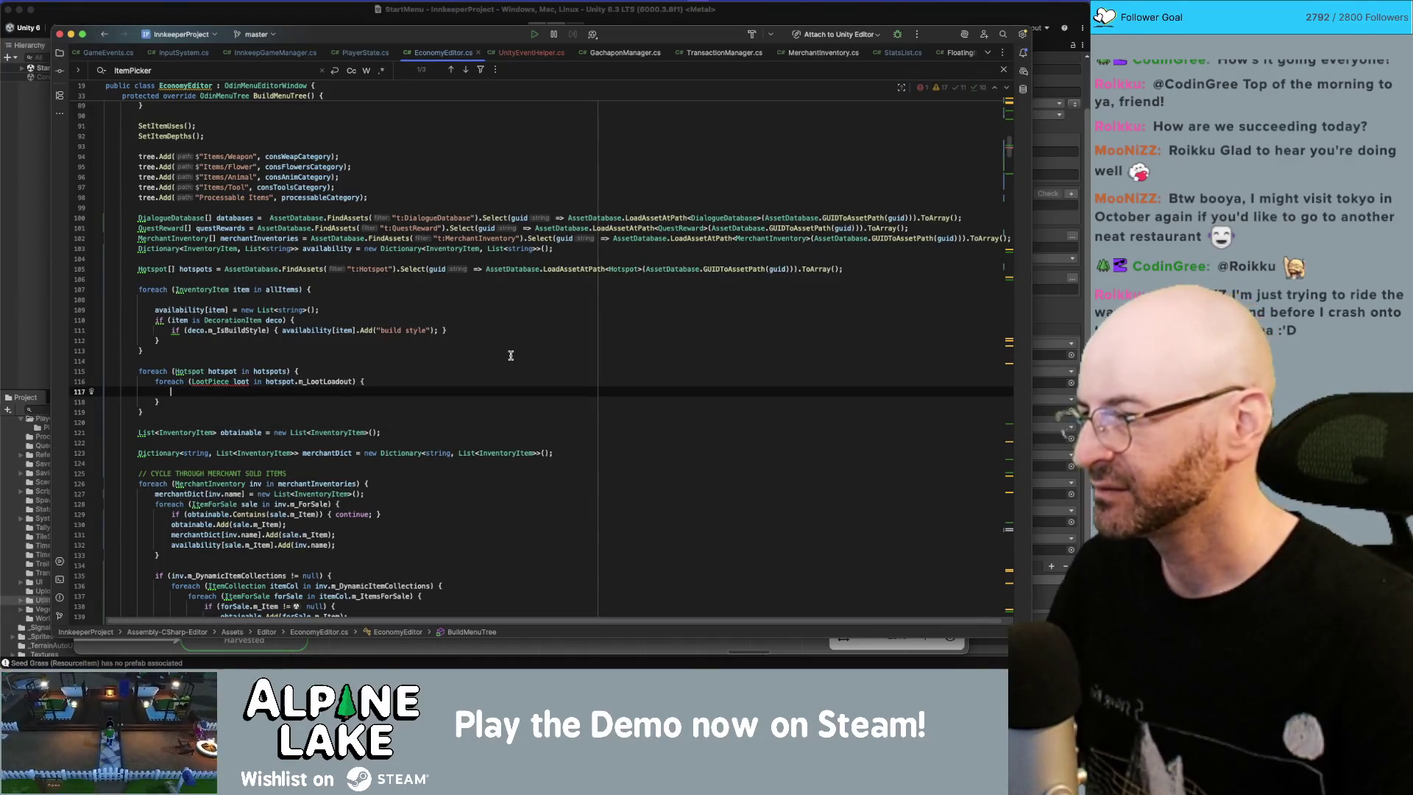
pyautogui.click(242, 381)
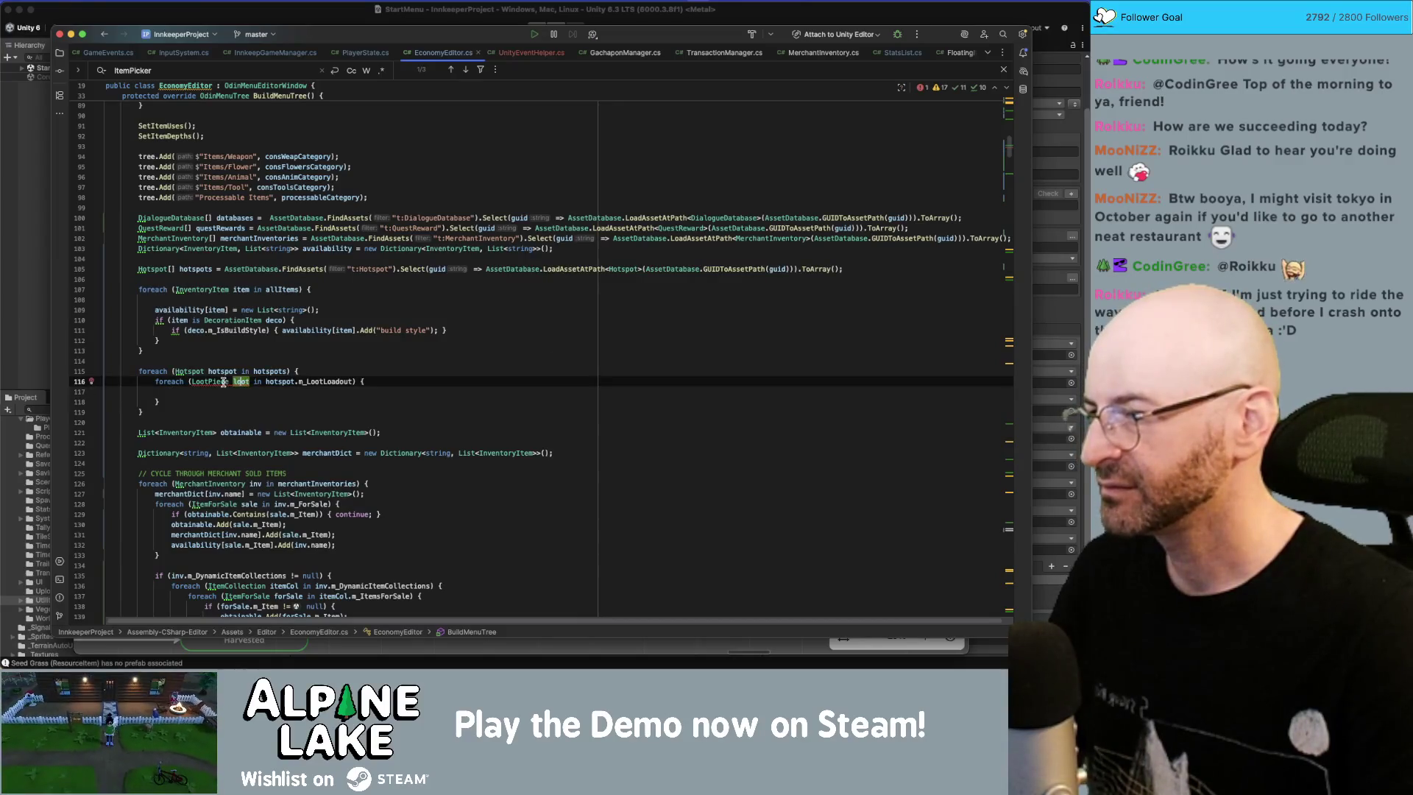
pyautogui.click(214, 392)
pyautogui.write('loot.')
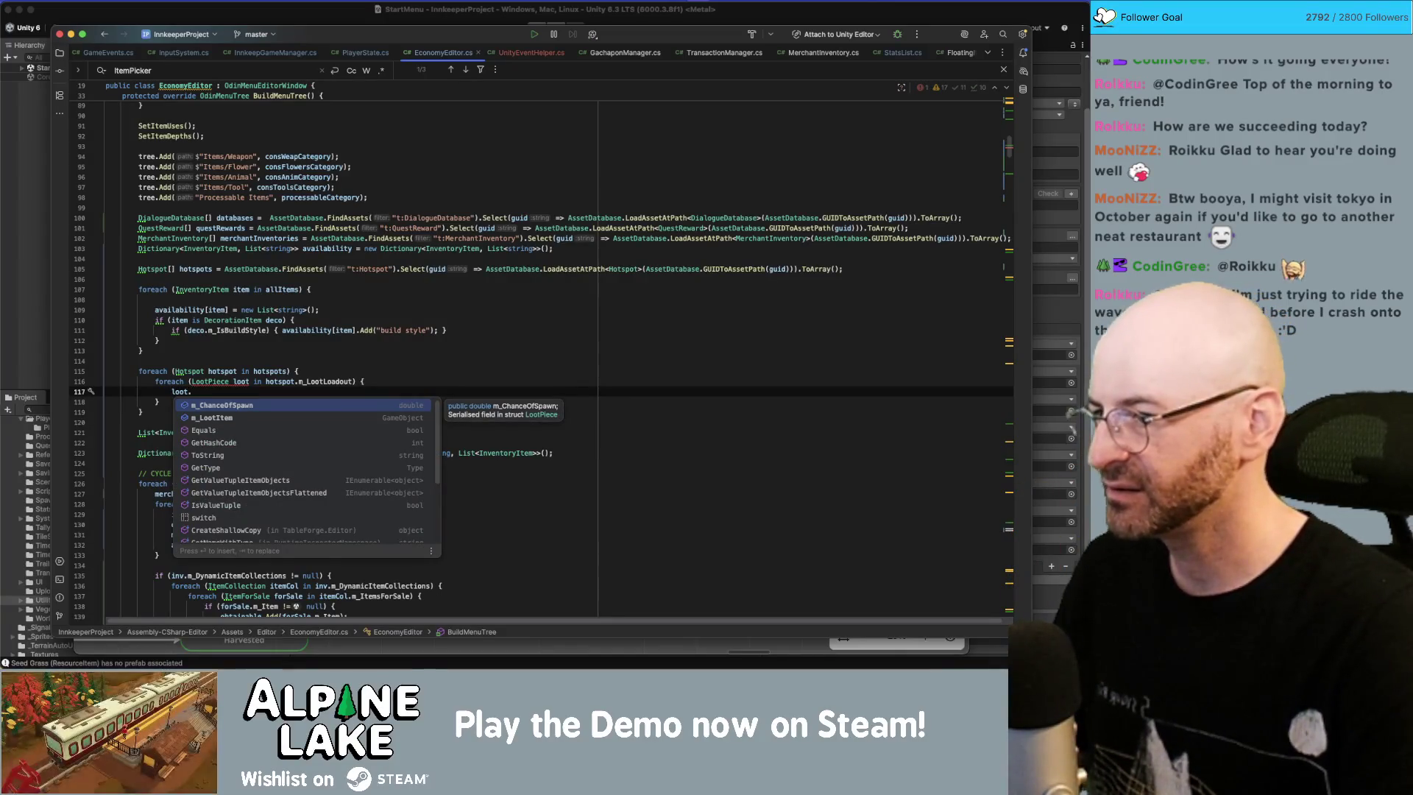
pyautogui.press('BackSpace')
pyautogui.press('BackSpace')
pyautogui.press('BackSpace')
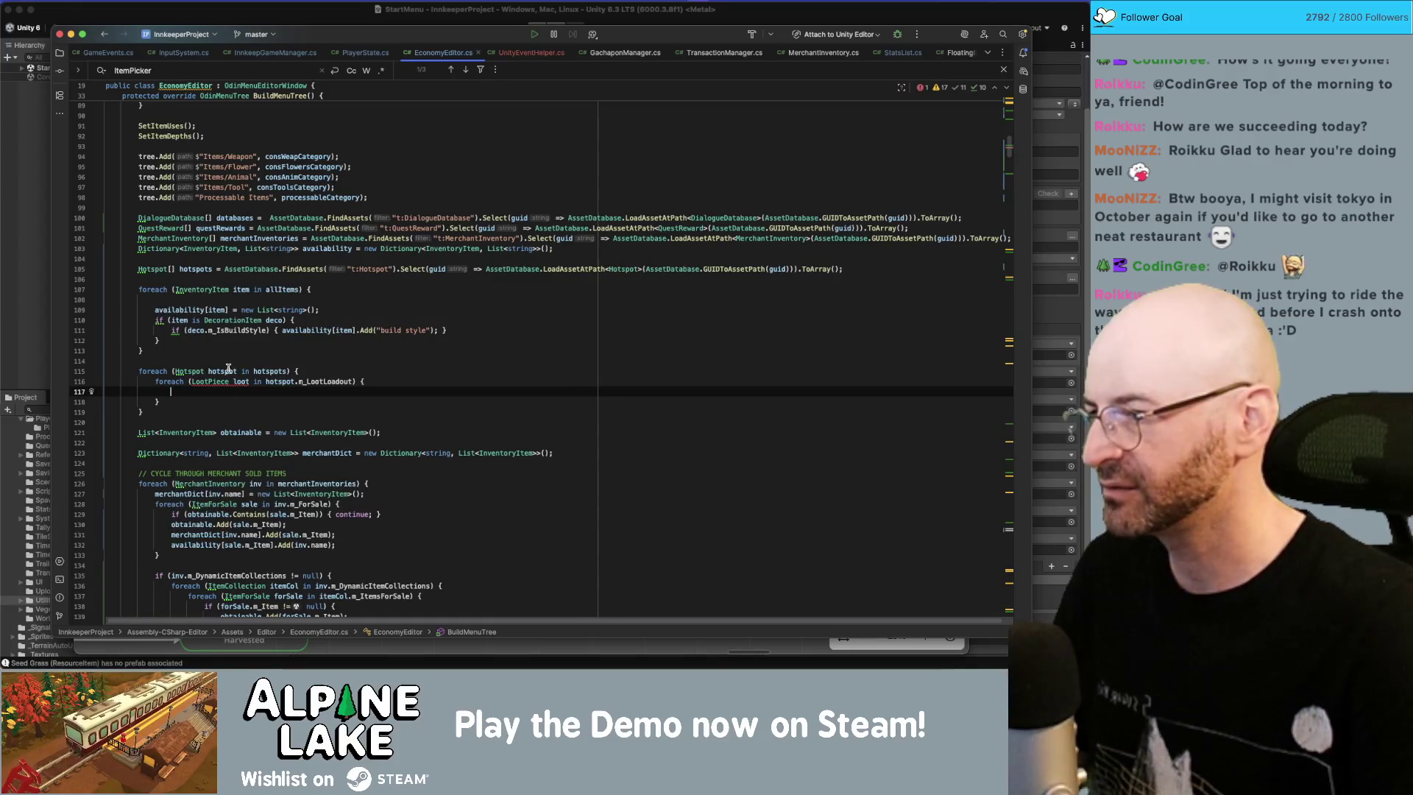
pyautogui.click(183, 370)
pyautogui.keyDown('super'); pyautogui.click(187, 370); pyautogui.keyUp('super')
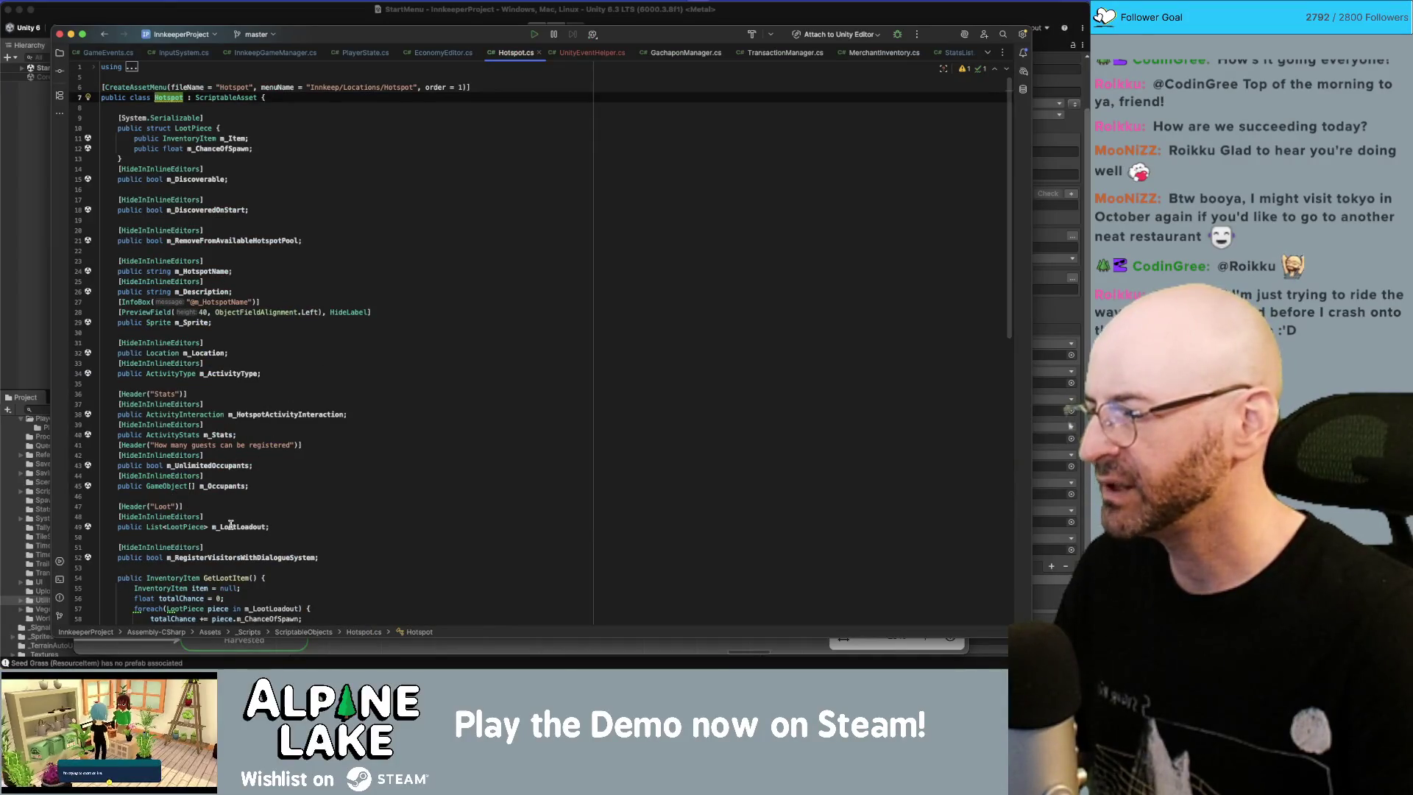
# Step: Check the LootPiece type of m_LootLoadout and its m_Item field, then return to EconomyEditor.cs
pyautogui.click(231, 527)
pyautogui.click(193, 527)
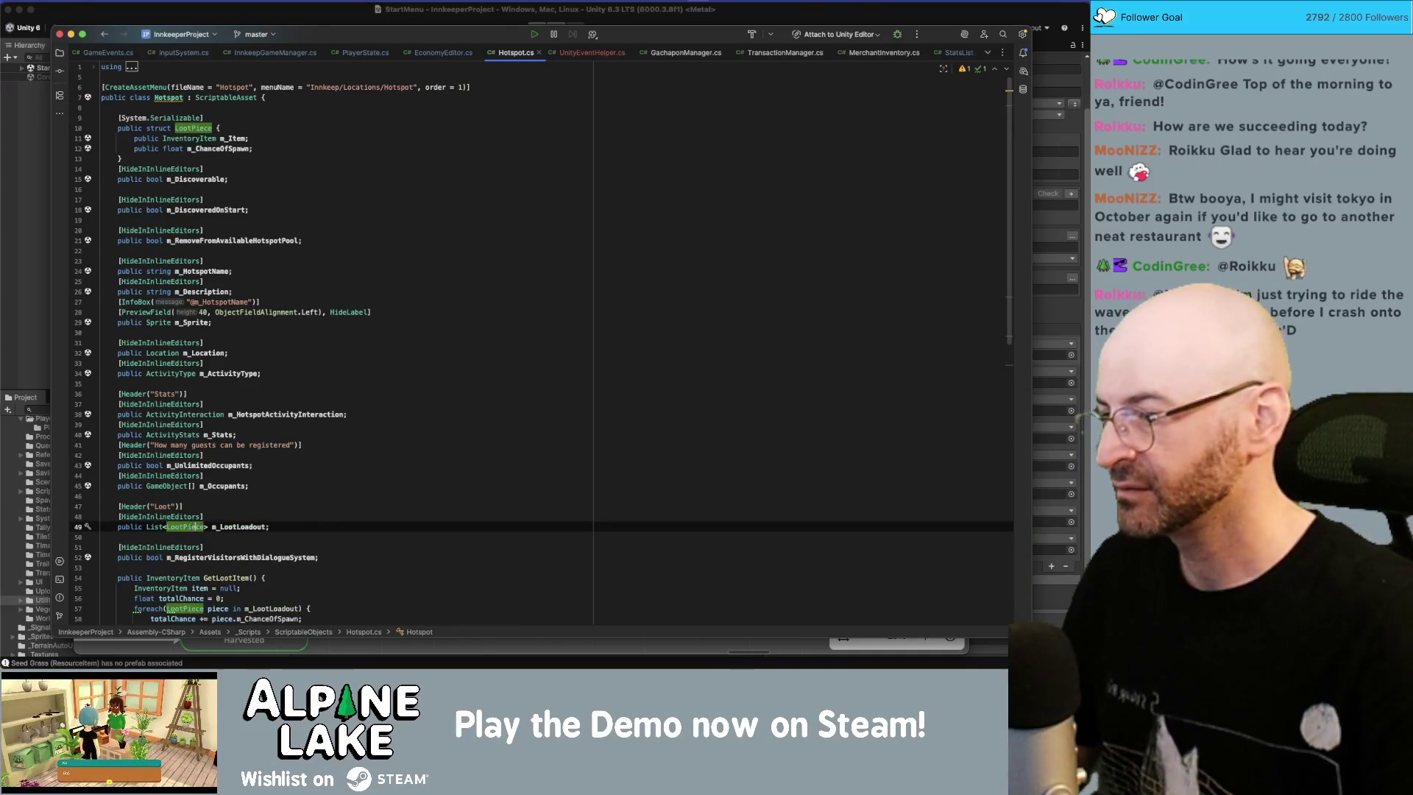
pyautogui.scroll(-1, 193, 527)
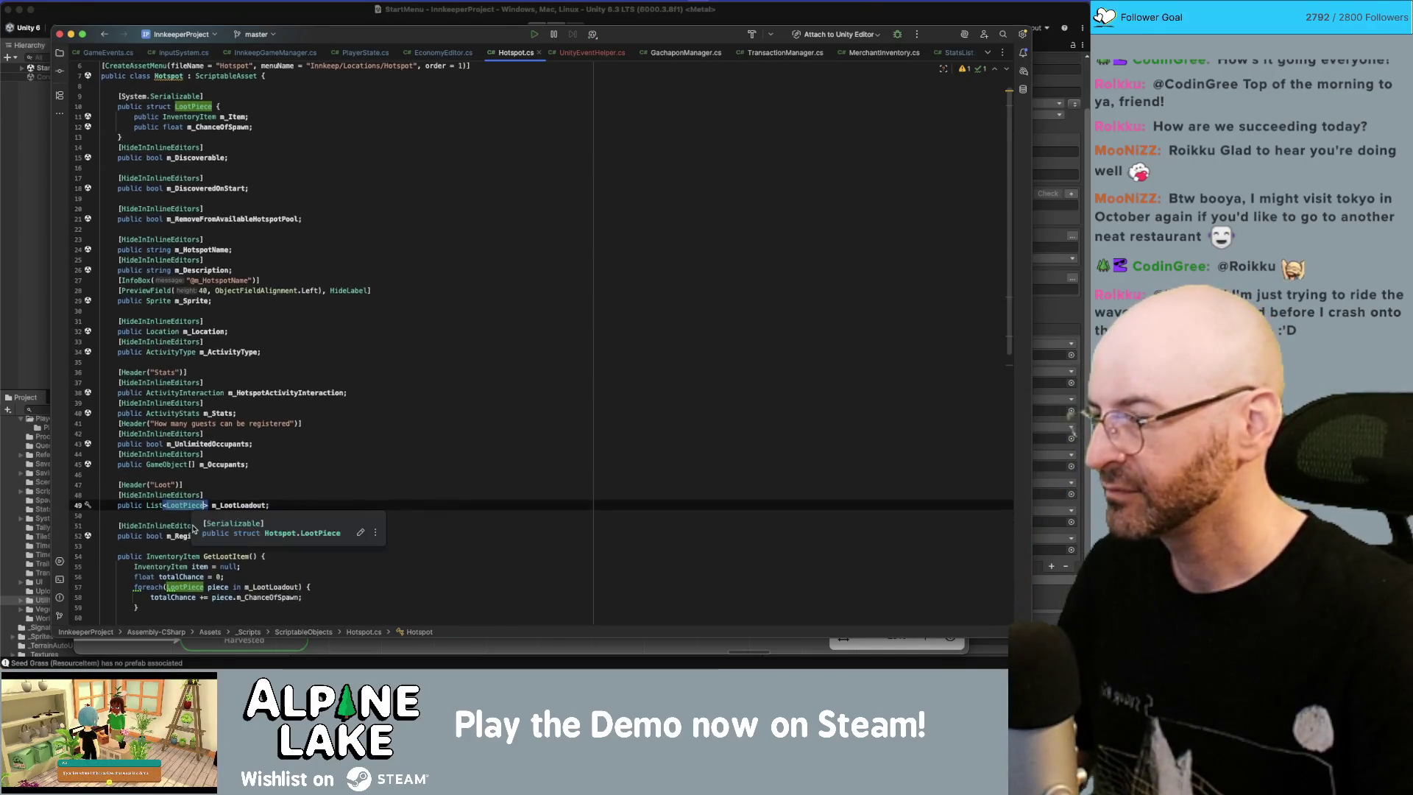
pyautogui.keyDown('super'); pyautogui.click(189, 506); pyautogui.keyUp('super')
pyautogui.doubleClick(189, 505)
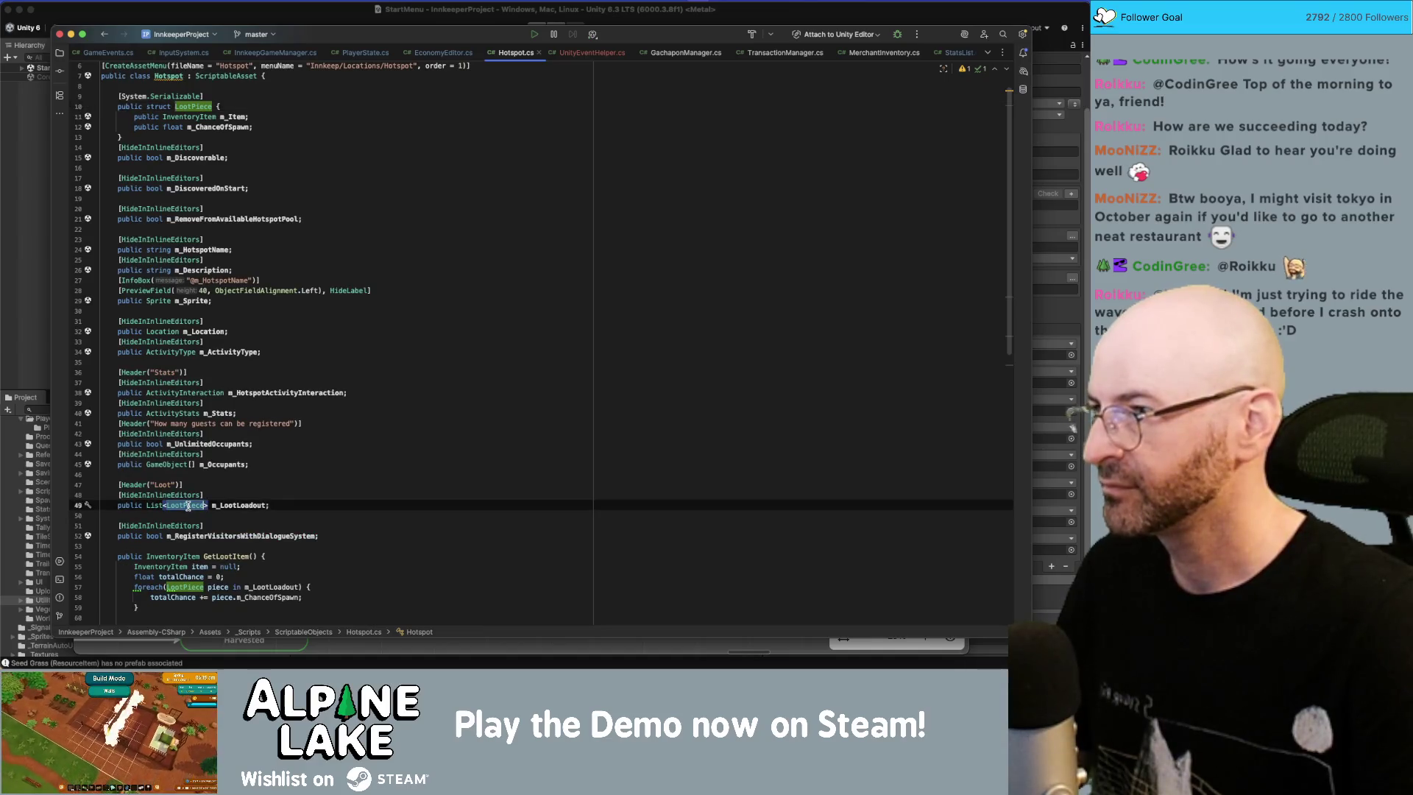
pyautogui.doubleClick(224, 116)
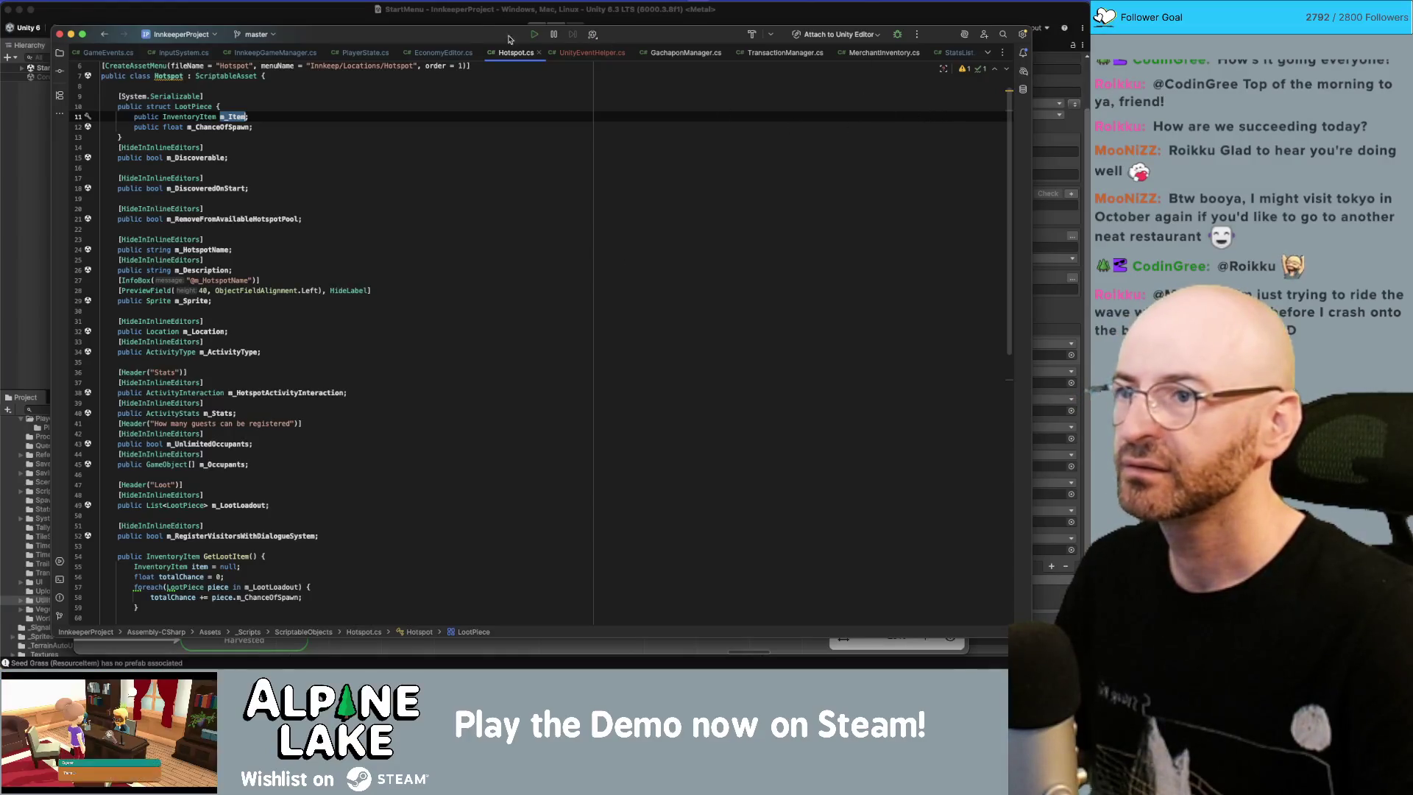
pyautogui.click(443, 52)
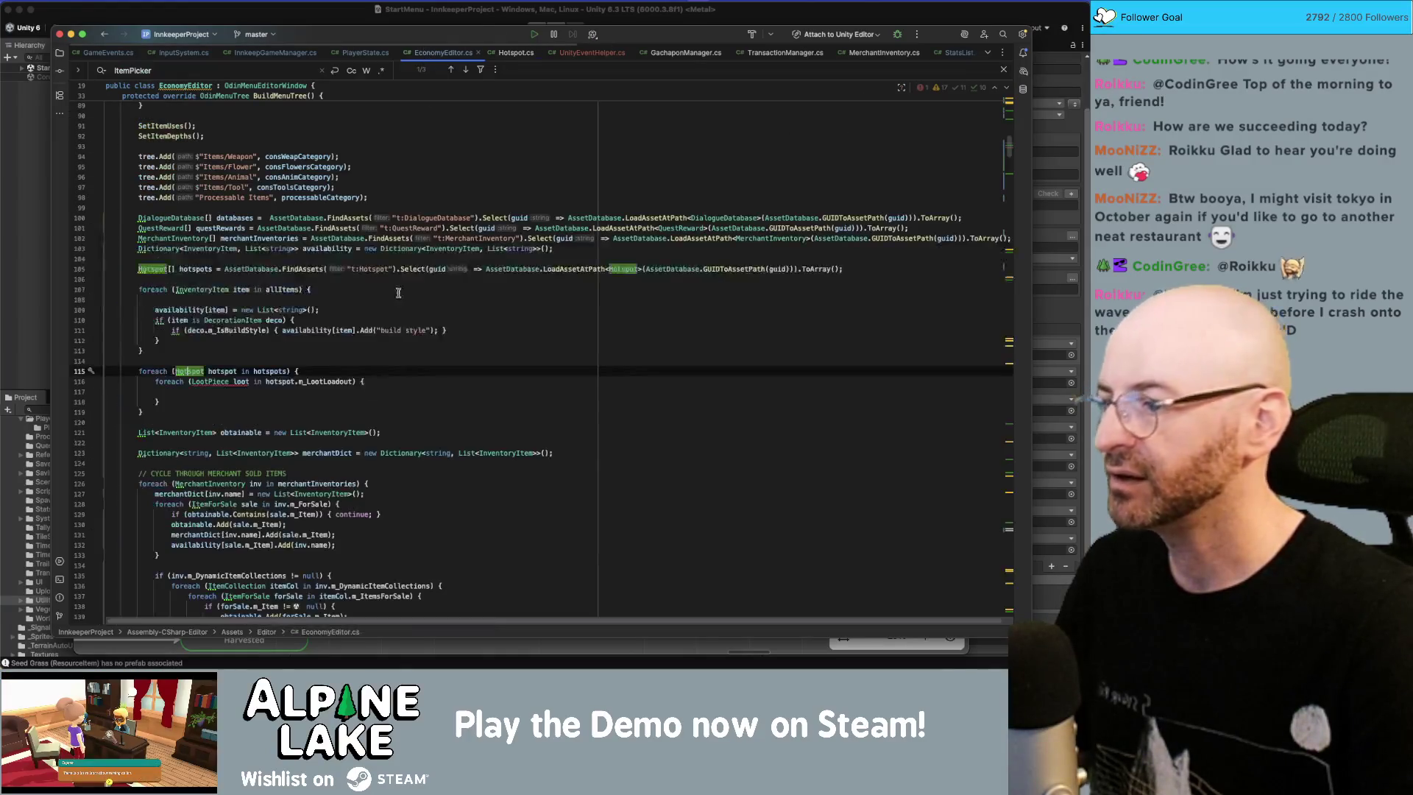
# Step: Start loot.m_Item in the loop body and confirm LootPiece is nested inside the Hotspot class
pyautogui.click(249, 391)
pyautogui.write('loot.m_')
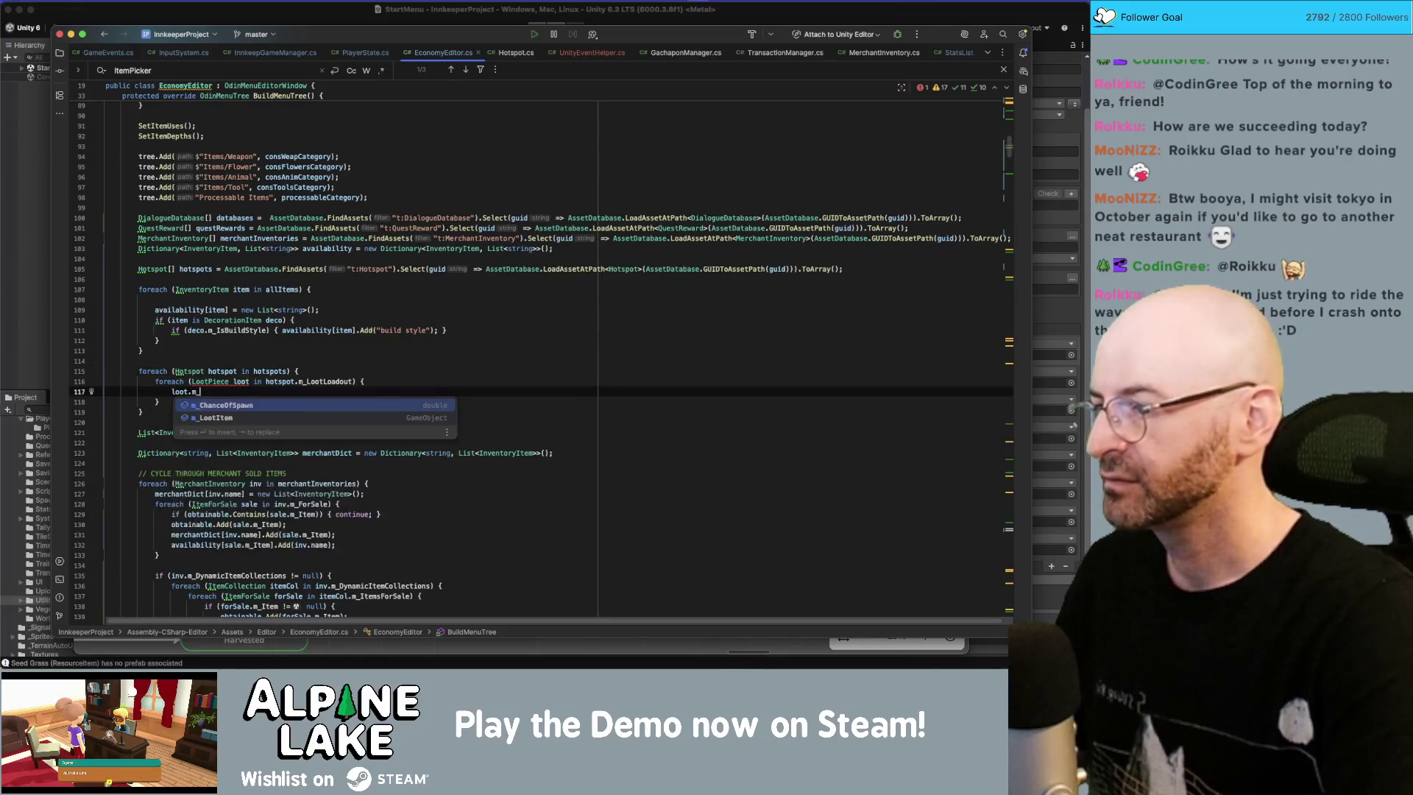
pyautogui.press('Down')
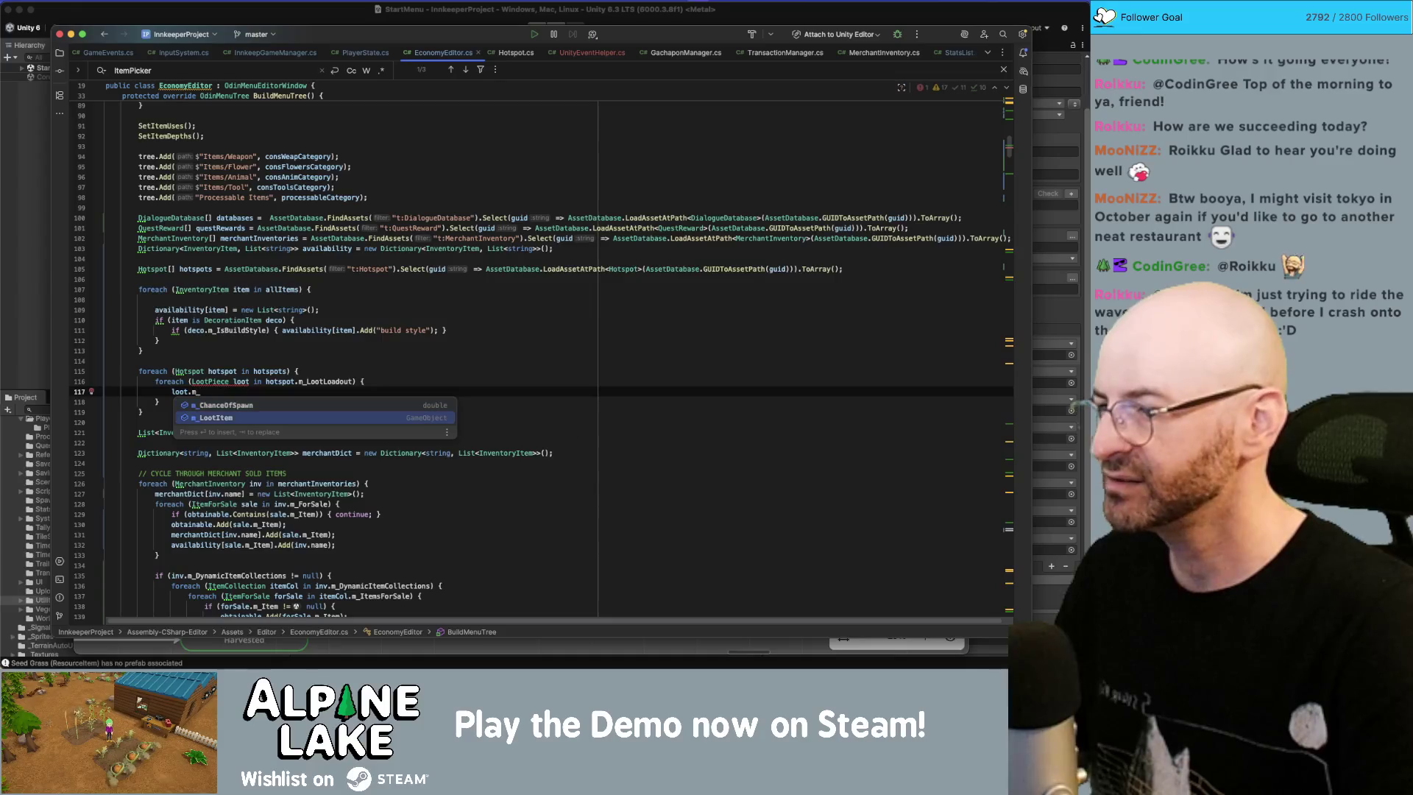
pyautogui.write('Item')
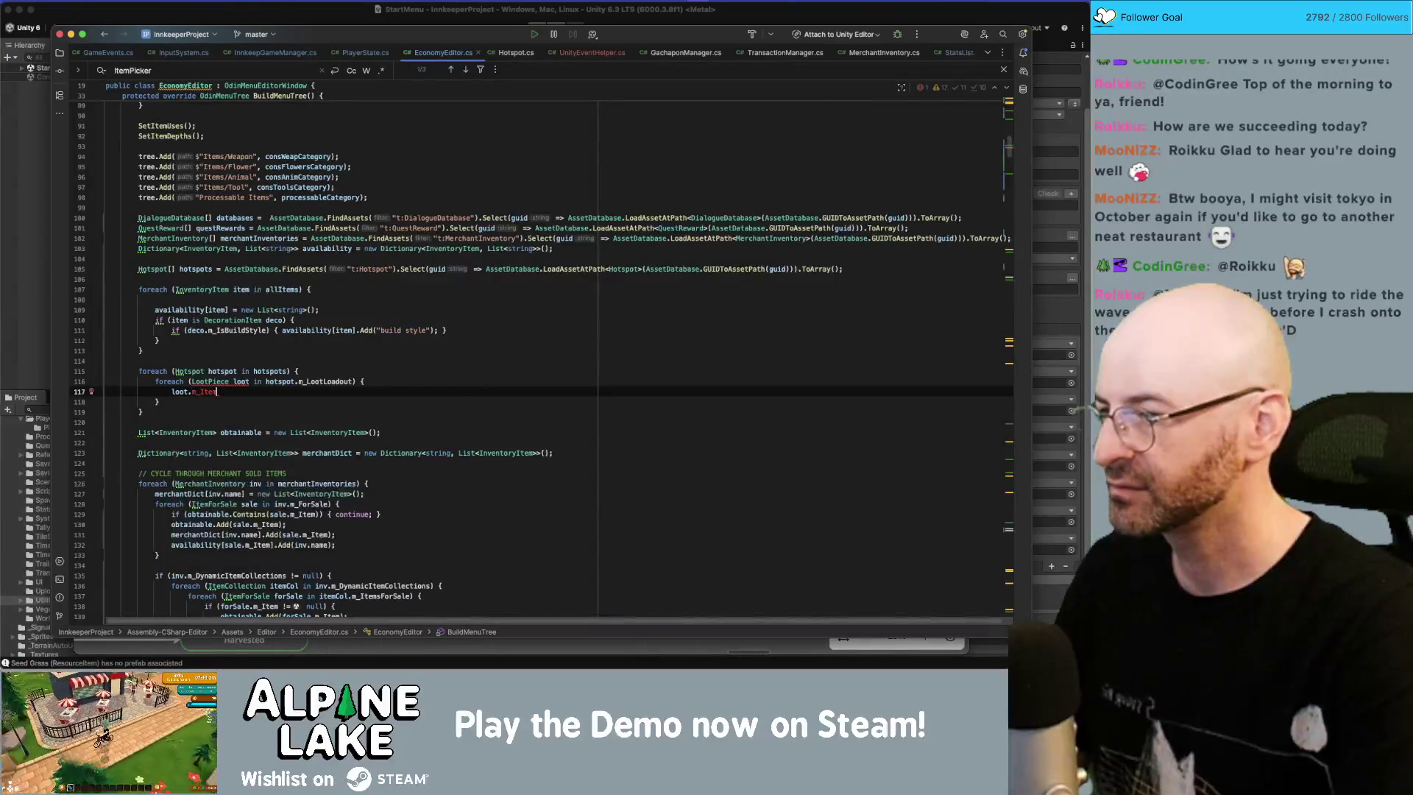
pyautogui.press('Up')
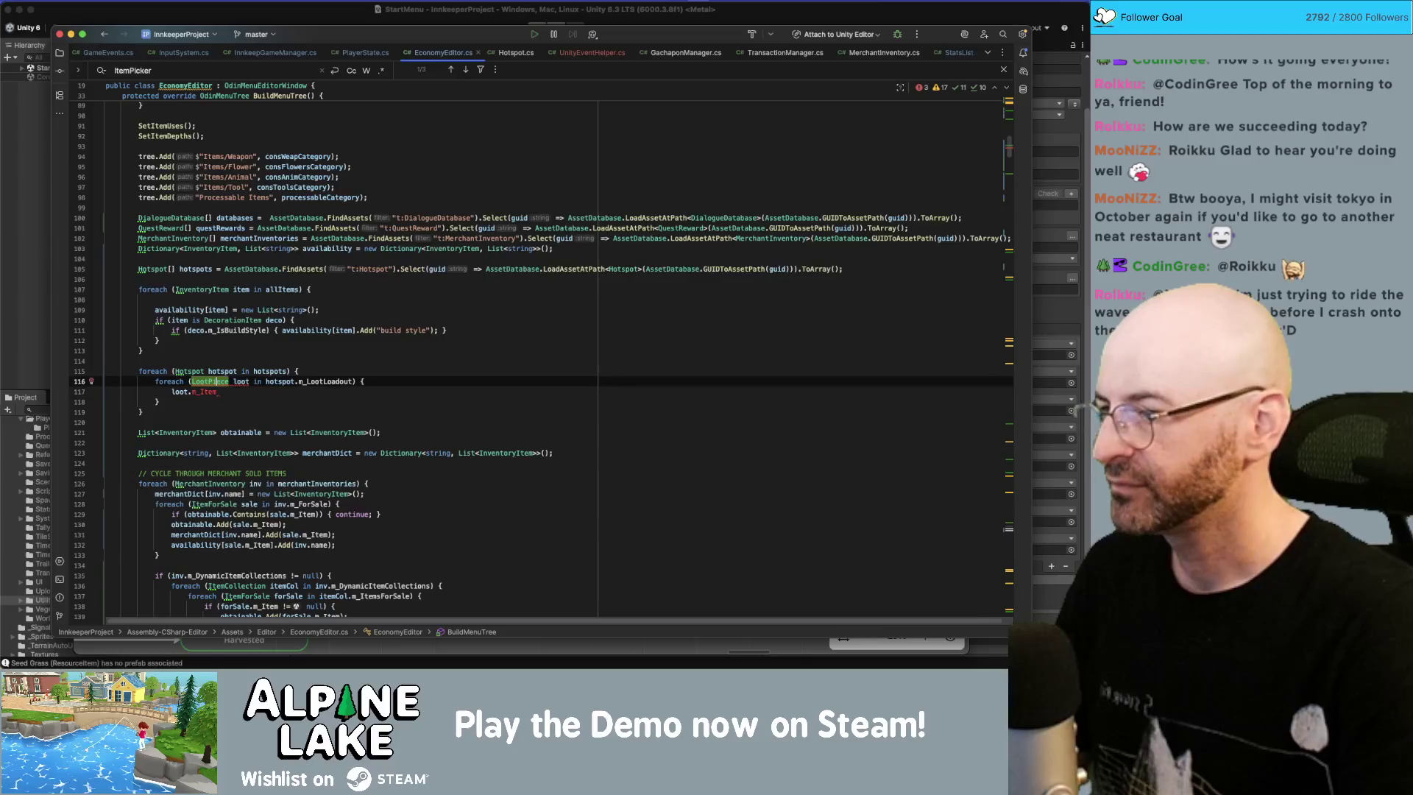
pyautogui.click(515, 53)
pyautogui.scroll(1, 170, 87)
pyautogui.click(170, 93)
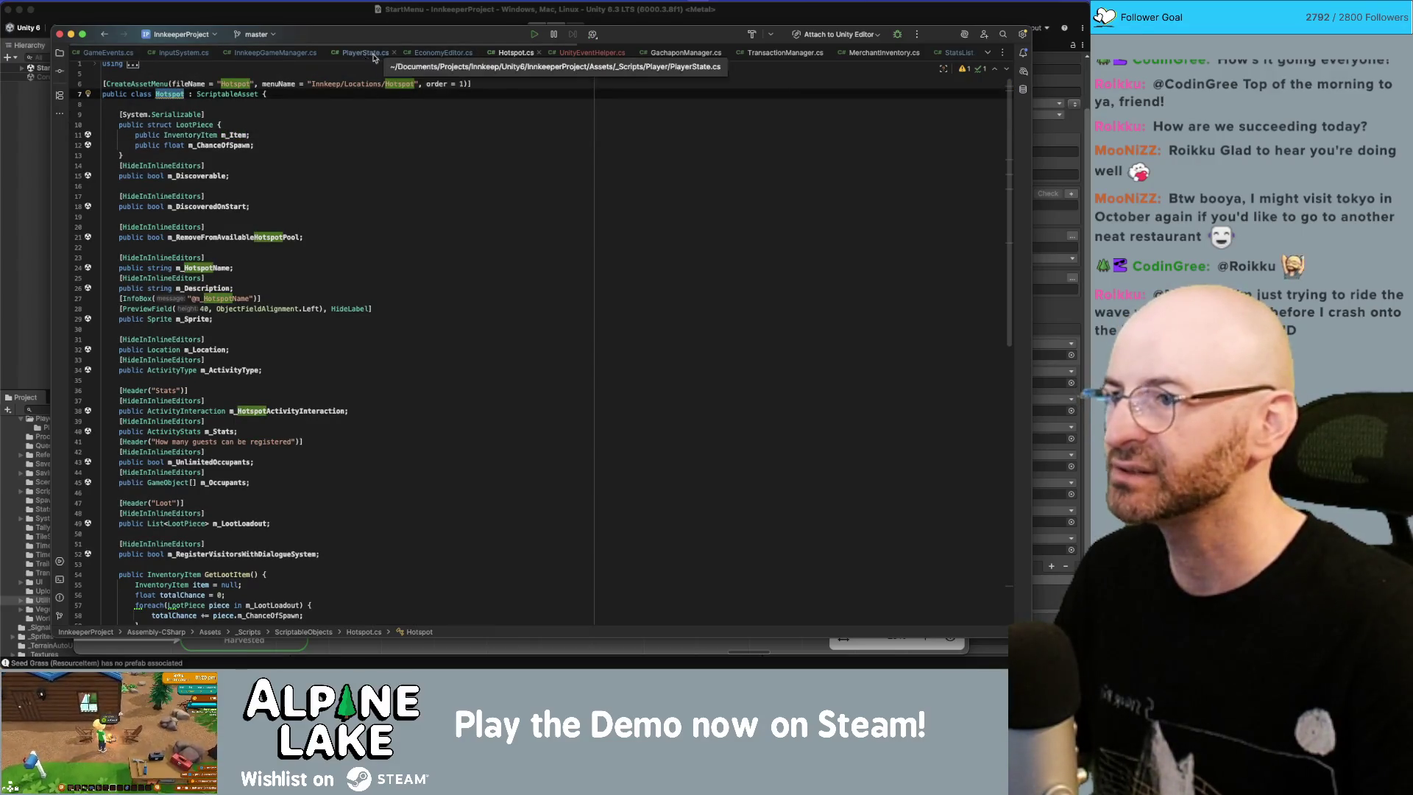
pyautogui.click(443, 53)
# Step: Qualify LootPiece as Hotspot.LootPiece and write availability[loot.m_Item].Add(hotspot.name); in the loop
pyautogui.hotkey('alt', 'Return')
pyautogui.press('Return')
pyautogui.click(270, 396)
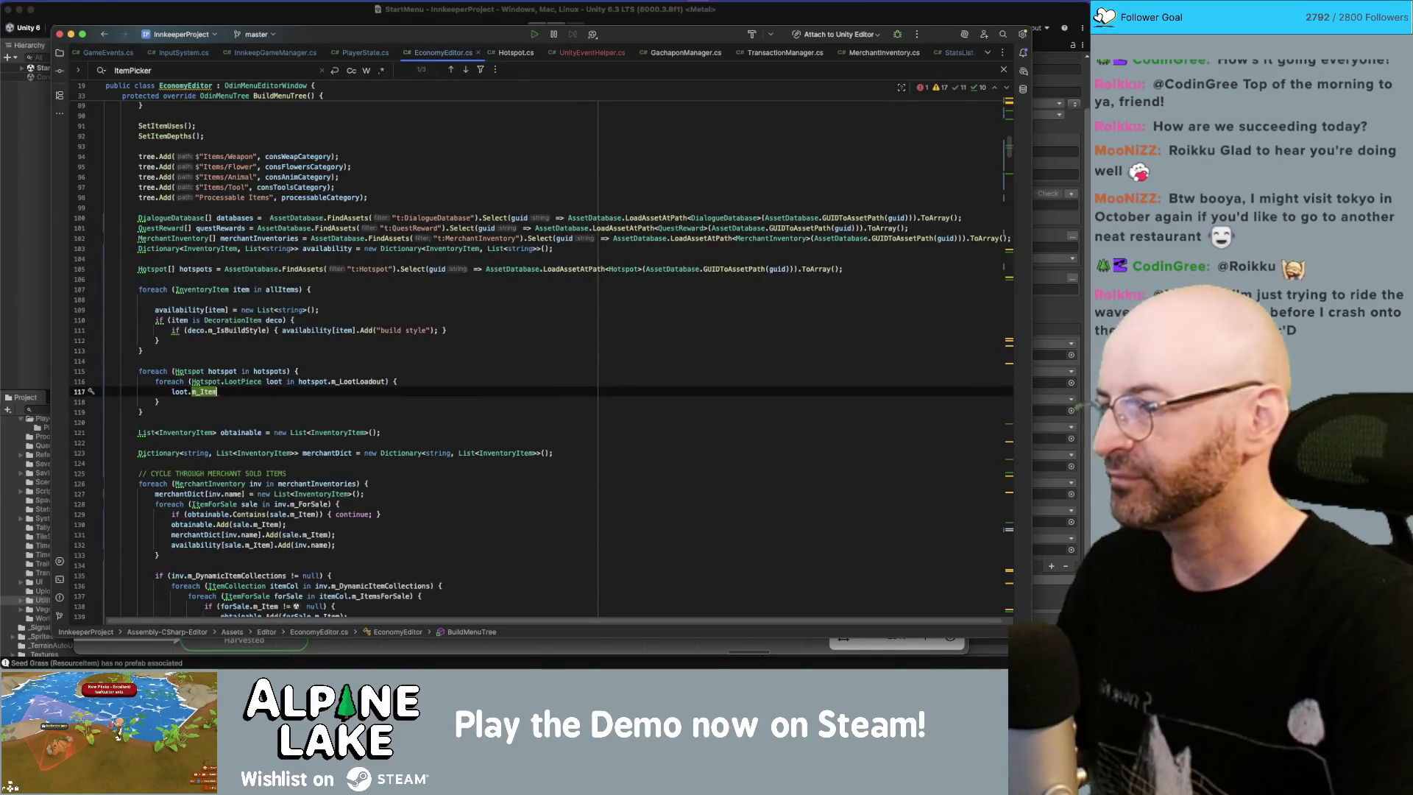
pyautogui.click(178, 392)
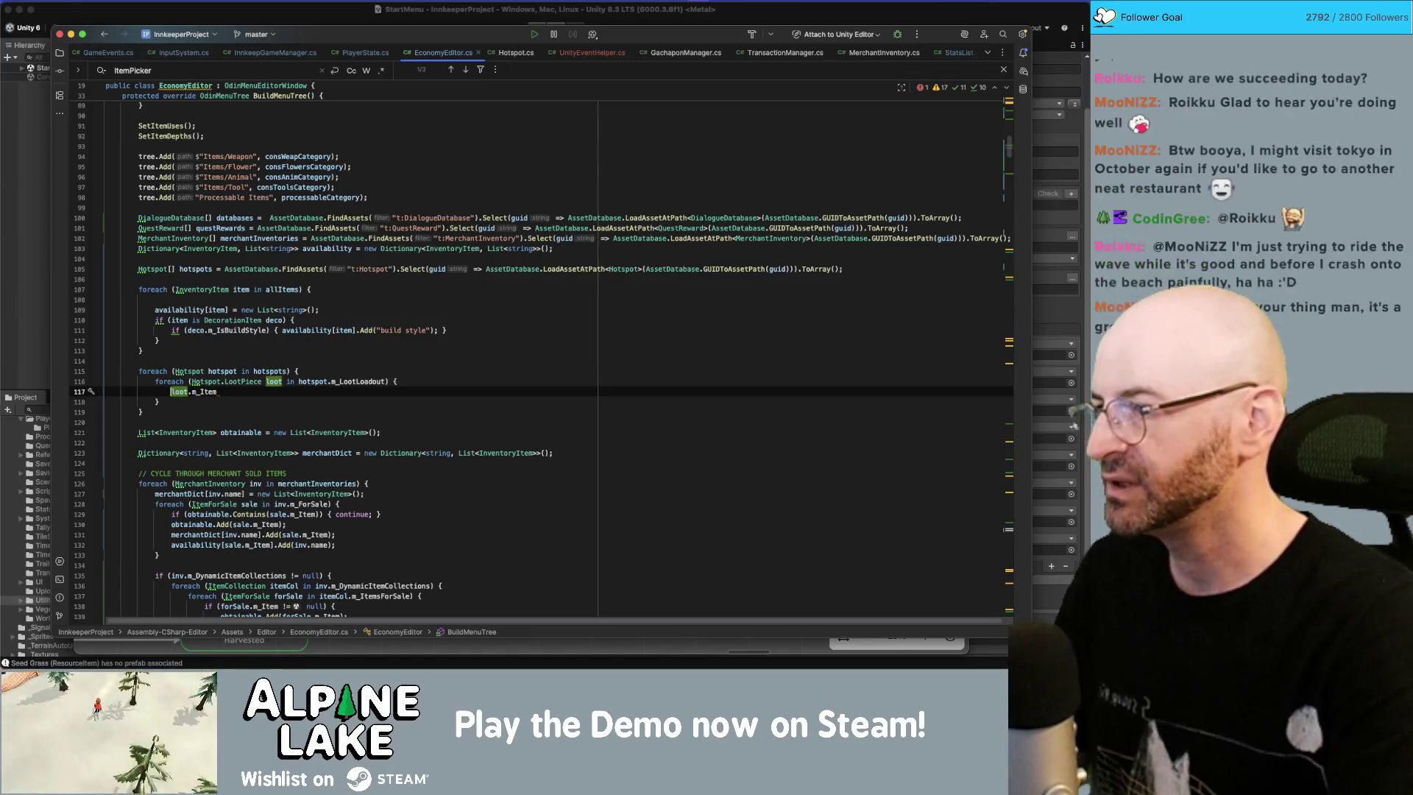
pyautogui.write('availability[loot.m_Item')
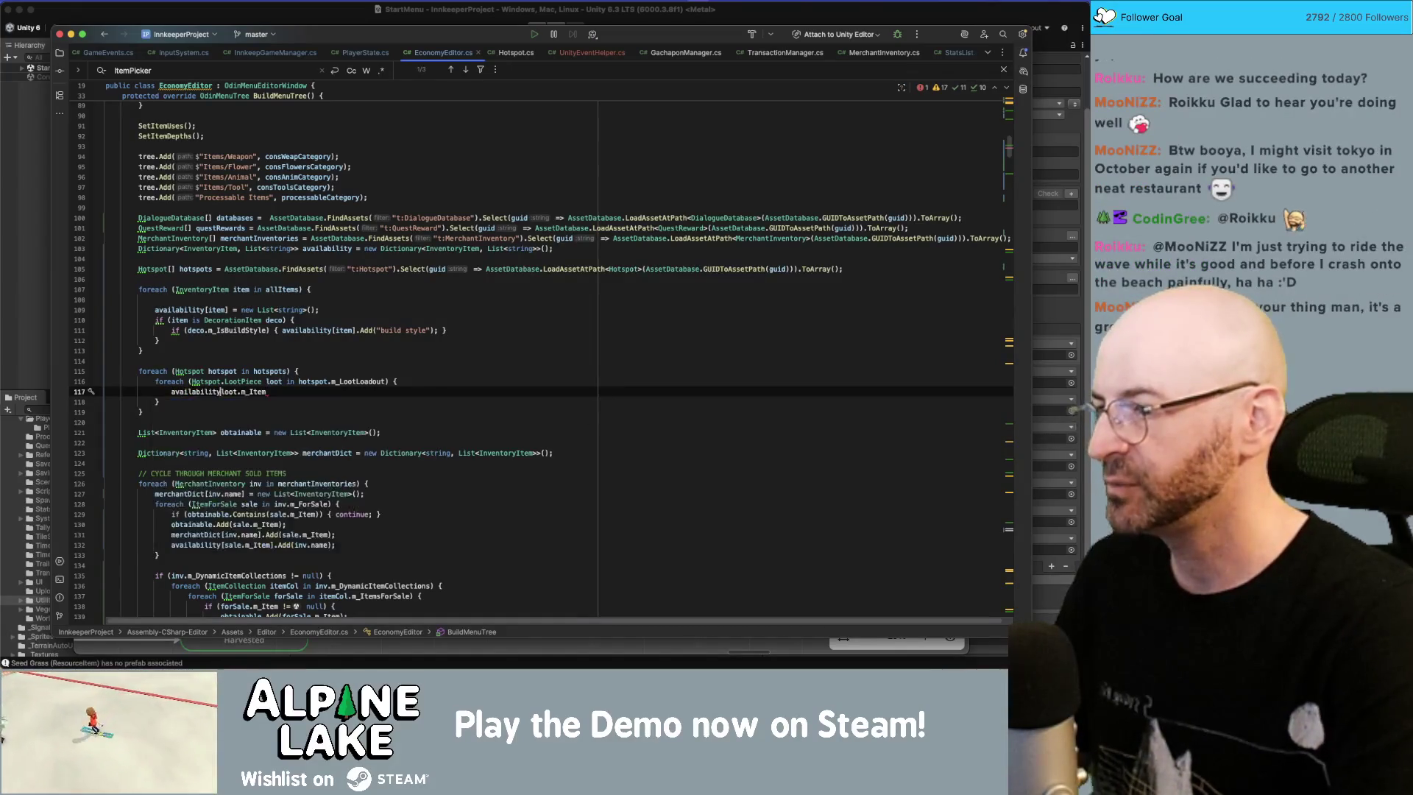
pyautogui.write(']')
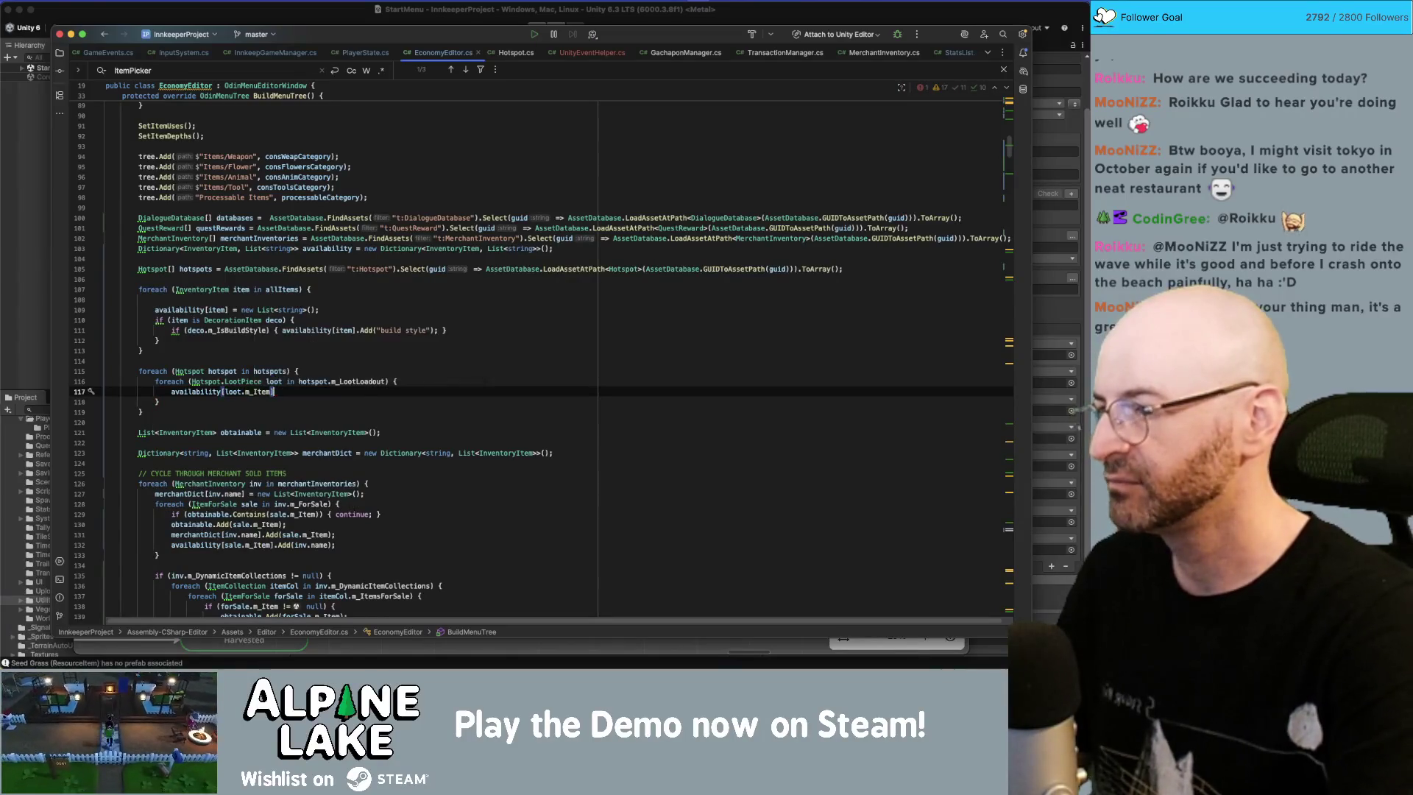
pyautogui.write('.Add(')
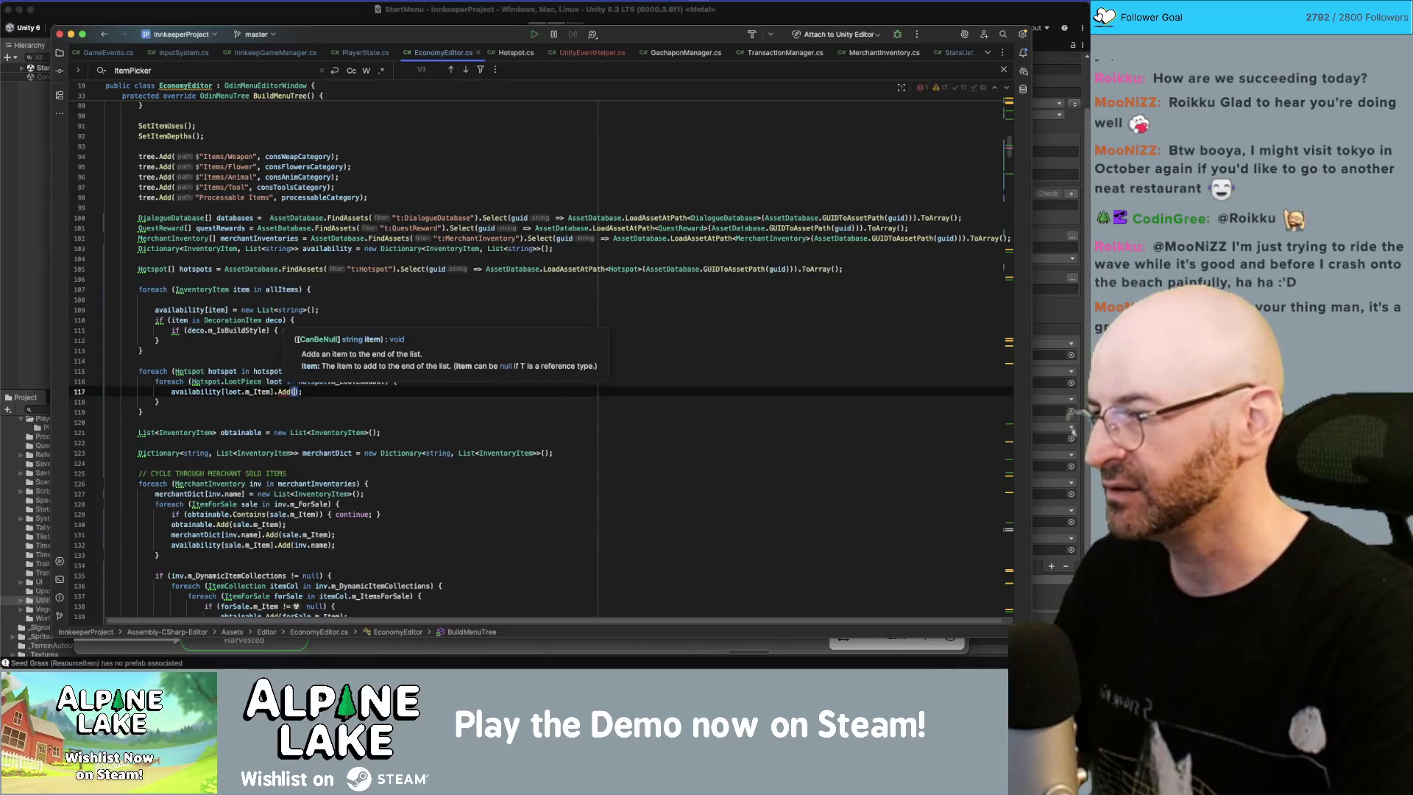
pyautogui.write('hotspot')
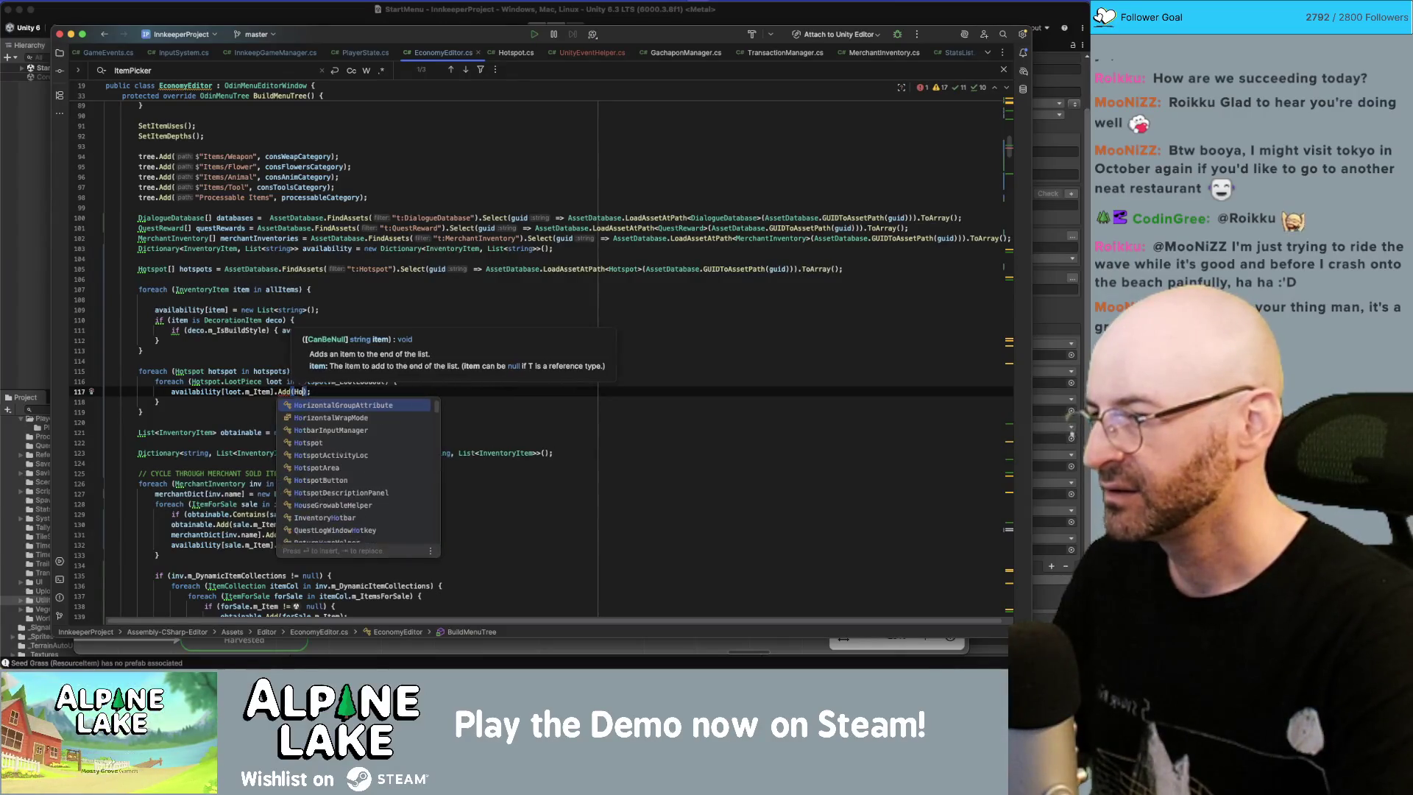
pyautogui.write('.n')
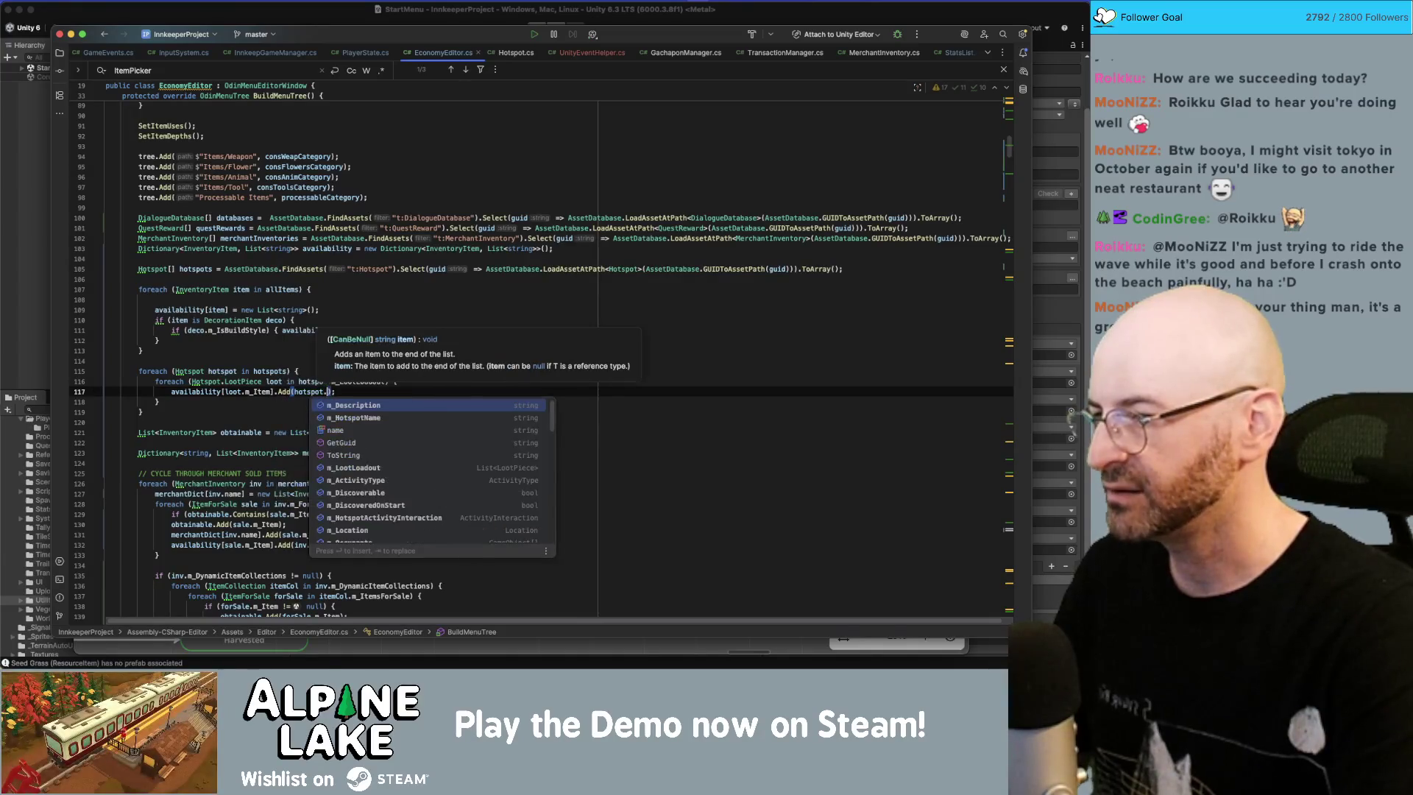
pyautogui.write('ame')
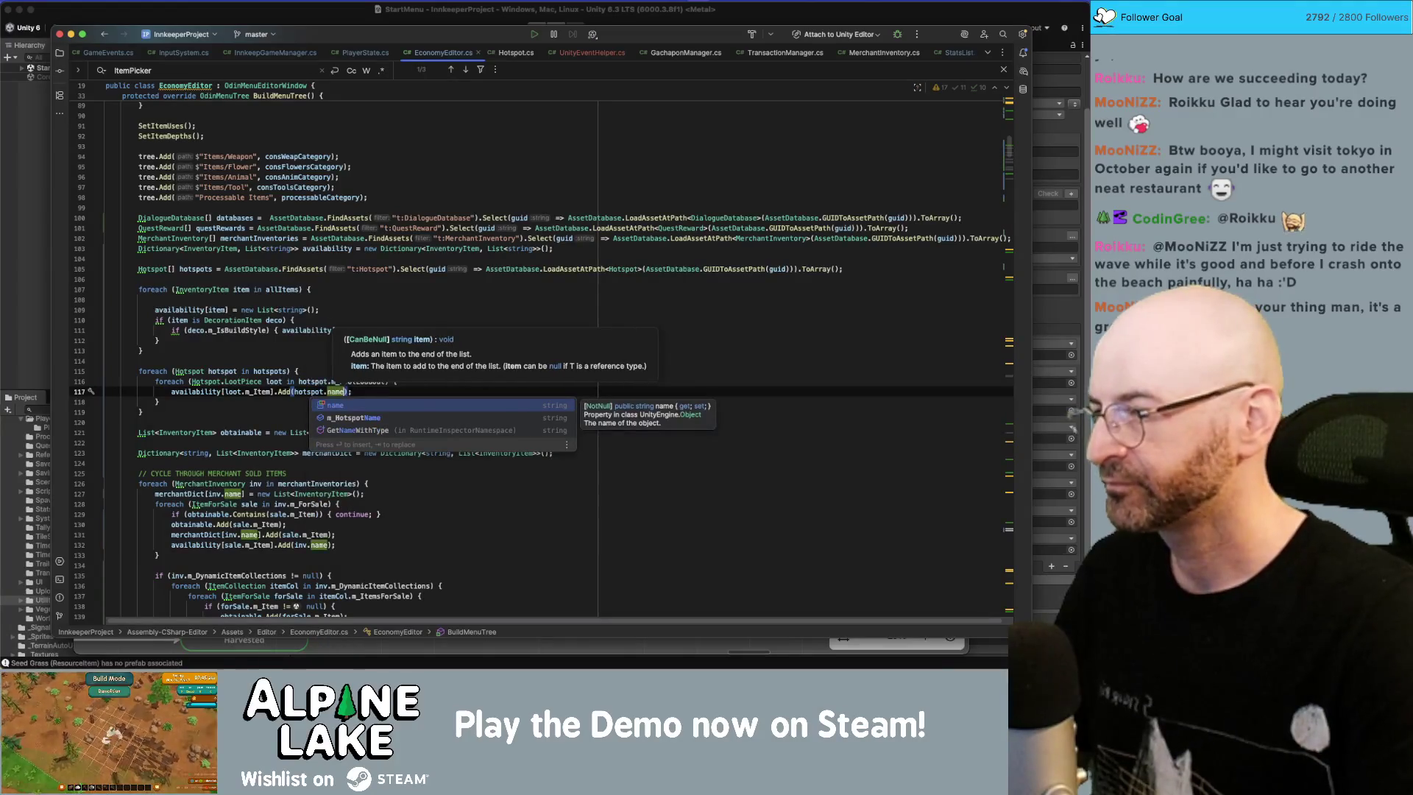
pyautogui.press('super+Tab')
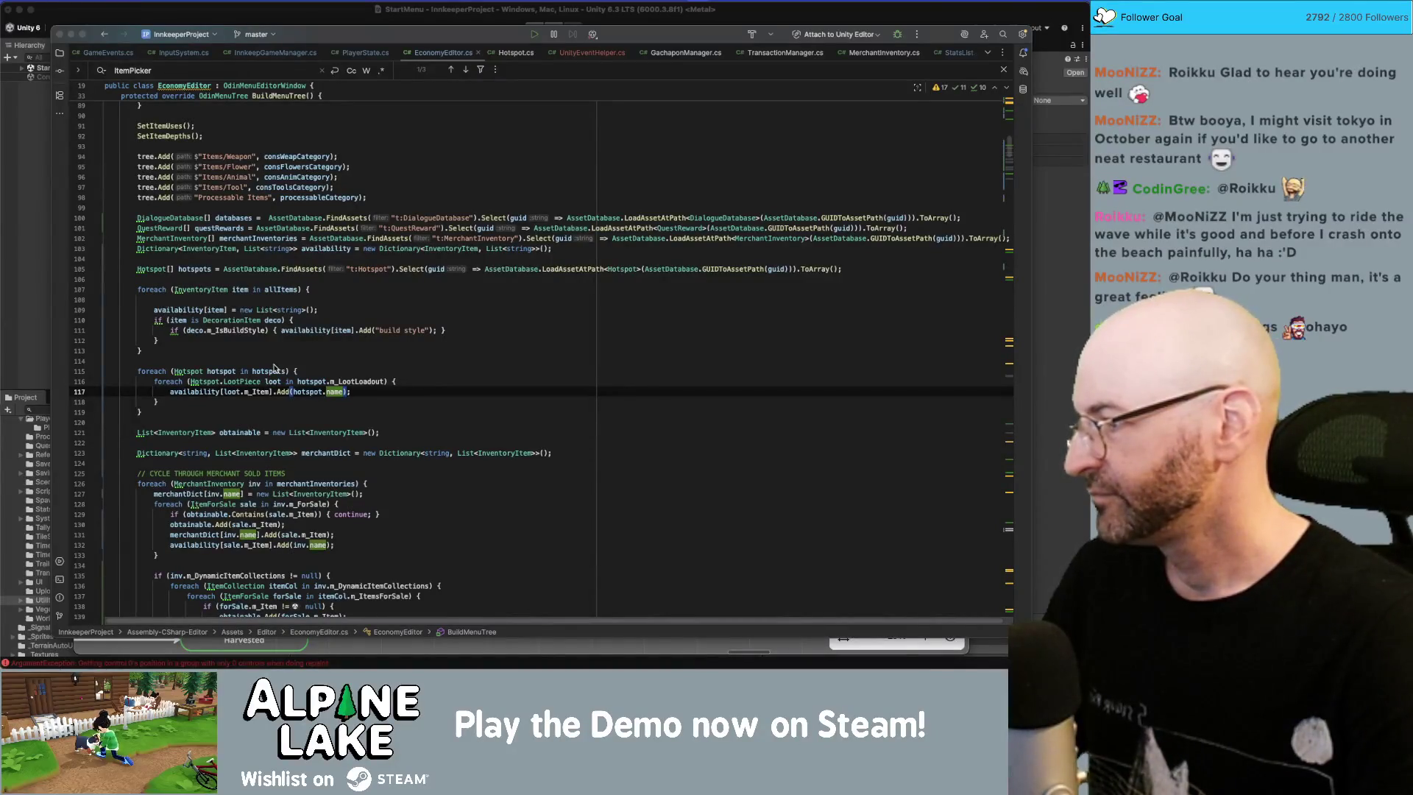
pyautogui.press('super+Tab')
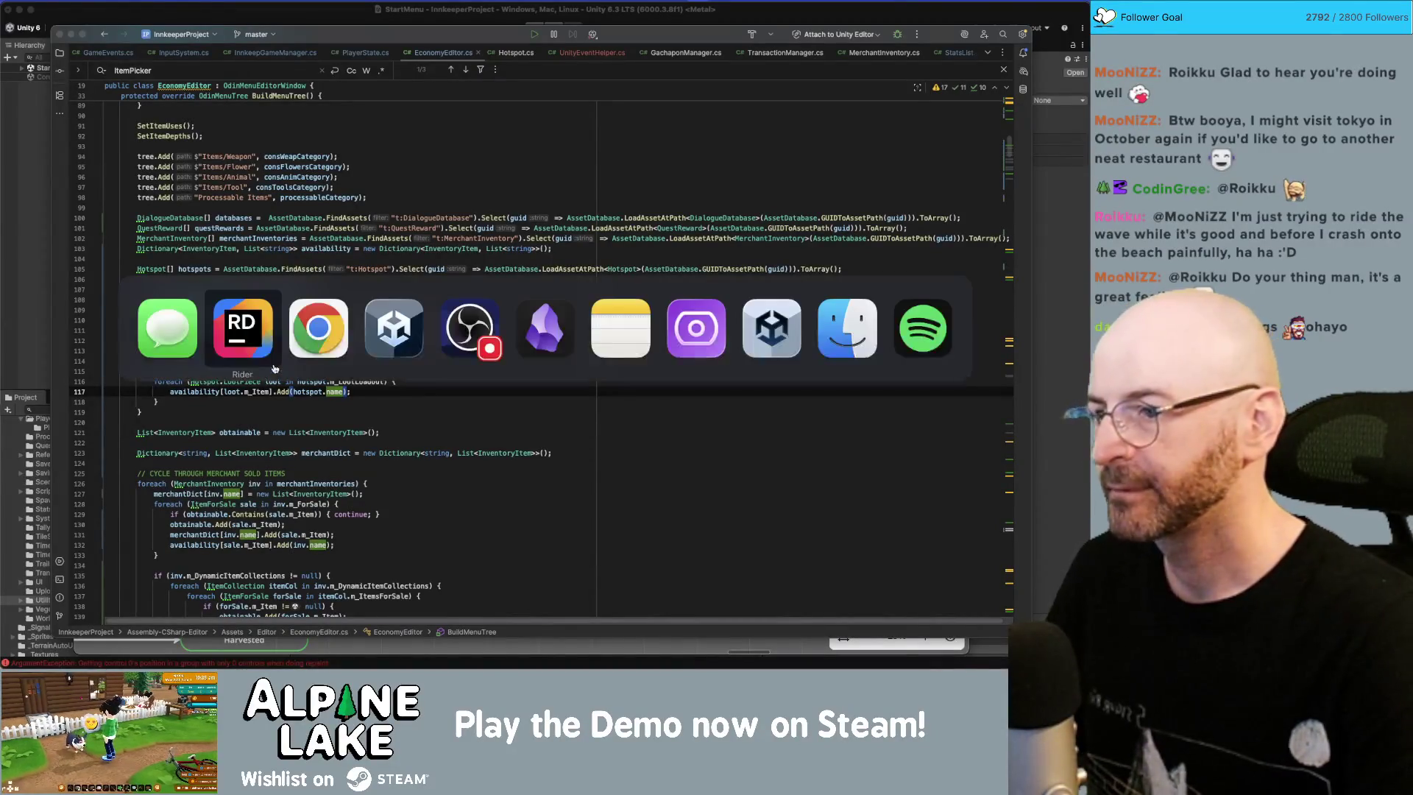
# Step: Review the newest ArgumentNullException key errors in Unity's Console, then return to Rider
pyautogui.press('super+Tab')
pyautogui.press('super+Tab')
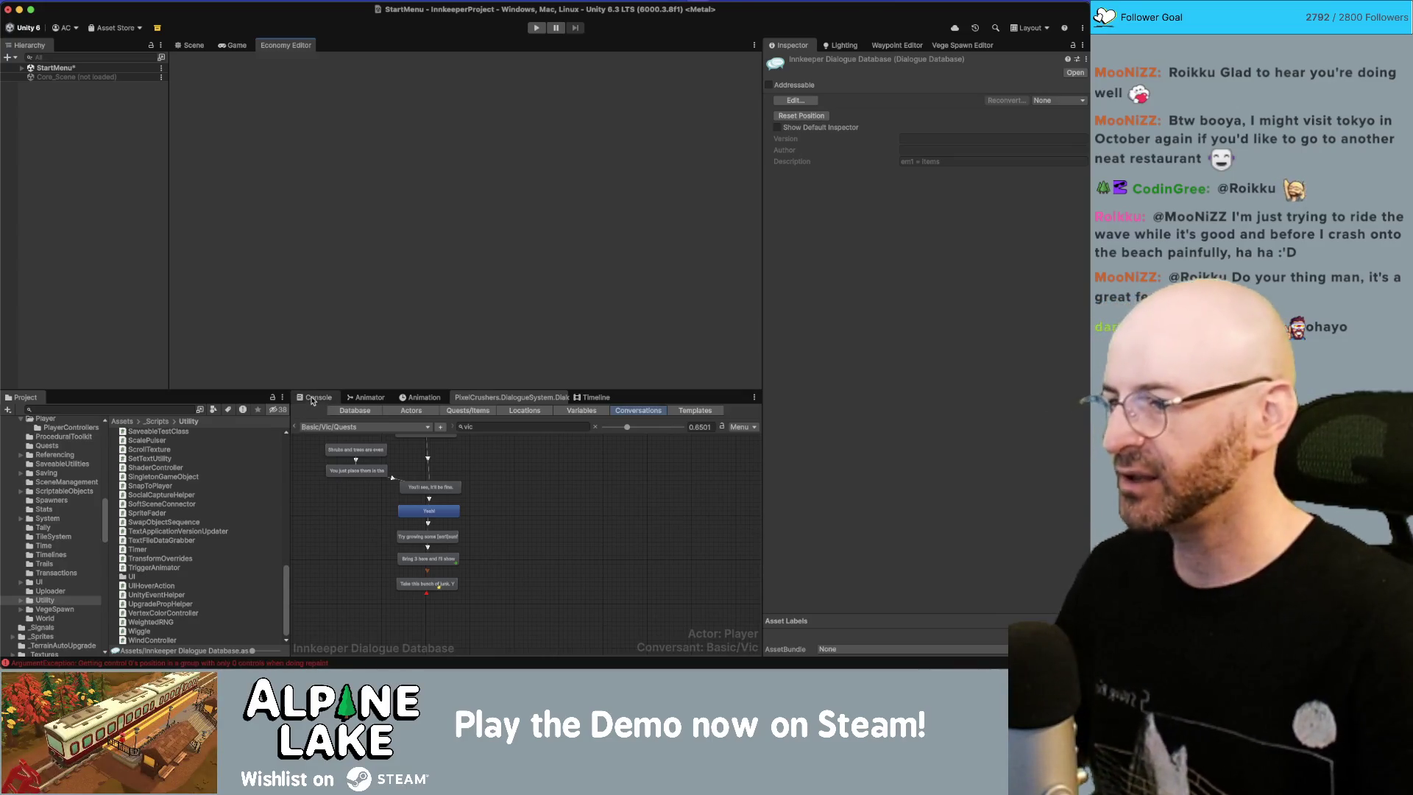
pyautogui.click(314, 397)
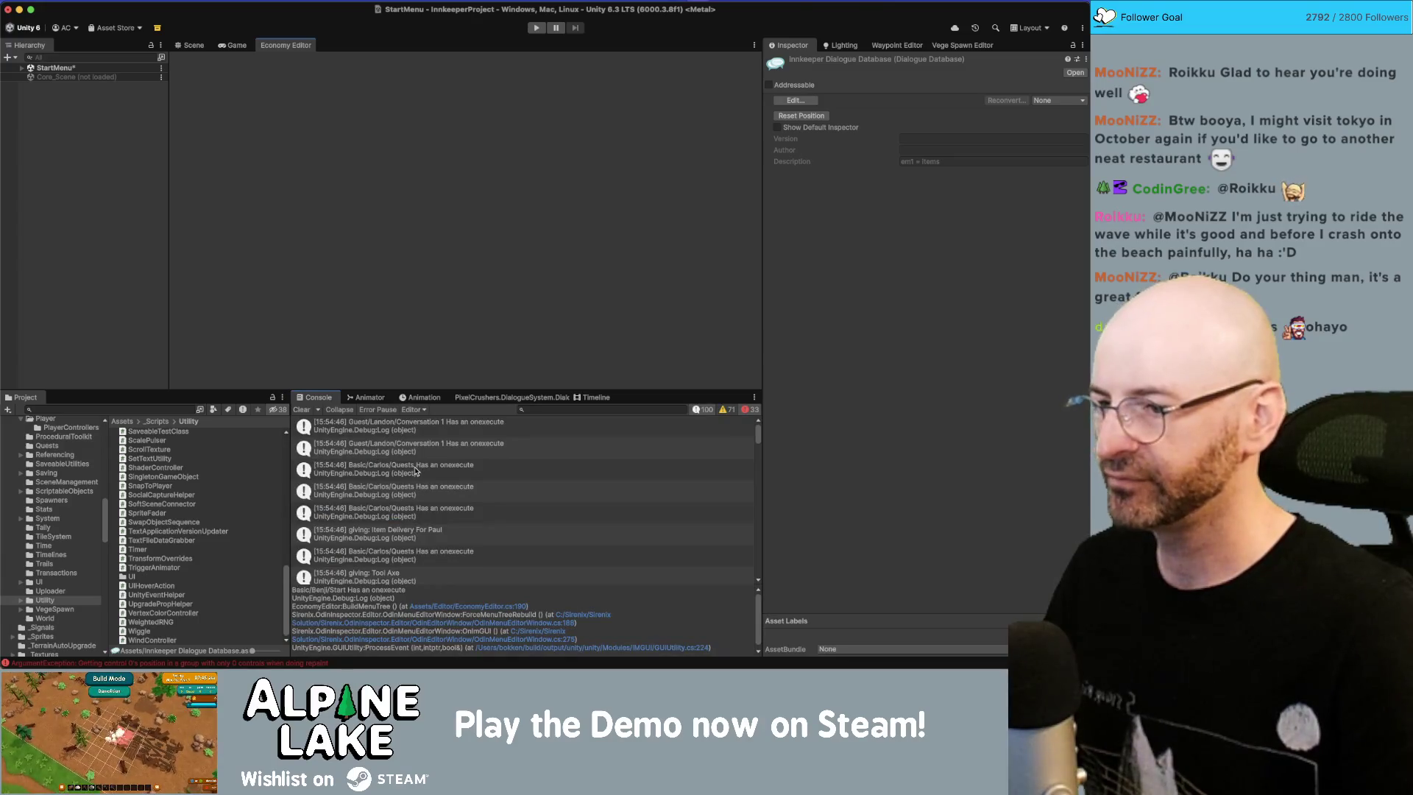
pyautogui.click(560, 473)
pyautogui.moveTo(758, 438); pyautogui.dragTo(766, 511)
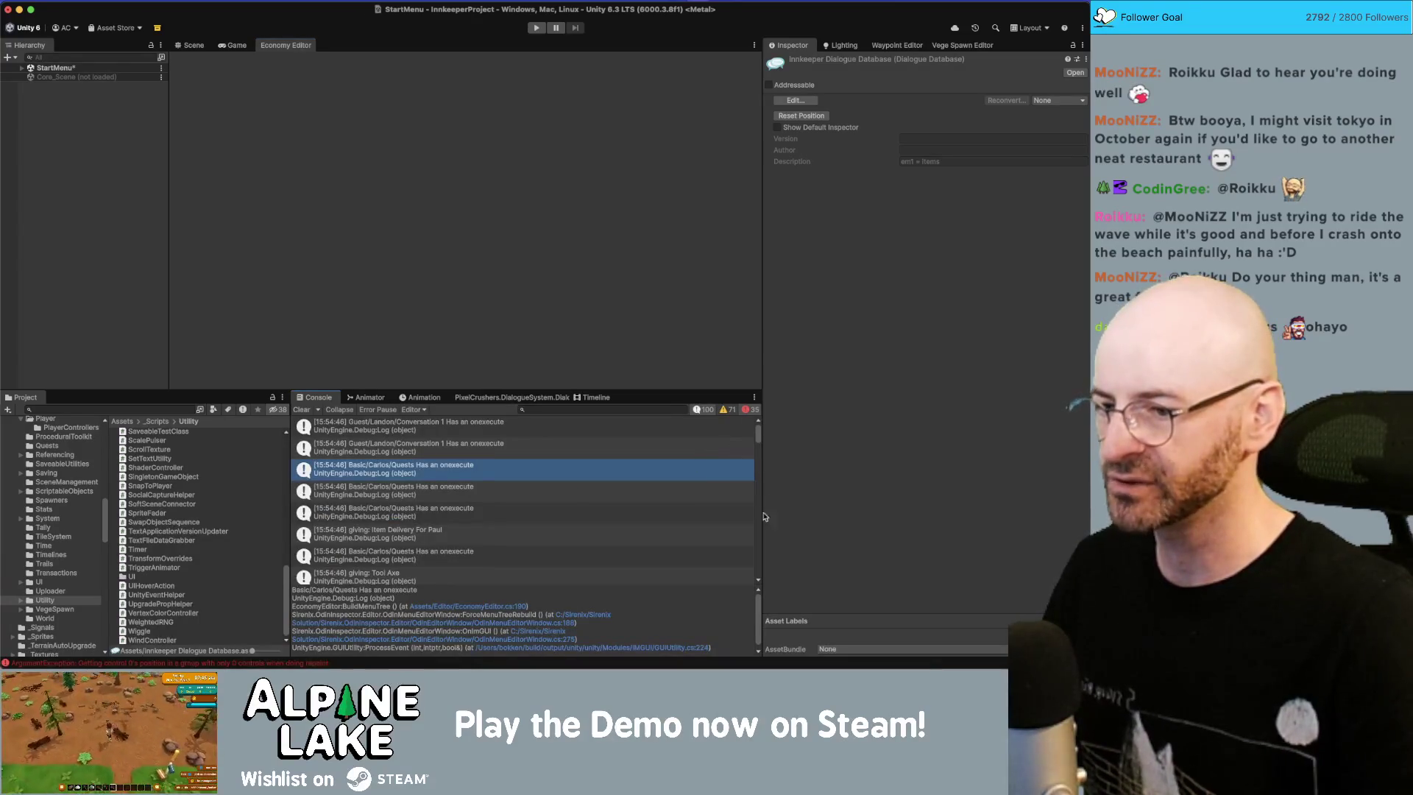
pyautogui.moveTo(762, 573); pyautogui.dragTo(763, 574)
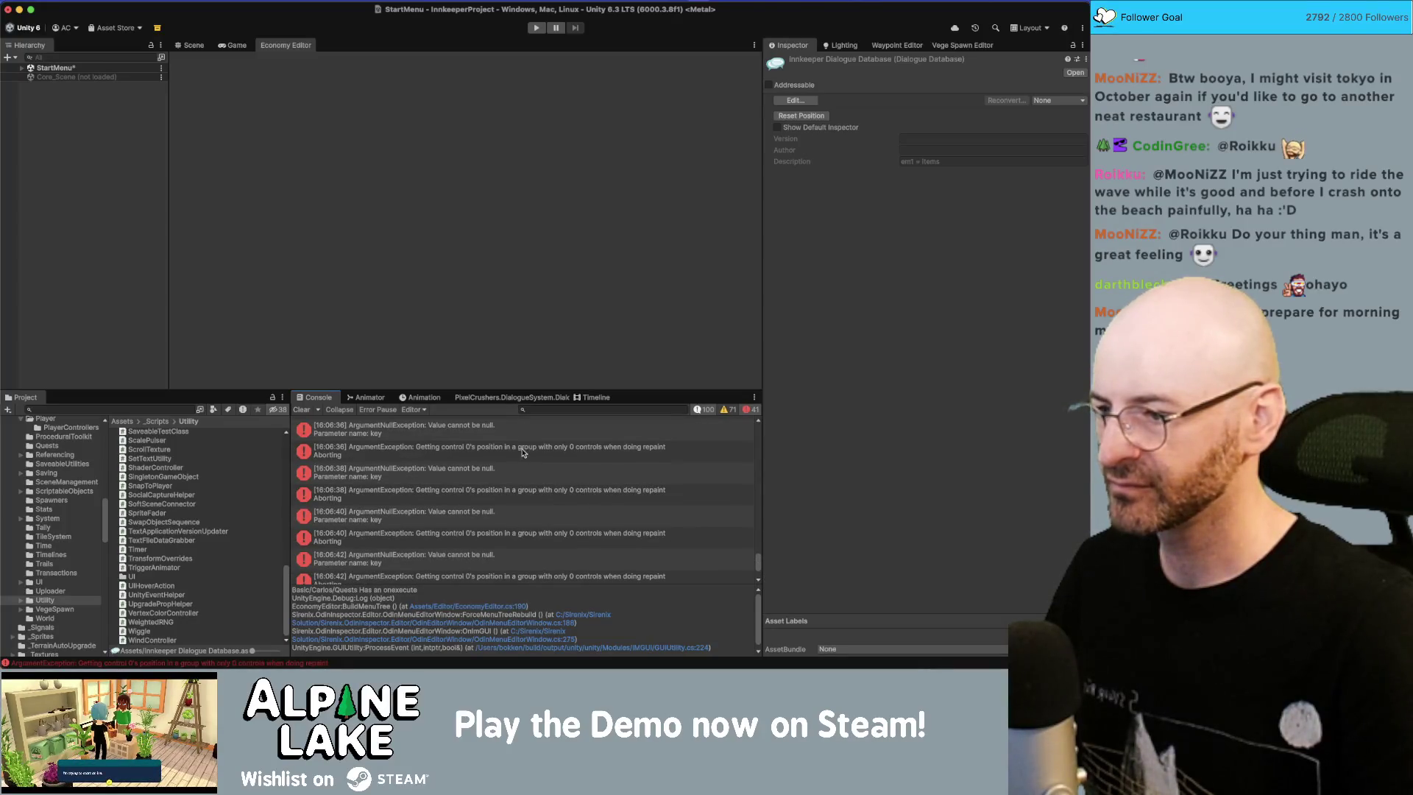
pyautogui.press('super+Tab')
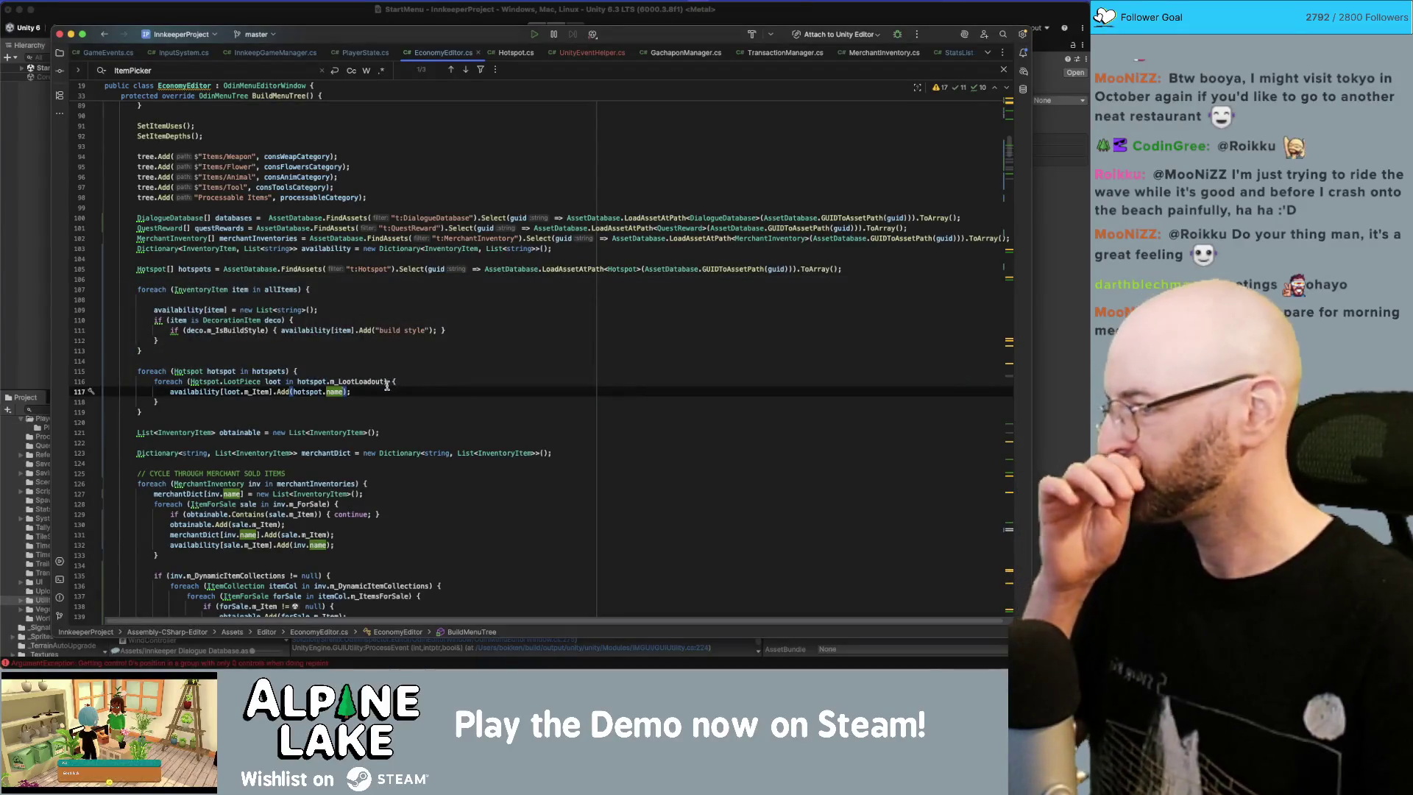
# Step: Delete the blank lines inside the allItems loop and above the hotspots lookup in BuildMenuTree
pyautogui.click(266, 391)
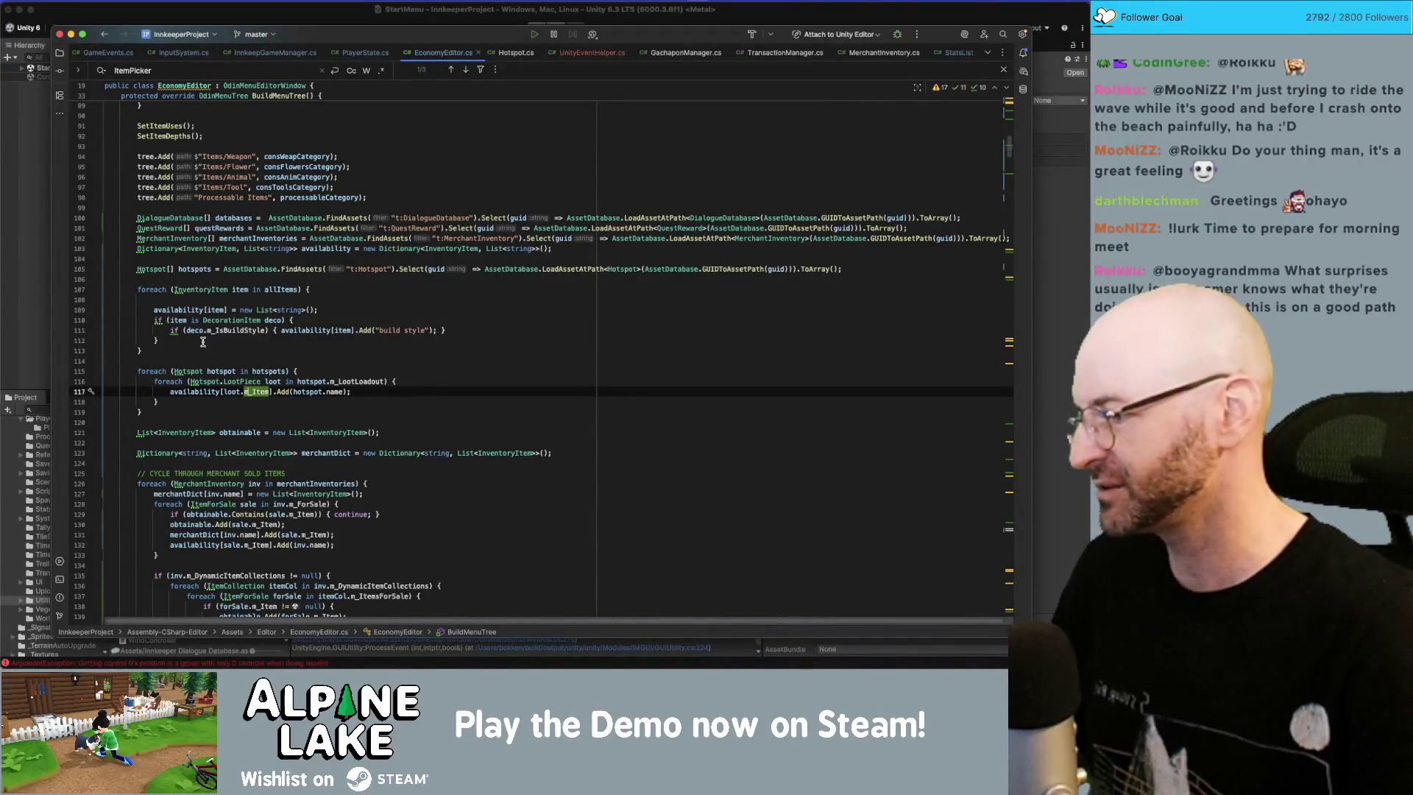
pyautogui.press('Up')
pyautogui.press('Up')
pyautogui.press('Up')
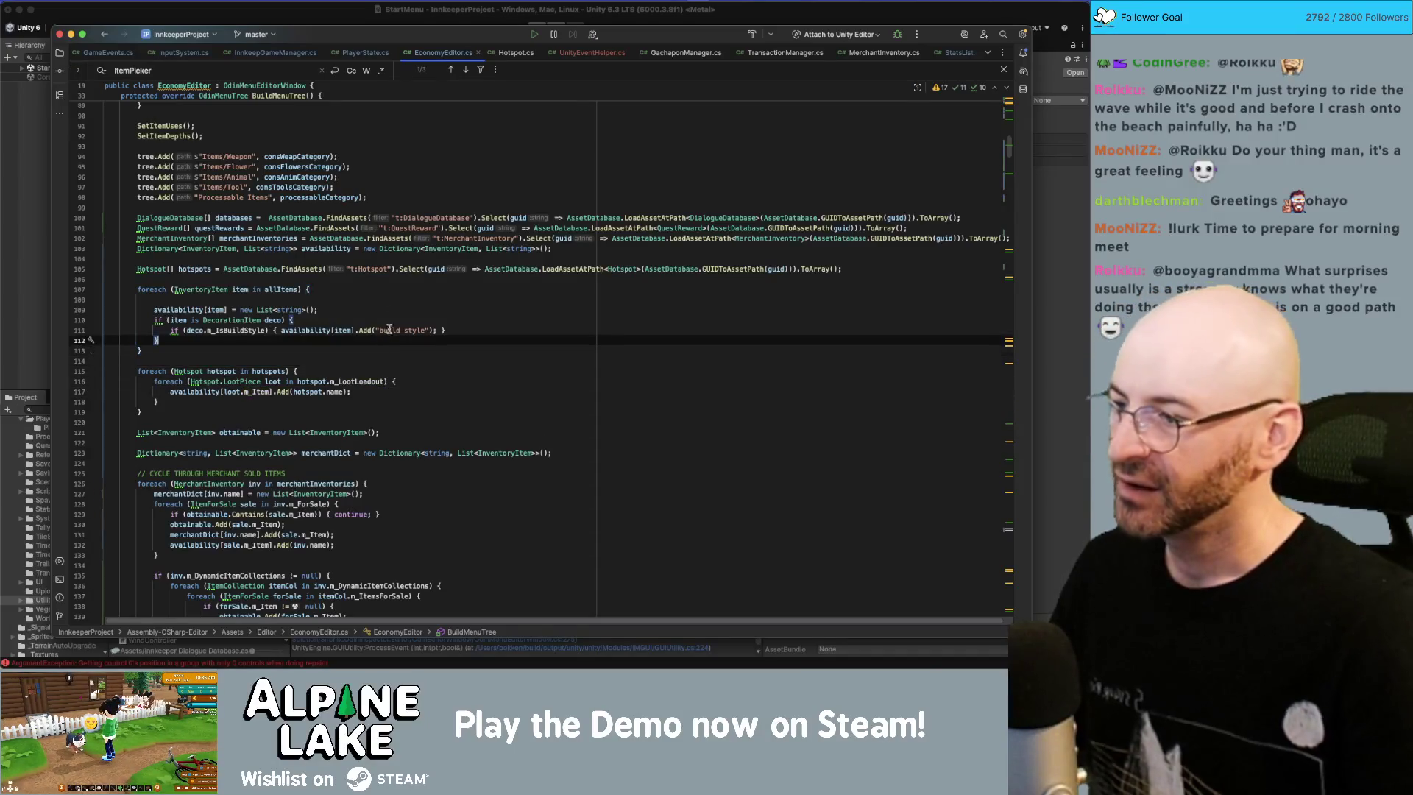
pyautogui.click(399, 306)
pyautogui.press('Up')
pyautogui.press('BackSpace')
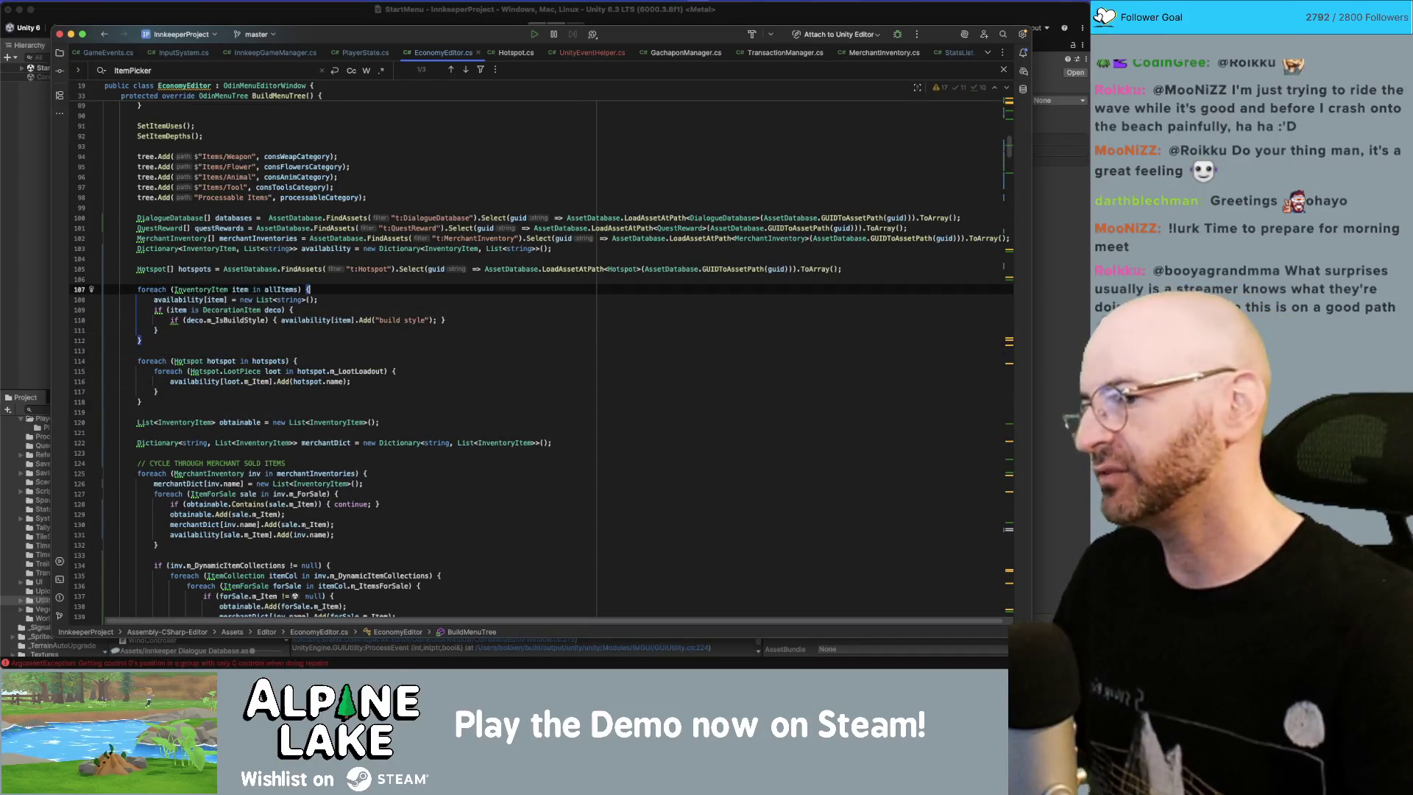
pyautogui.press('Up')
pyautogui.press('Up')
pyautogui.press('Up')
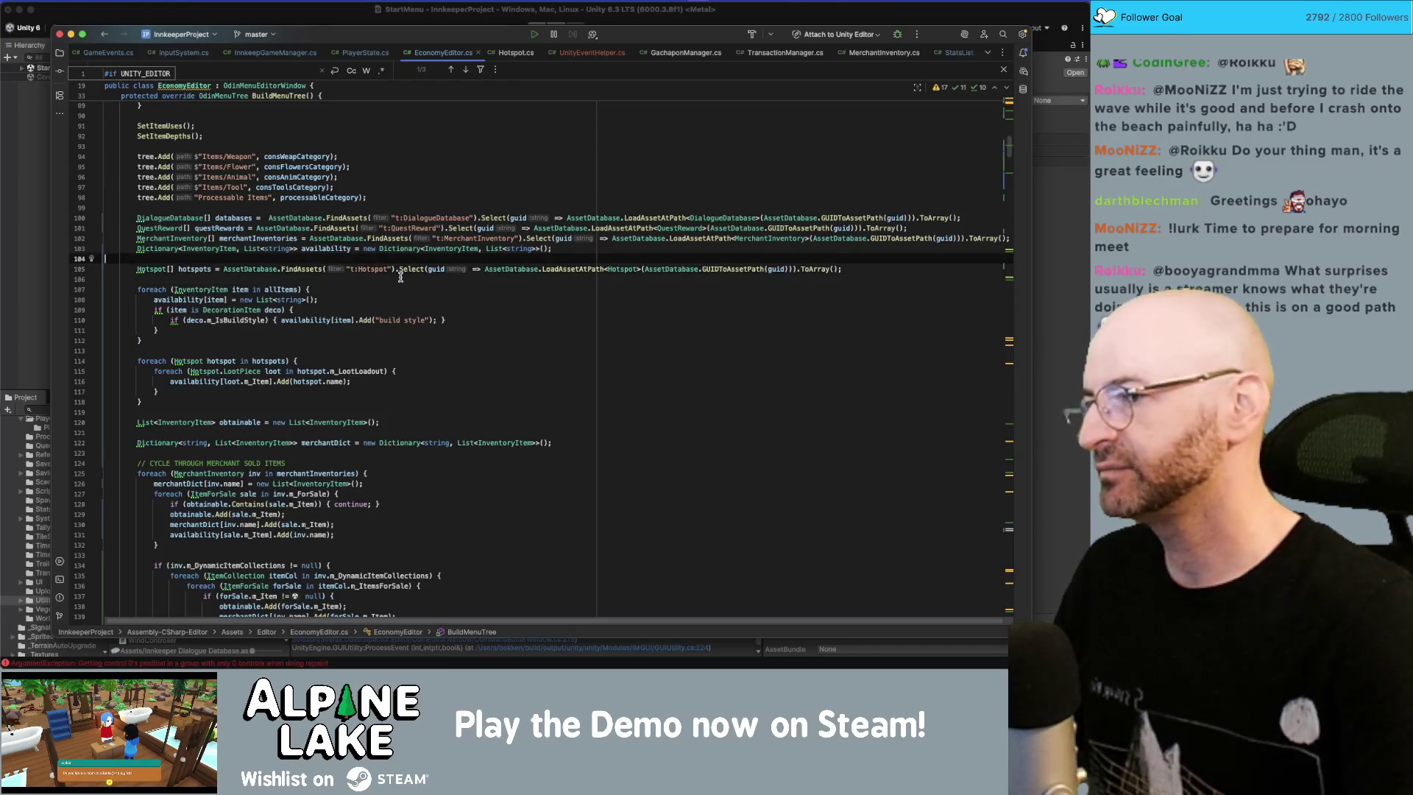
pyautogui.press('BackSpace')
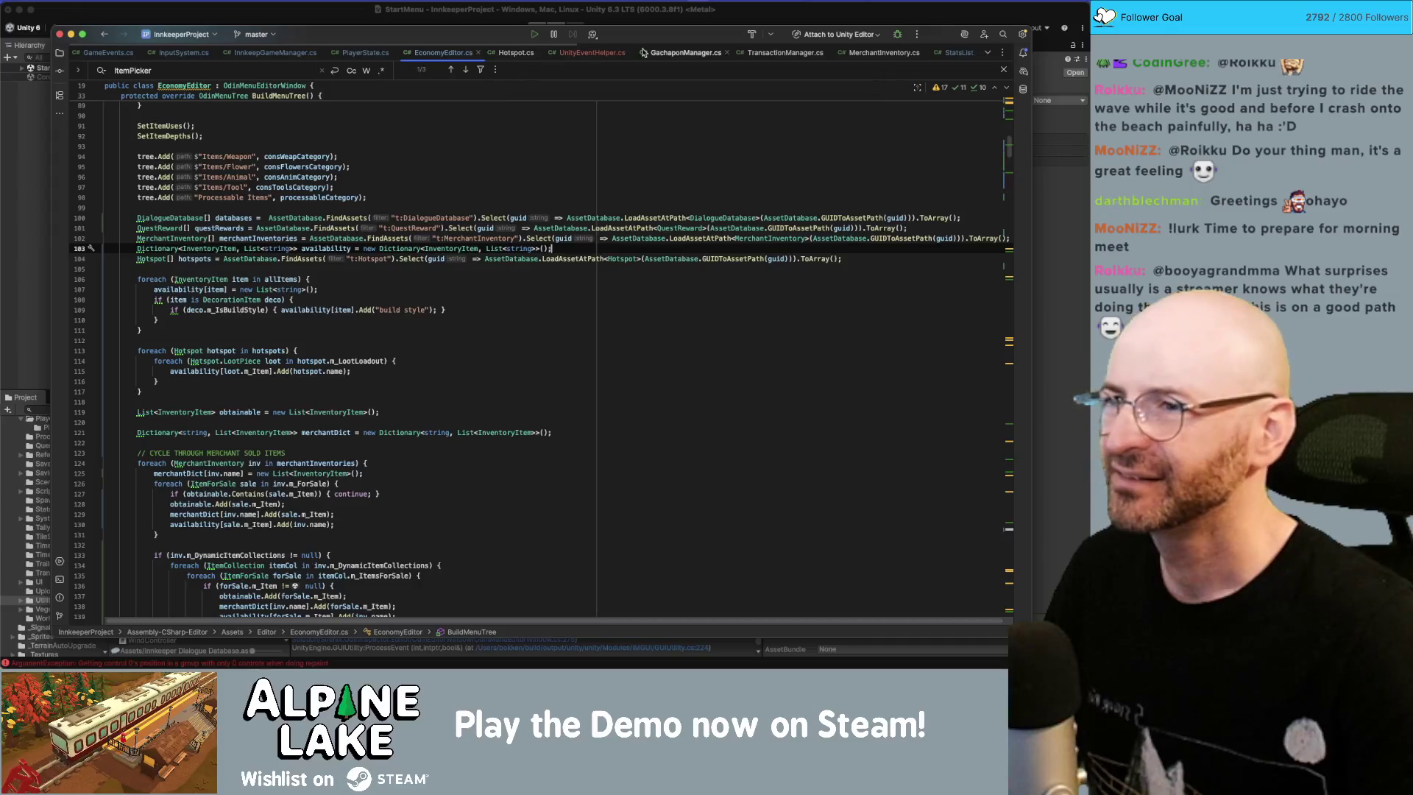
pyautogui.click(611, 54)
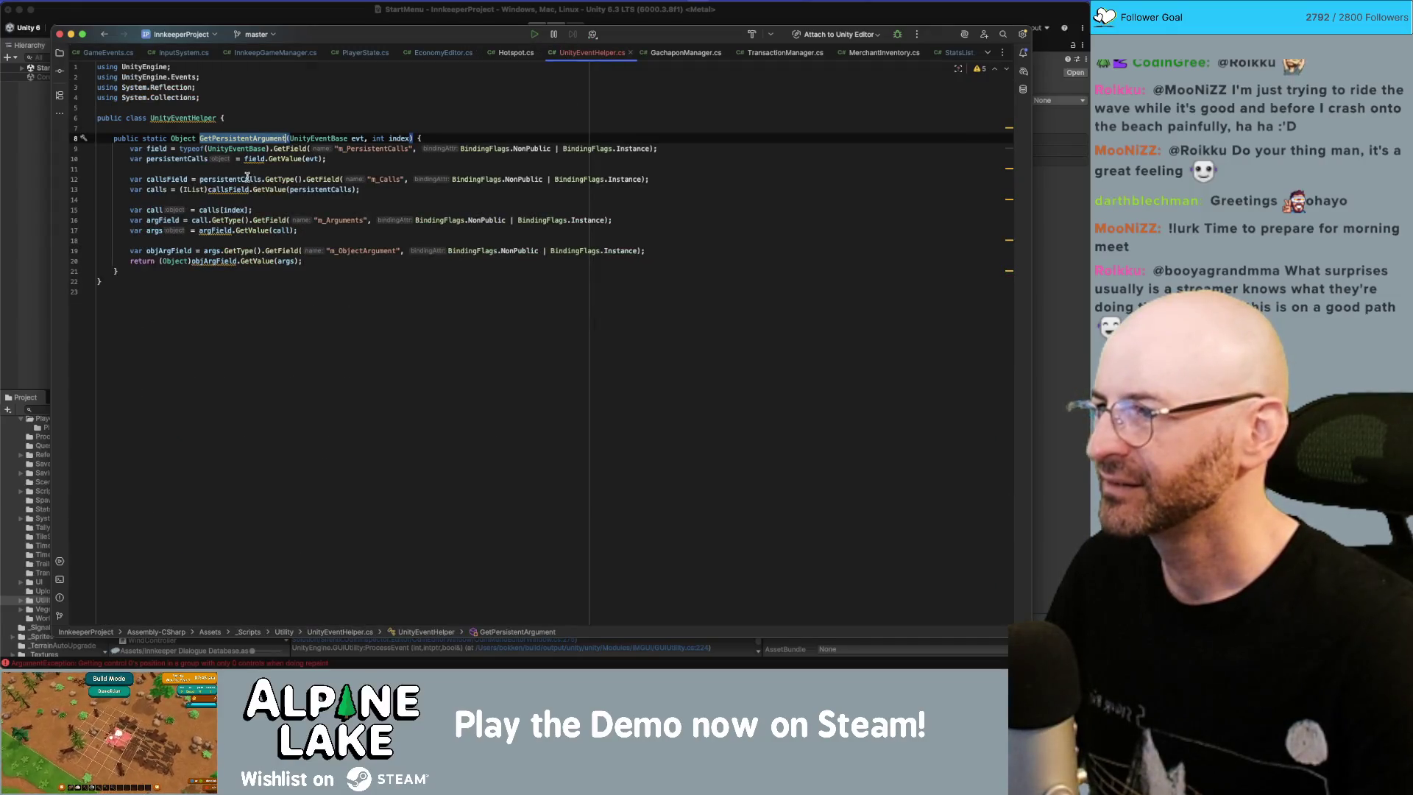
# Step: Highlight usages of persistentCalls, the m_PersistentCalls string, argField and args in GetPersistentArgument
pyautogui.doubleClick(248, 179)
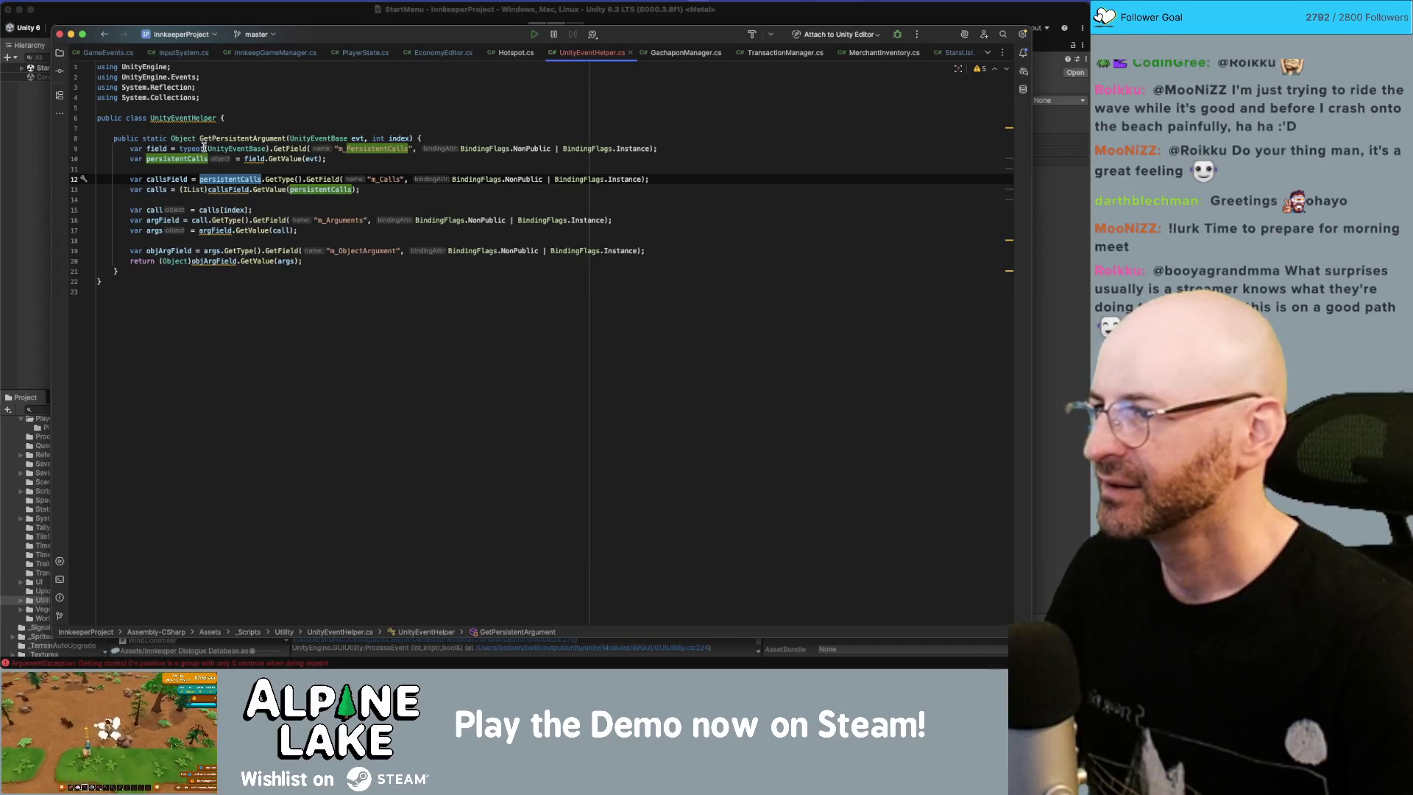
pyautogui.moveTo(319, 147)
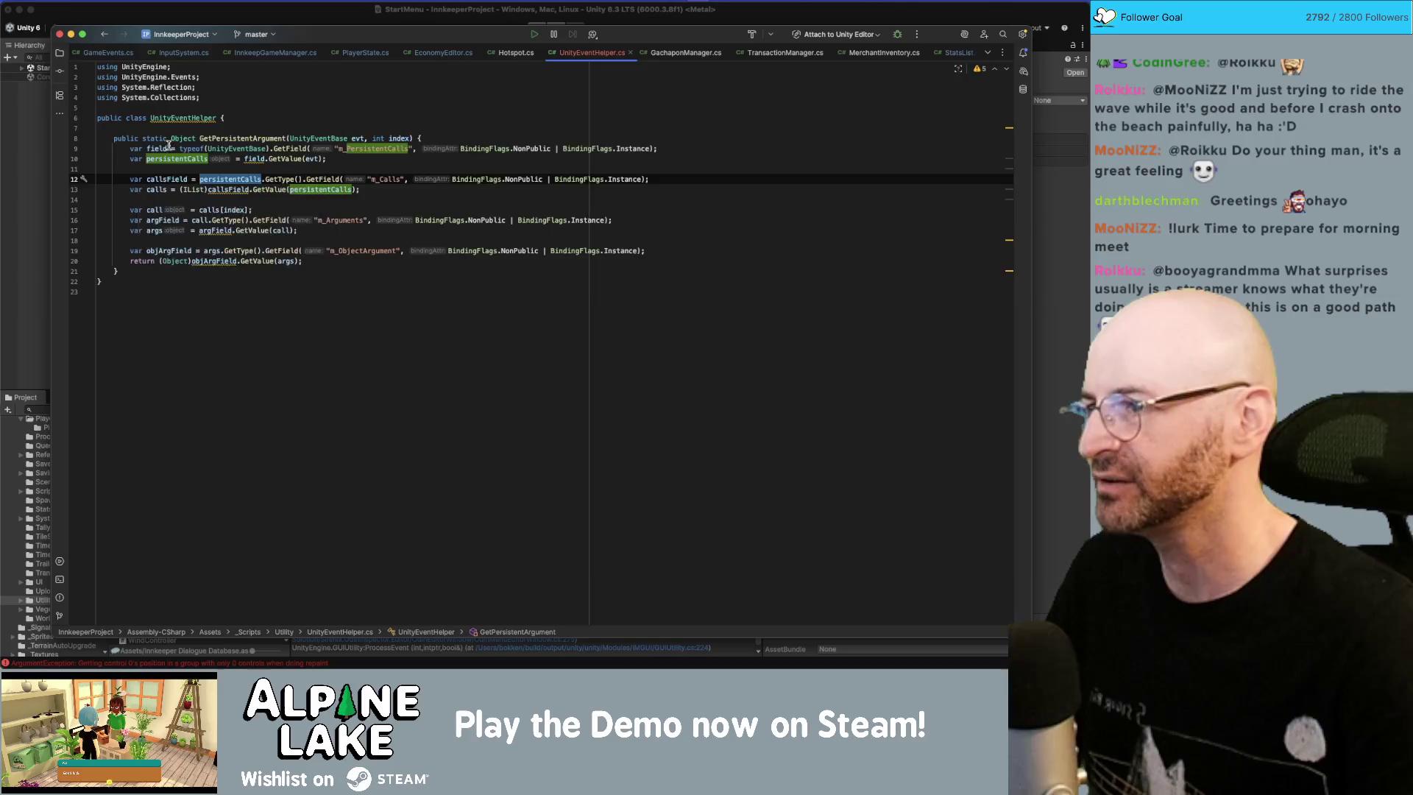
pyautogui.click(382, 153)
pyautogui.doubleClick(384, 151)
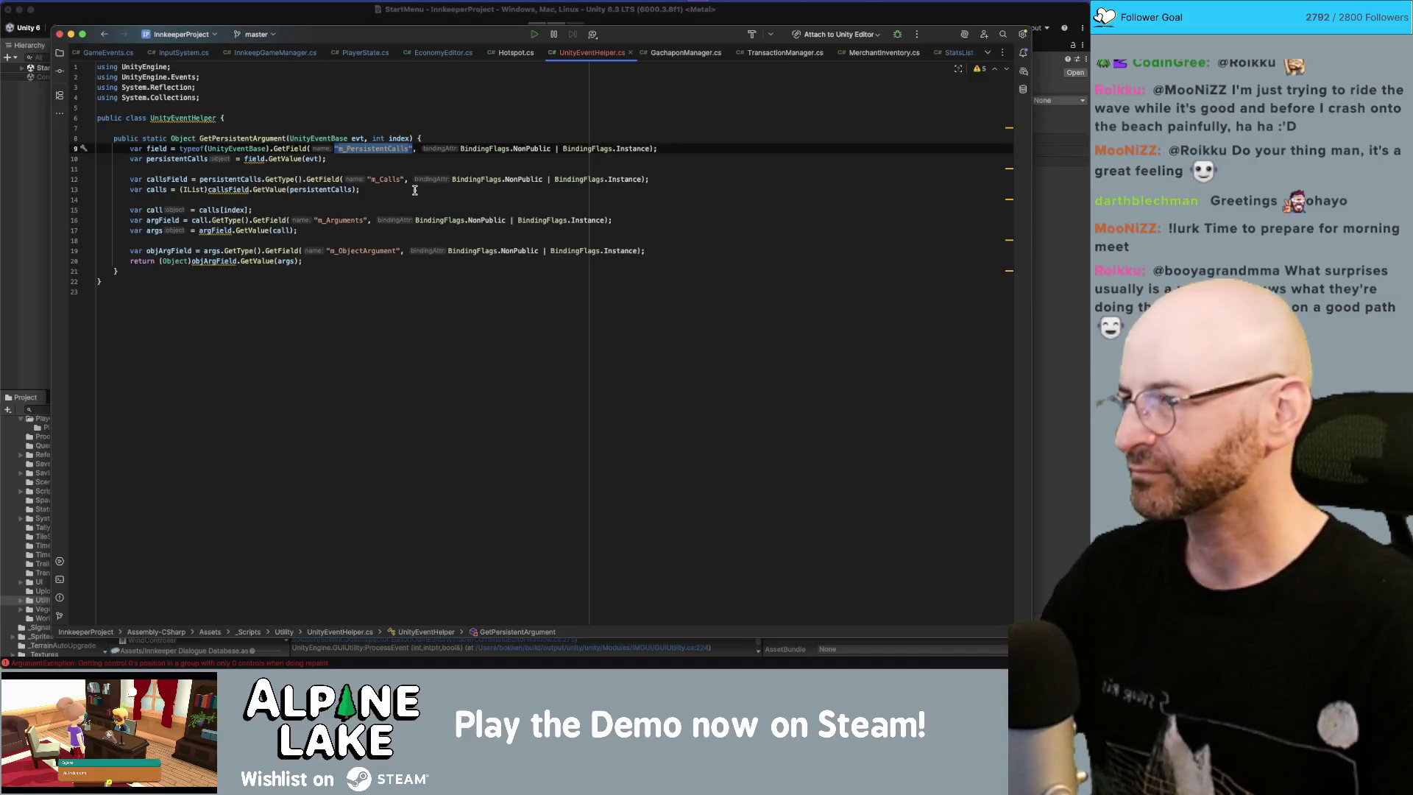
pyautogui.click(160, 208)
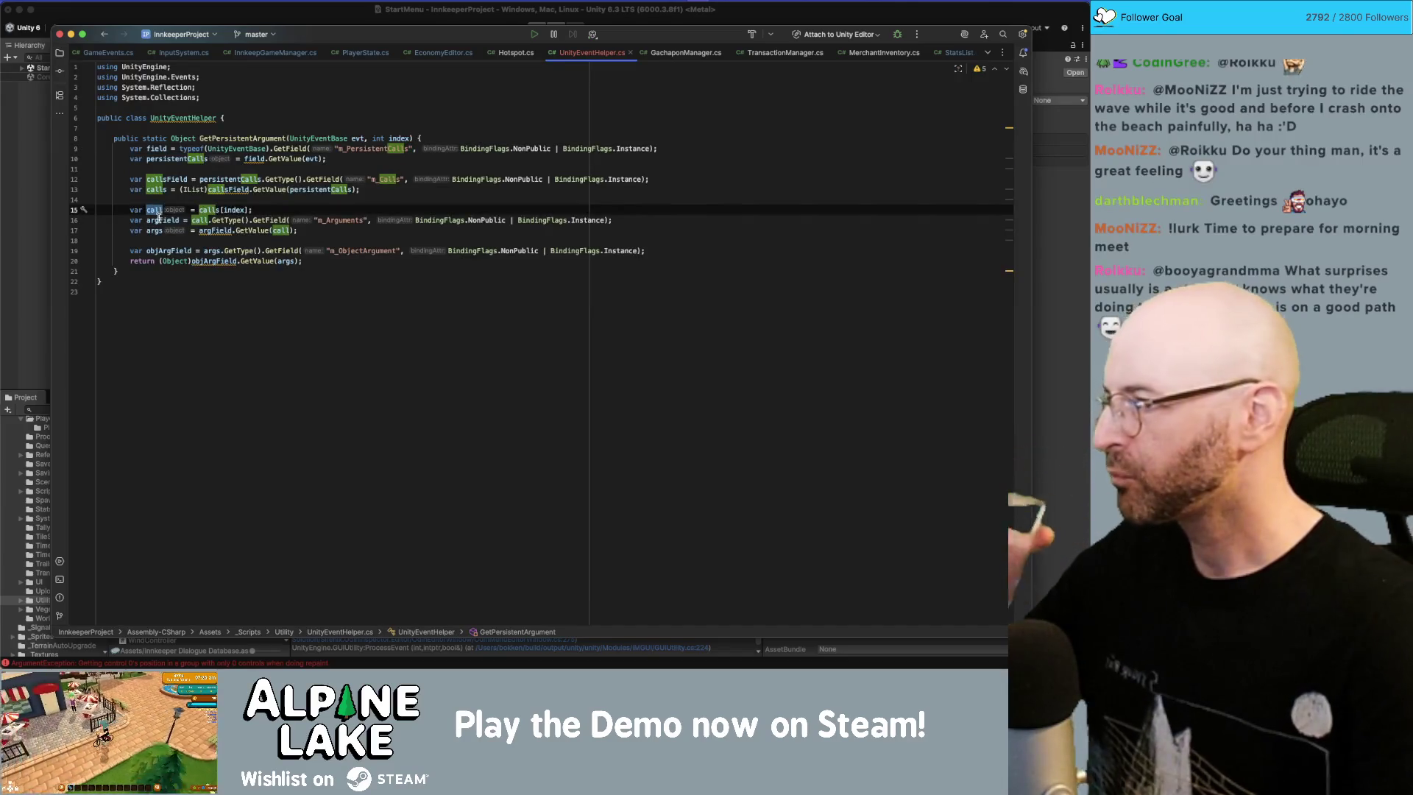
pyautogui.doubleClick(159, 220)
pyautogui.doubleClick(155, 231)
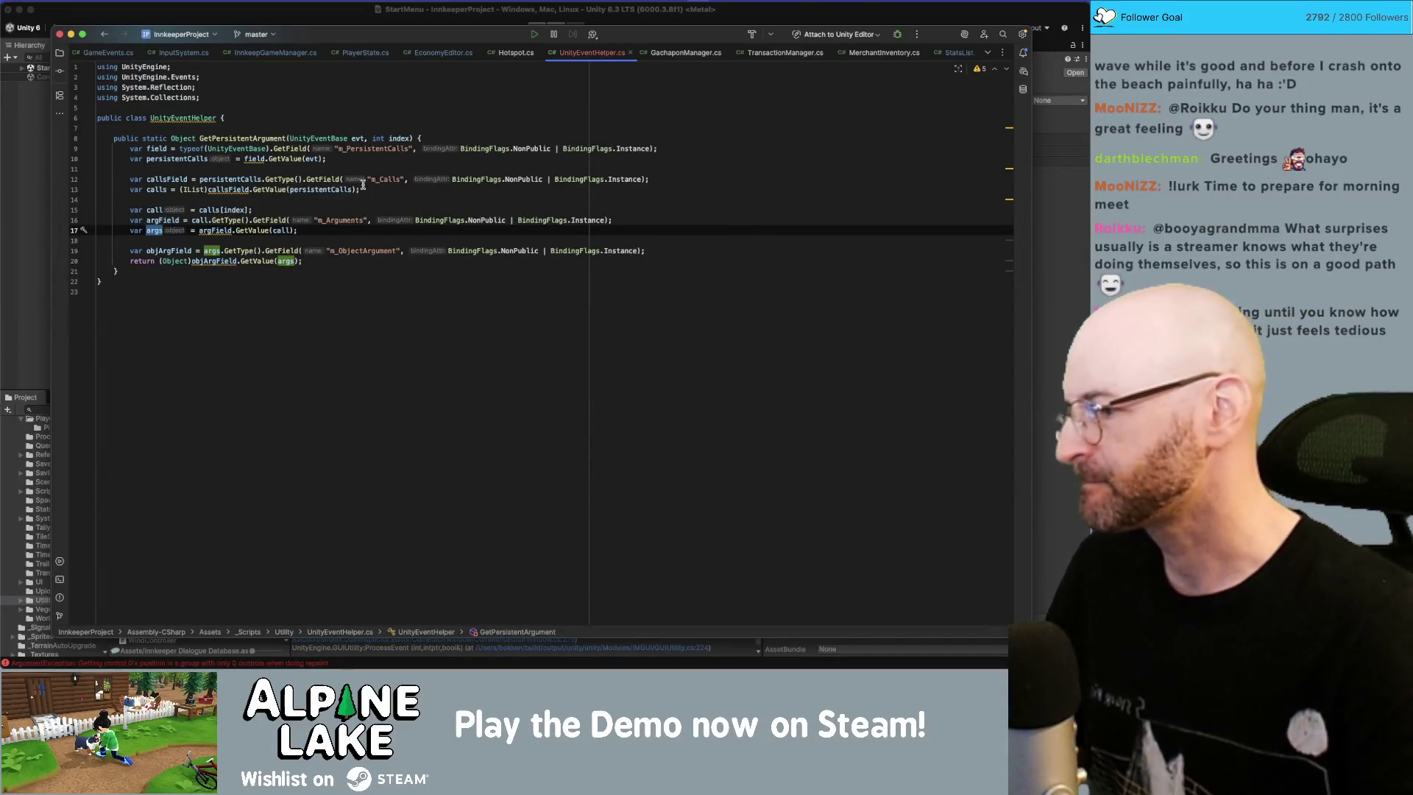
pyautogui.click(515, 52)
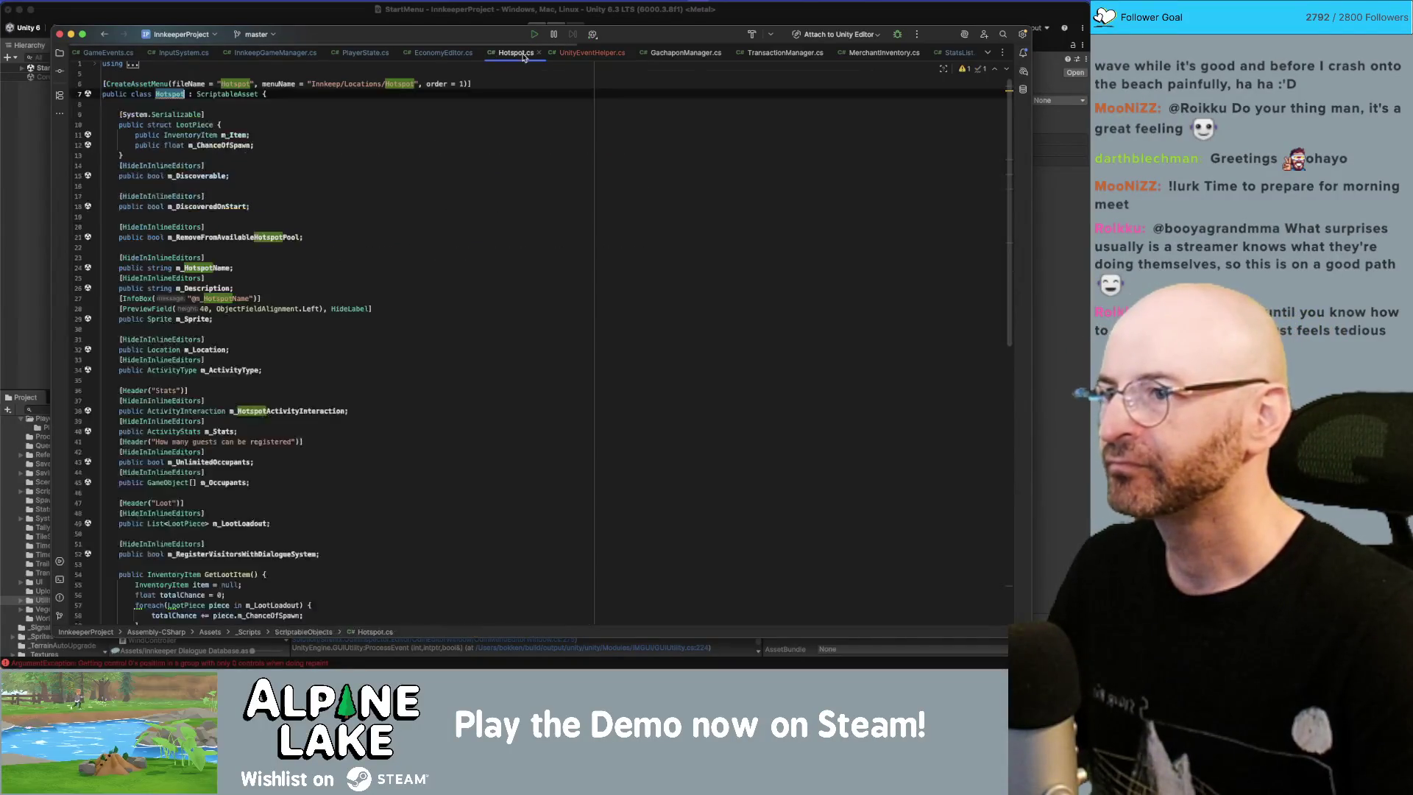
# Step: Highlight availability in EconomyEditor.cs and let Unity recompile the scripts
pyautogui.click(439, 53)
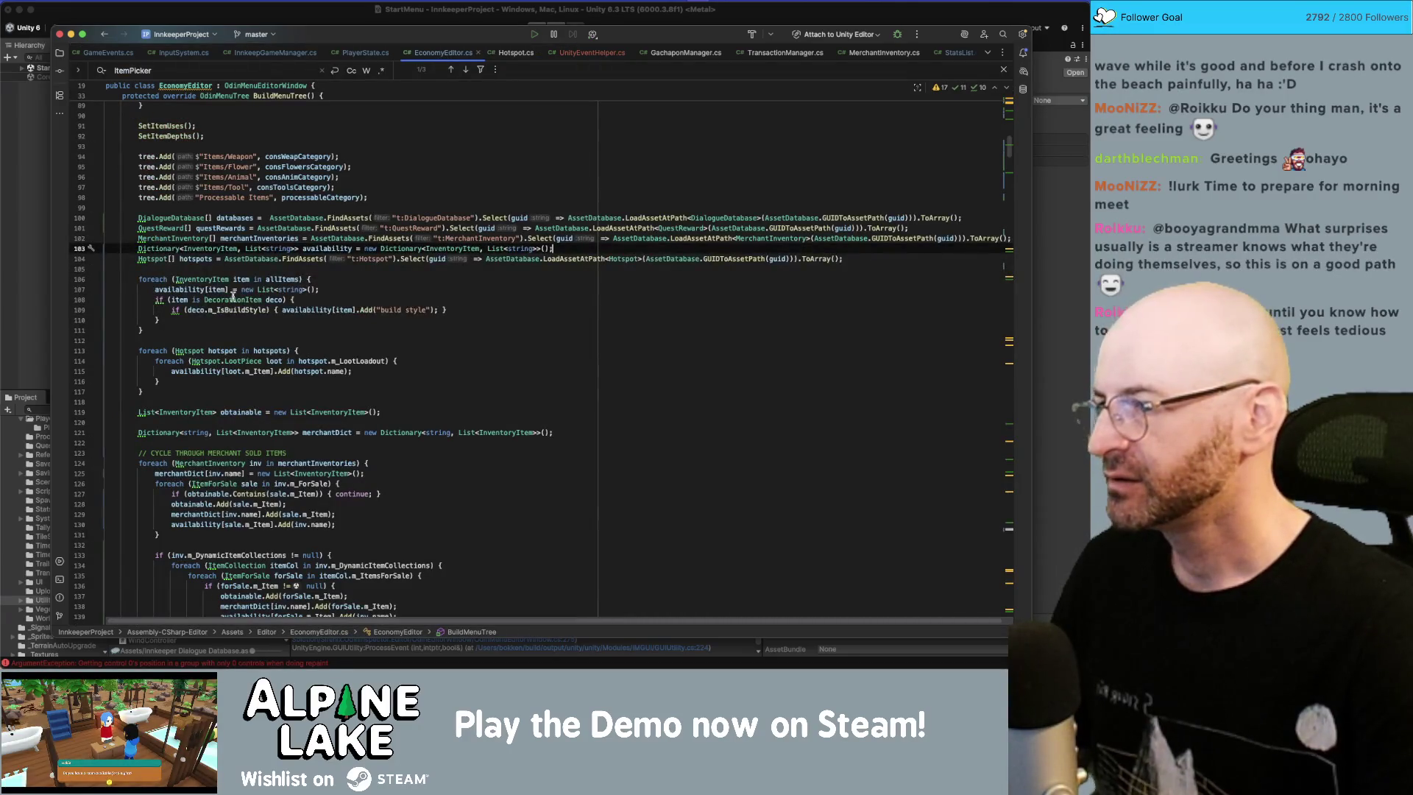
pyautogui.doubleClick(214, 372)
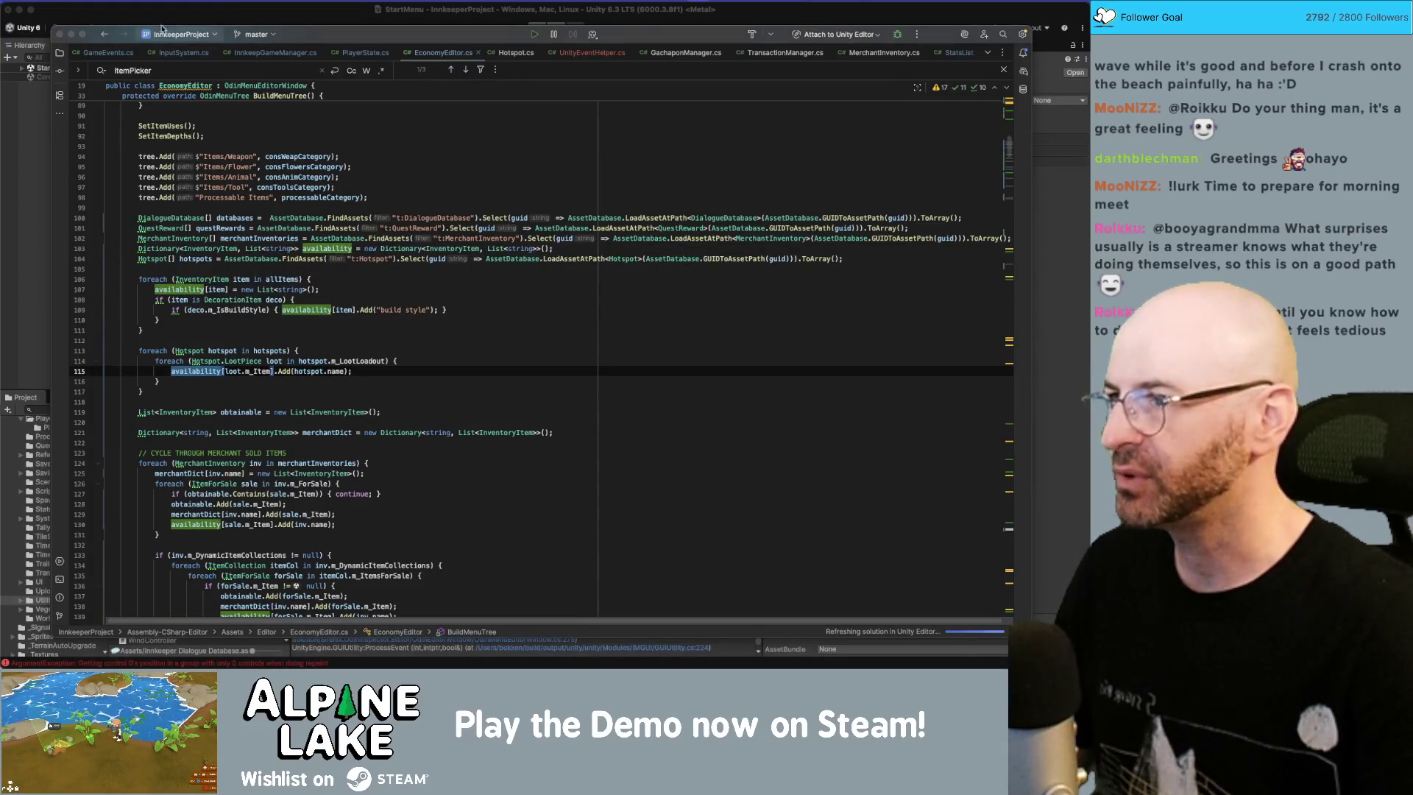
pyautogui.click(184, 17)
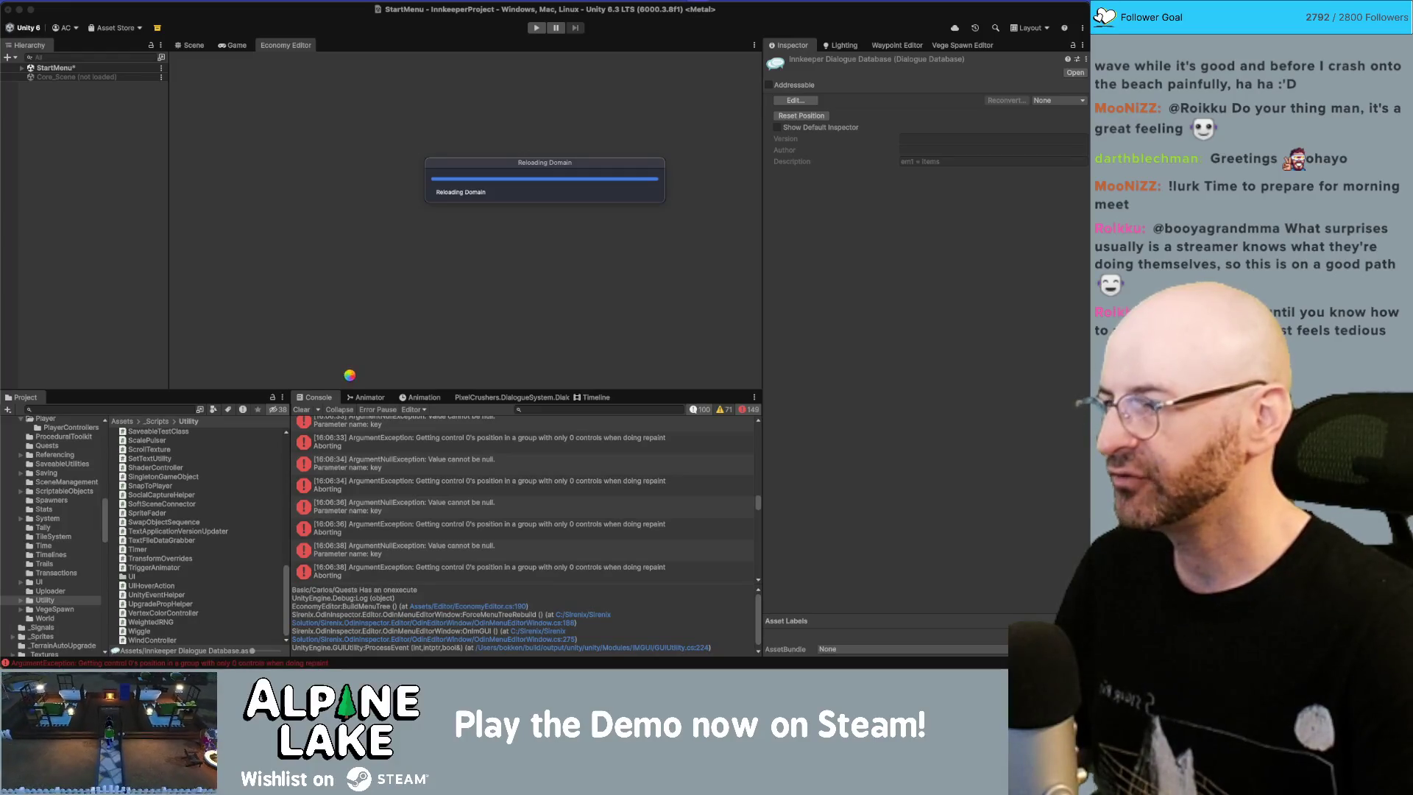
pyautogui.press('super+Tab')
# Step: Trace the loot and availability usages on lines 107–115, then switch to the Innkeep Miro board
pyautogui.press('Up')
pyautogui.press('Up')
pyautogui.press('Up')
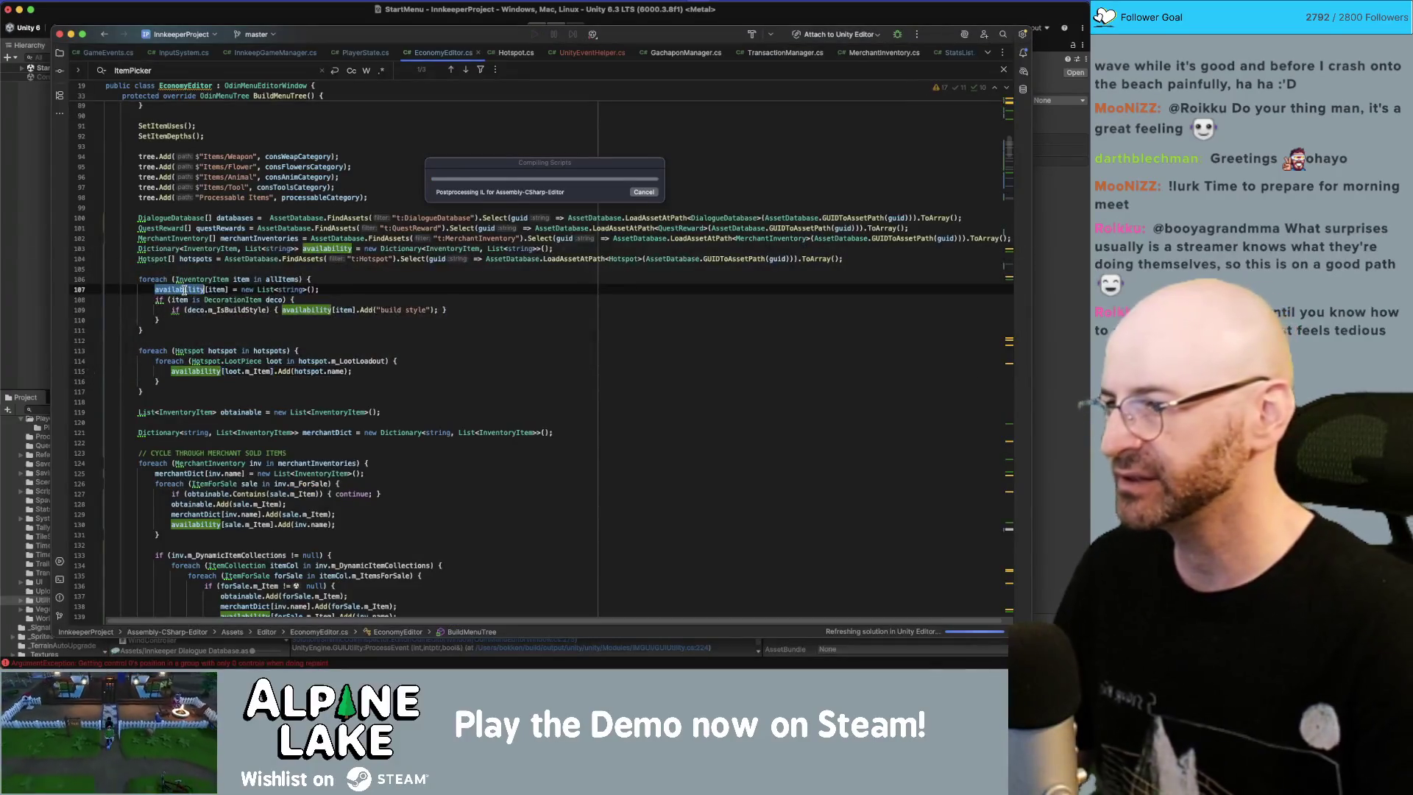
pyautogui.click(296, 353)
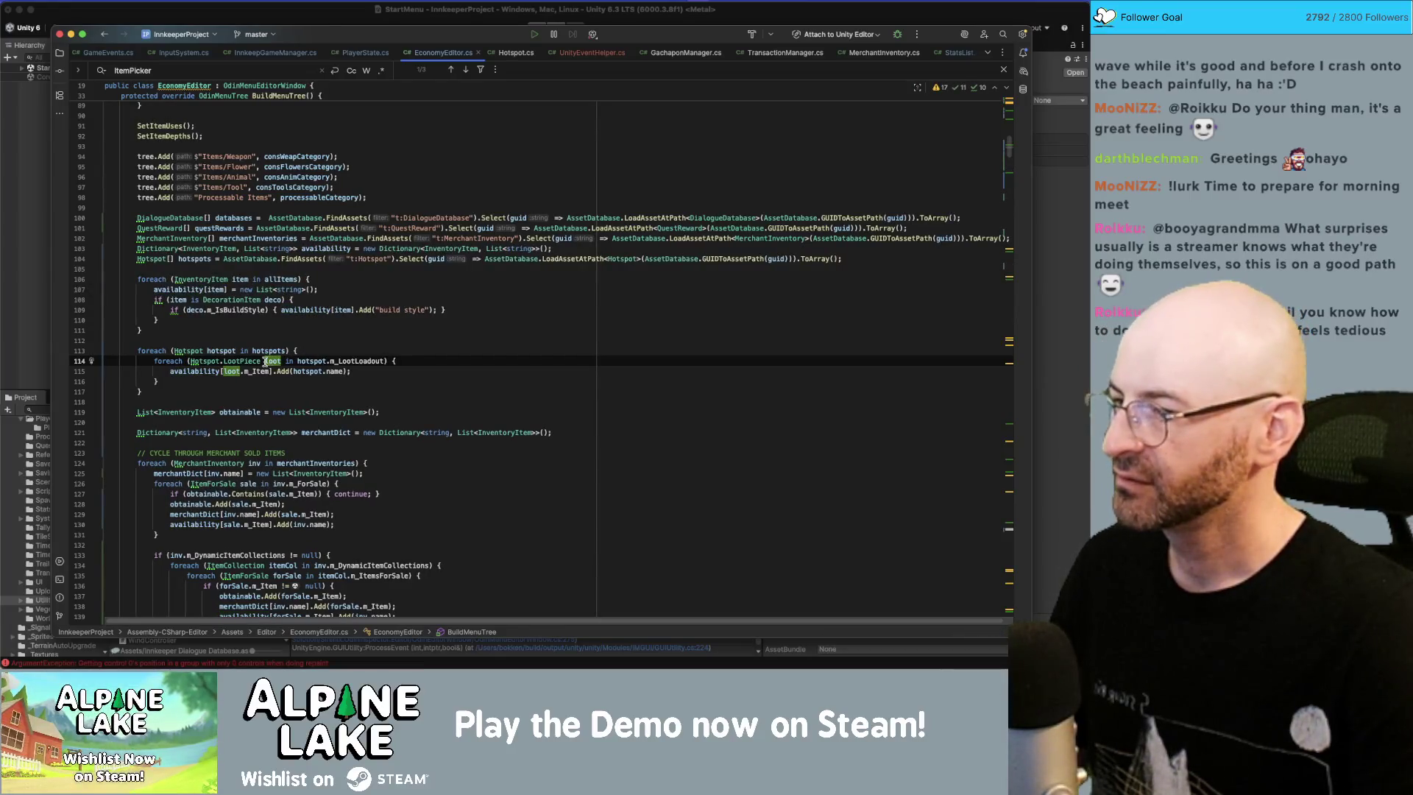
pyautogui.click(233, 371)
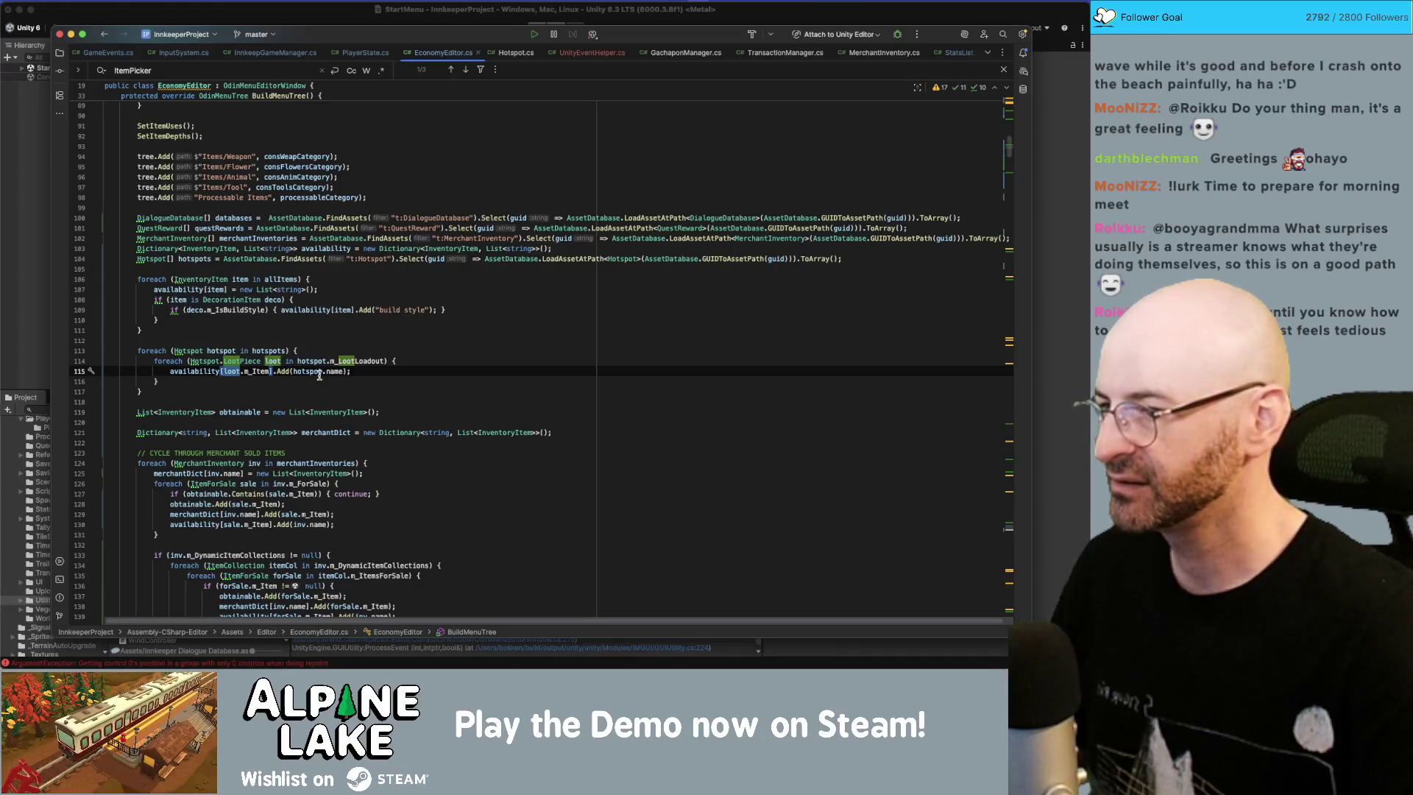
pyautogui.click(206, 372)
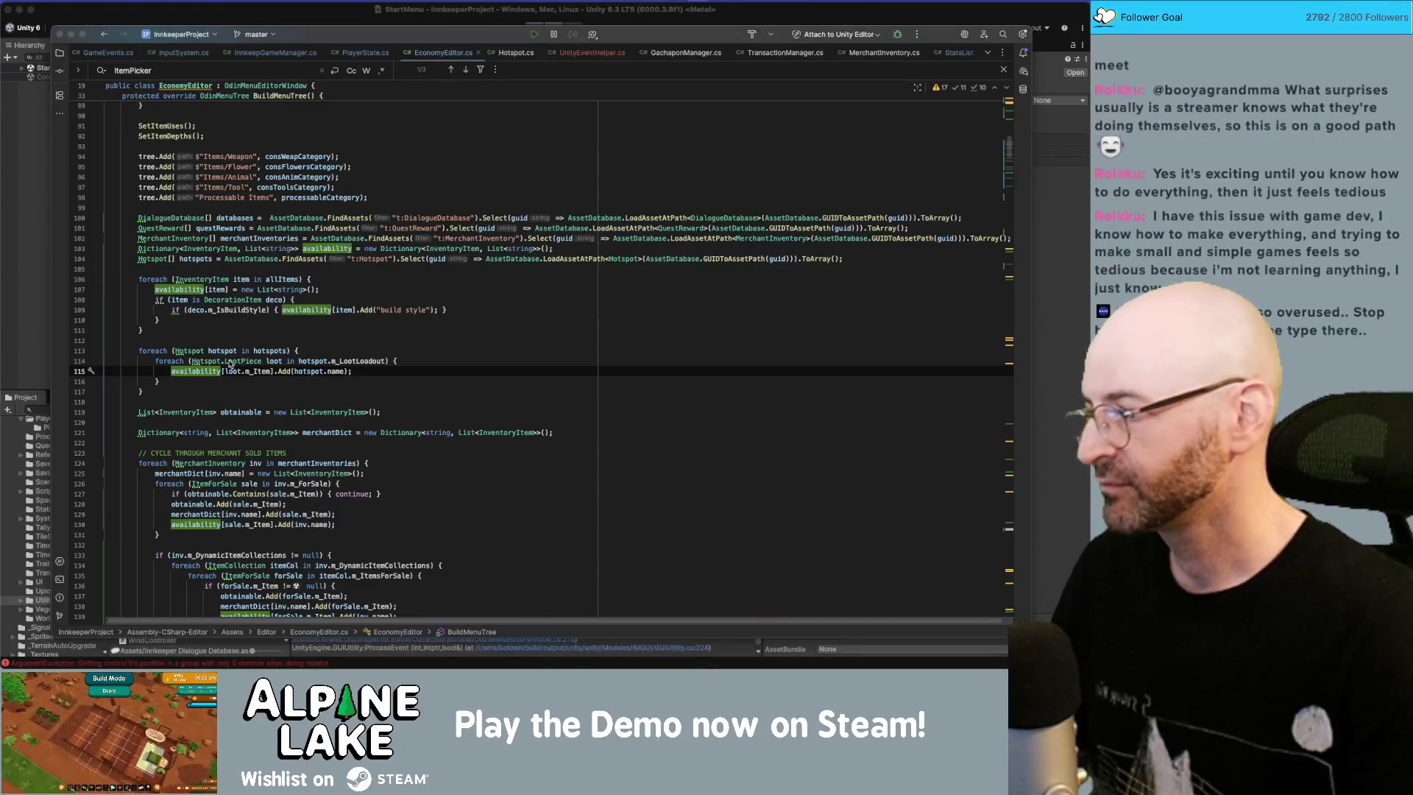
pyautogui.press('super+Tab')
pyautogui.press('super+Tab')
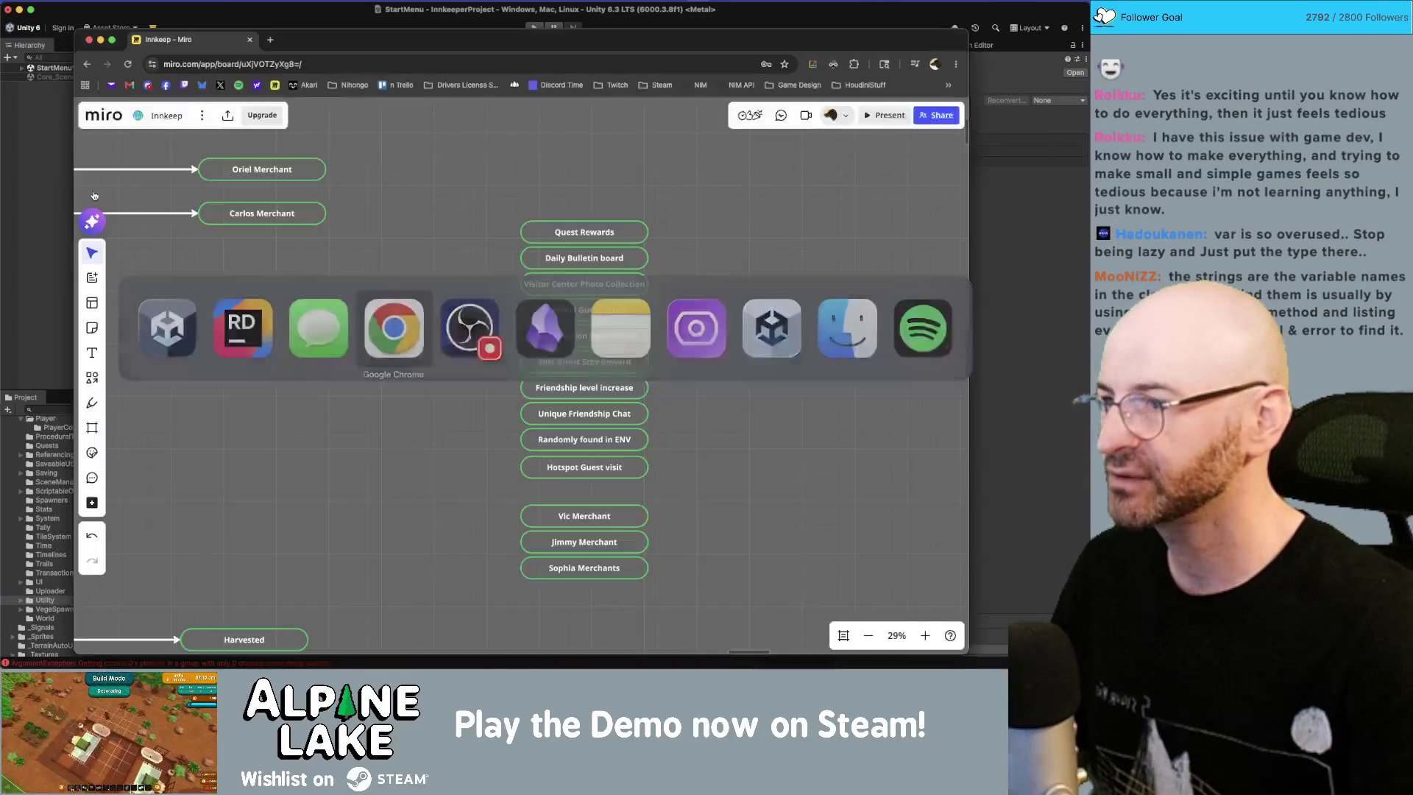
pyautogui.press('super+Tab')
pyautogui.press('super+Tab')
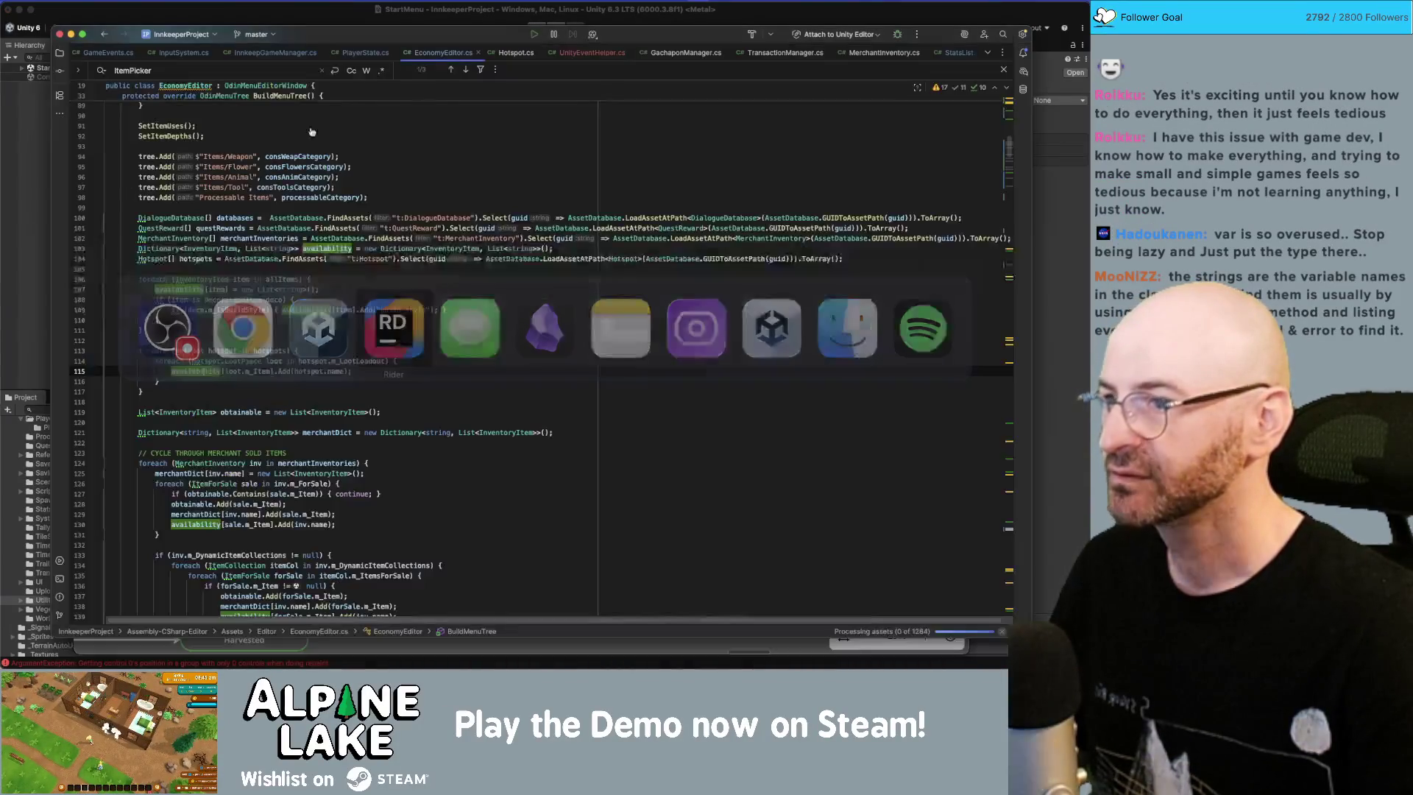
# Step: In UnityEventHelper.cs, try UnityEventBase in place of var on line 9, then undo it
pyautogui.click(597, 51)
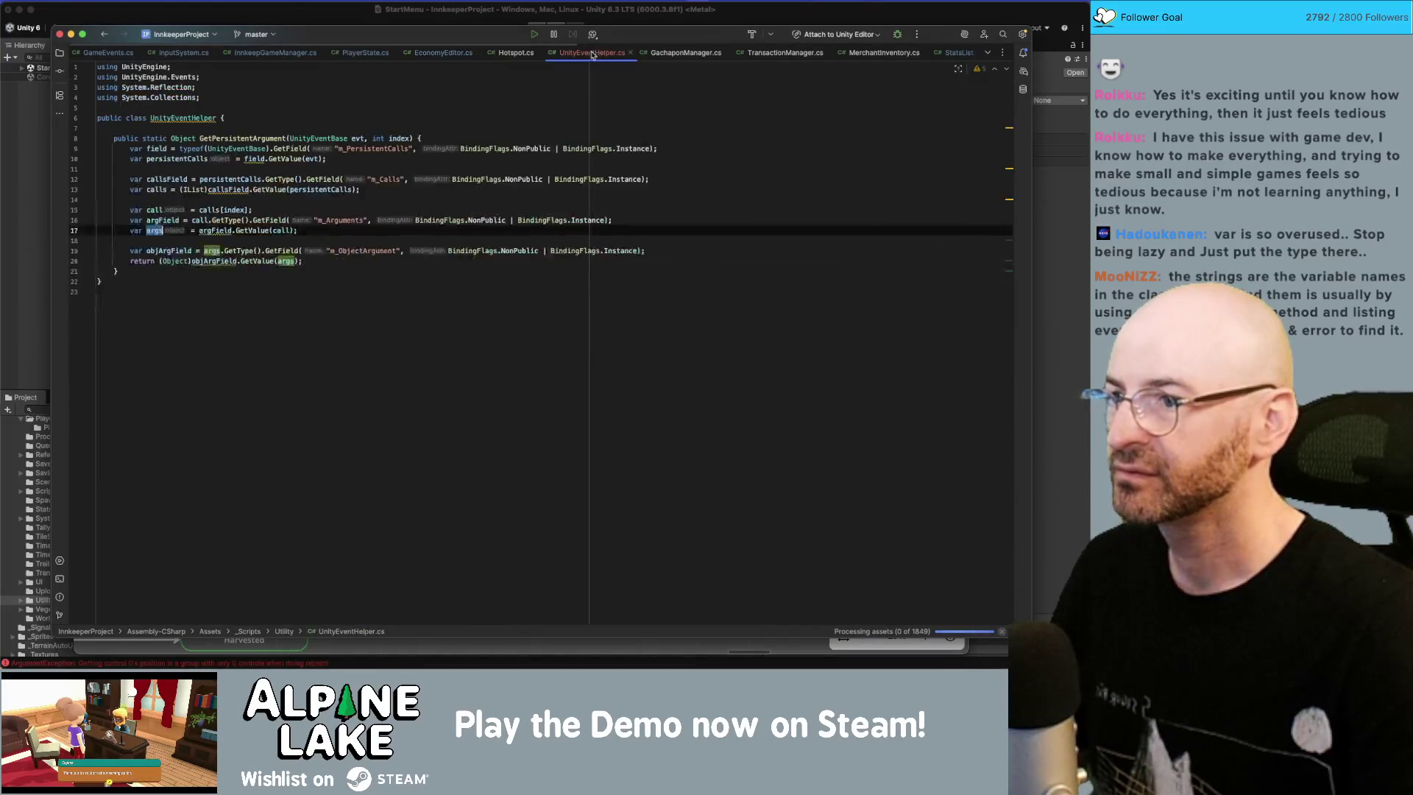
pyautogui.doubleClick(232, 148)
pyautogui.press('super+c')
pyautogui.doubleClick(136, 149)
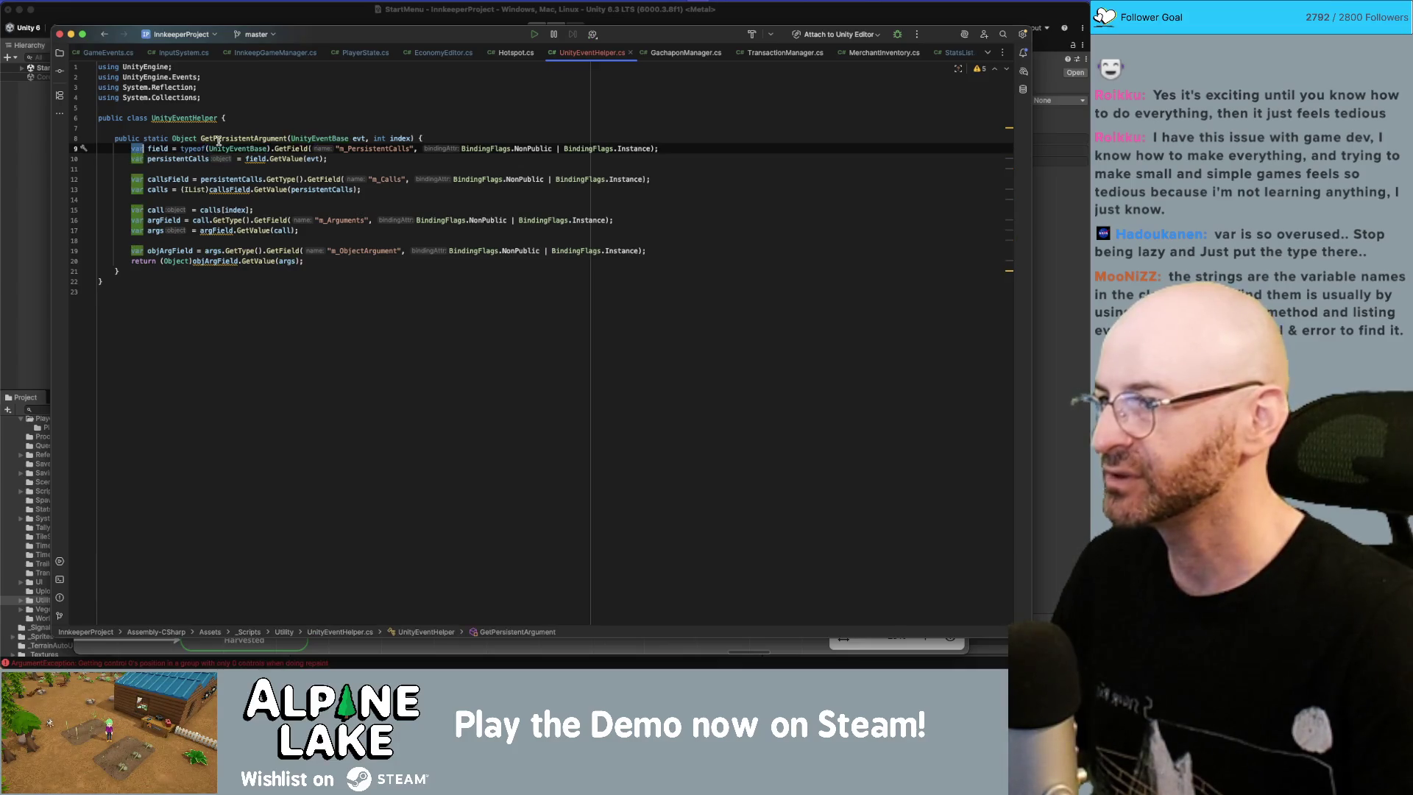
pyautogui.press('super+v')
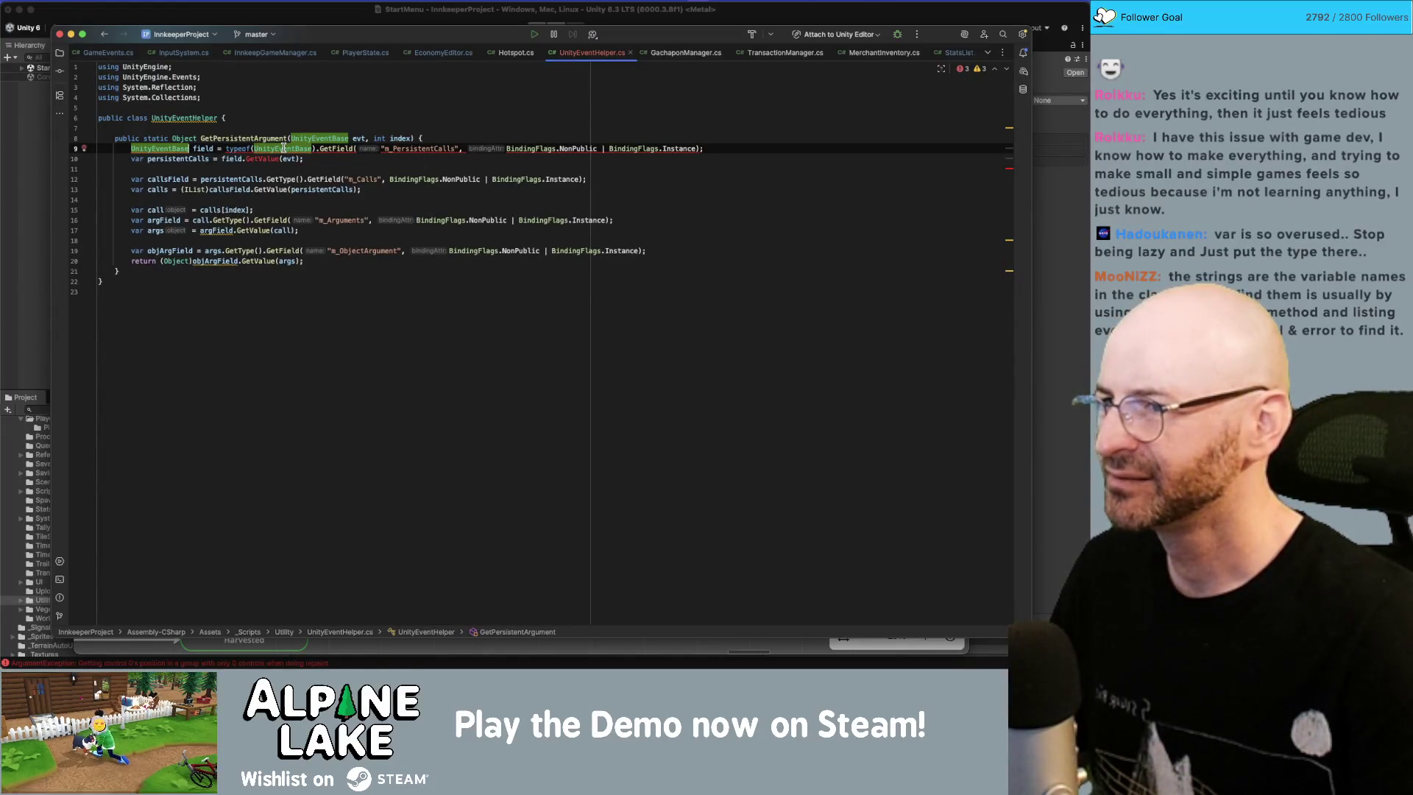
pyautogui.moveTo(285, 148)
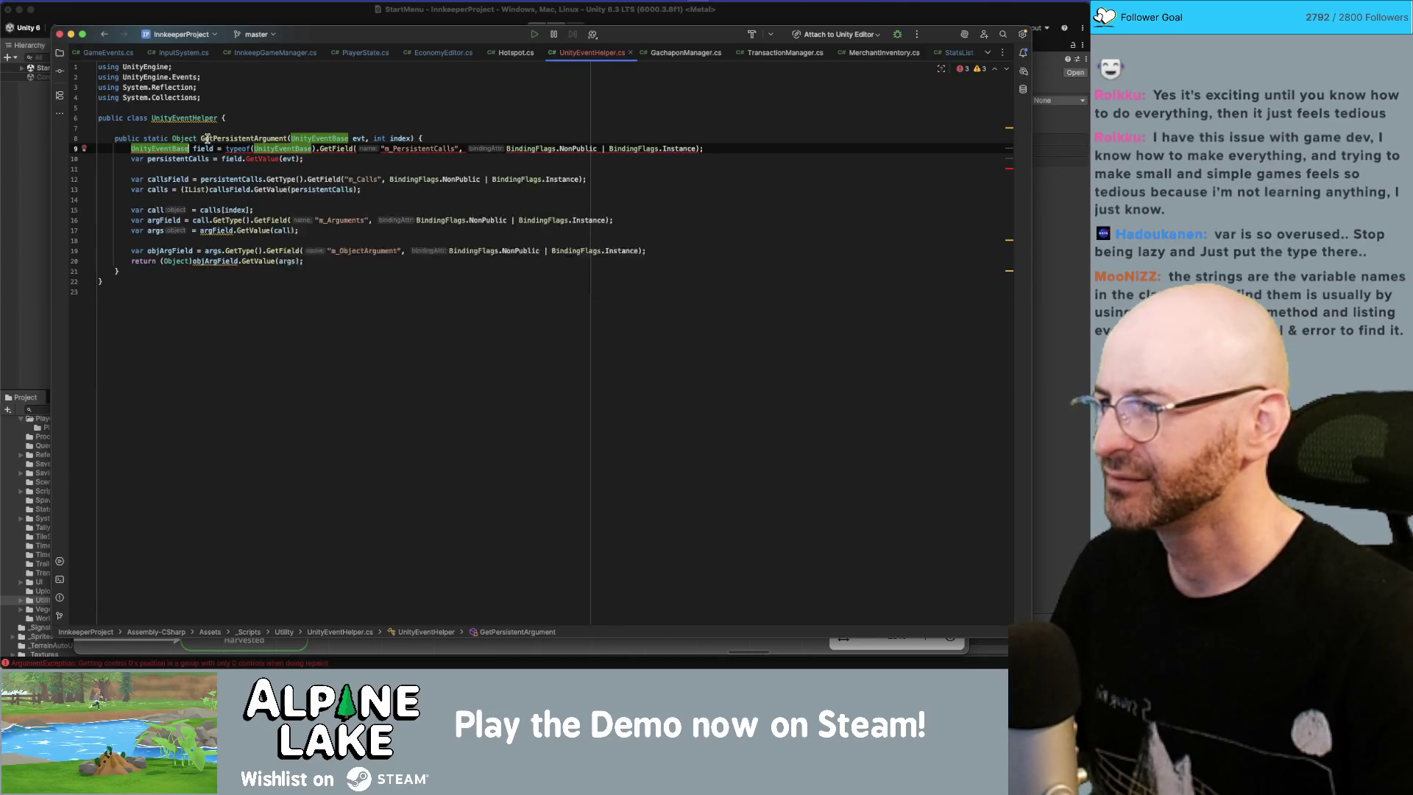
pyautogui.press('super+z')
# Step: Check what GetField returns and start retyping field's var as FieldInfo
pyautogui.click(291, 148)
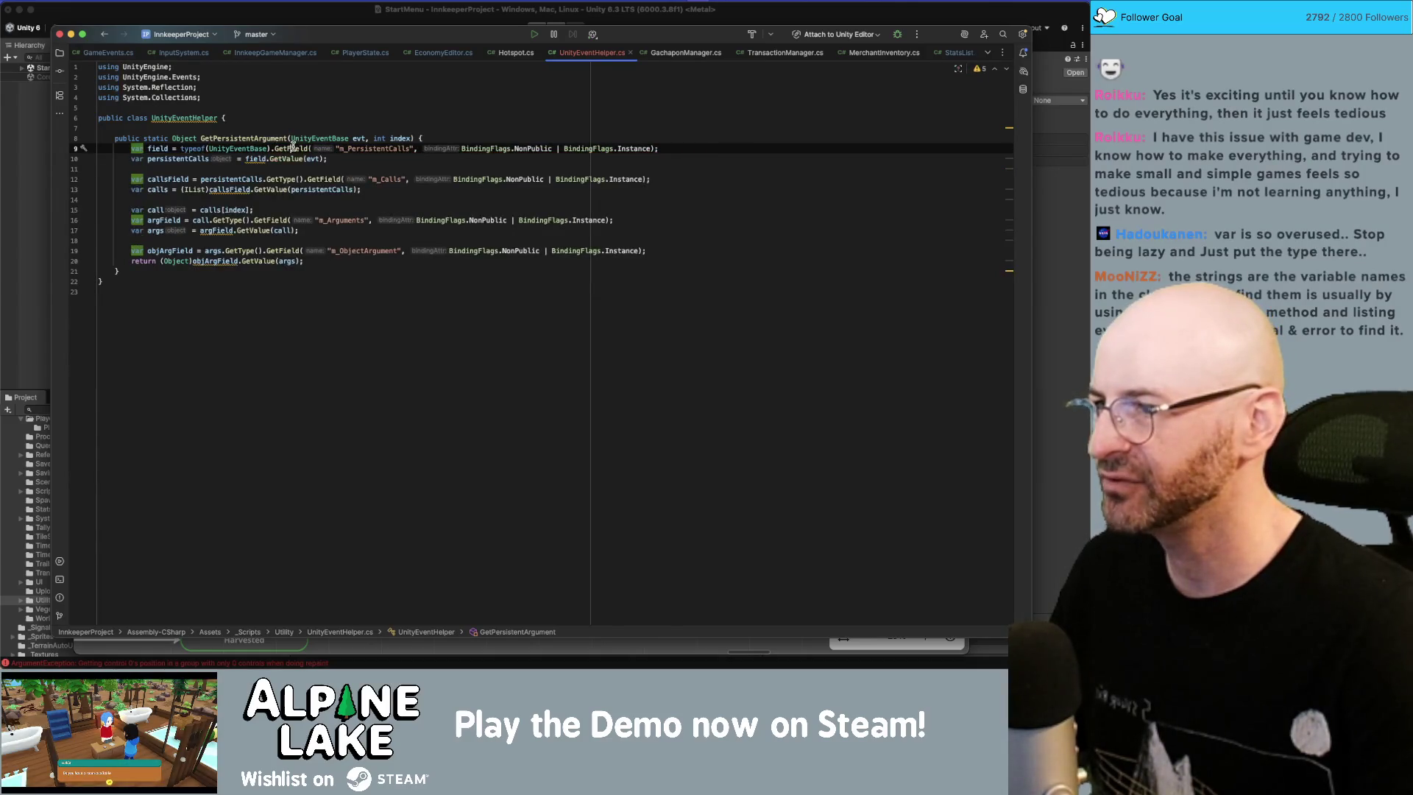
pyautogui.moveTo(289, 149)
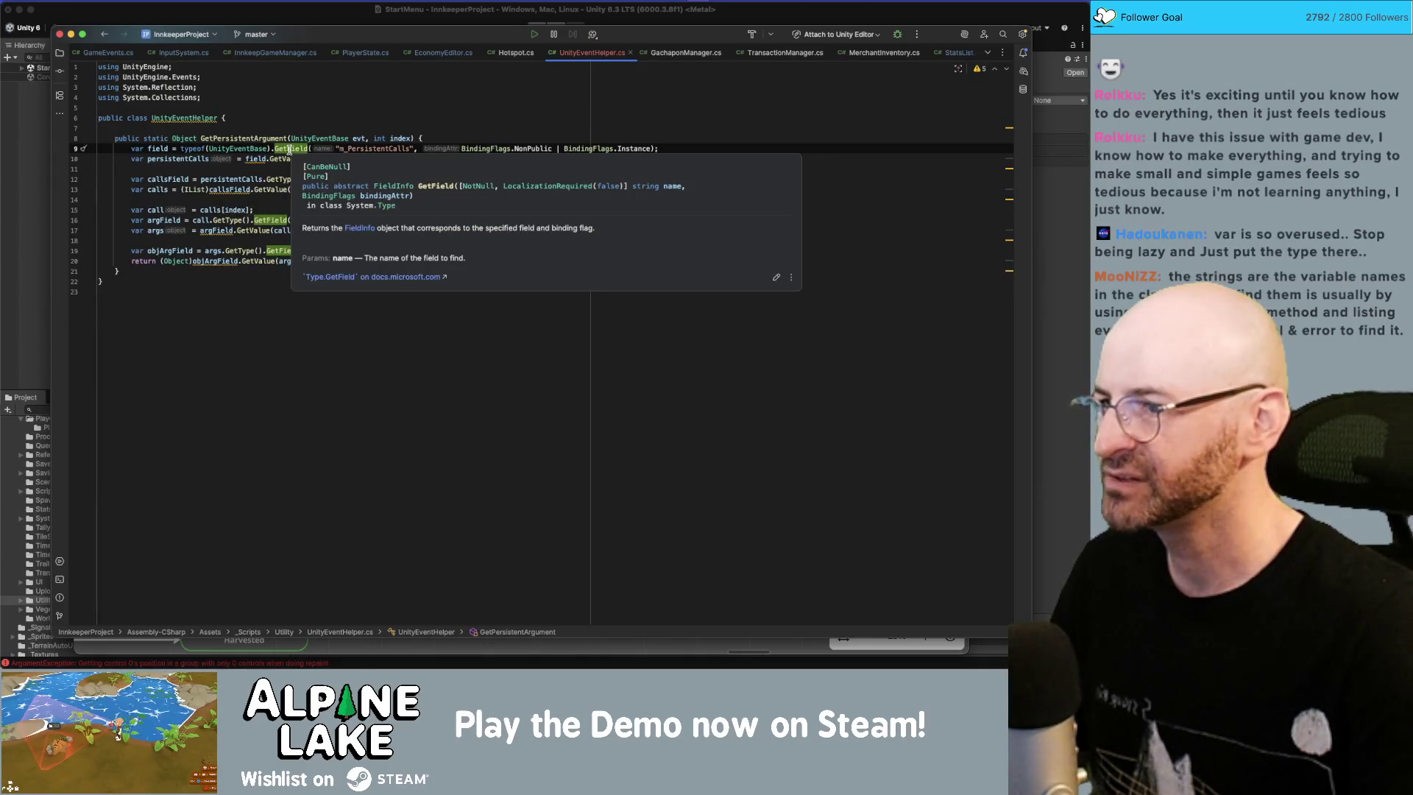
pyautogui.doubleClick(138, 147)
pyautogui.write('F')
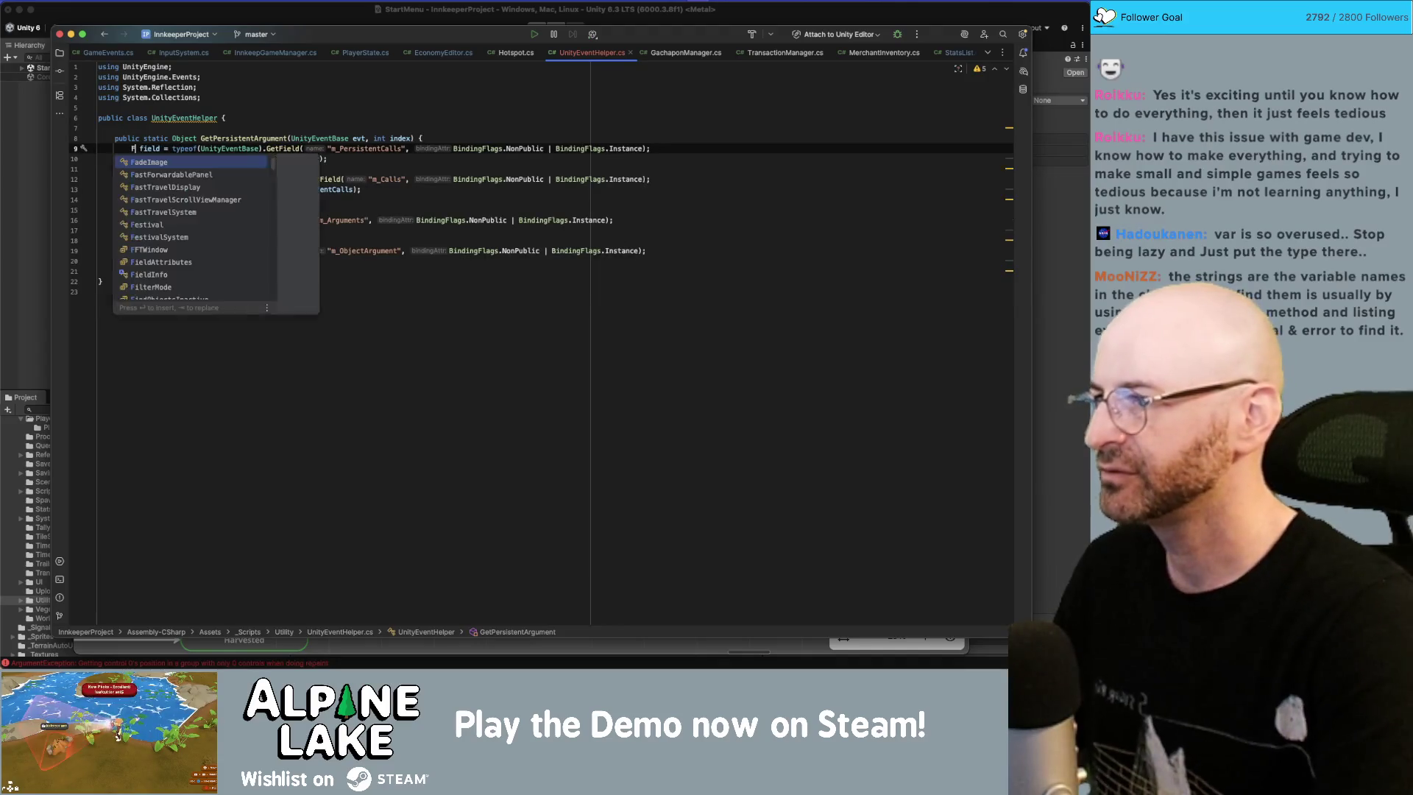
pyautogui.write('ieldInfo')
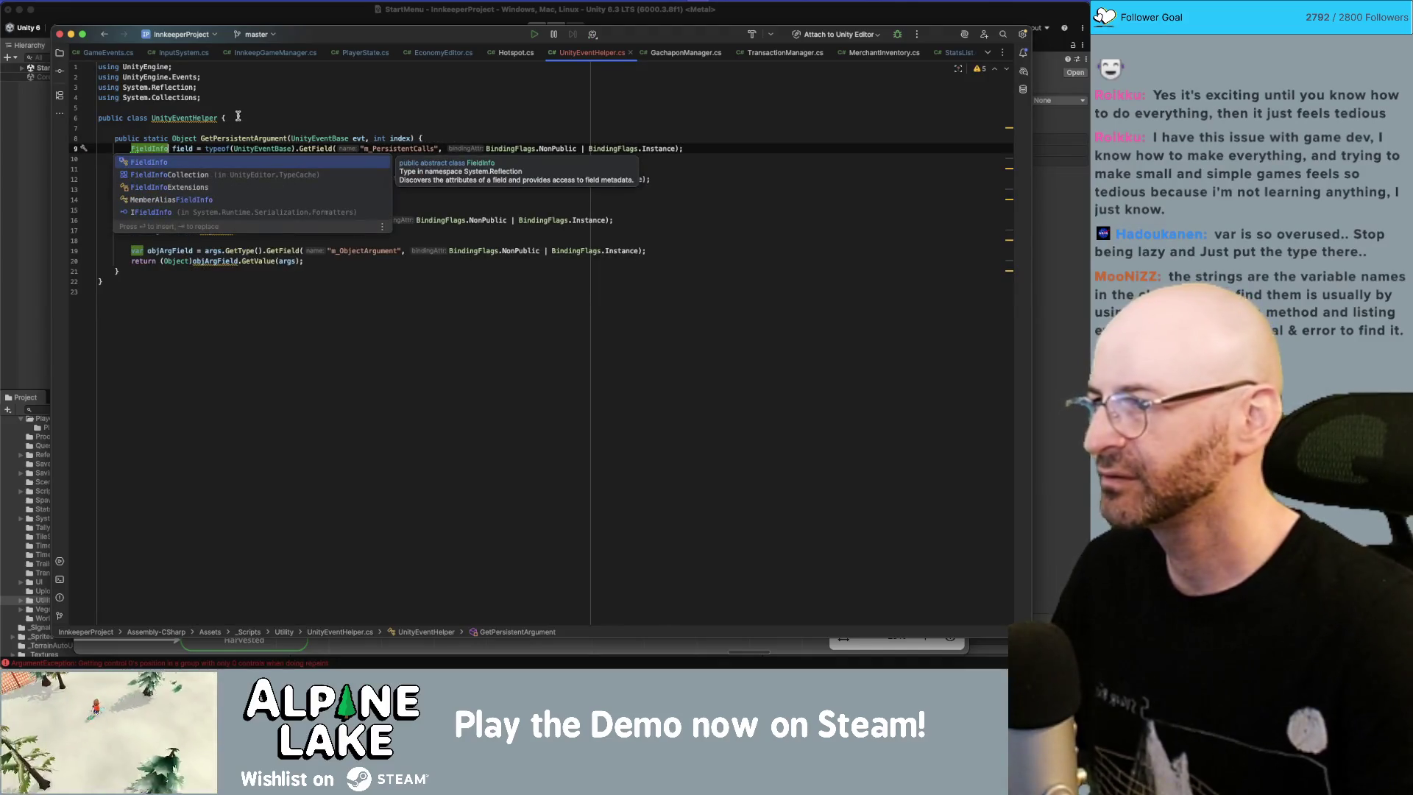
# Step: Declare field and callsField explicitly as FieldInfo
pyautogui.click(238, 109)
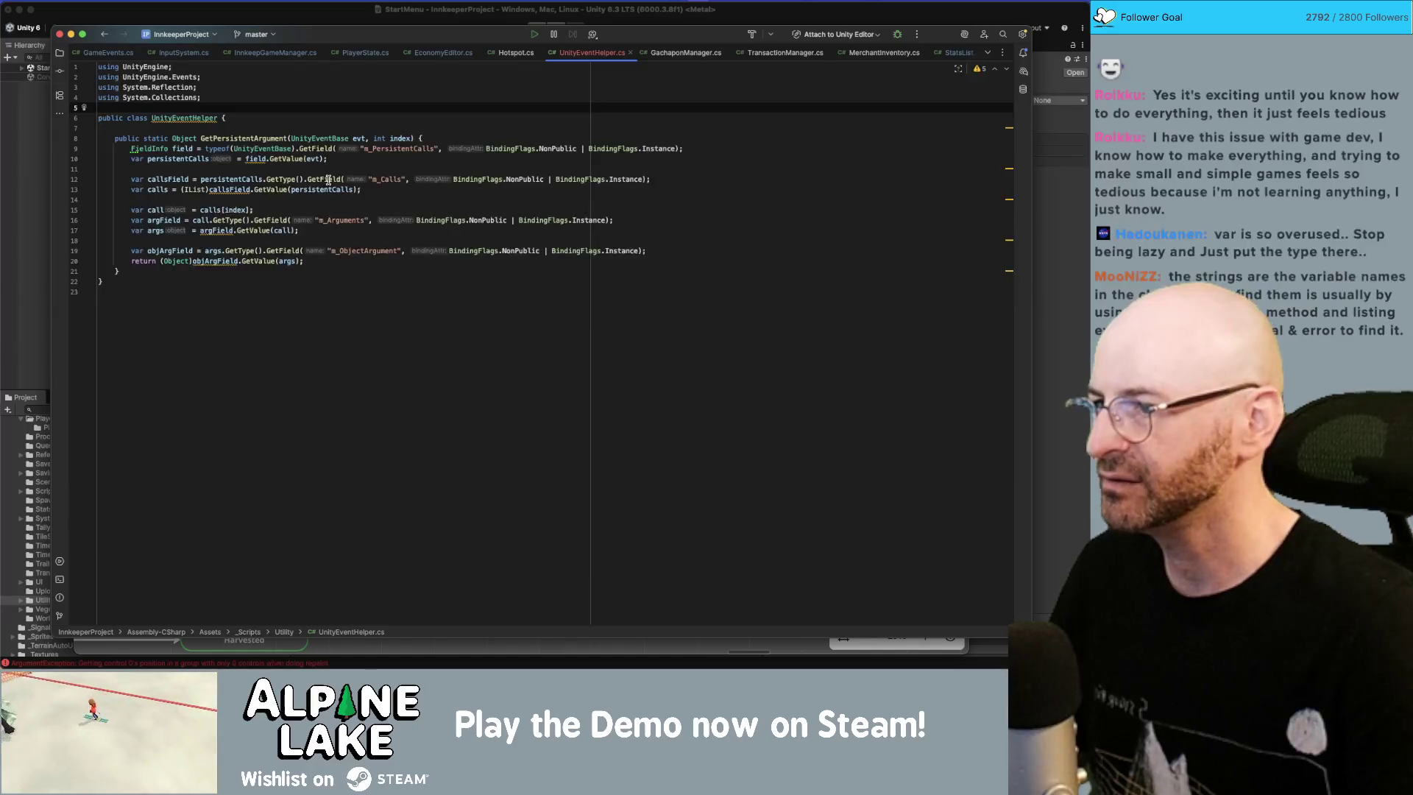
pyautogui.moveTo(329, 181)
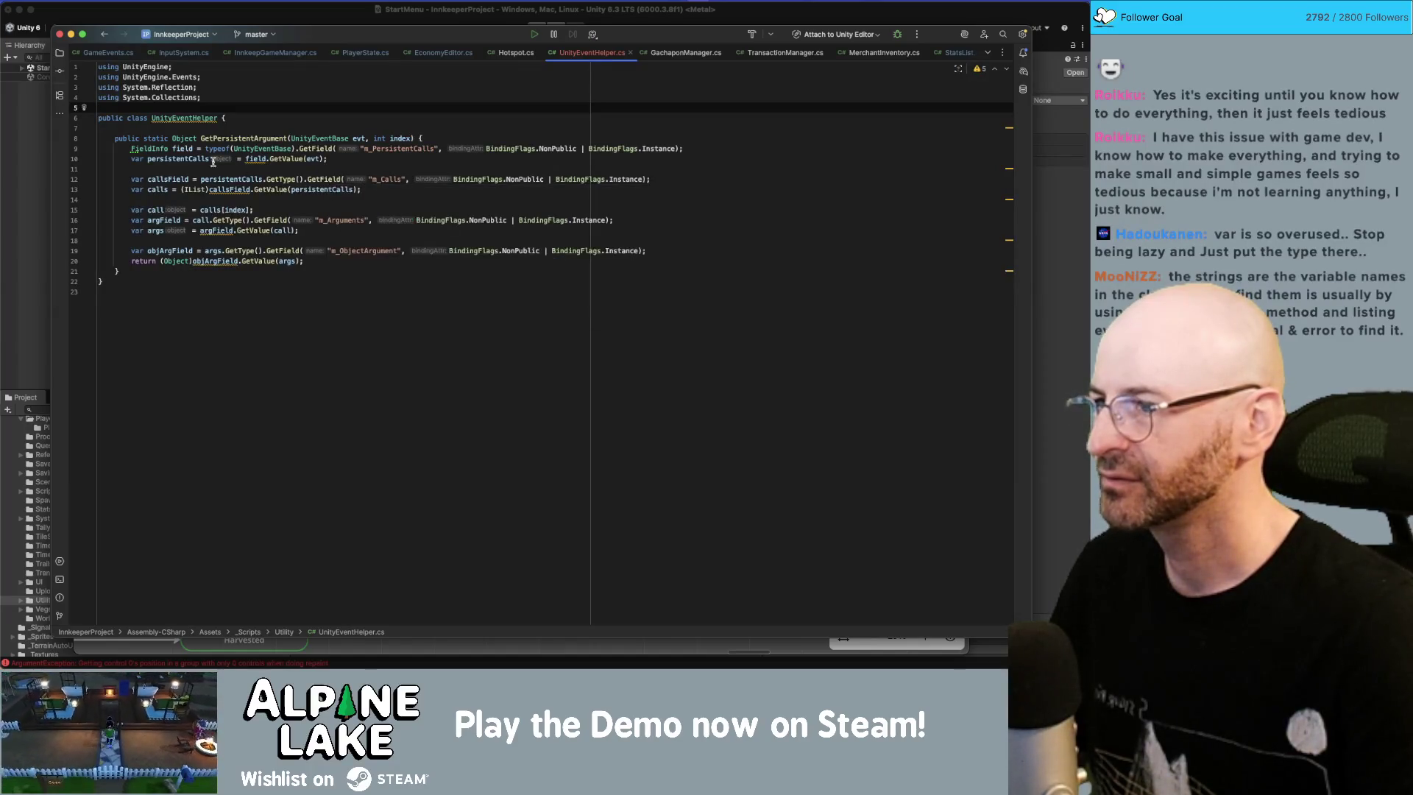
pyautogui.click(163, 149)
pyautogui.click(135, 179)
pyautogui.hotkey('alt', 'Return')
pyautogui.press('Return')
# Step: Try FieldInfo on persistentCalls, then undo it back to var
pyautogui.moveTo(284, 156)
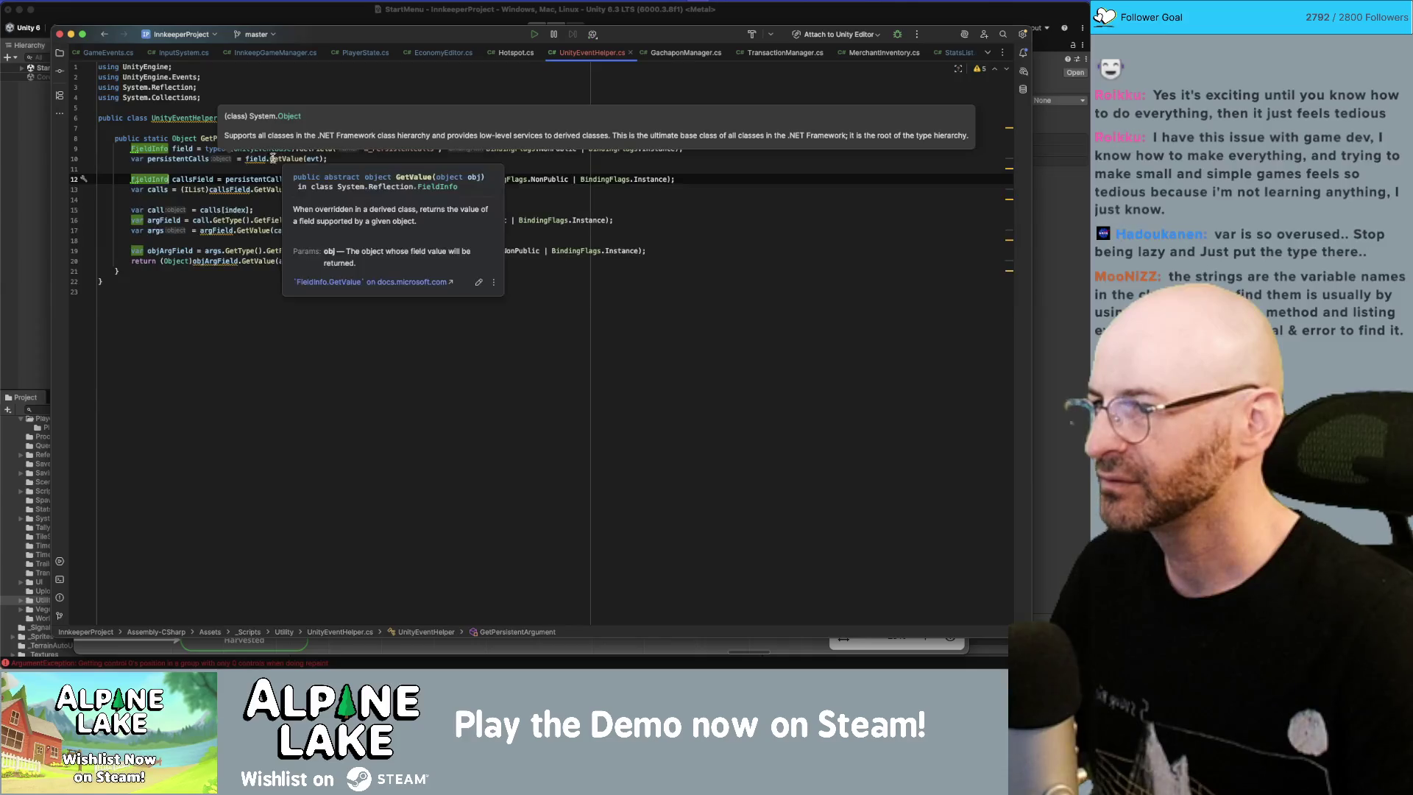
pyautogui.click(136, 159)
pyautogui.hotkey('alt', 'Return')
pyautogui.press('Return')
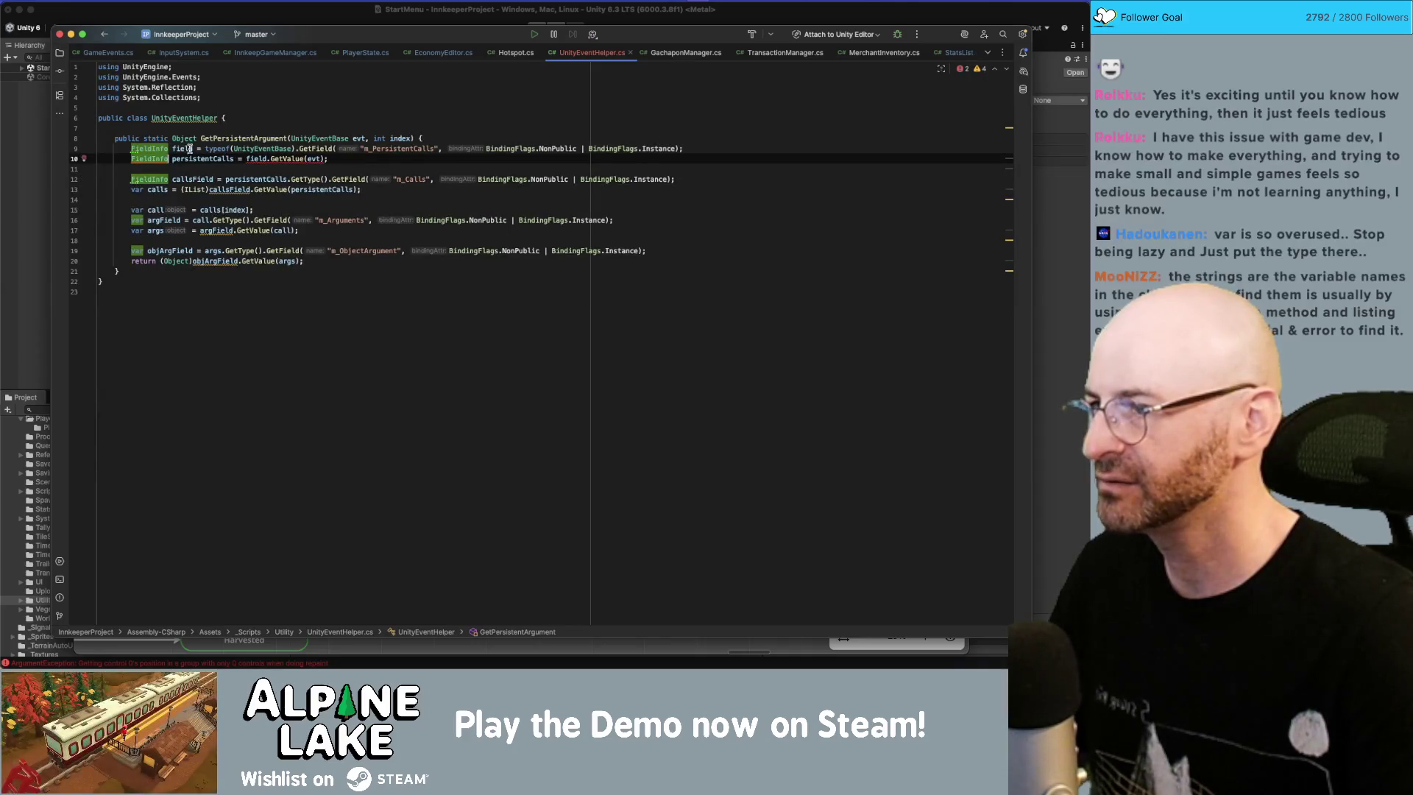
pyautogui.press('super+z')
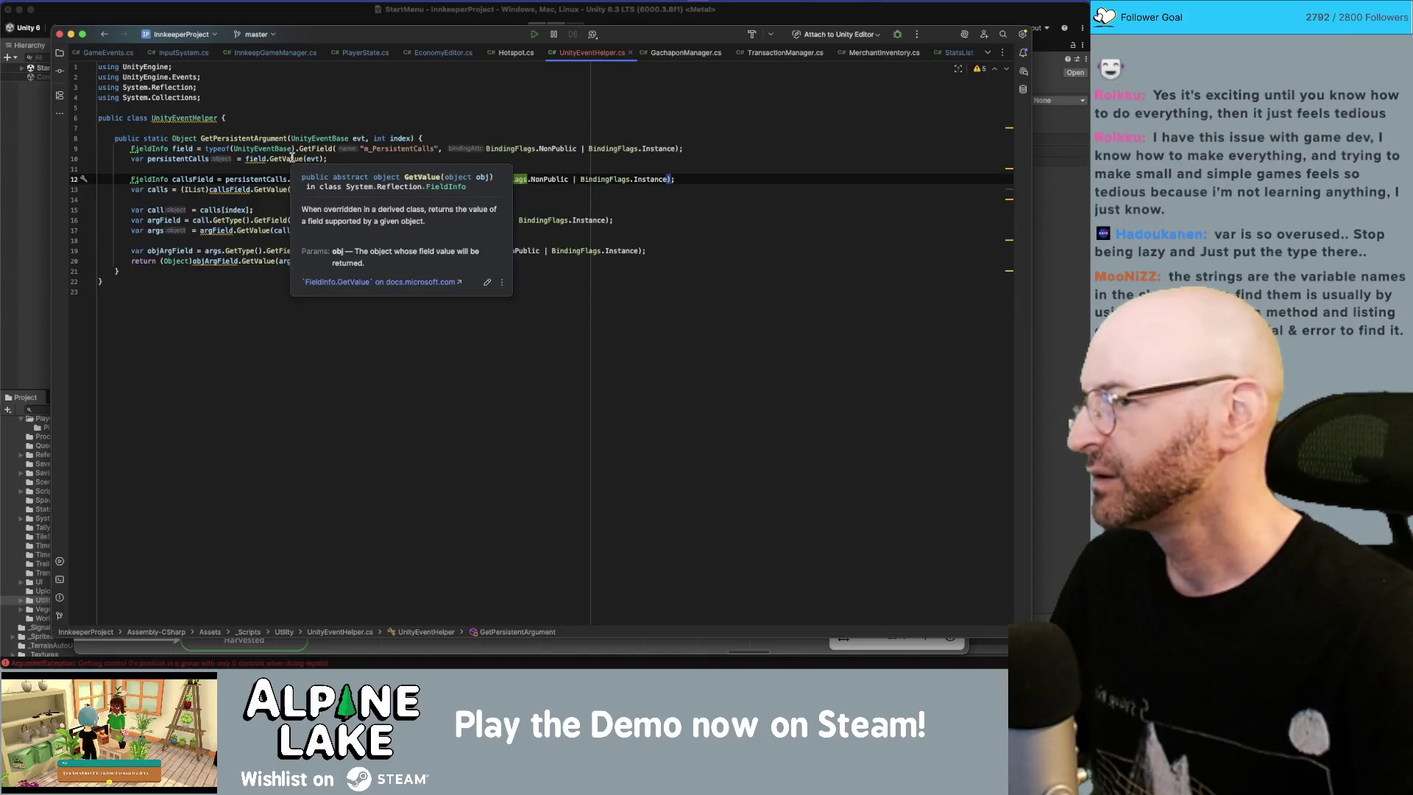
pyautogui.click(137, 158)
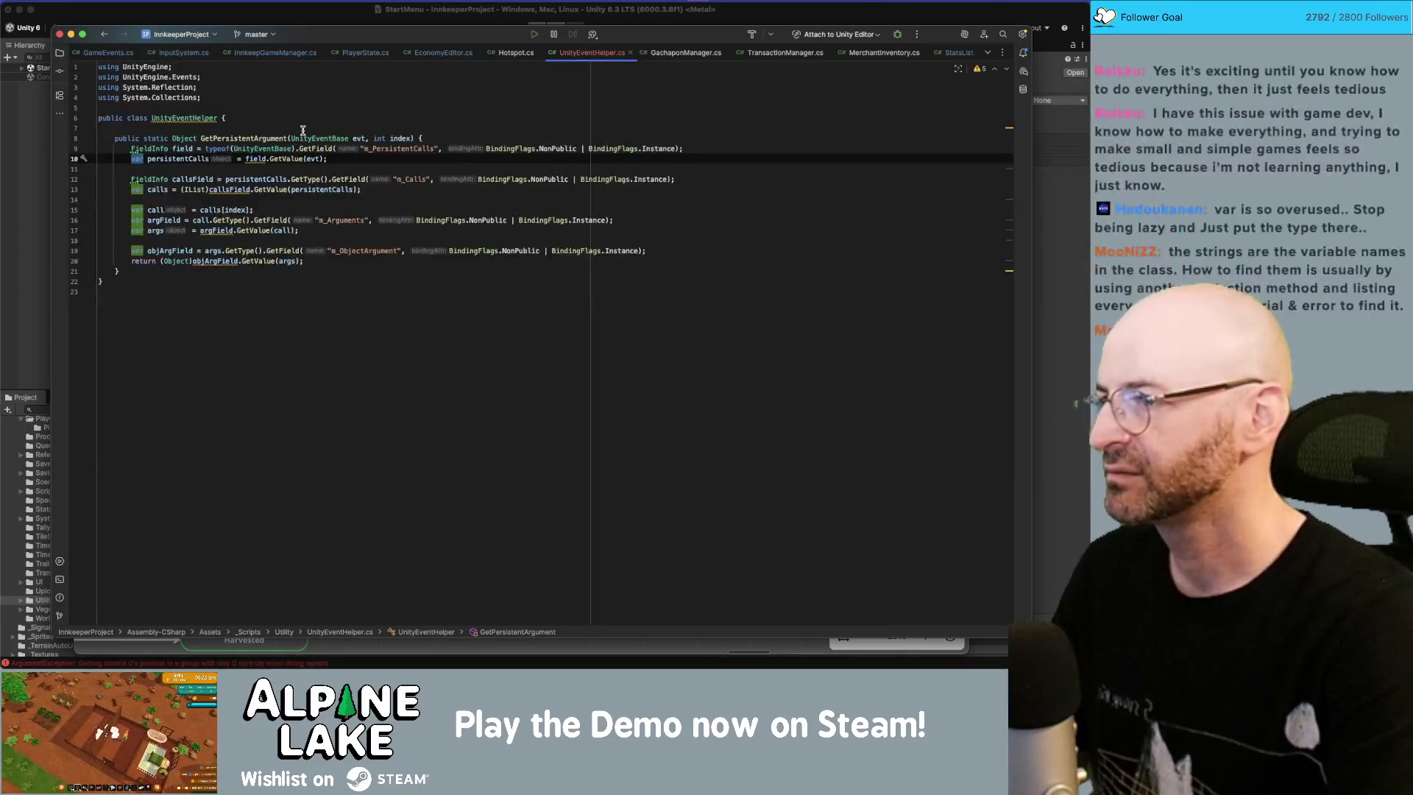
# Step: Try object as persistentCalls' type, then undo so the declarations use var again
pyautogui.write('object')
pyautogui.press('Return')
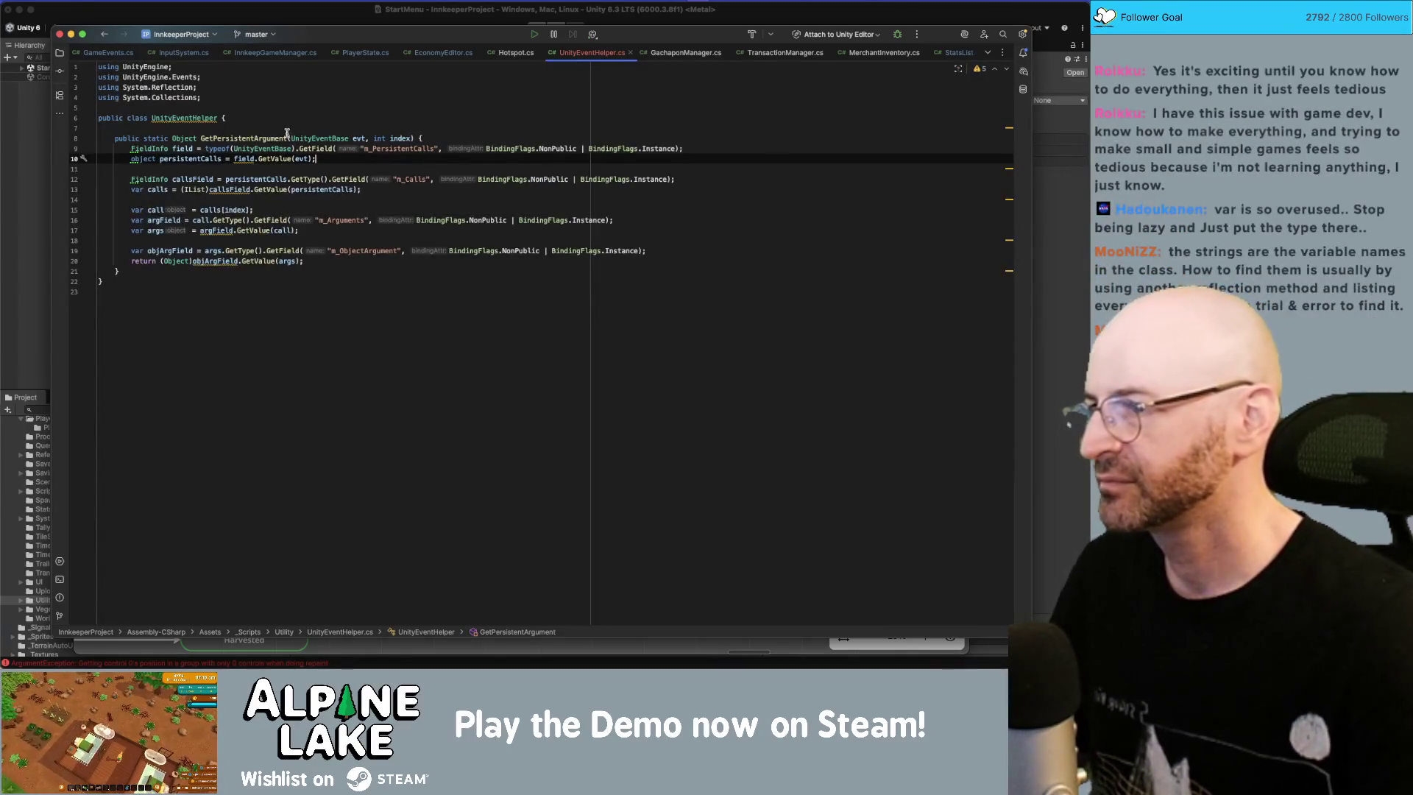
pyautogui.moveTo(267, 161)
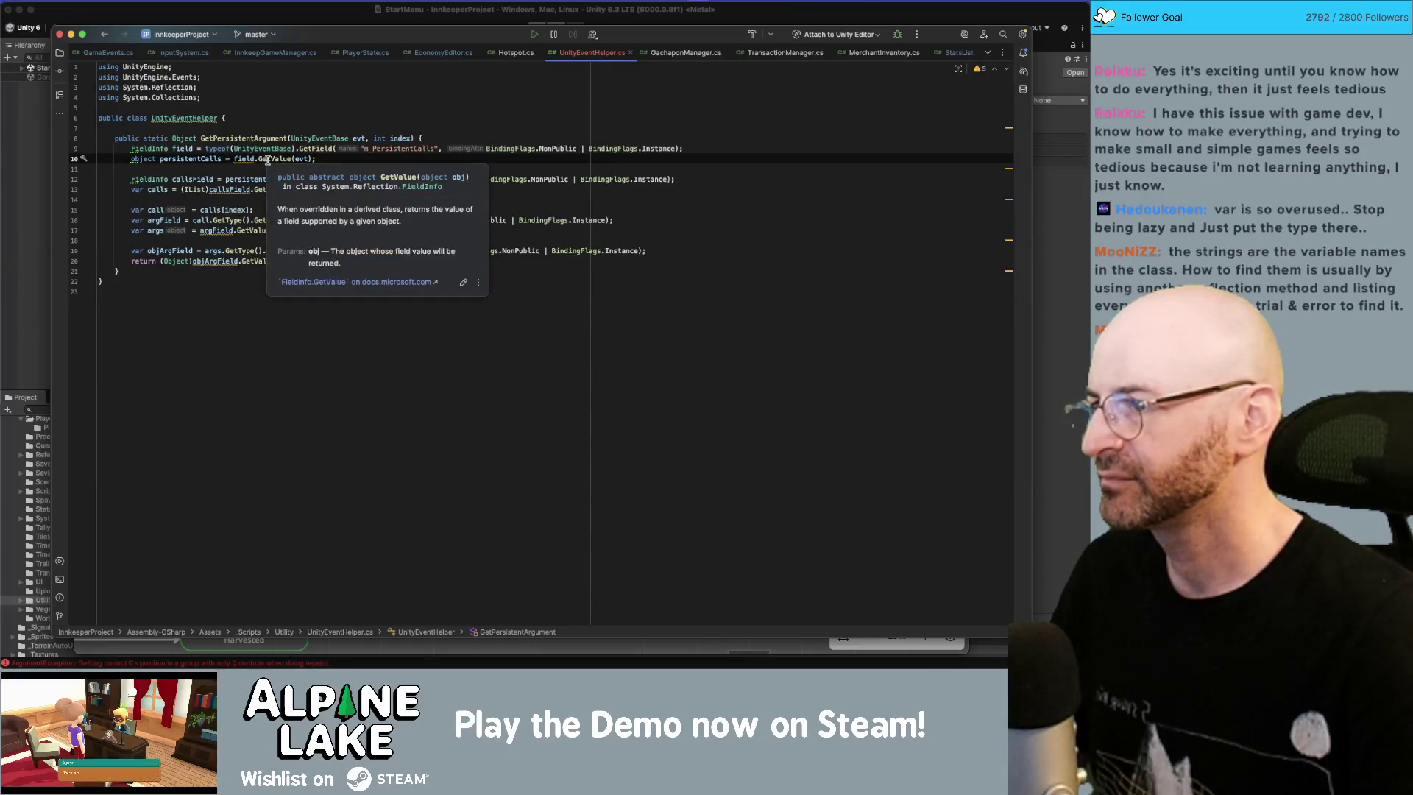
pyautogui.press('super+z')
pyautogui.press('super+z')
pyautogui.press('super+z')
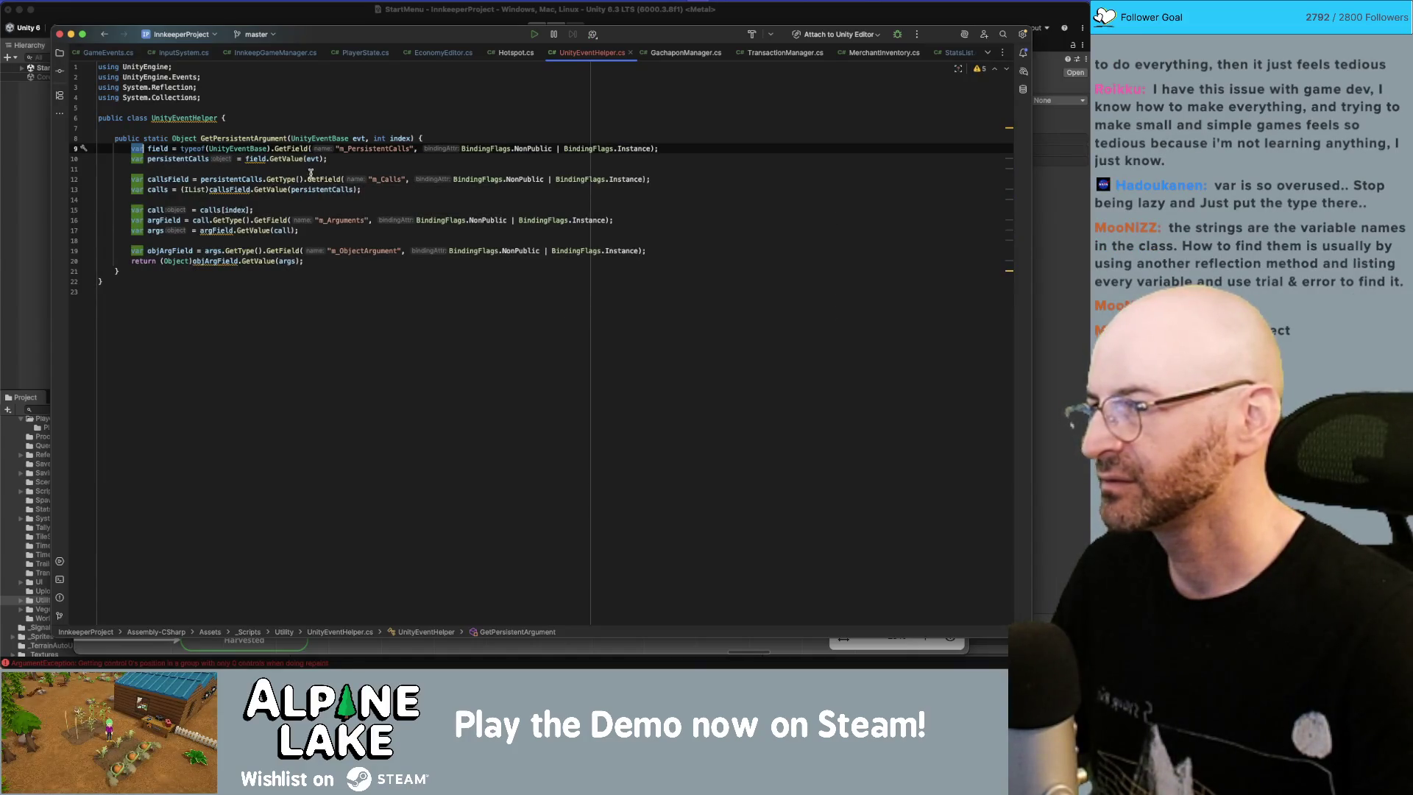
# Step: Inspect the GetValue call, the calls usages and the Object cast in the return line
pyautogui.moveTo(320, 177)
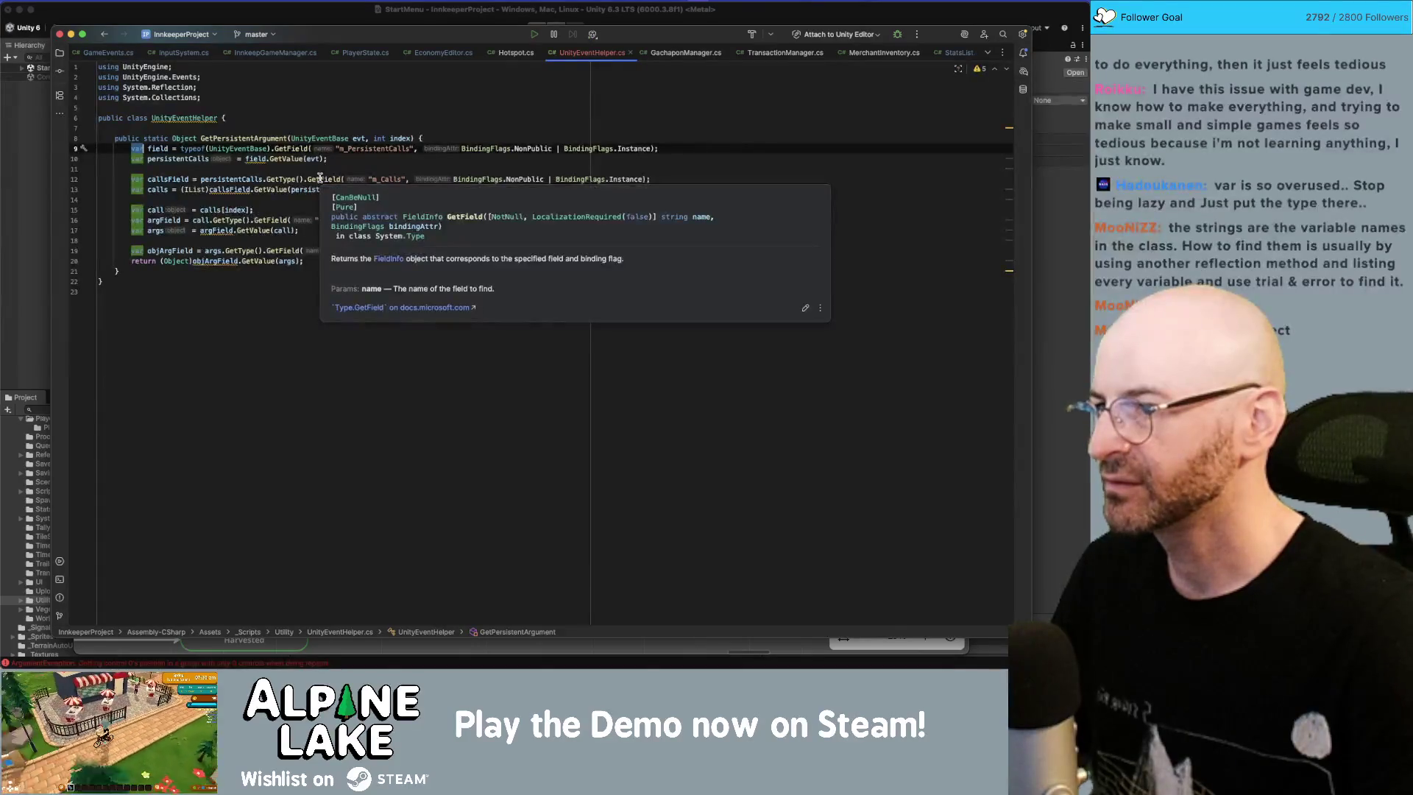
pyautogui.click(273, 189)
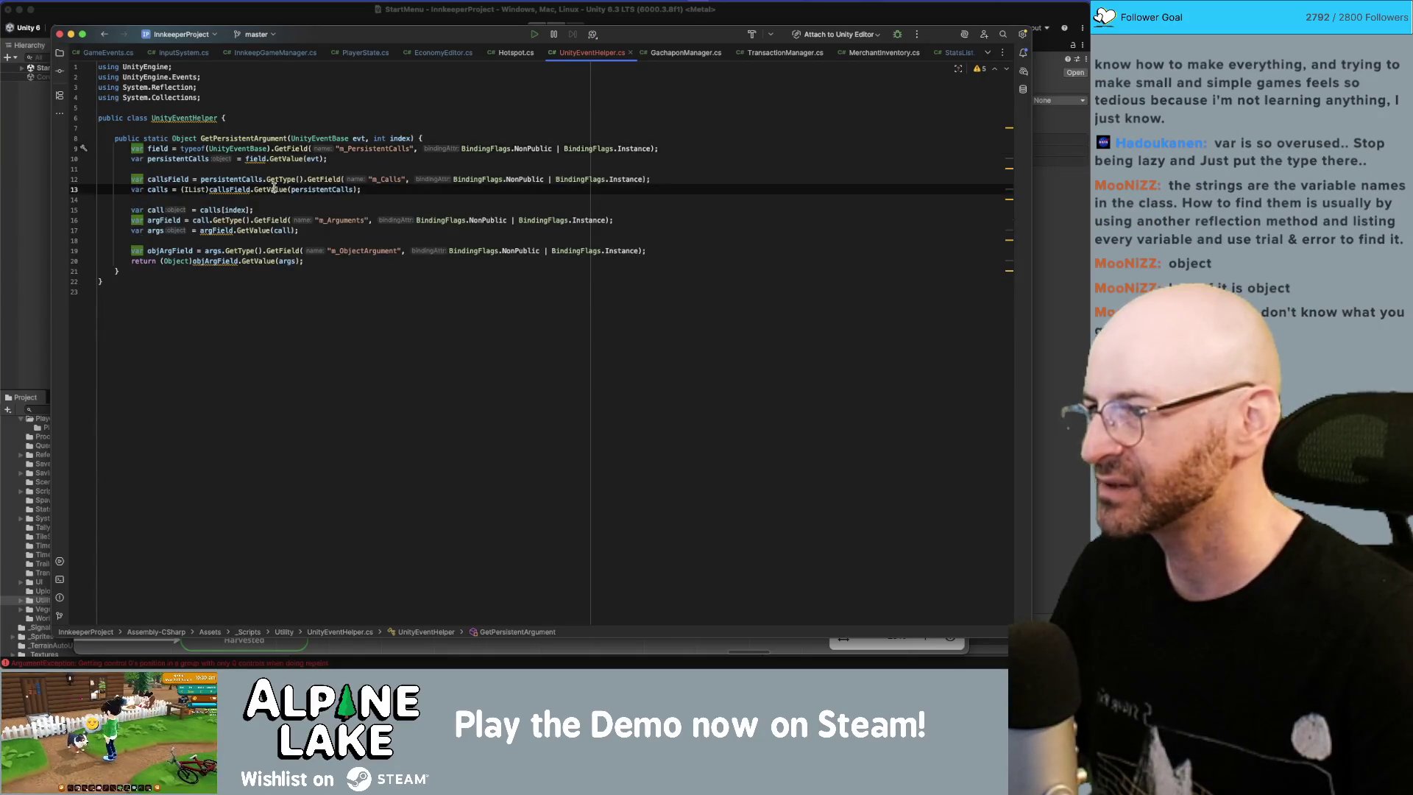
pyautogui.moveTo(271, 187)
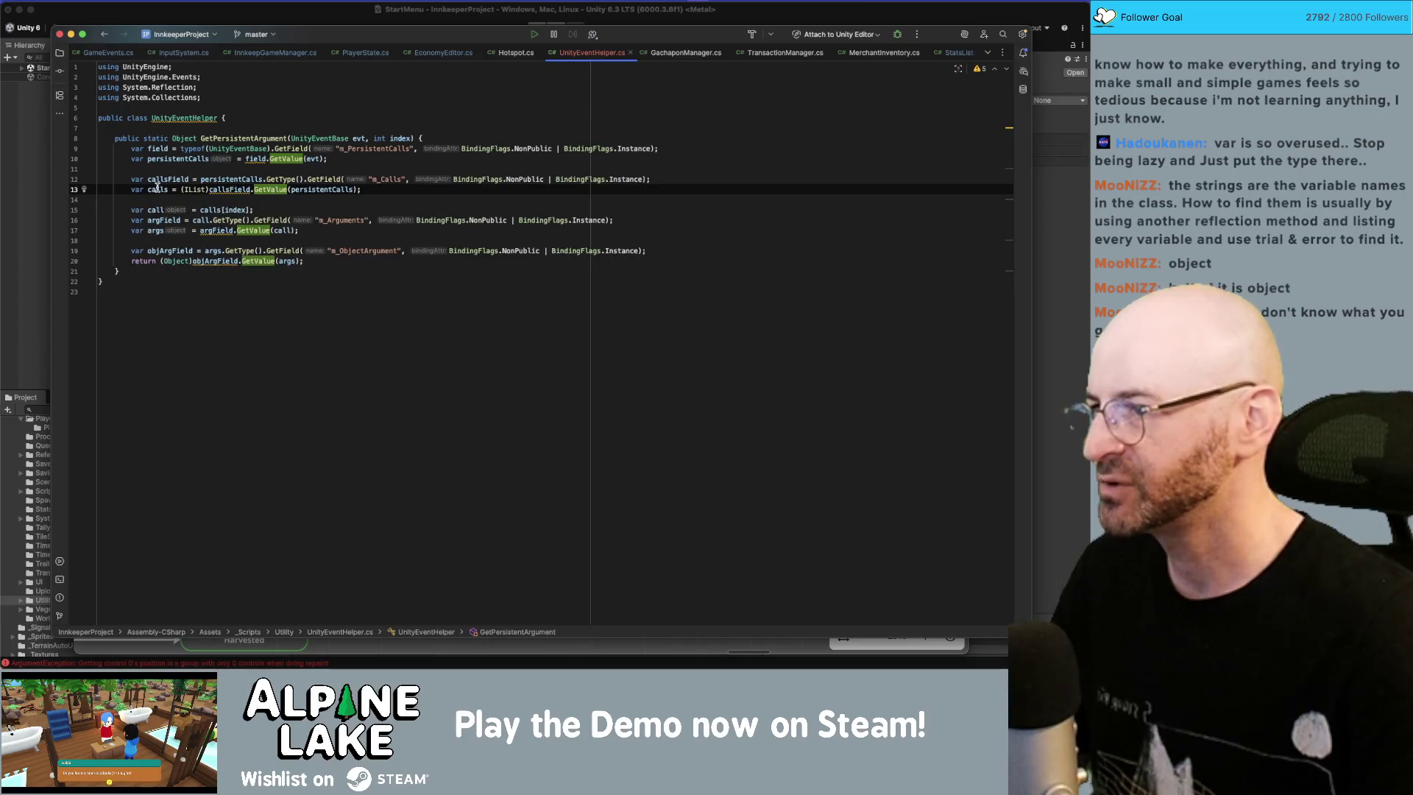
pyautogui.click(157, 189)
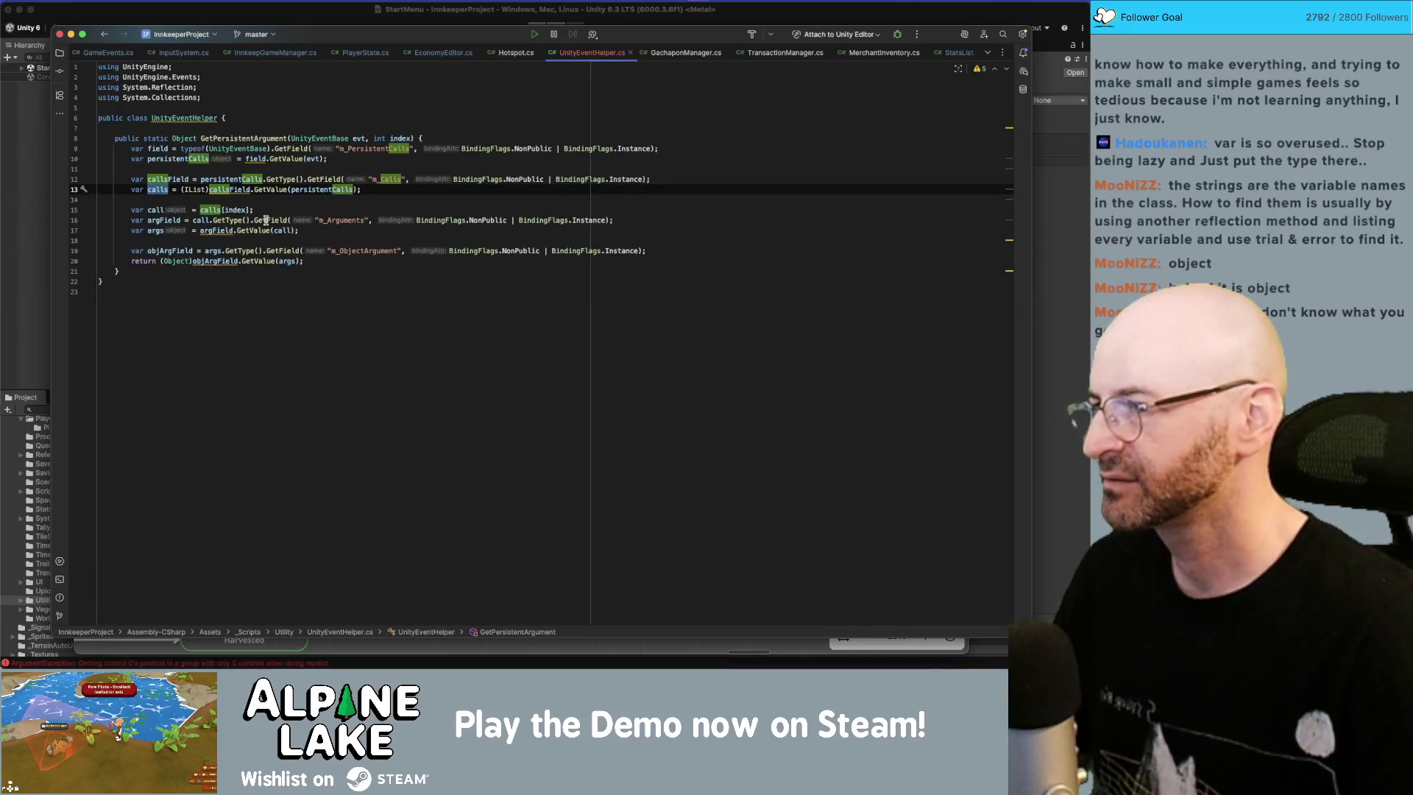
pyautogui.moveTo(266, 220)
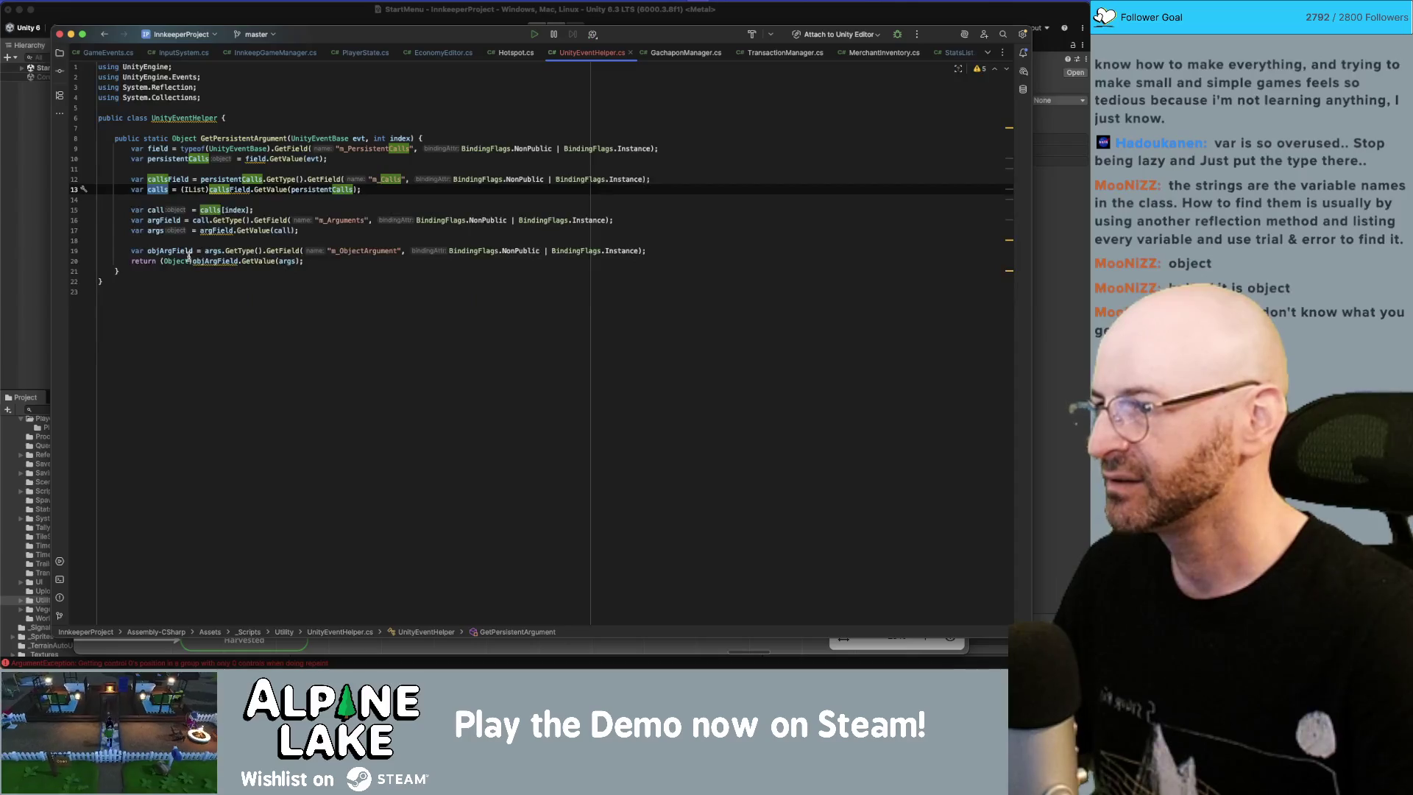
pyautogui.click(185, 263)
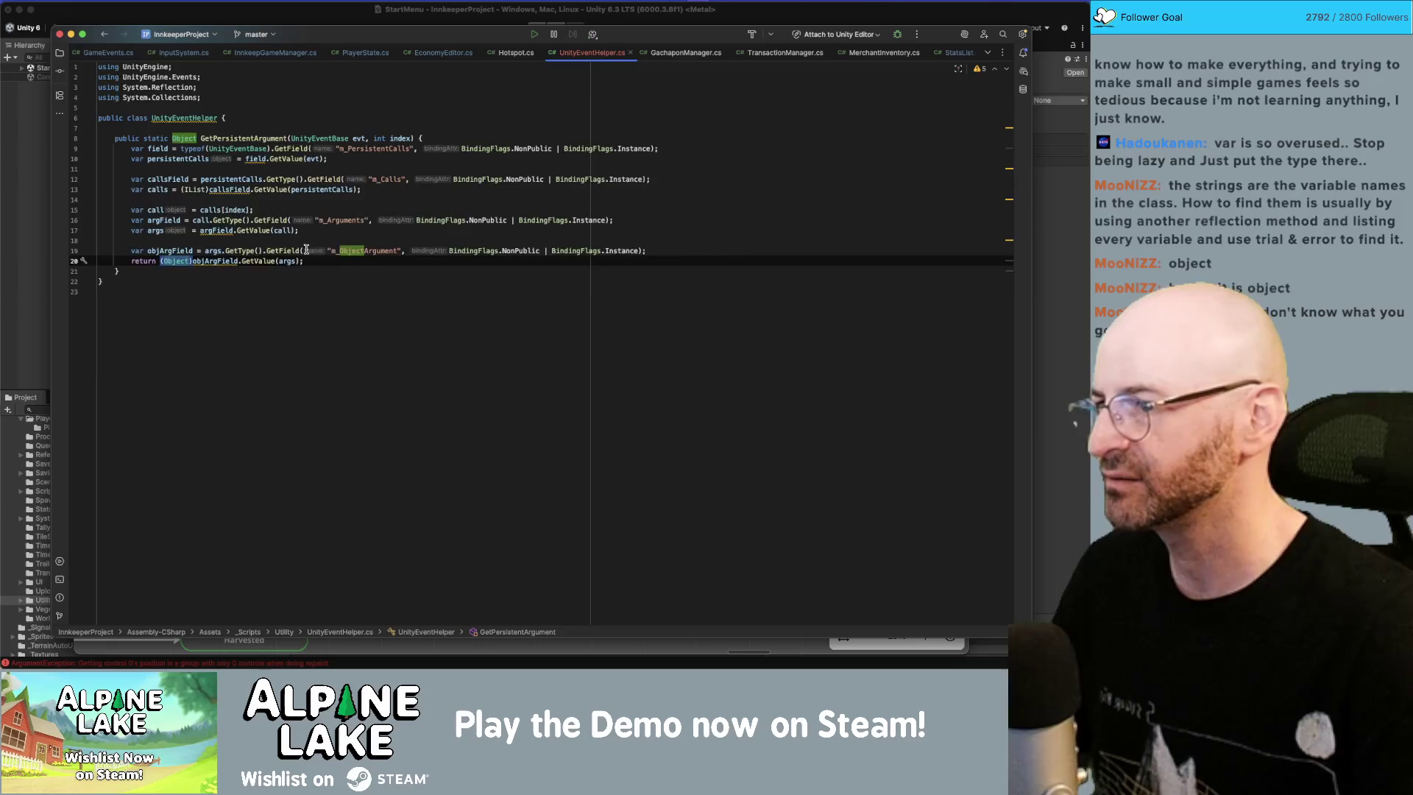
pyautogui.moveTo(162, 251)
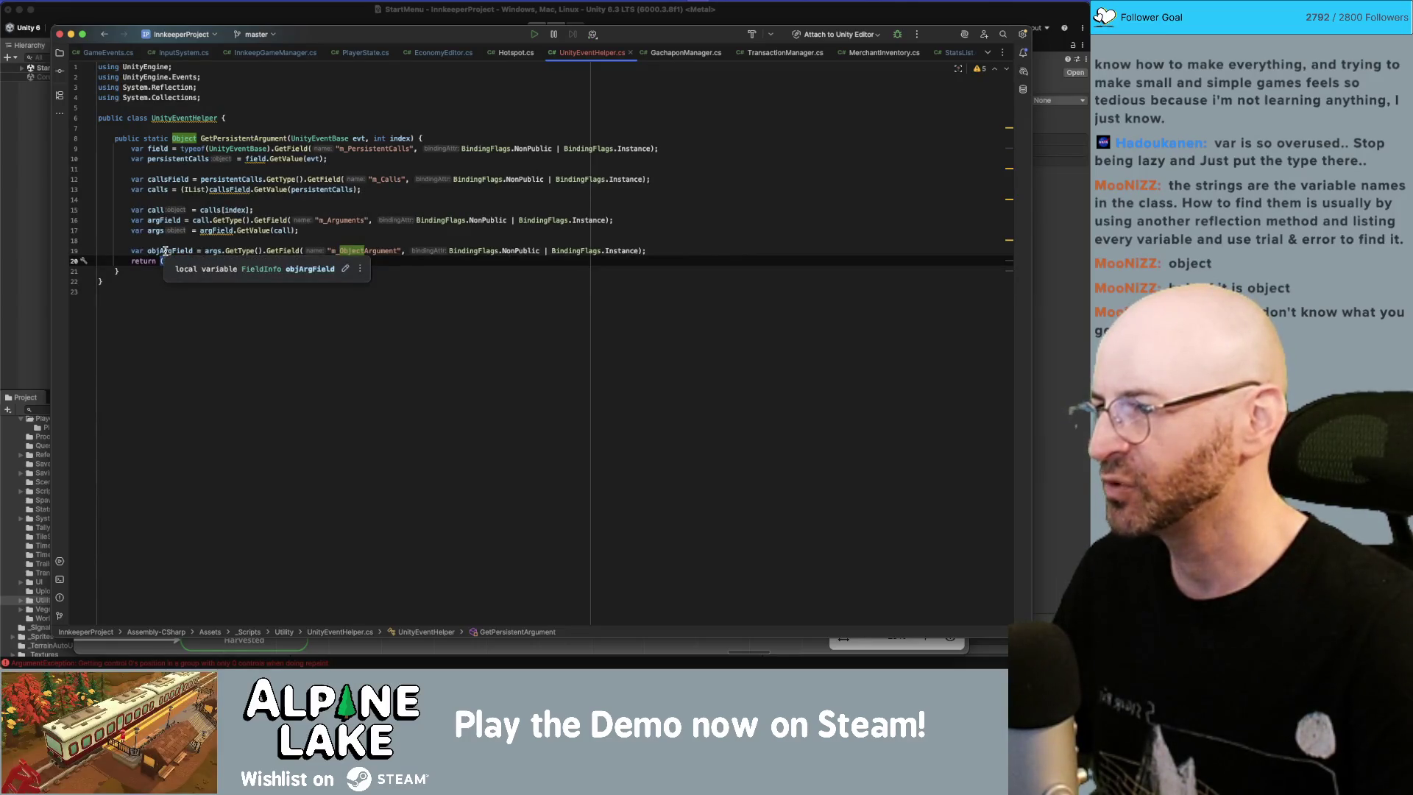
pyautogui.press('Tab')
pyautogui.moveTo(162, 151)
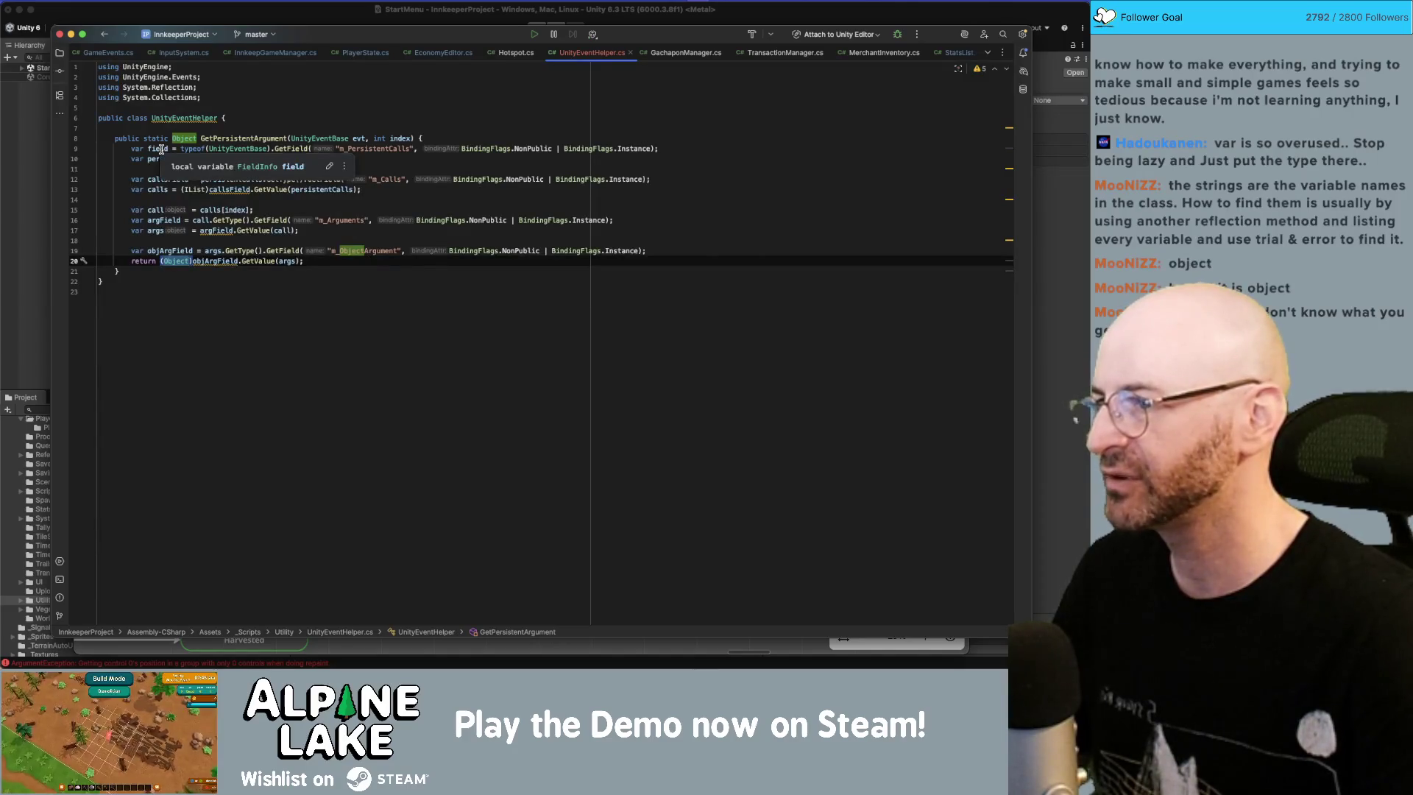
pyautogui.doubleClick(133, 151)
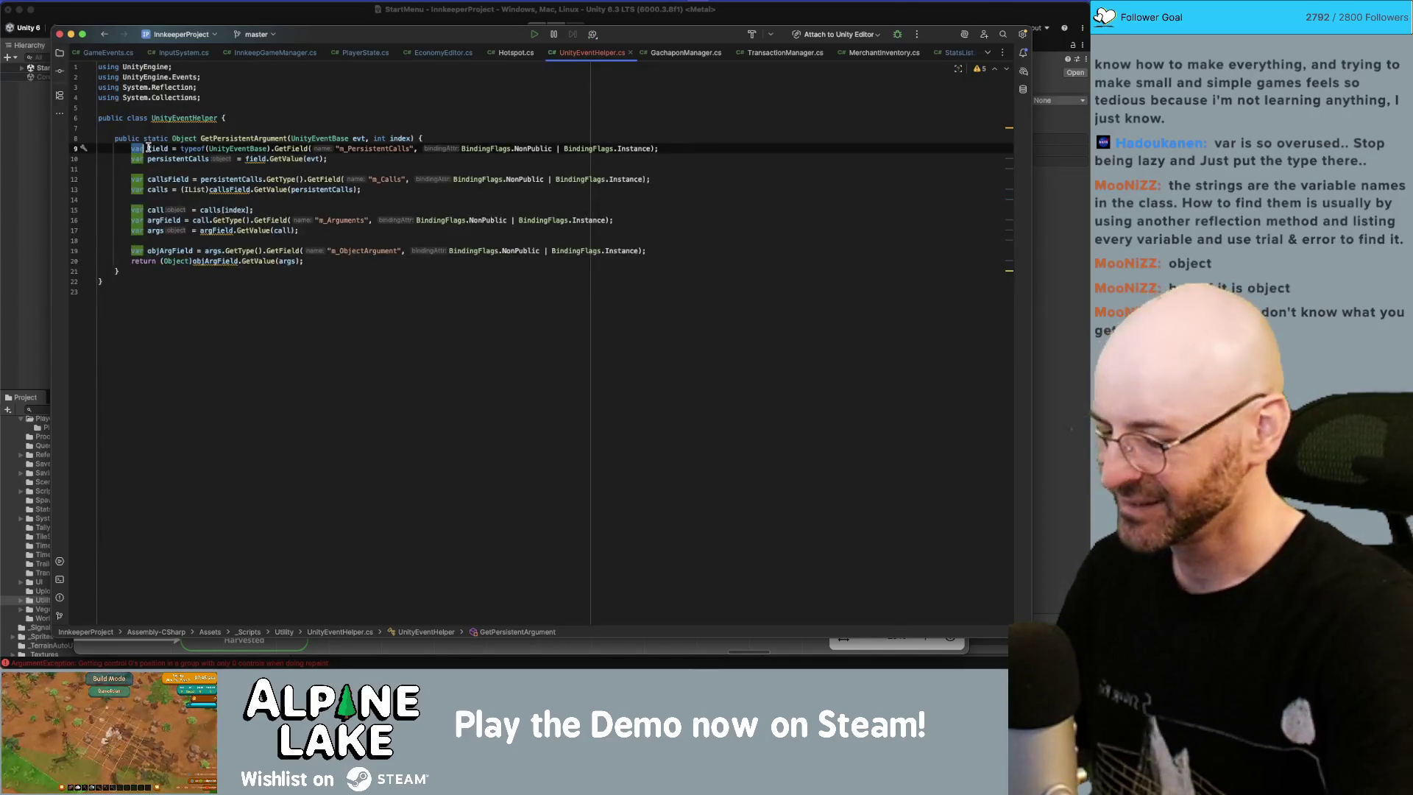
# Step: Give the field and callsField locals the FieldInfo type and persistentCalls the object type
pyautogui.write('FieldInfo')
pyautogui.press('Return')
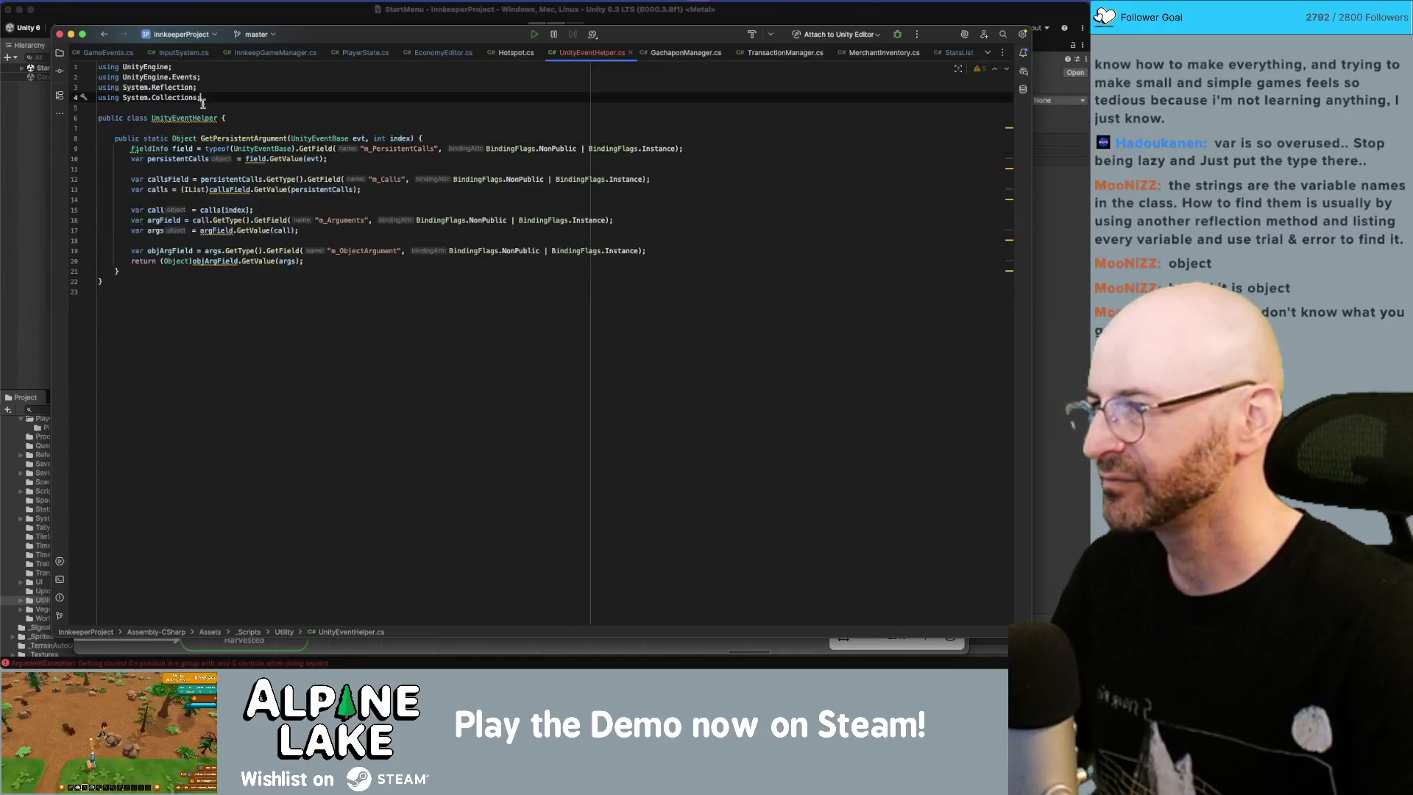
pyautogui.click(136, 158)
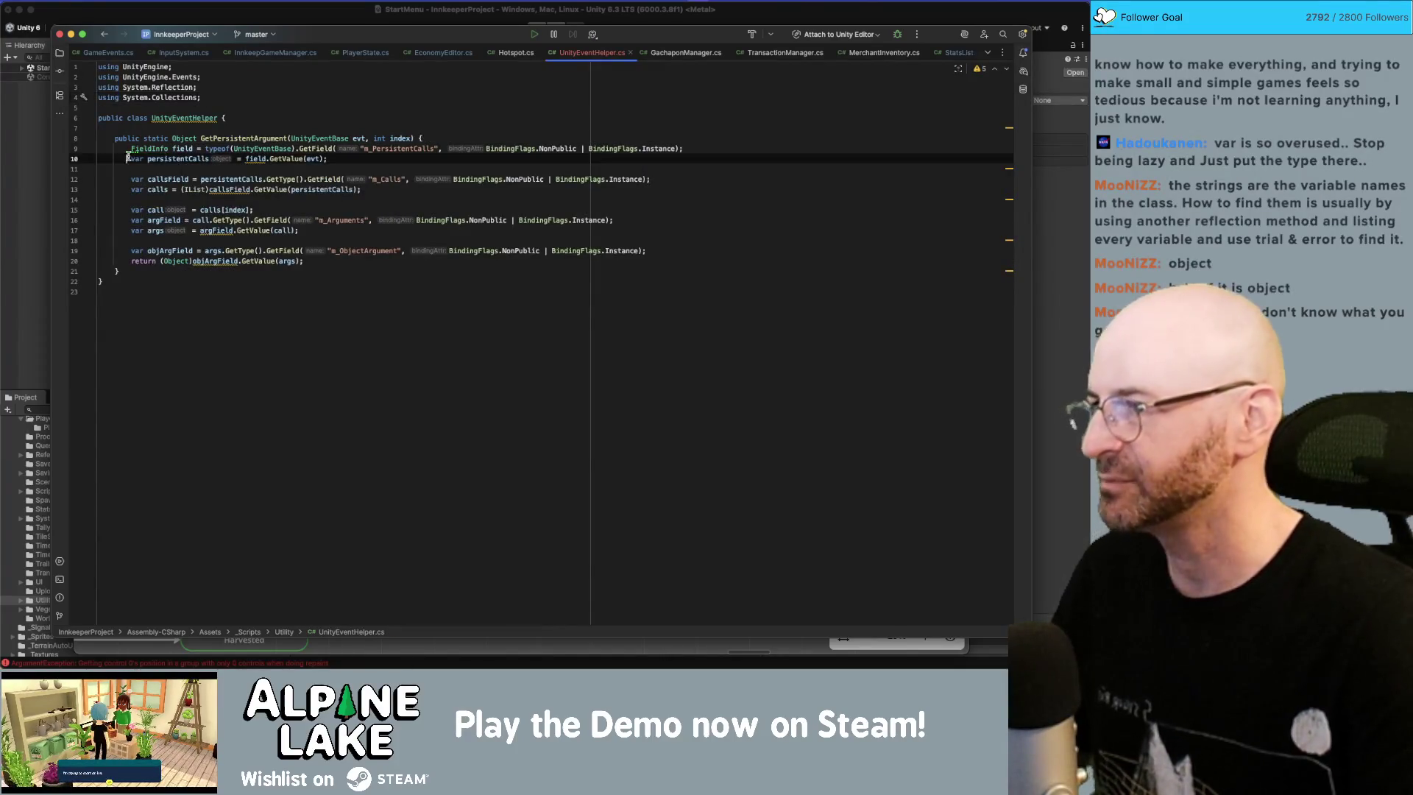
pyautogui.doubleClick(136, 157)
pyautogui.moveTo(207, 158)
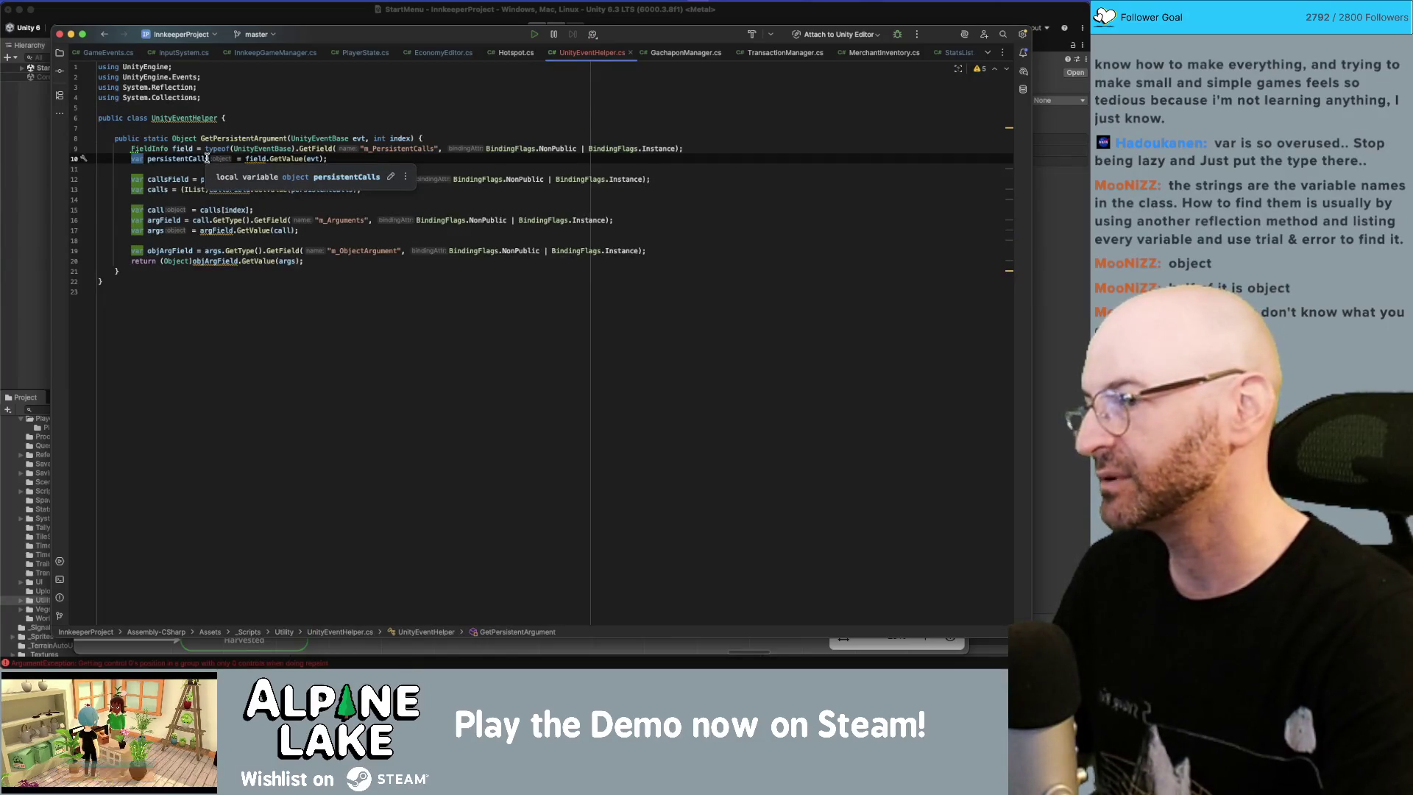
pyautogui.write('object')
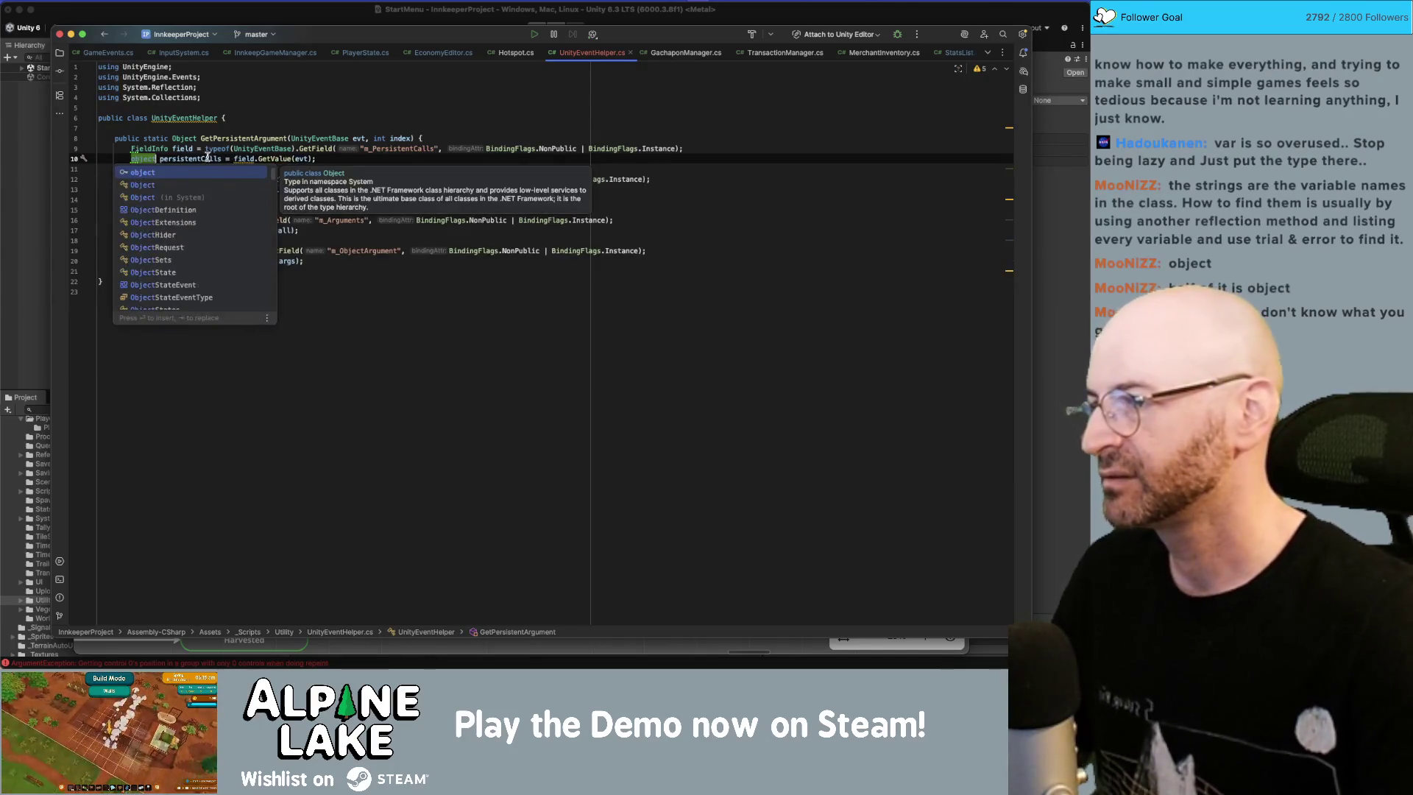
pyautogui.press('Return')
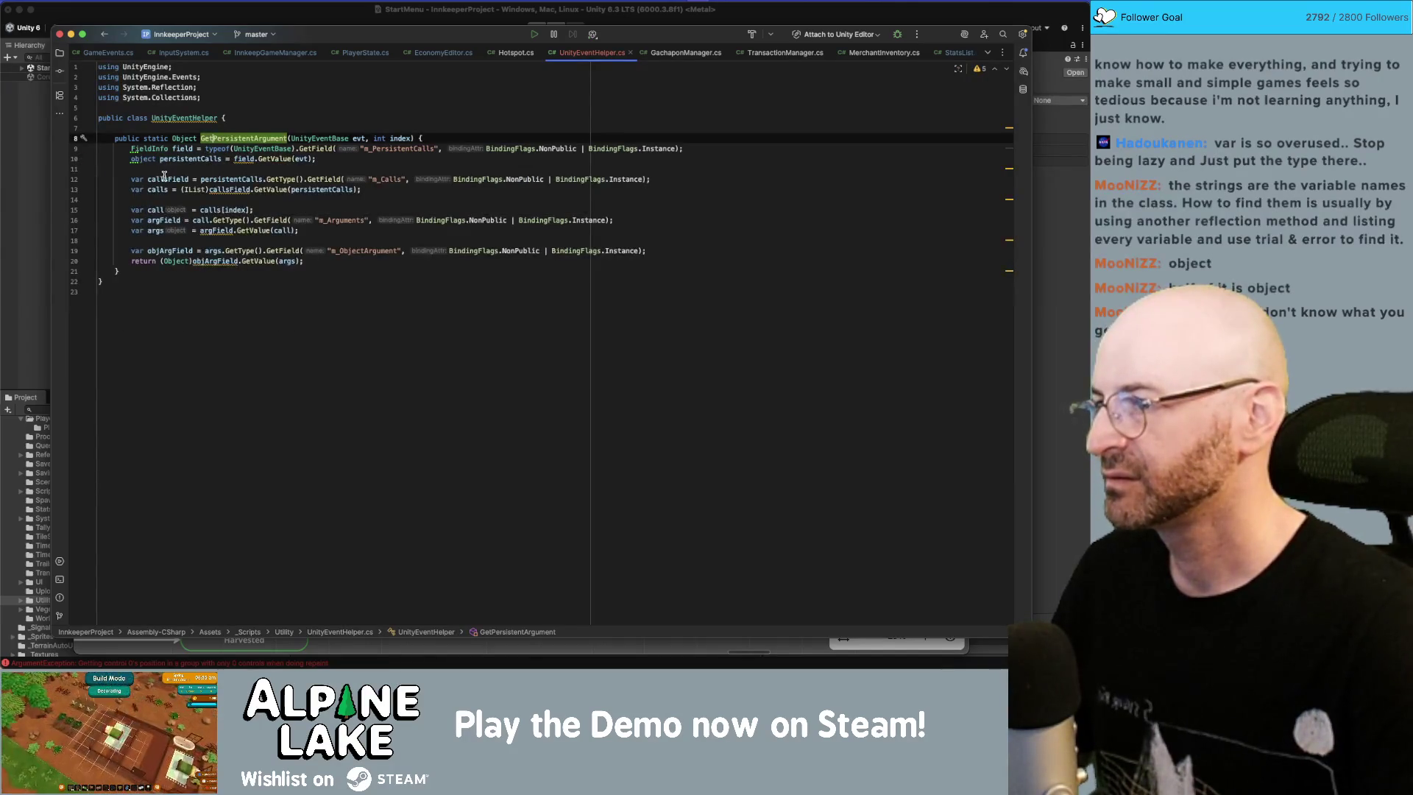
pyautogui.click(153, 148)
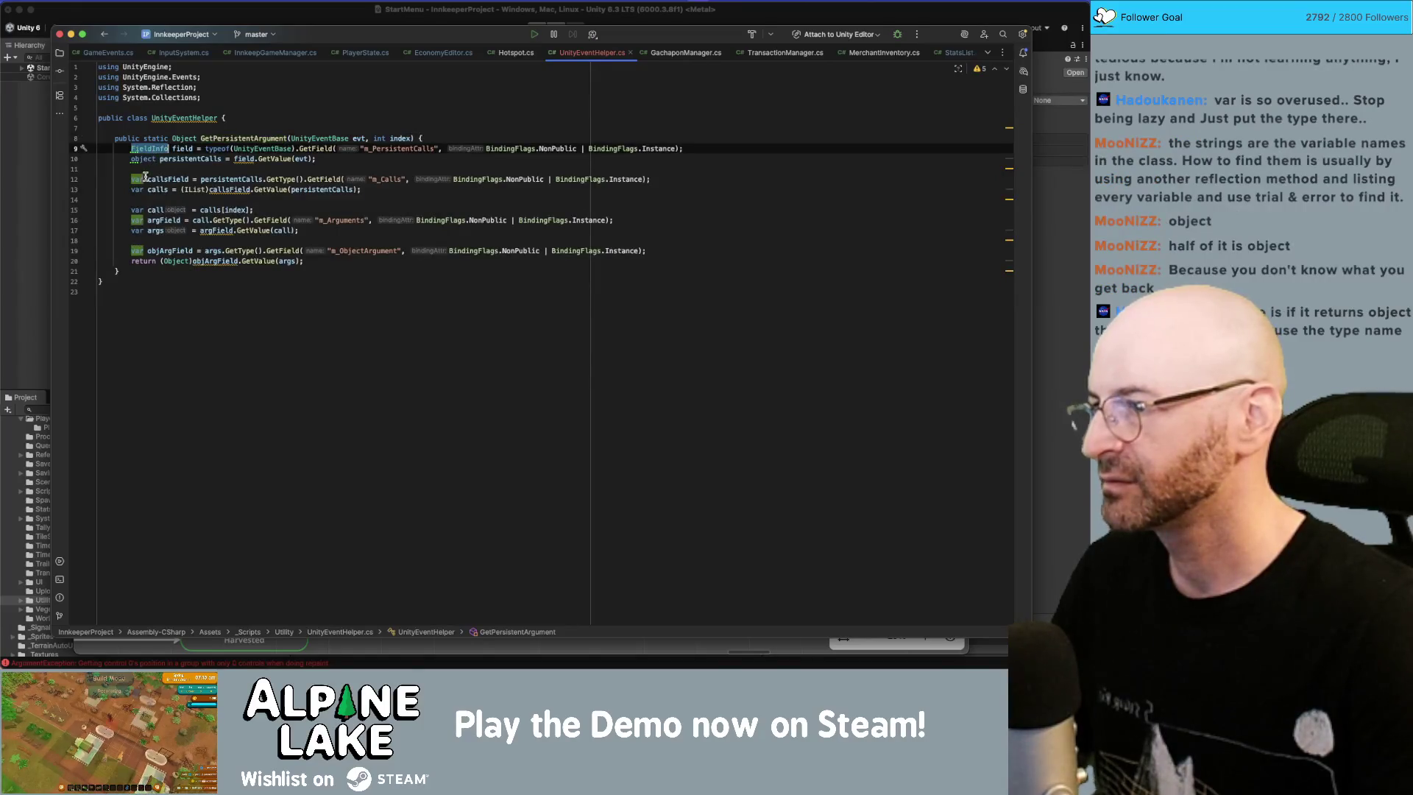
pyautogui.click(141, 179)
pyautogui.hotkey('alt', 'Return')
pyautogui.press('Return')
# Step: Retype the calls local as IList instead of var
pyautogui.click(144, 158)
pyautogui.doubleClick(138, 189)
pyautogui.write('object')
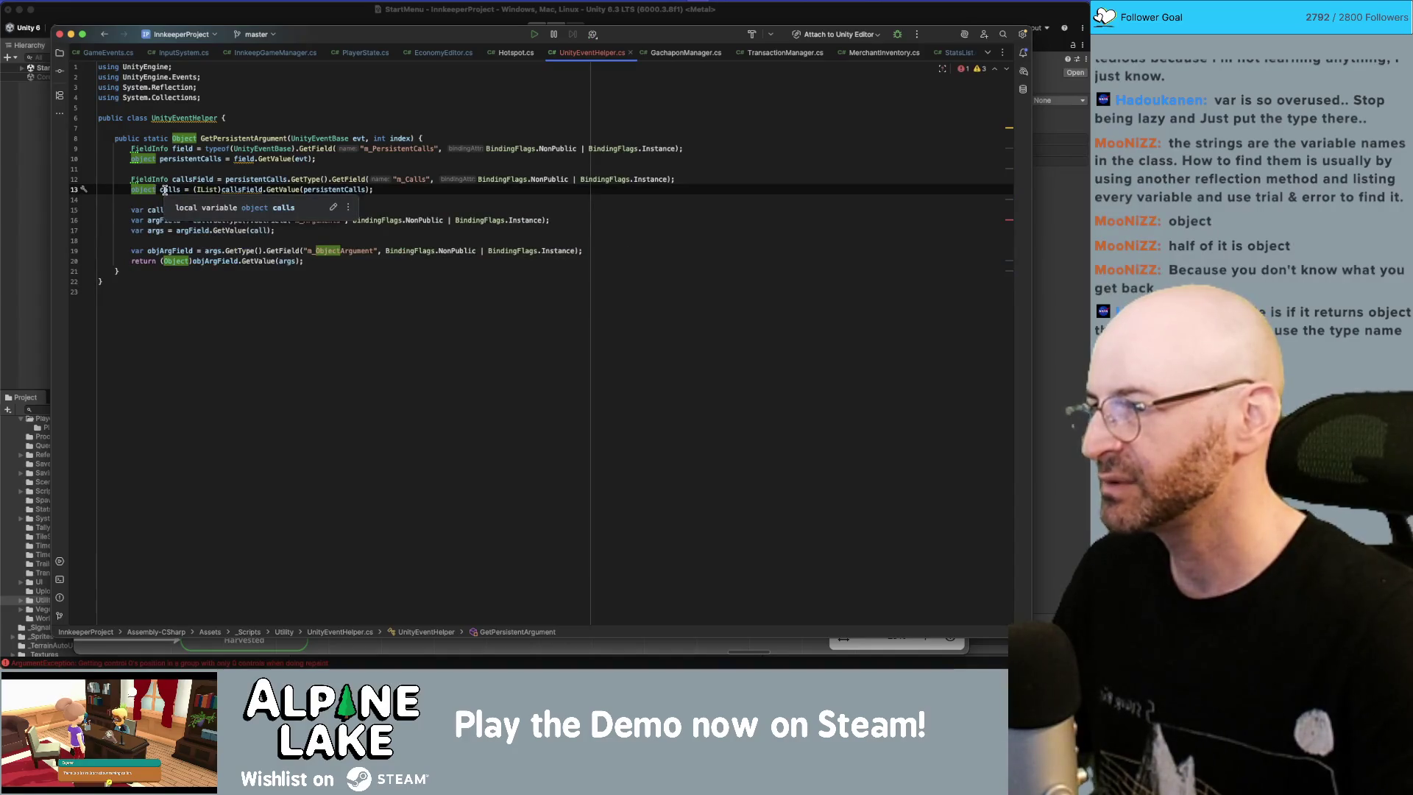
pyautogui.moveTo(206, 210)
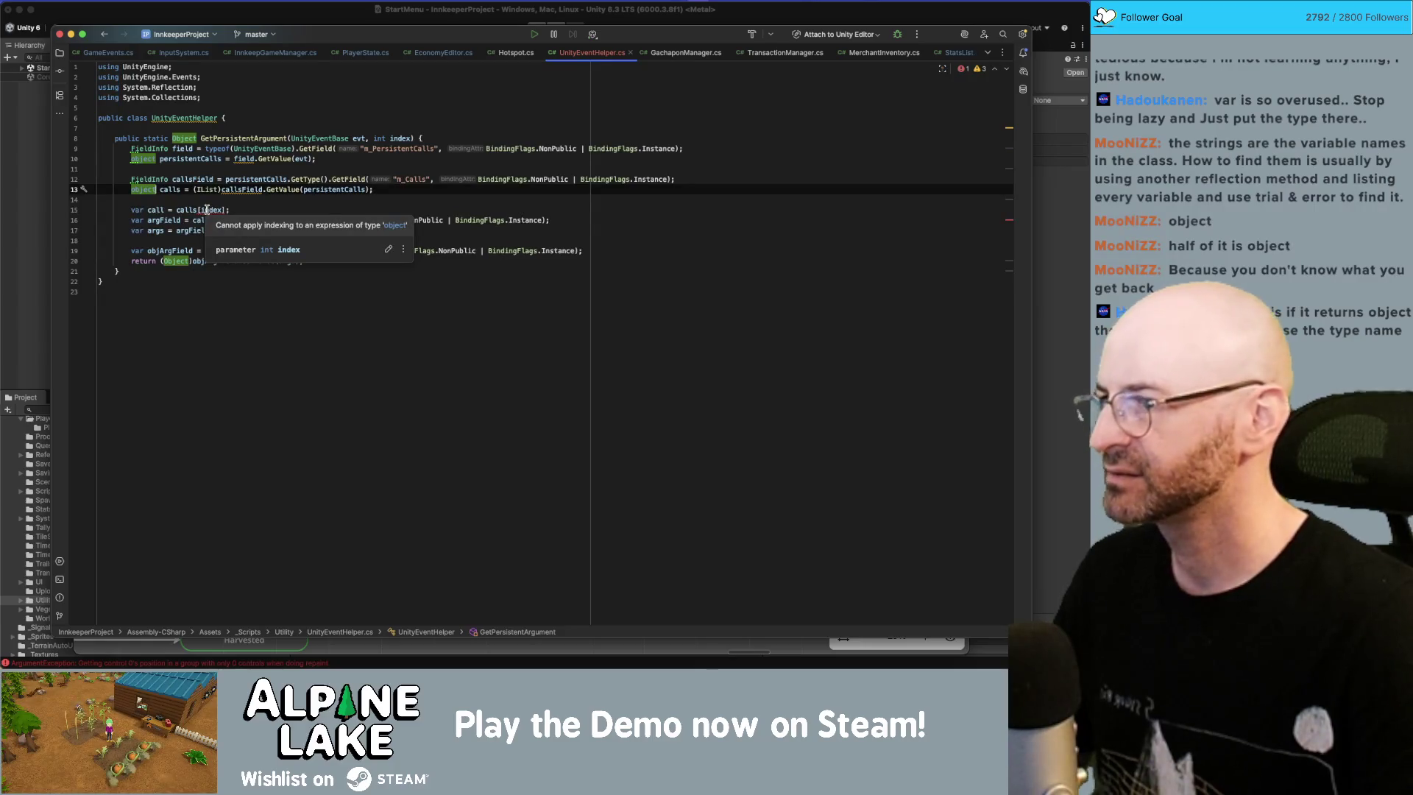
pyautogui.click(207, 210)
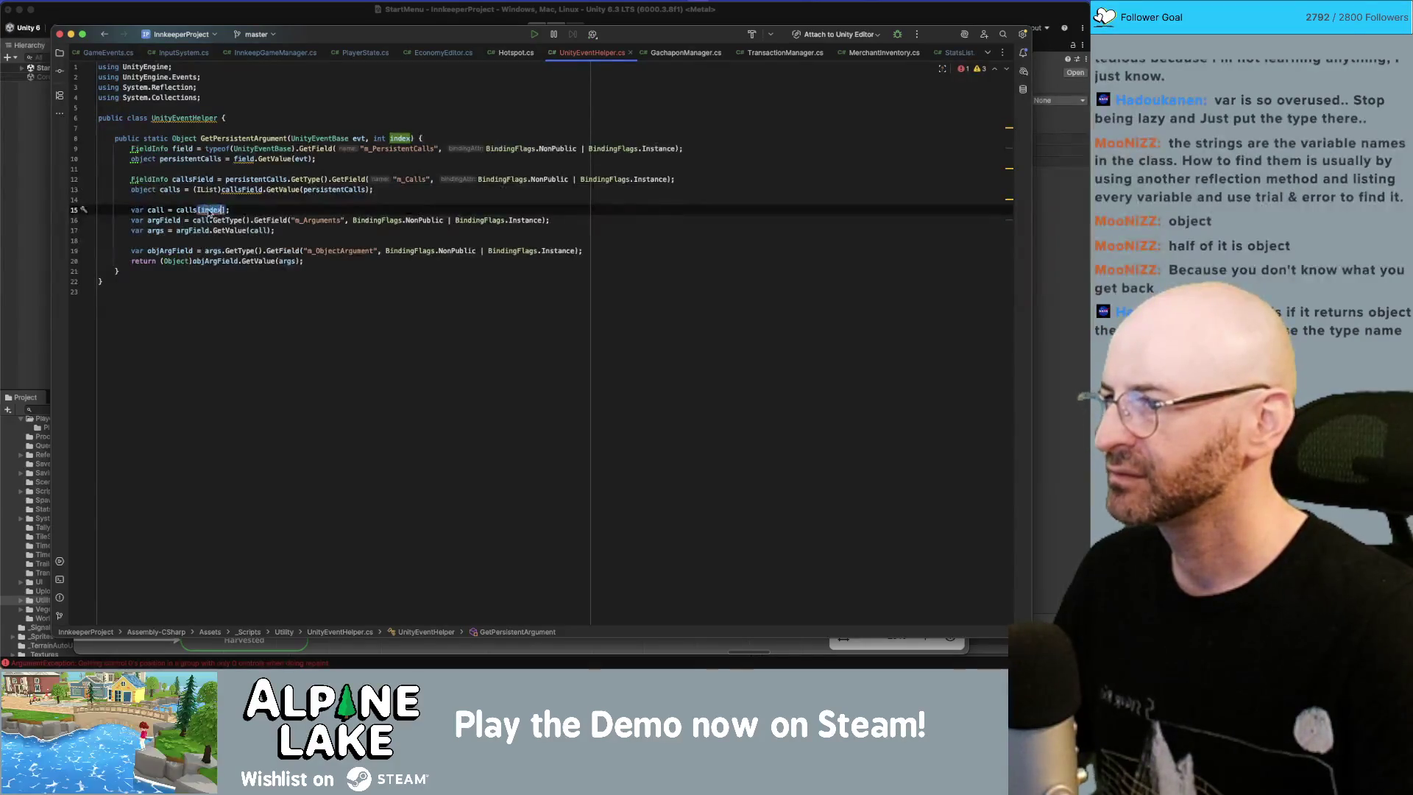
pyautogui.click(156, 189)
pyautogui.write('[')
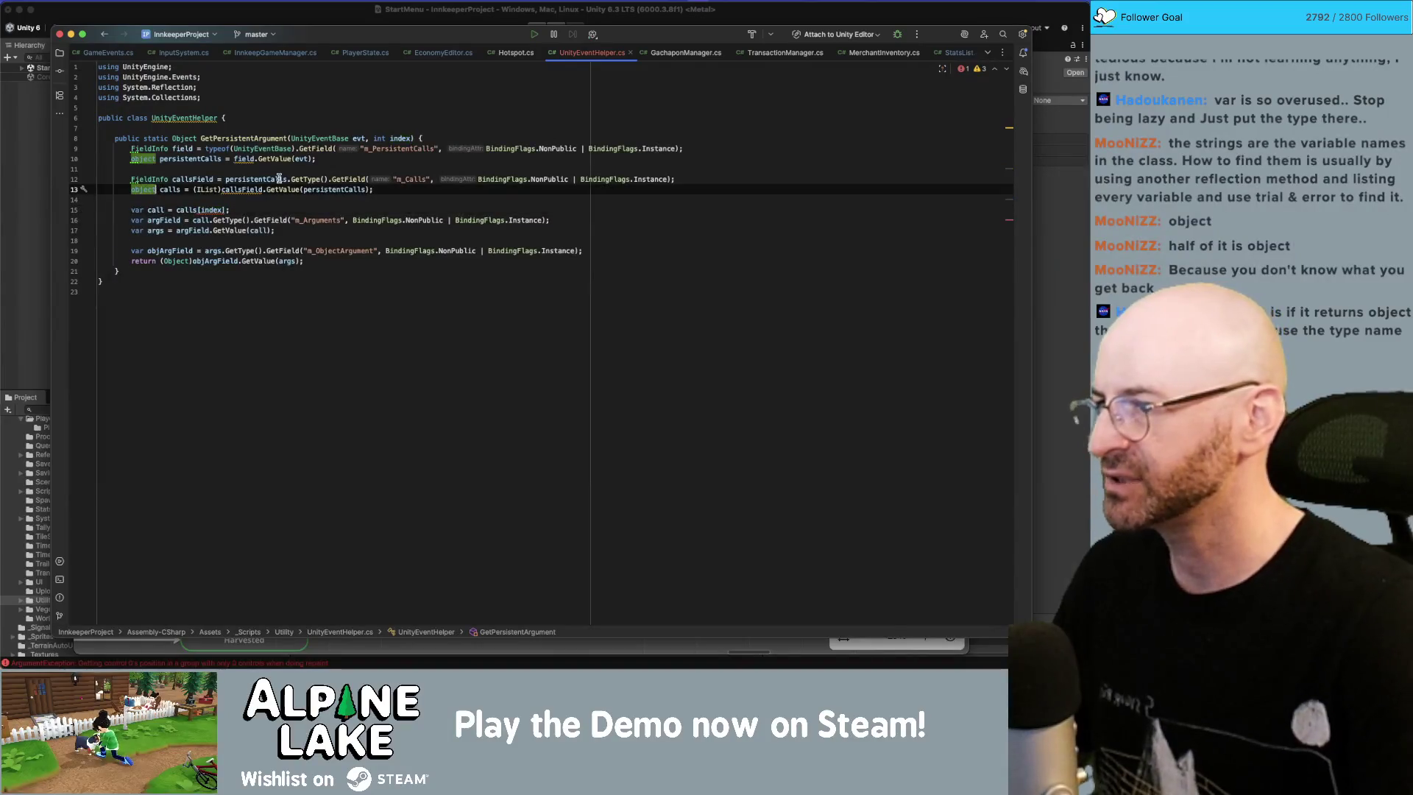
pyautogui.press('BackSpace')
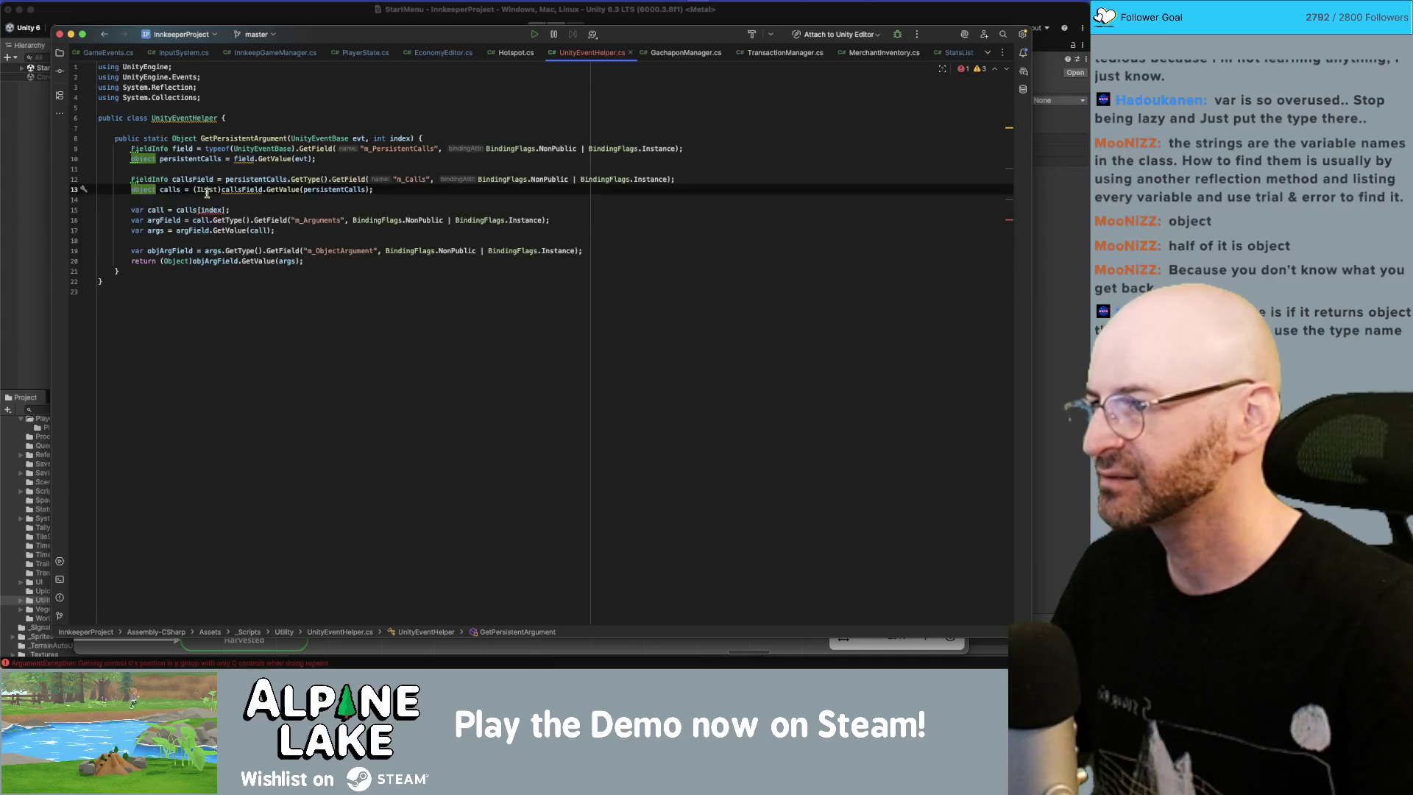
pyautogui.moveTo(208, 190)
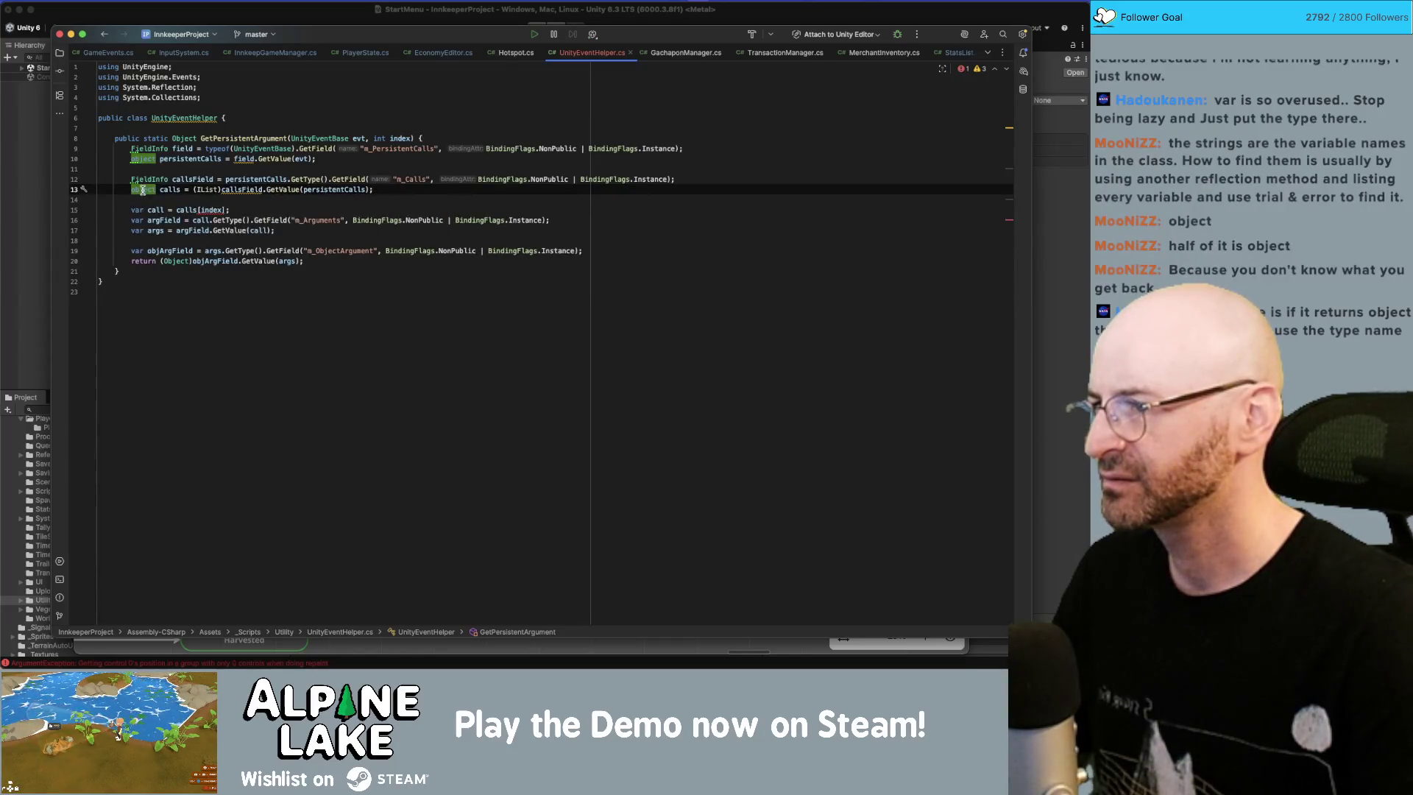
pyautogui.write('IList')
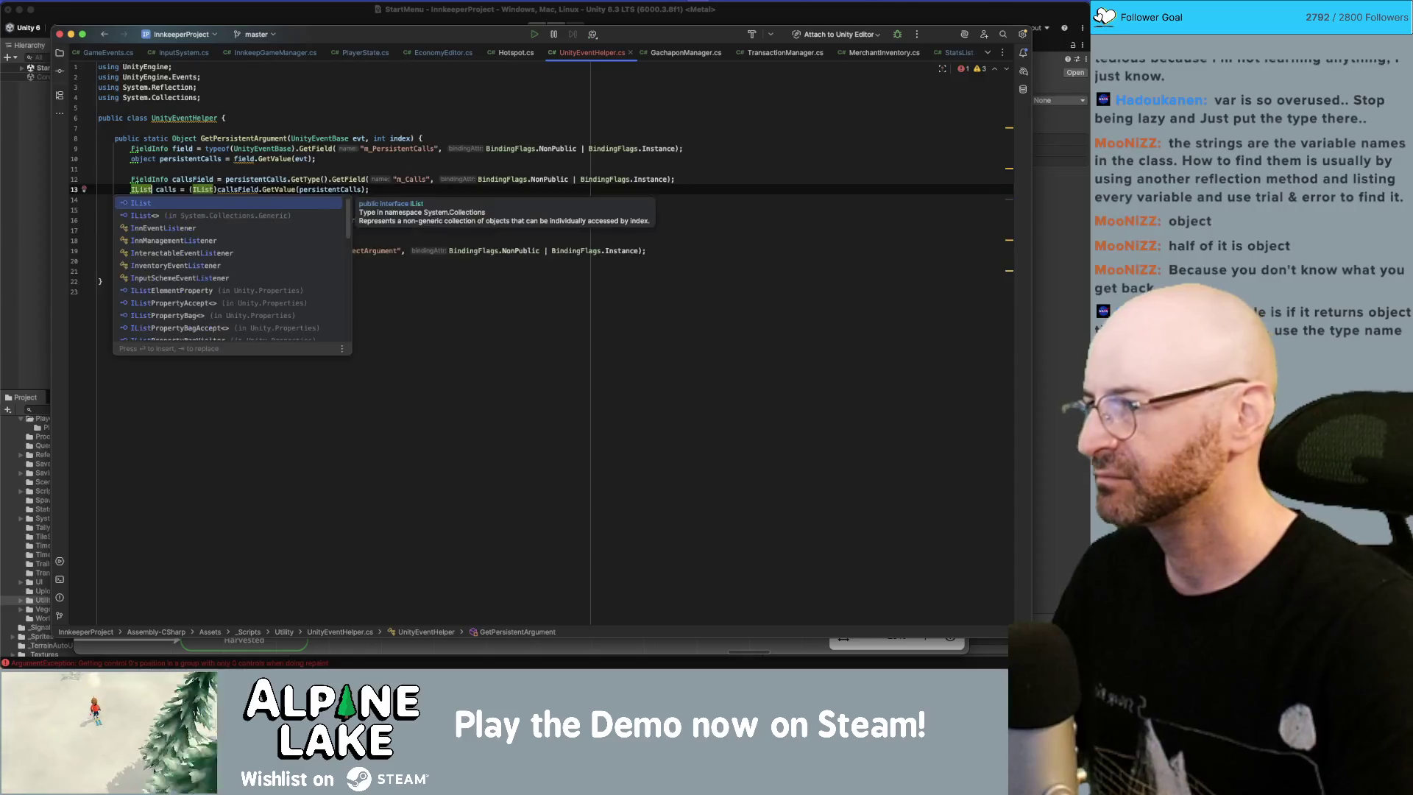
pyautogui.press('End')
pyautogui.click(204, 196)
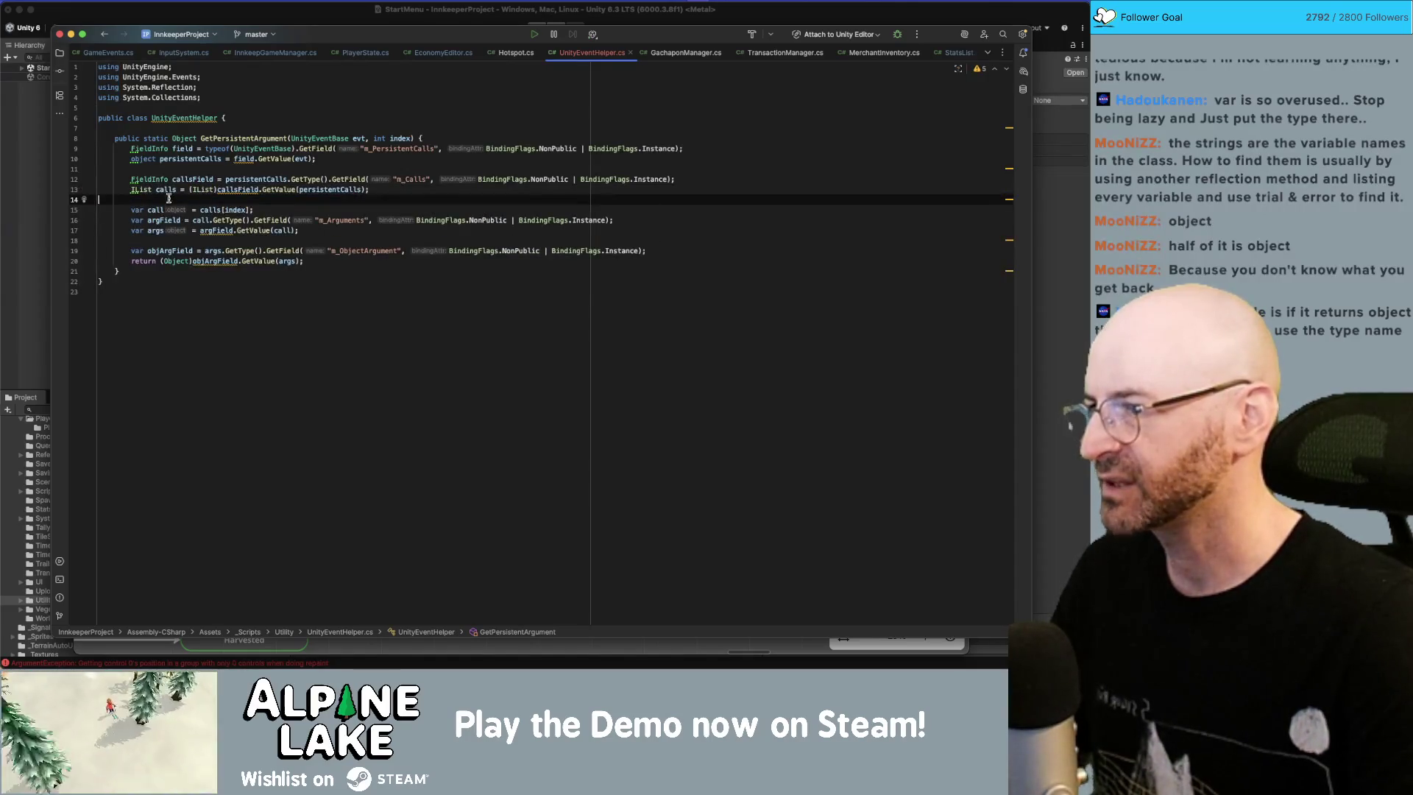
# Step: Give the call and args locals the explicit object type
pyautogui.moveTo(157, 208)
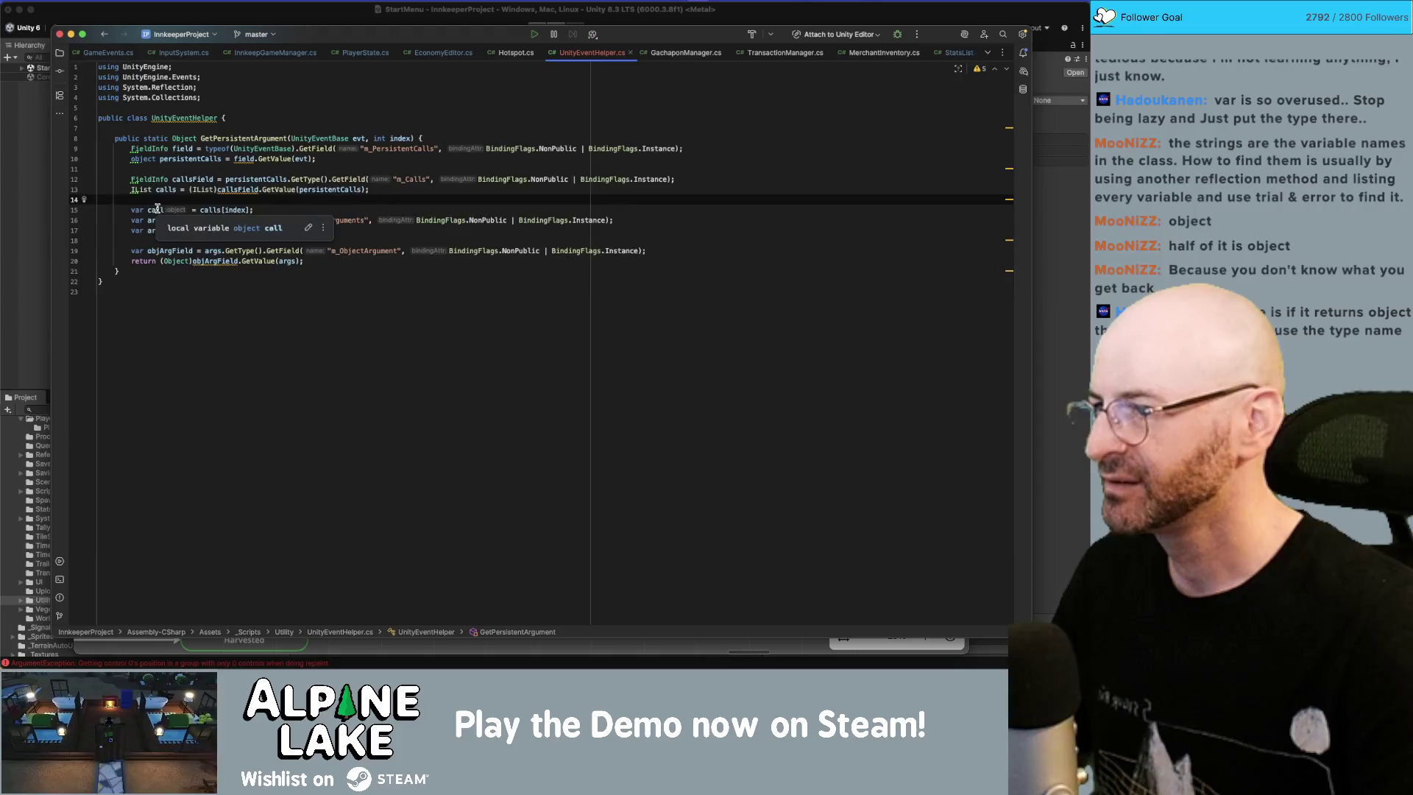
pyautogui.click(142, 210)
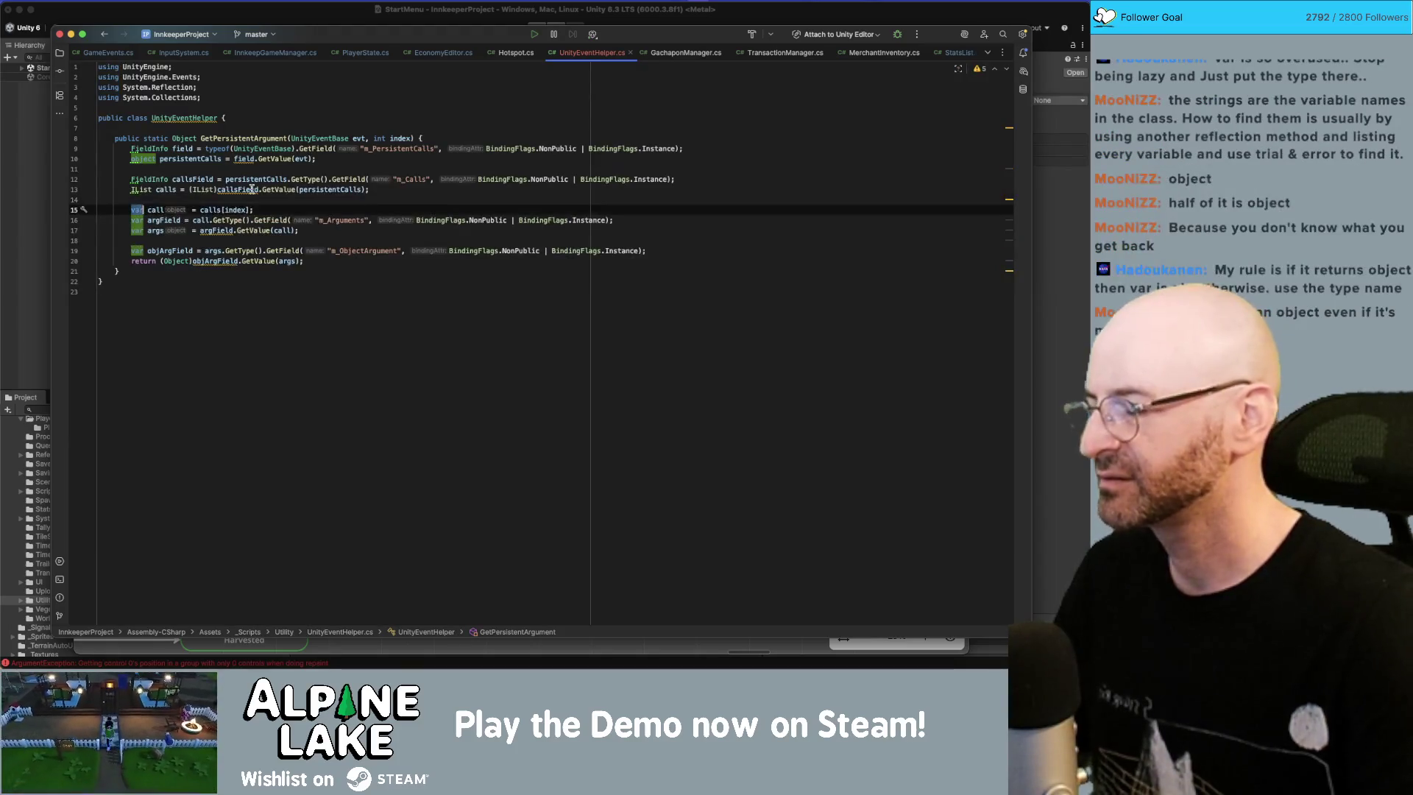
pyautogui.hotkey('alt', 'Return')
pyautogui.press('Return')
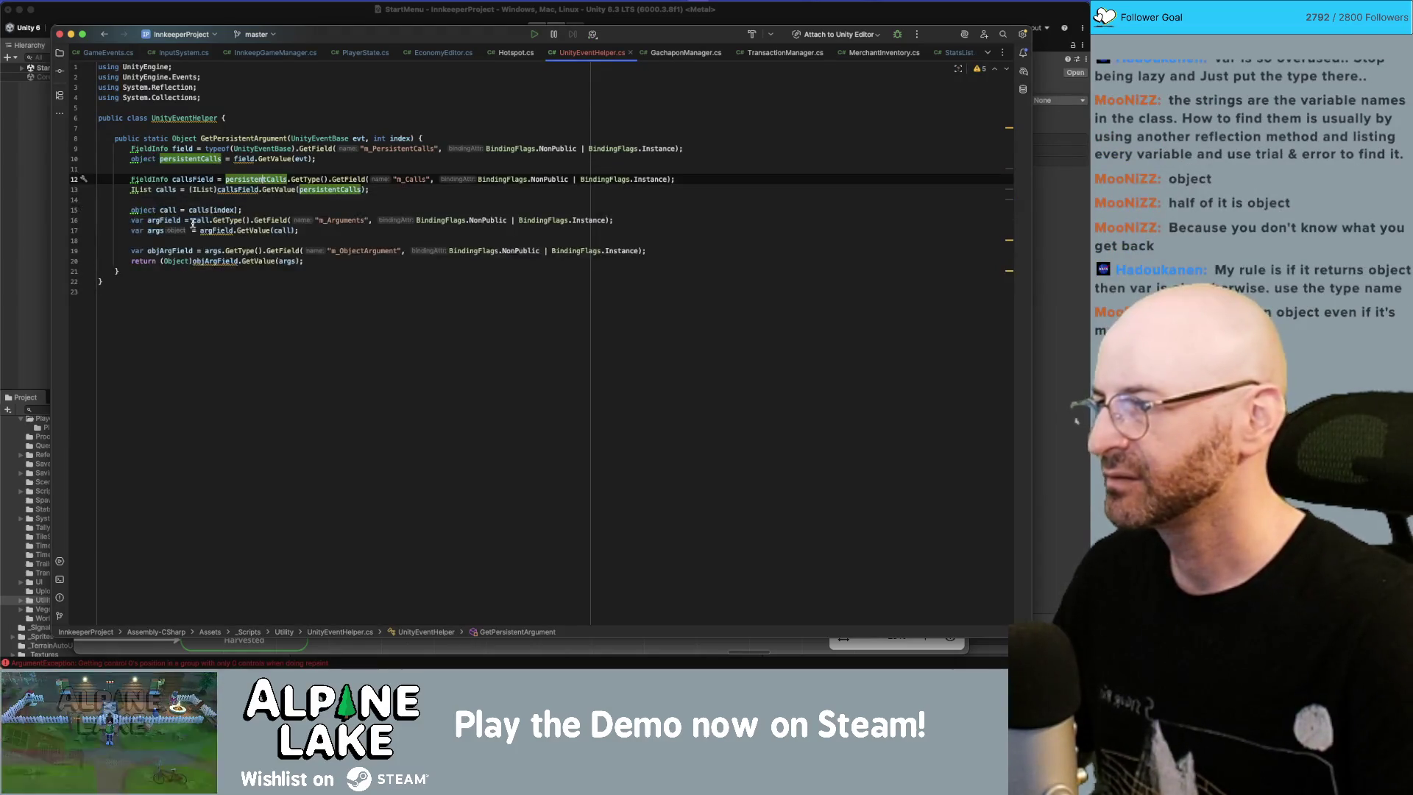
pyautogui.doubleClick(137, 230)
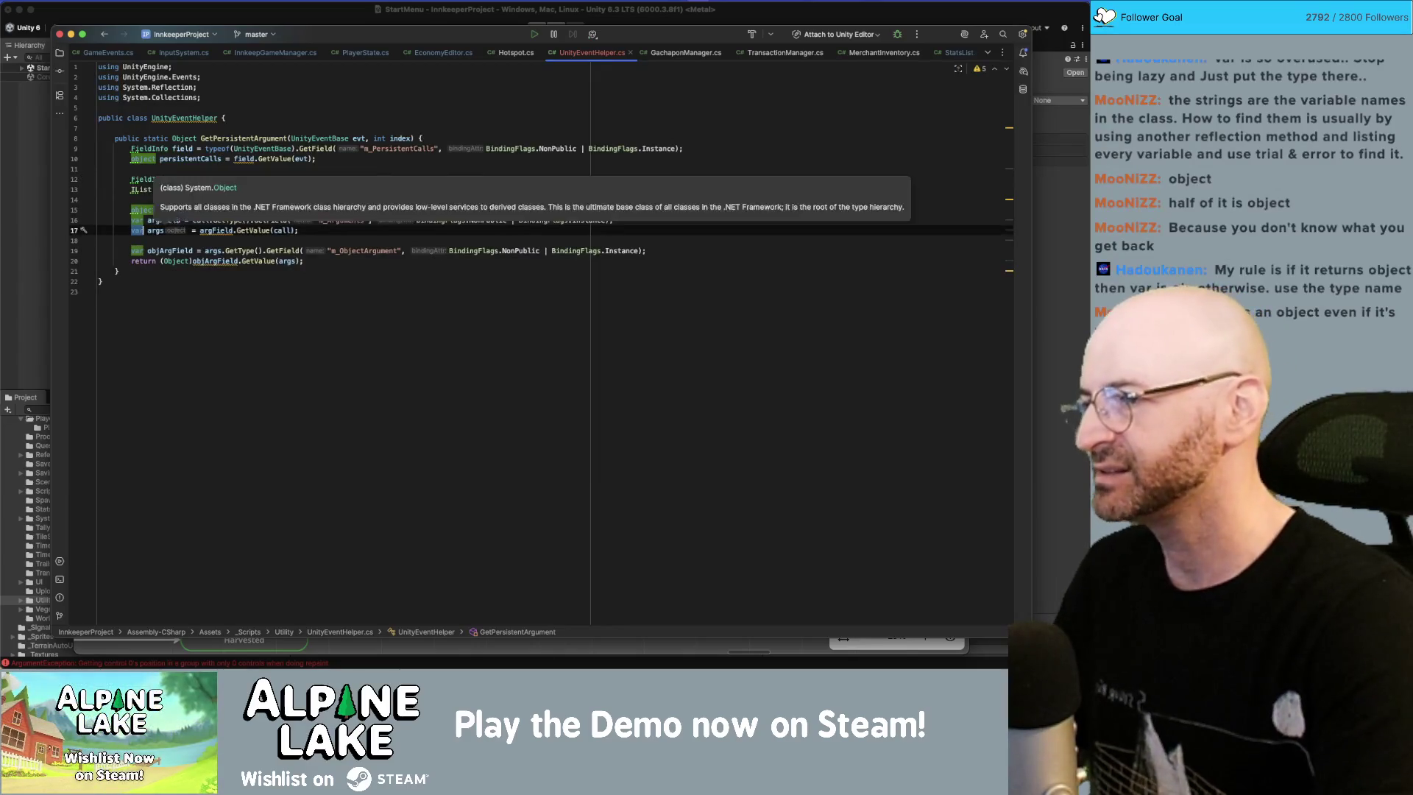
pyautogui.write('object')
pyautogui.press('Escape')
pyautogui.press('Up')
pyautogui.press('Up')
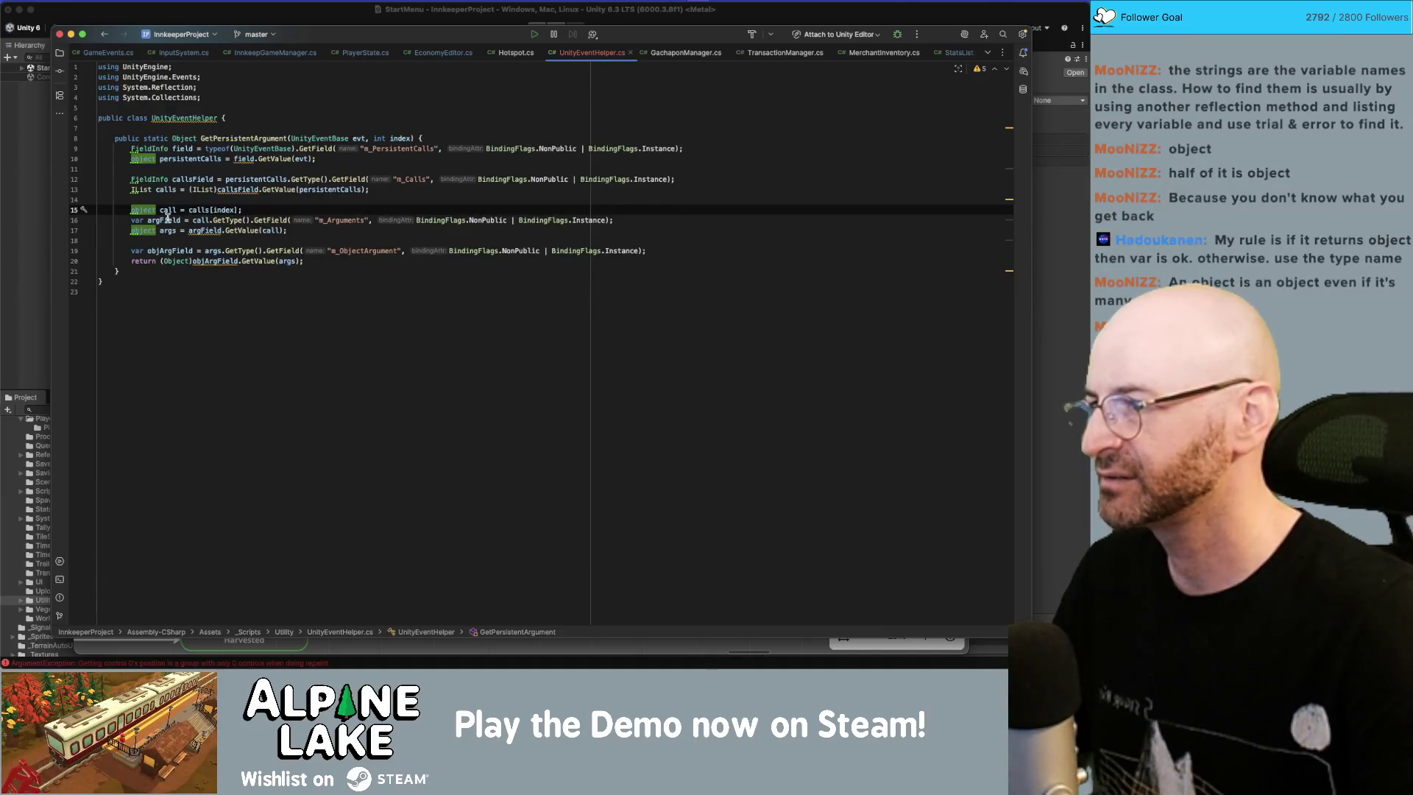
# Step: Replace var with FieldInfo on the argField and objArgField declarations
pyautogui.moveTo(168, 219)
pyautogui.doubleClick(149, 181)
pyautogui.press('super+c')
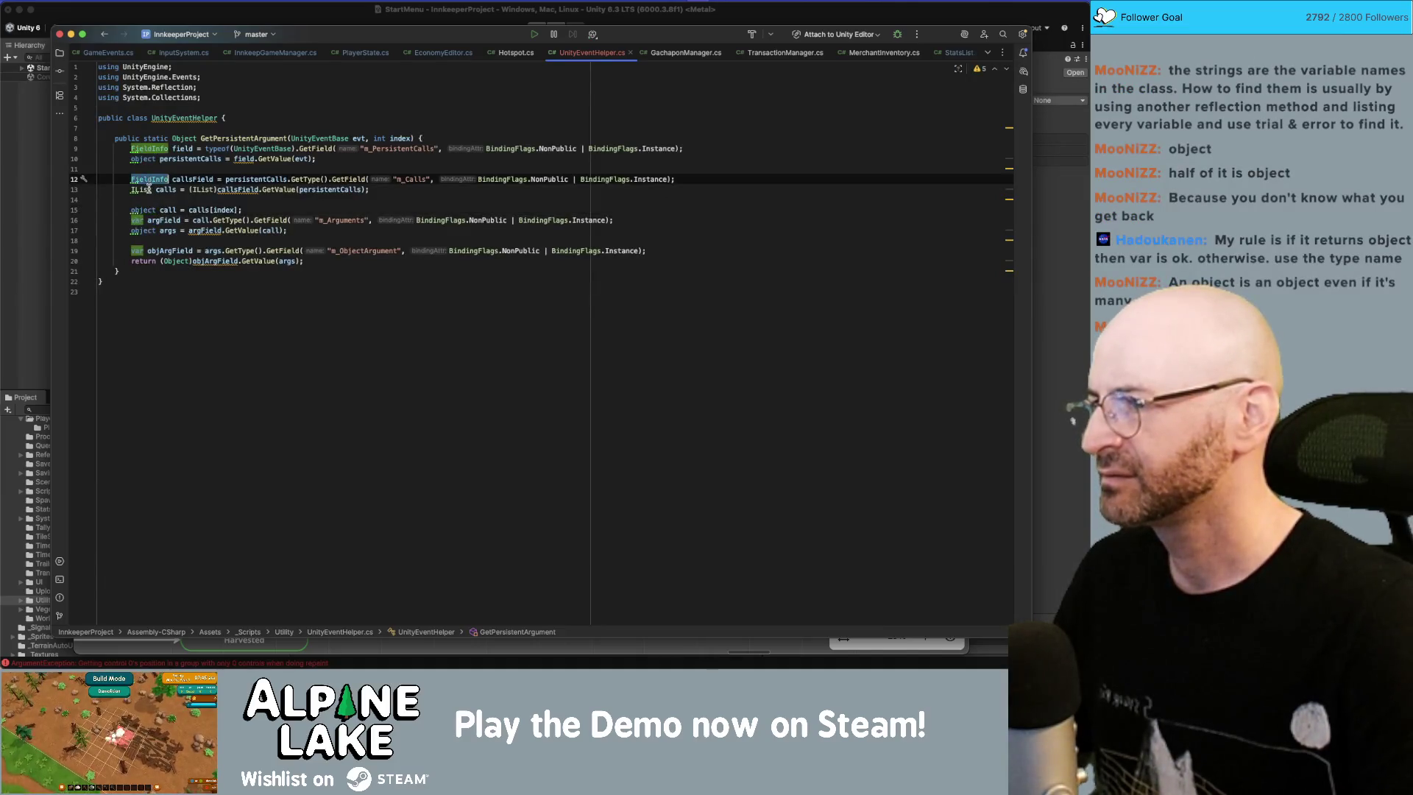
pyautogui.doubleClick(136, 220)
pyautogui.press('super+v')
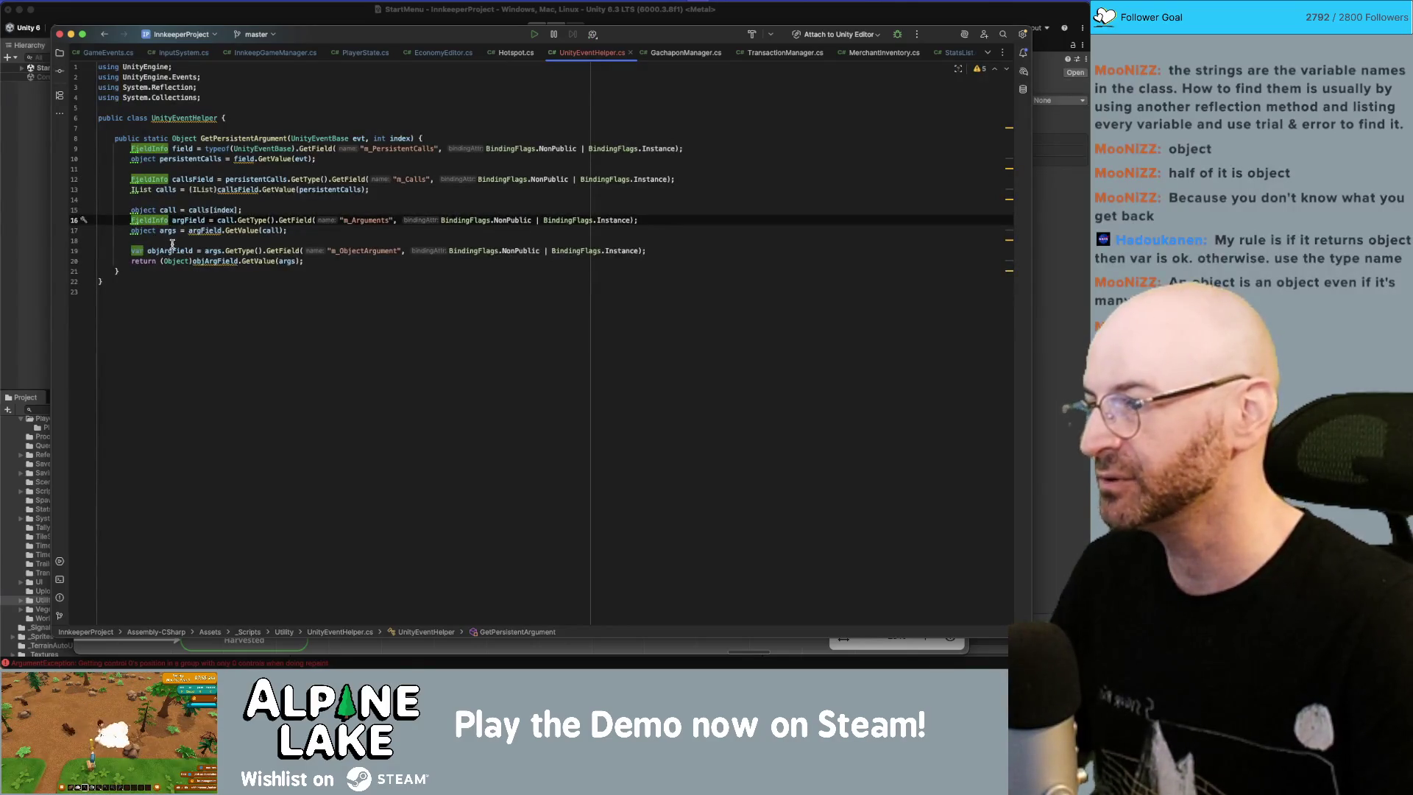
pyautogui.doubleClick(135, 251)
pyautogui.press('super+v')
pyautogui.click(218, 285)
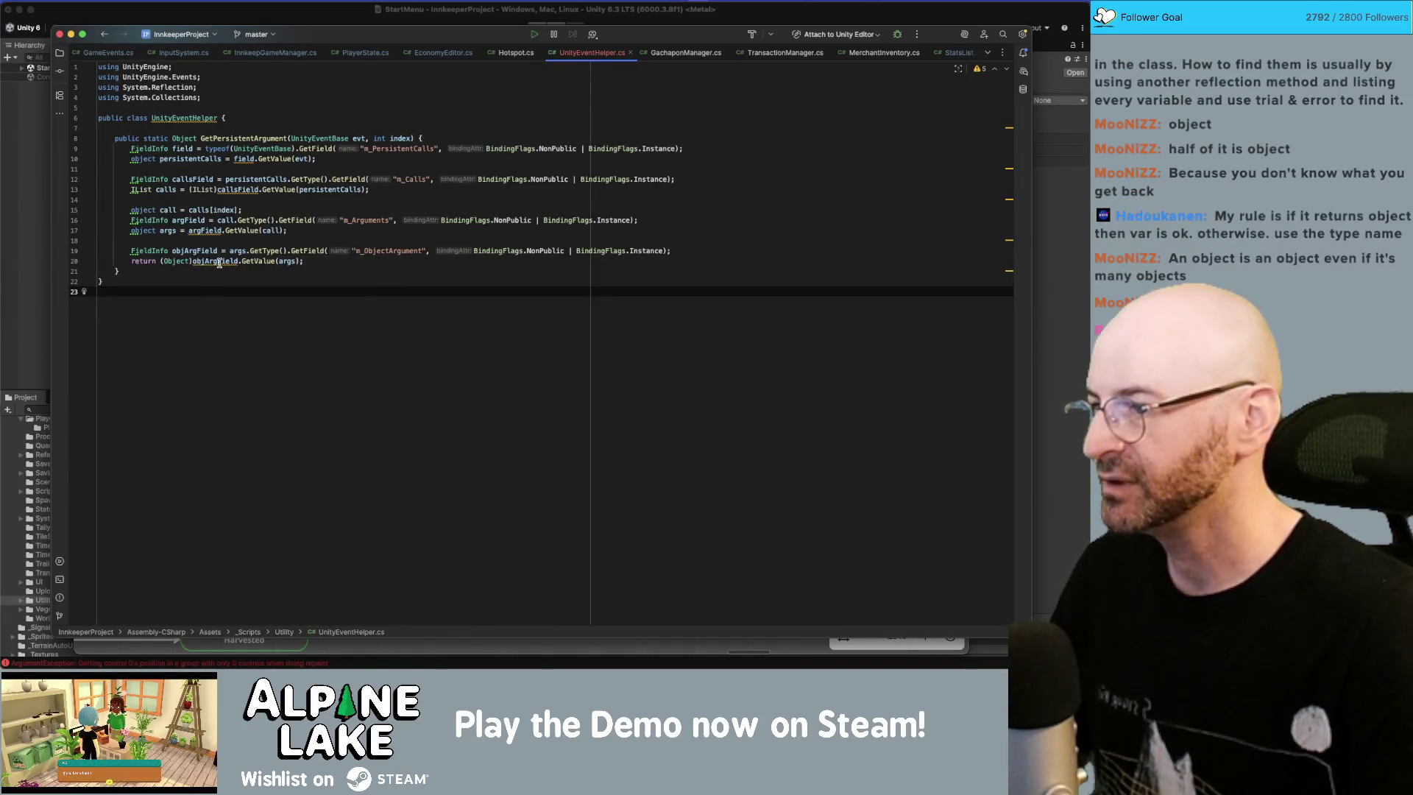
pyautogui.doubleClick(219, 261)
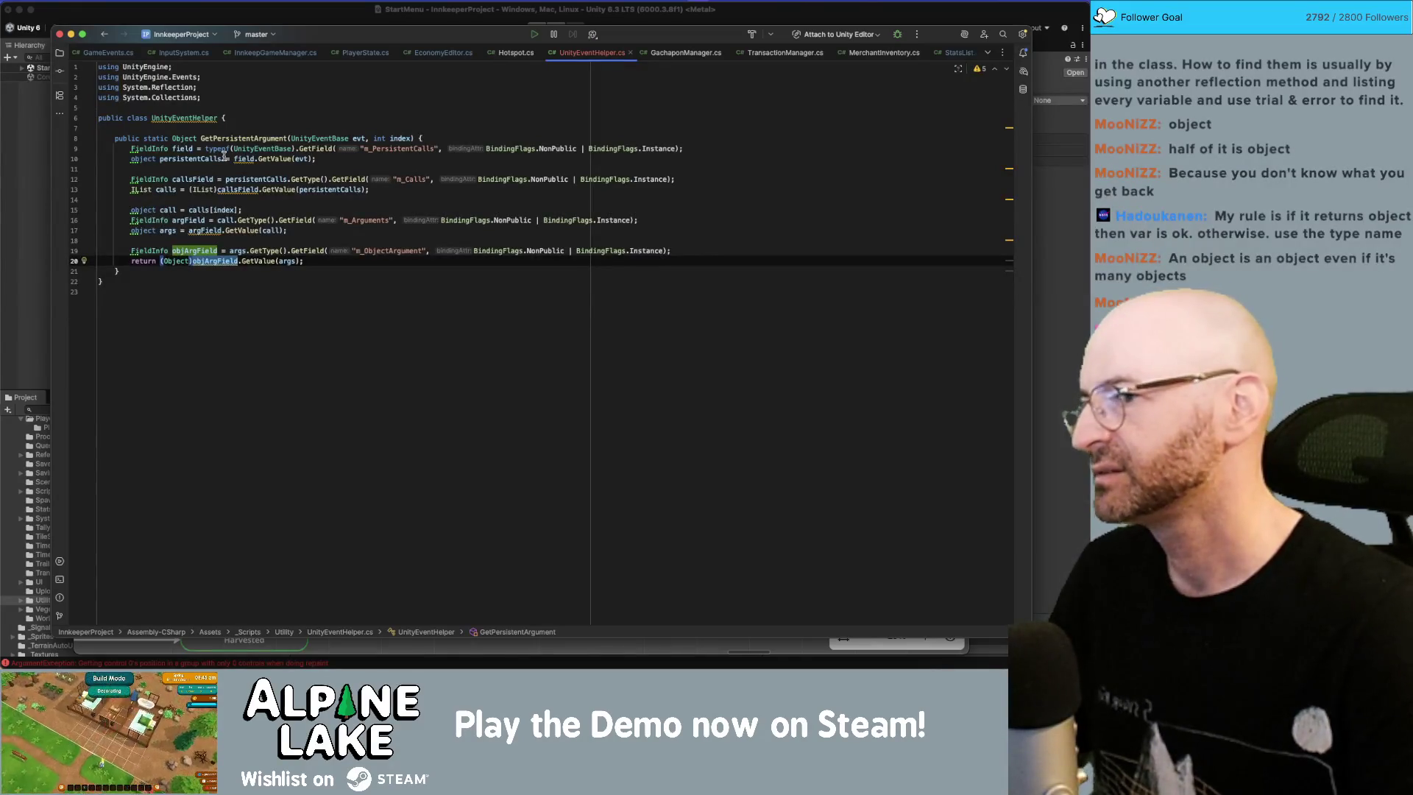
pyautogui.click(250, 129)
pyautogui.moveTo(247, 159)
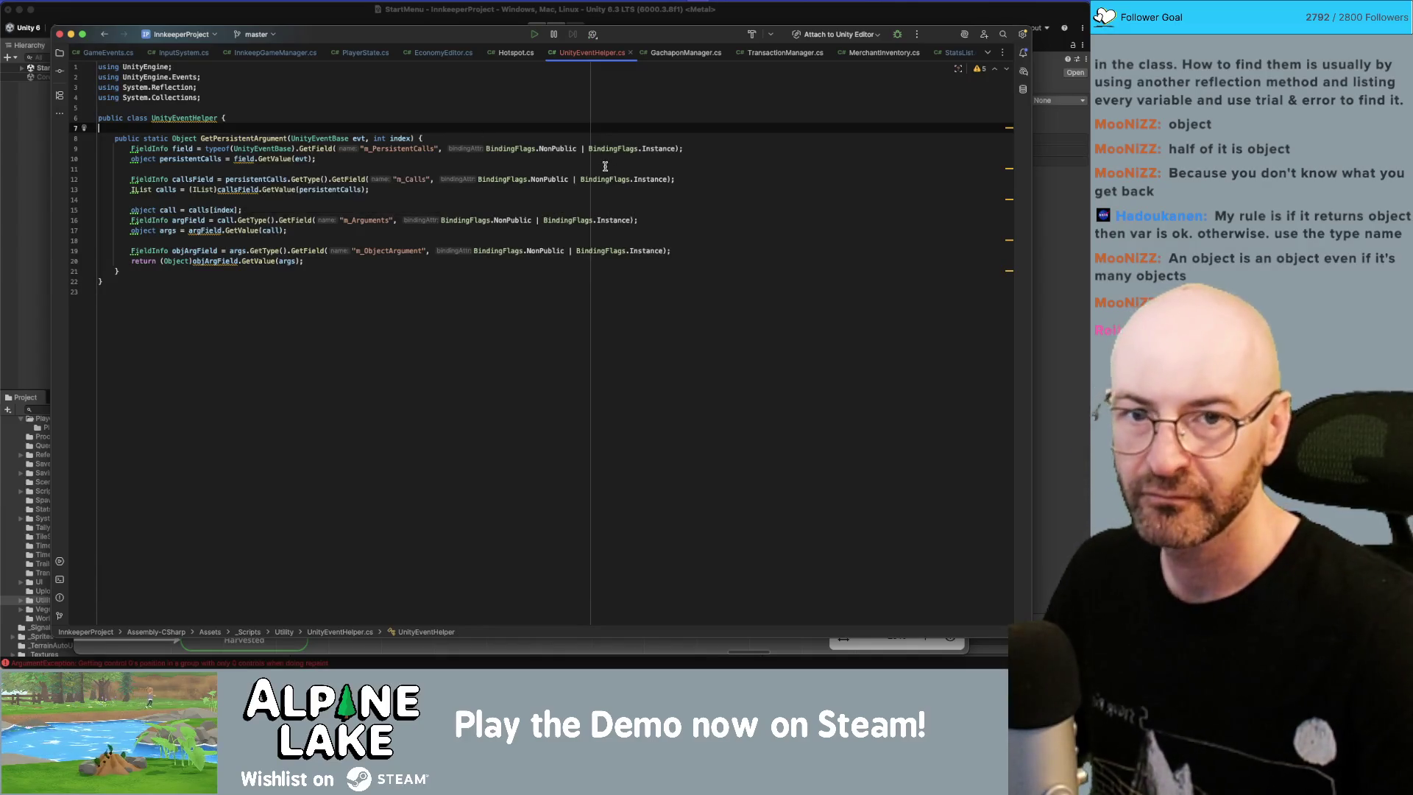
pyautogui.click(373, 284)
pyautogui.click(370, 318)
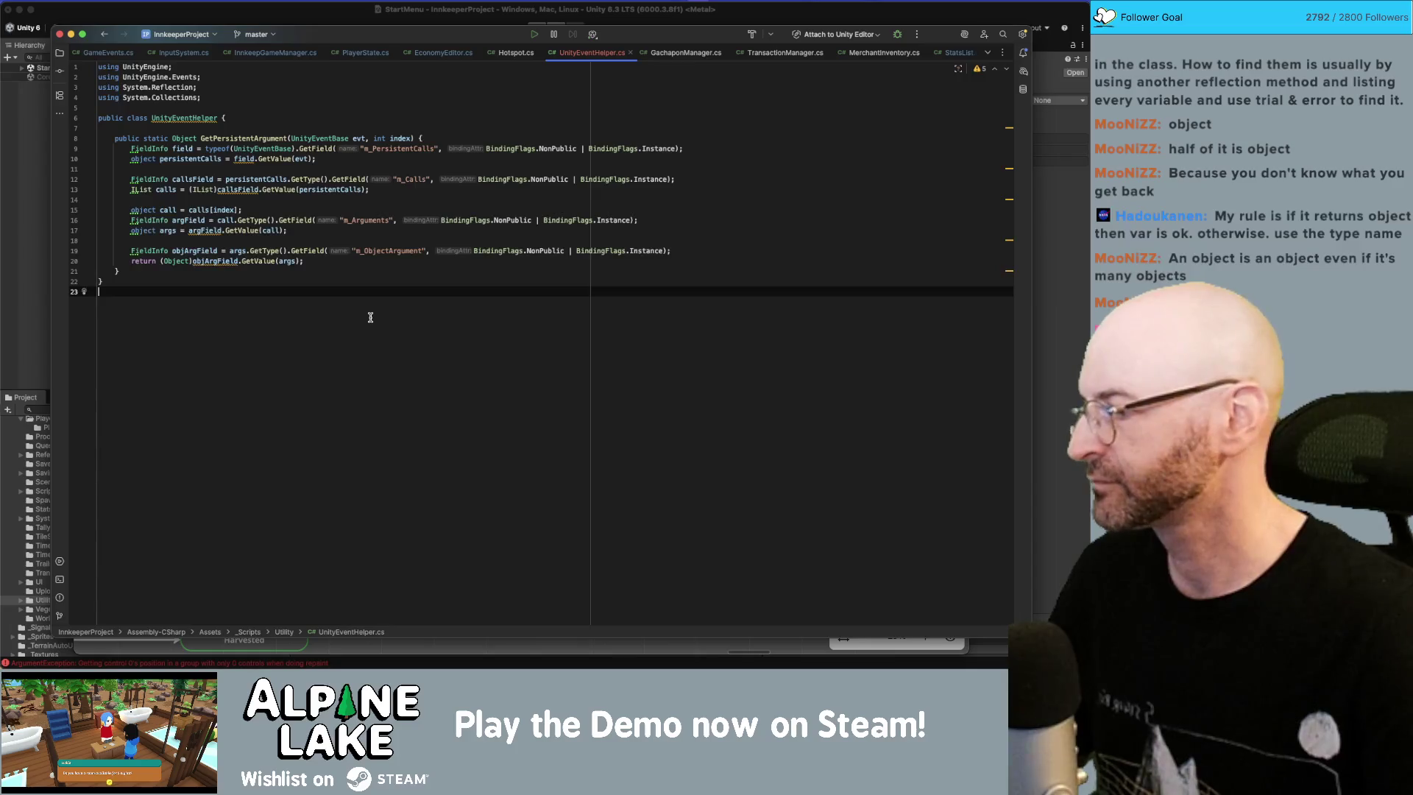
pyautogui.click(369, 267)
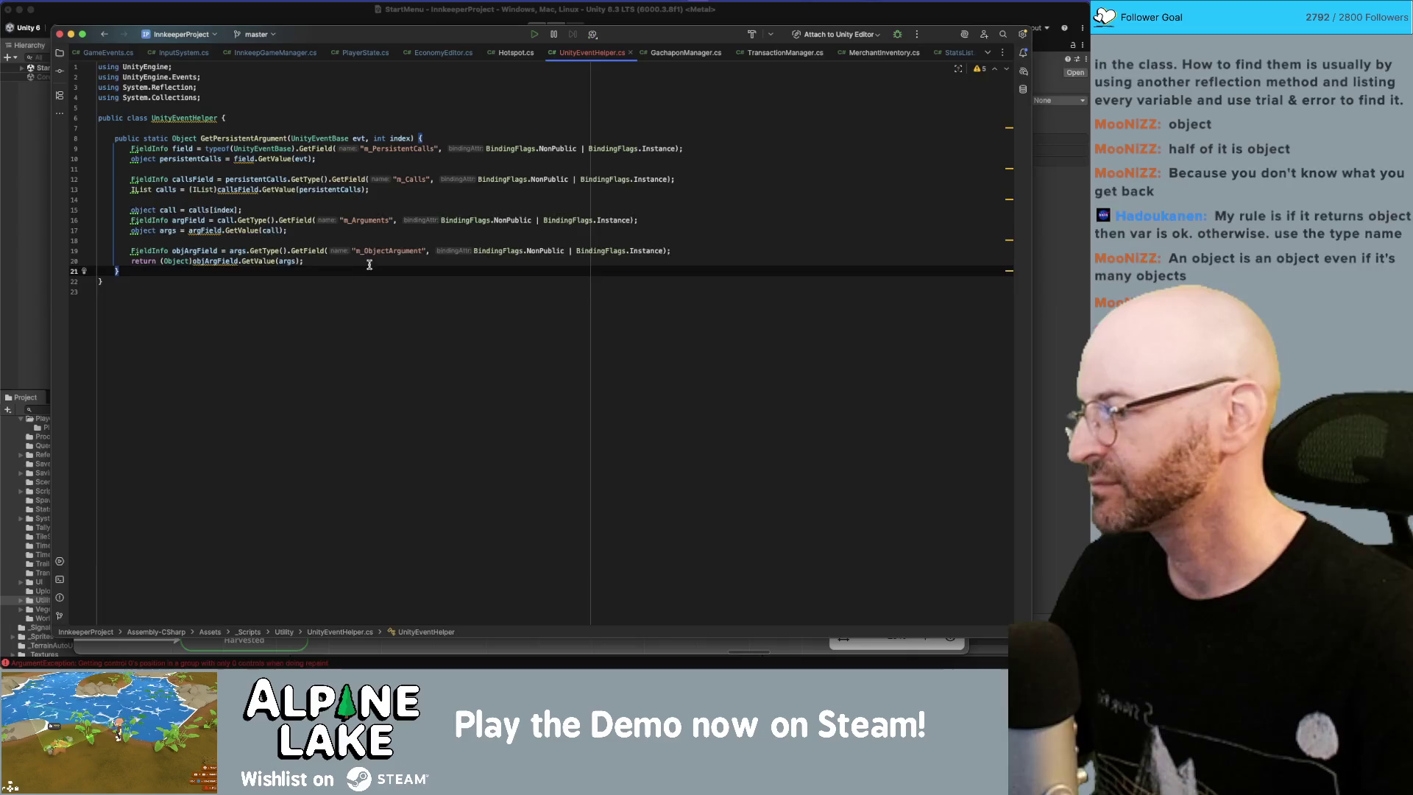
pyautogui.click(365, 261)
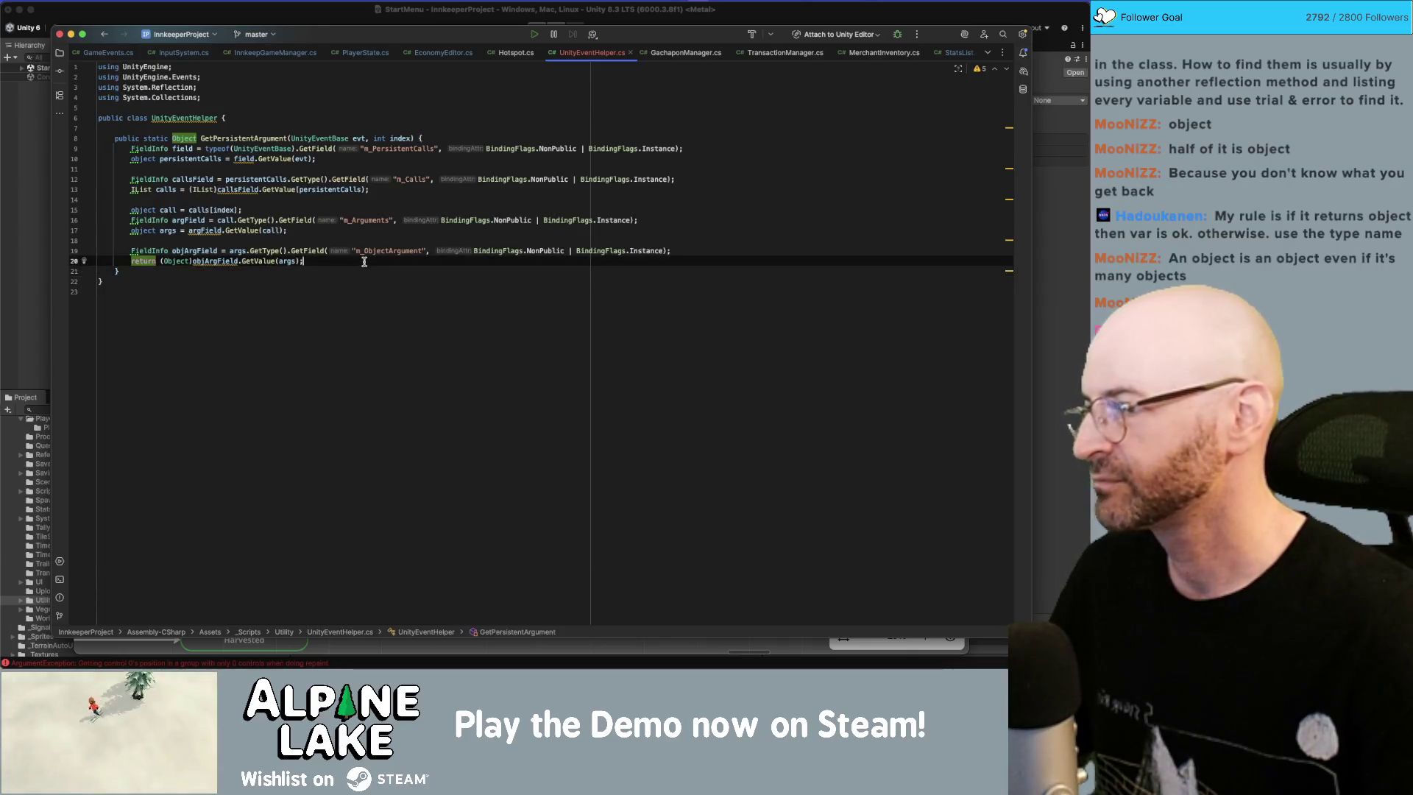
pyautogui.click(172, 260)
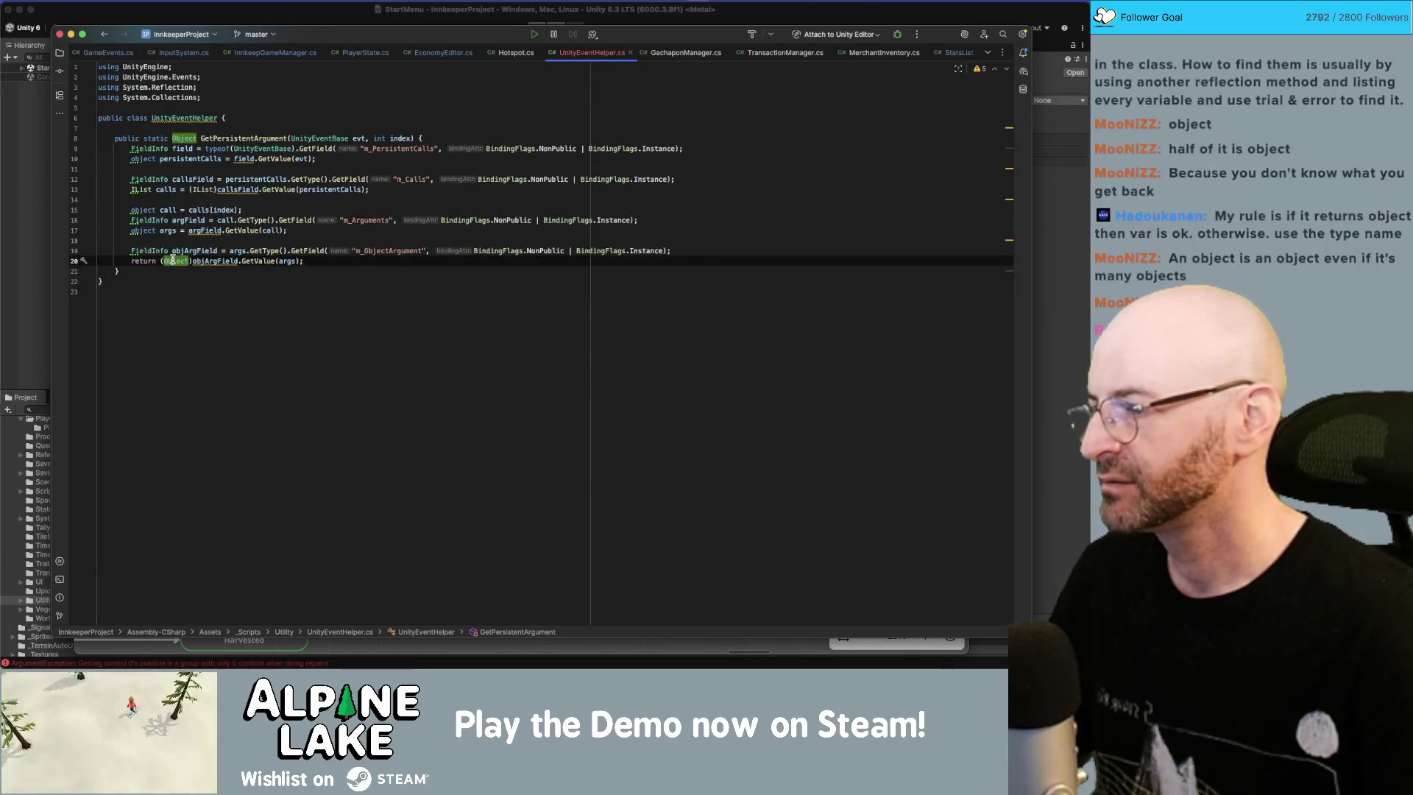
pyautogui.click(184, 240)
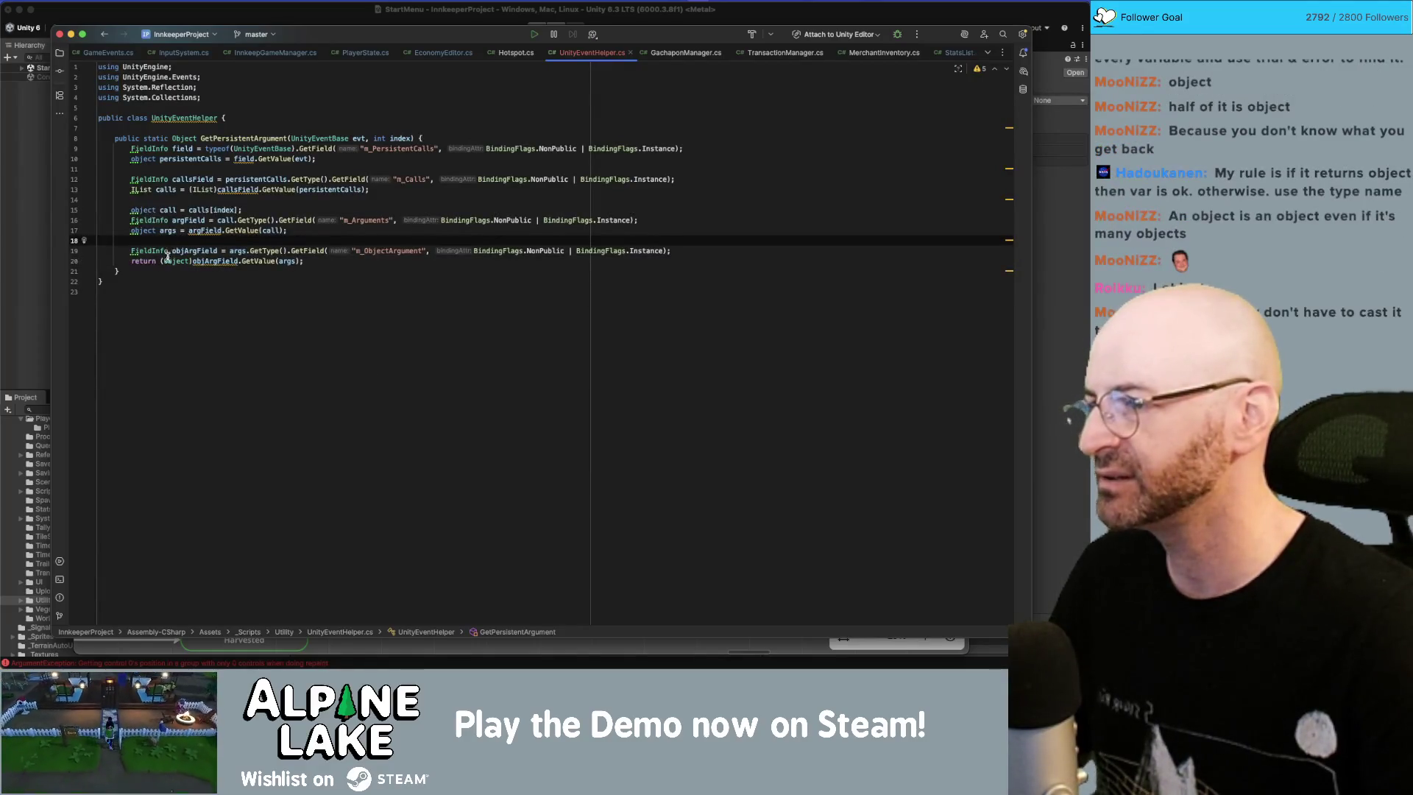
pyautogui.click(186, 261)
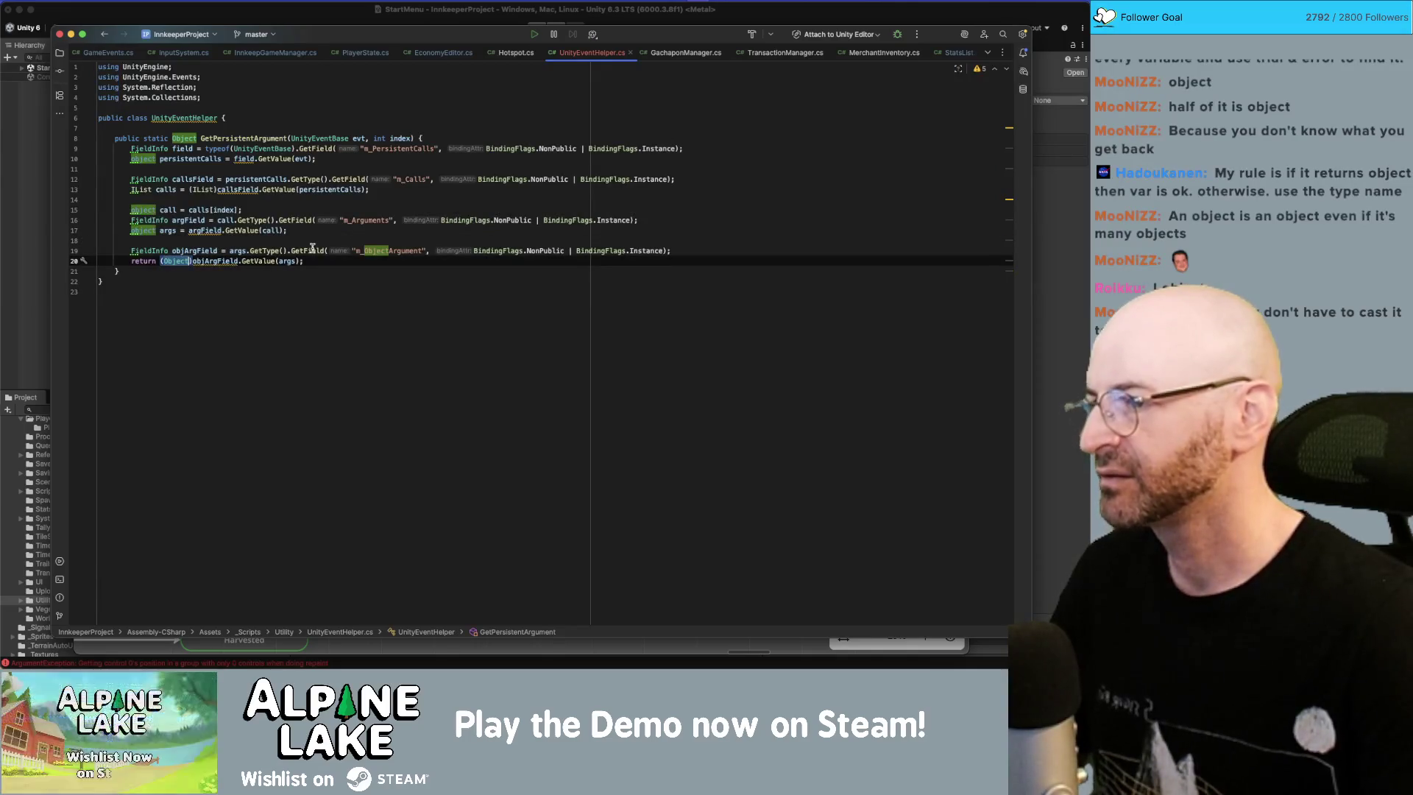
pyautogui.moveTo(312, 249)
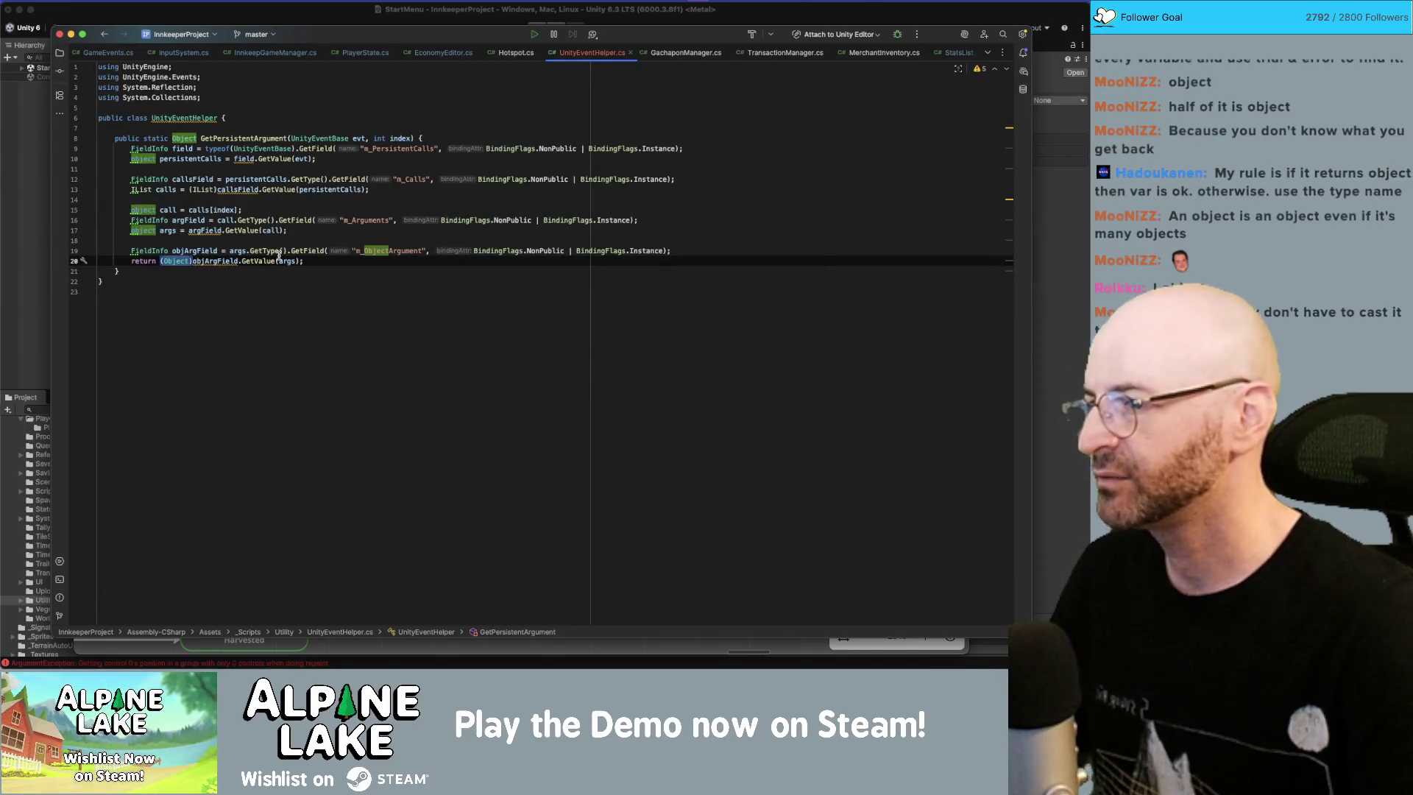
pyautogui.click(178, 138)
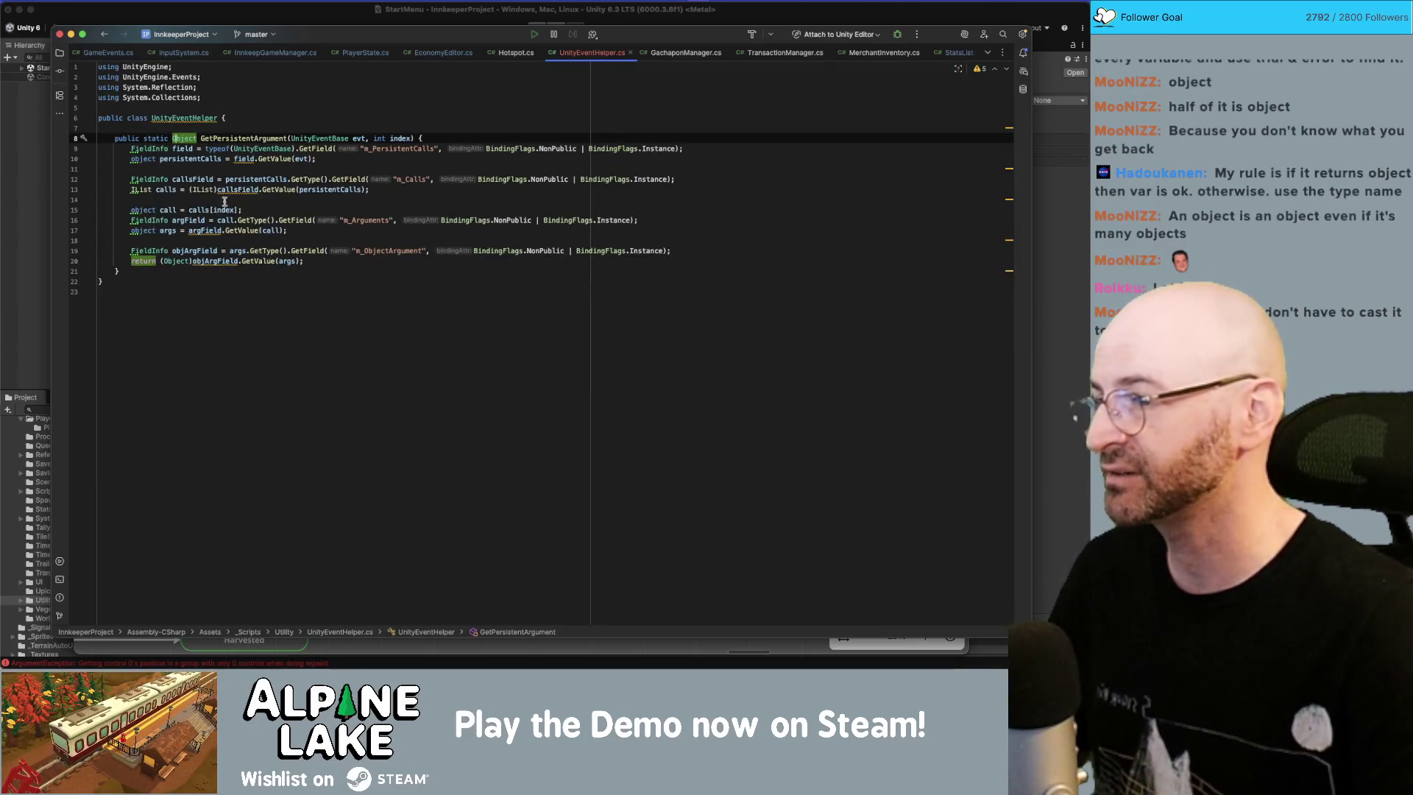
pyautogui.moveTo(263, 263)
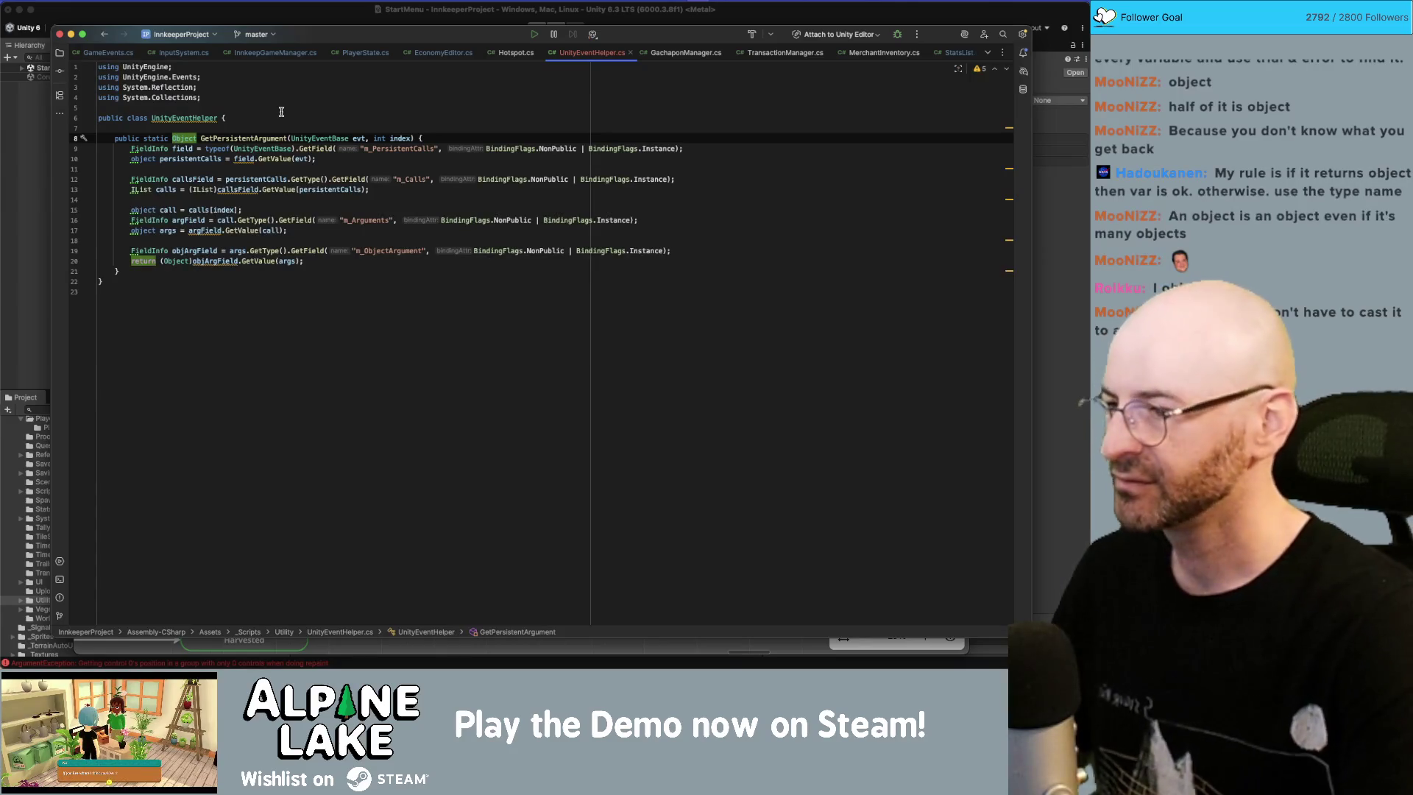
# Step: Restore the method's return type to the capitalised Object
pyautogui.write('object')
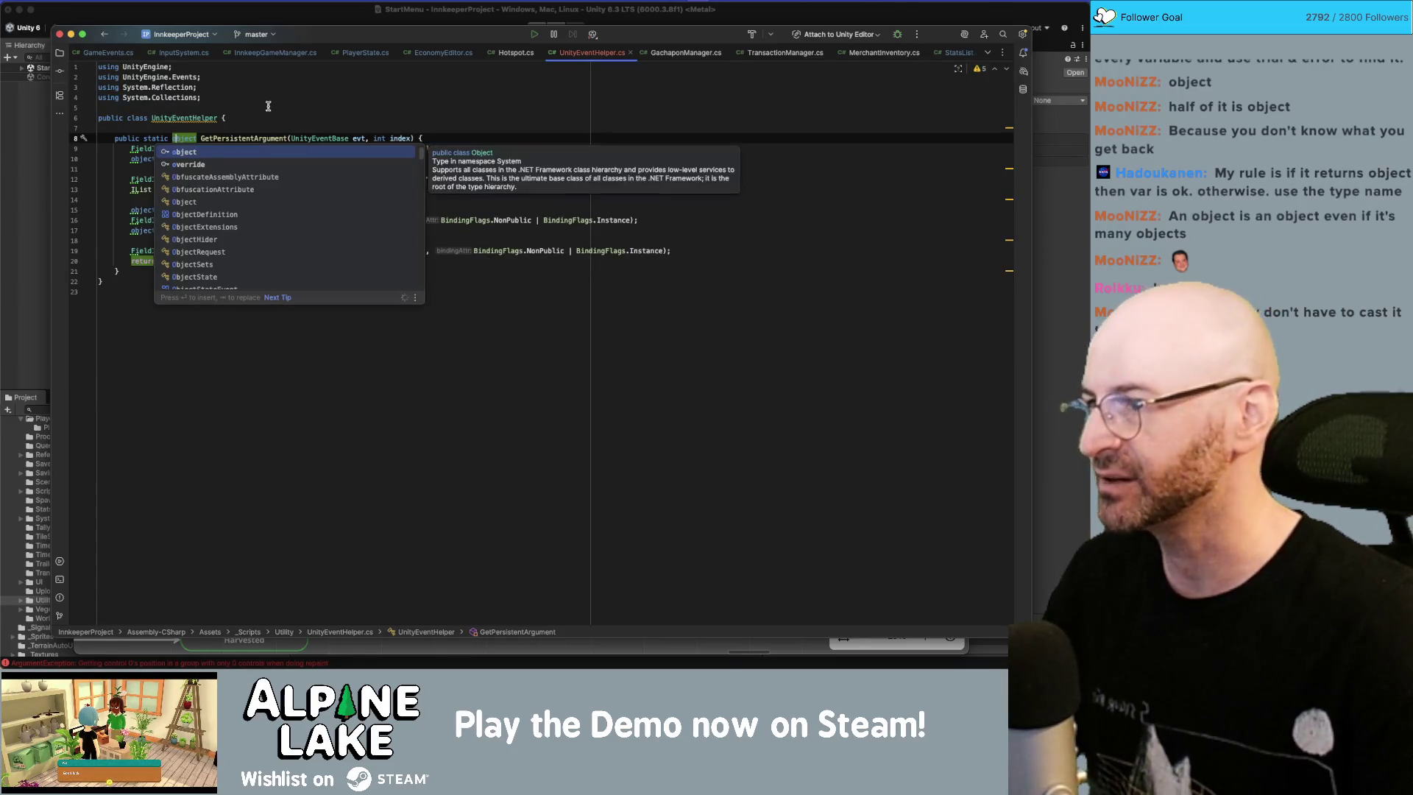
pyautogui.click(269, 108)
pyautogui.click(174, 138)
pyautogui.press('BackSpace')
pyautogui.write('O')
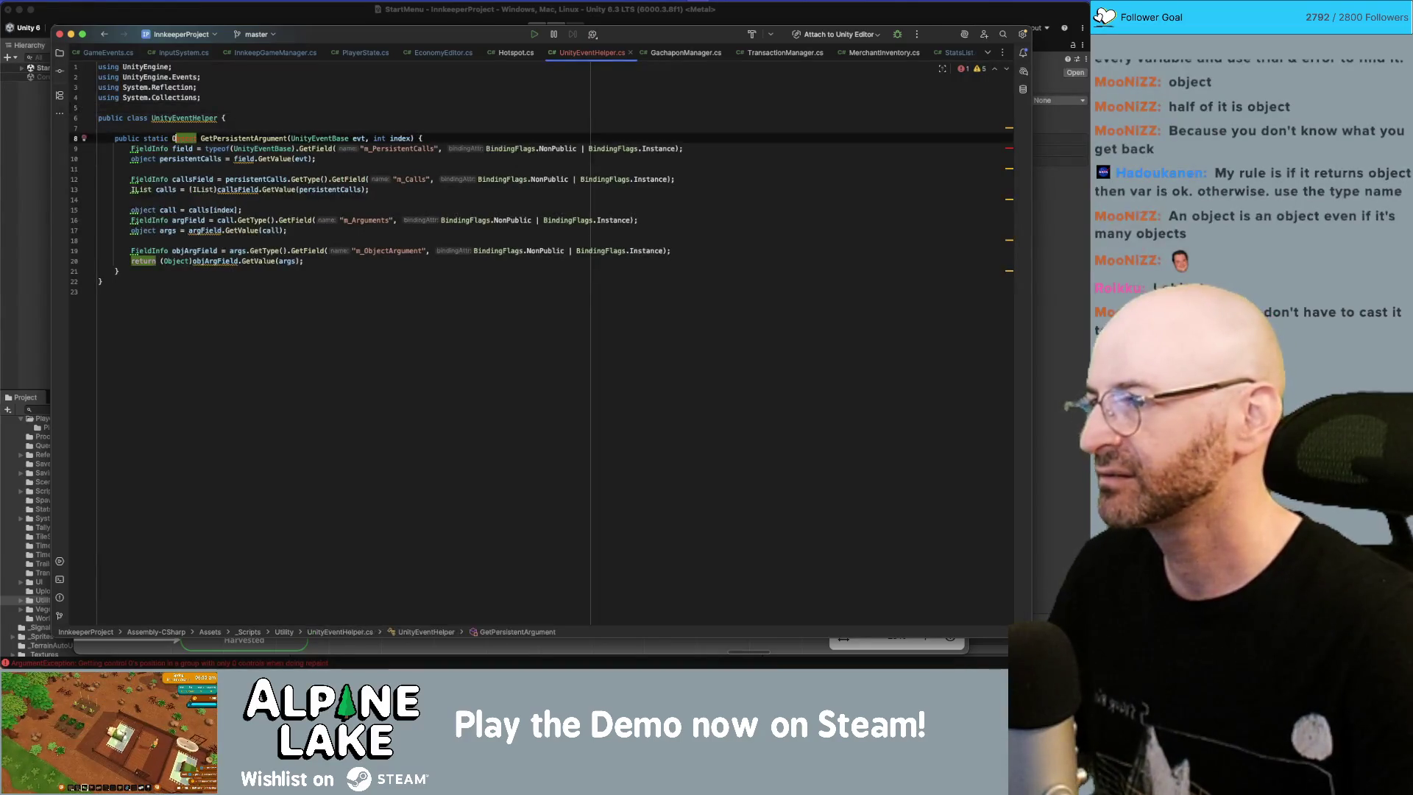
pyautogui.click(288, 190)
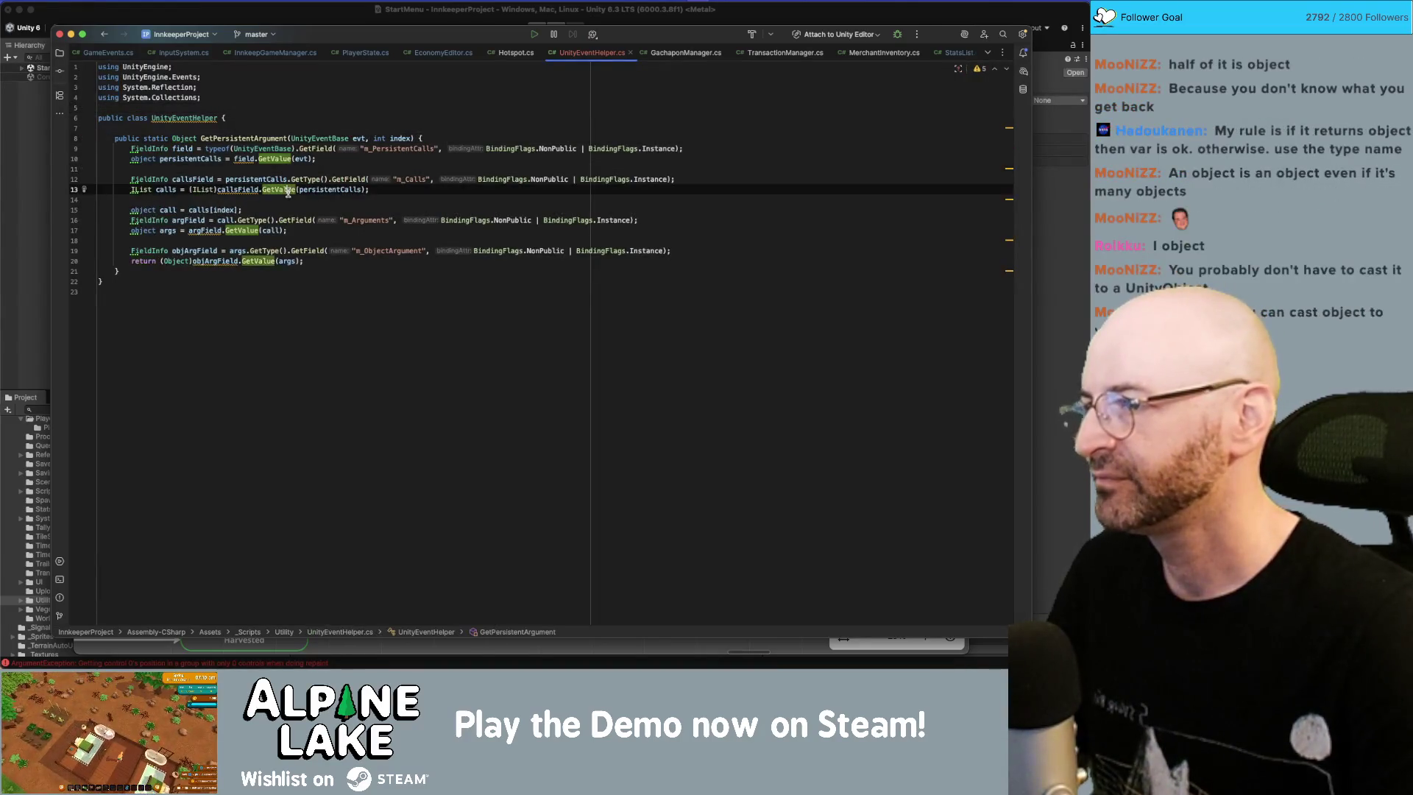
pyautogui.click(278, 109)
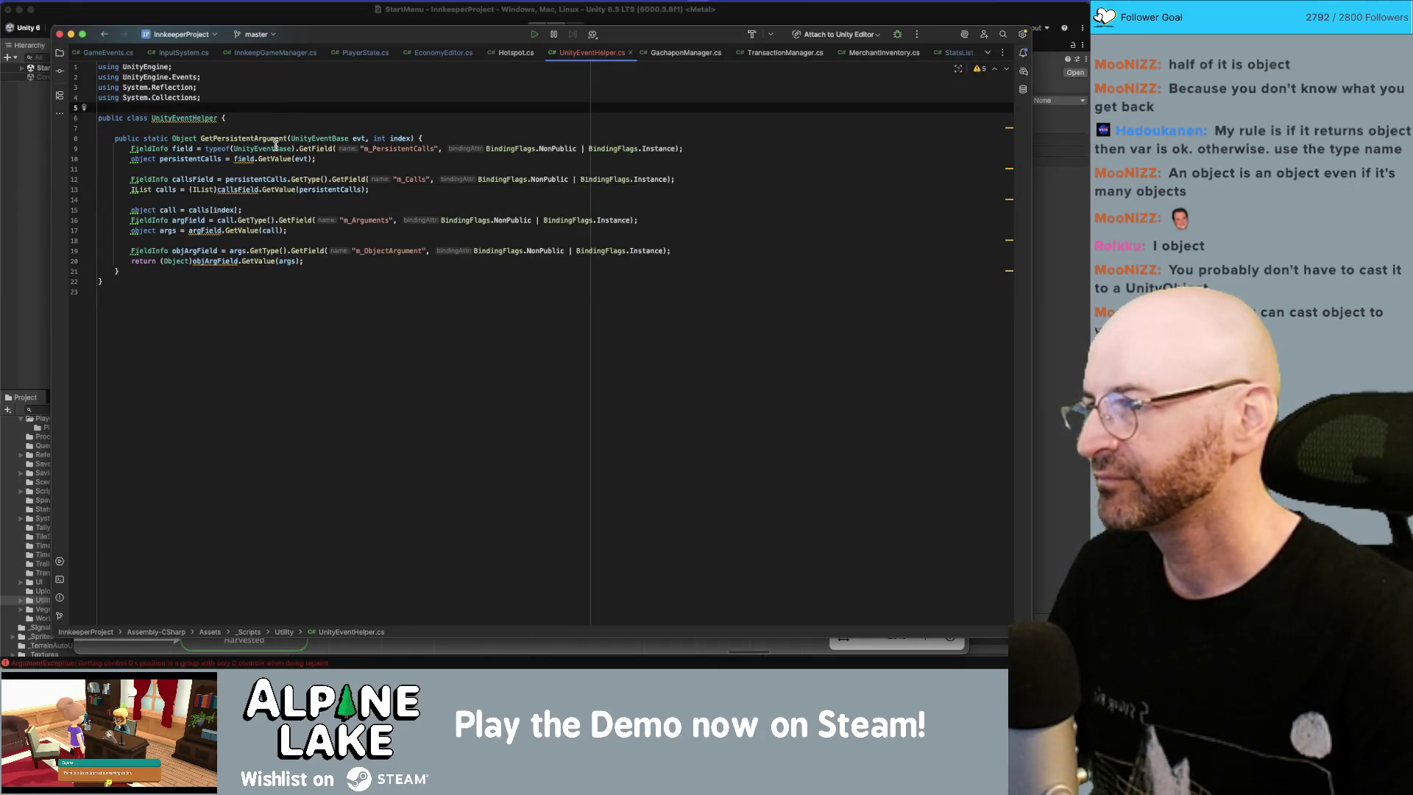
# Step: Inspect usages of evt and field and the UnityEventBase docs, then switch to Unity
pyautogui.click(357, 138)
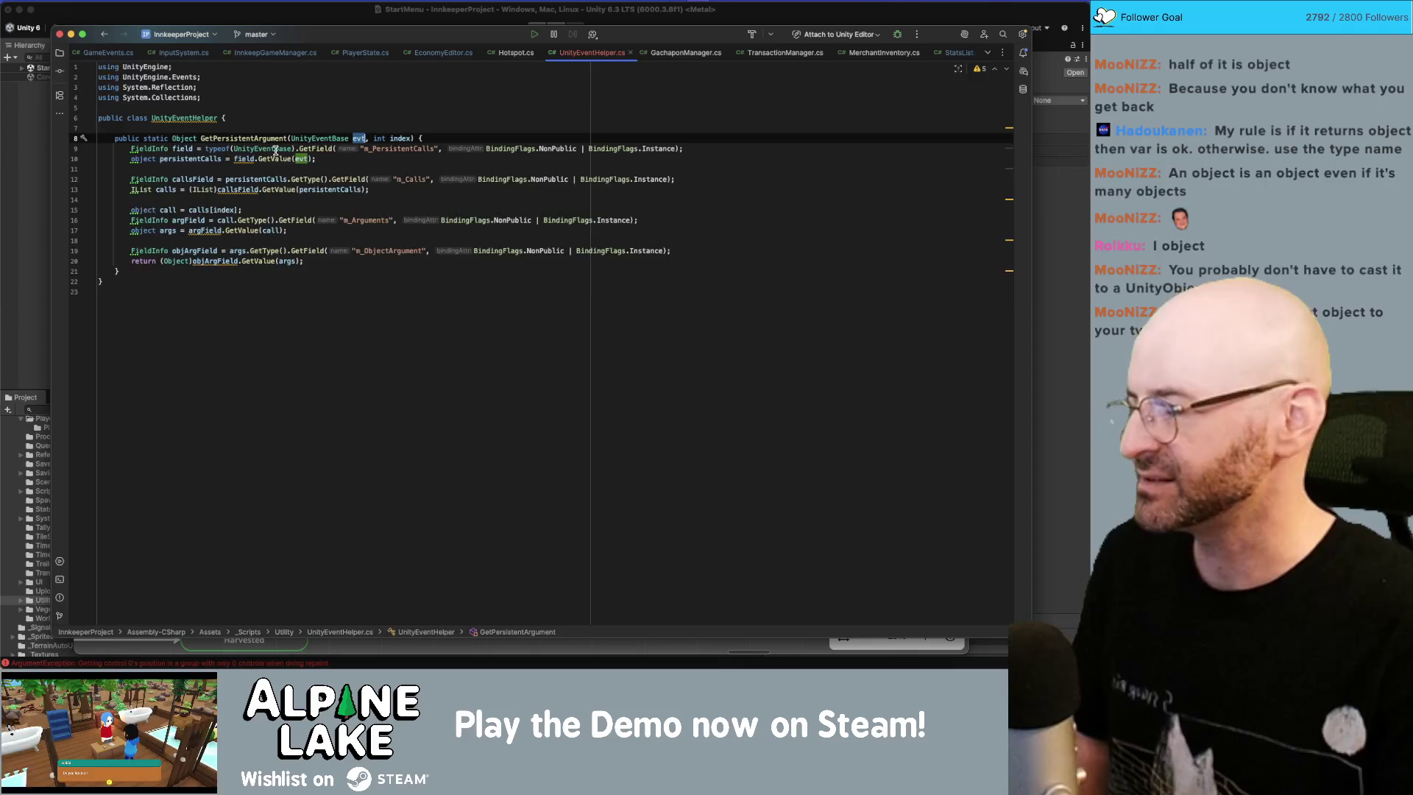
pyautogui.moveTo(236, 153)
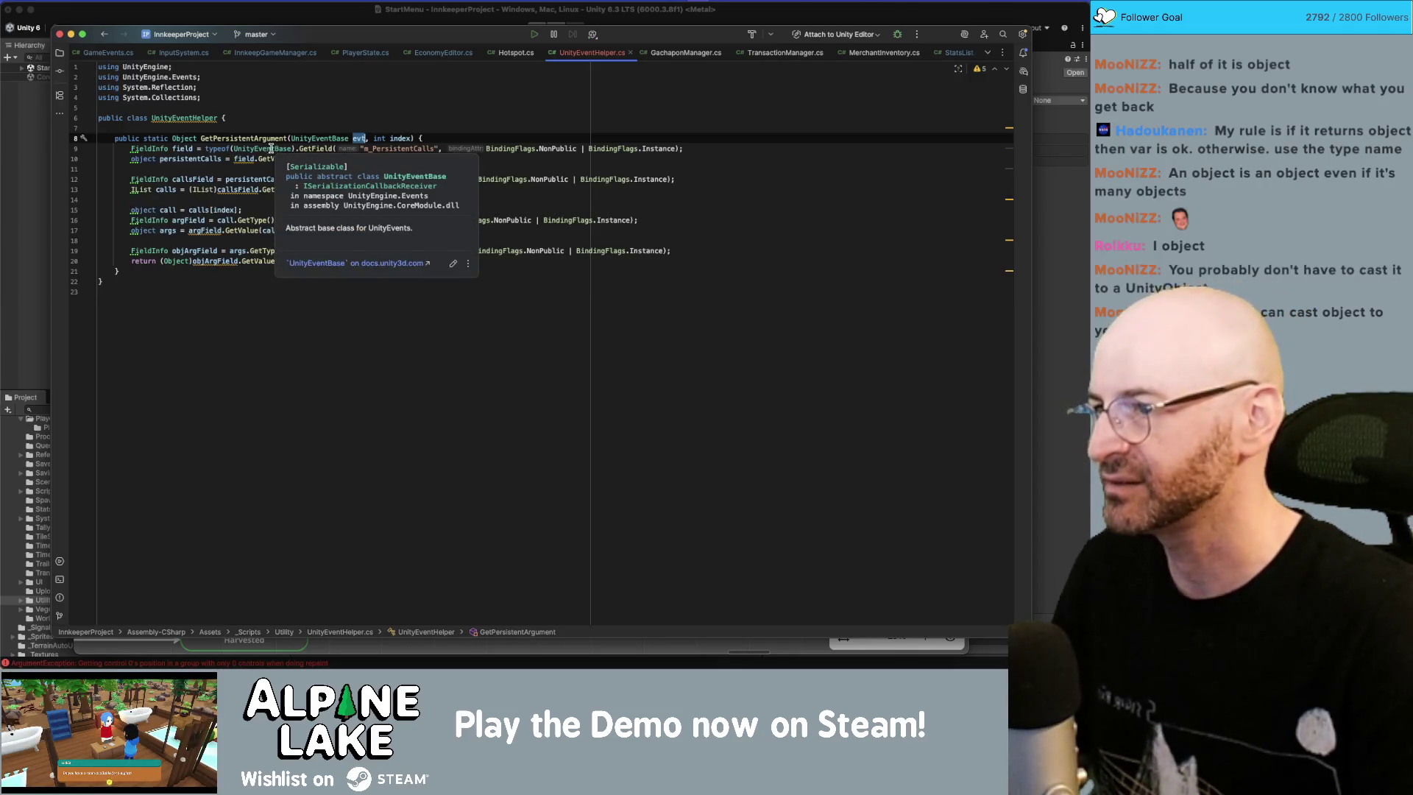
pyautogui.click(233, 150)
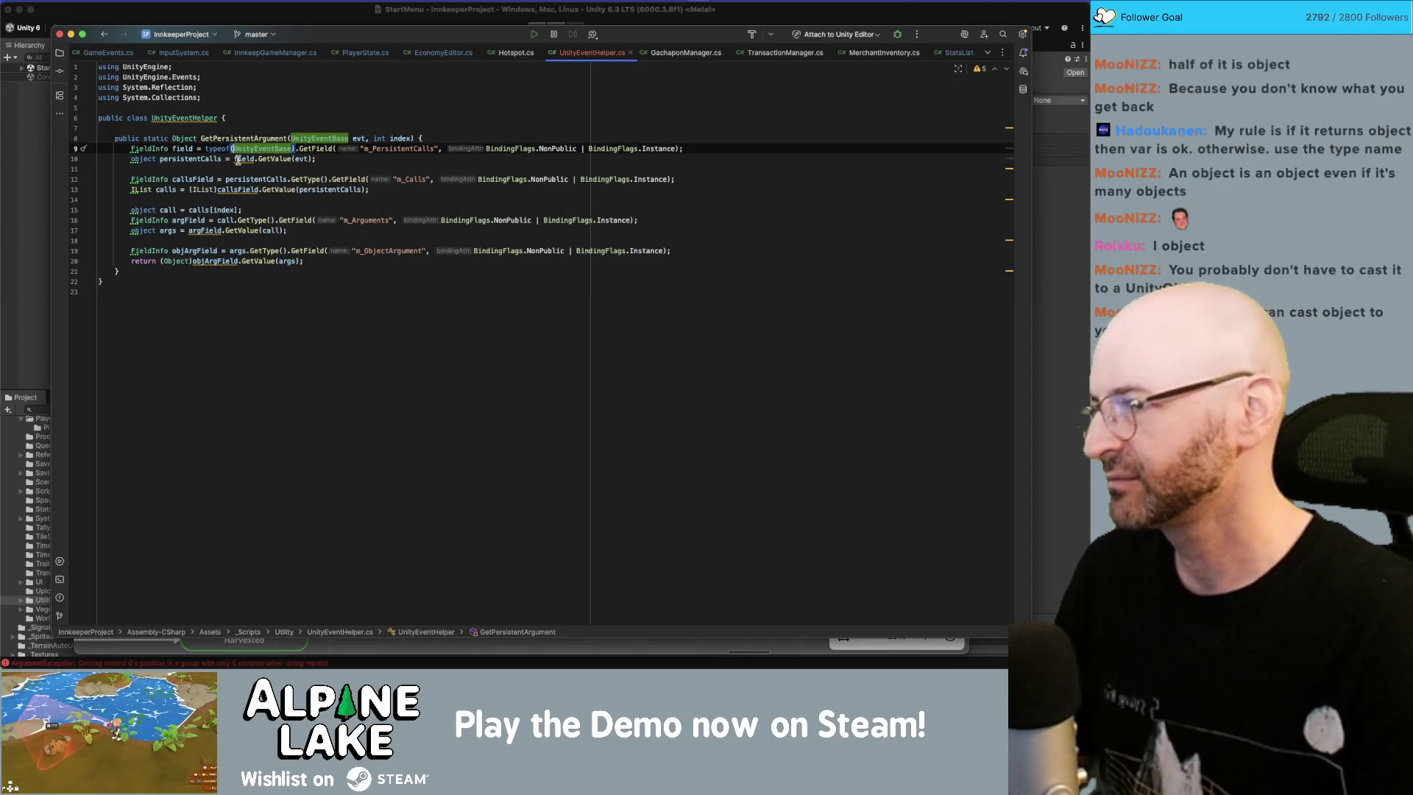
pyautogui.click(238, 159)
pyautogui.moveTo(240, 162)
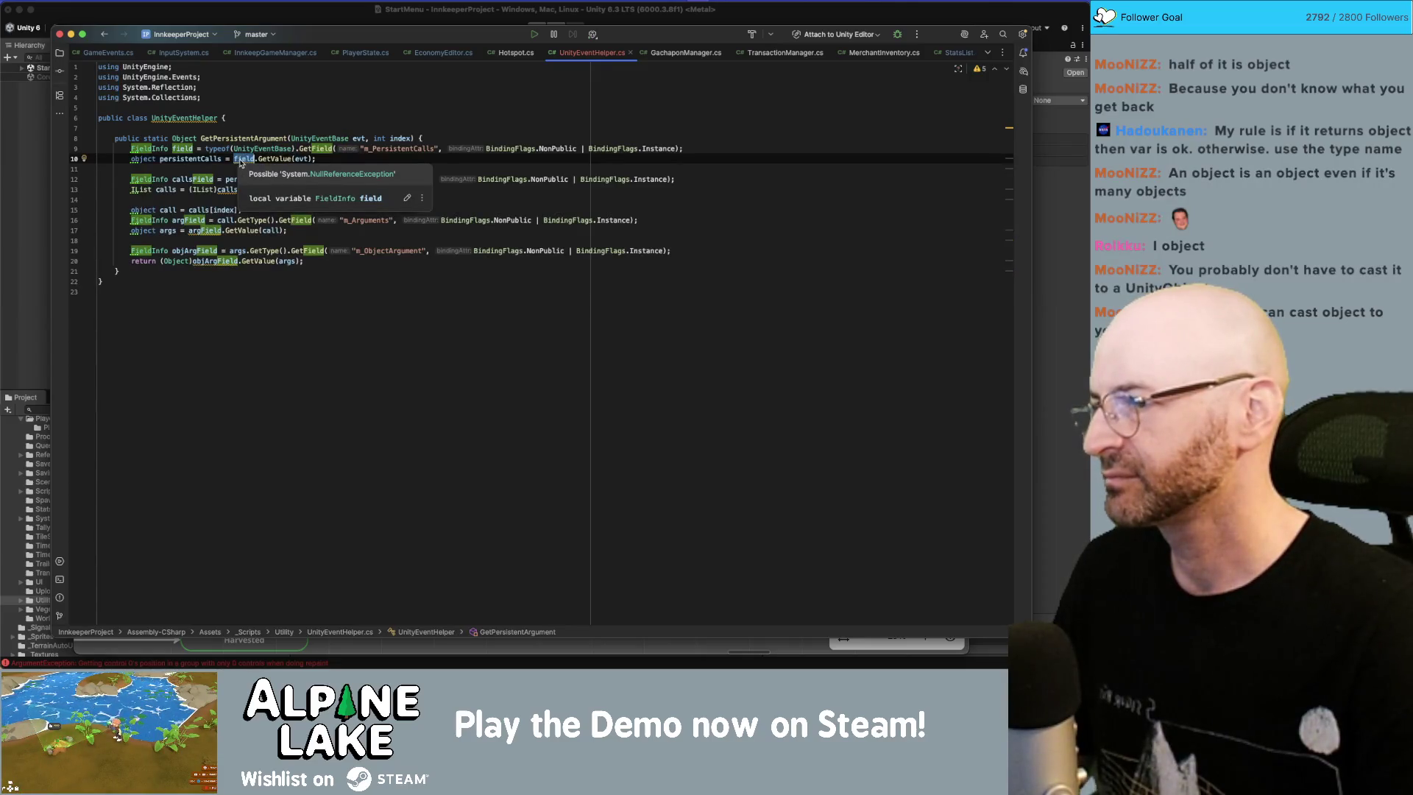
pyautogui.click(270, 128)
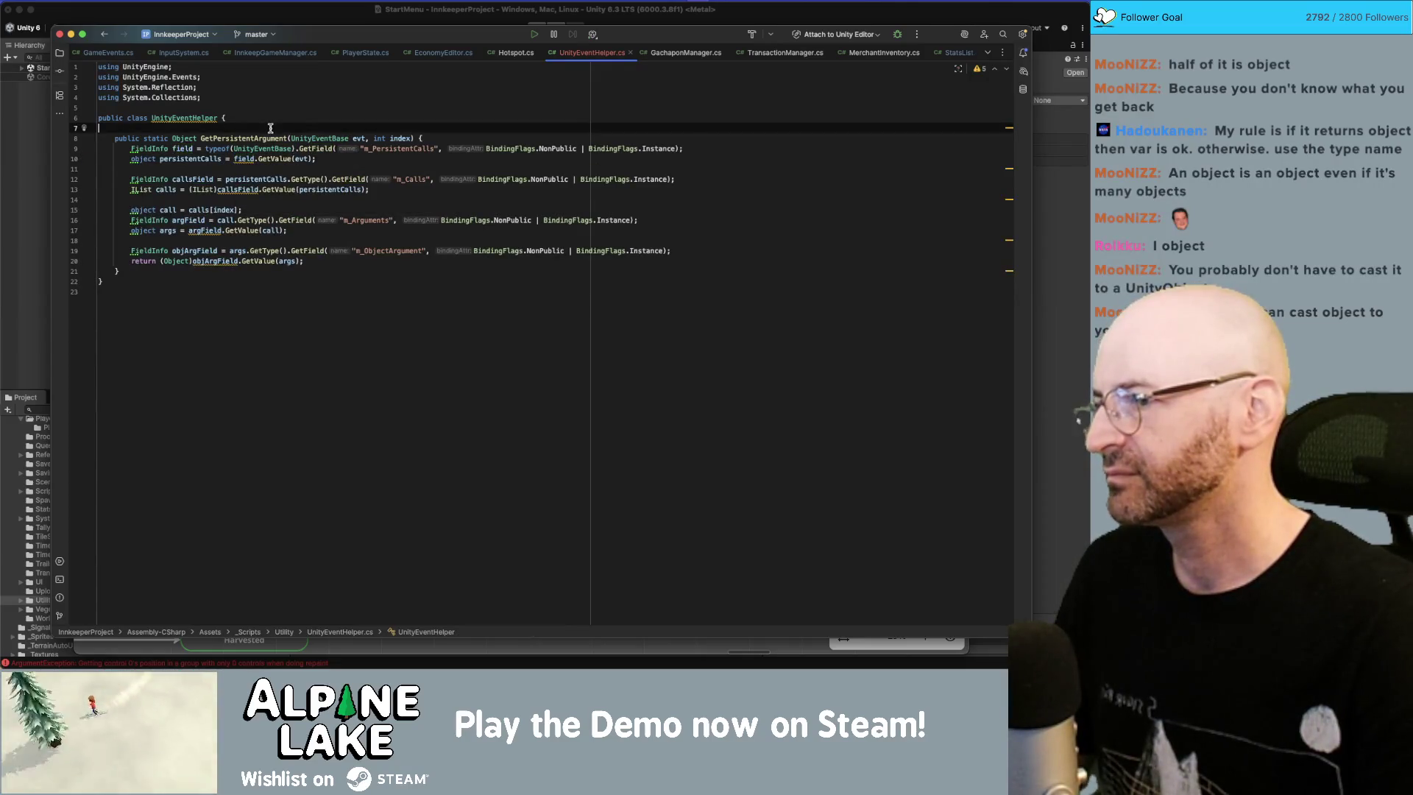
pyautogui.press('super+Tab')
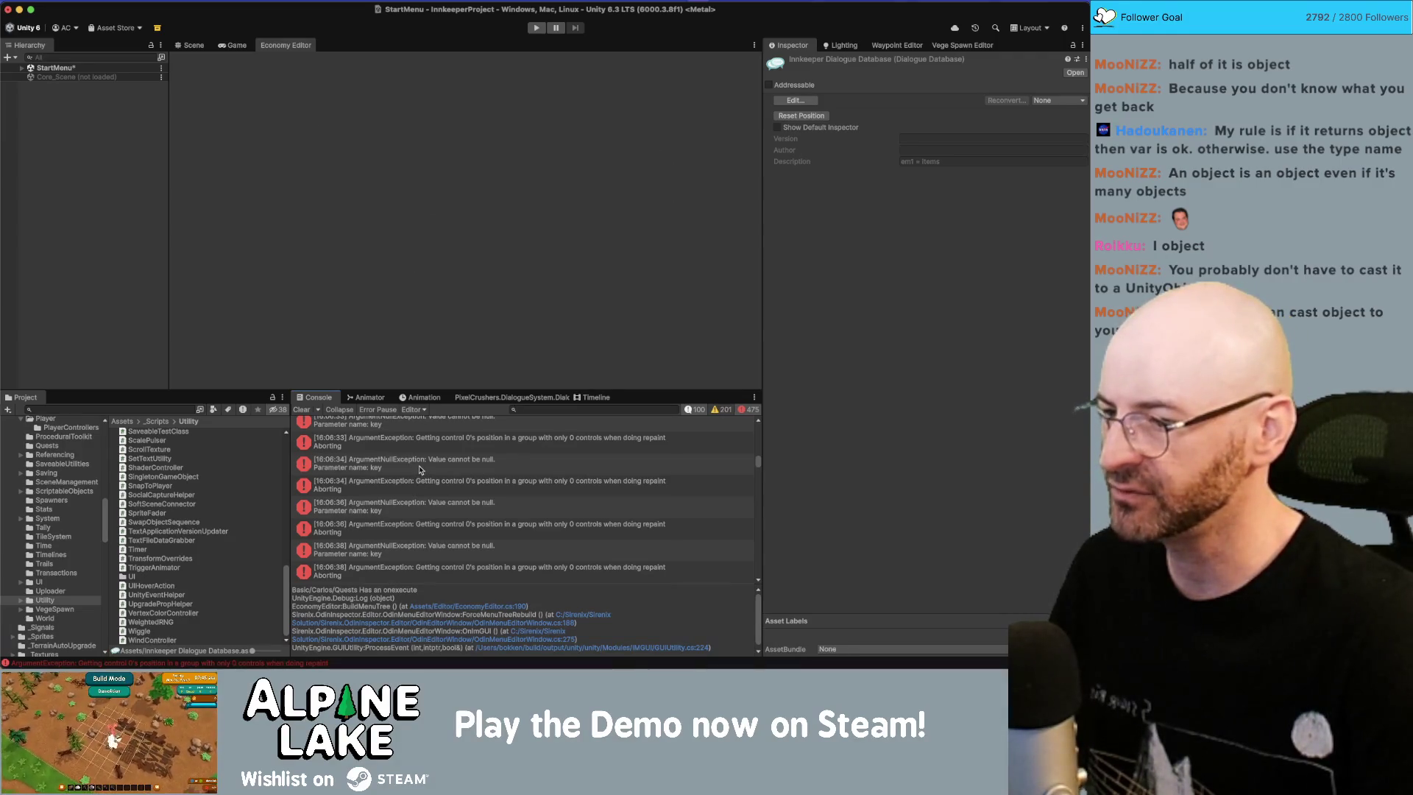
# Step: Return to Rider after reading Unity's ArgumentNullException Console errors
pyautogui.press('super+Tab')
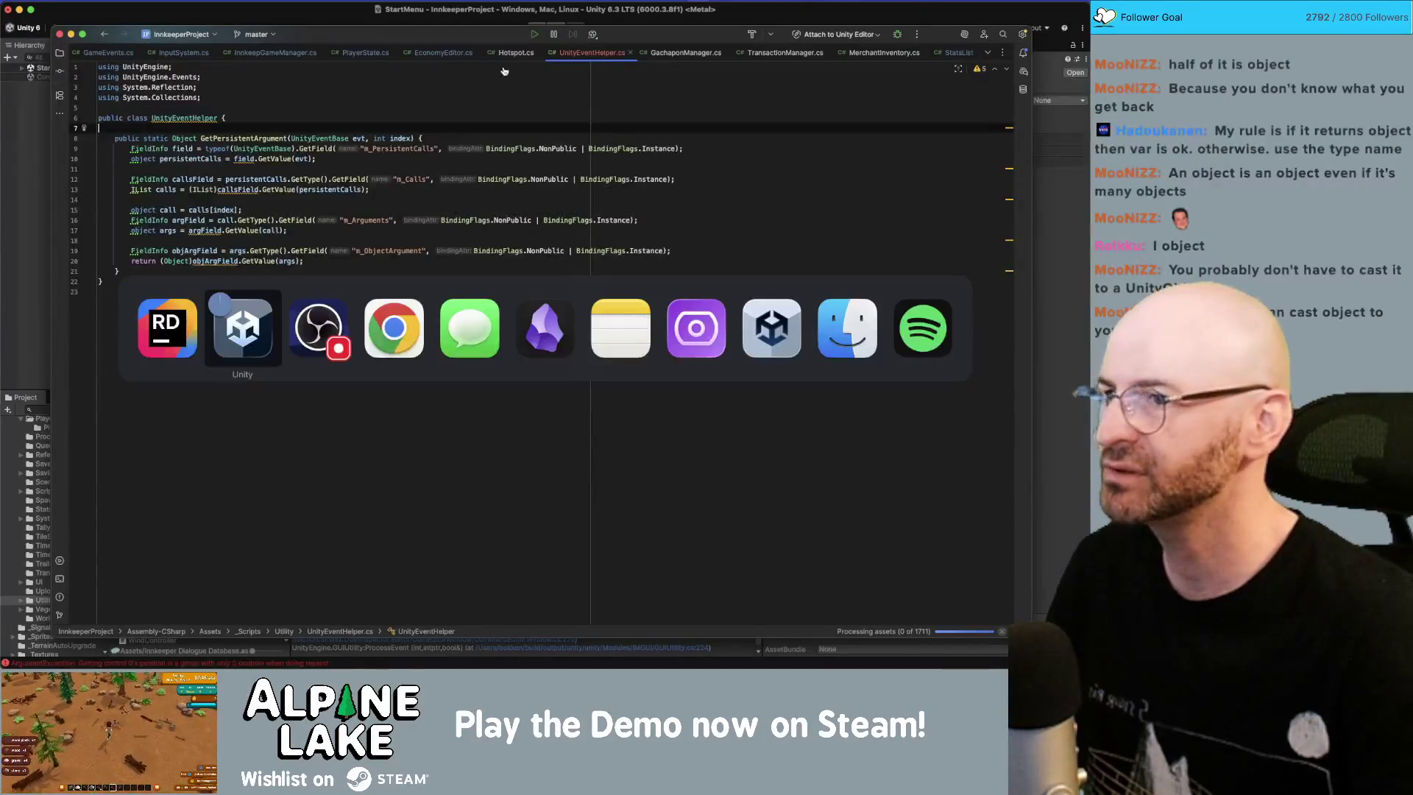
# Step: In EconomyEditor.cs, add Debug.Log(loot) at the start of the loot loop
pyautogui.click(452, 55)
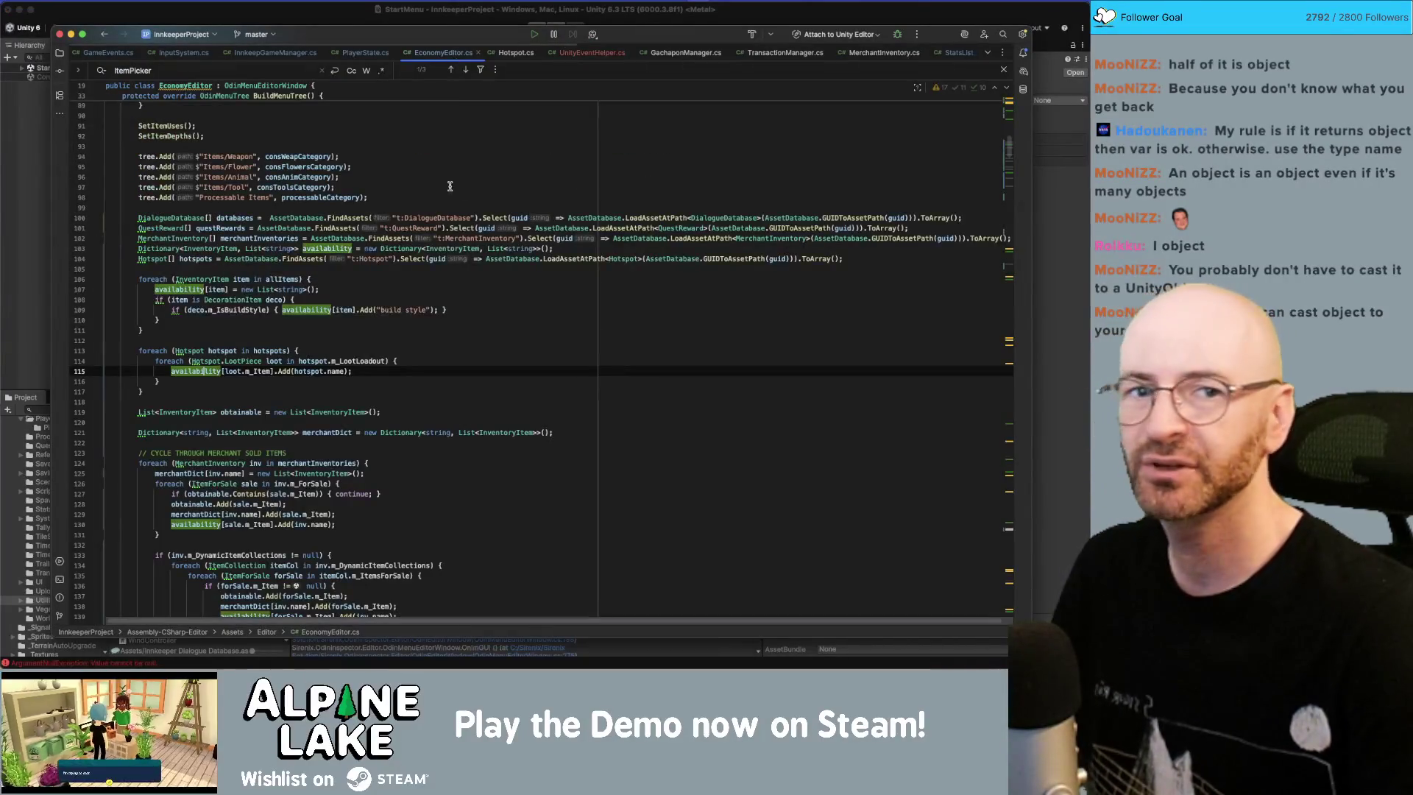
pyautogui.click(449, 361)
pyautogui.press('Return')
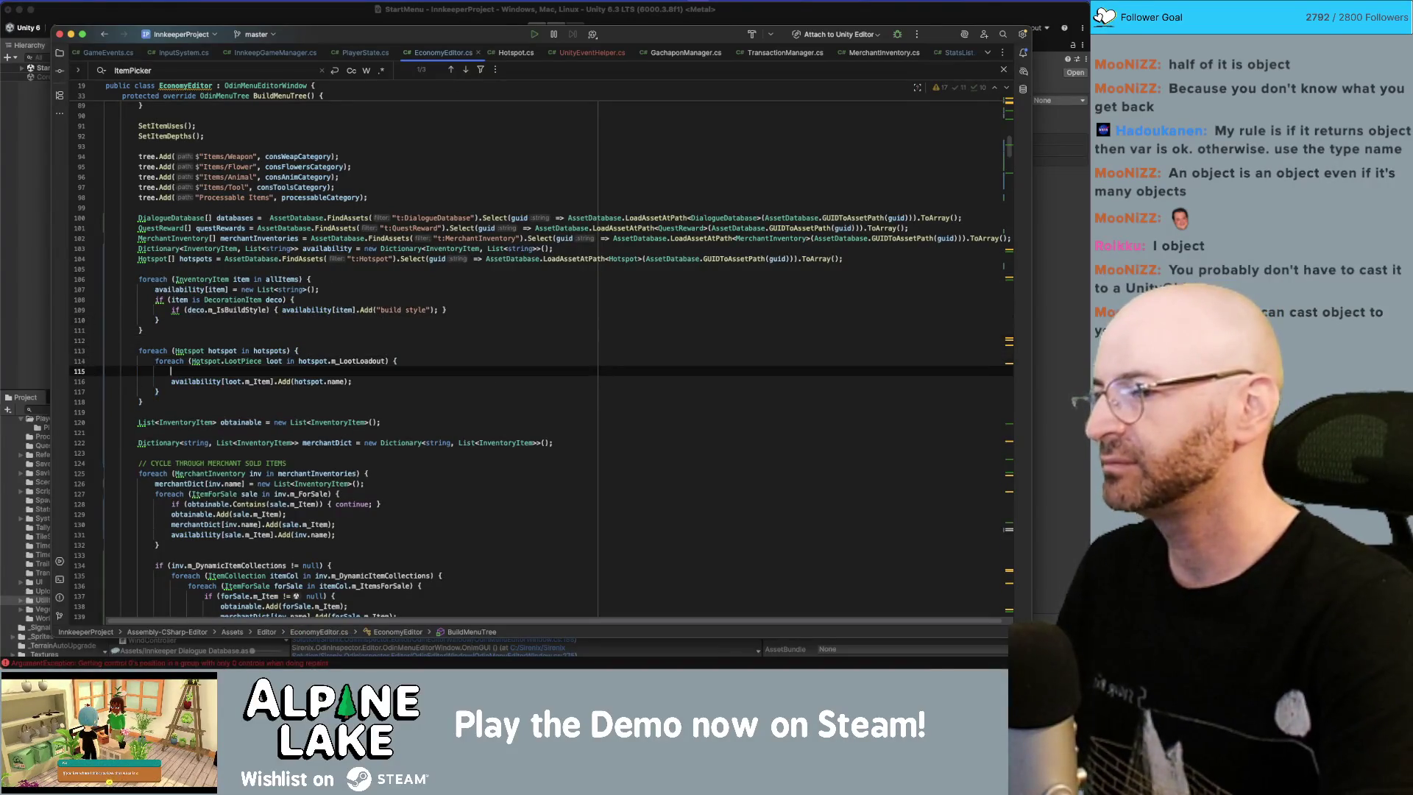
pyautogui.write('De')
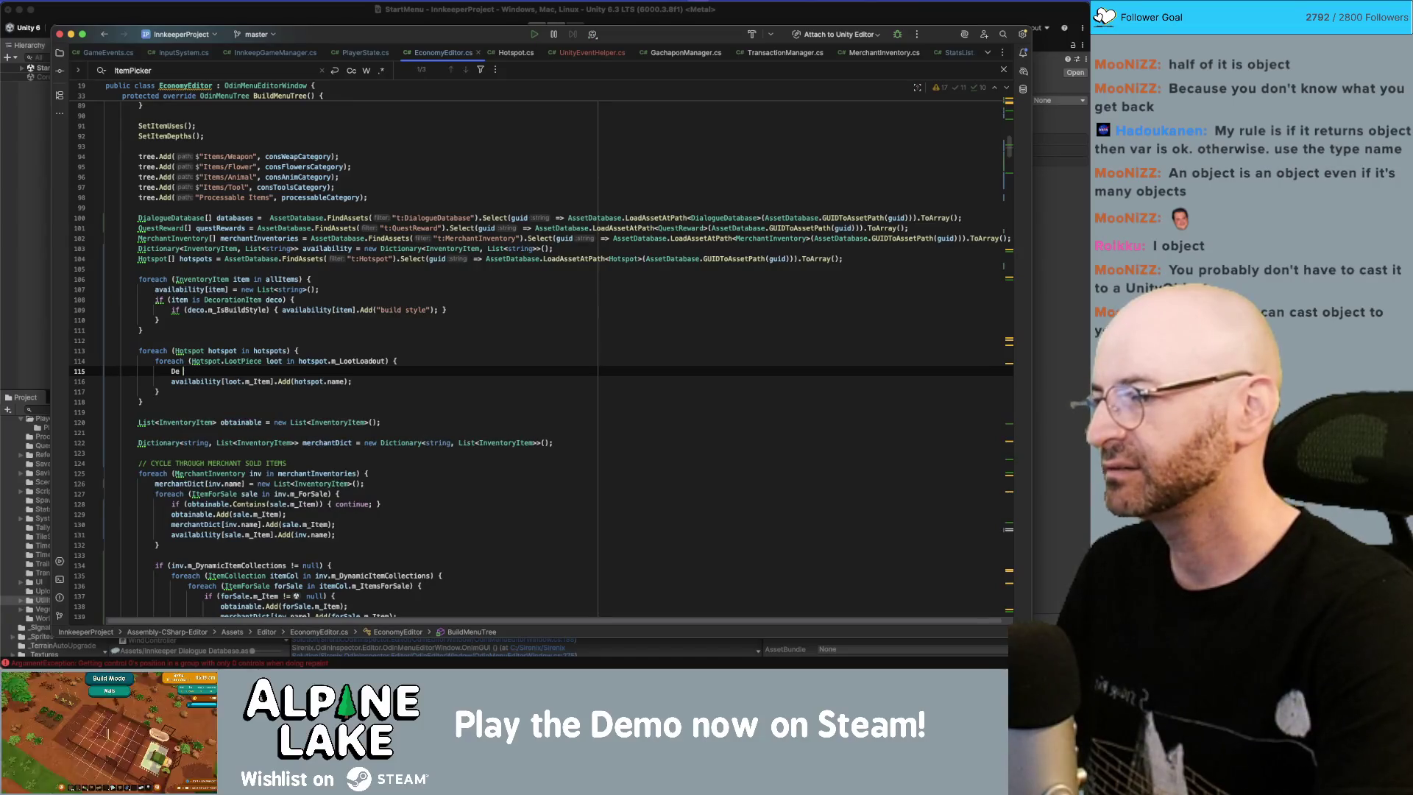
pyautogui.write('bugbug.Log')
pyautogui.press('Return')
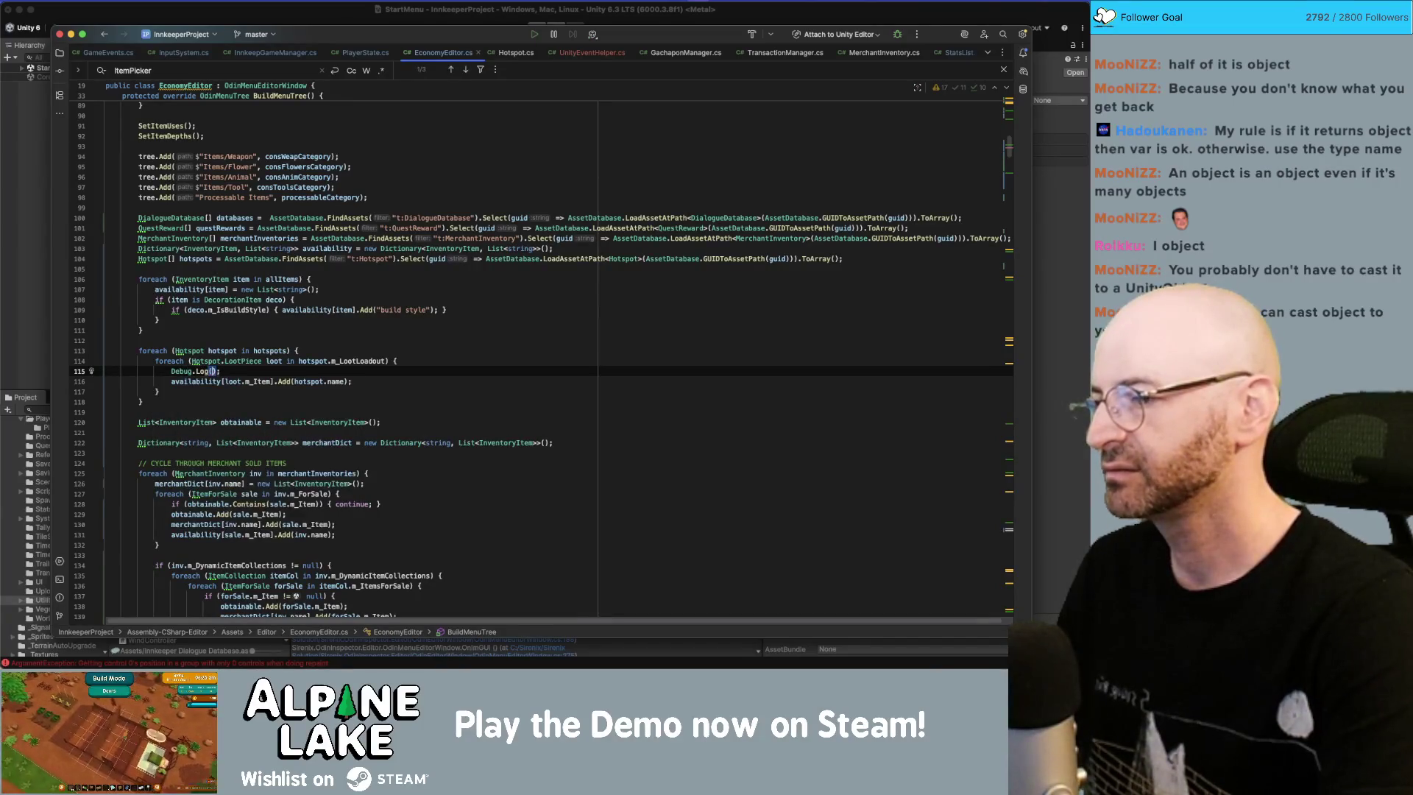
pyautogui.write('loot')
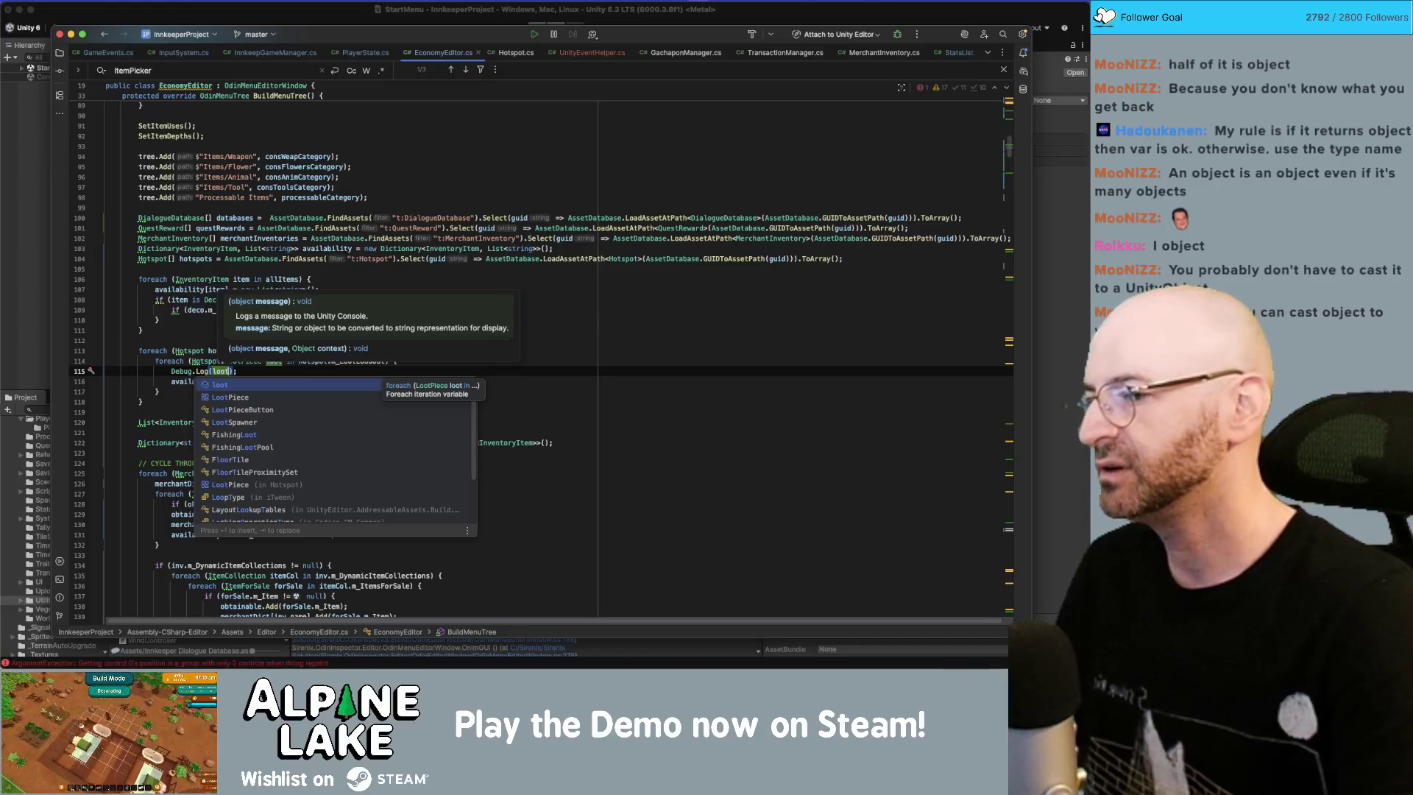
pyautogui.press('Escape')
# Step: Add 'if (hotspot.m_LootLoadout == null) { continue; }' above the inner loot loop
pyautogui.press('Up')
pyautogui.press('Up')
pyautogui.press('End')
pyautogui.press('Return')
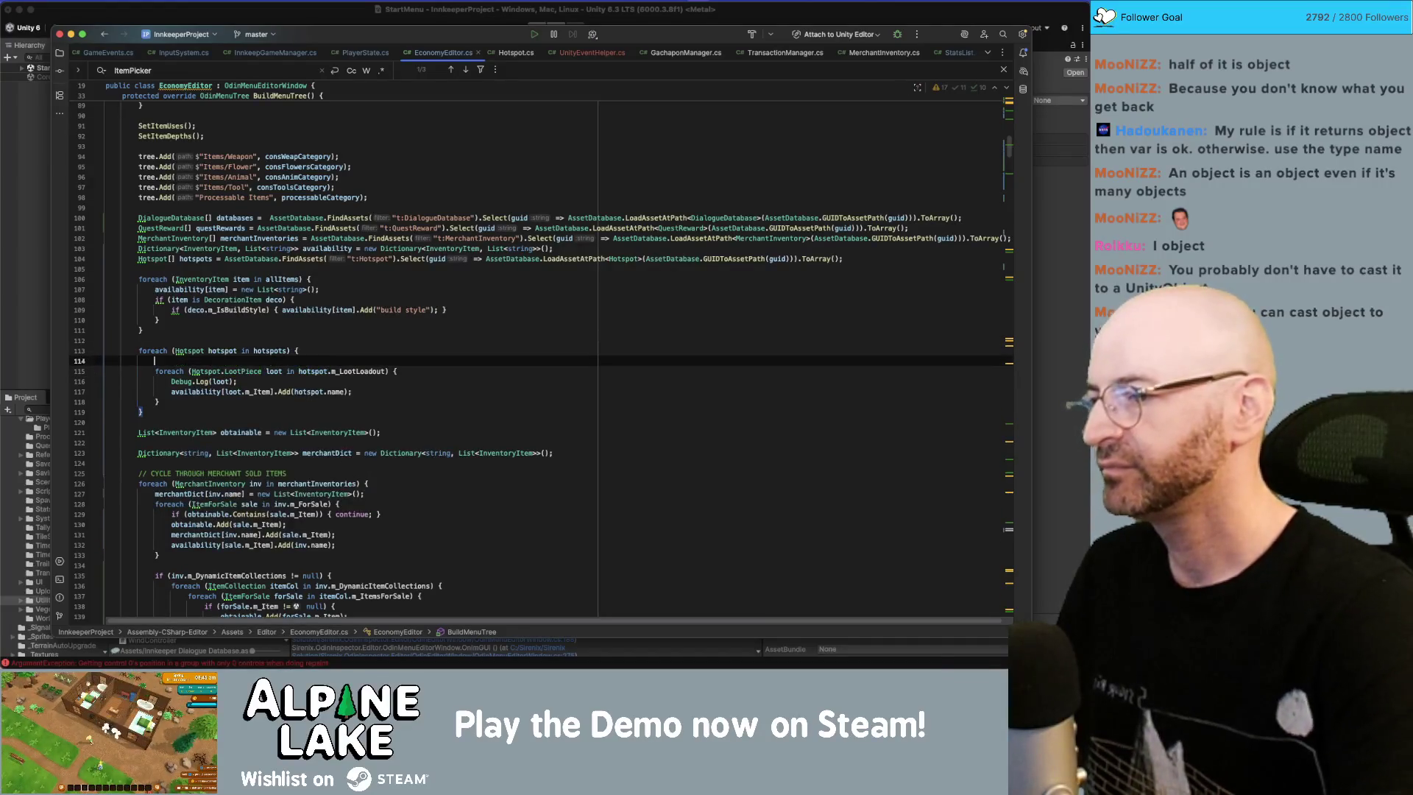
pyautogui.write('hotspot.m_L')
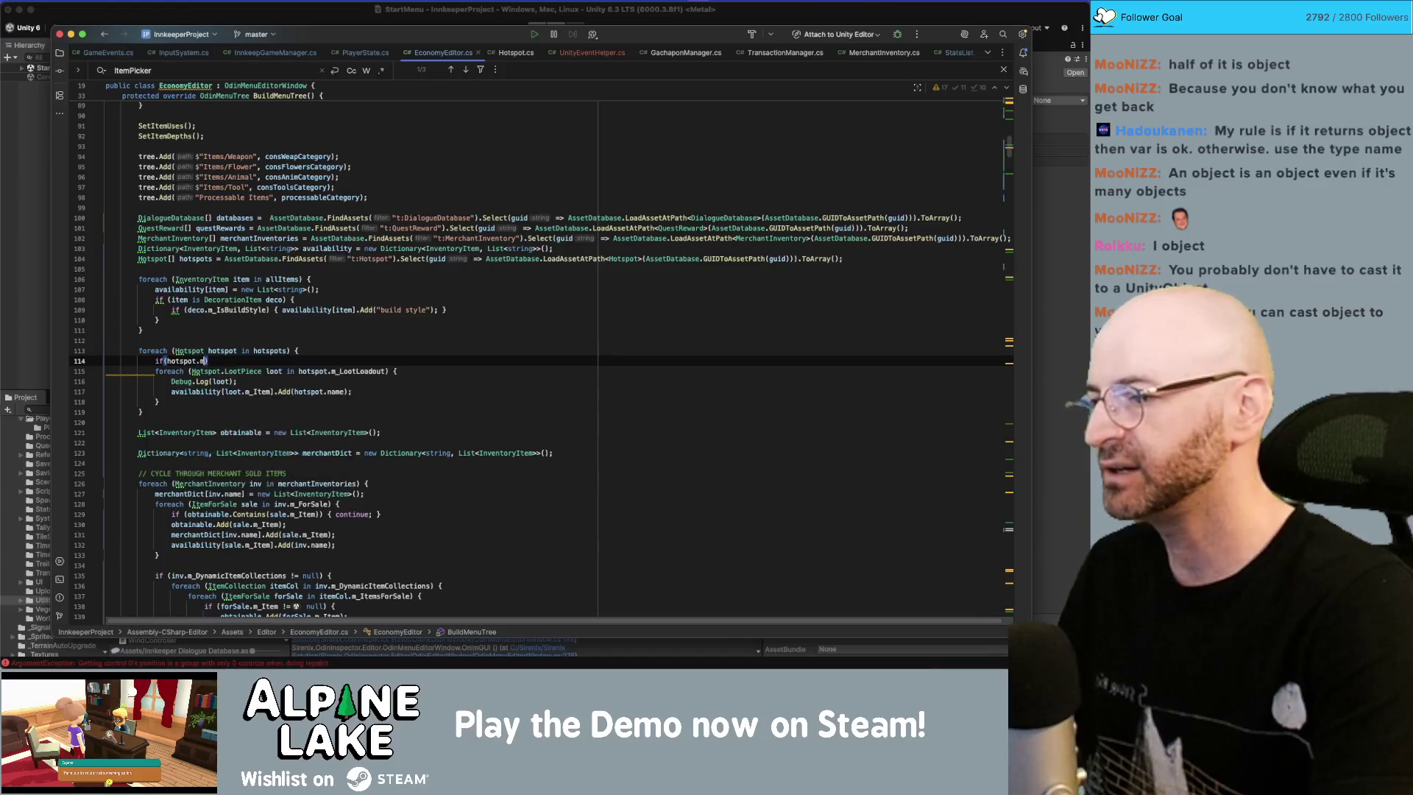
pyautogui.write('ootLo')
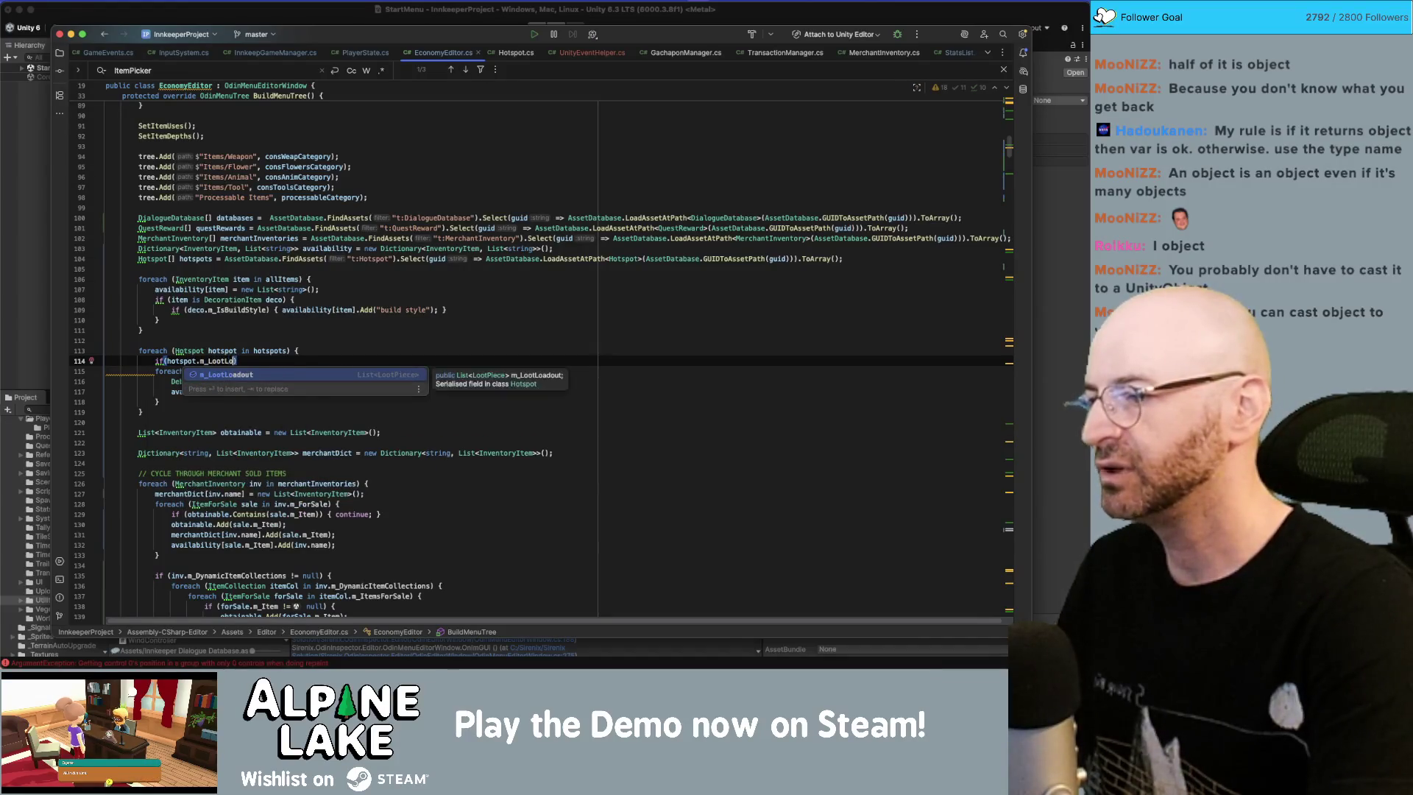
pyautogui.press('Return')
pyautogui.write('== null){ret')
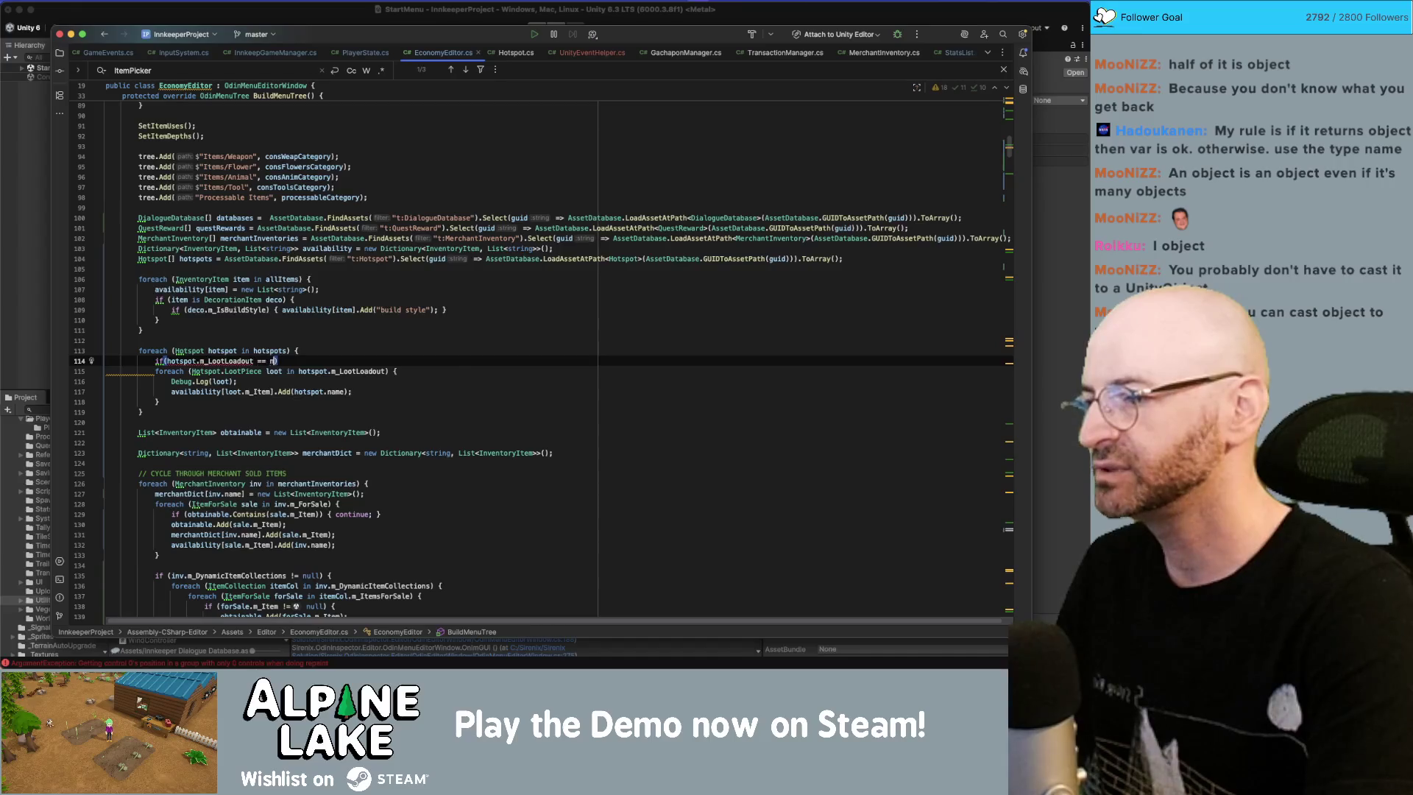
pyautogui.press('BackSpace')
pyautogui.press('BackSpace')
pyautogui.press('BackSpace')
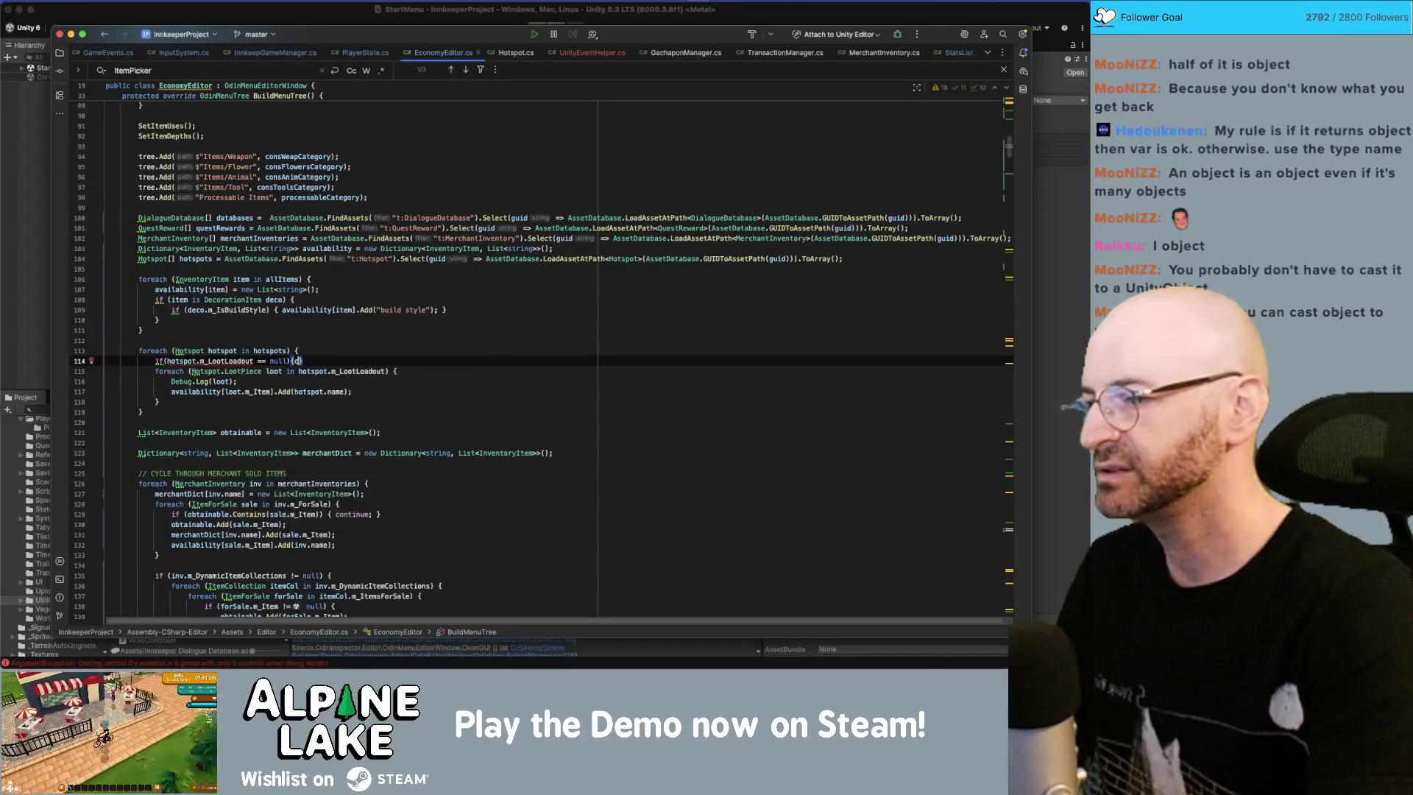
pyautogui.write('contin')
pyautogui.press('Return')
pyautogui.write(';')
pyautogui.press('End')
pyautogui.press('Return')
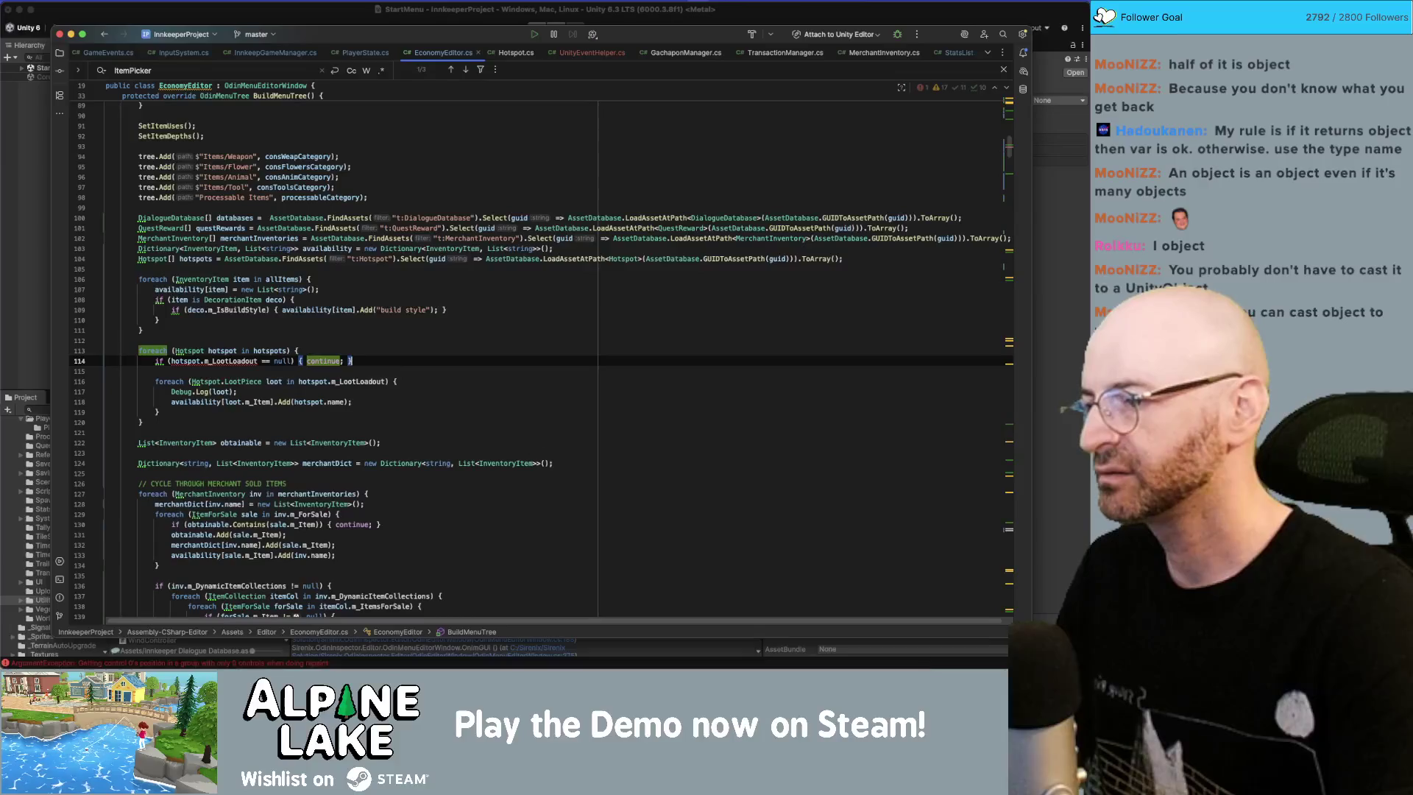
# Step: Remove the extra blank line and change the log call to Debug.Log(loot.m_Item)
pyautogui.click(171, 360)
pyautogui.press('Down')
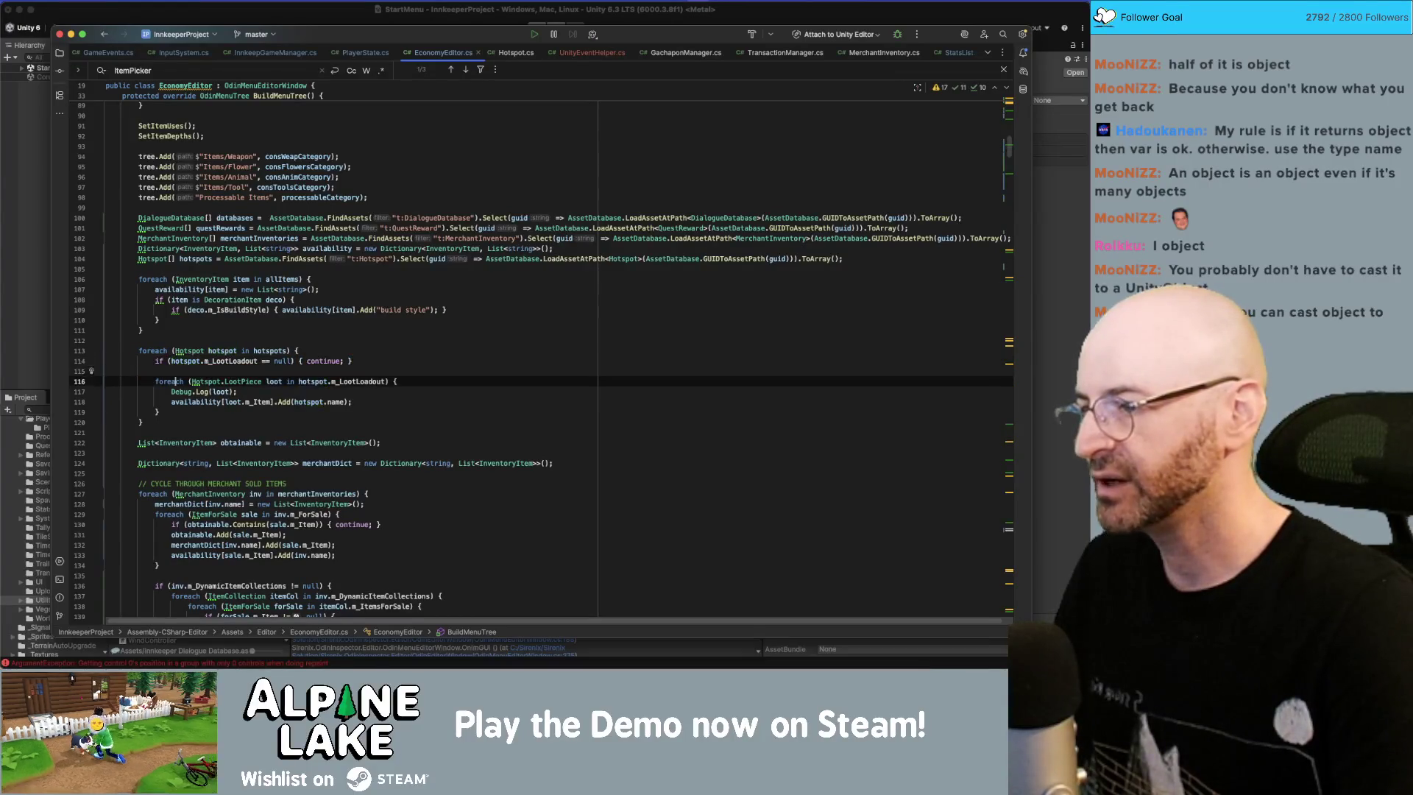
pyautogui.press('BackSpace')
pyautogui.press('Down')
pyautogui.press('Down')
pyautogui.press('End')
pyautogui.click(229, 381)
pyautogui.write('.m_I')
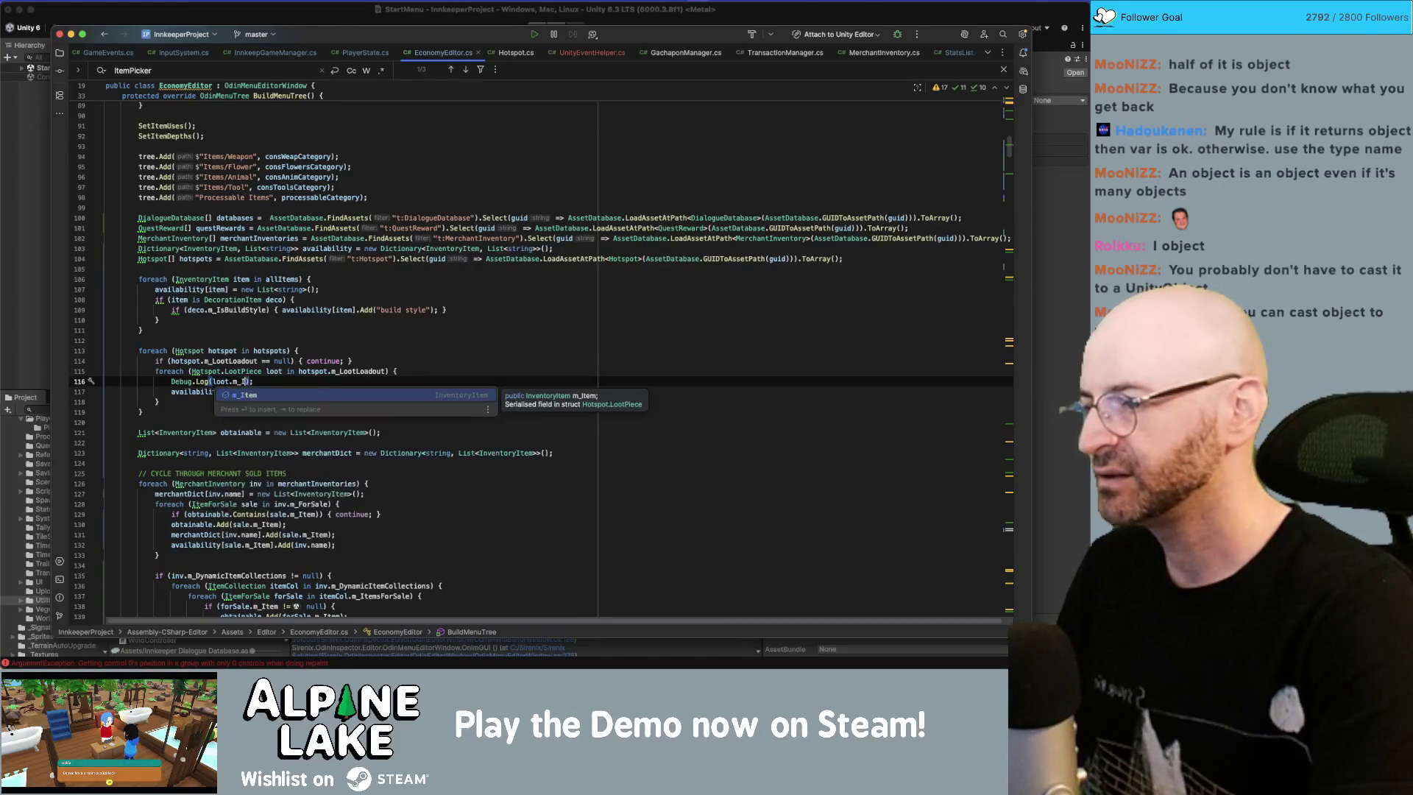
pyautogui.press('Return')
pyautogui.press('super+Tab')
pyautogui.press('super+Tab')
pyautogui.press('super+Tab')
pyautogui.press('super+shift+Tab')
pyautogui.press('super+shift+Tab')
pyautogui.press('super+shift+Tab')
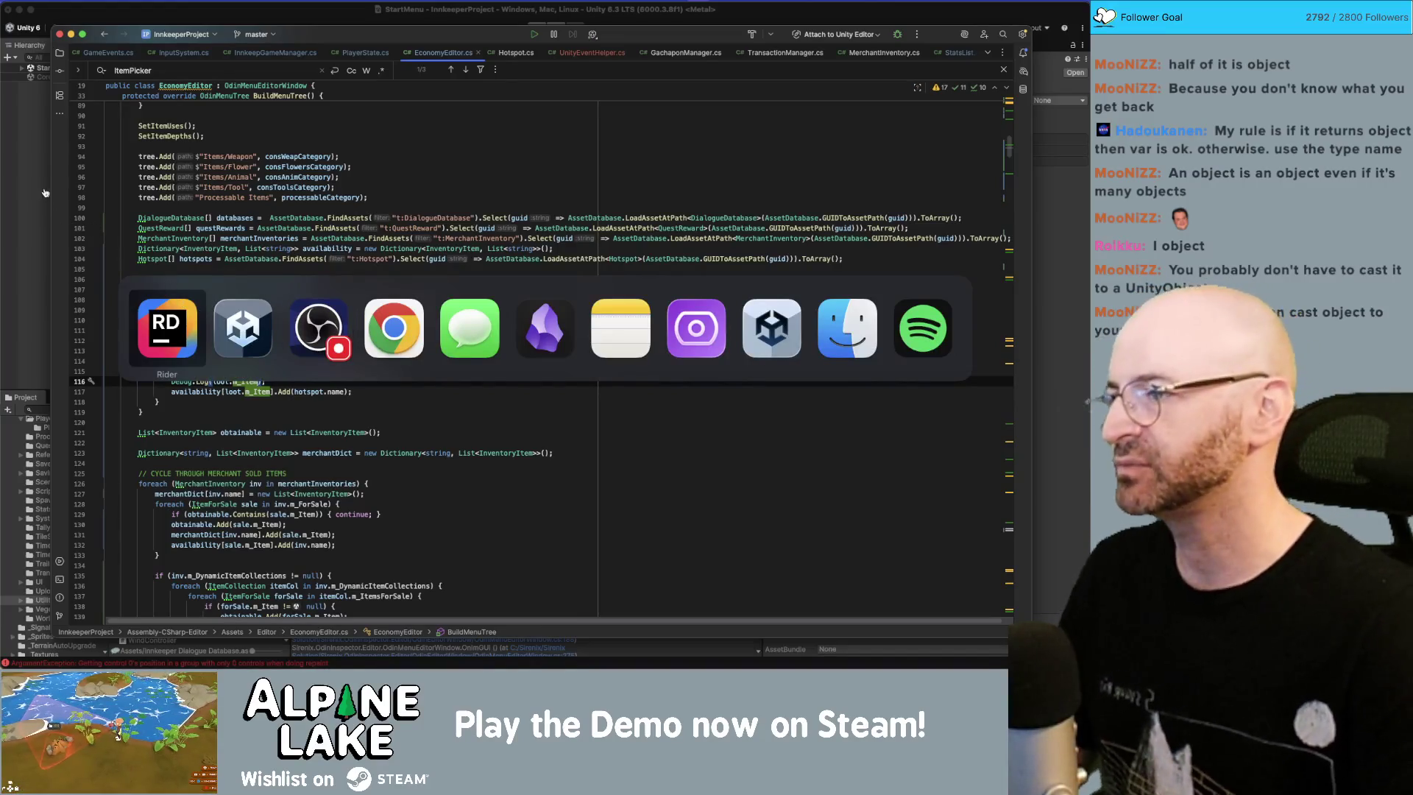
# Step: In Unity, clear the old Console errors and view the Null log entry's stack trace
pyautogui.click(33, 148)
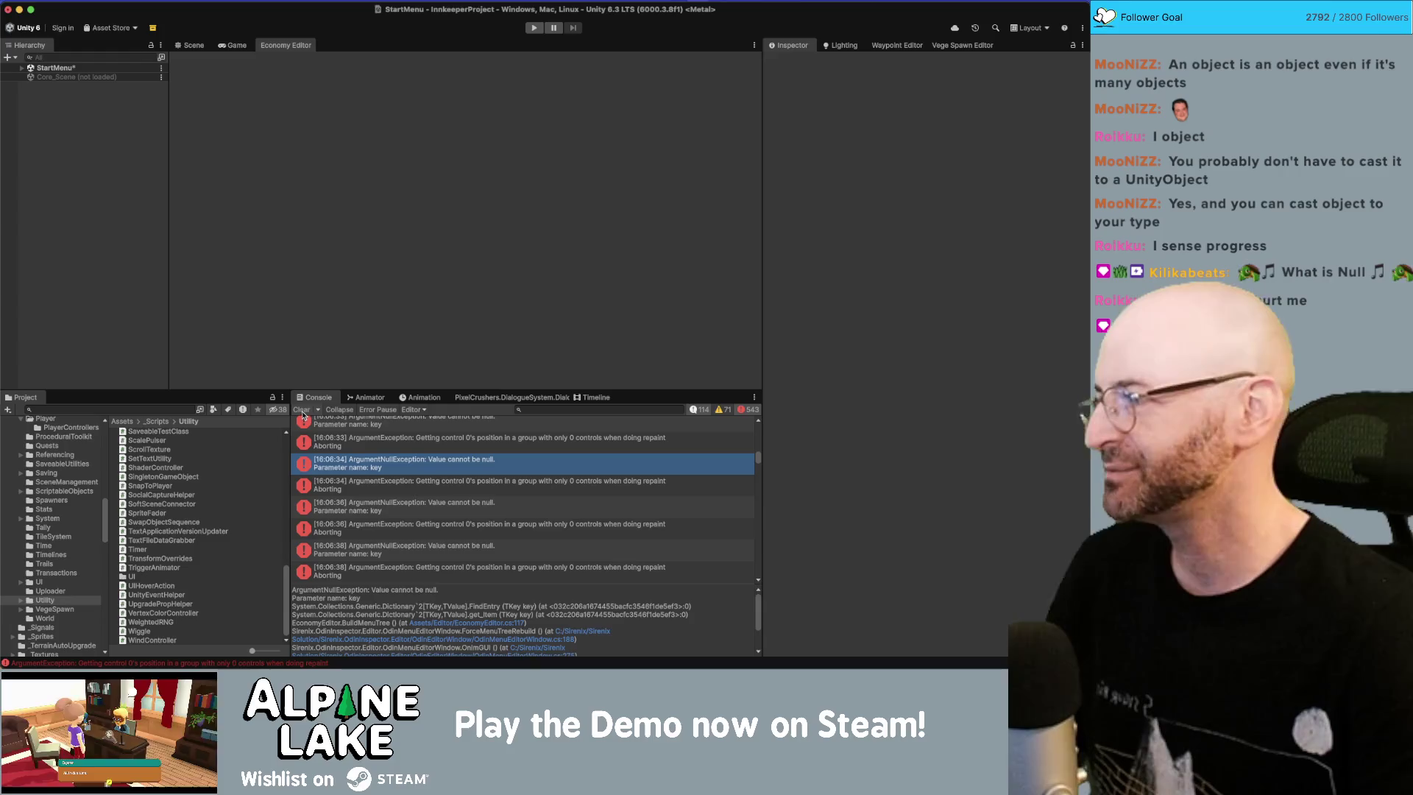
pyautogui.click(302, 412)
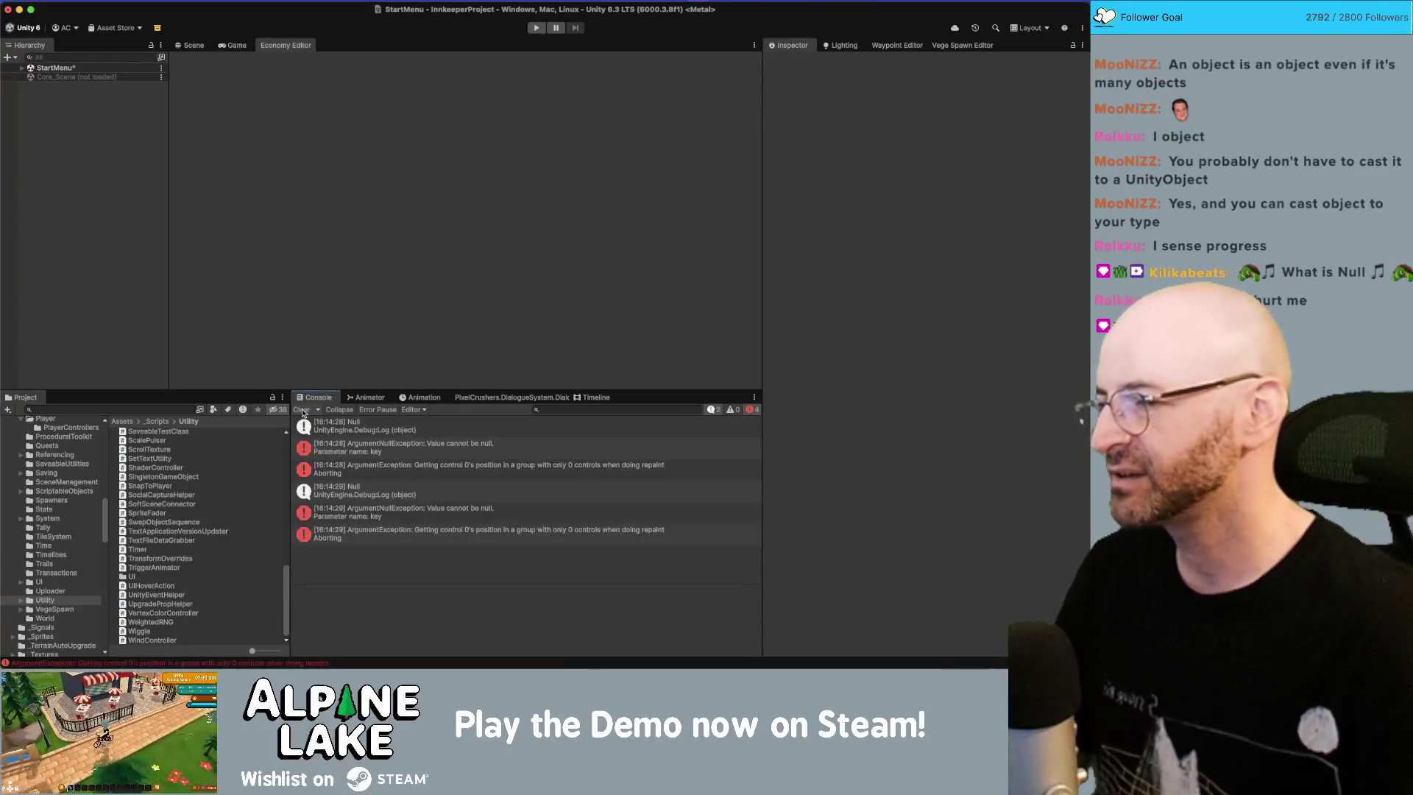
pyautogui.click(301, 413)
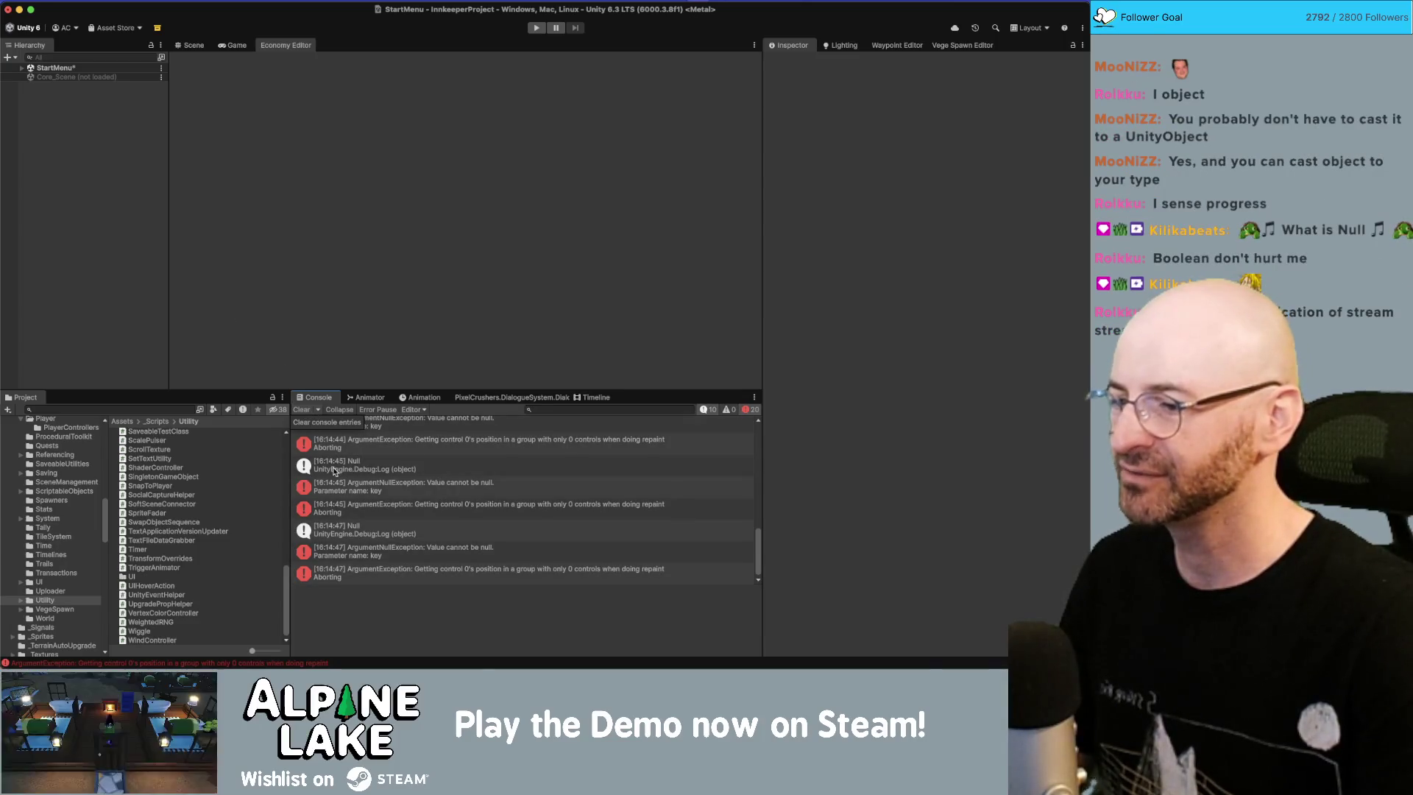
pyautogui.click(329, 464)
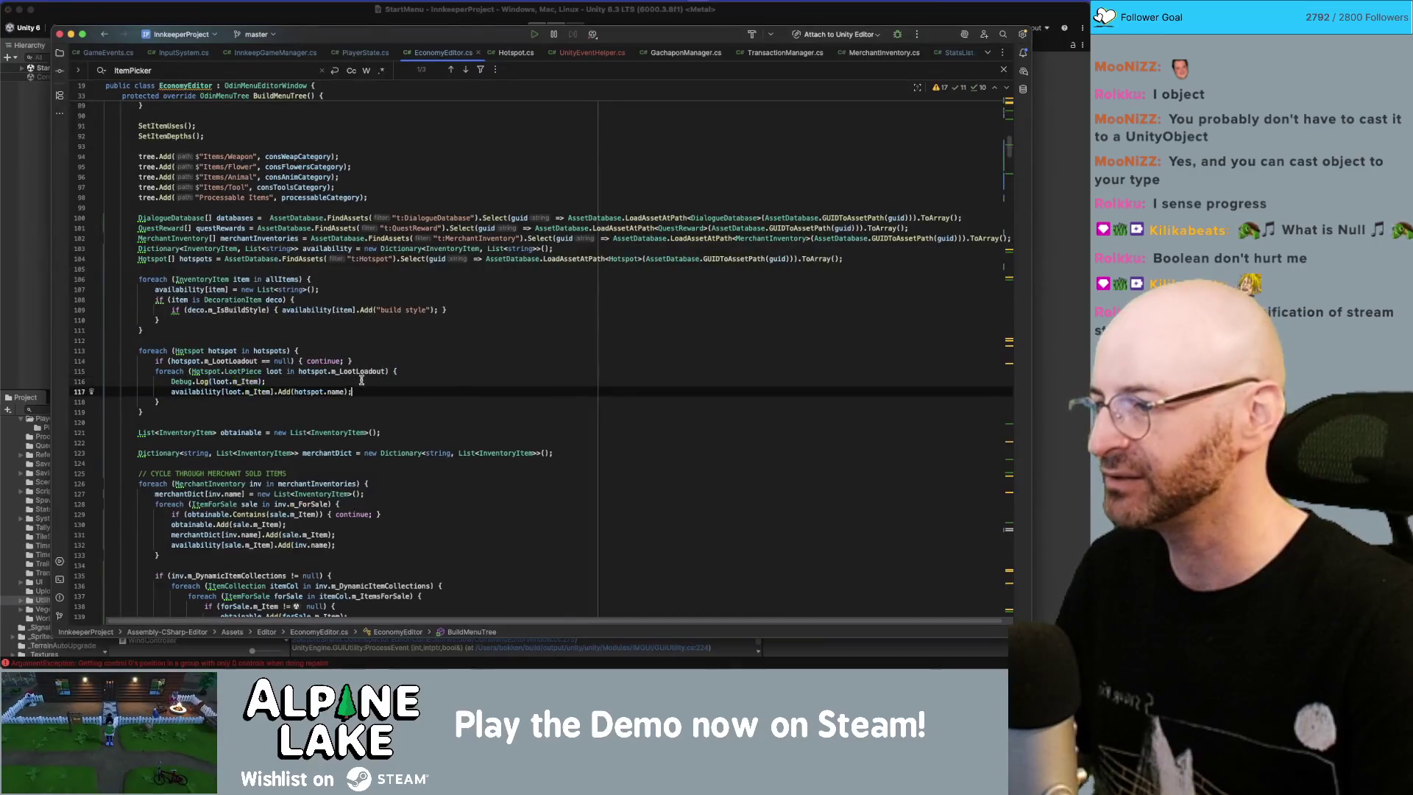
pyautogui.click(361, 379)
# Step: Insert 'if (loot.m_Item == null) { continue; }' above the Debug.Log line, then switch to Unity
pyautogui.press('Up')
pyautogui.press('End')
pyautogui.press('Return')
pyautogui.write('if ')
pyautogui.write('(loot.m_Item ==')
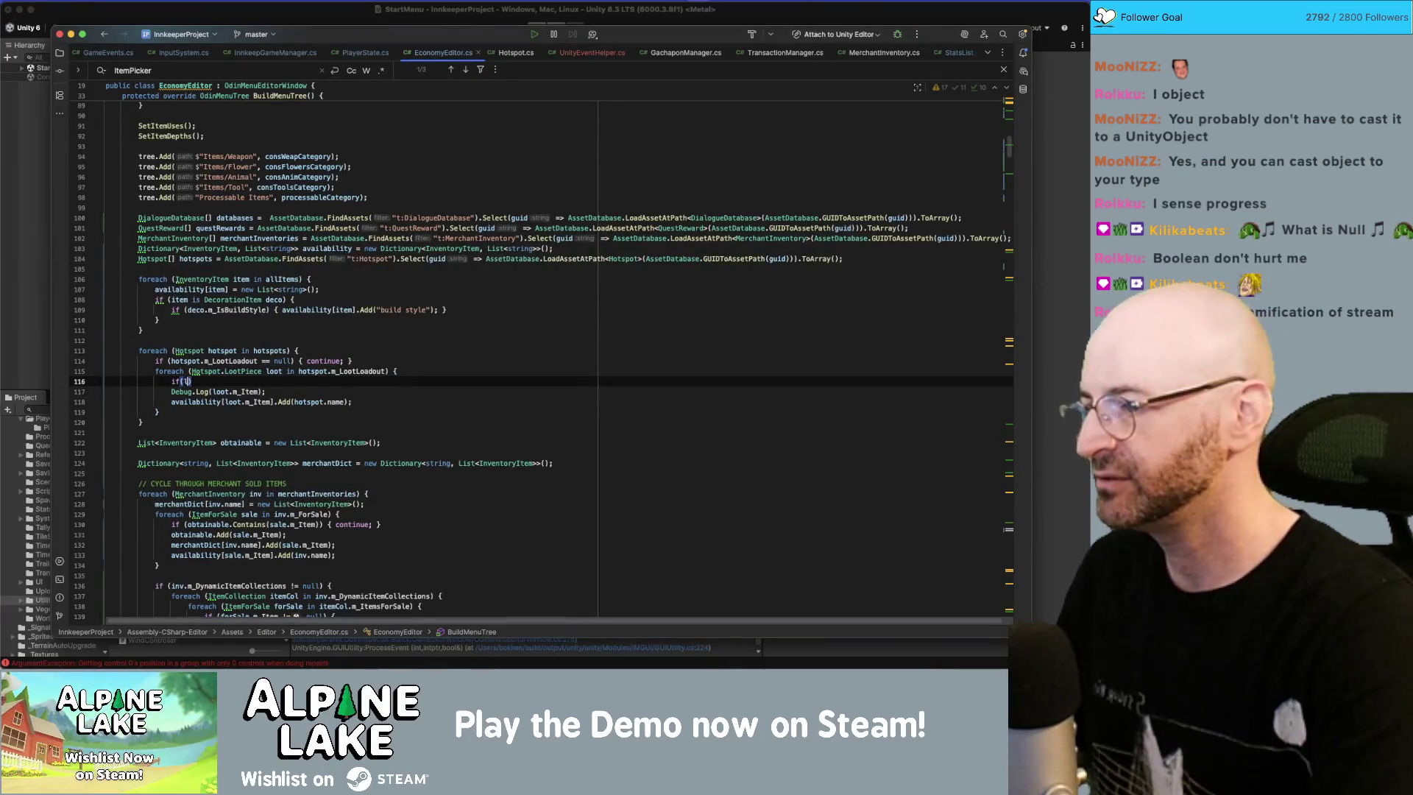
pyautogui.write(' null) { con')
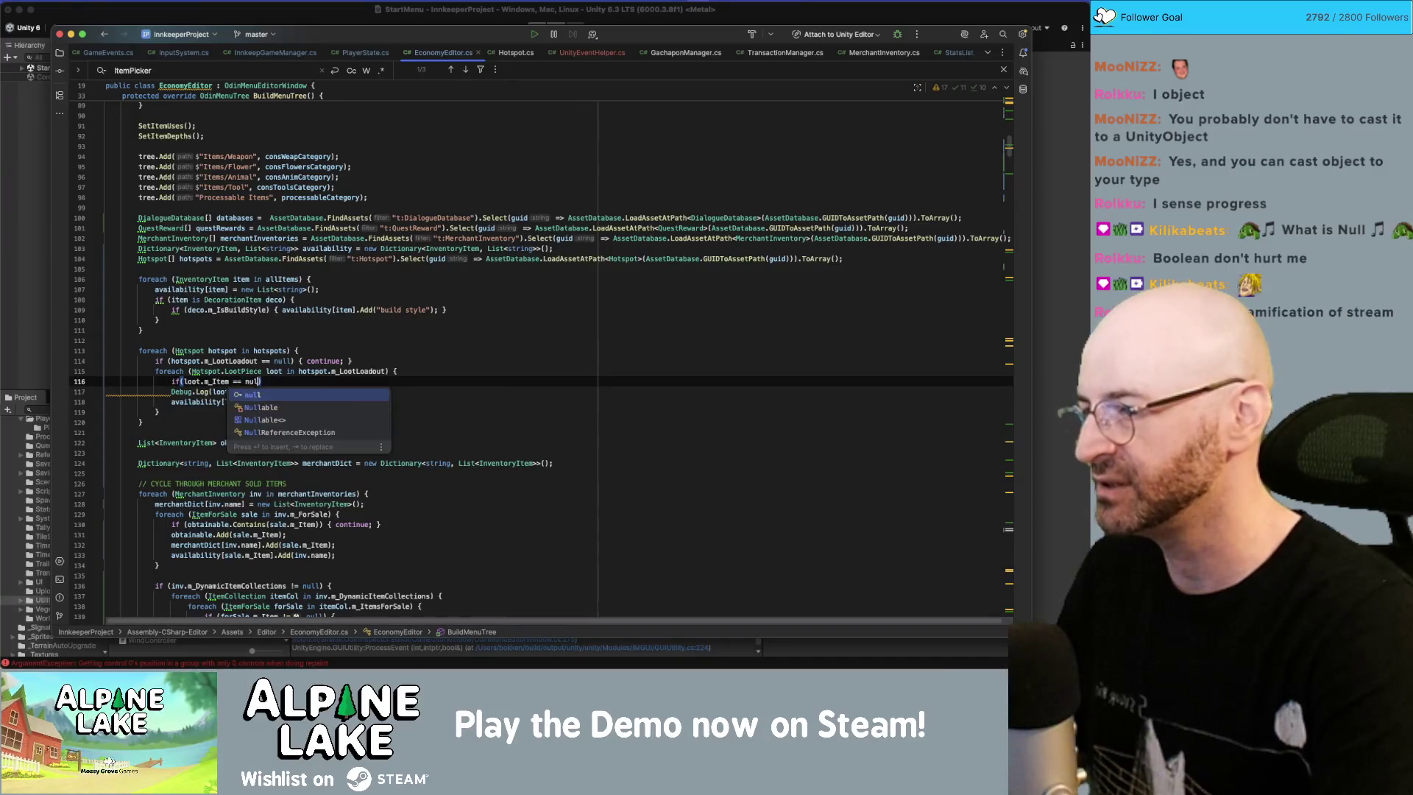
pyautogui.write('tinue;')
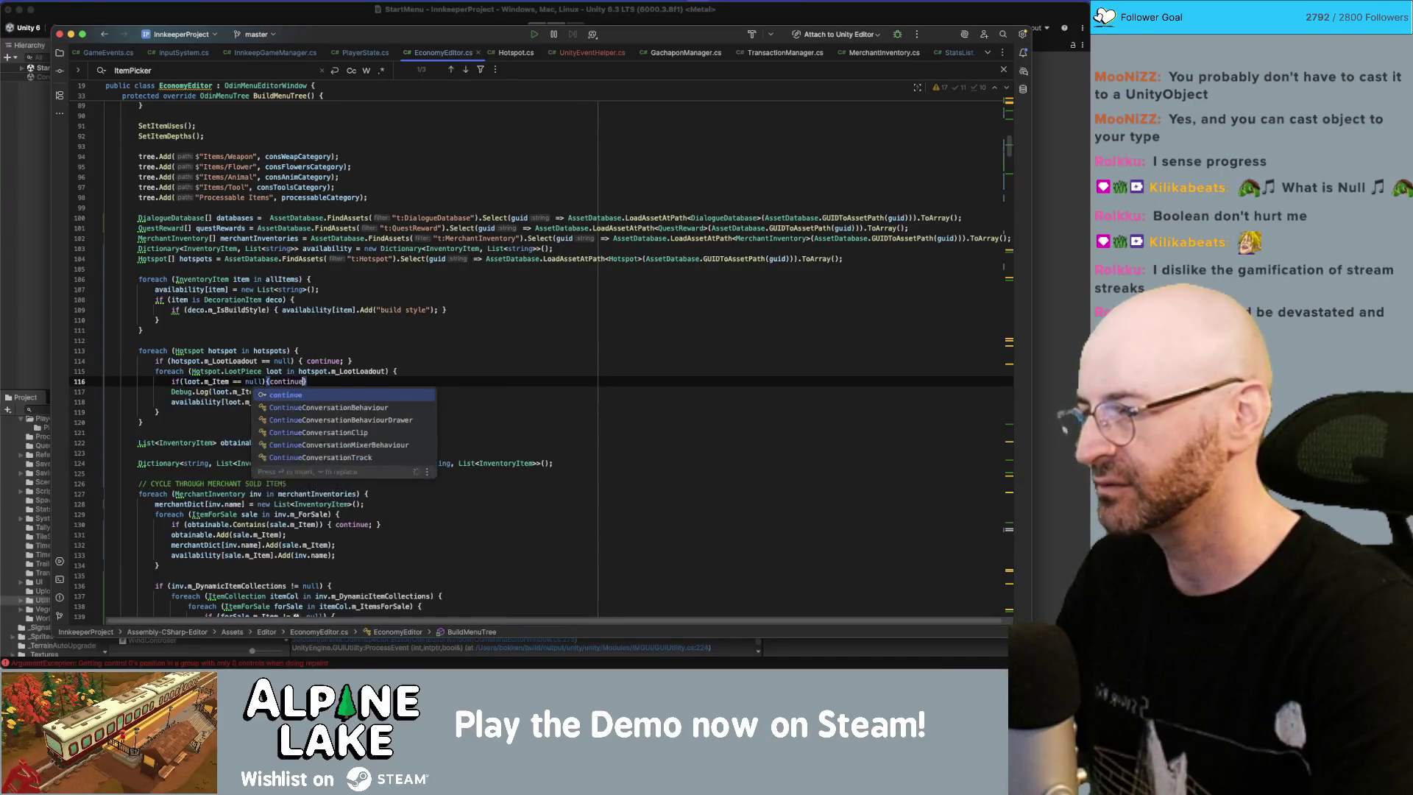
pyautogui.press('Return')
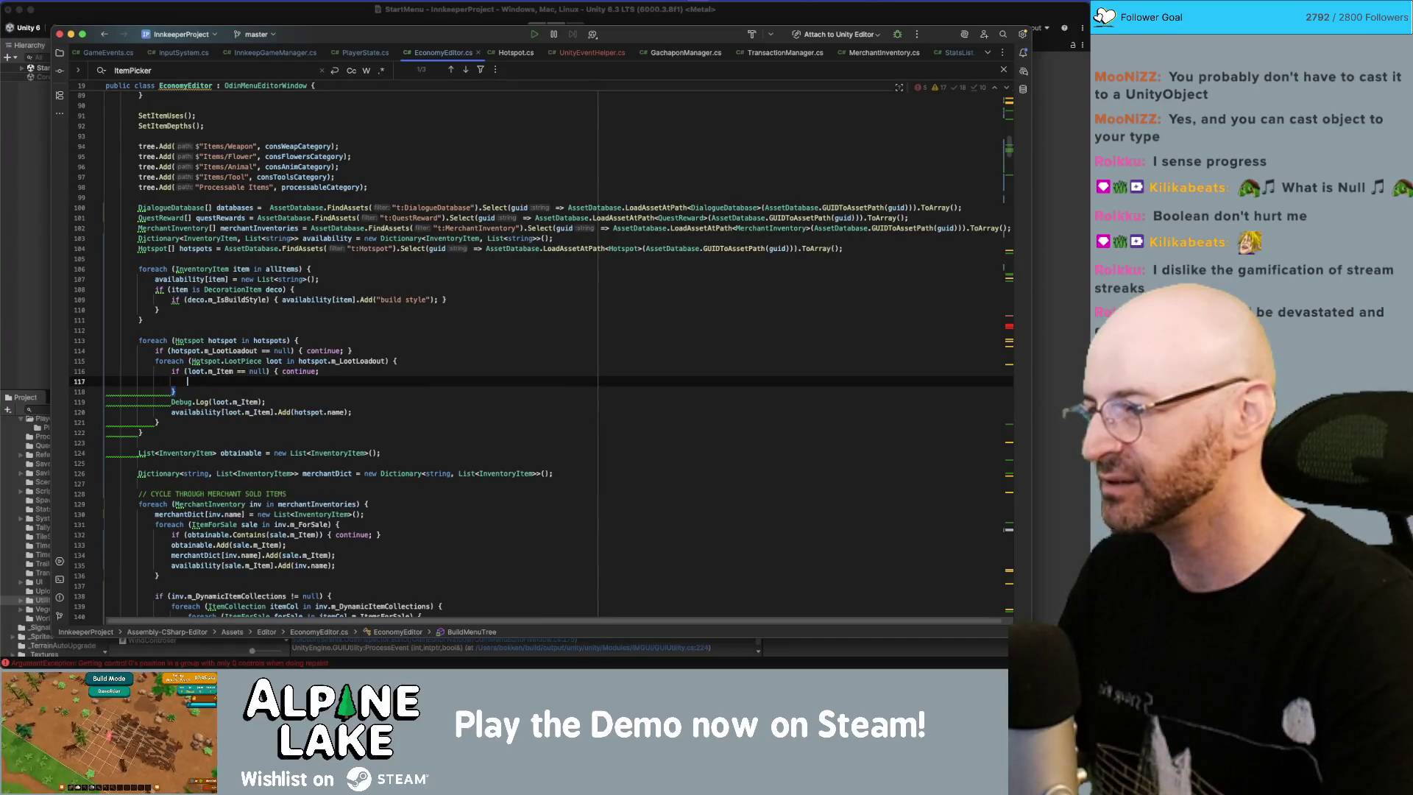
pyautogui.write('}')
pyautogui.press('BackSpace')
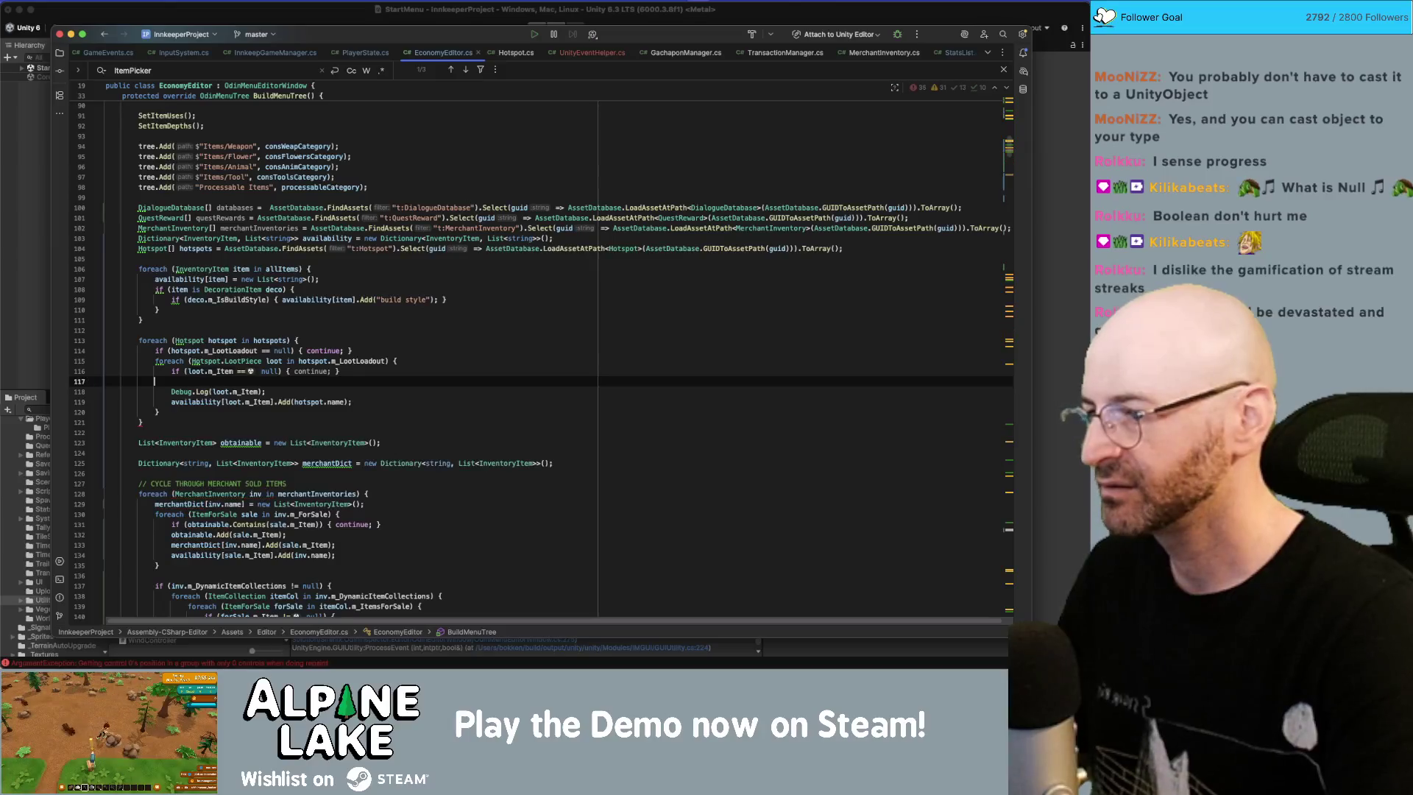
pyautogui.press('BackSpace')
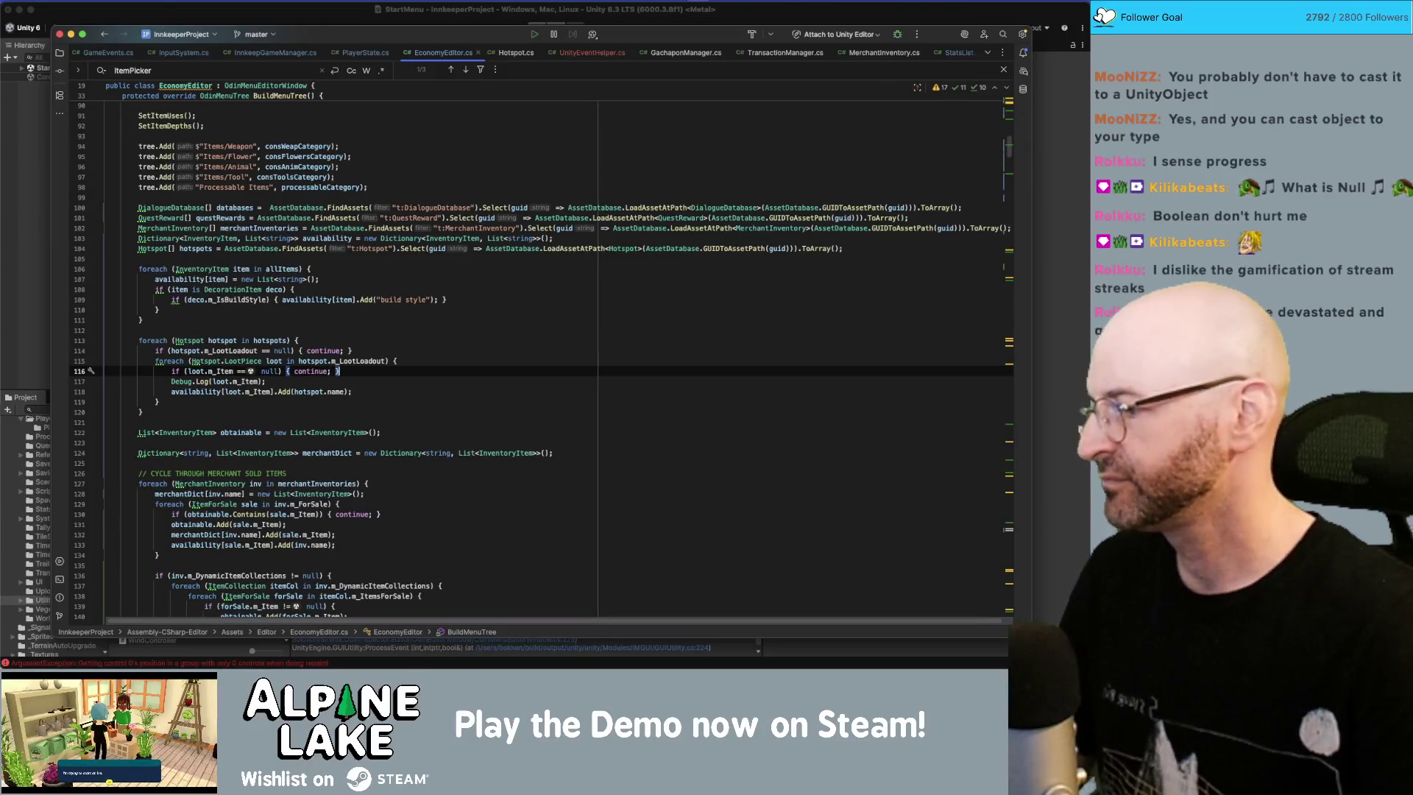
pyautogui.press('super+Tab')
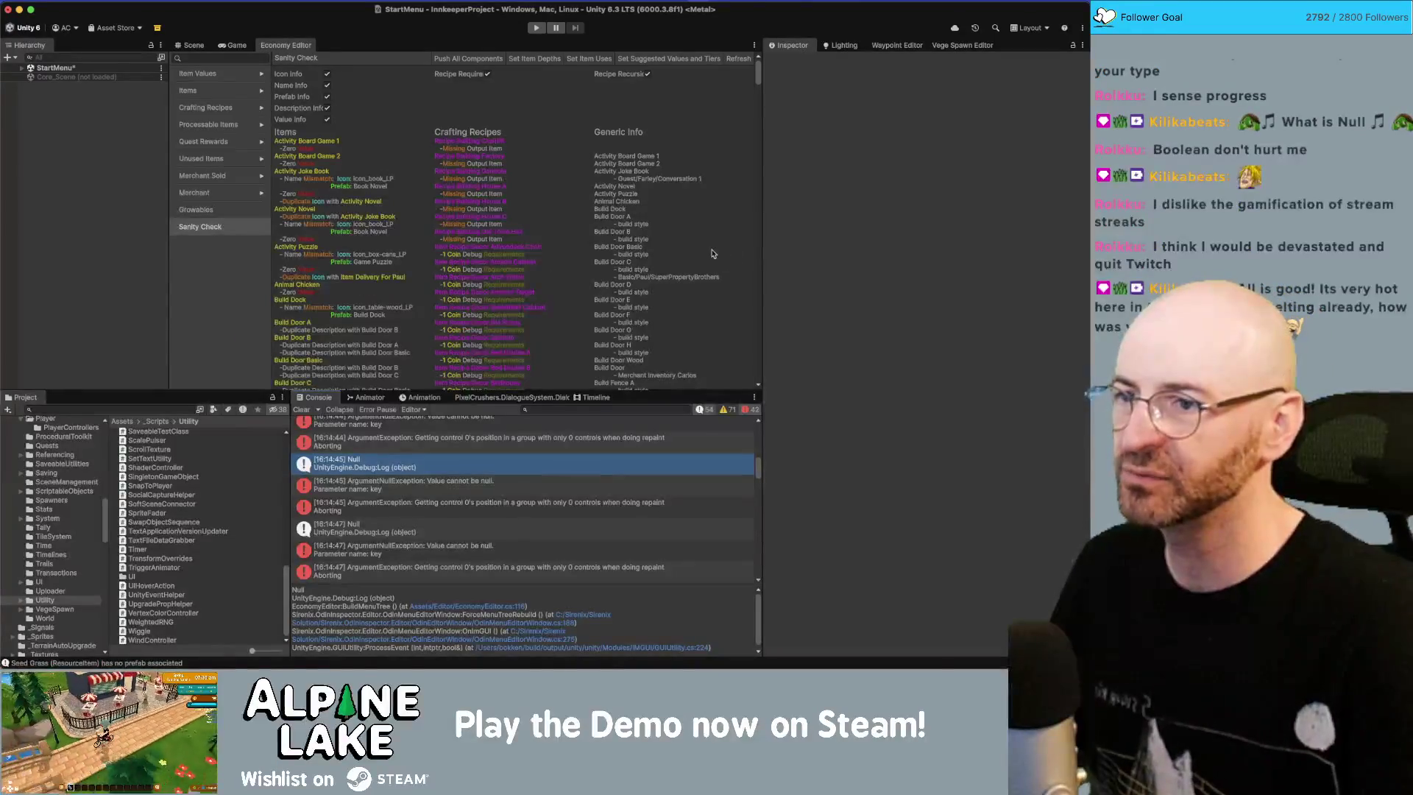
pyautogui.scroll(-5, 713, 252)
pyautogui.scroll(-10, 713, 252)
pyautogui.write('secondarystore')
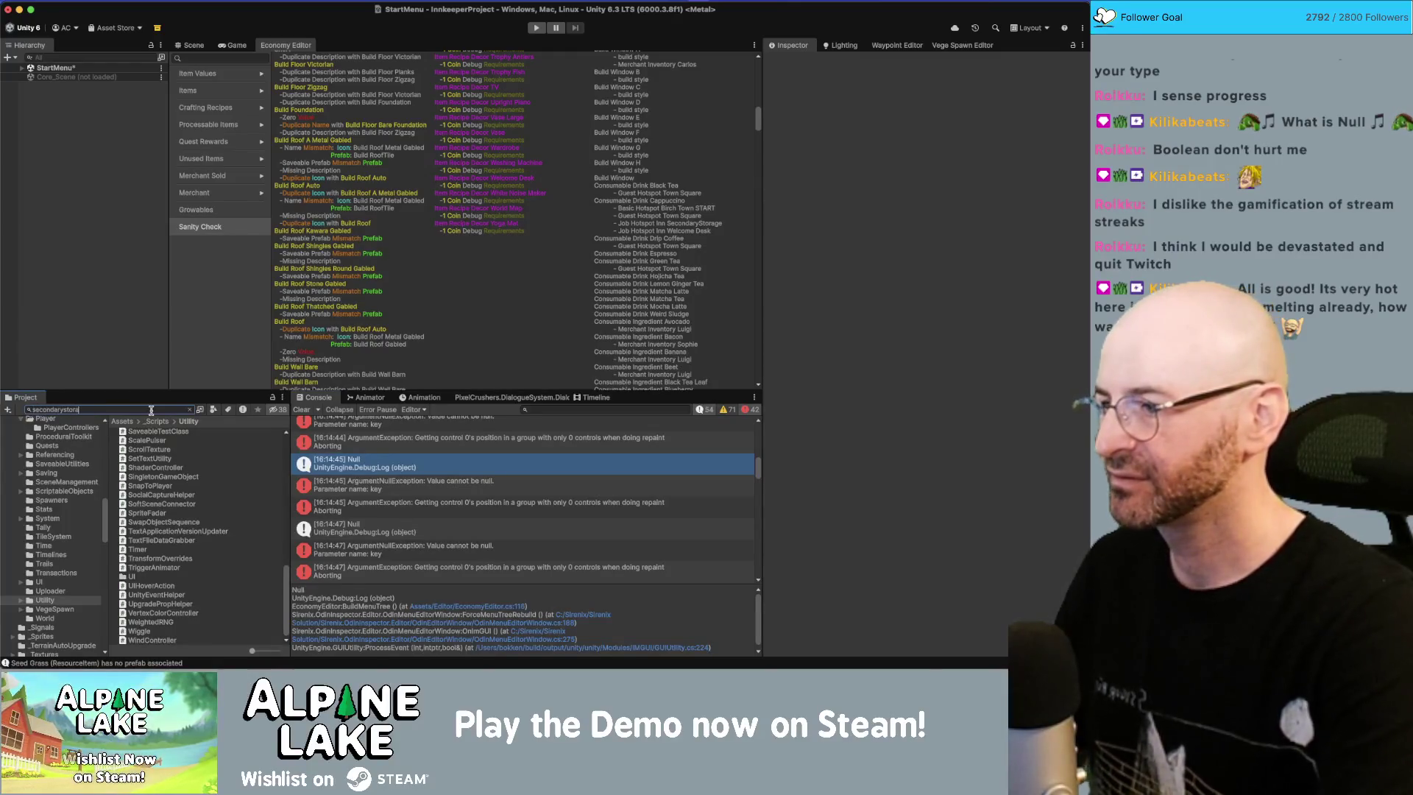
# Step: Remove both loot loadout entries from the Inn Secondary Storage hotspot
pyautogui.write('ge')
pyautogui.click(157, 433)
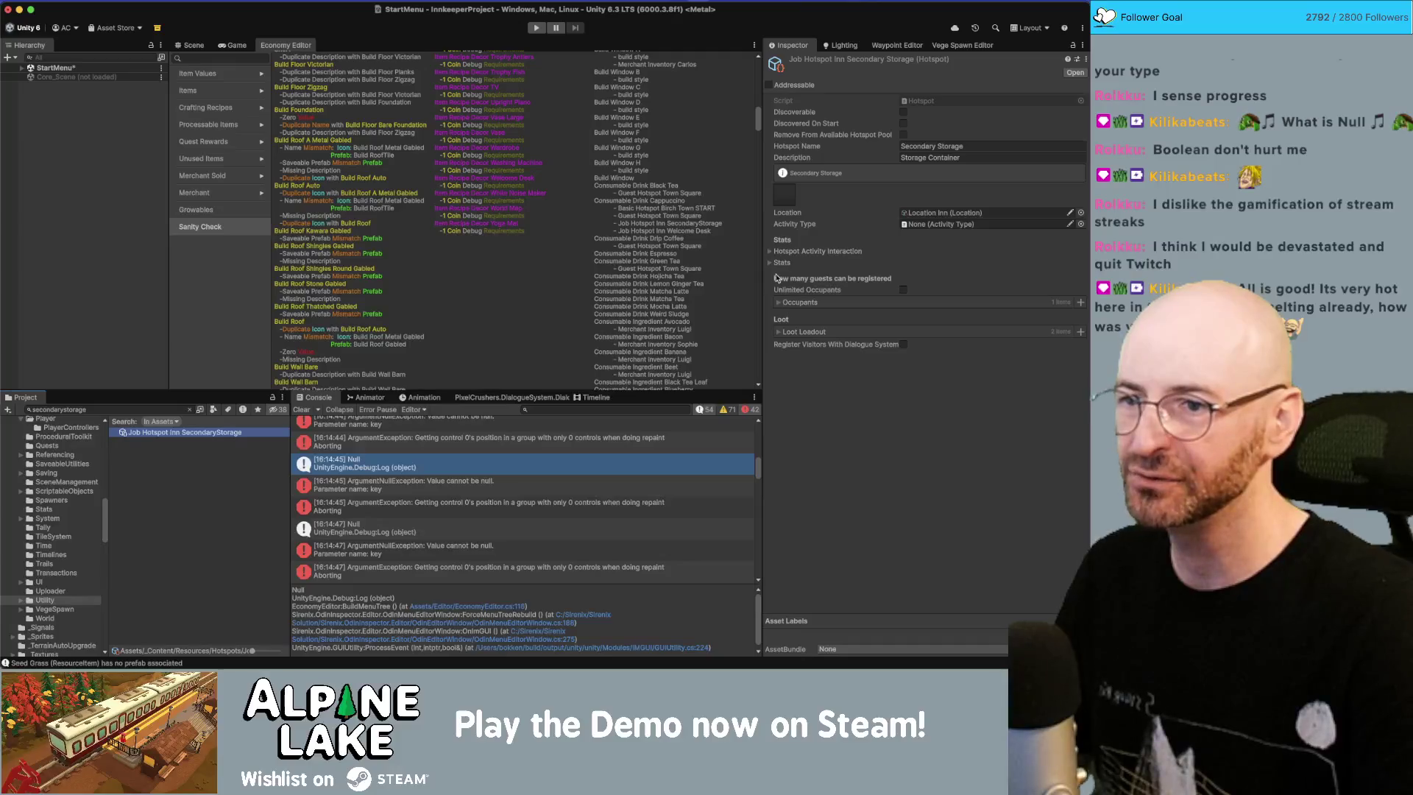
pyautogui.click(779, 332)
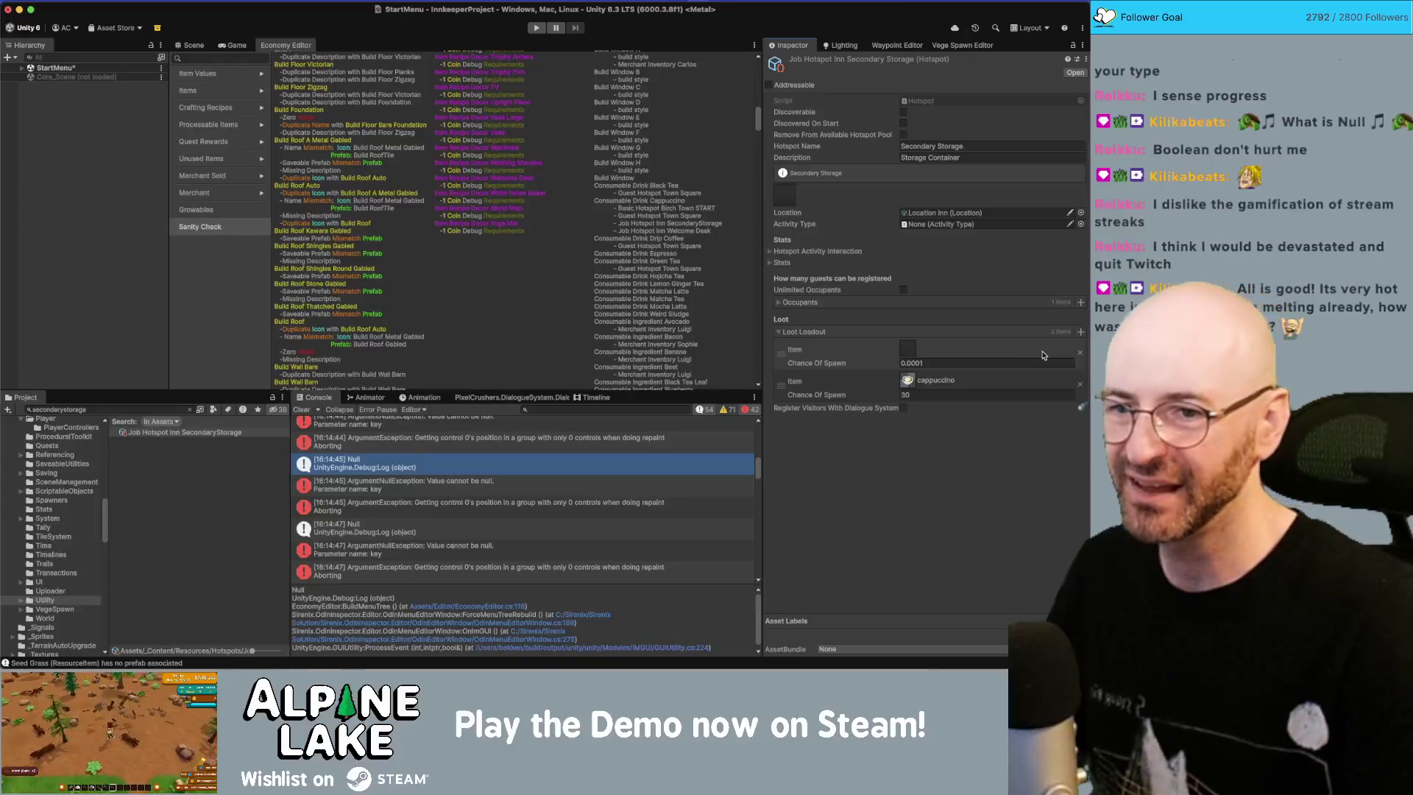
pyautogui.click(1079, 354)
pyautogui.click(1081, 354)
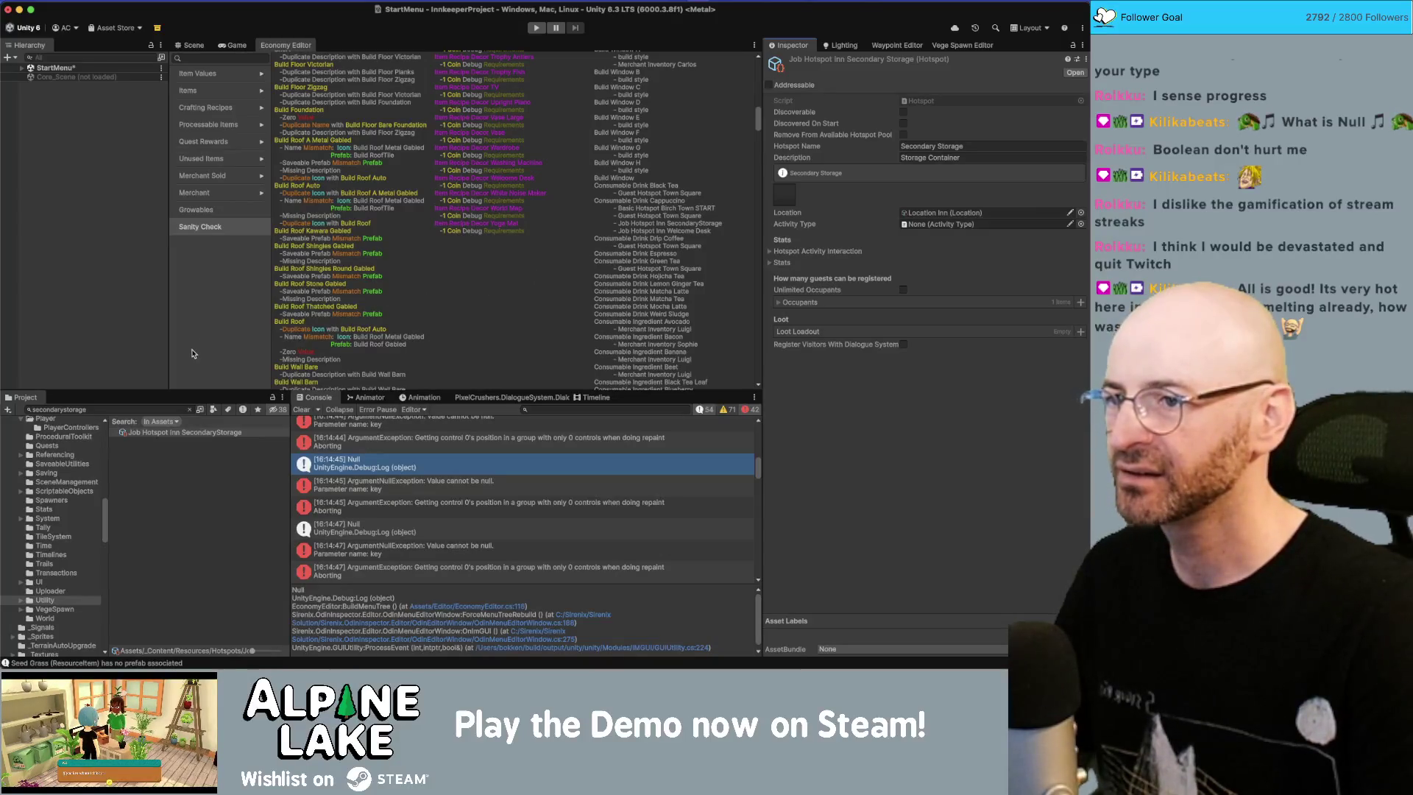
# Step: Clear the Inn Welcome Desk hotspot's loot loadout
pyautogui.click(133, 410)
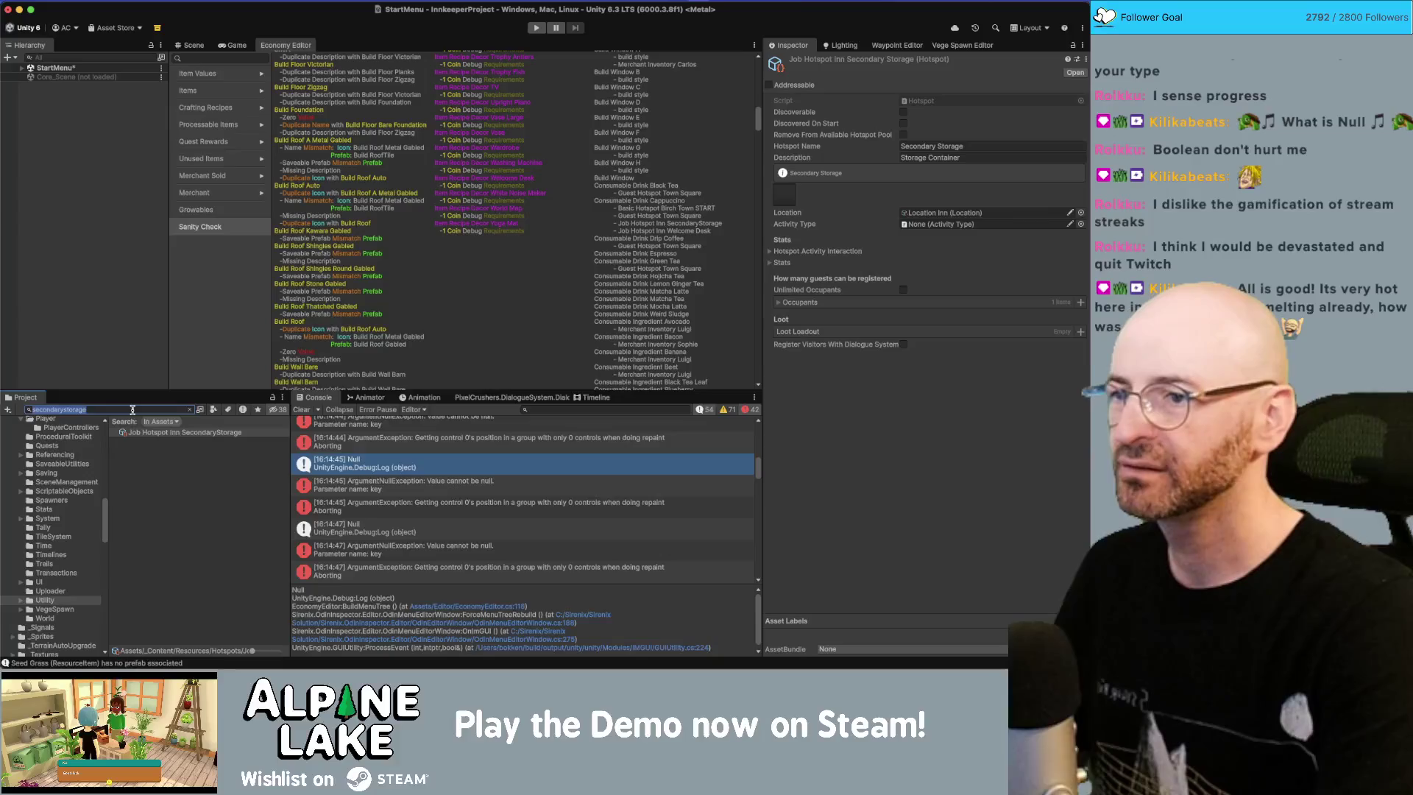
pyautogui.write('welcome desk')
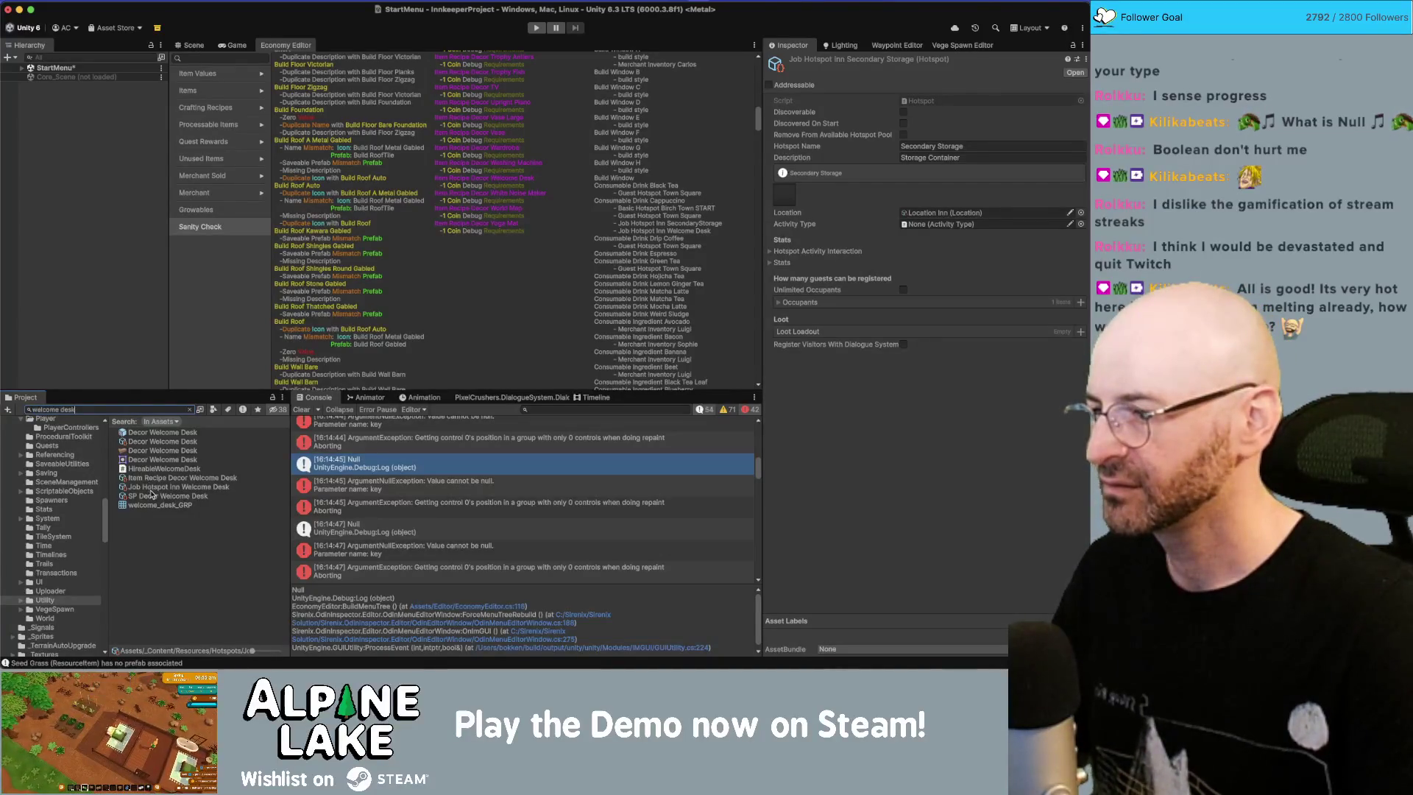
pyautogui.click(151, 487)
pyautogui.click(1080, 354)
pyautogui.click(1080, 354)
# Step: Find the Basic Hotspot Birch Town START asset and remove both its loot entries
pyautogui.click(104, 410)
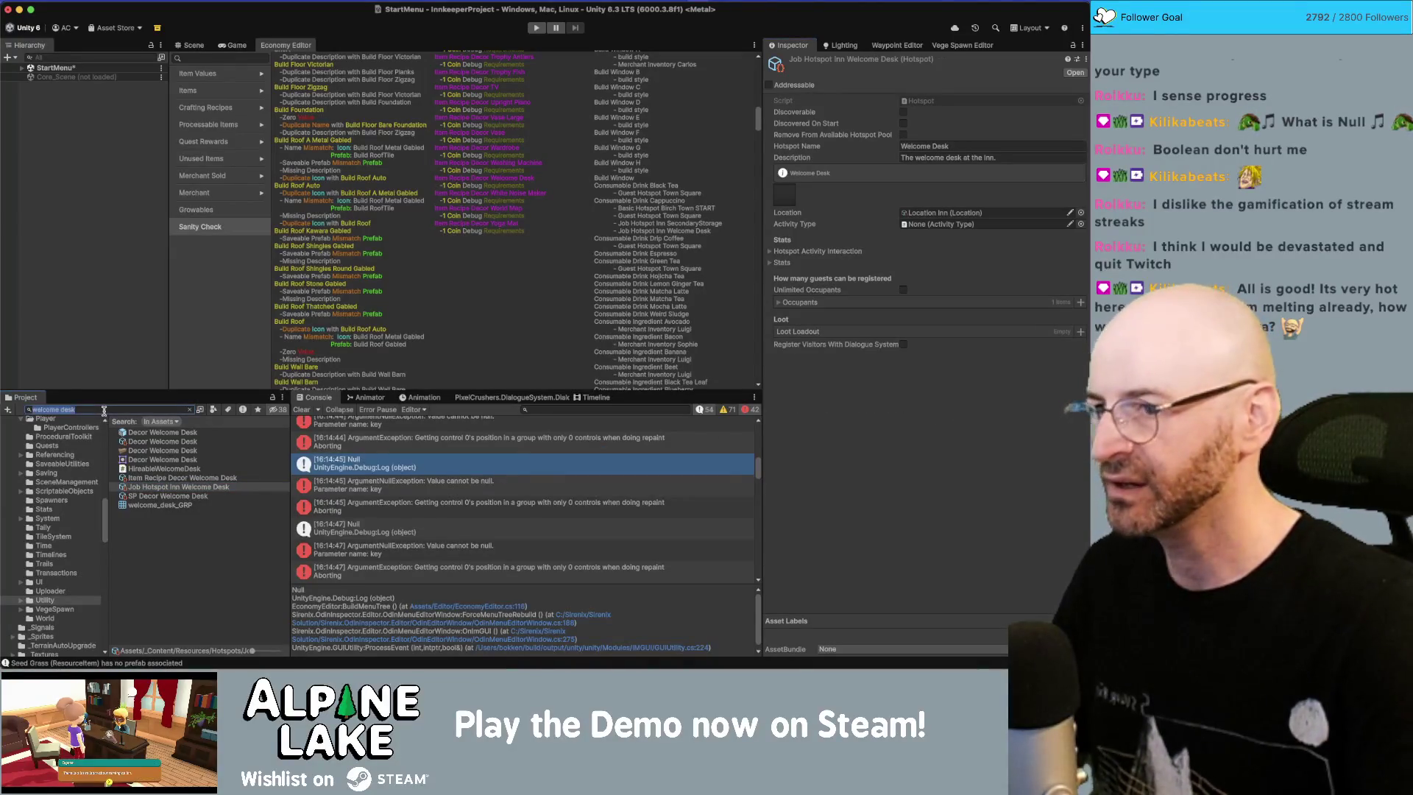
pyautogui.write('basi')
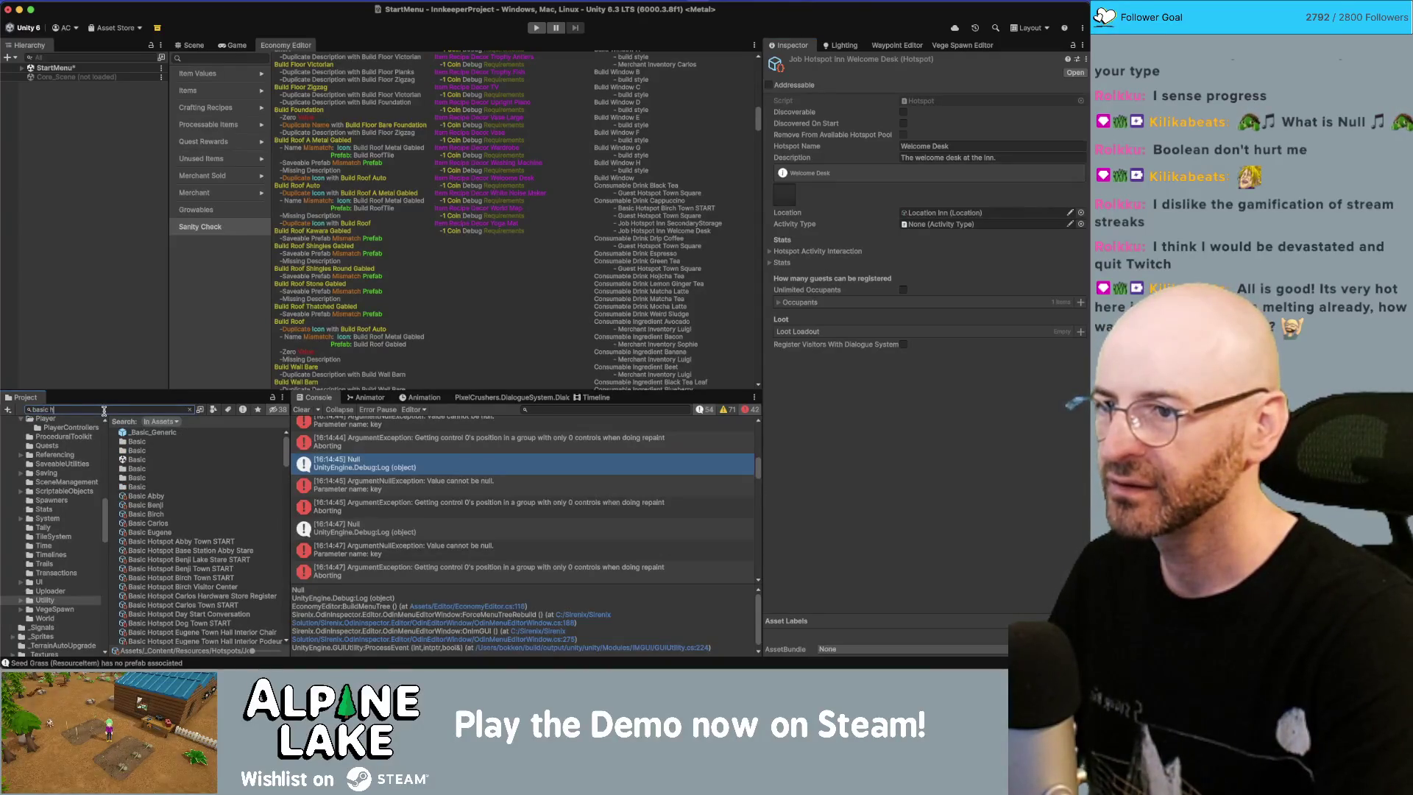
pyautogui.write('c h')
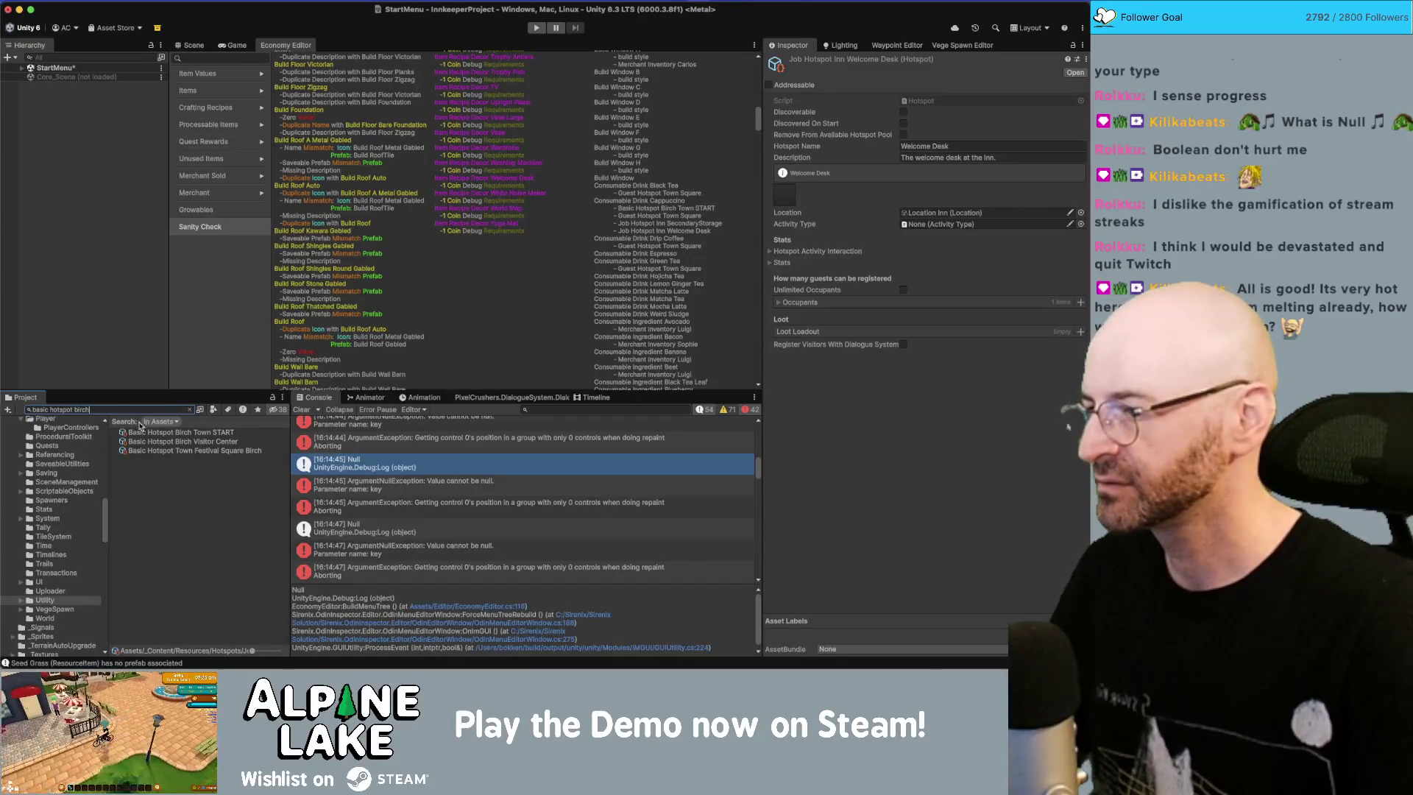
pyautogui.click(166, 440)
pyautogui.click(166, 434)
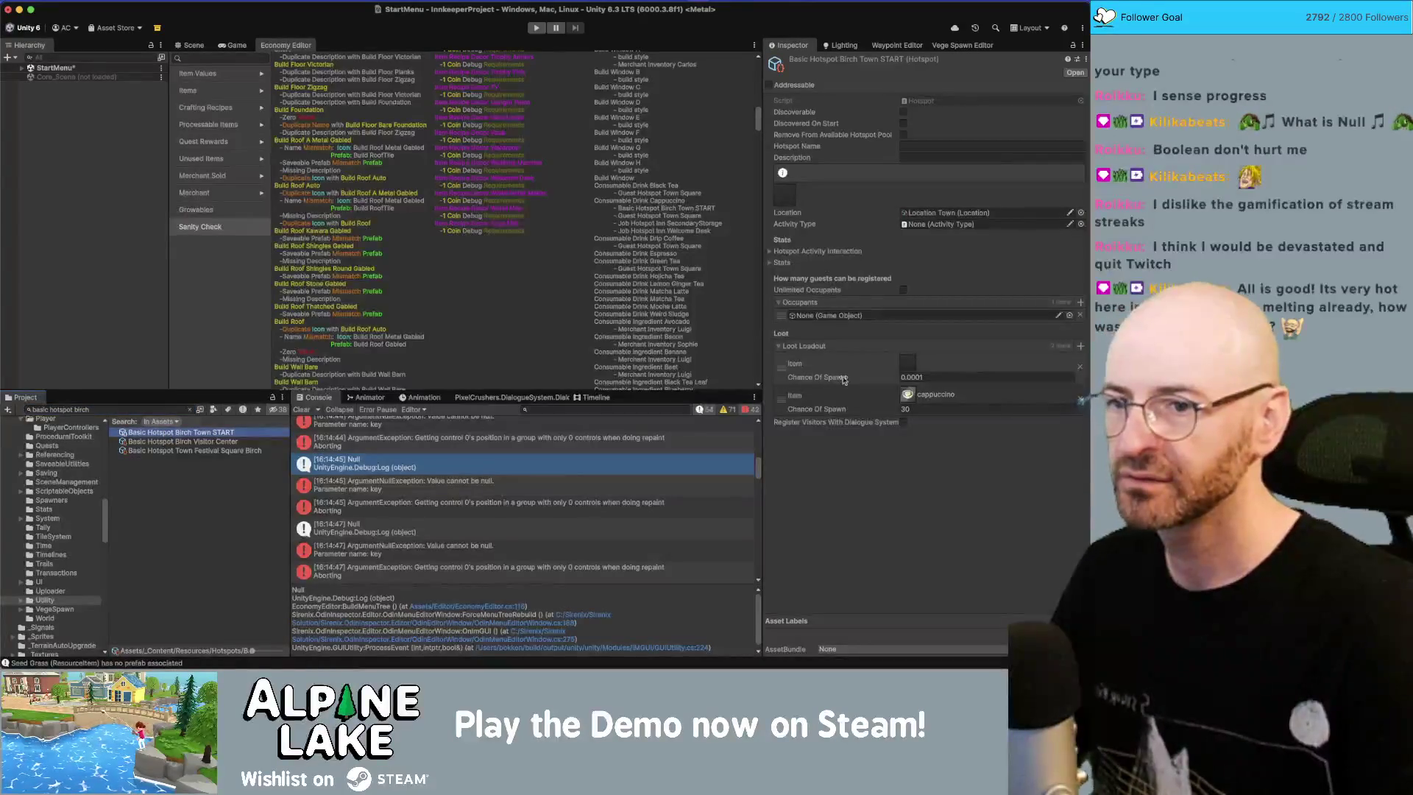
pyautogui.click(1080, 366)
pyautogui.click(1080, 367)
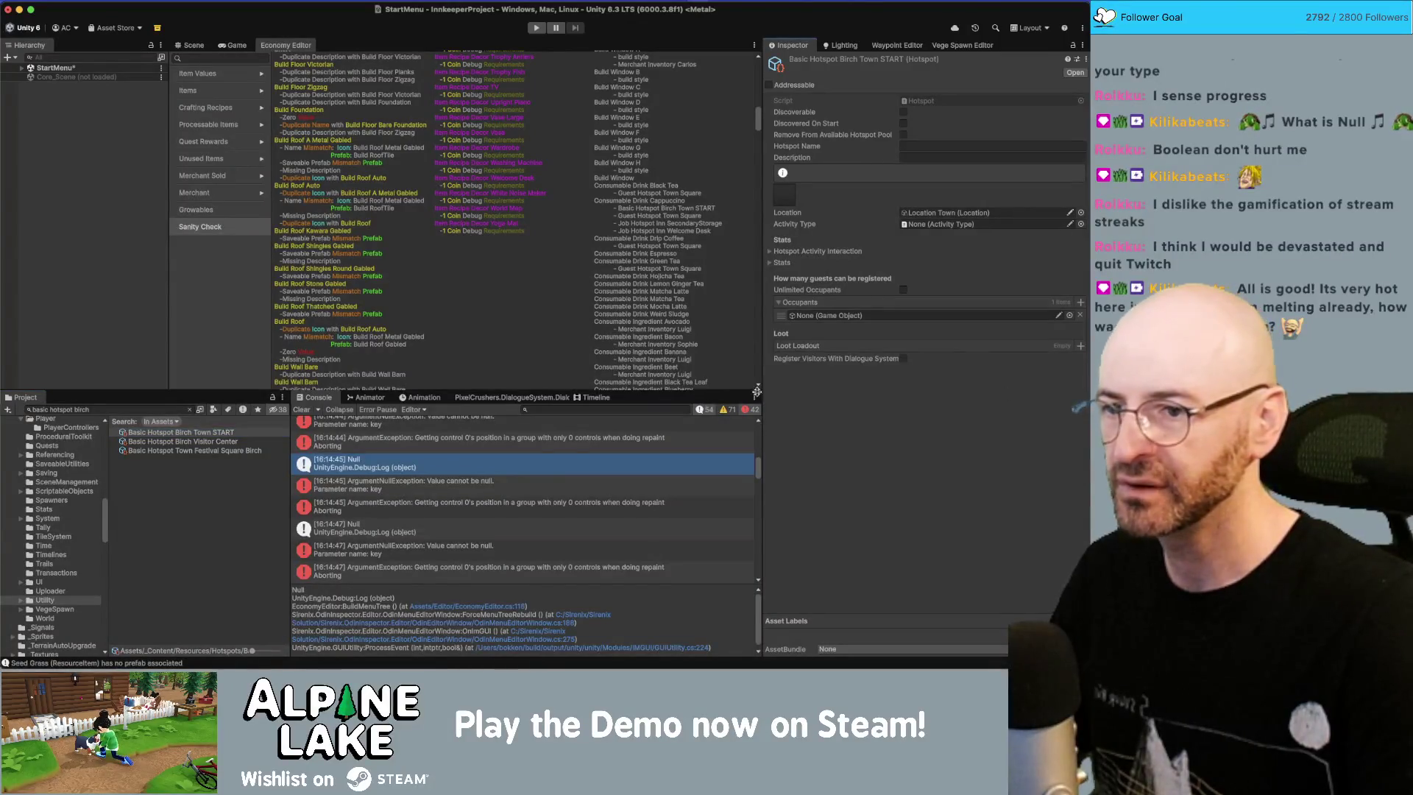
pyautogui.click(163, 407)
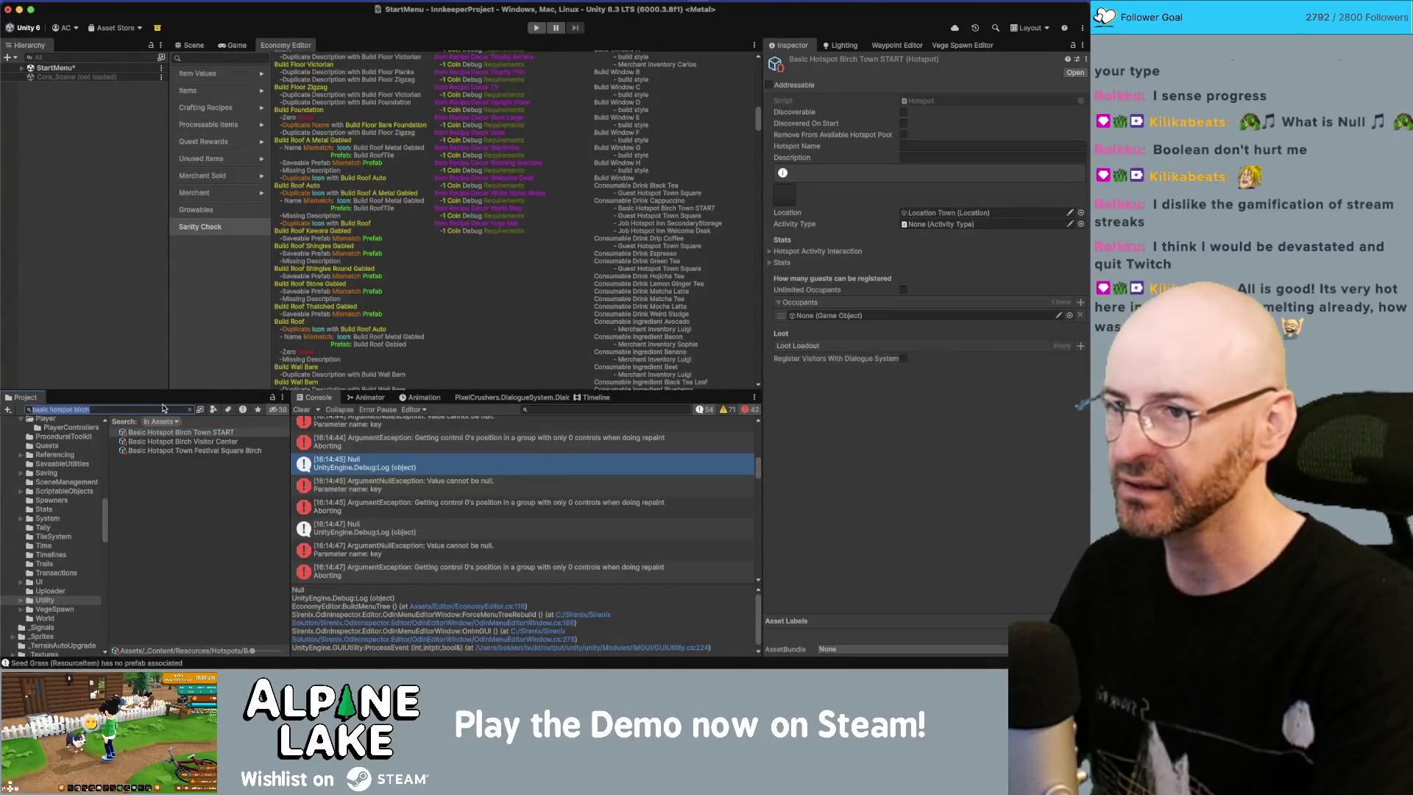
# Step: Scroll the Economy Editor's Sanity Check list down through the Decor entries
pyautogui.scroll(5, 684, 348)
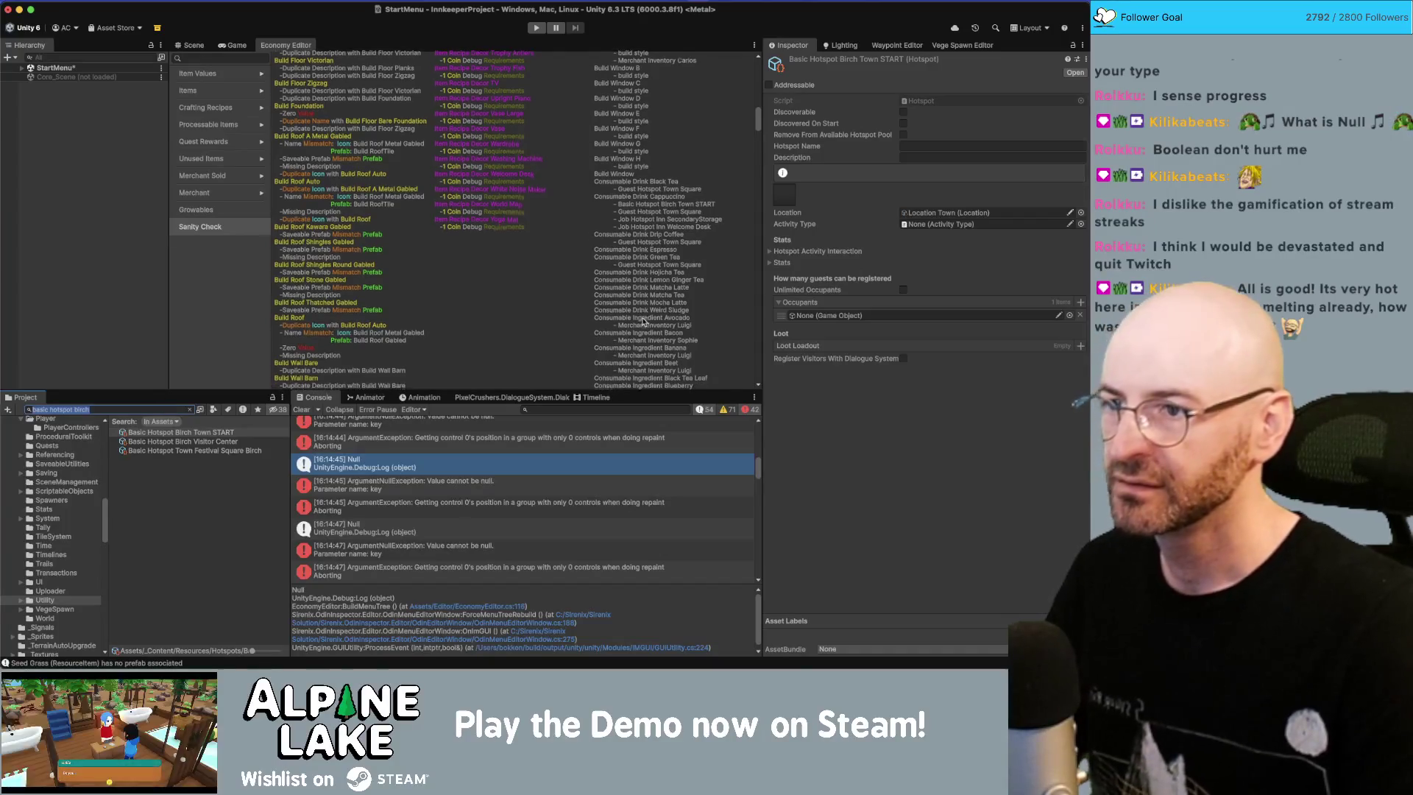
pyautogui.scroll(-6, 684, 348)
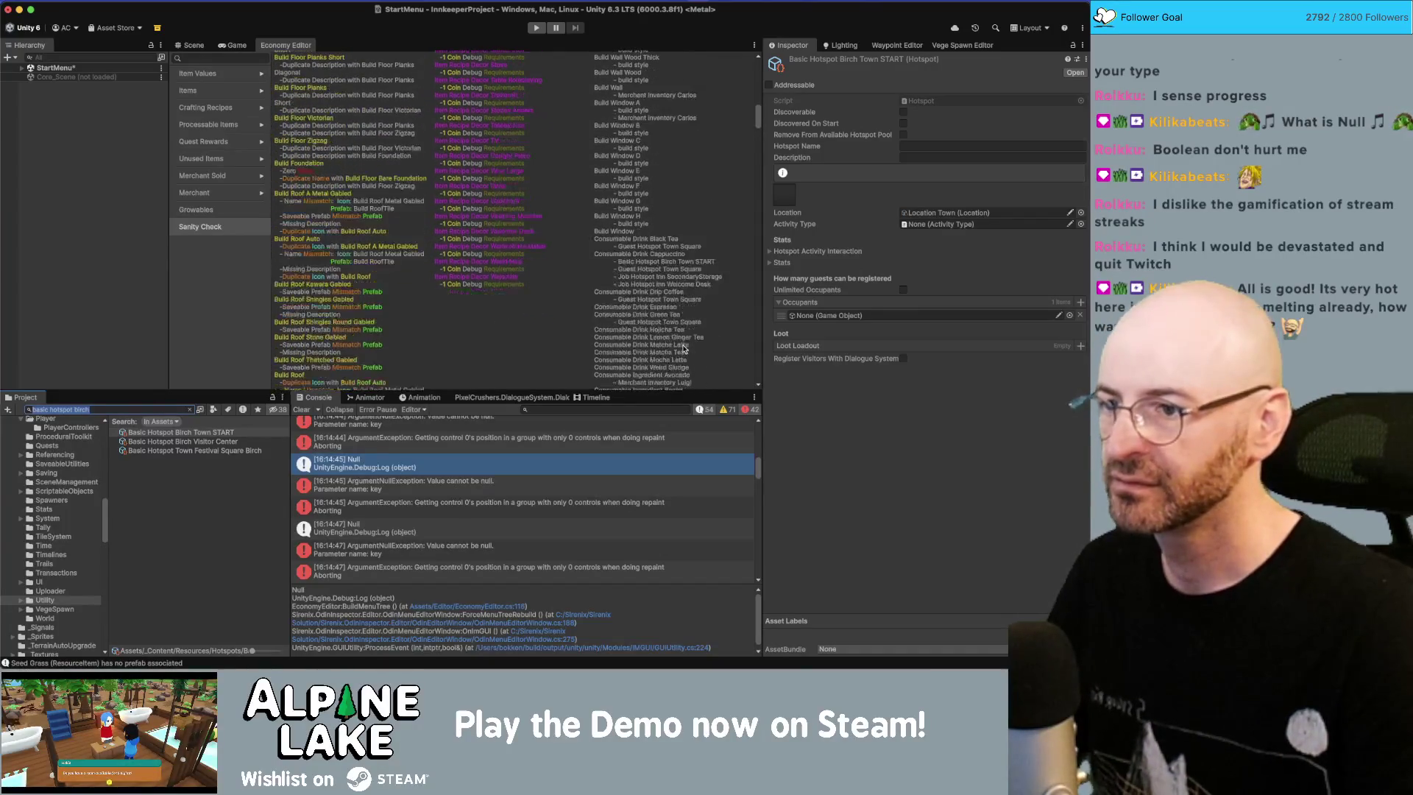
pyautogui.scroll(-3, 682, 342)
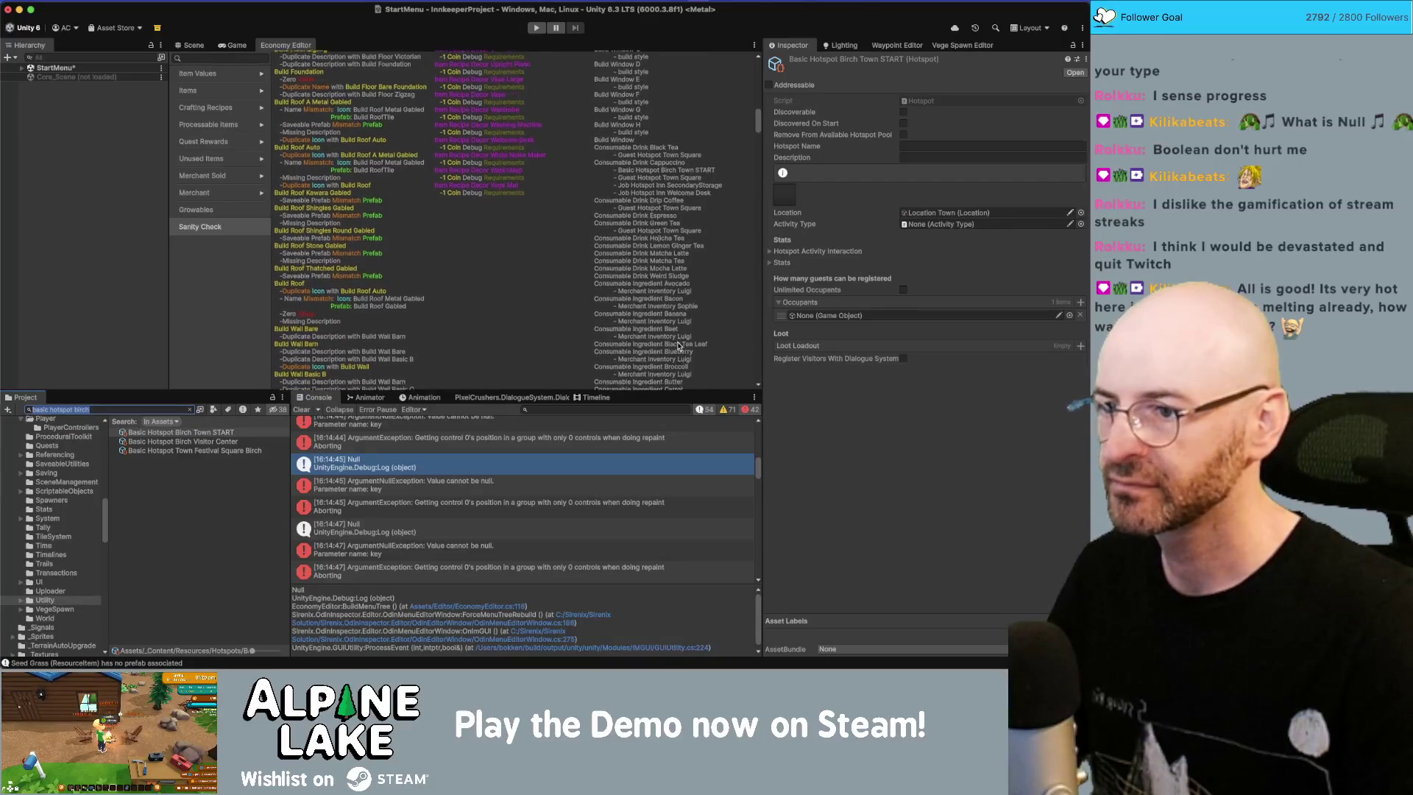
pyautogui.scroll(-8, 677, 331)
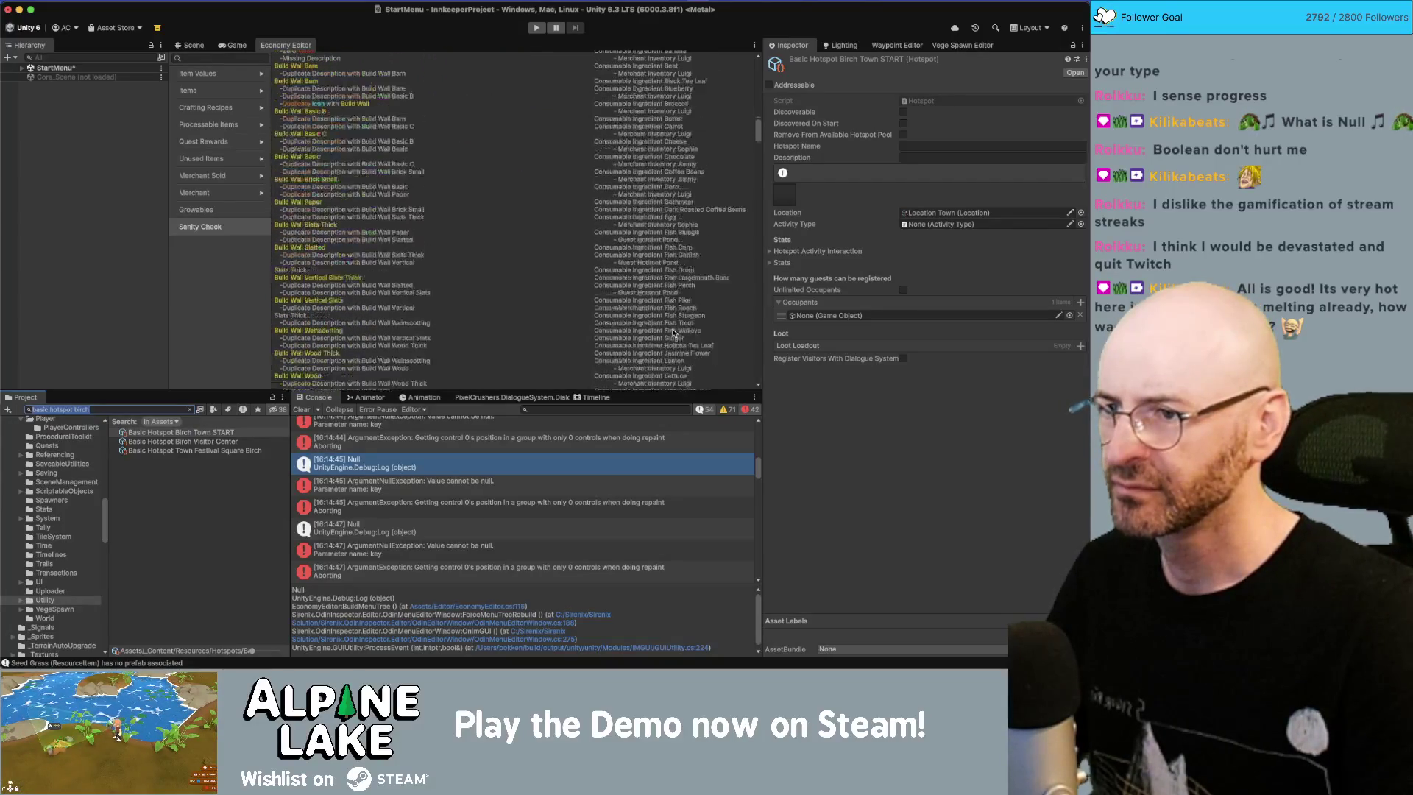
pyautogui.scroll(-8, 666, 331)
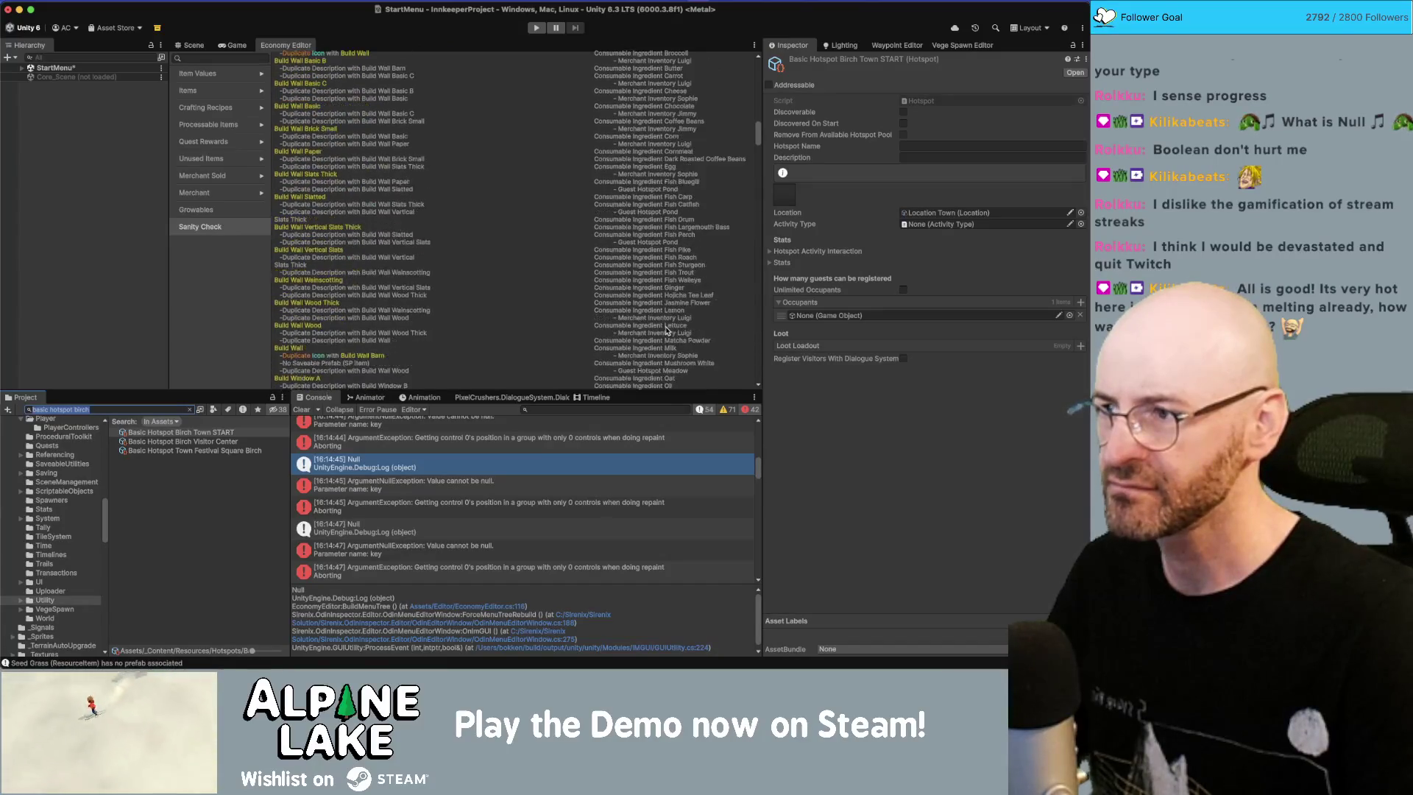
pyautogui.scroll(-8, 666, 332)
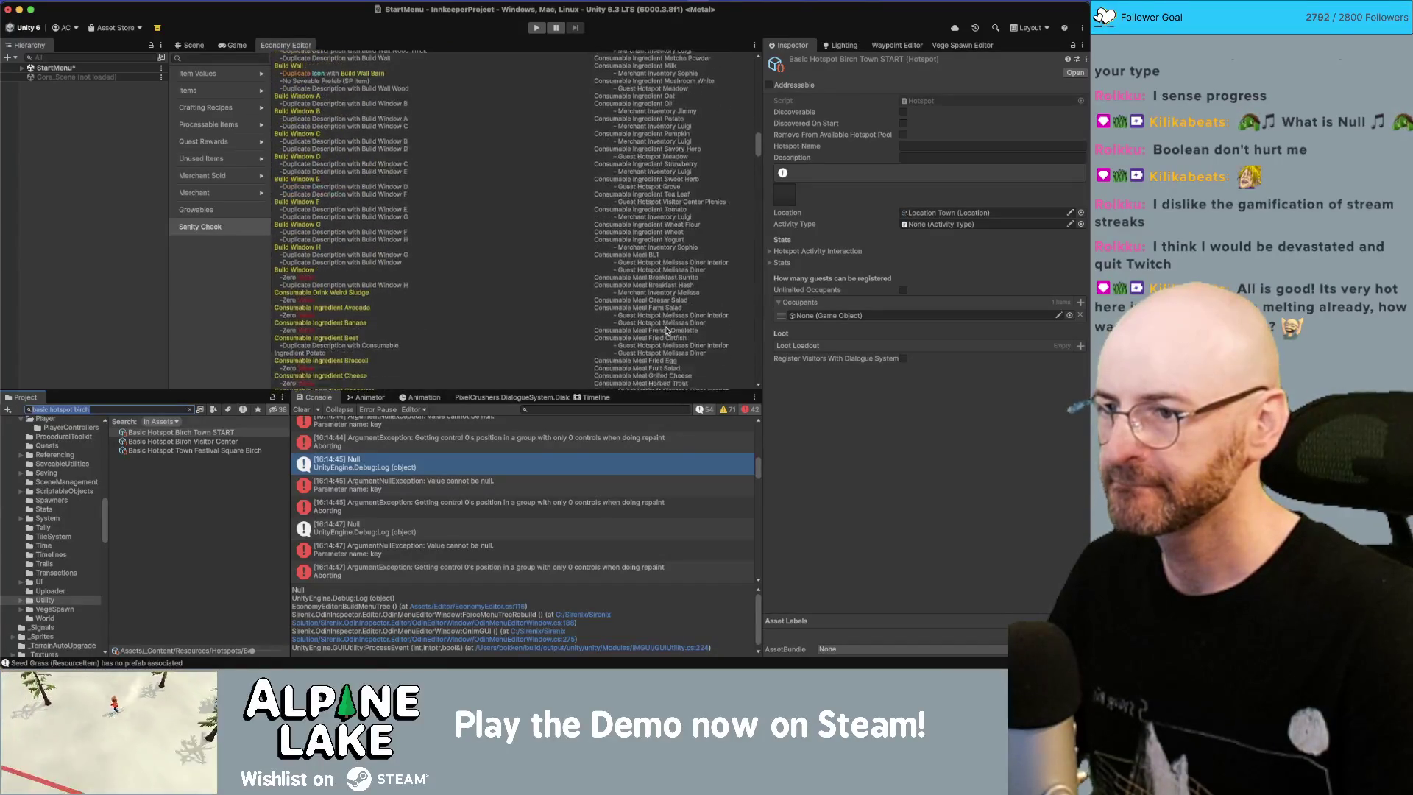
pyautogui.scroll(-1, 668, 331)
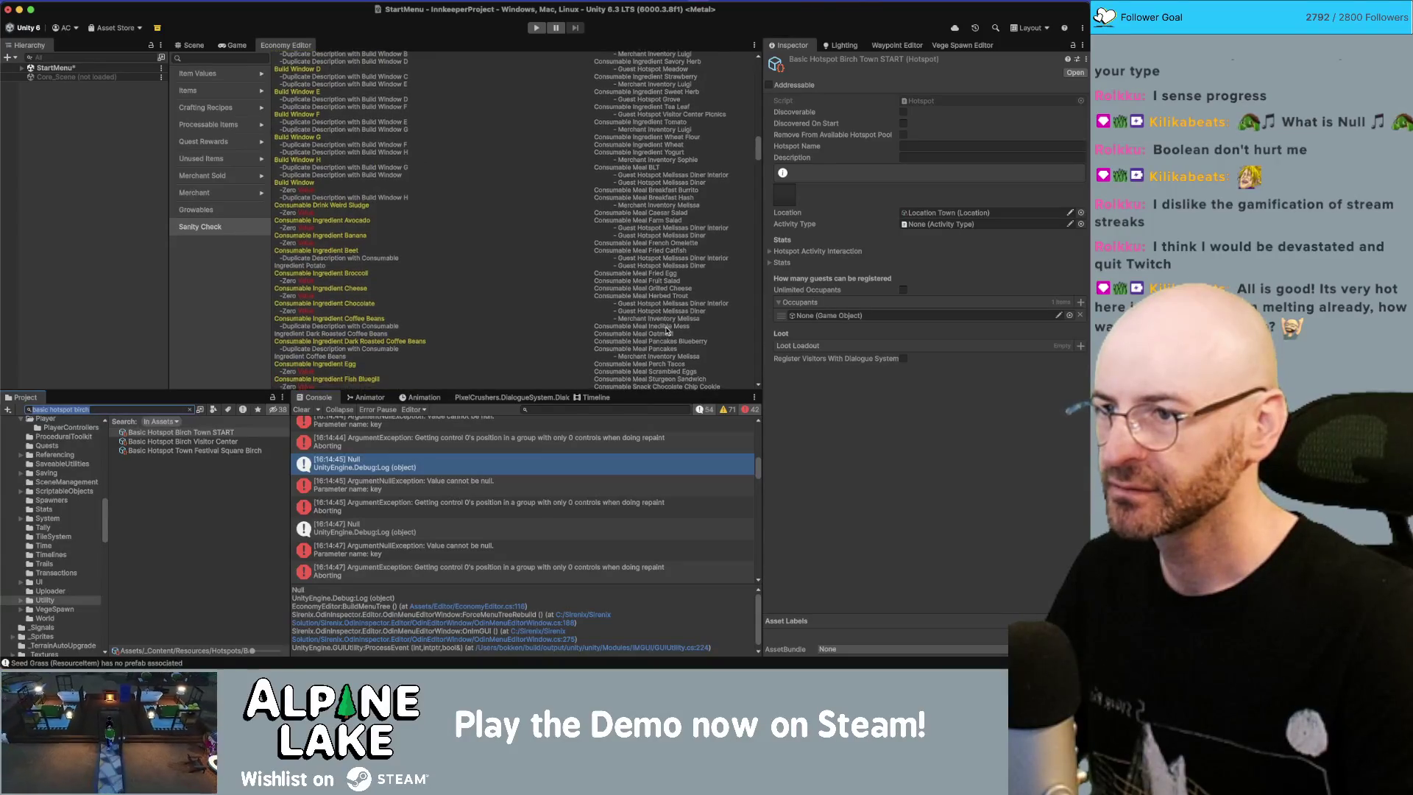
pyautogui.scroll(-1, 667, 332)
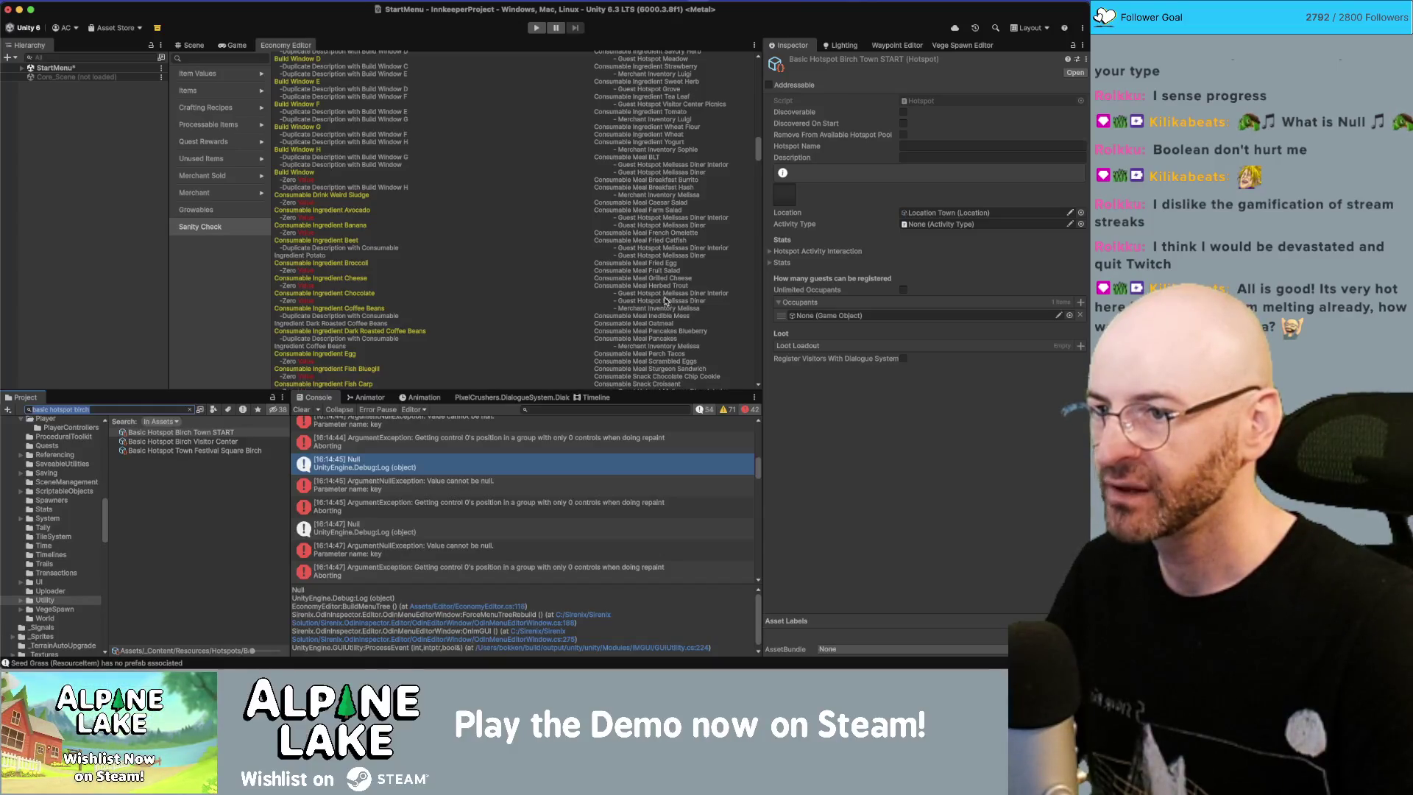
pyautogui.scroll(-1, 665, 300)
pyautogui.scroll(-1, 661, 310)
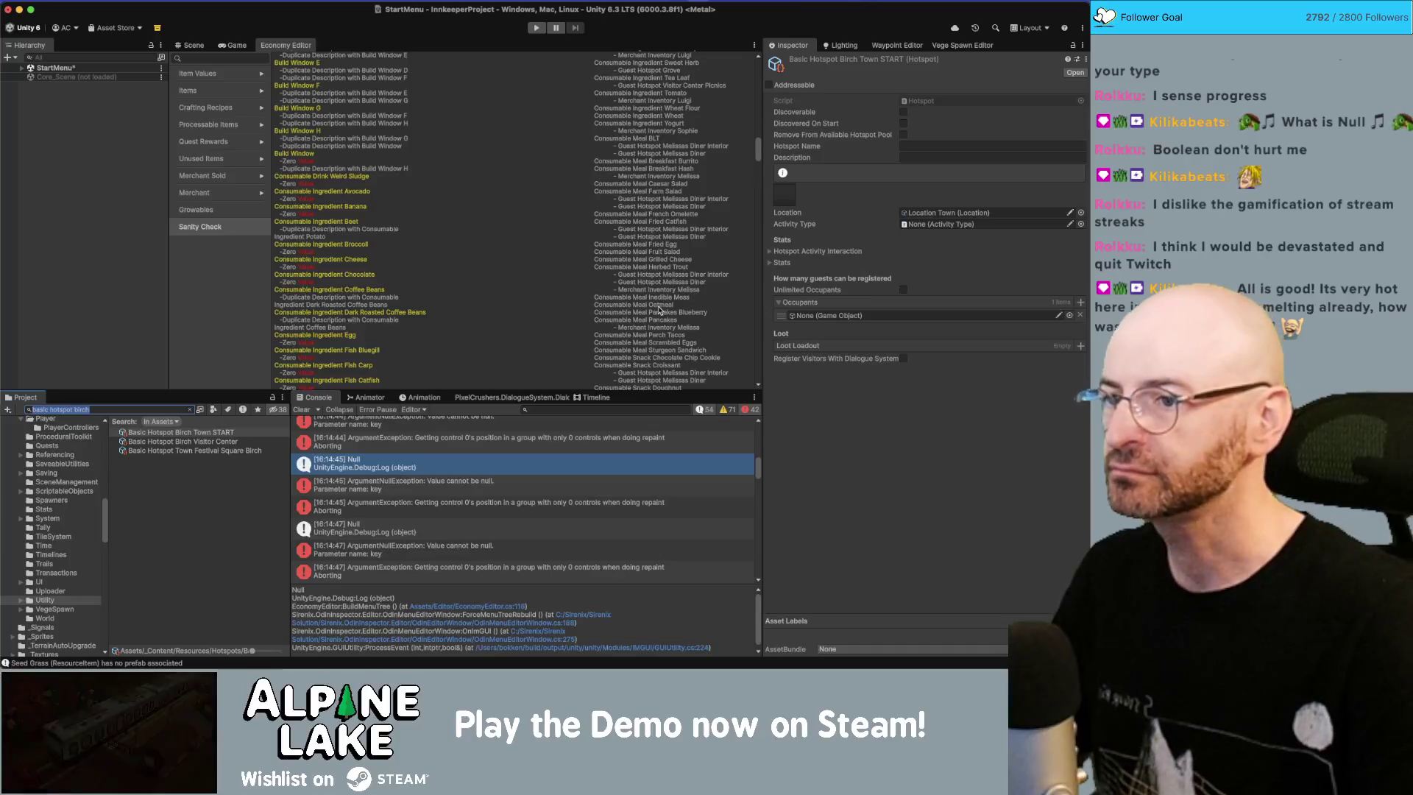
pyautogui.scroll(-2, 660, 311)
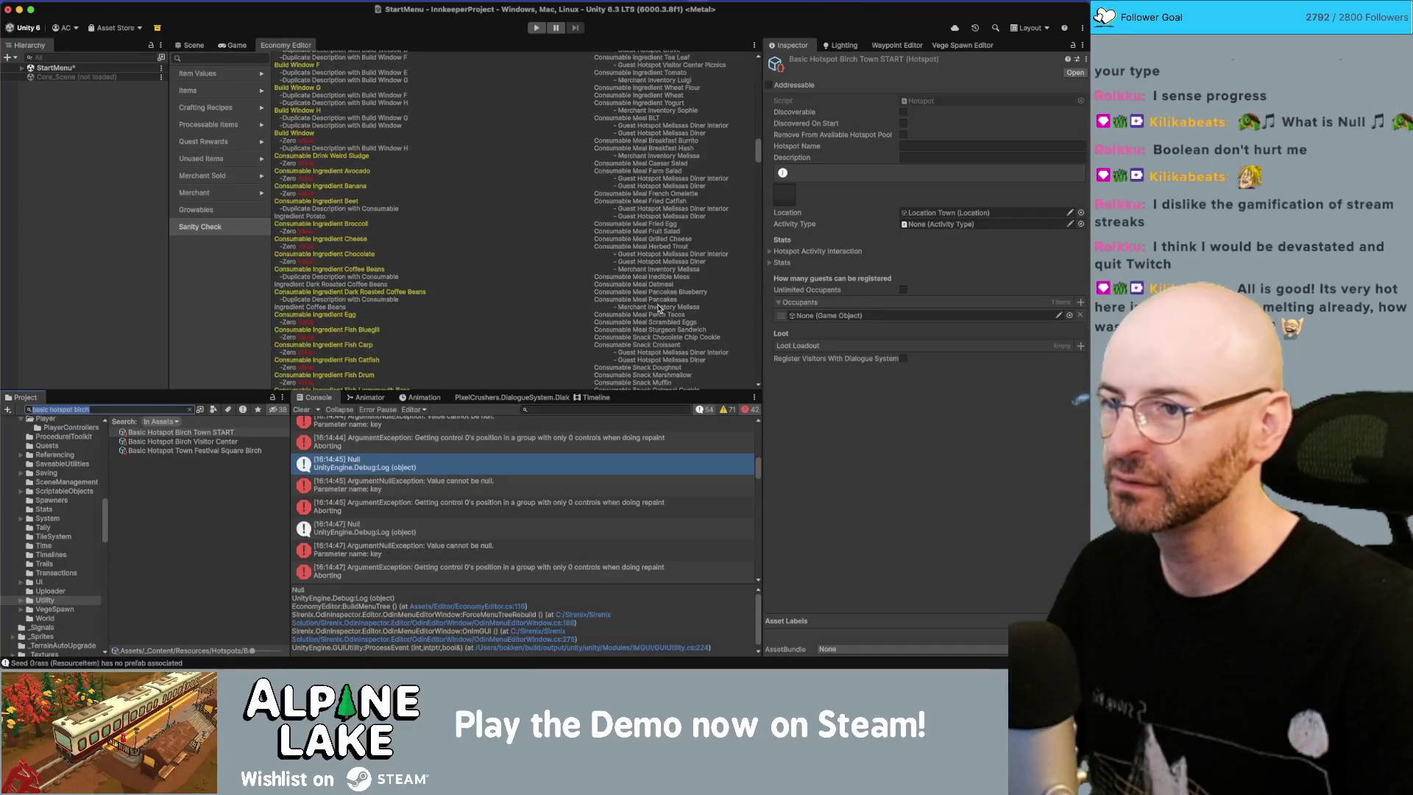
pyautogui.scroll(-2, 659, 309)
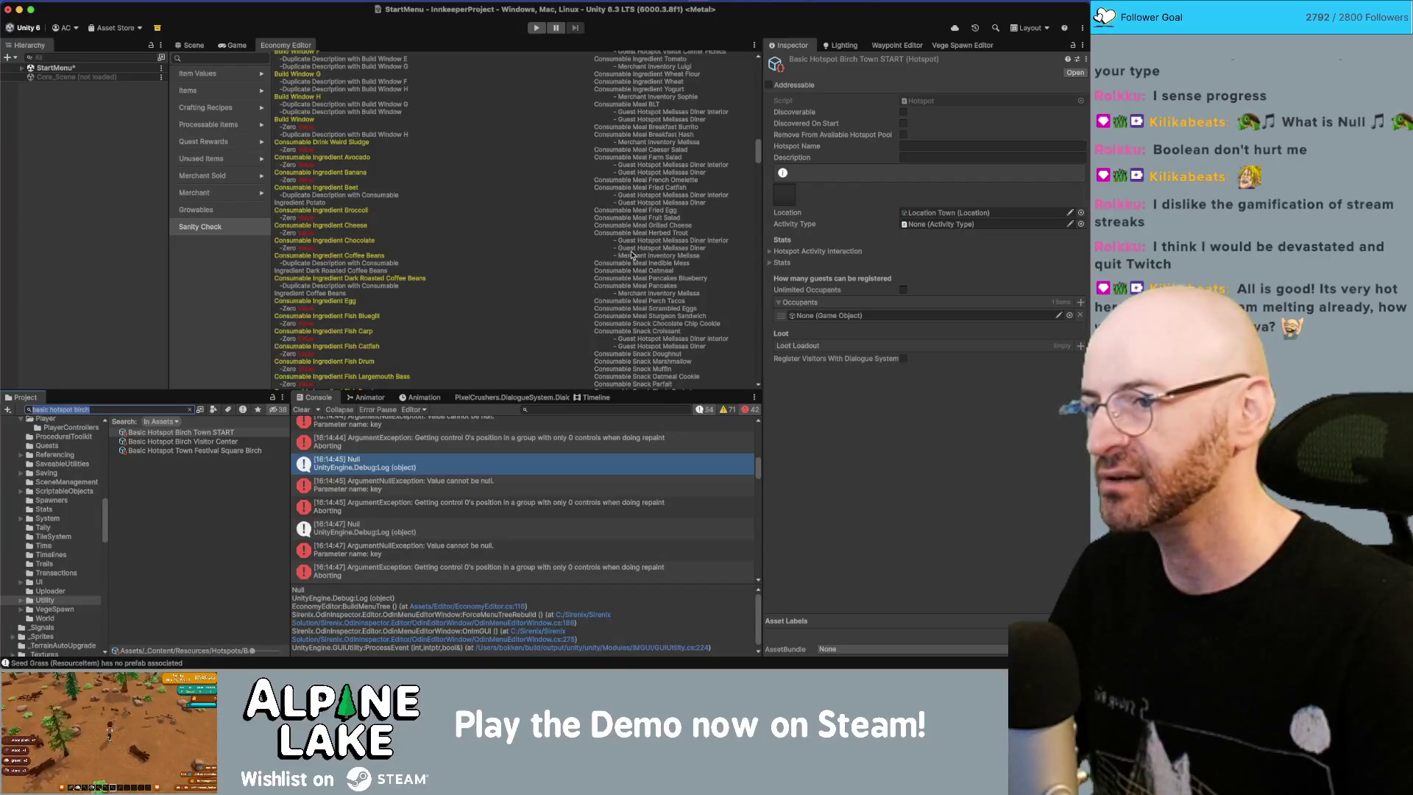
pyautogui.scroll(-1, 636, 250)
pyautogui.scroll(-1, 640, 245)
pyautogui.scroll(-5, 640, 243)
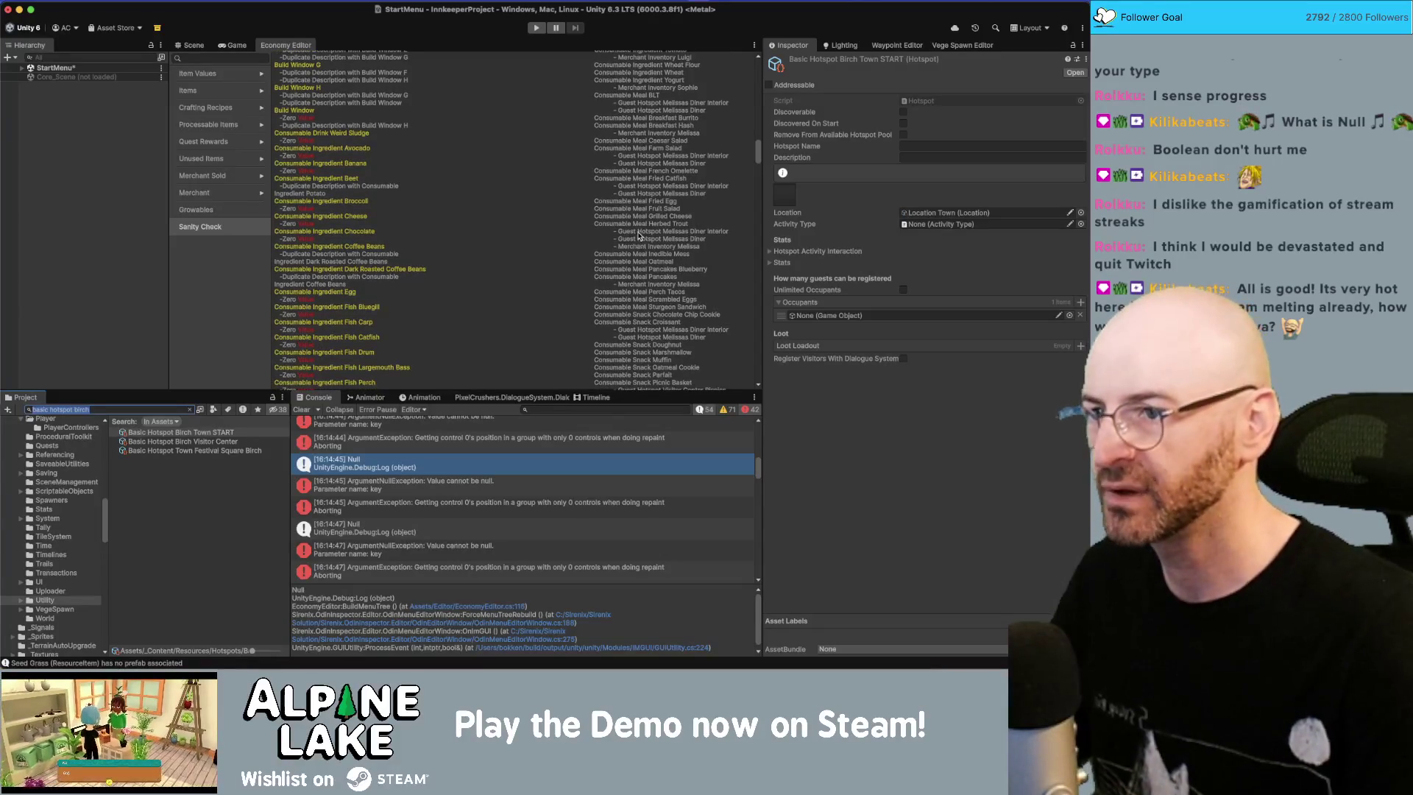
pyautogui.scroll(-5, 639, 237)
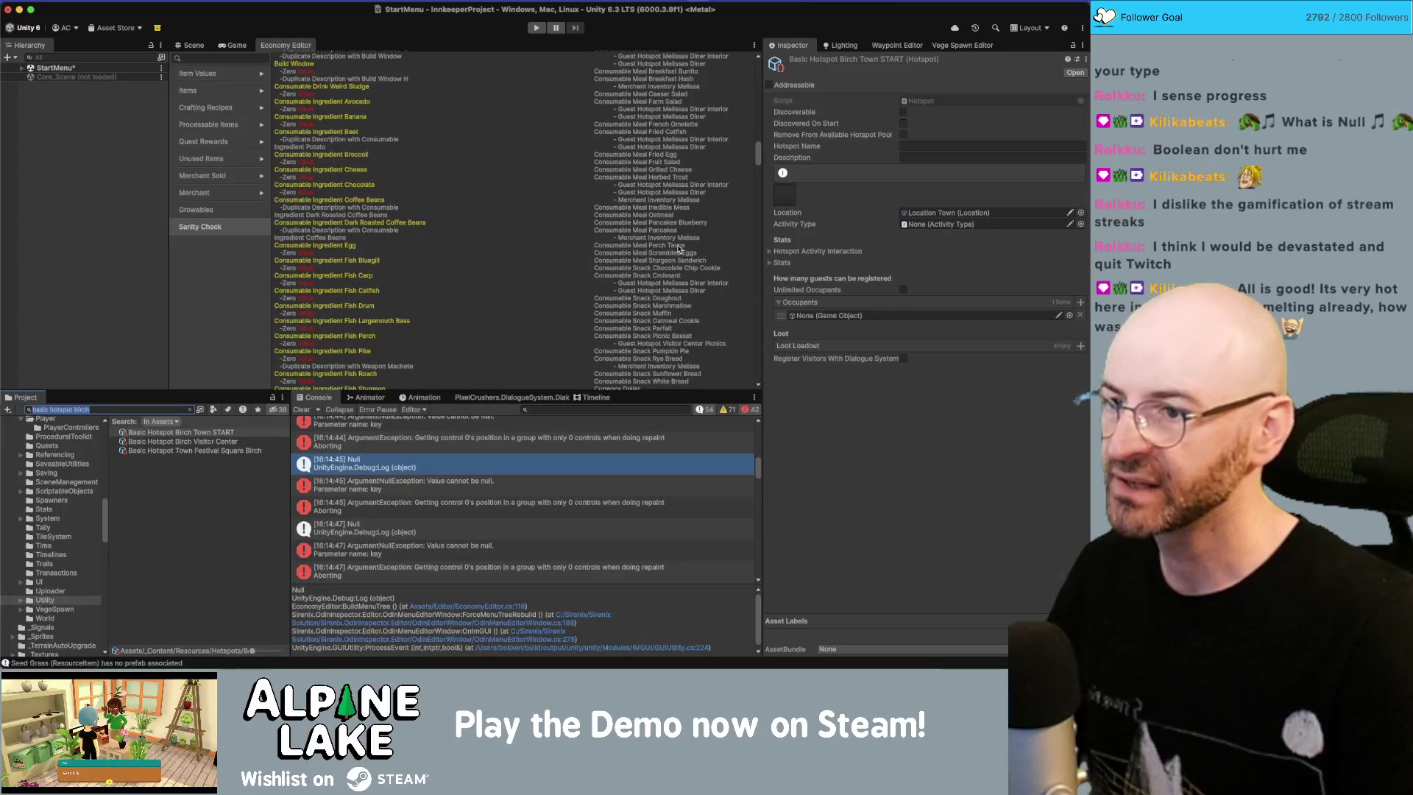
pyautogui.scroll(-5, 666, 243)
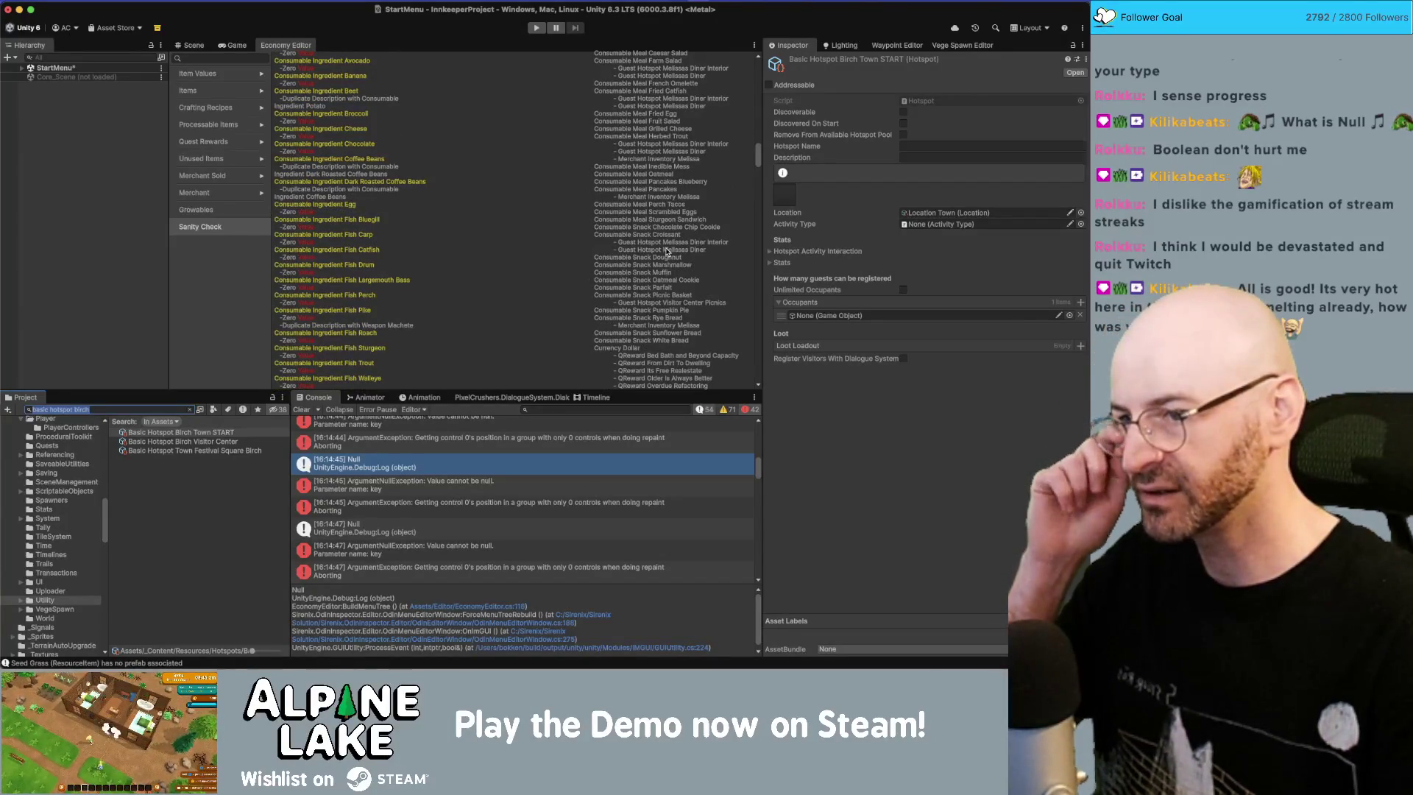
pyautogui.scroll(-1, 671, 265)
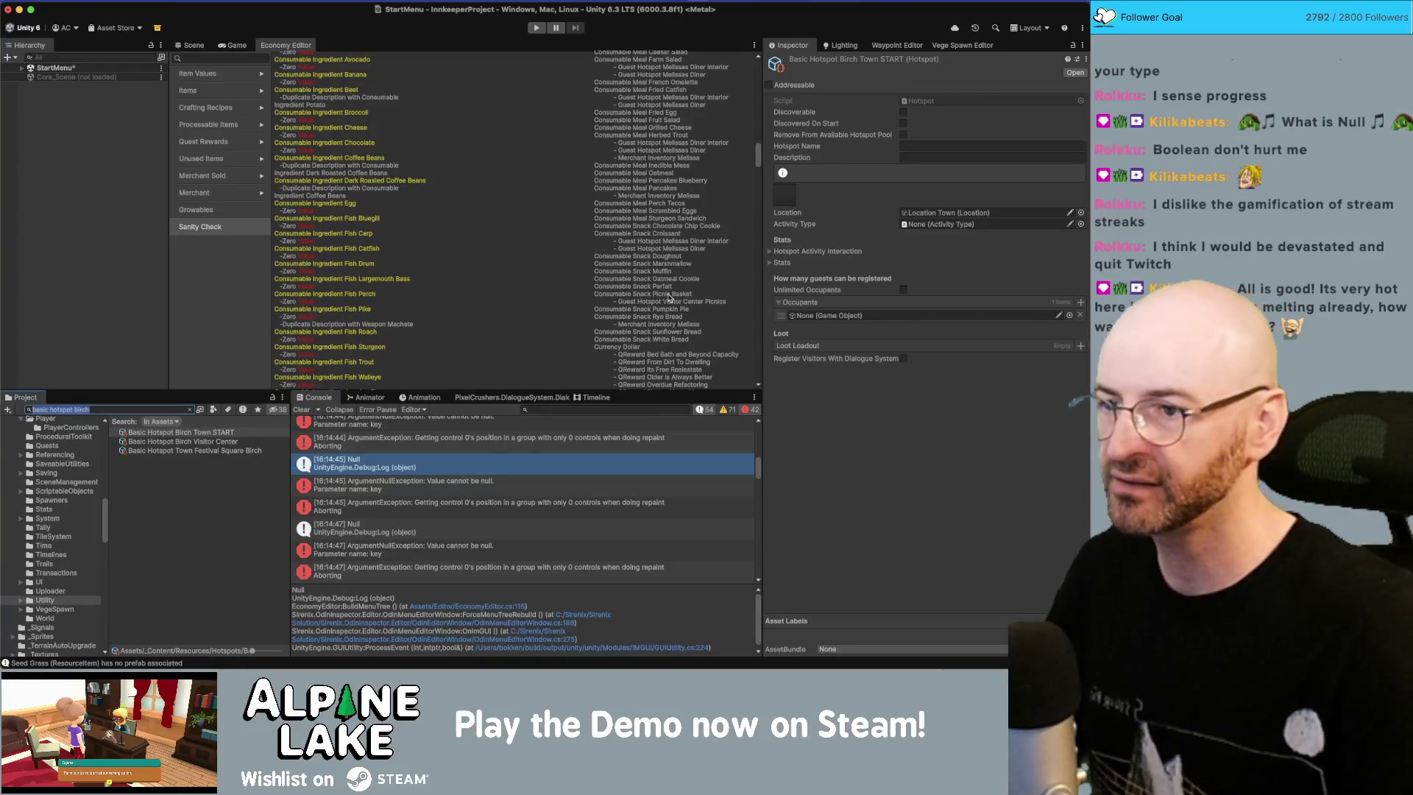
pyautogui.scroll(-2, 673, 300)
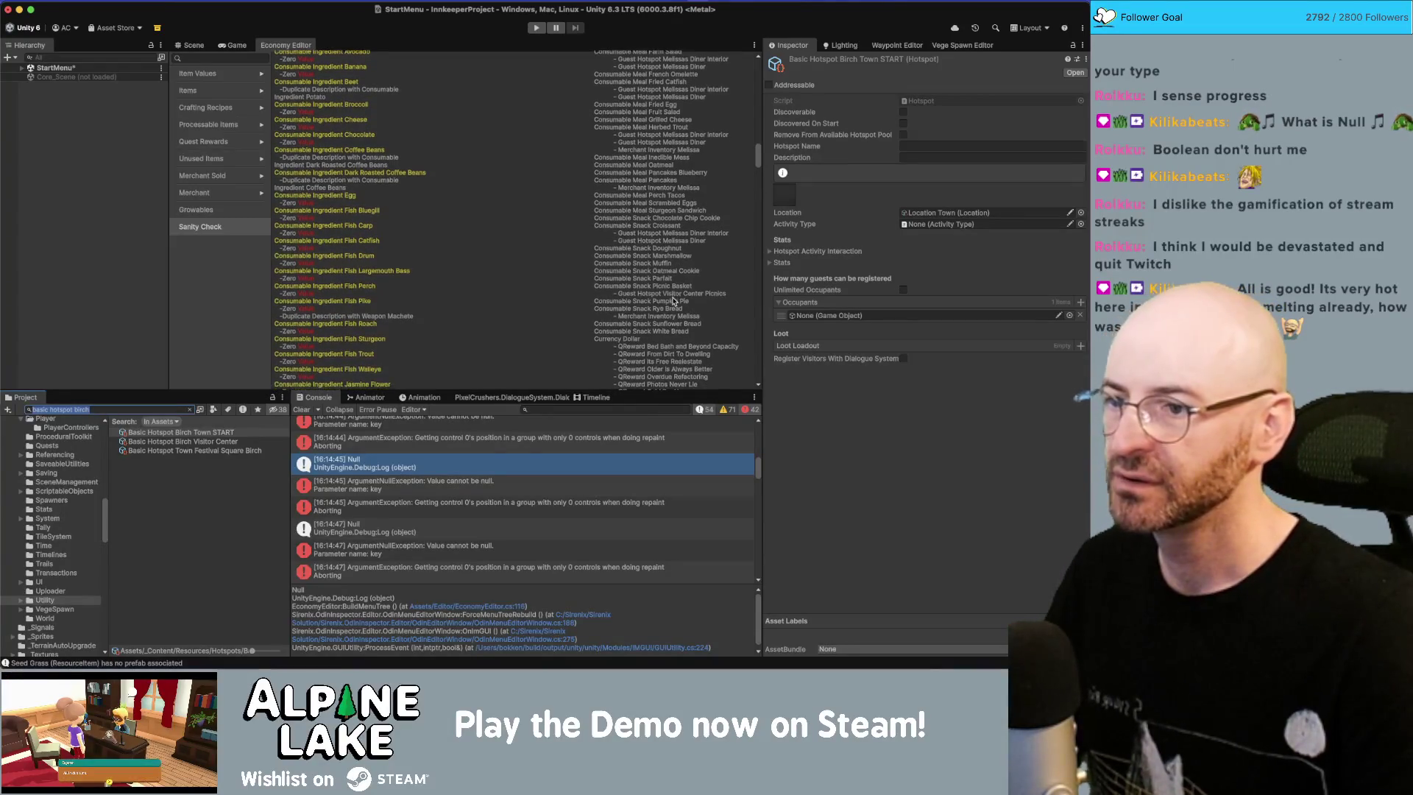
pyautogui.scroll(-10, 672, 301)
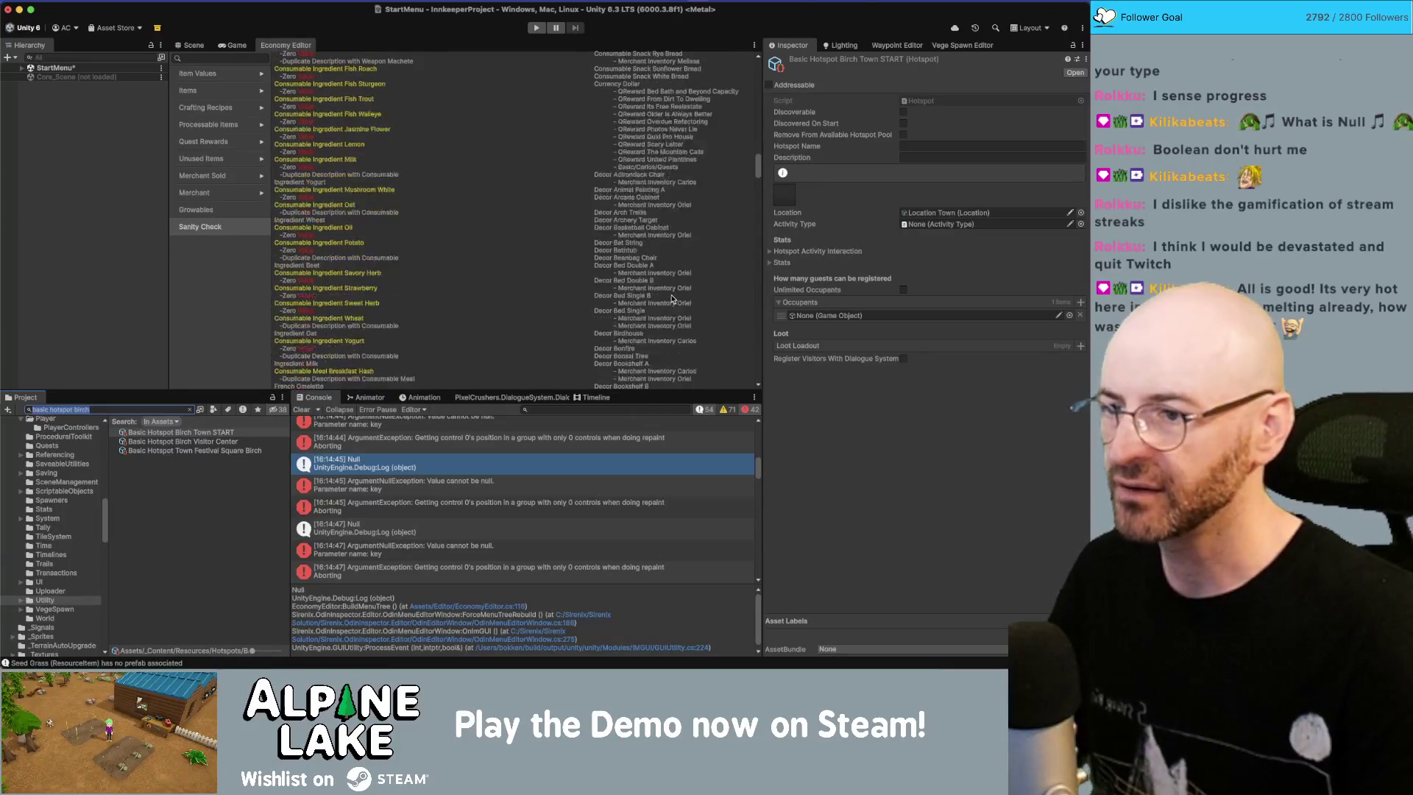
pyautogui.scroll(-10, 671, 298)
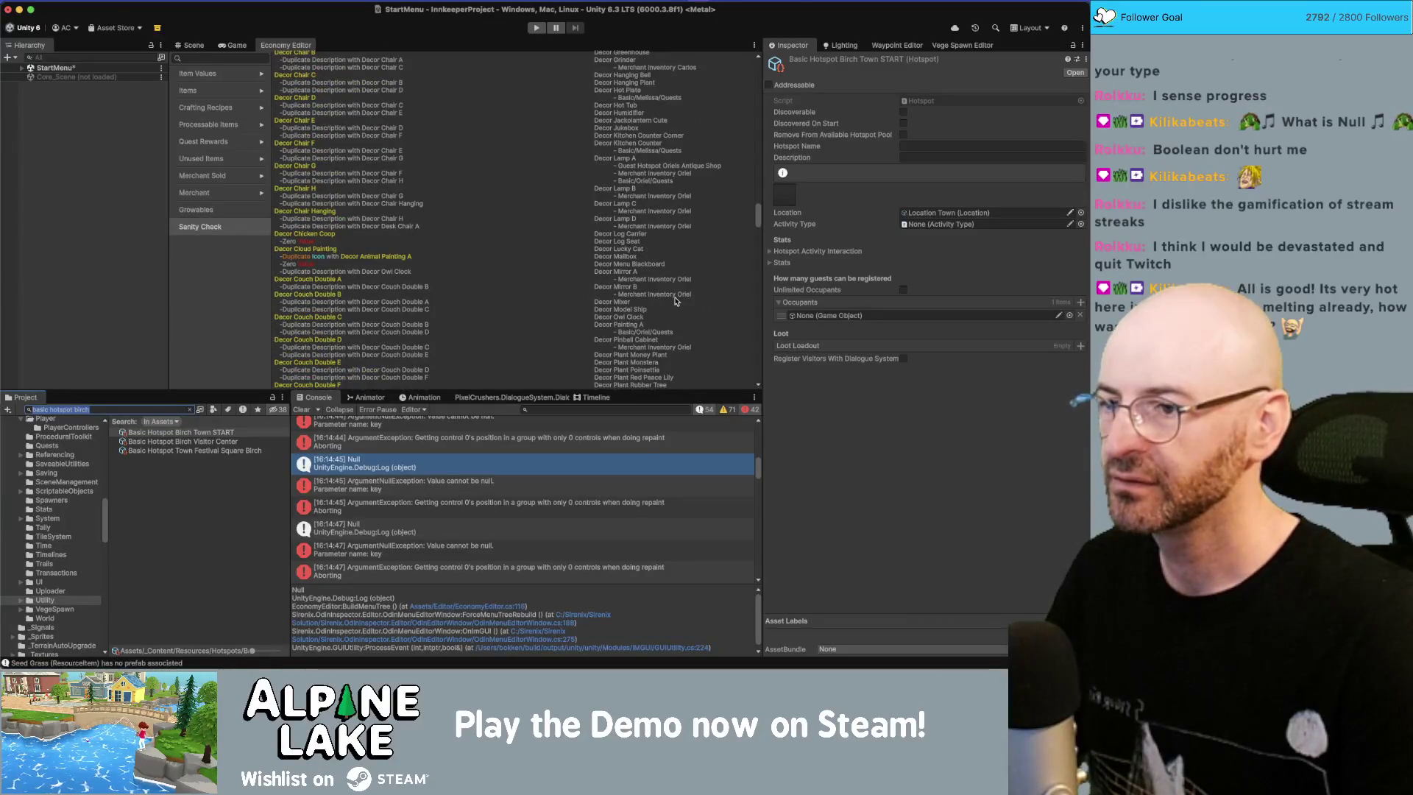
pyautogui.scroll(-8, 676, 301)
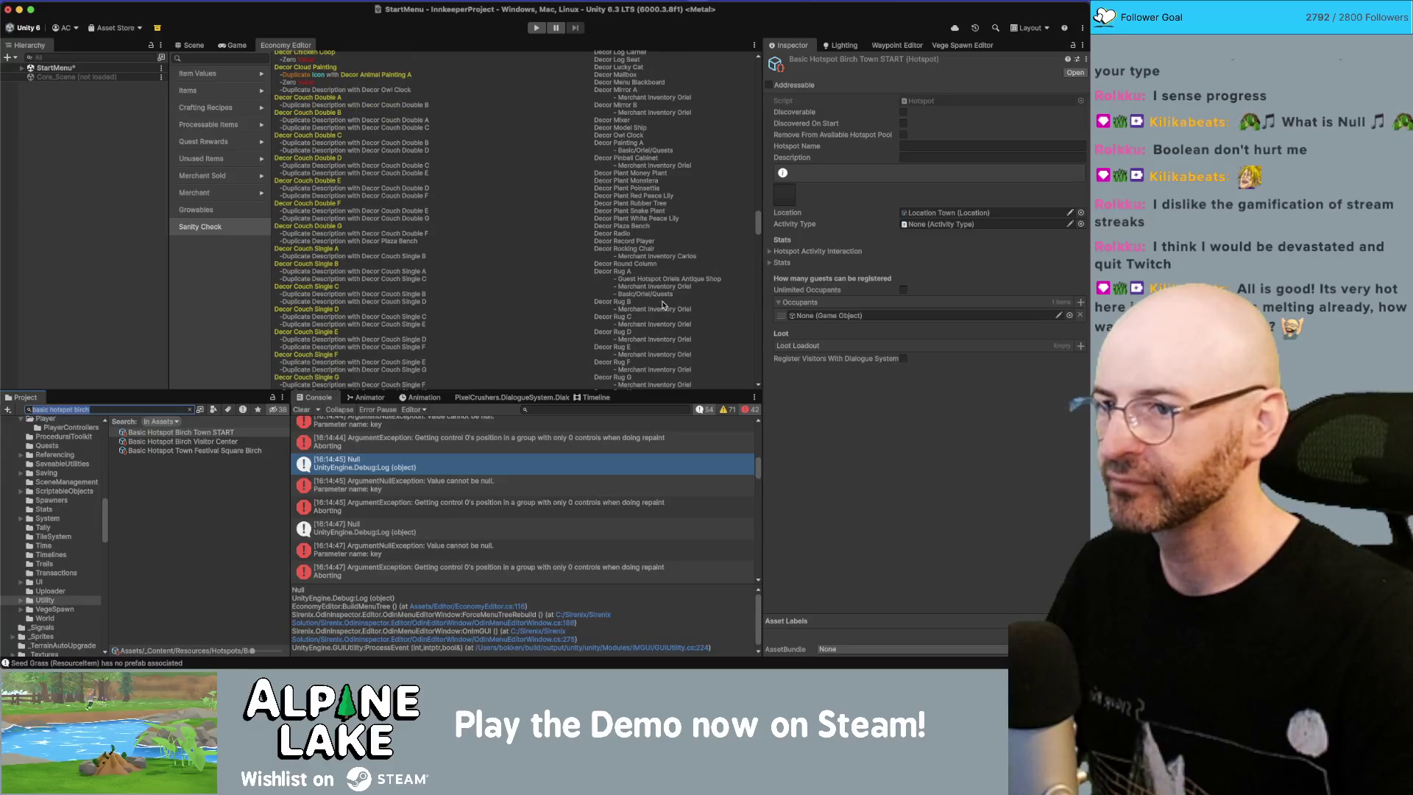
pyautogui.scroll(-1, 664, 304)
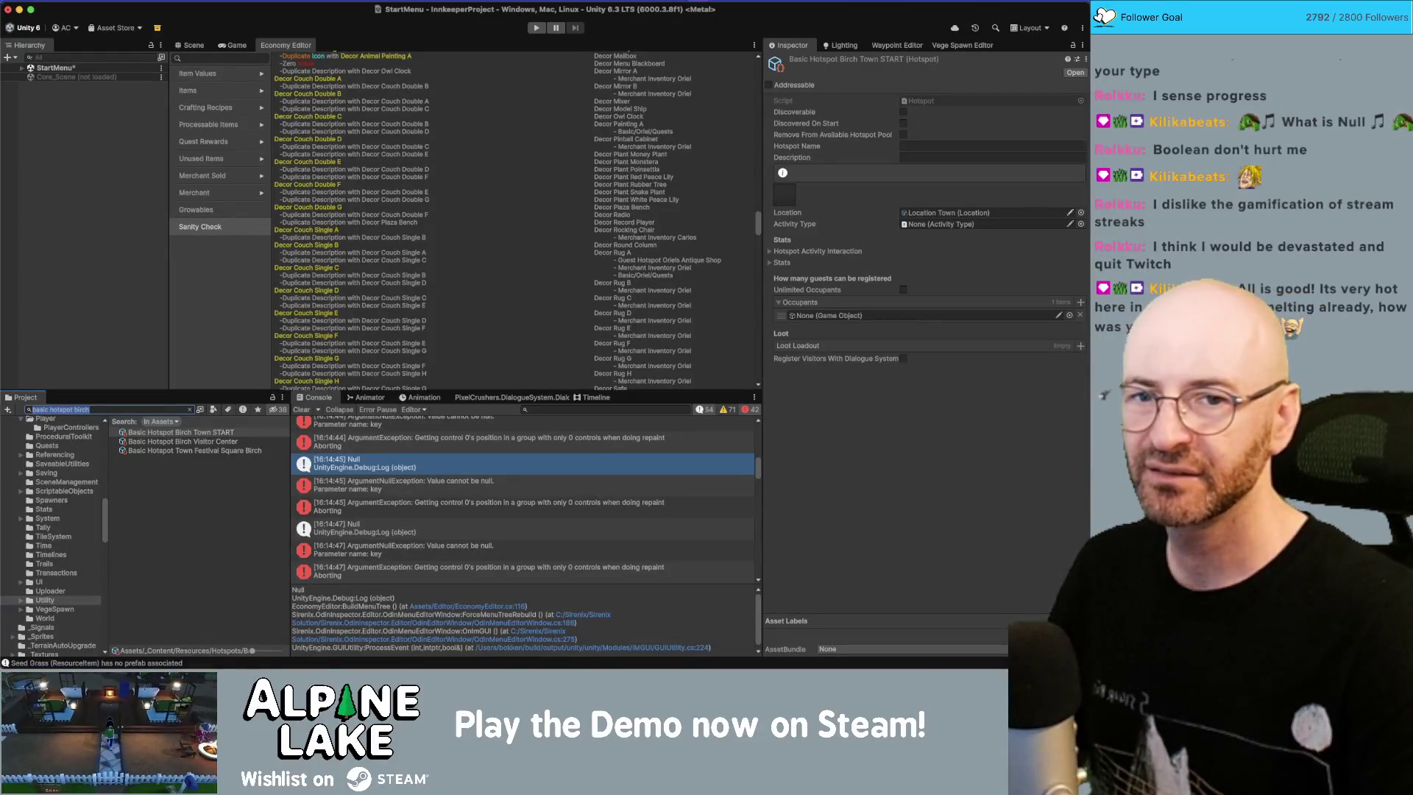
# Step: Bring Chrome showing the 20260522_120817.jpg photo to the front and reposition its window
pyautogui.press('super+Tab')
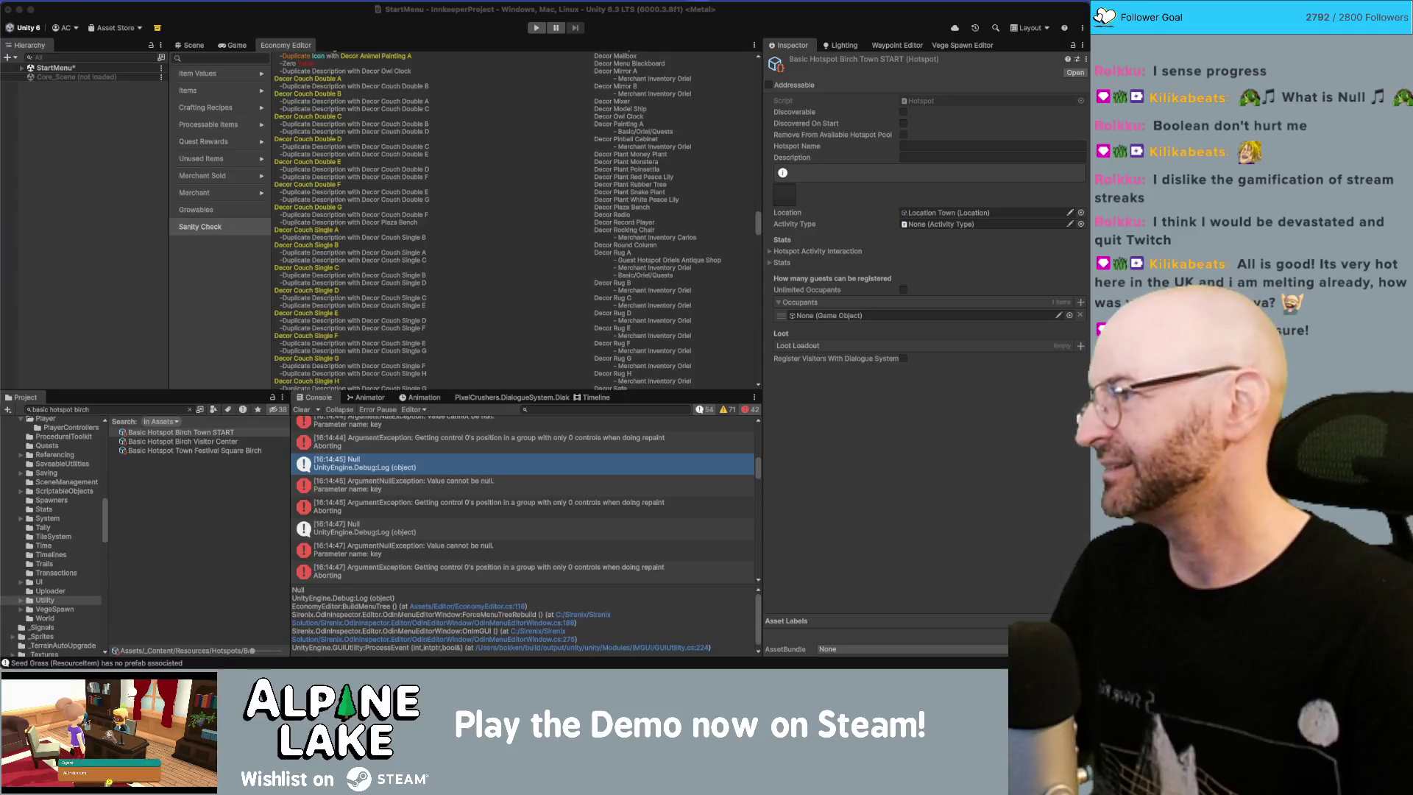
pyautogui.press('super+Tab')
pyautogui.moveTo(494, 20); pyautogui.dragTo(495, 22)
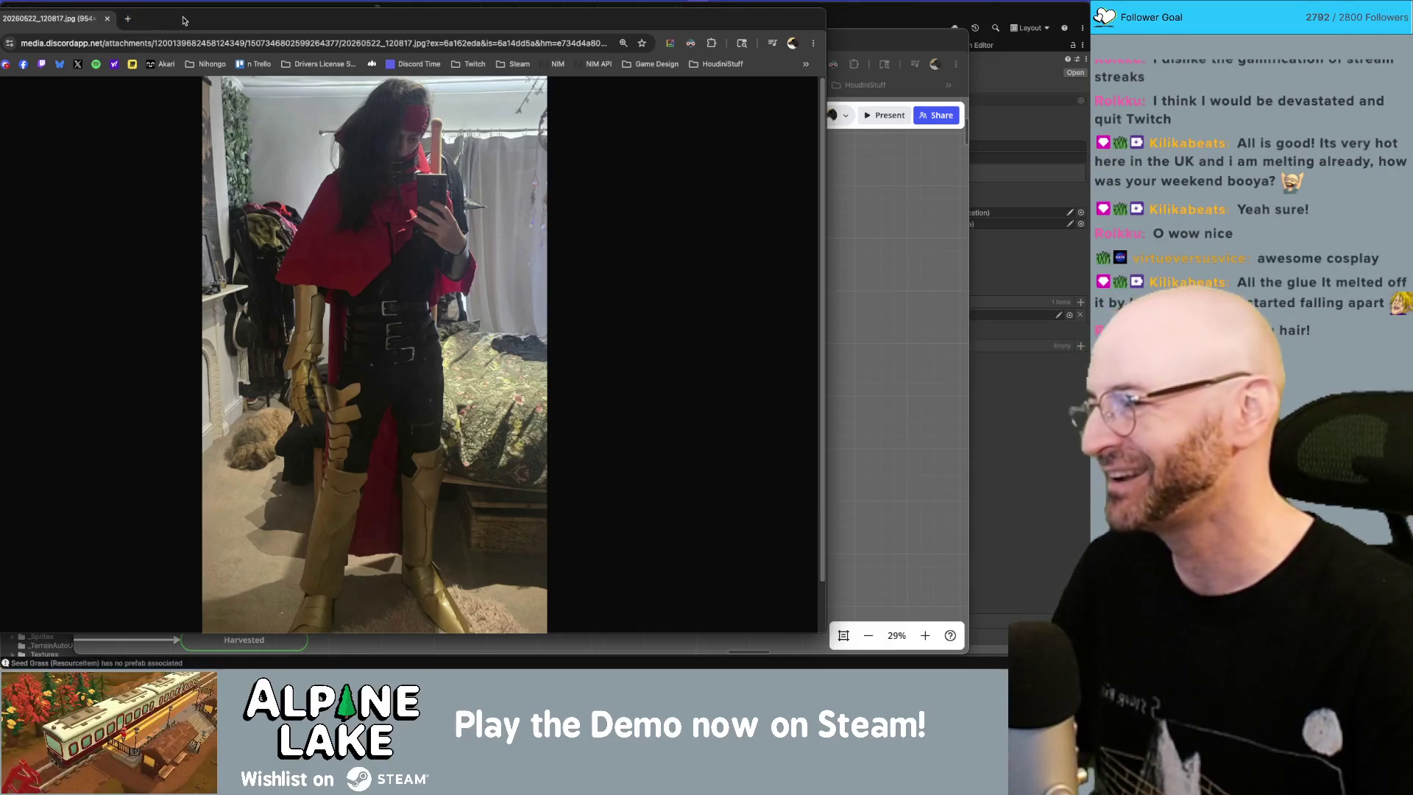
# Step: Move and shrink the 20260522_120817.jpg photo window in Chrome, then close it
pyautogui.moveTo(189, 17); pyautogui.dragTo(246, 13)
pyautogui.moveTo(14, 20); pyautogui.dragTo(130, 21)
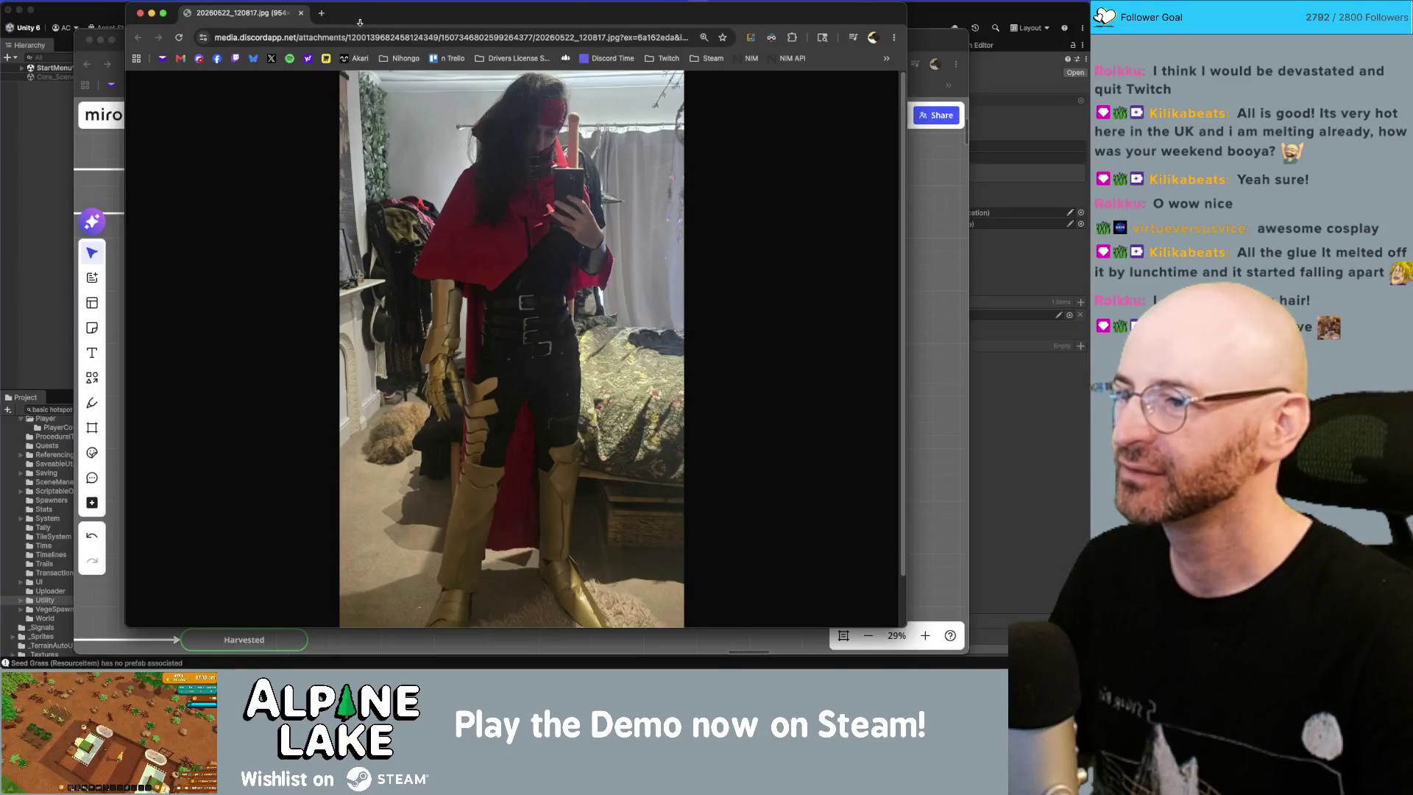
pyautogui.moveTo(360, 22); pyautogui.dragTo(360, 28)
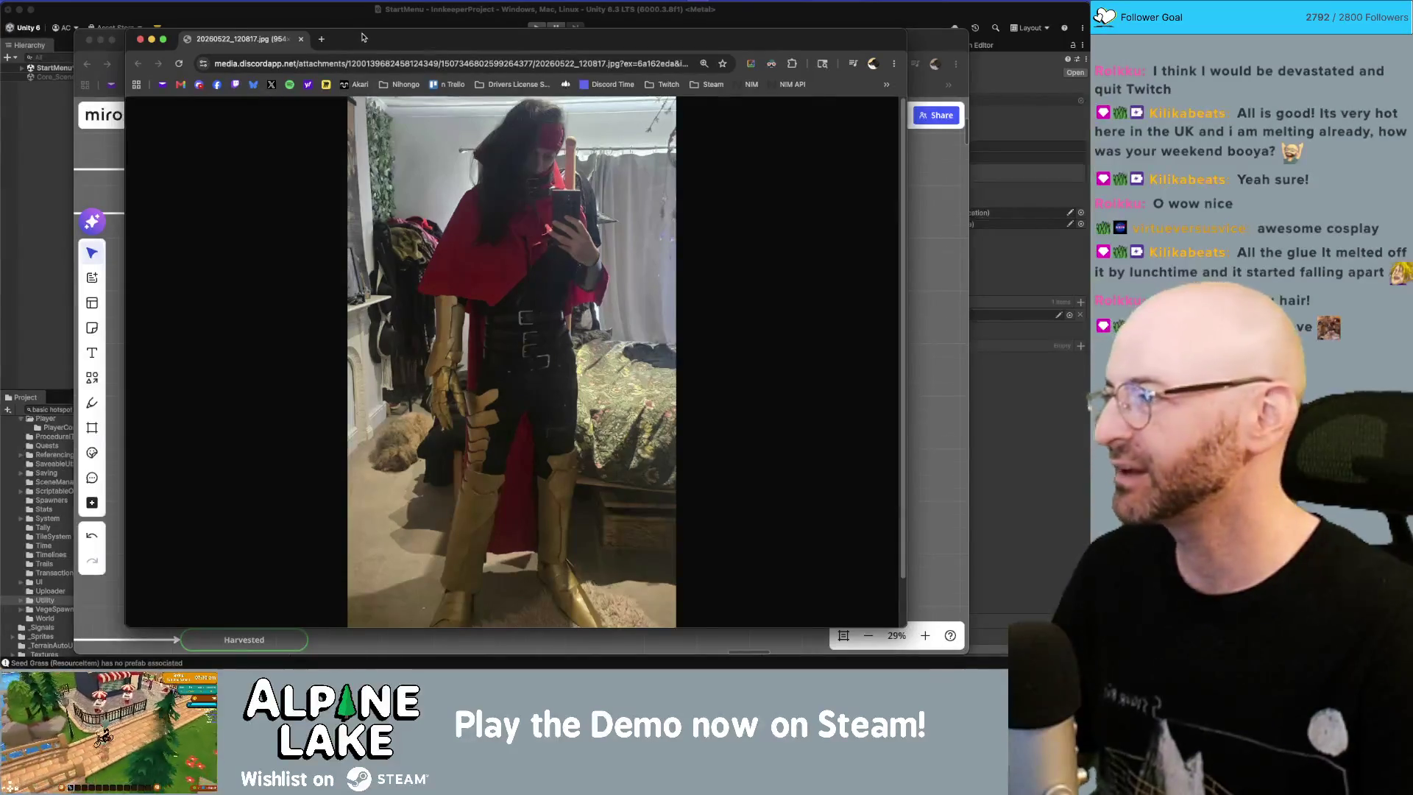
pyautogui.moveTo(351, 37); pyautogui.dragTo(352, 27)
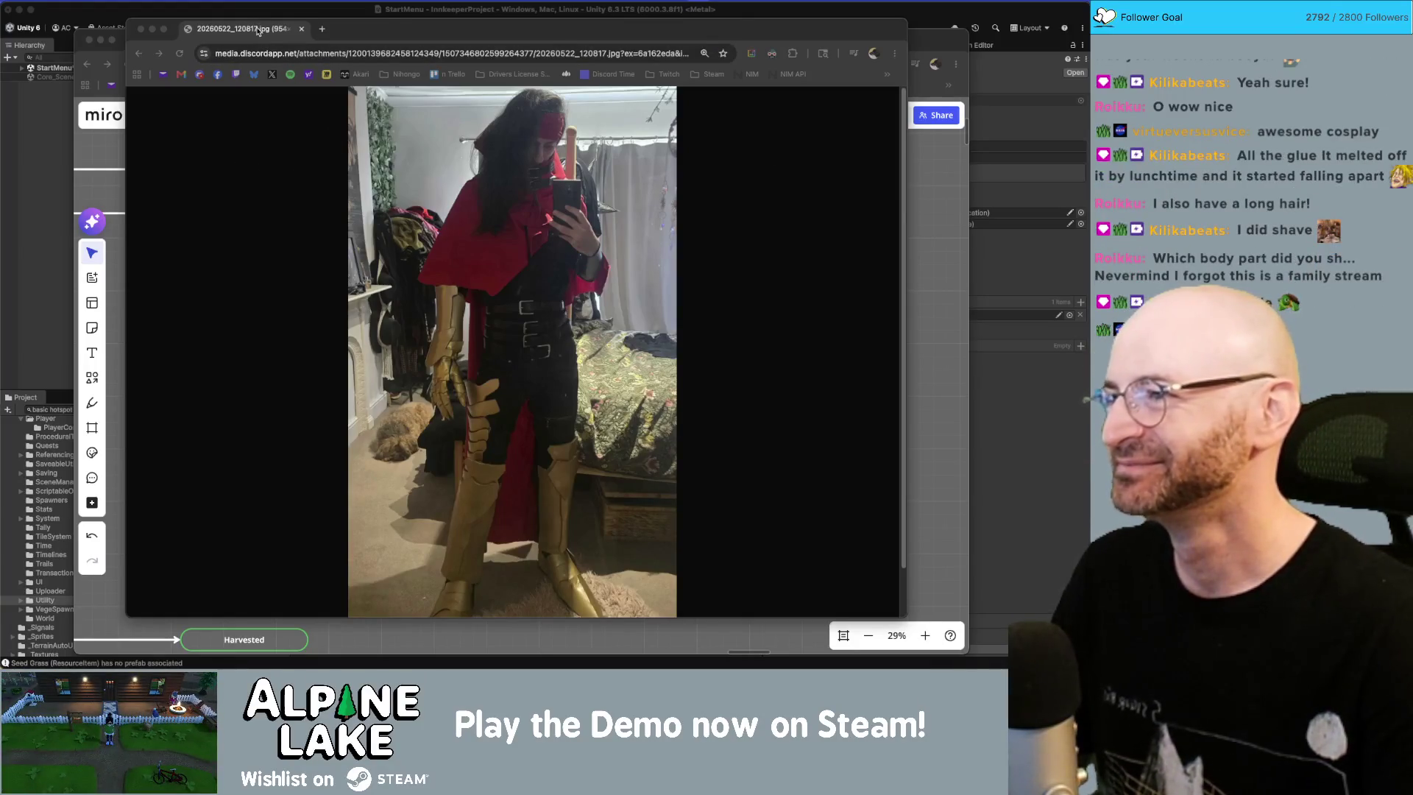
pyautogui.click(301, 29)
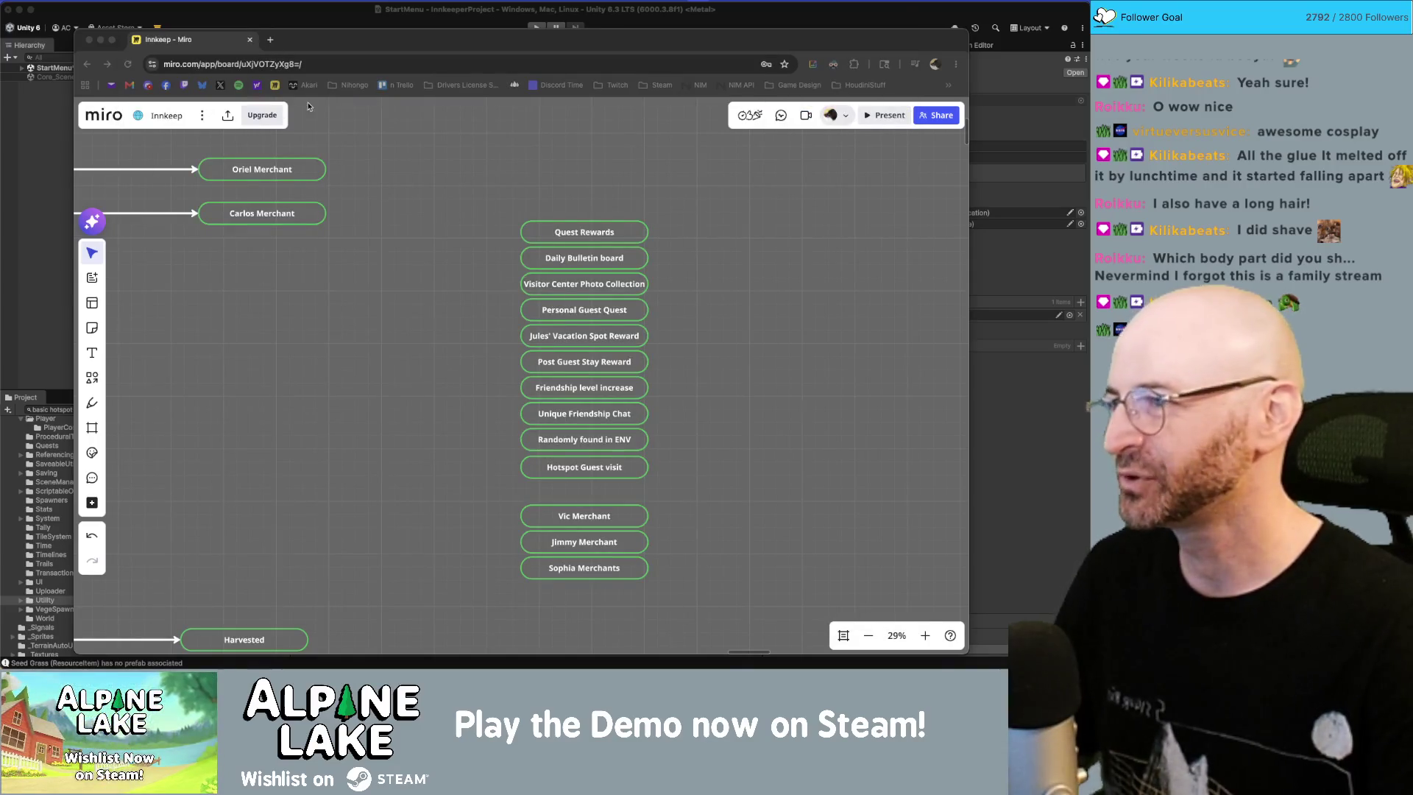
# Step: Bring the Unity Editor window back in front of the Miro board
pyautogui.click(274, 23)
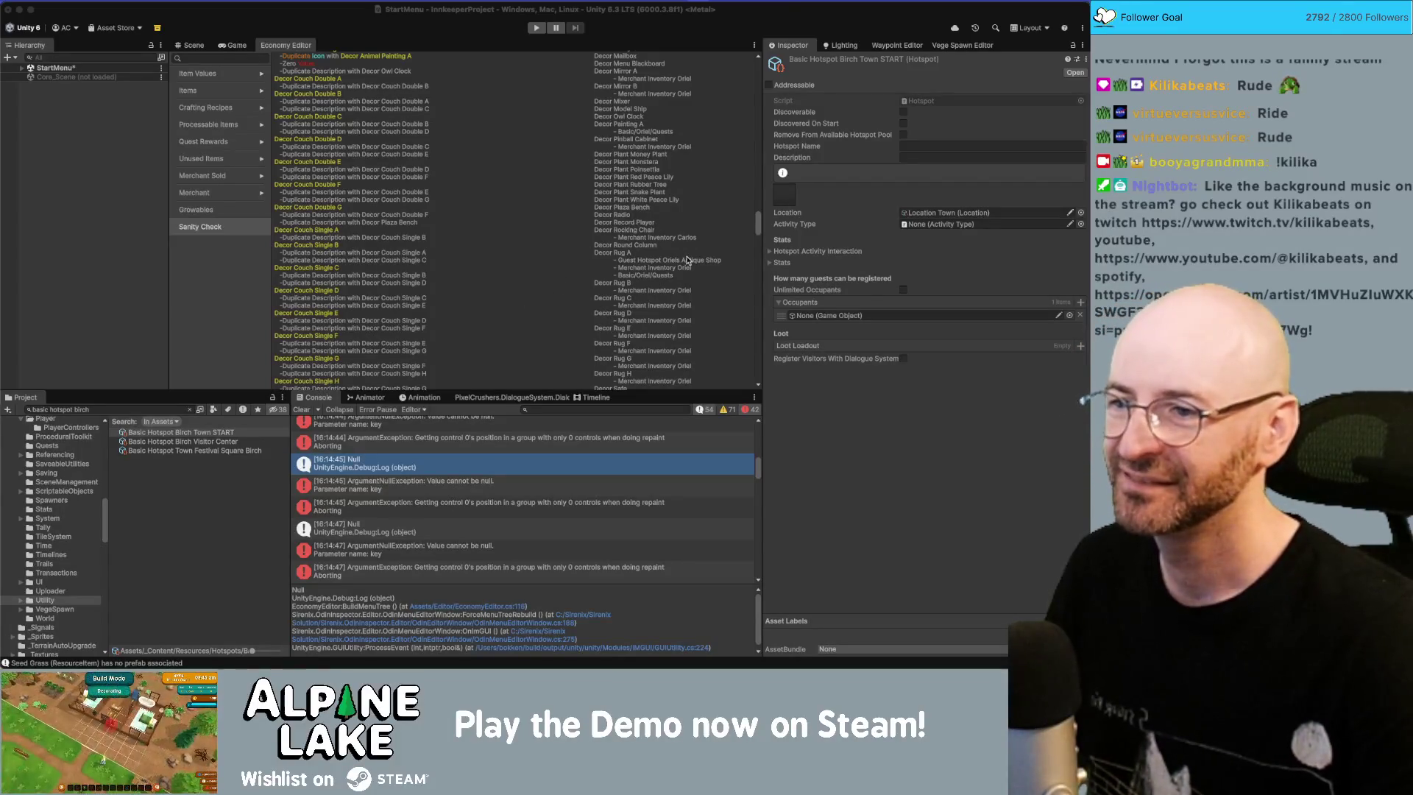
# Step: Switch to Rider showing EconomyEditor.cs
pyautogui.scroll(-3, 686, 260)
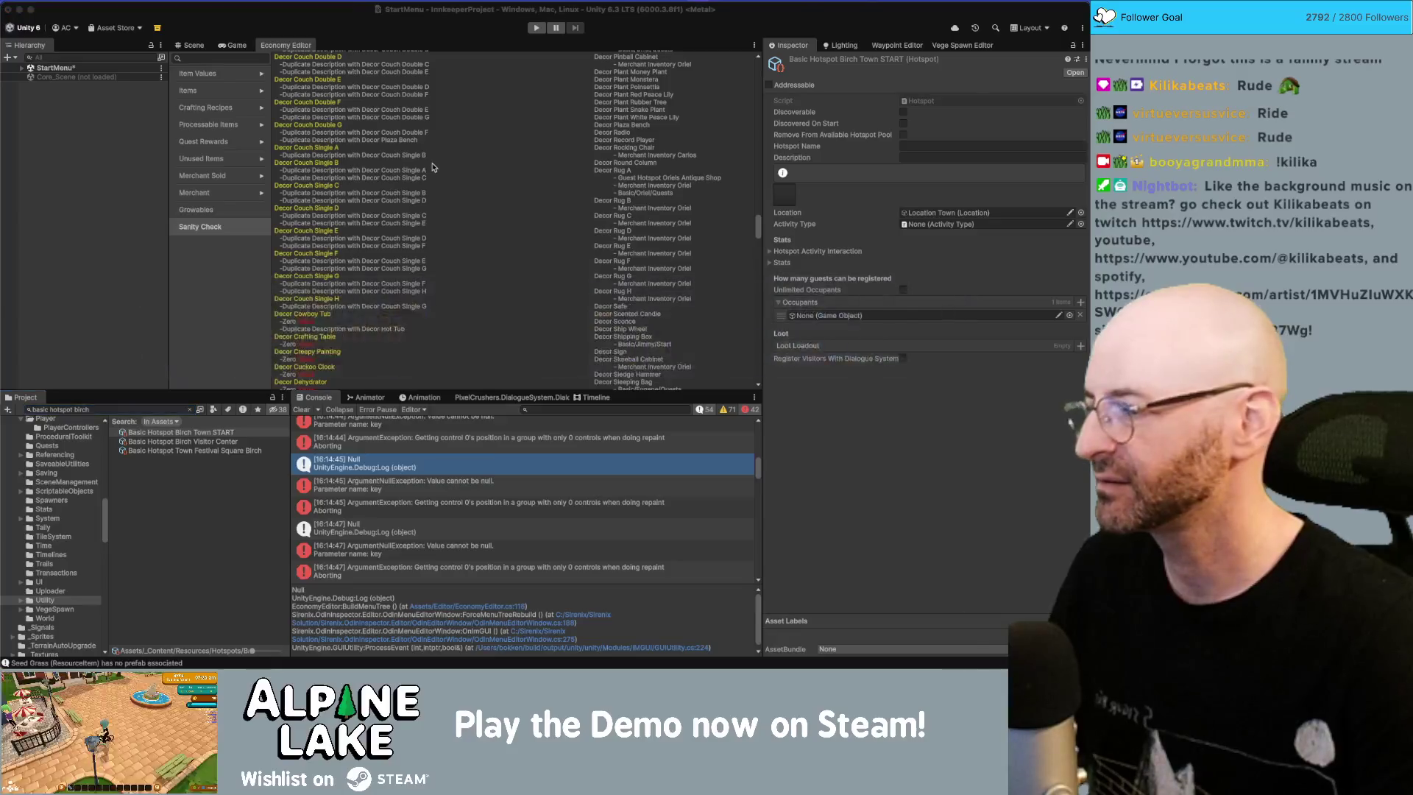
pyautogui.press('super+Tab')
pyautogui.press('super+Tab')
pyautogui.press('super+Tab')
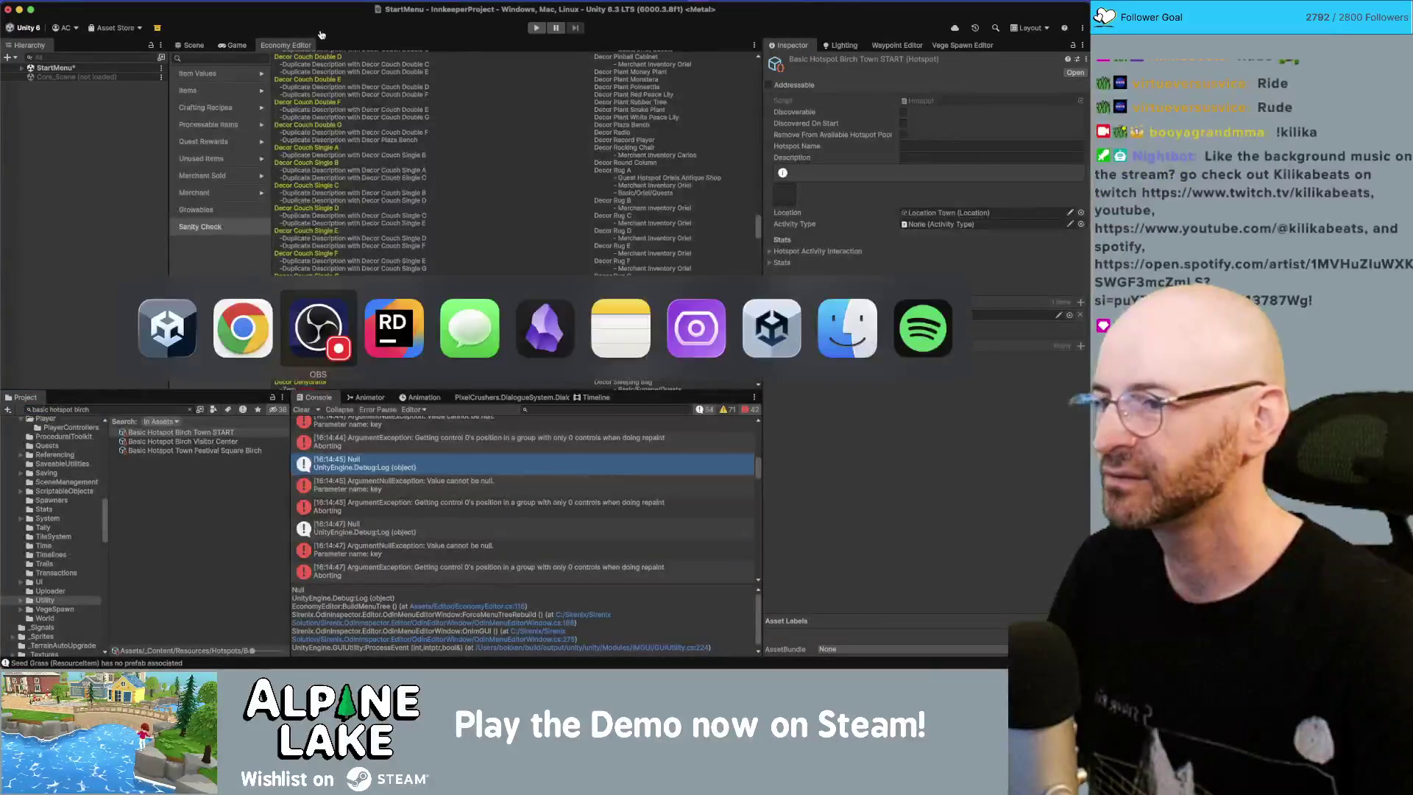
pyautogui.click(386, 315)
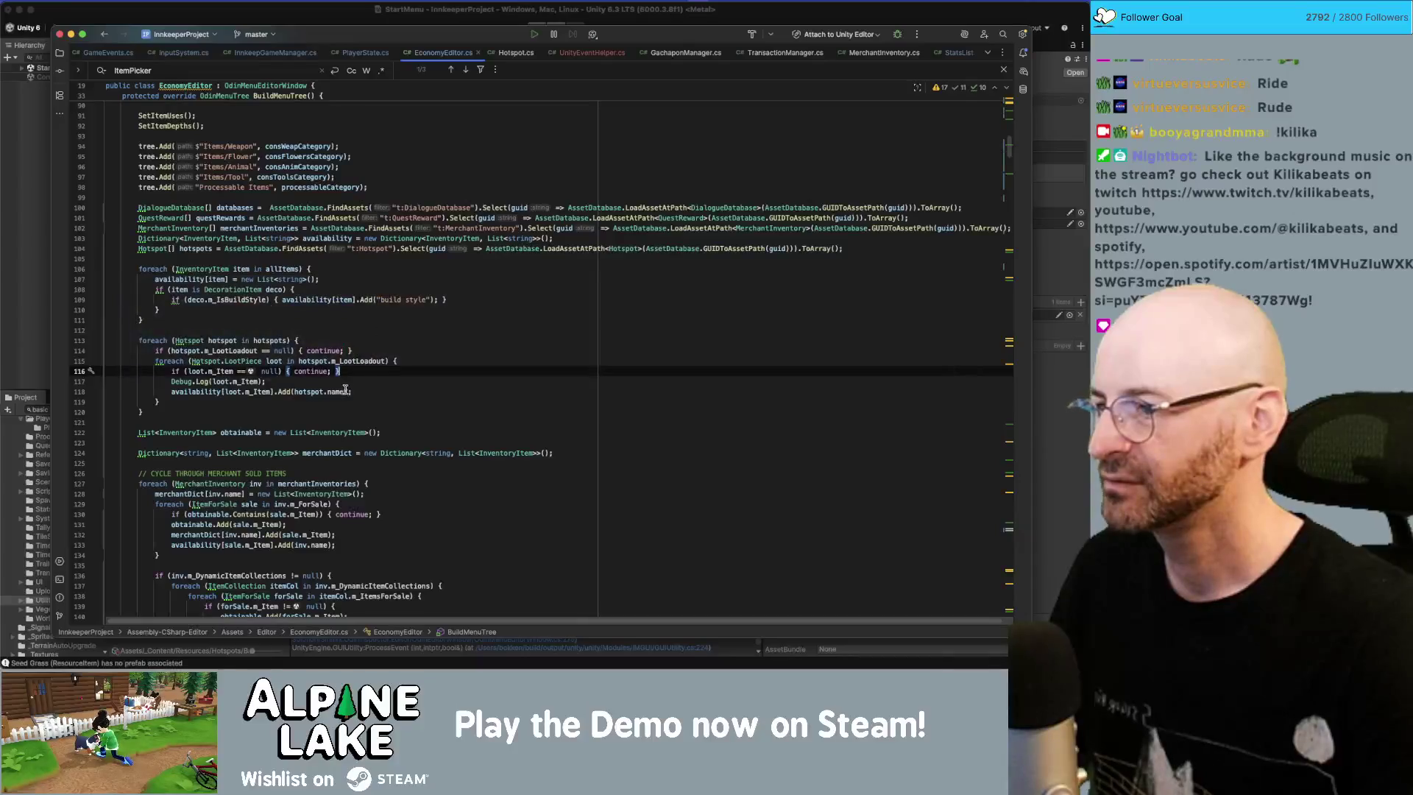
# Step: Scroll down to InitSanityCheck's colour-tag strings and select the cyan Icon string
pyautogui.scroll(-10, 344, 391)
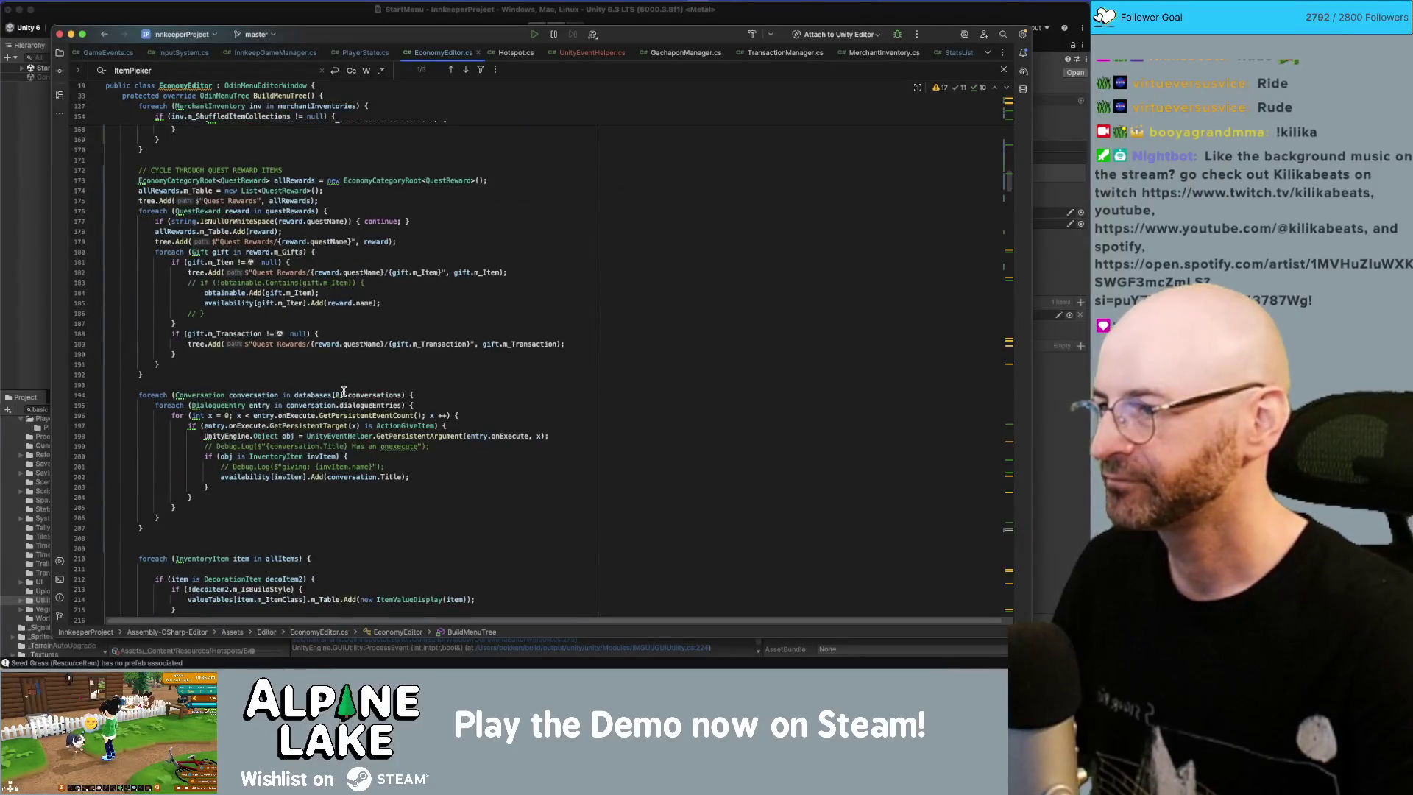
pyautogui.scroll(-15, 344, 390)
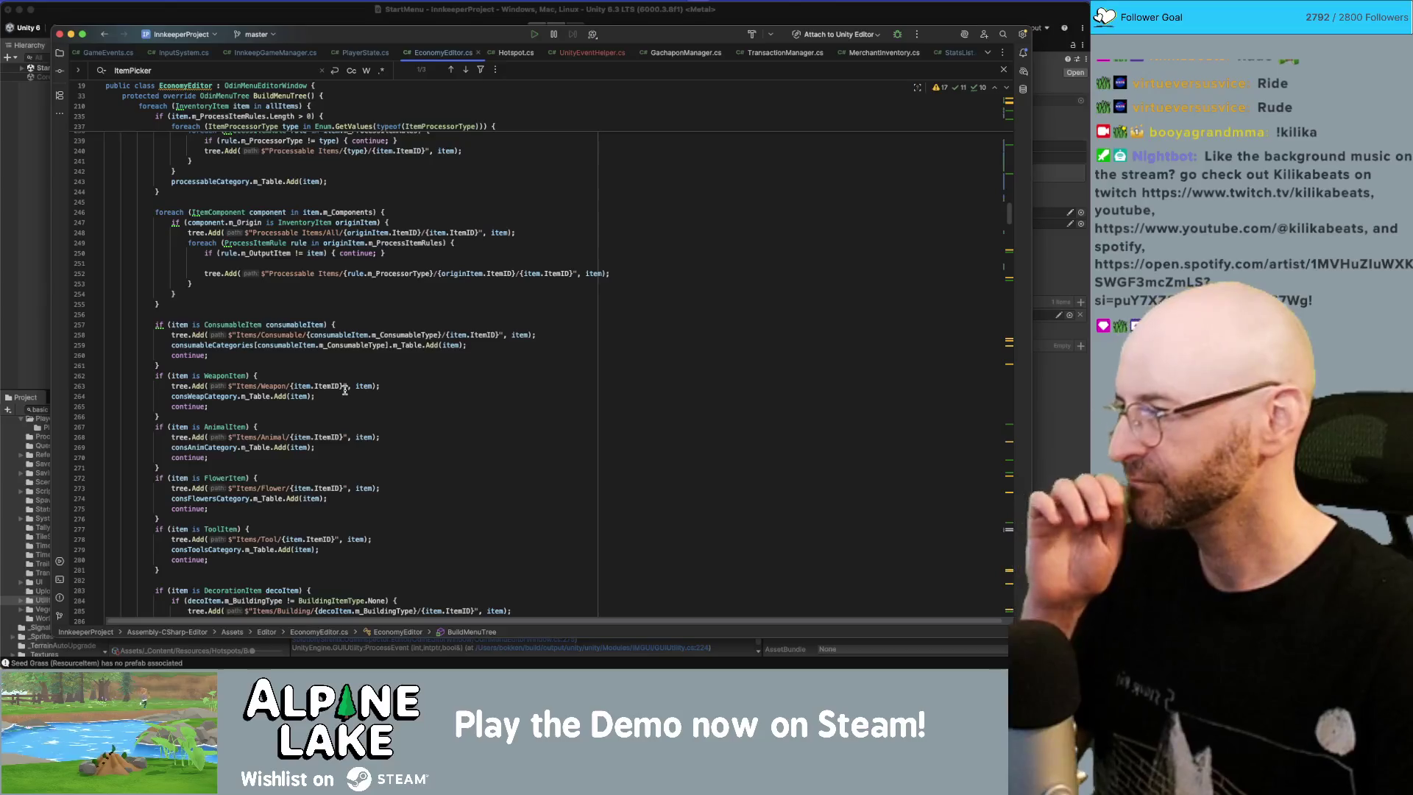
pyautogui.scroll(-20, 345, 390)
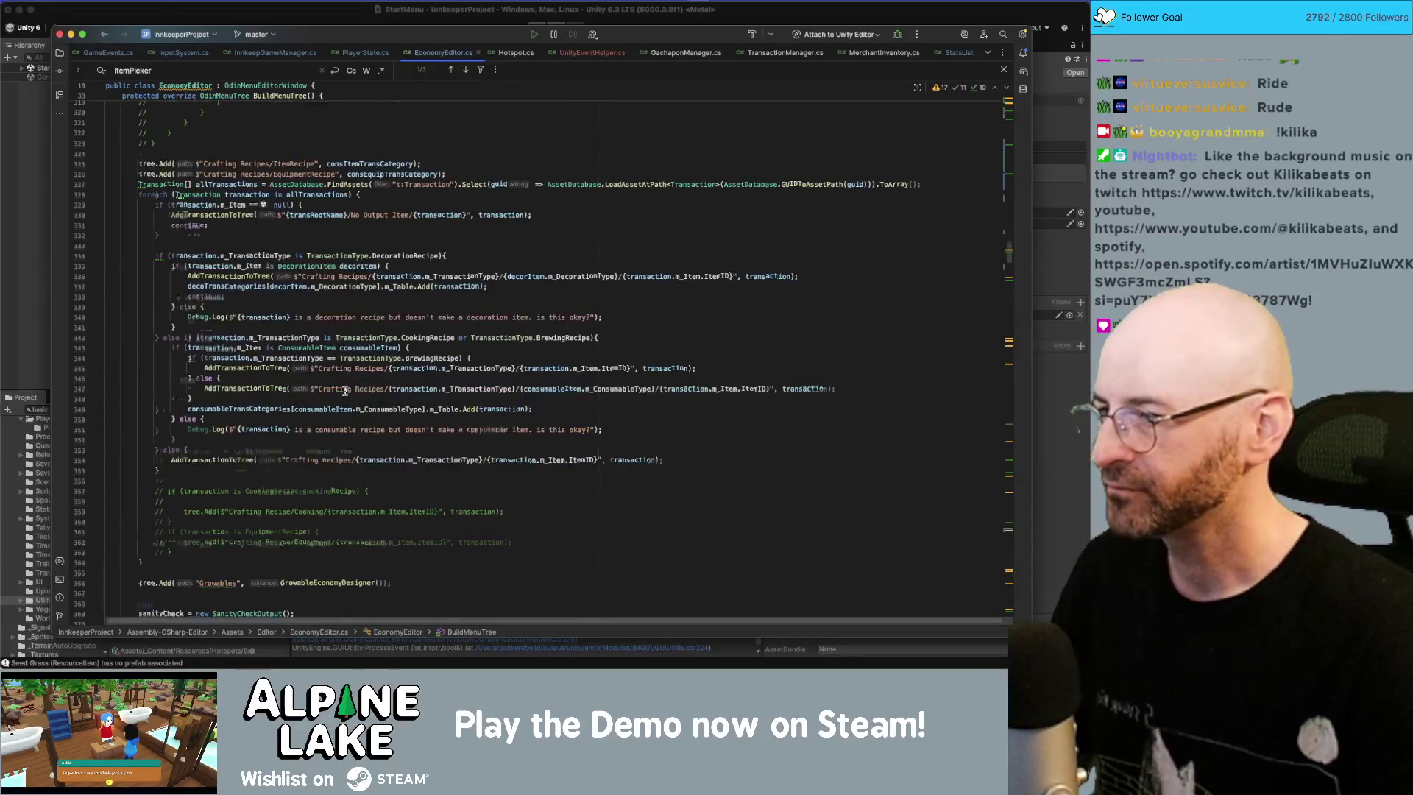
pyautogui.scroll(-5, 344, 390)
pyautogui.scroll(2, 324, 332)
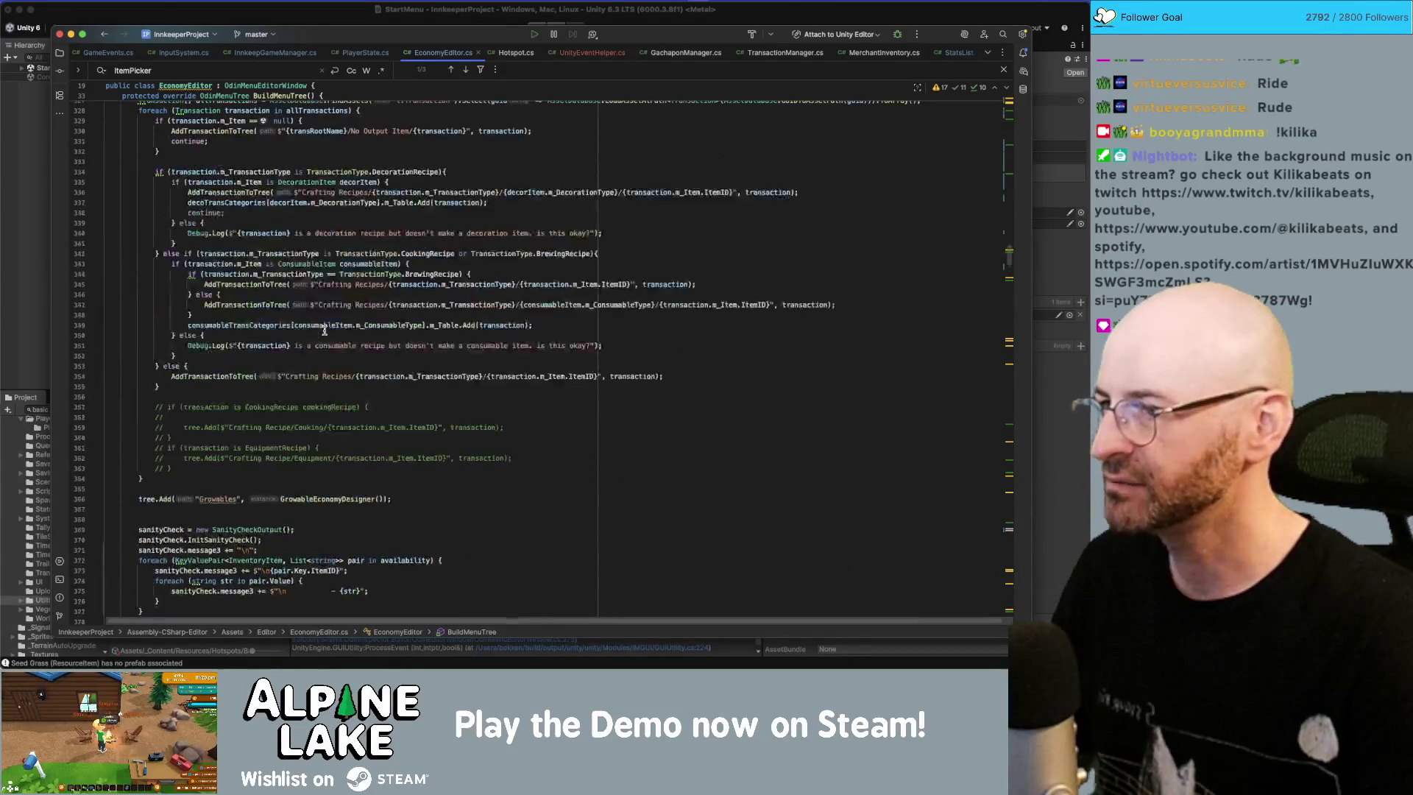
pyautogui.scroll(-20, 324, 332)
pyautogui.scroll(-20, 325, 330)
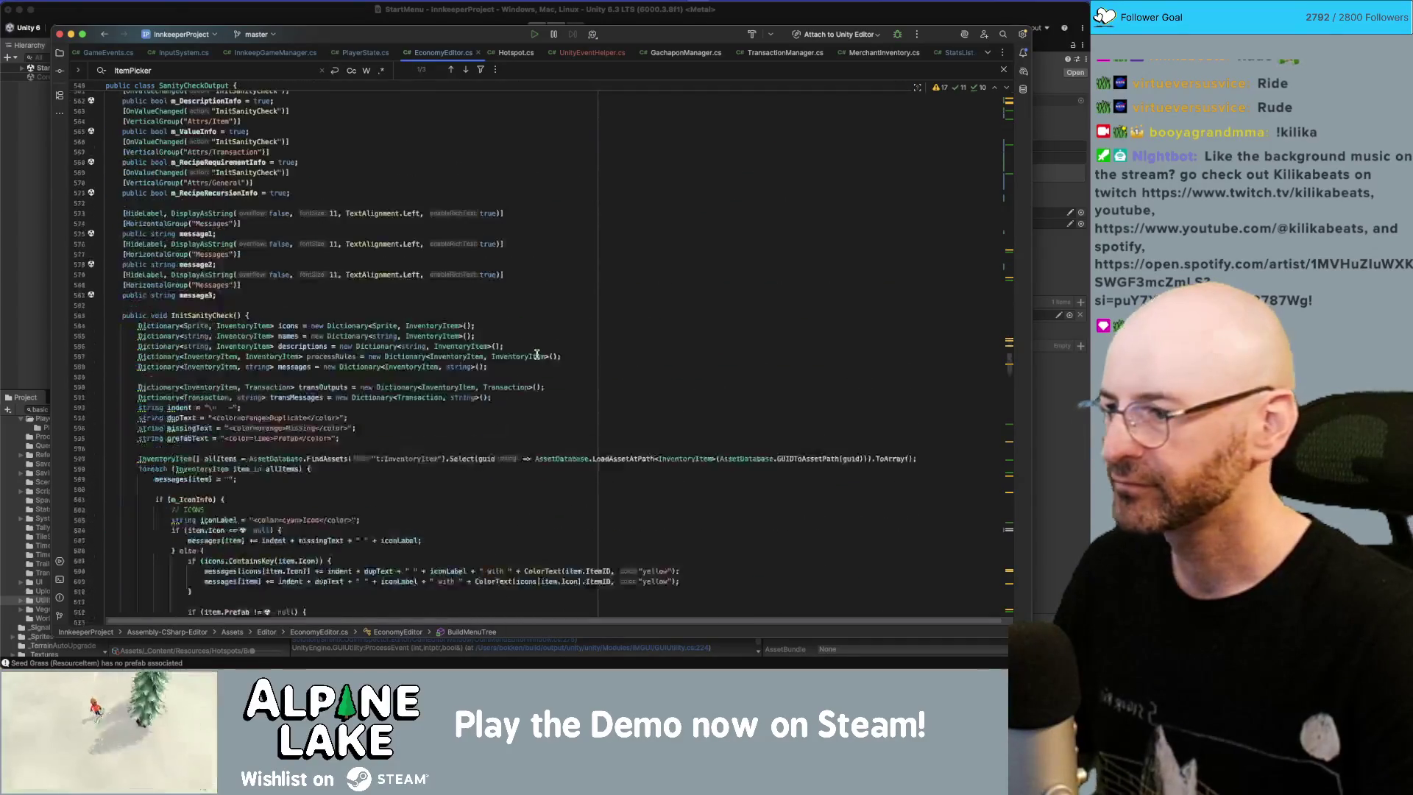
pyautogui.scroll(-9, 536, 354)
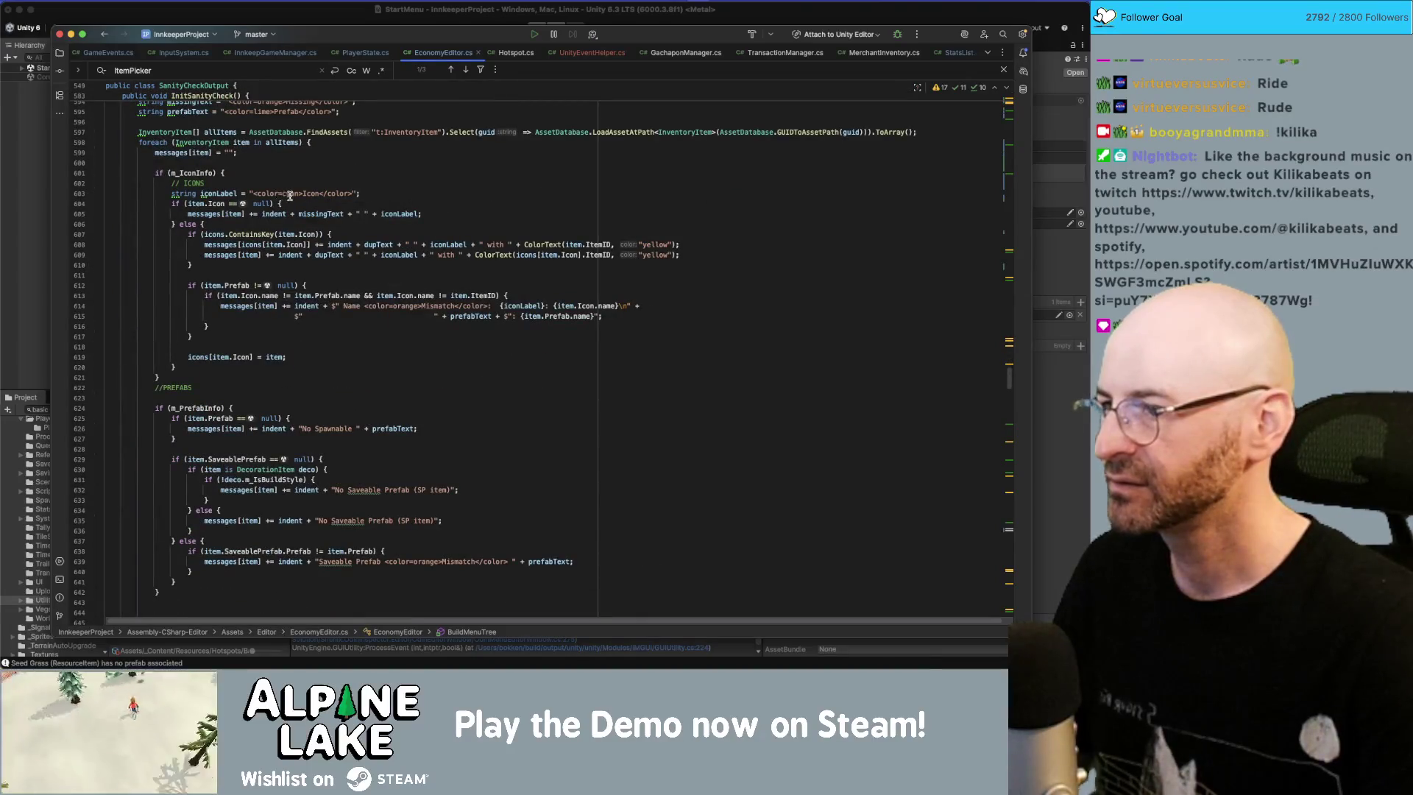
pyautogui.moveTo(251, 193); pyautogui.dragTo(356, 193)
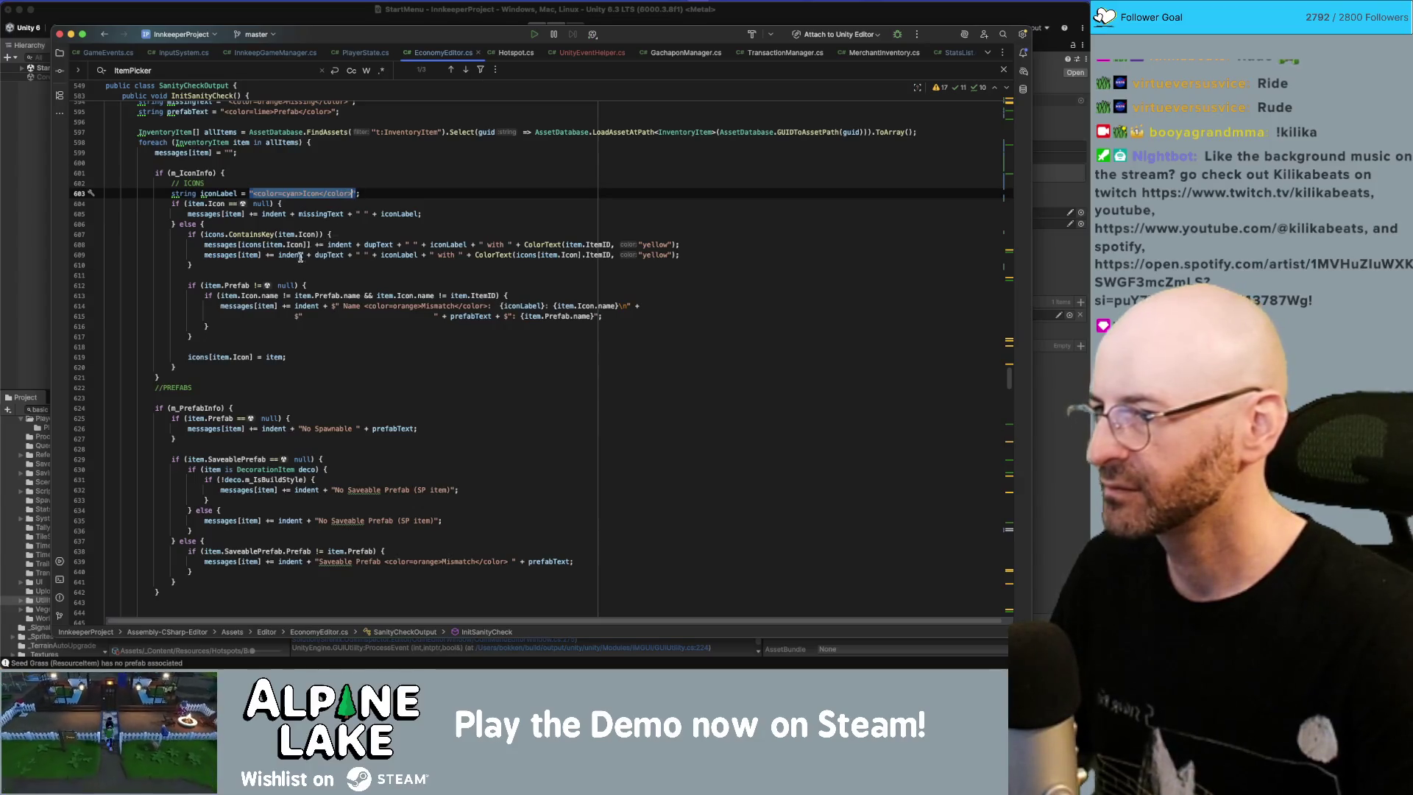
# Step: Scroll back up and place the cursor on a new line below PushAllComponents
pyautogui.scroll(15, 270, 296)
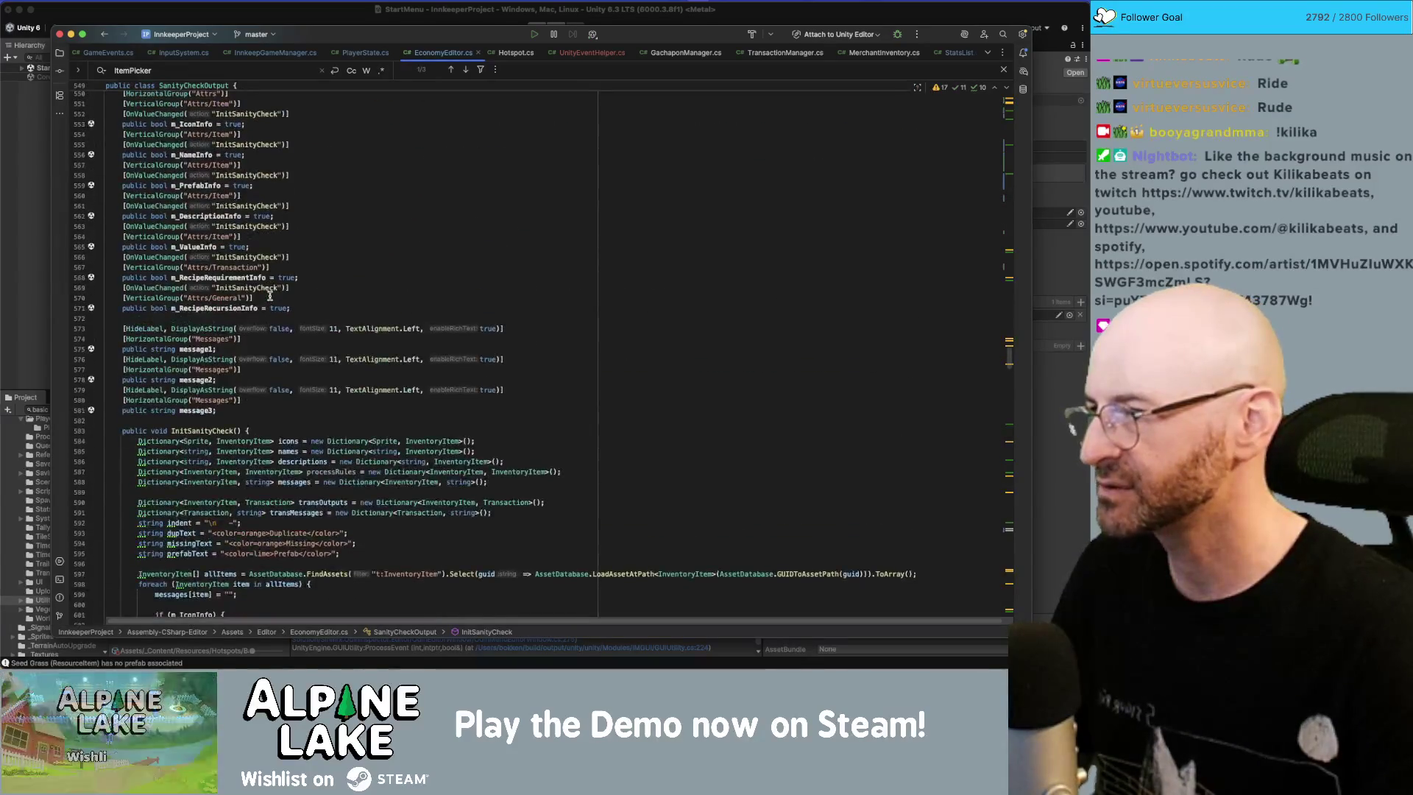
pyautogui.scroll(8, 270, 296)
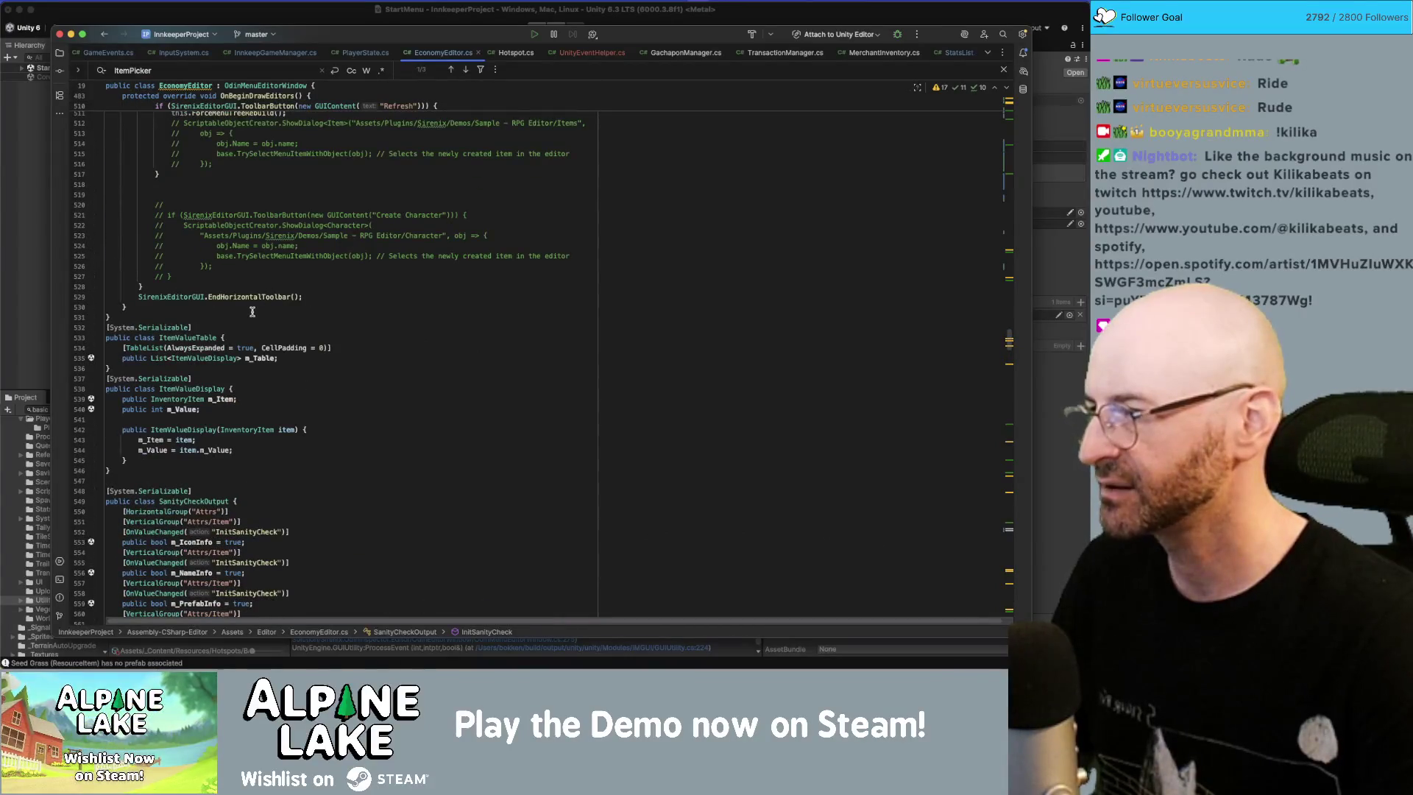
pyautogui.scroll(20, 286, 326)
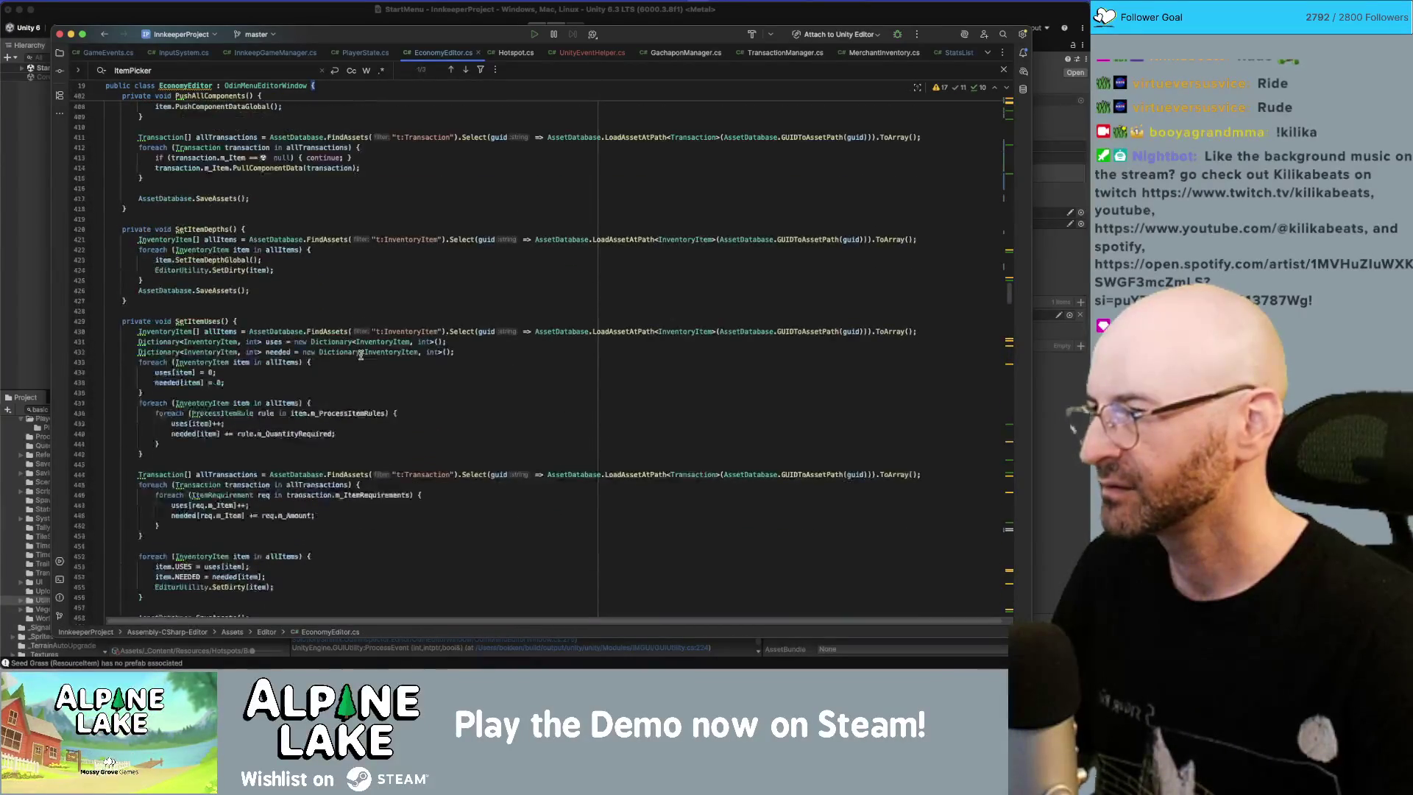
pyautogui.click(345, 205)
# Step: Declare a private string AddColorToText(string text, string color) method below PushAllComponents
pyautogui.press('Return')
pyautogui.press('Return')
pyautogui.write('pr')
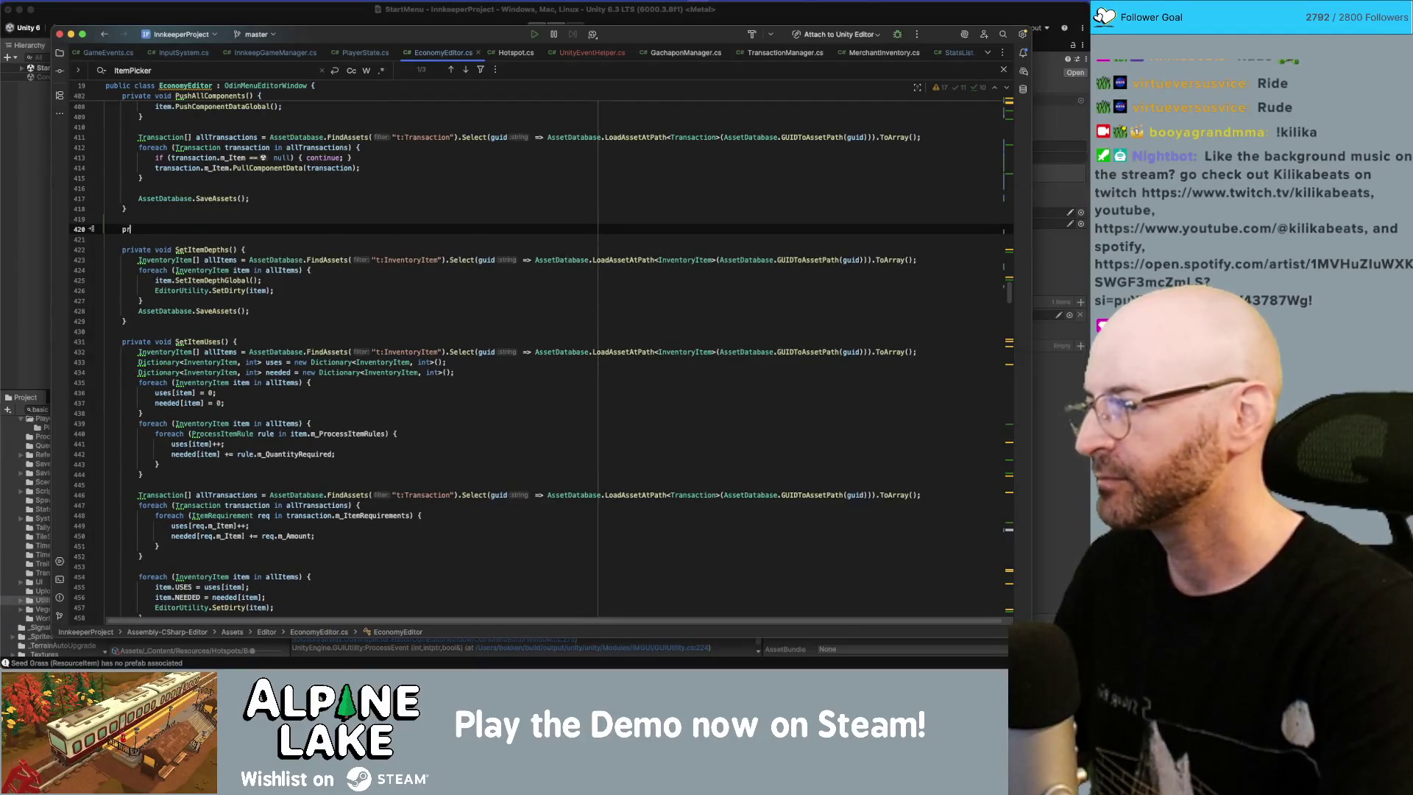
pyautogui.write('ivate ')
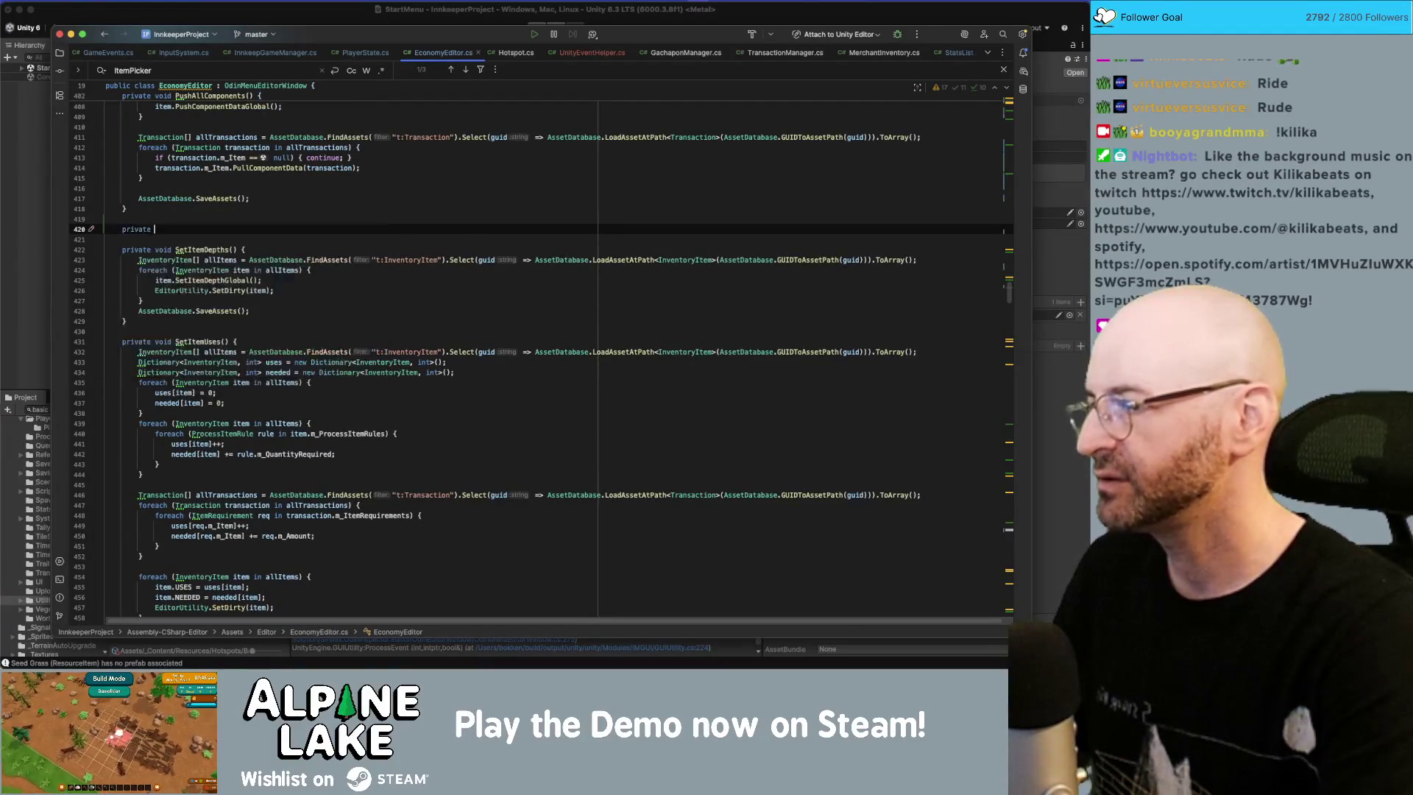
pyautogui.write('string ')
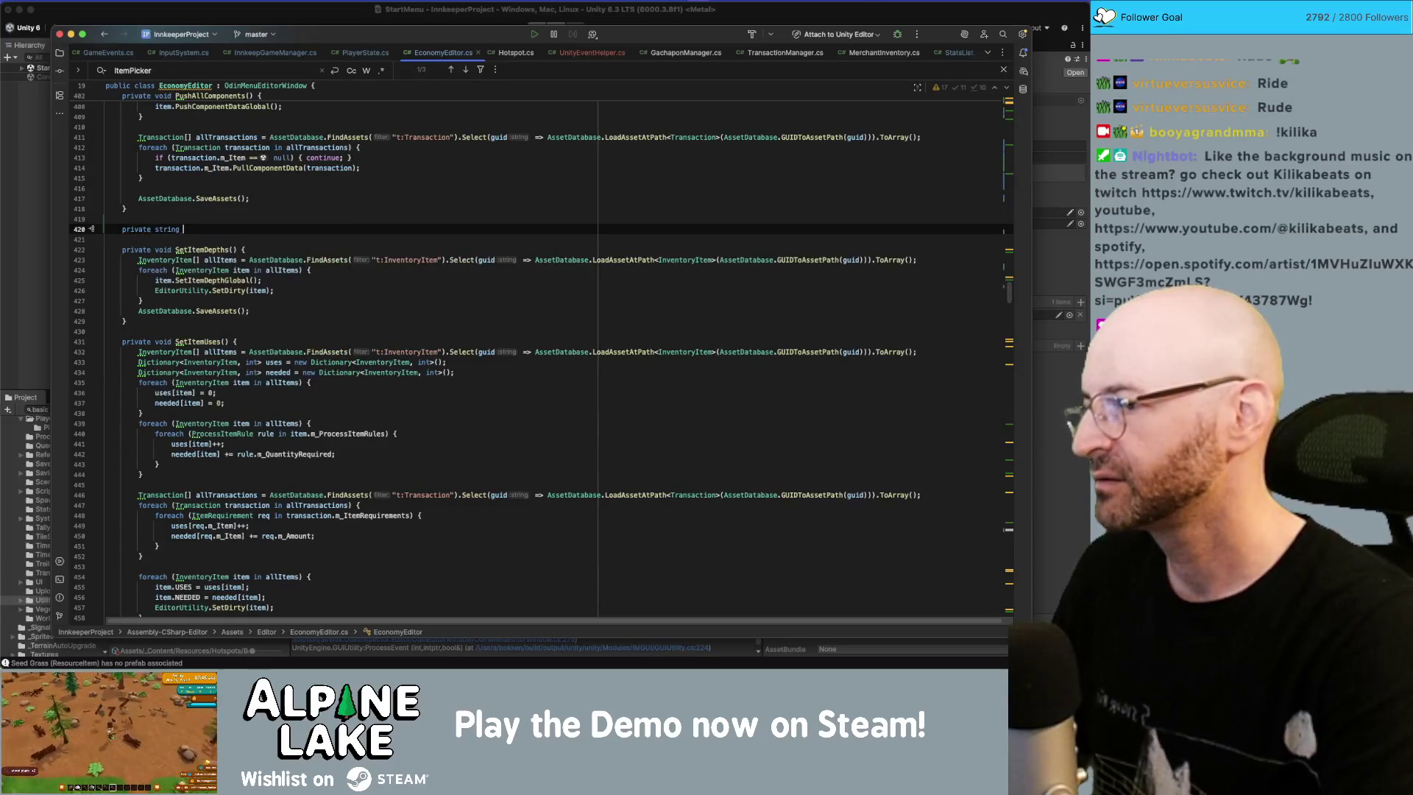
pyautogui.write('AddColorToText(')
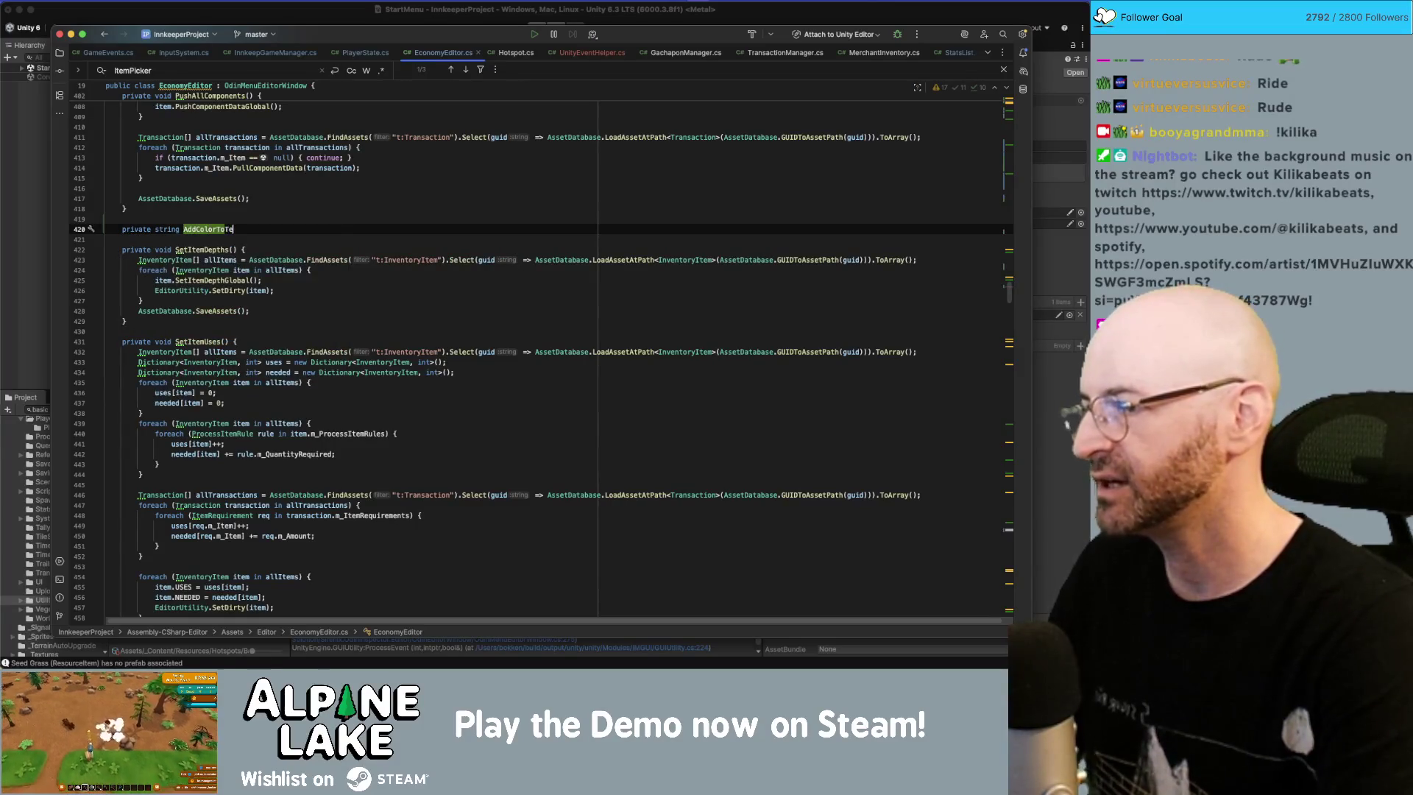
pyautogui.hotkey('ctrl', 'space')
pyautogui.write('"color')
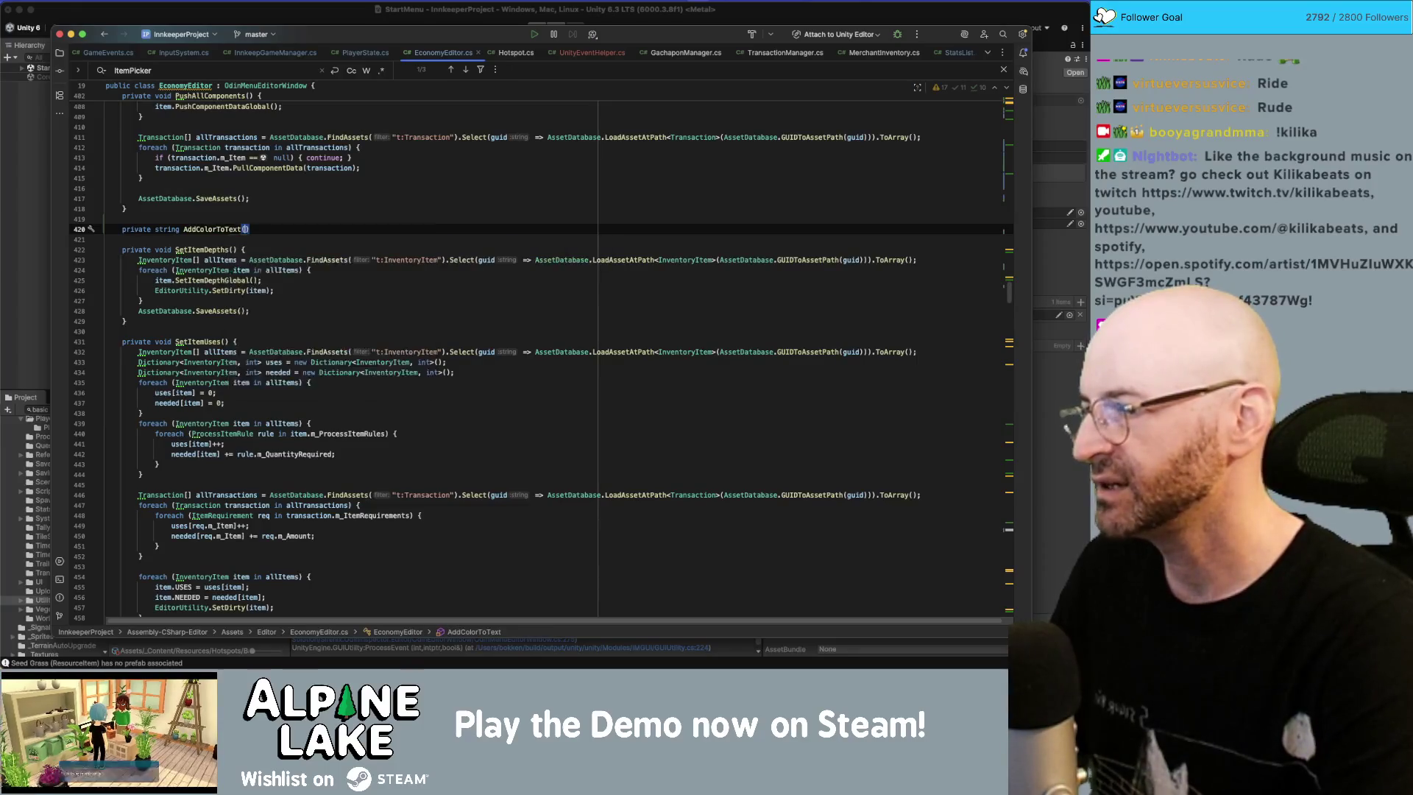
pyautogui.press('BackSpace')
pyautogui.press('BackSpace')
pyautogui.press('BackSpace')
pyautogui.write('string mes')
pyautogui.press('BackSpace')
pyautogui.press('BackSpace')
pyautogui.press('BackSpace')
pyautogui.write('text, st')
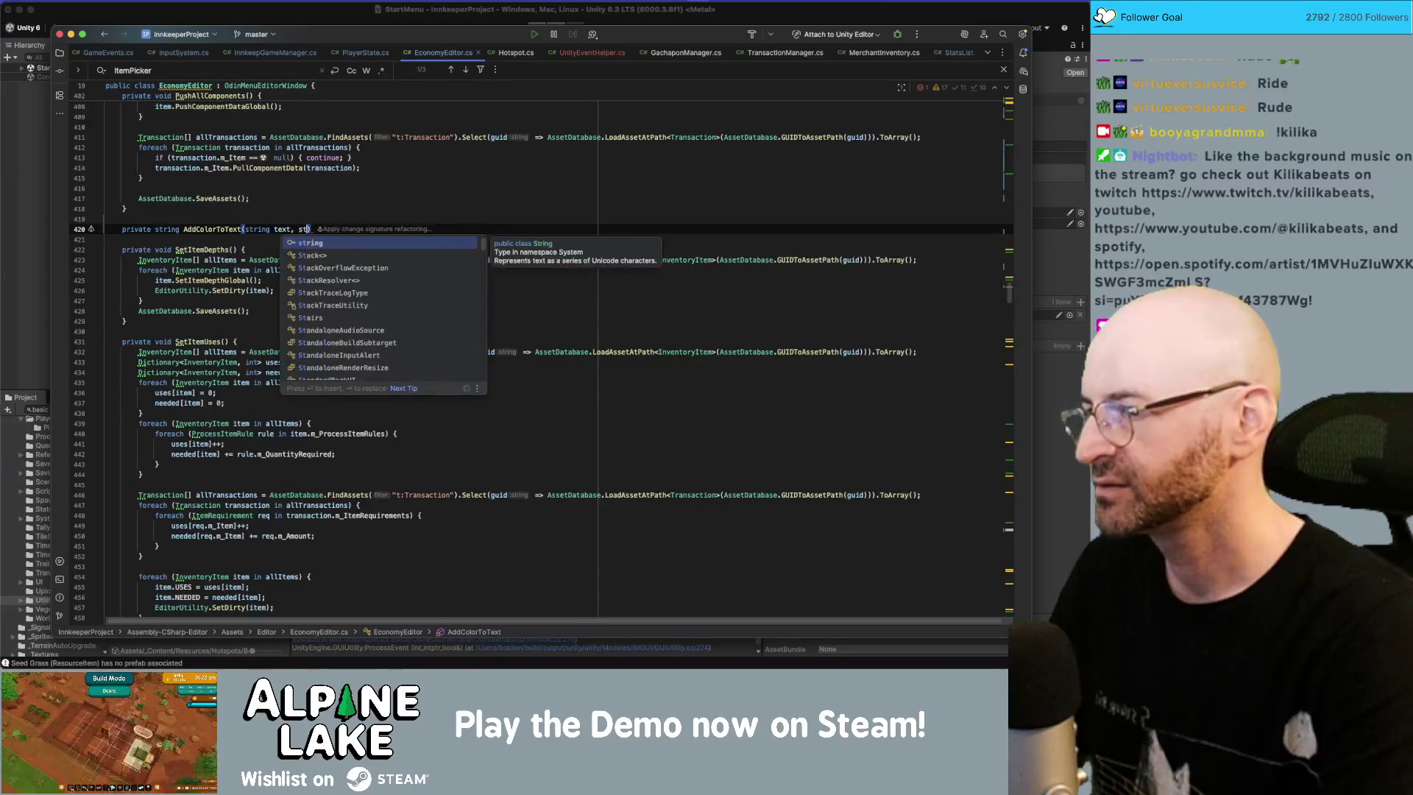
pyautogui.press('Return')
pyautogui.write('color) {')
pyautogui.press('Return')
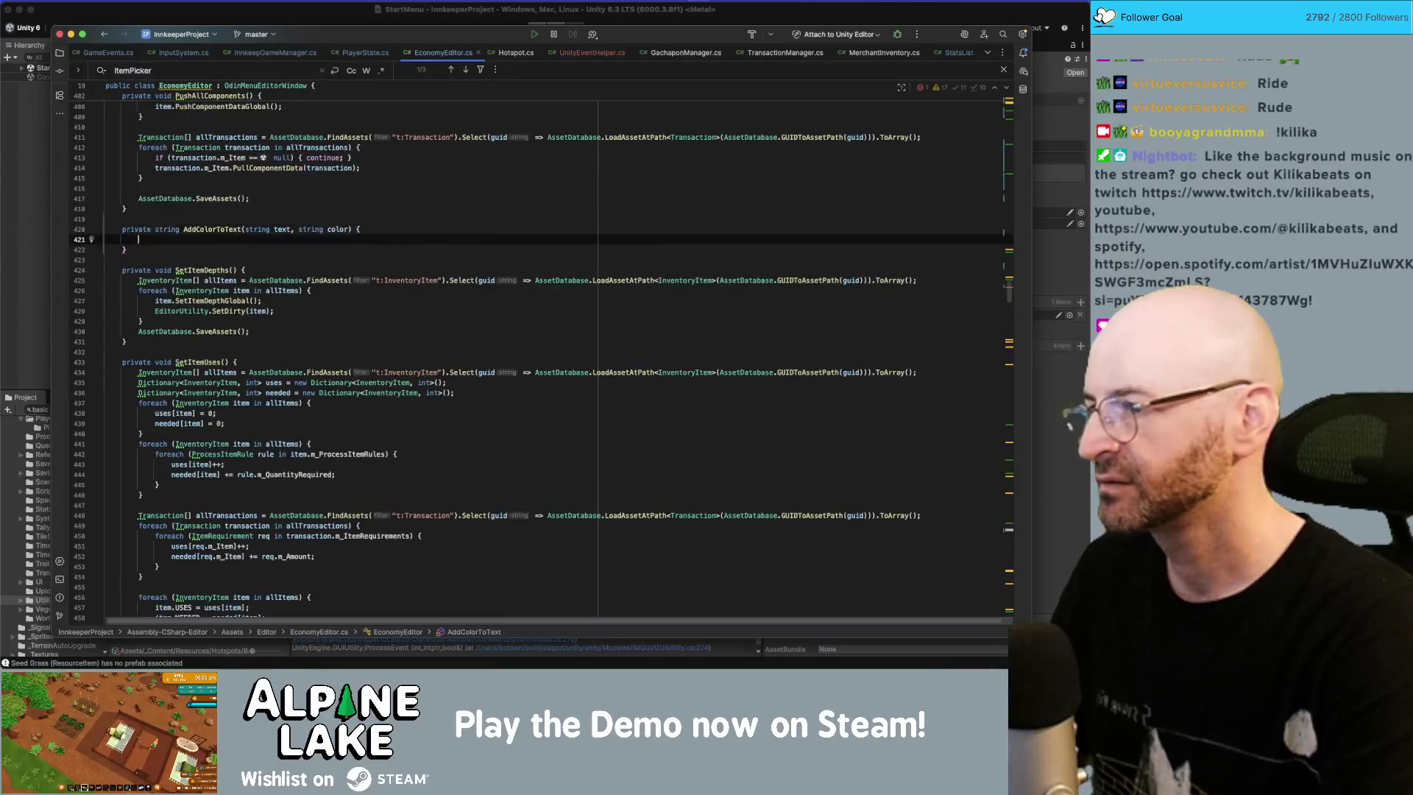
# Step: Make the method return $"<color={color}>{text}</color>" and select its name
pyautogui.write('return $"{')
pyautogui.press('BackSpace')
pyautogui.write('<color={')
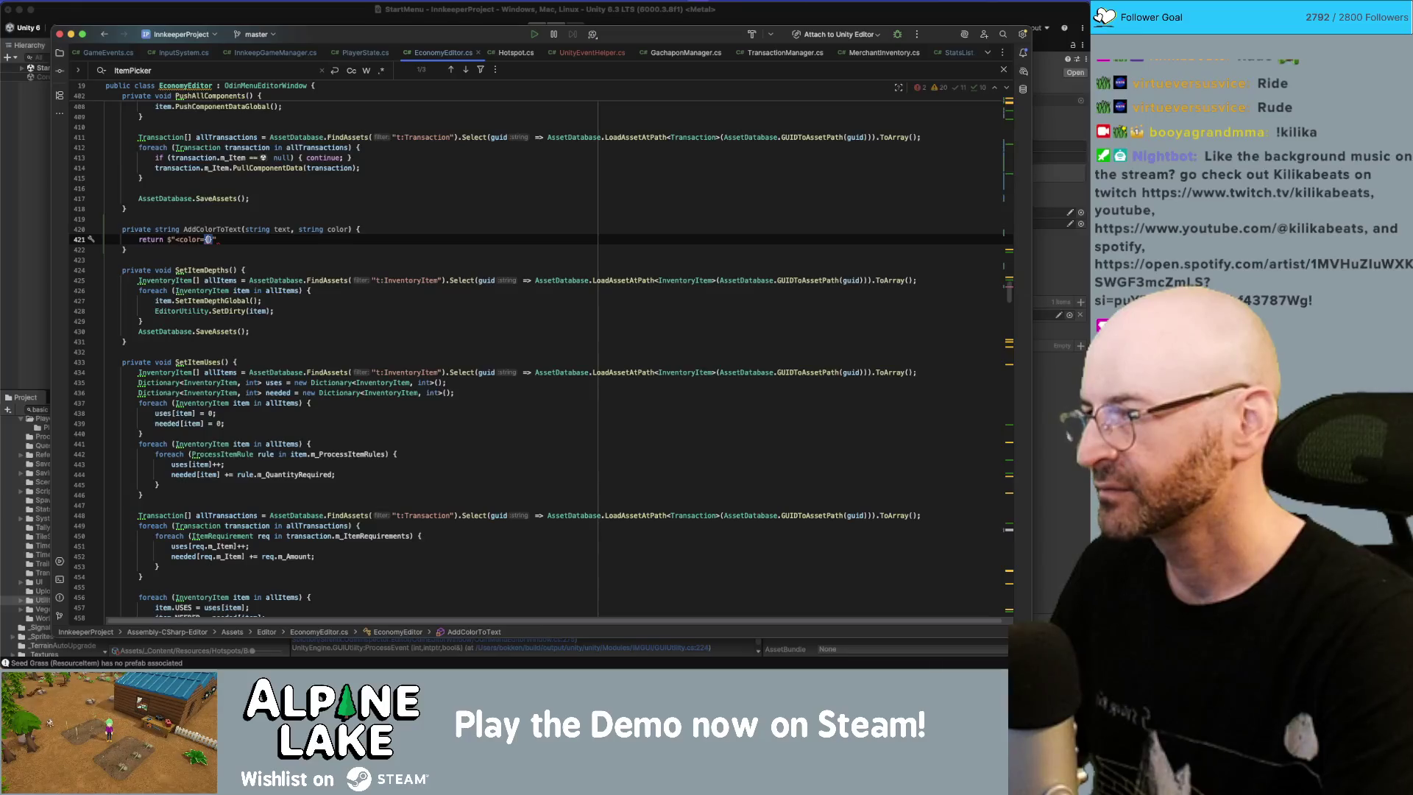
pyautogui.write('color}>')
pyautogui.write('<text')
pyautogui.press('BackSpace')
pyautogui.press('BackSpace')
pyautogui.press('BackSpace')
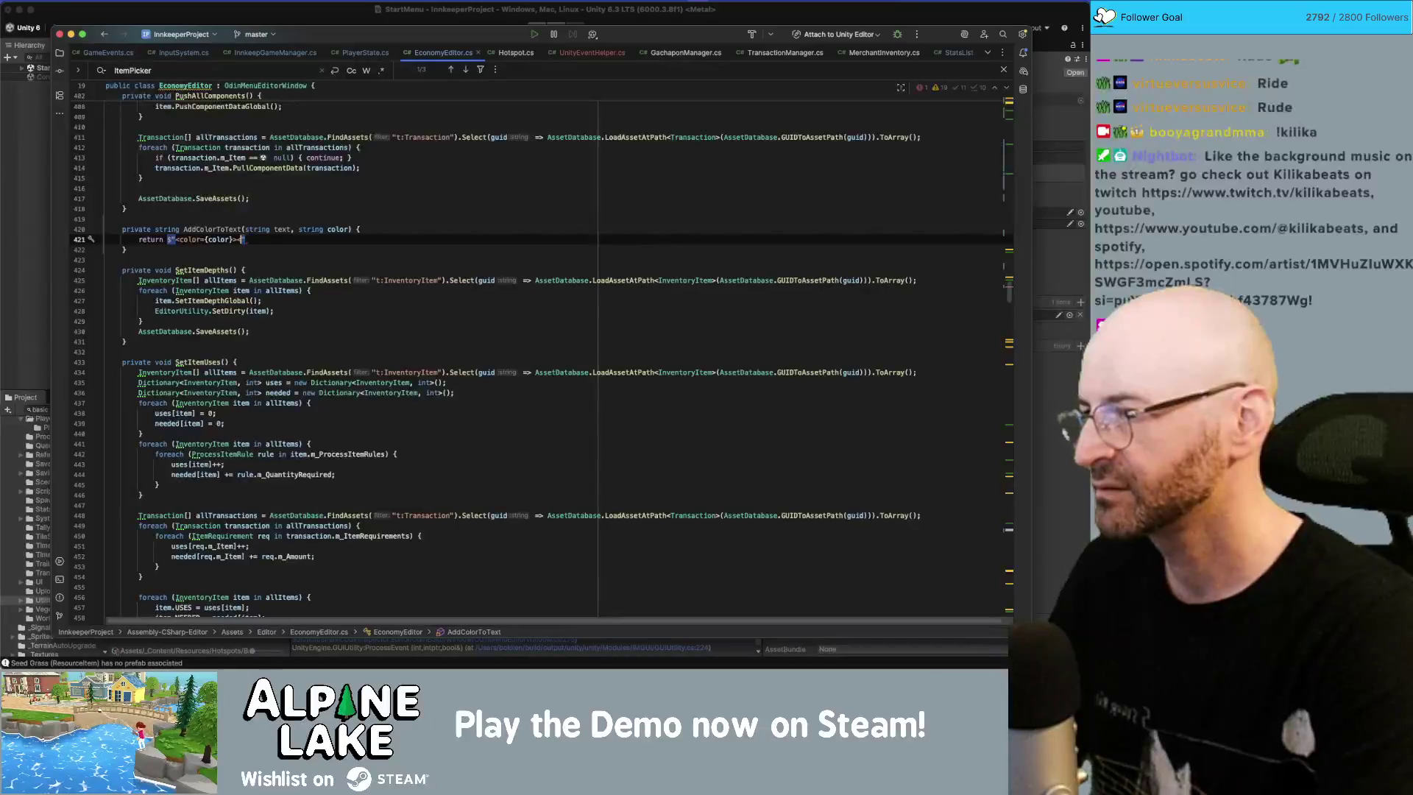
pyautogui.write('xt}</color>";')
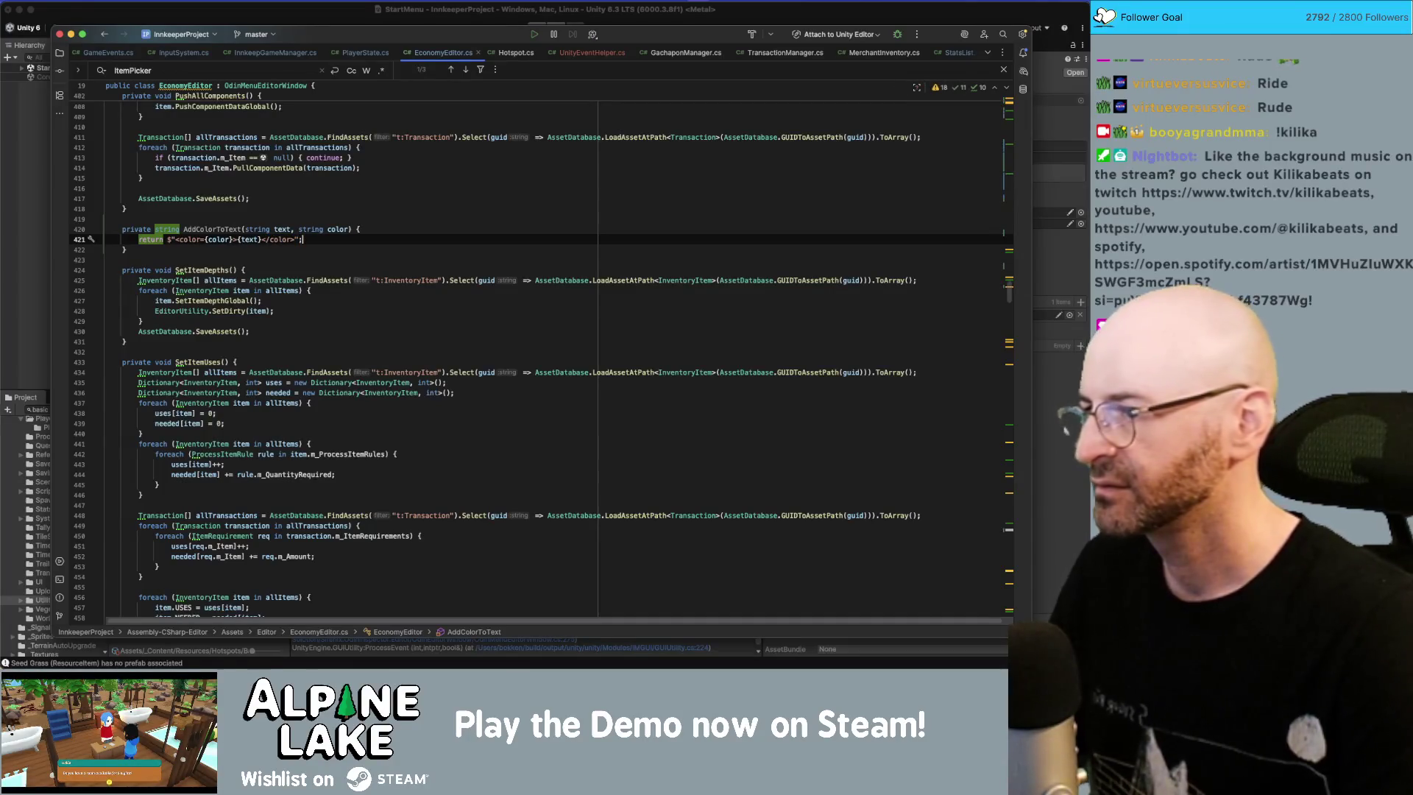
pyautogui.doubleClick(234, 229)
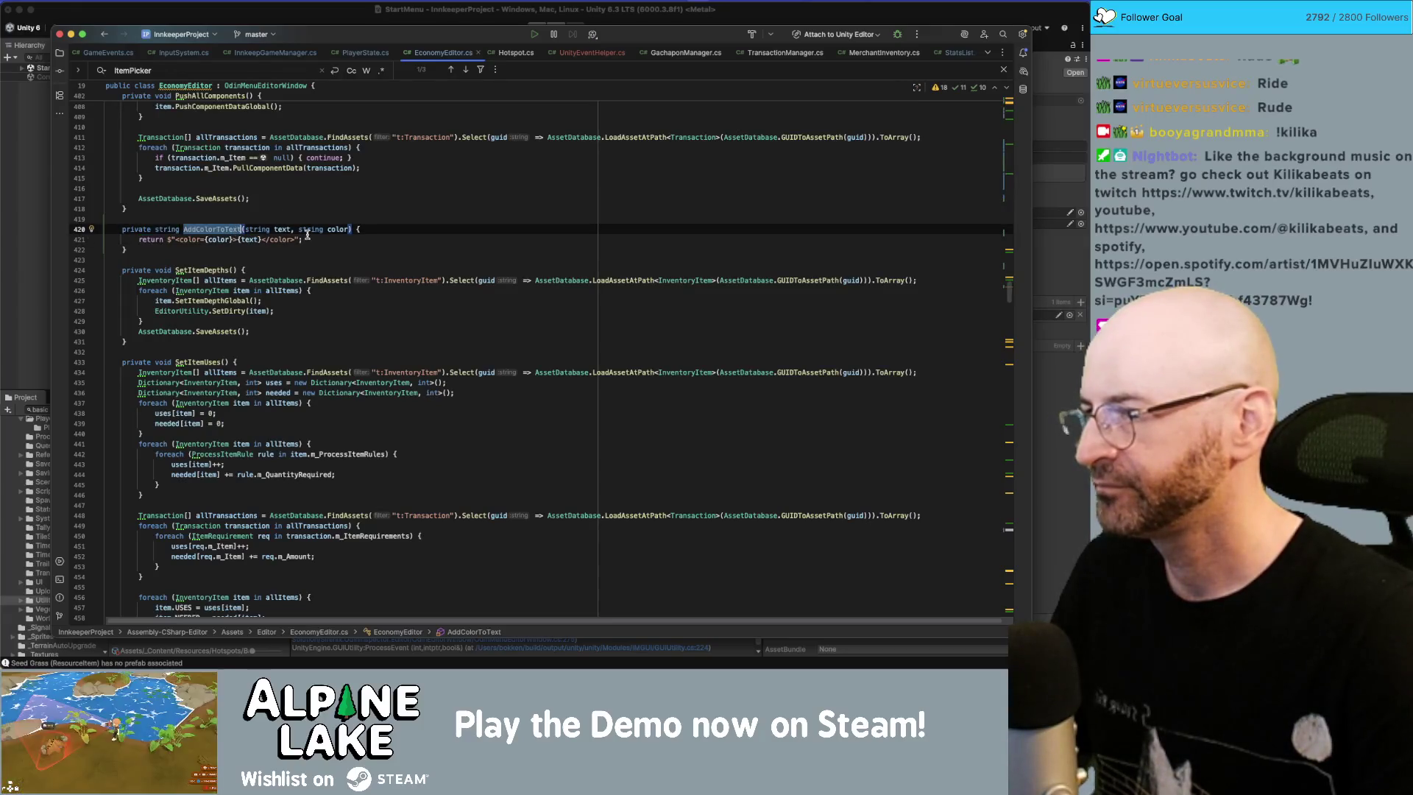
# Step: Wrap the "build style" label as AddColorToText("build style", "purple")
pyautogui.scroll(15, 313, 346)
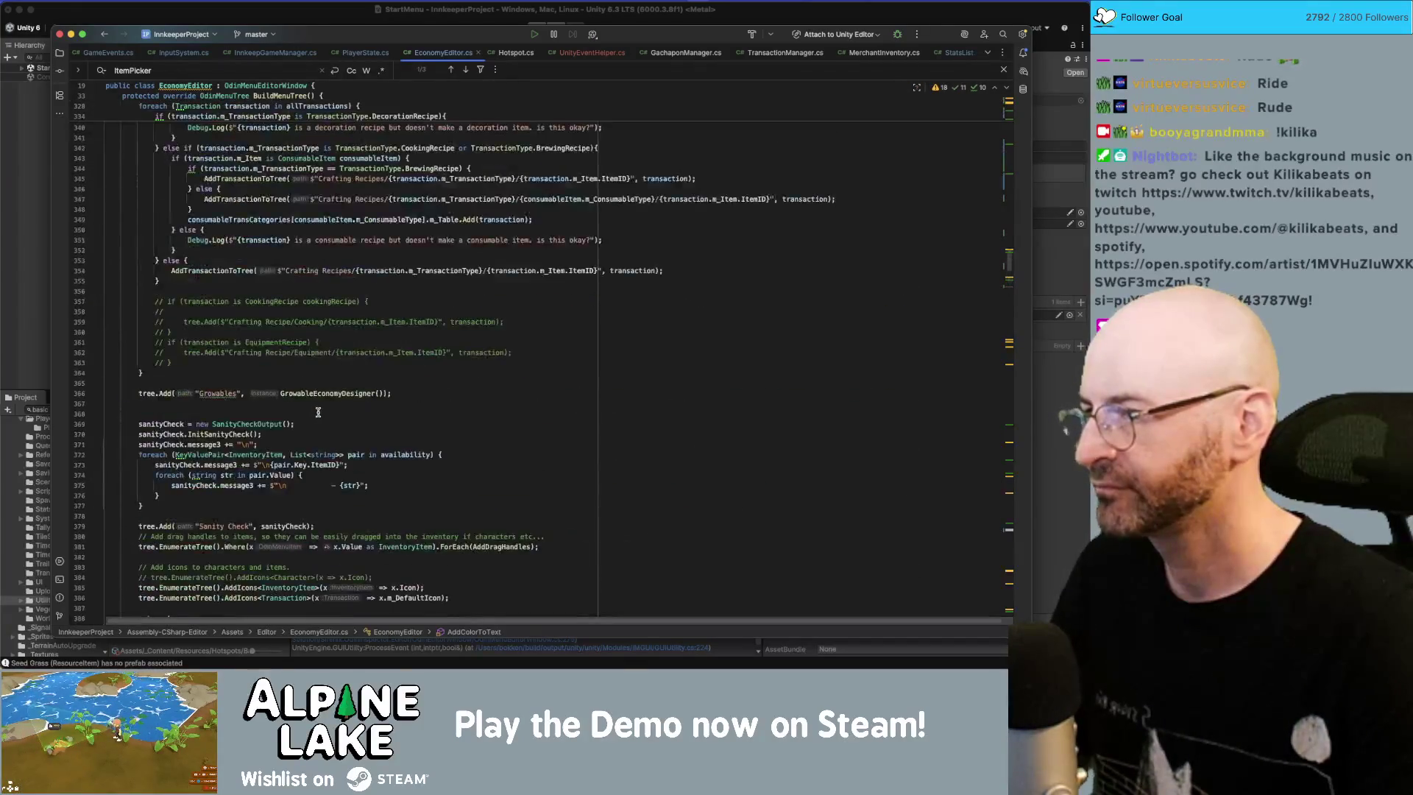
pyautogui.scroll(20, 318, 412)
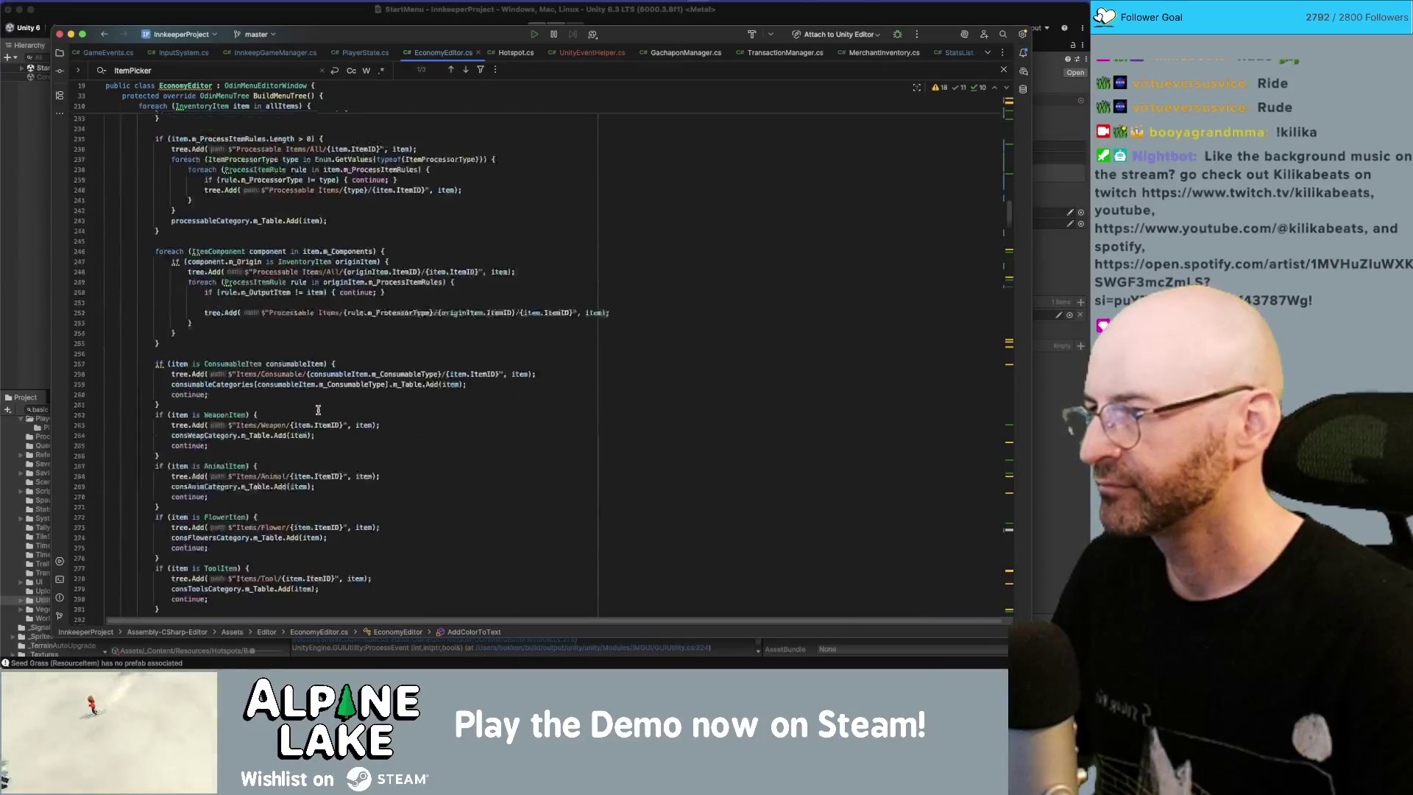
pyautogui.scroll(20, 318, 410)
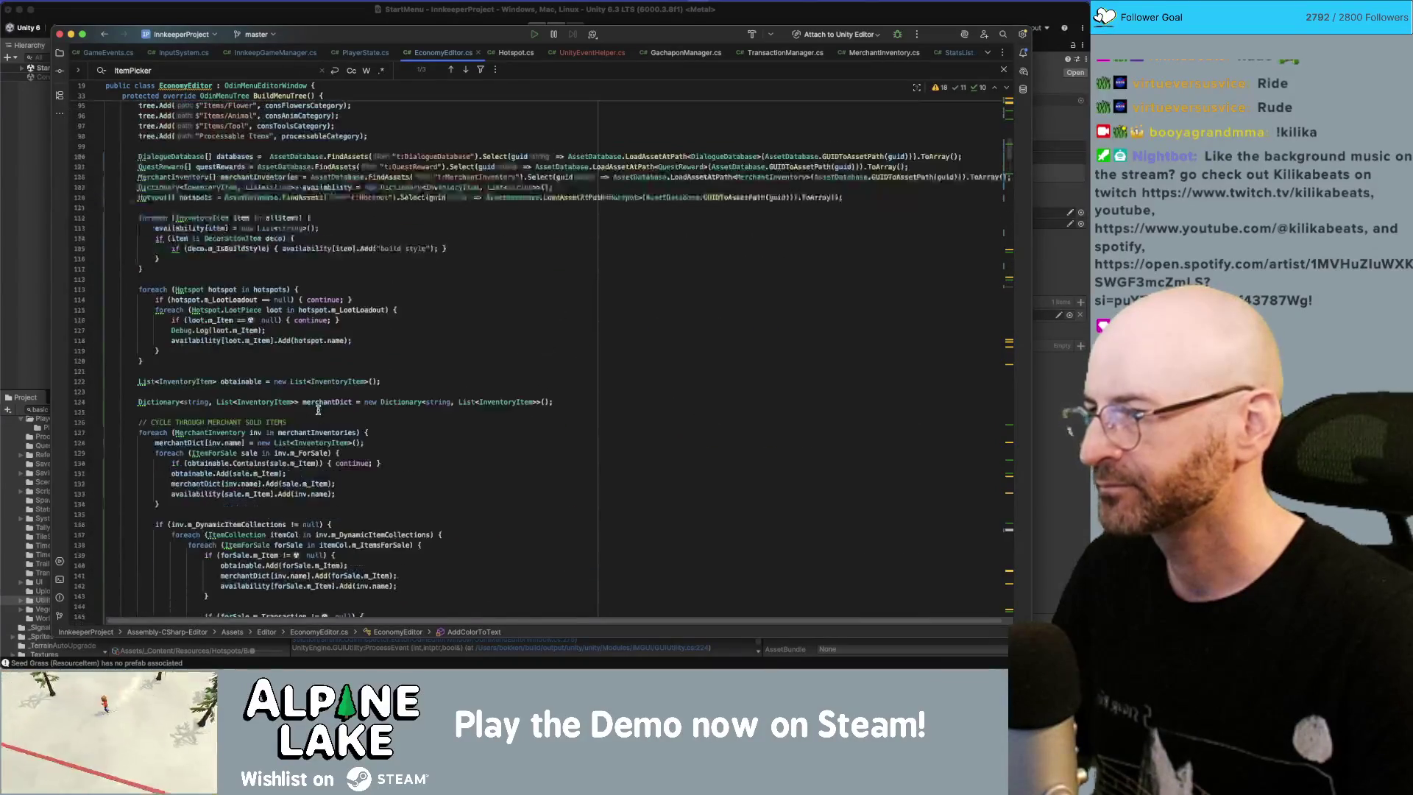
pyautogui.click(379, 279)
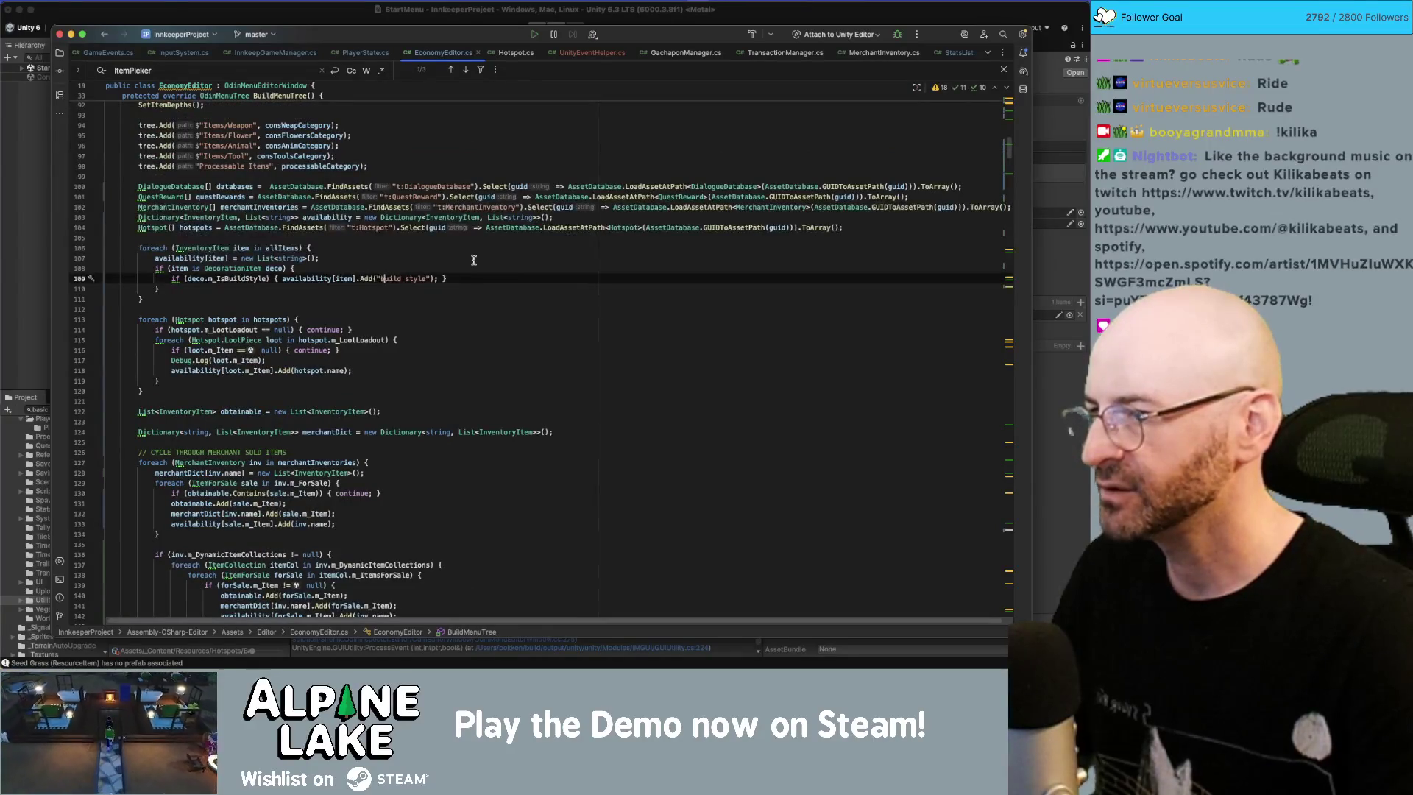
pyautogui.write('AddColorToText(')
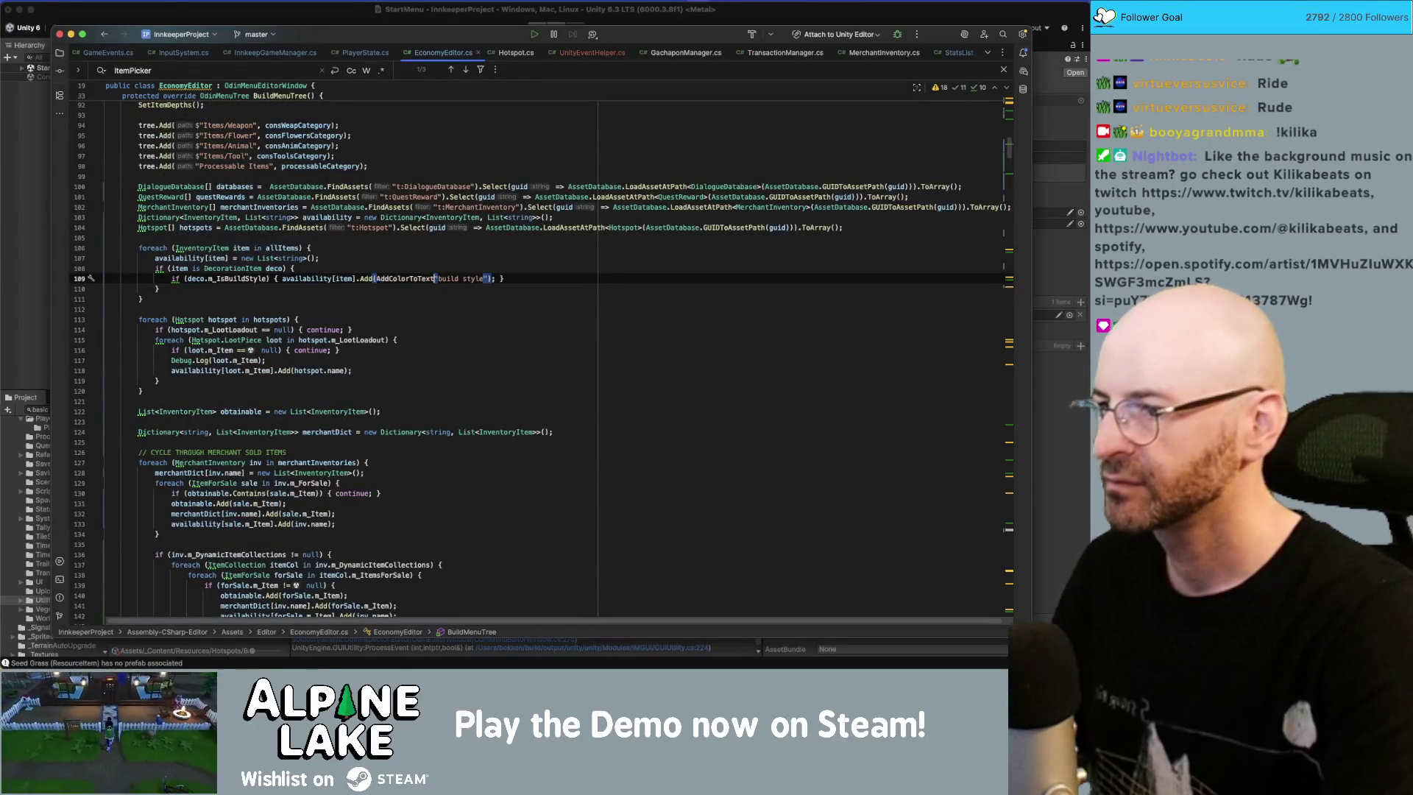
pyautogui.write('(')
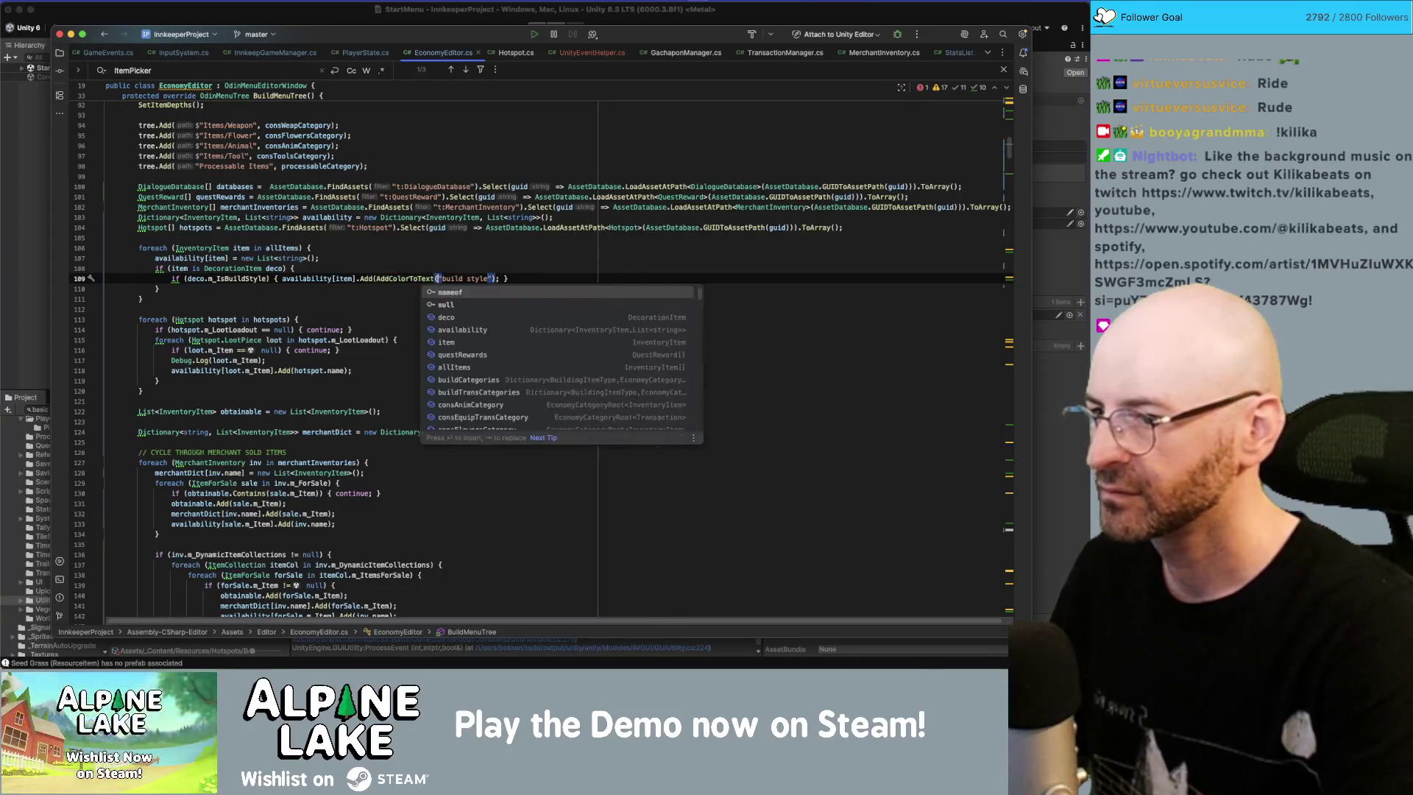
pyautogui.write(', "purple")')
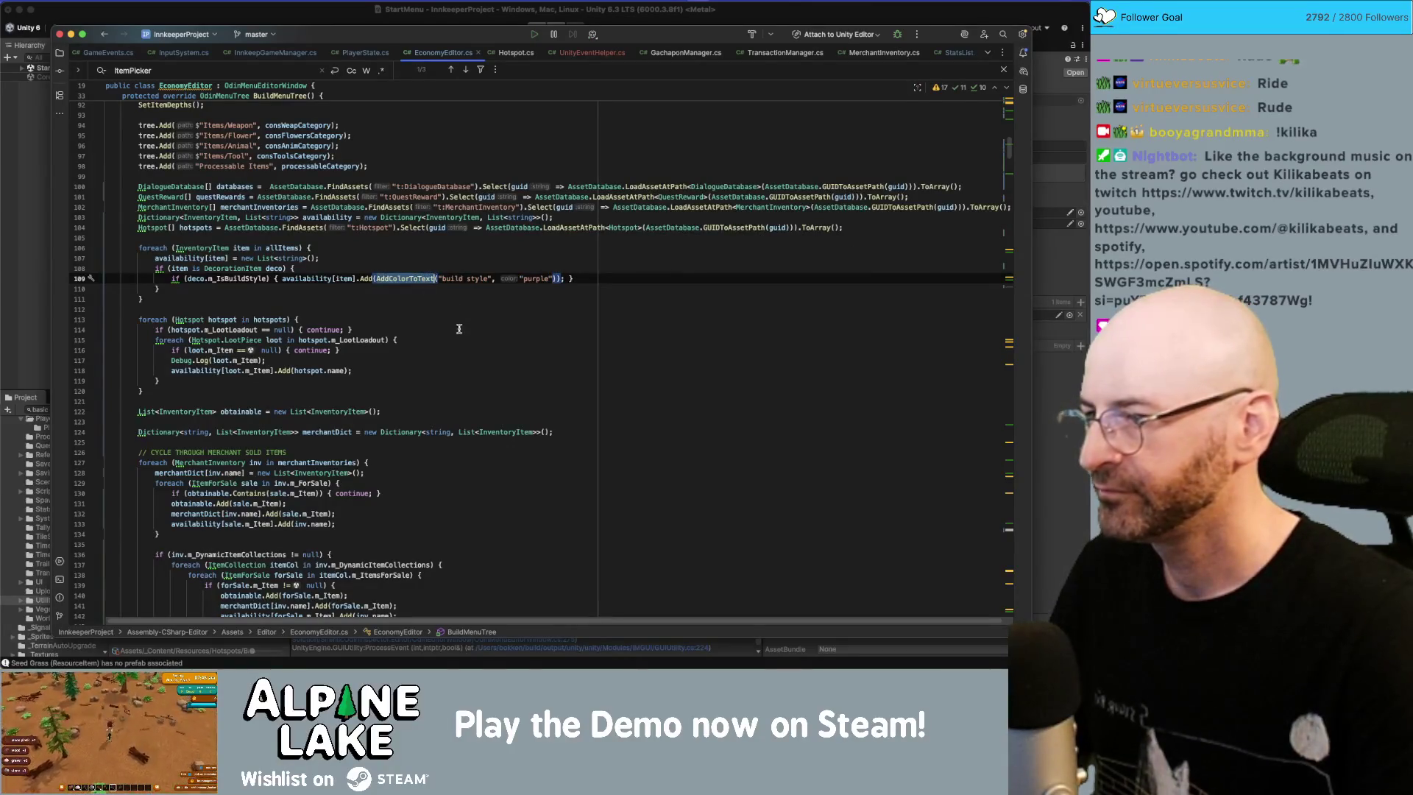
# Step: Check where availability entries are added and place the cursor before inv.name on line 133
pyautogui.scroll(-10, 441, 372)
pyautogui.scroll(5, 446, 368)
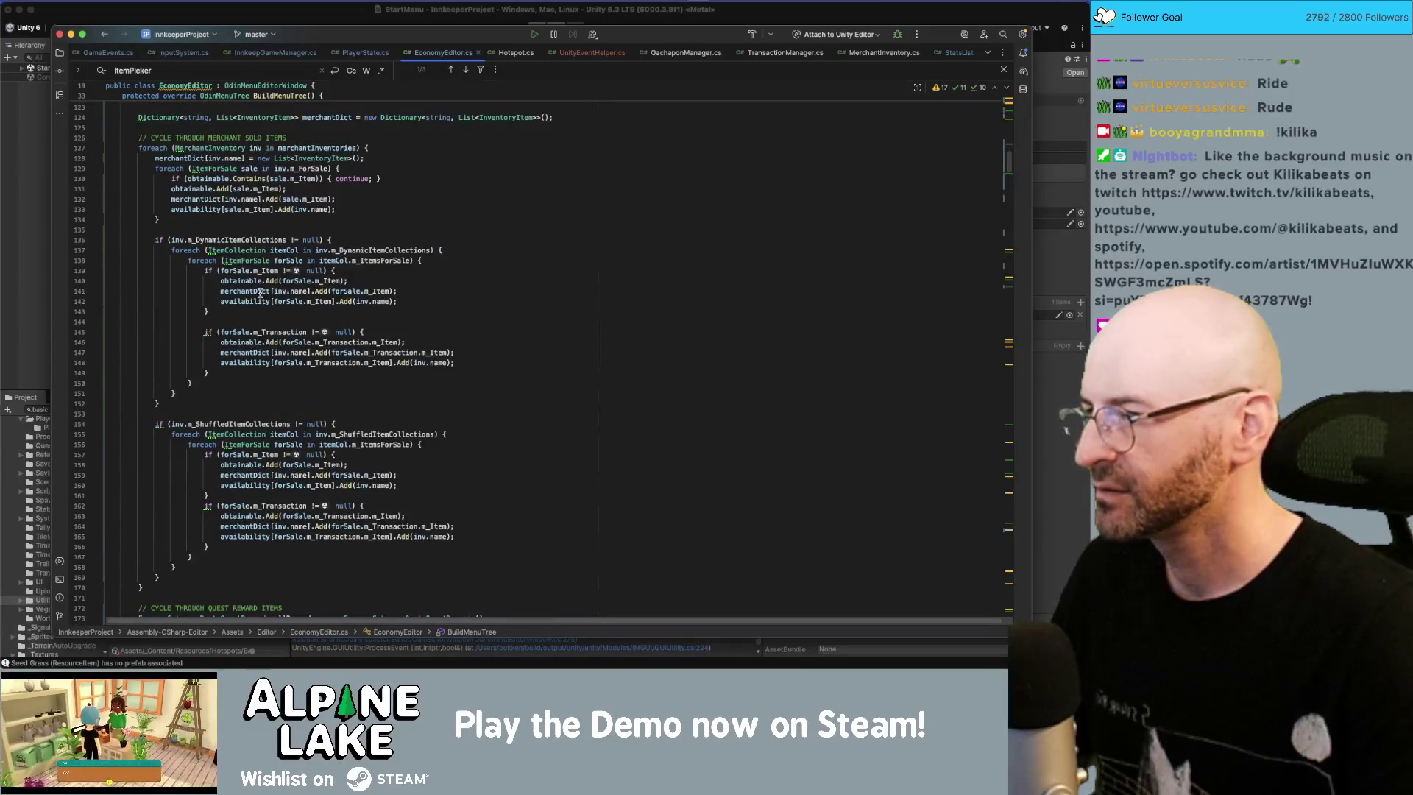
pyautogui.doubleClick(257, 301)
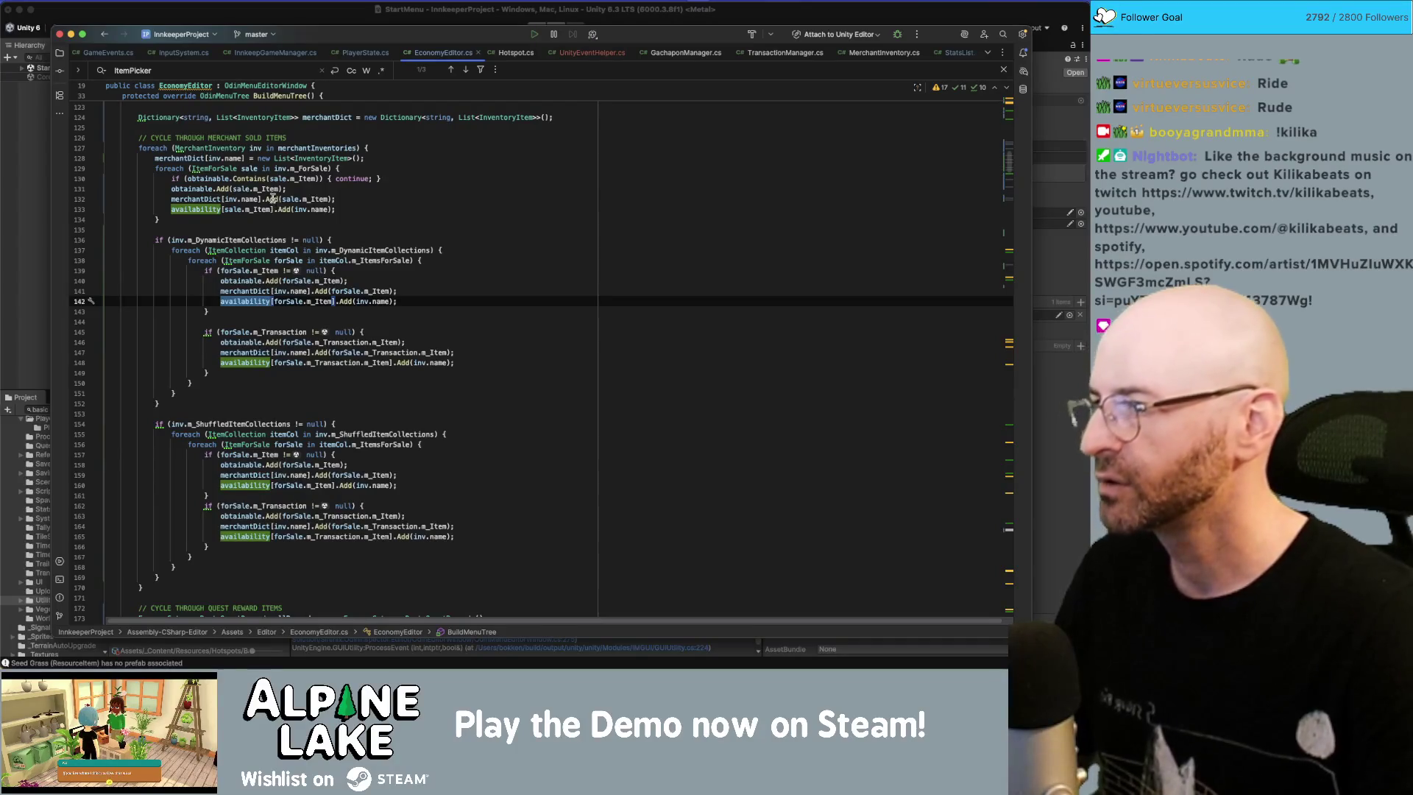
pyautogui.click(300, 209)
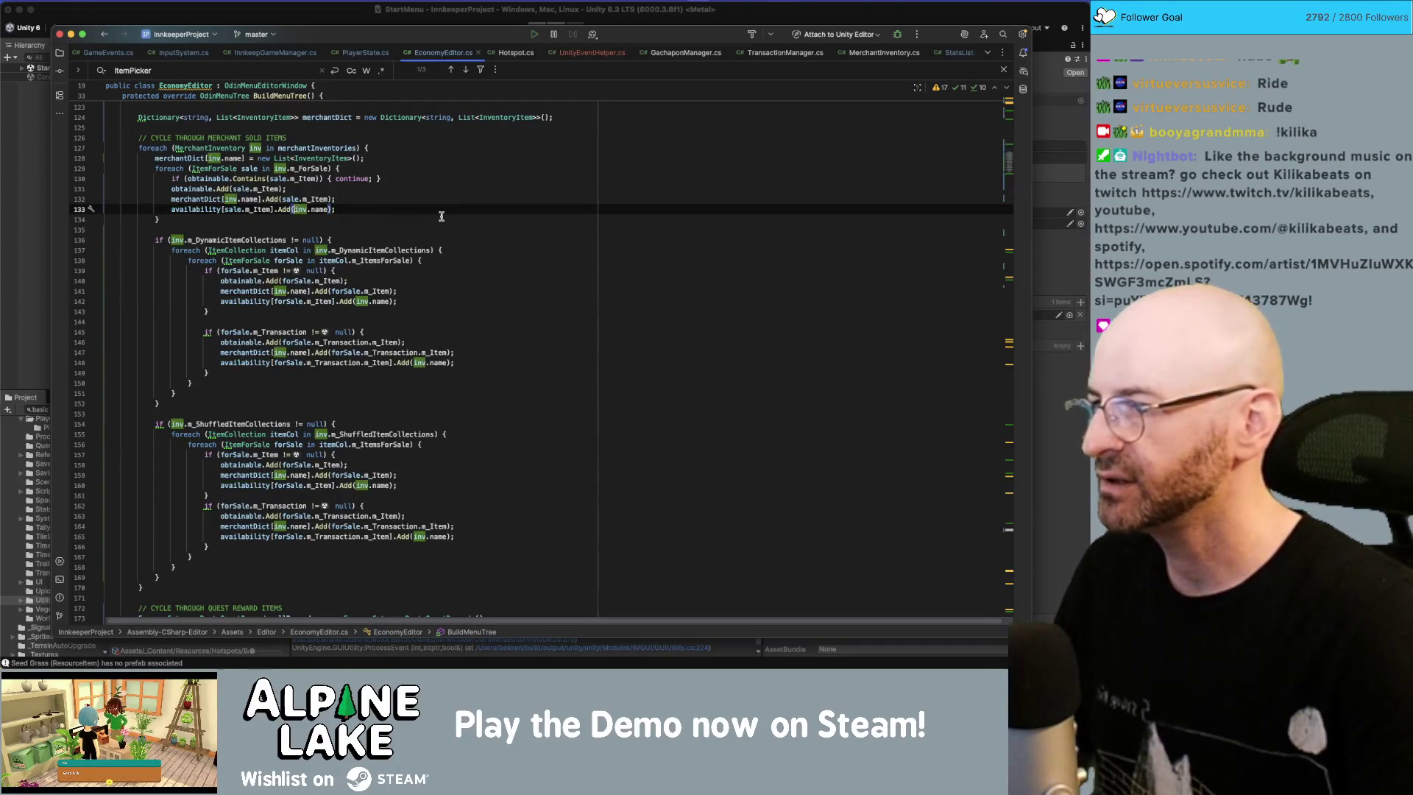
# Step: Wrap line 133's inv.name as AddColorToText(inv.name, "orange") and select the whole call
pyautogui.write('AddColorToText(')
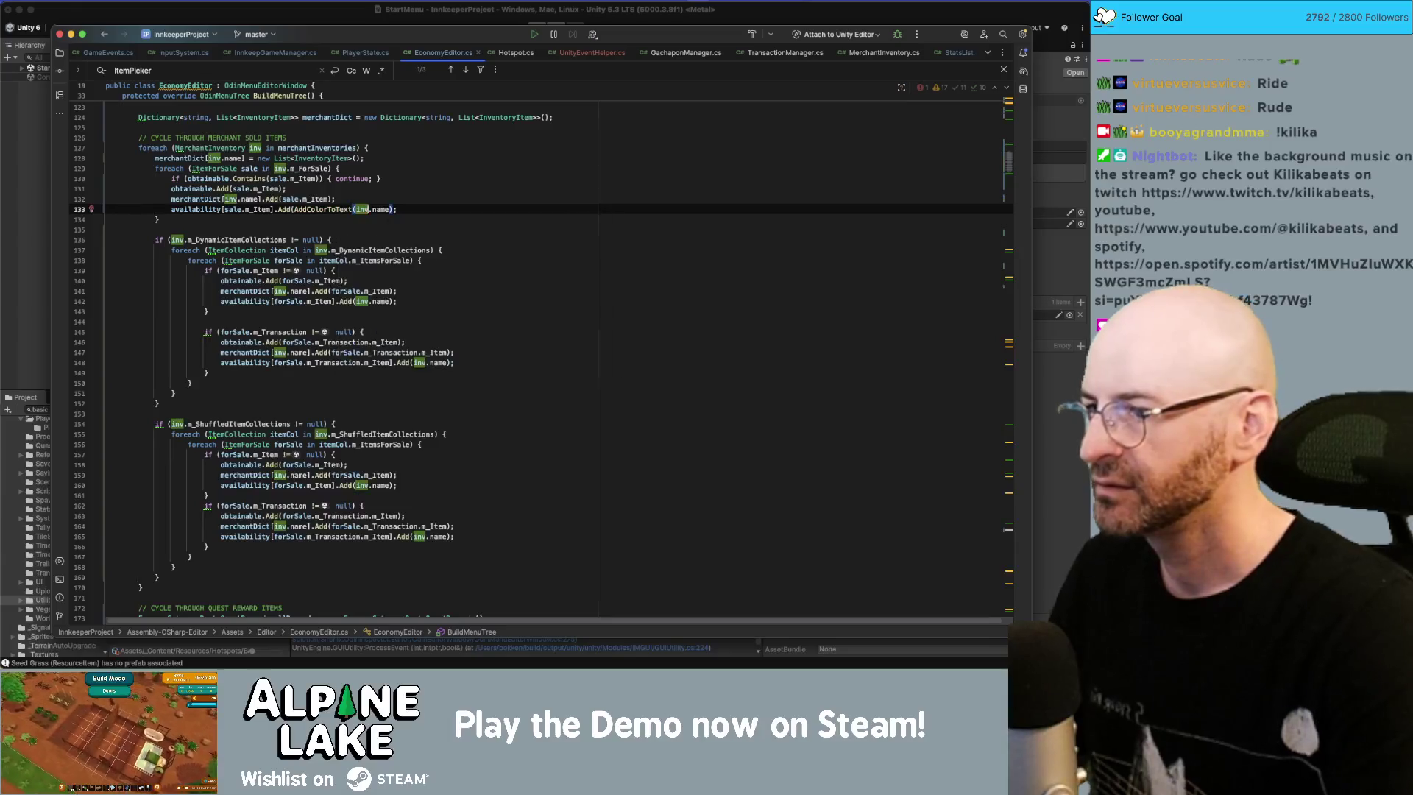
pyautogui.hotkey('alt', 'Right')
pyautogui.hotkey('alt', 'Right')
pyautogui.write(', ')
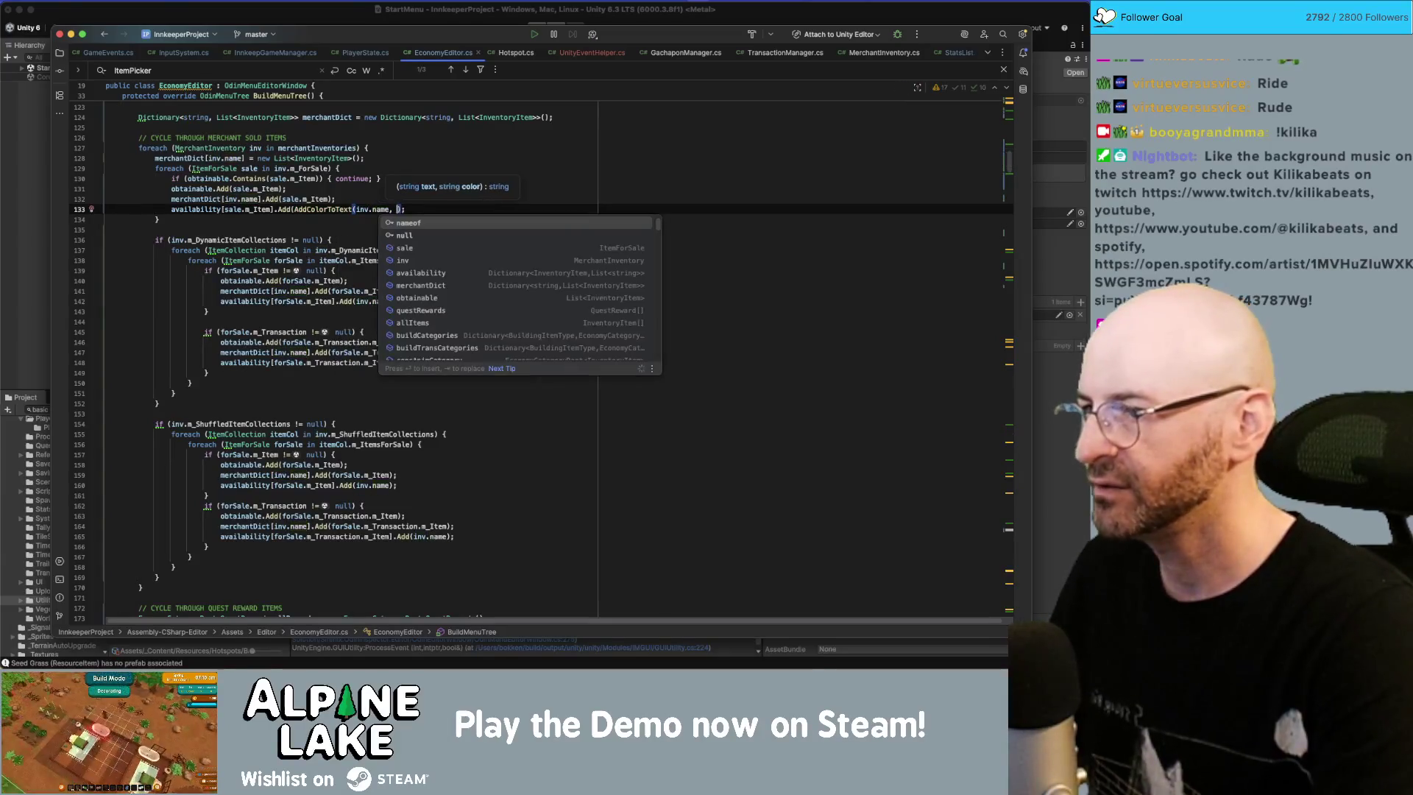
pyautogui.write('"orange"')
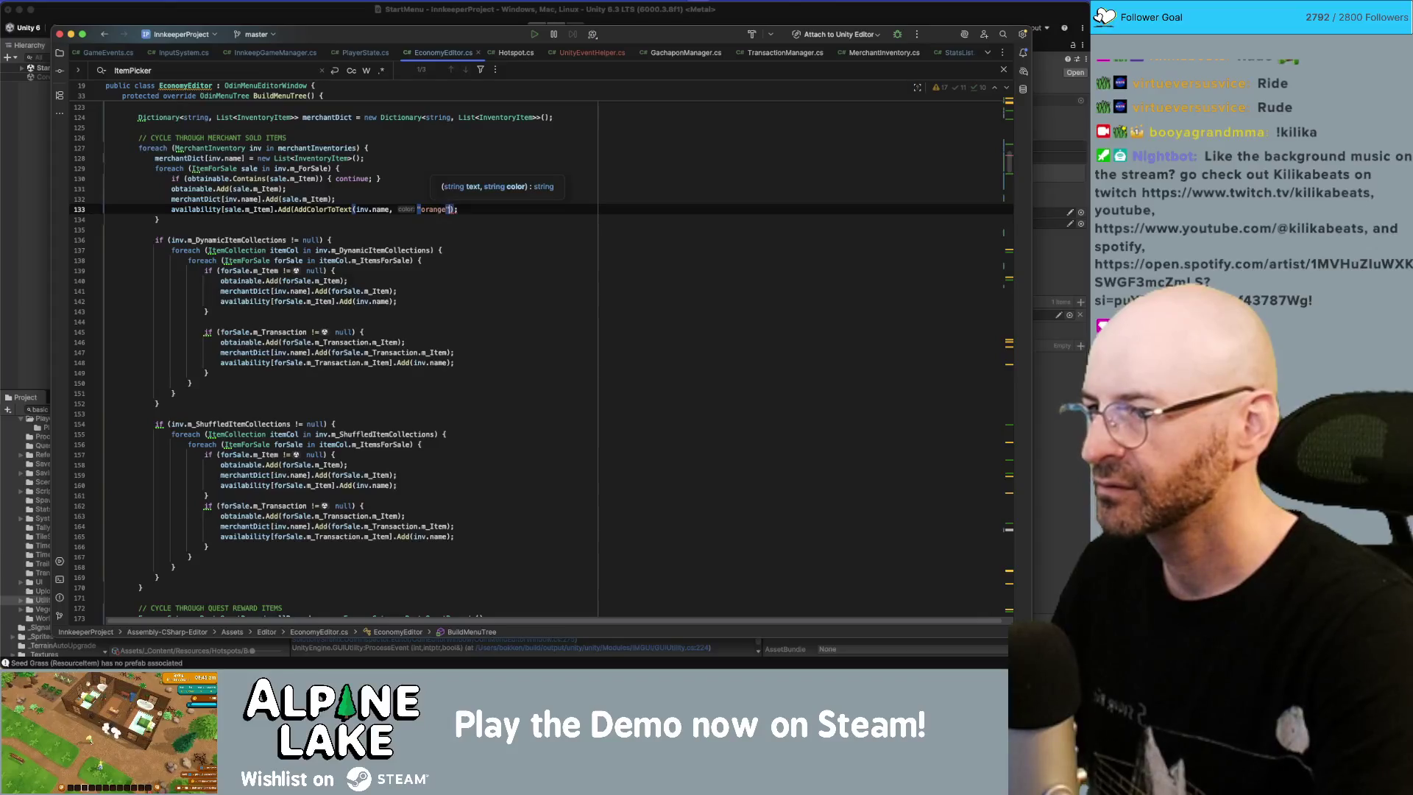
pyautogui.hotkey('shift', 'alt', 'Left')
pyautogui.hotkey('shift', 'alt', 'Left')
pyautogui.hotkey('shift', 'alt', 'Left')
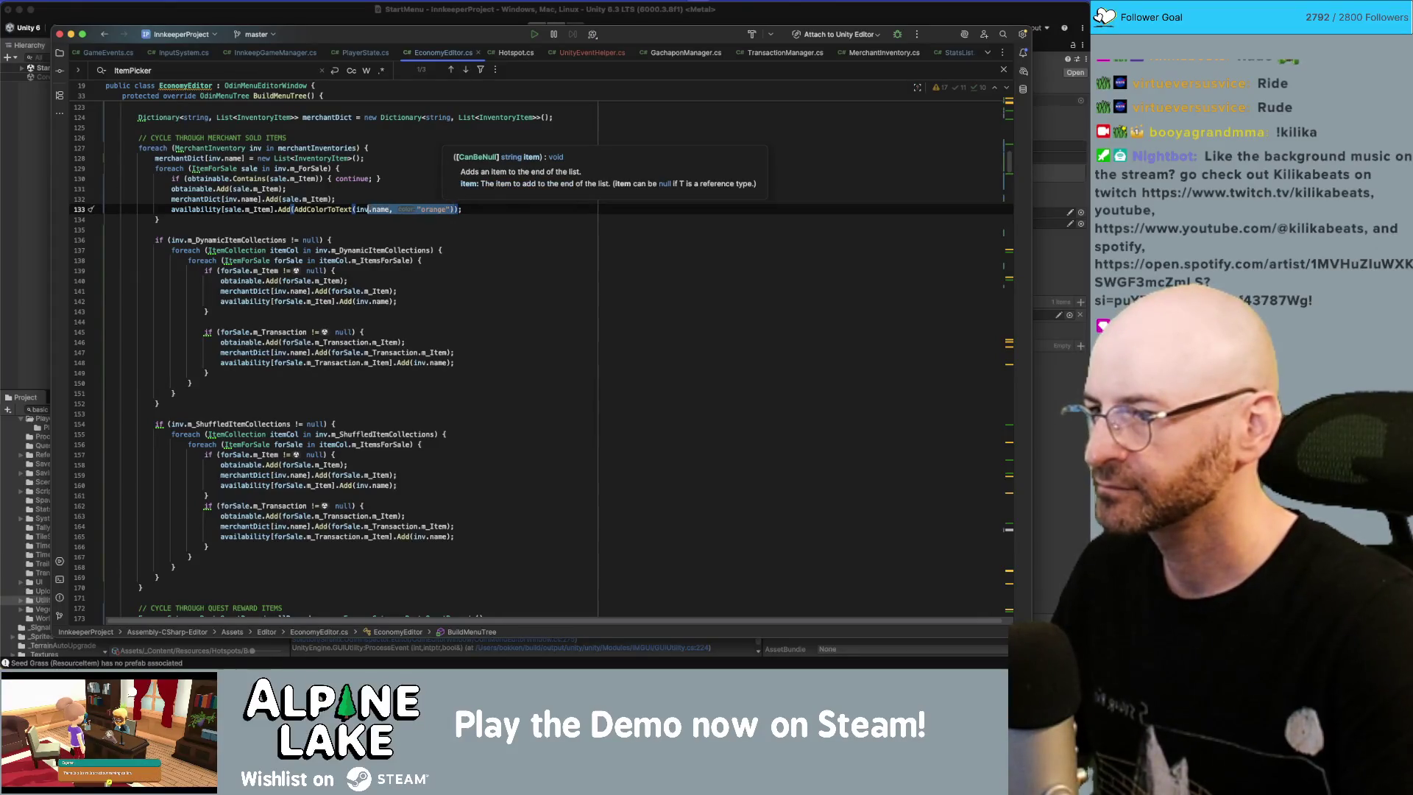
pyautogui.press('Escape')
pyautogui.moveTo(294, 209); pyautogui.dragTo(450, 210)
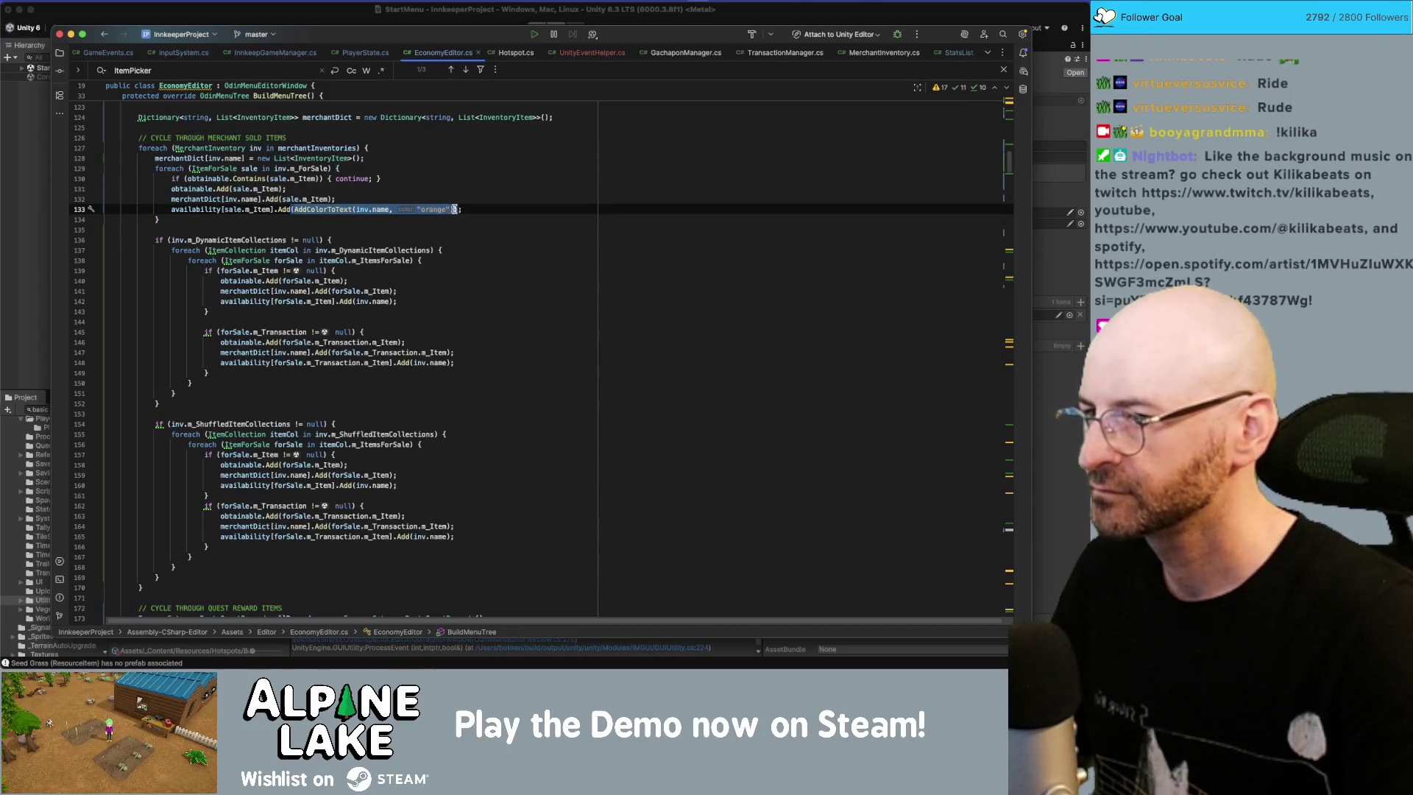
# Step: Replace inv.name on lines 142 and 148 with the orange AddColorToText call
pyautogui.moveTo(356, 301); pyautogui.dragTo(388, 302)
pyautogui.write('AddColorToText(inv.name, "orange")')
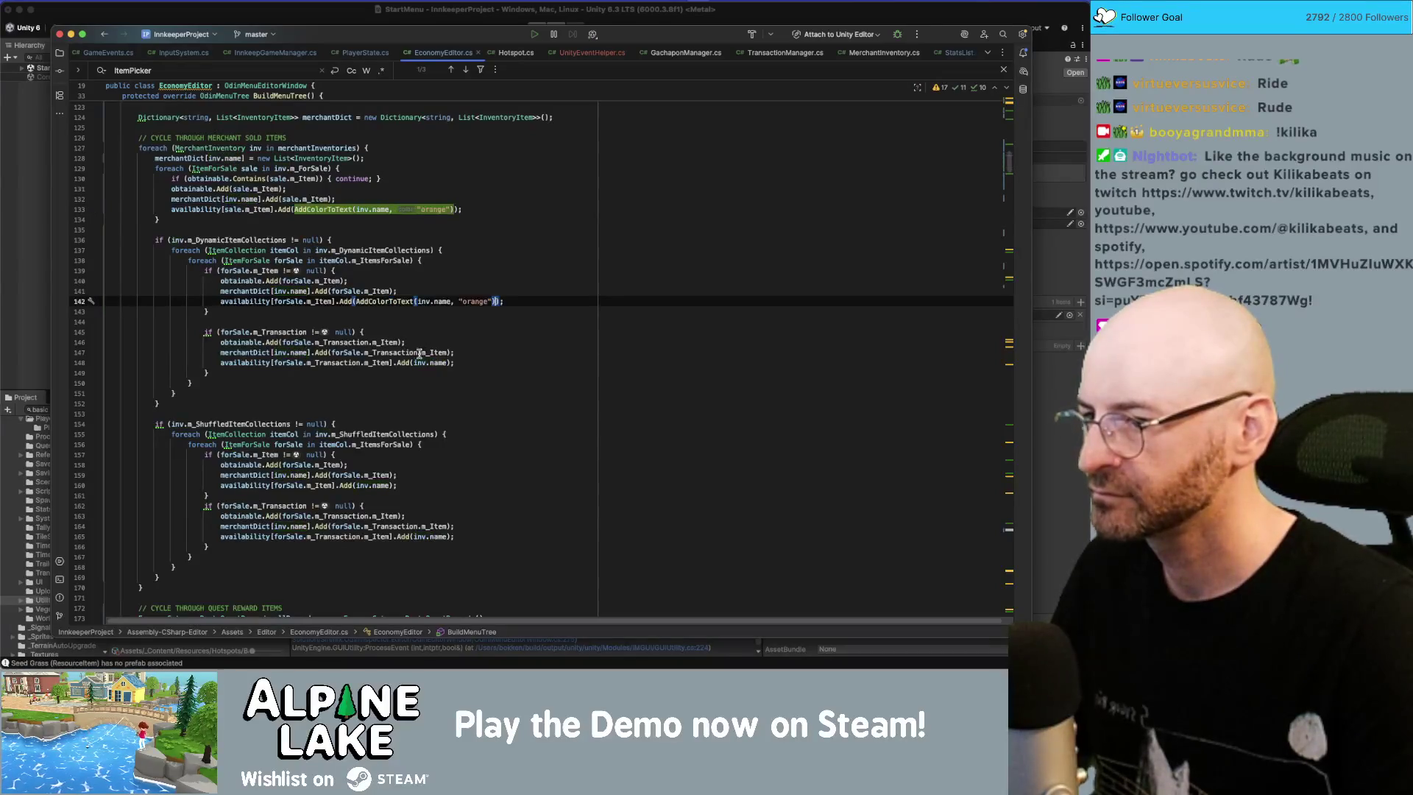
pyautogui.moveTo(414, 363); pyautogui.dragTo(445, 365)
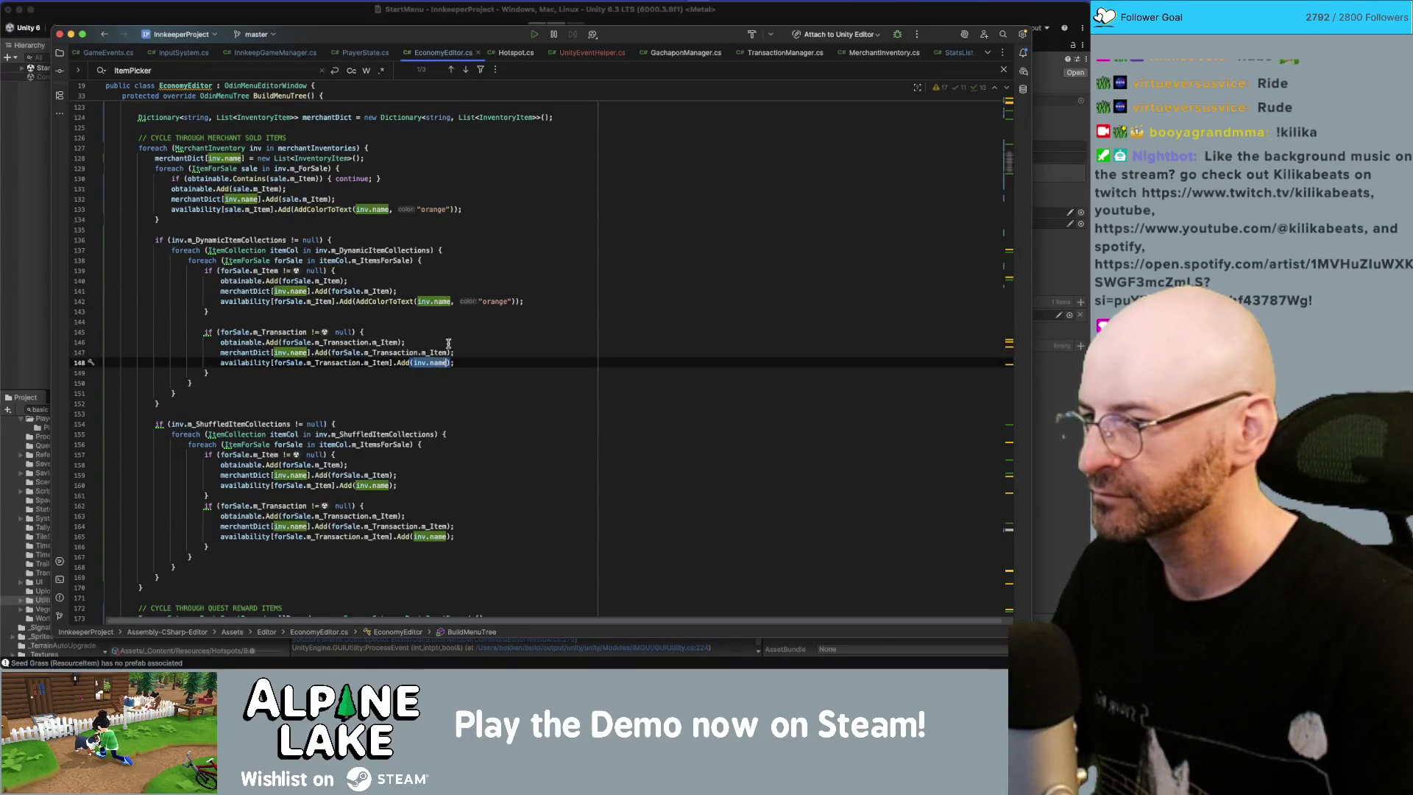
pyautogui.write('AddColorToText(inv.name, "orange")')
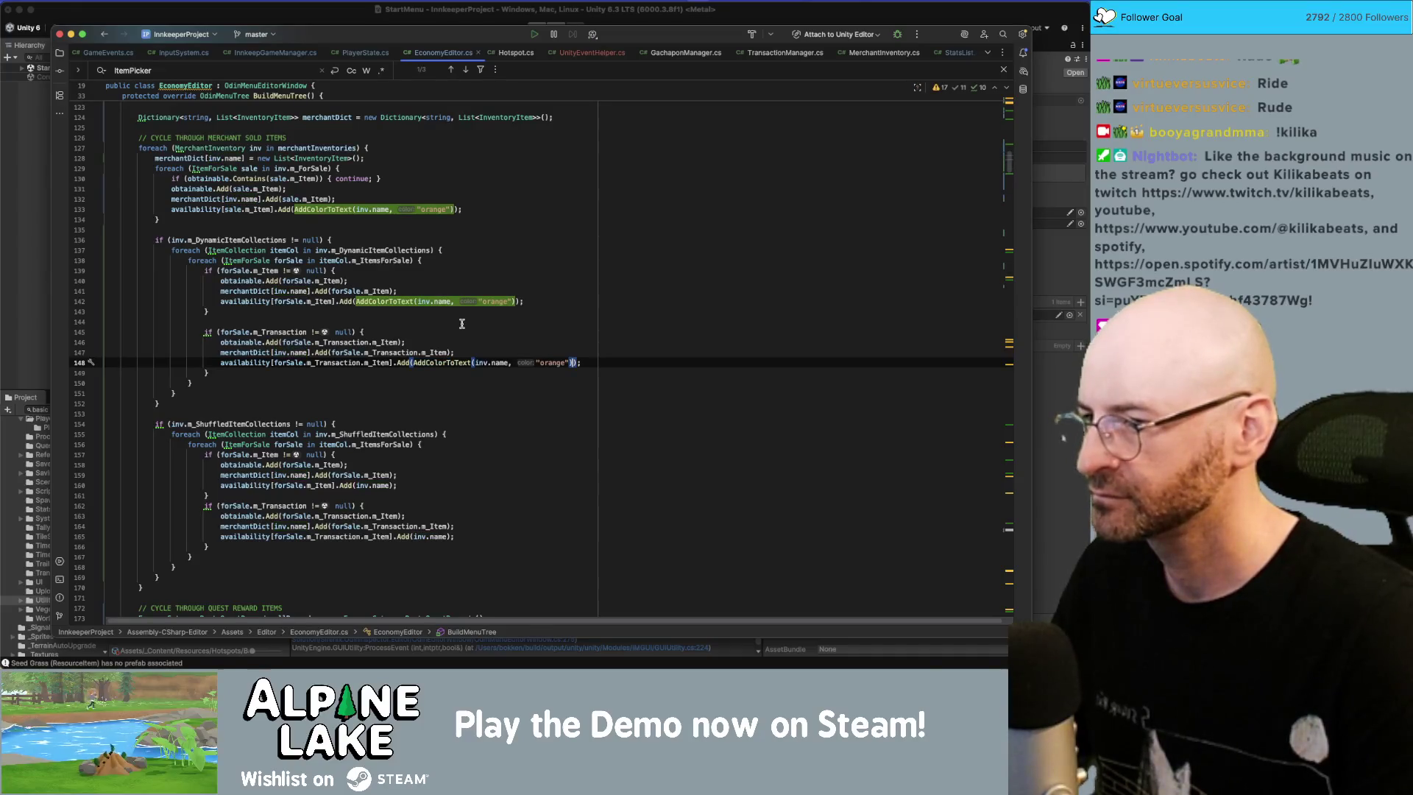
# Step: Apply the same orange AddColorToText call to inv.name on lines 165 and 160
pyautogui.scroll(-3, 467, 332)
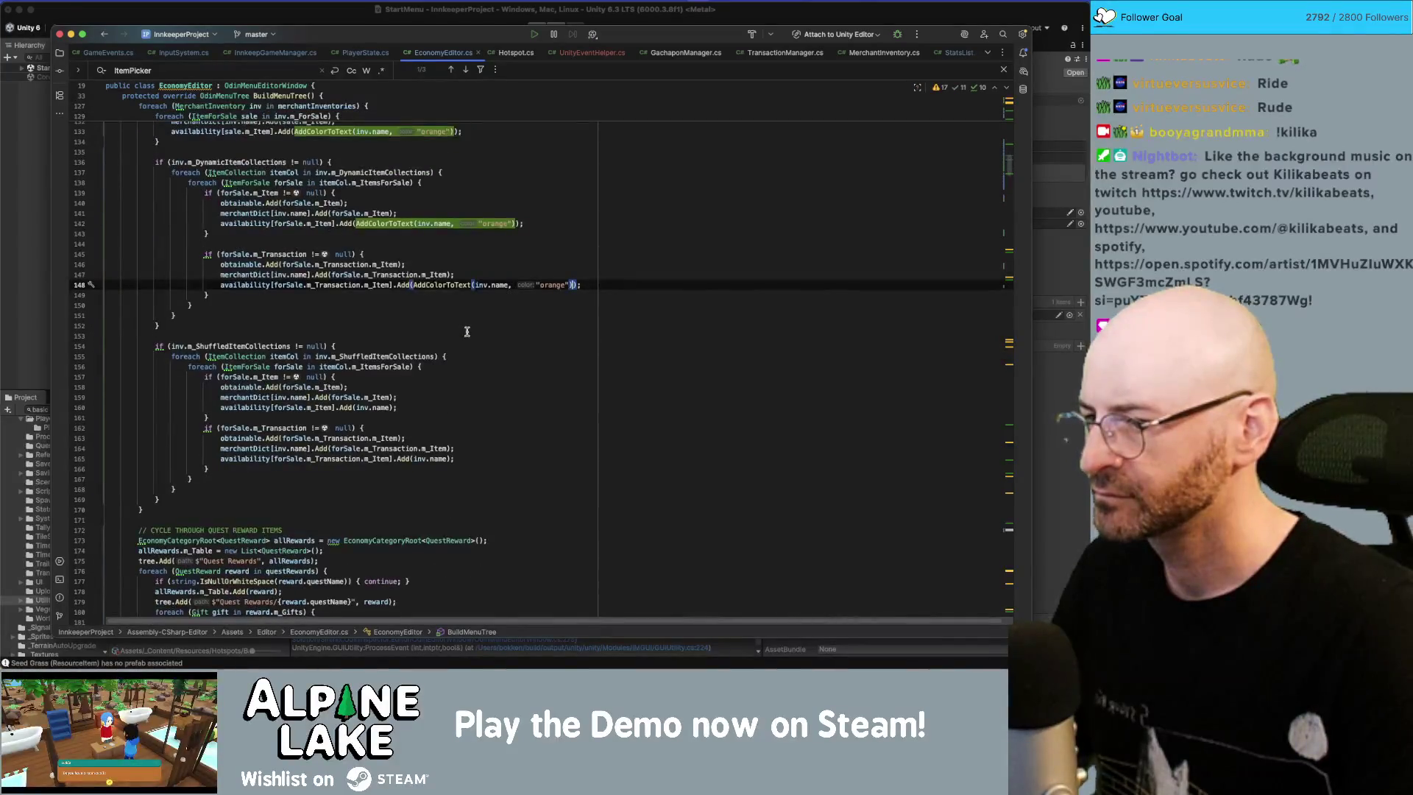
pyautogui.click(415, 452)
pyautogui.write('AddColorToText(inv.name, "orange"')
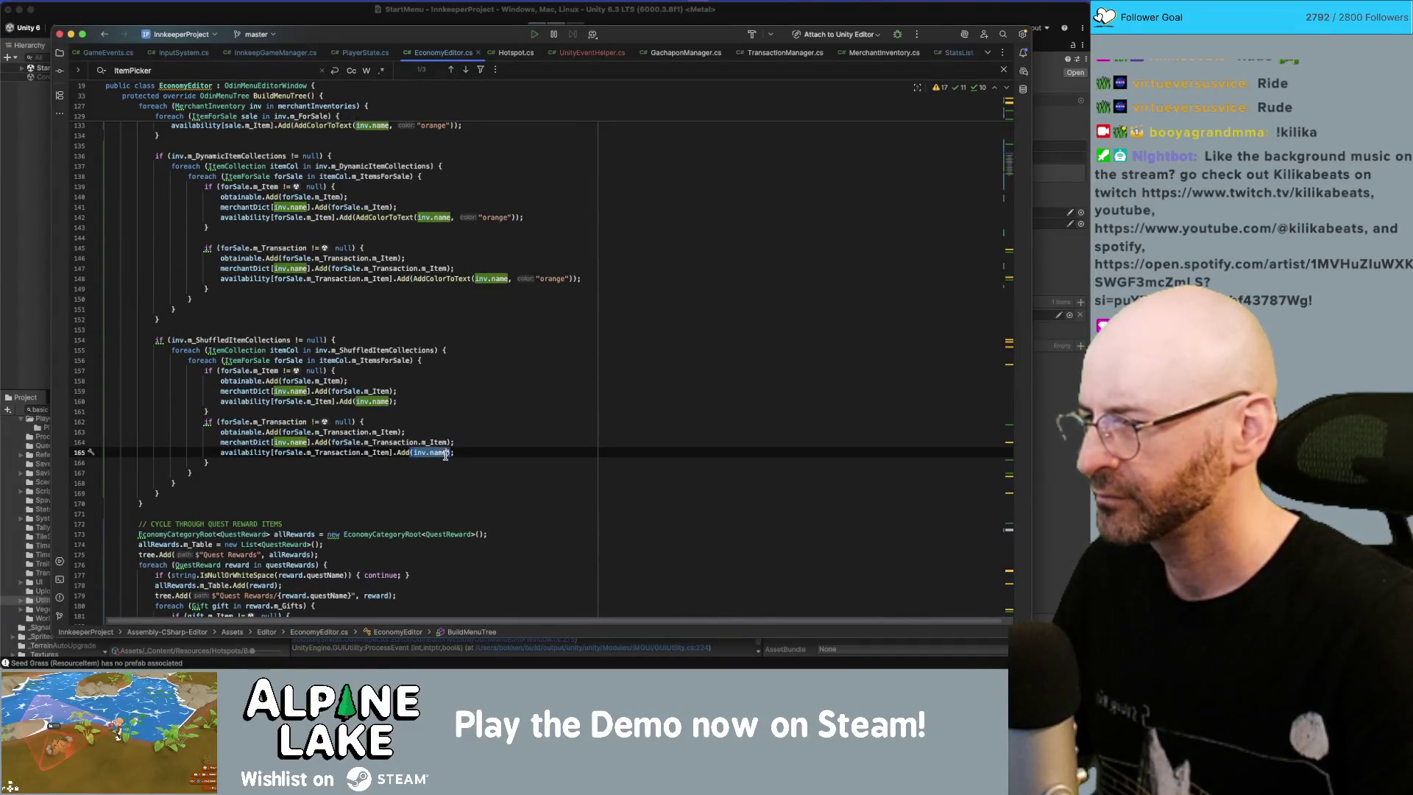
pyautogui.moveTo(356, 401); pyautogui.dragTo(388, 404)
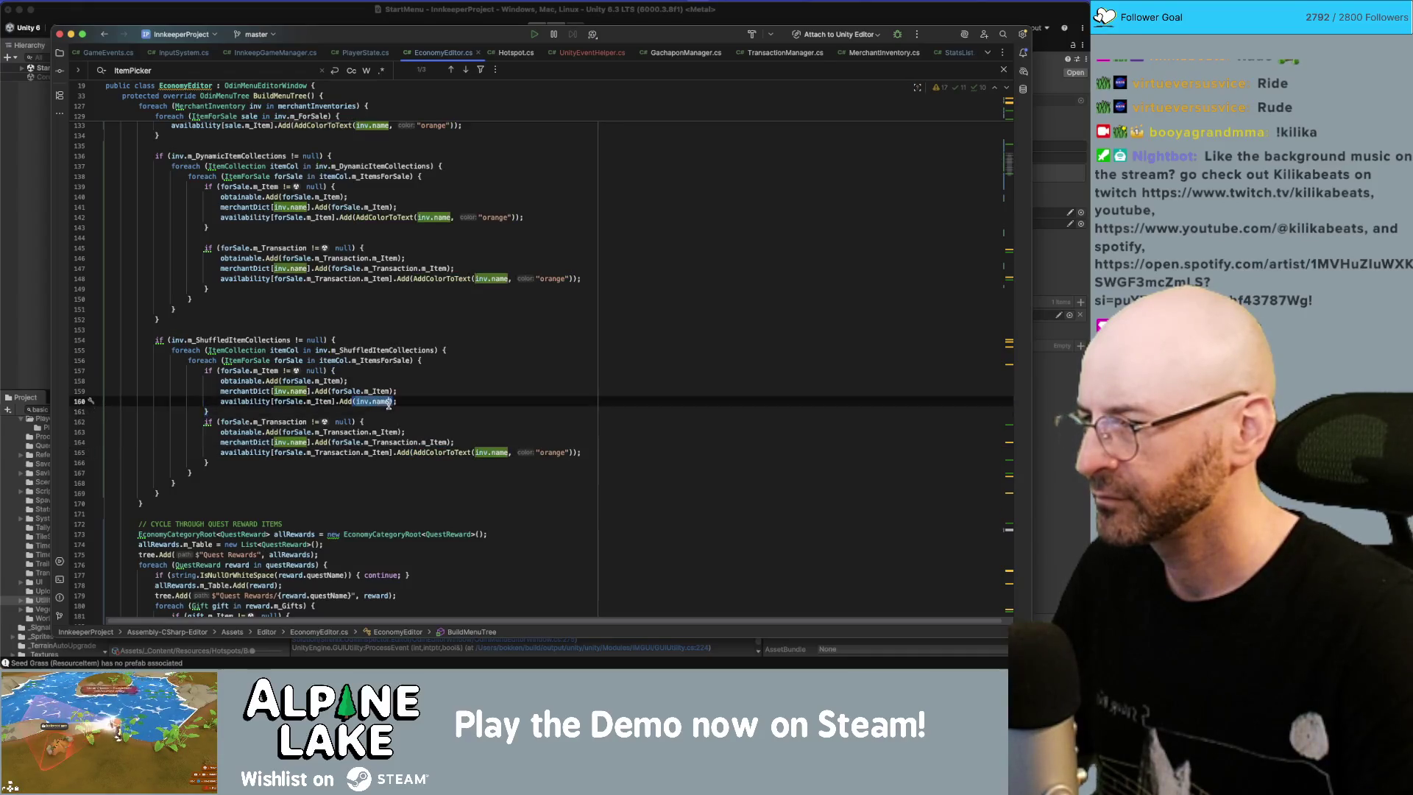
pyautogui.write('AddColorToText(inv.name, "orange")')
pyautogui.click(504, 362)
pyautogui.scroll(-4, 508, 363)
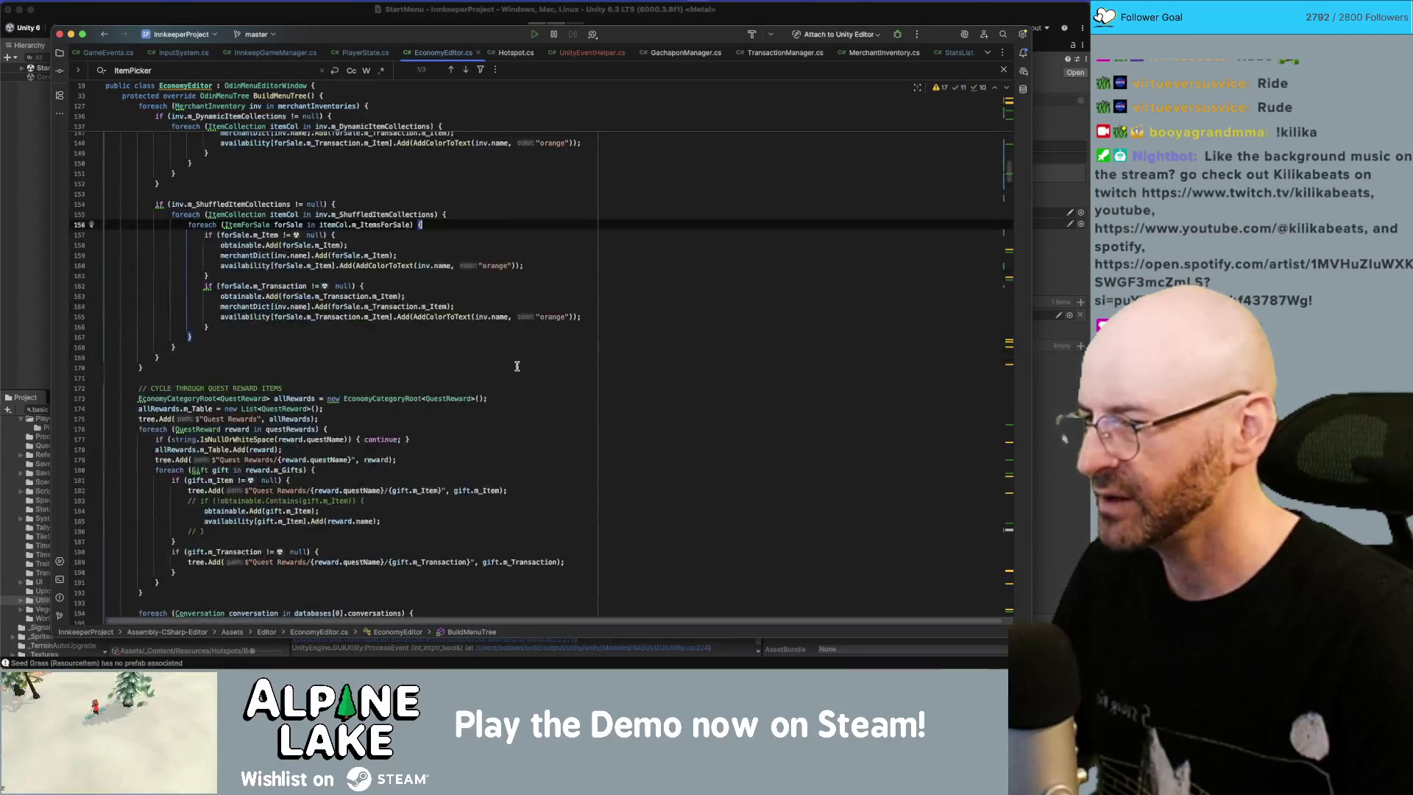
pyautogui.scroll(-2, 524, 363)
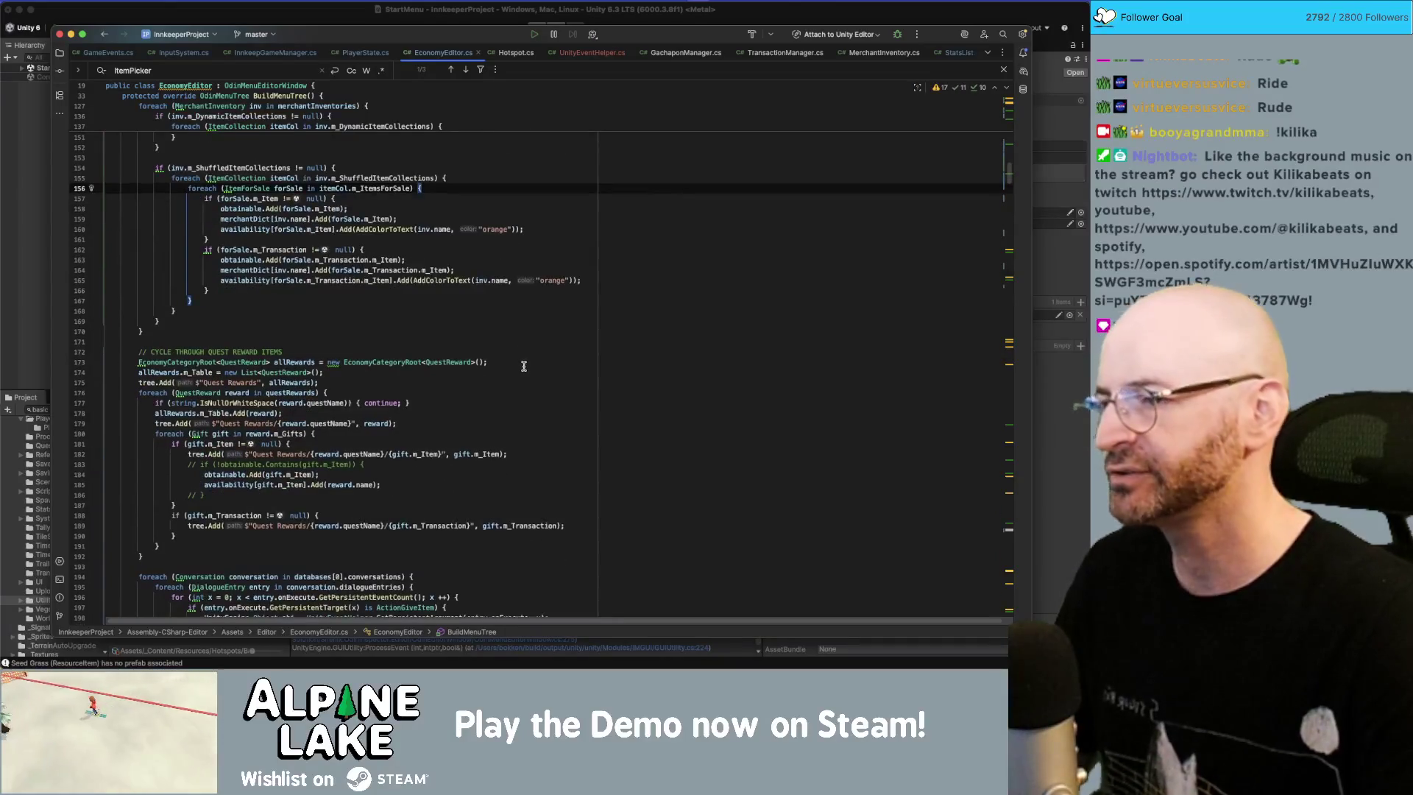
pyautogui.scroll(15, 525, 363)
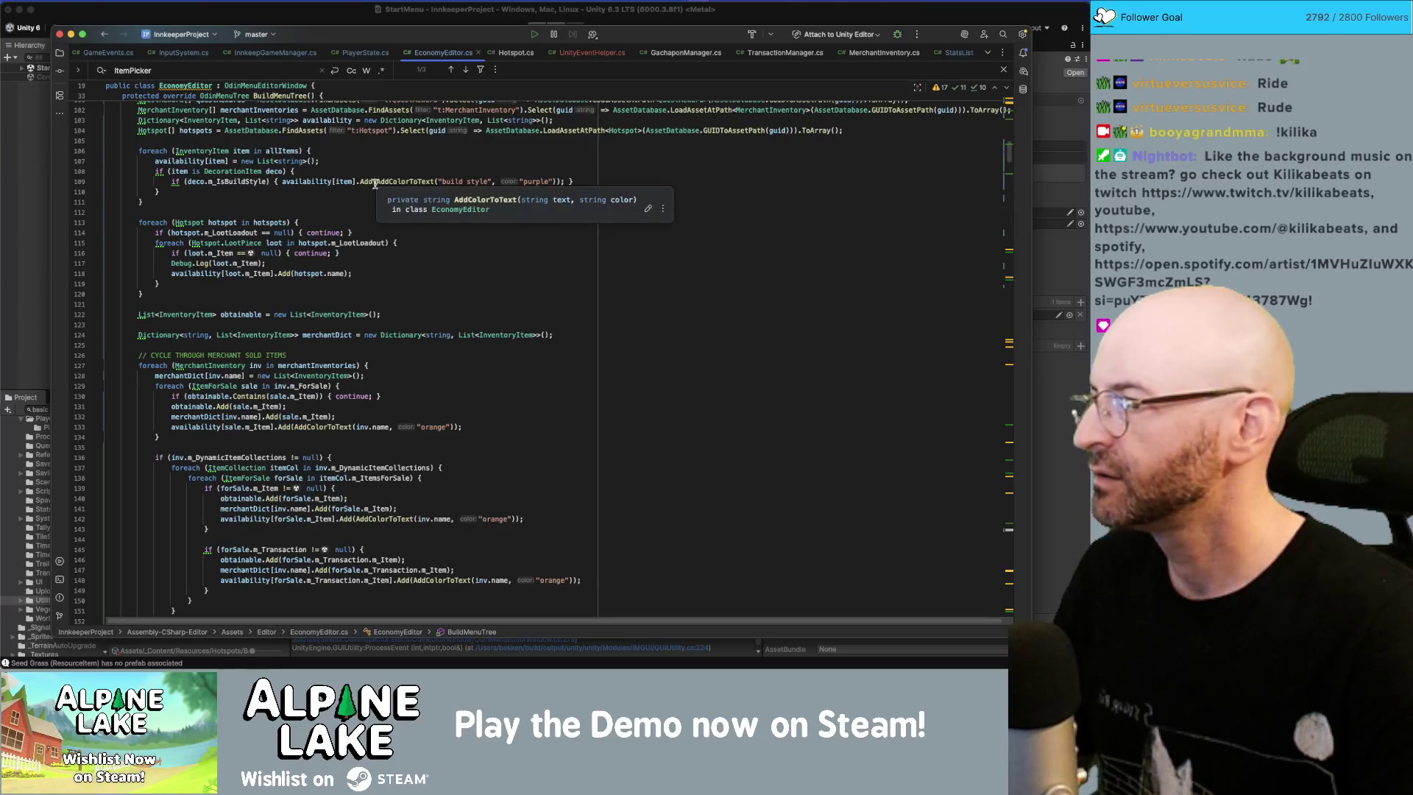
# Step: Paste the orange AddColorToText call over hotspot.name on line 118, then undo it
pyautogui.scroll(2, 349, 198)
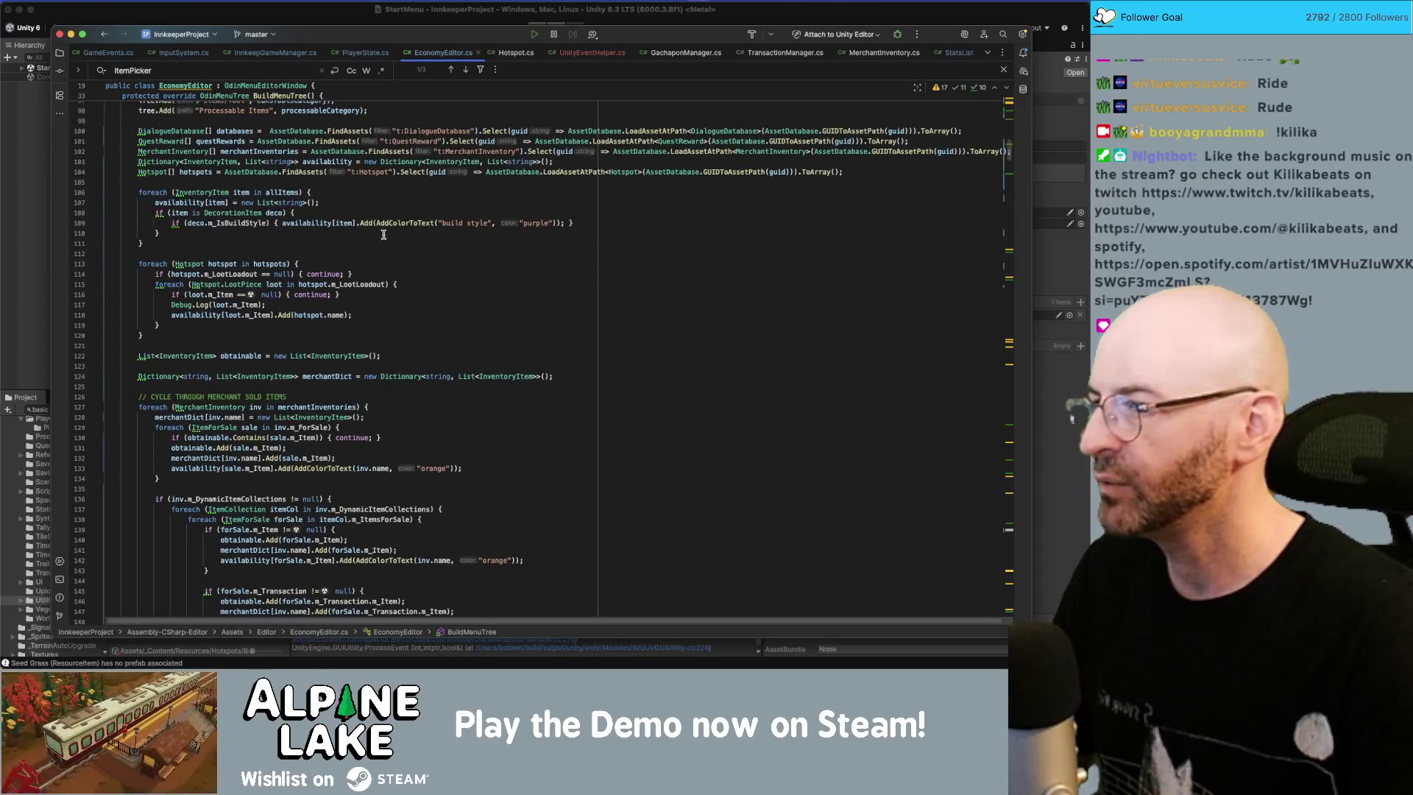
pyautogui.click(376, 223)
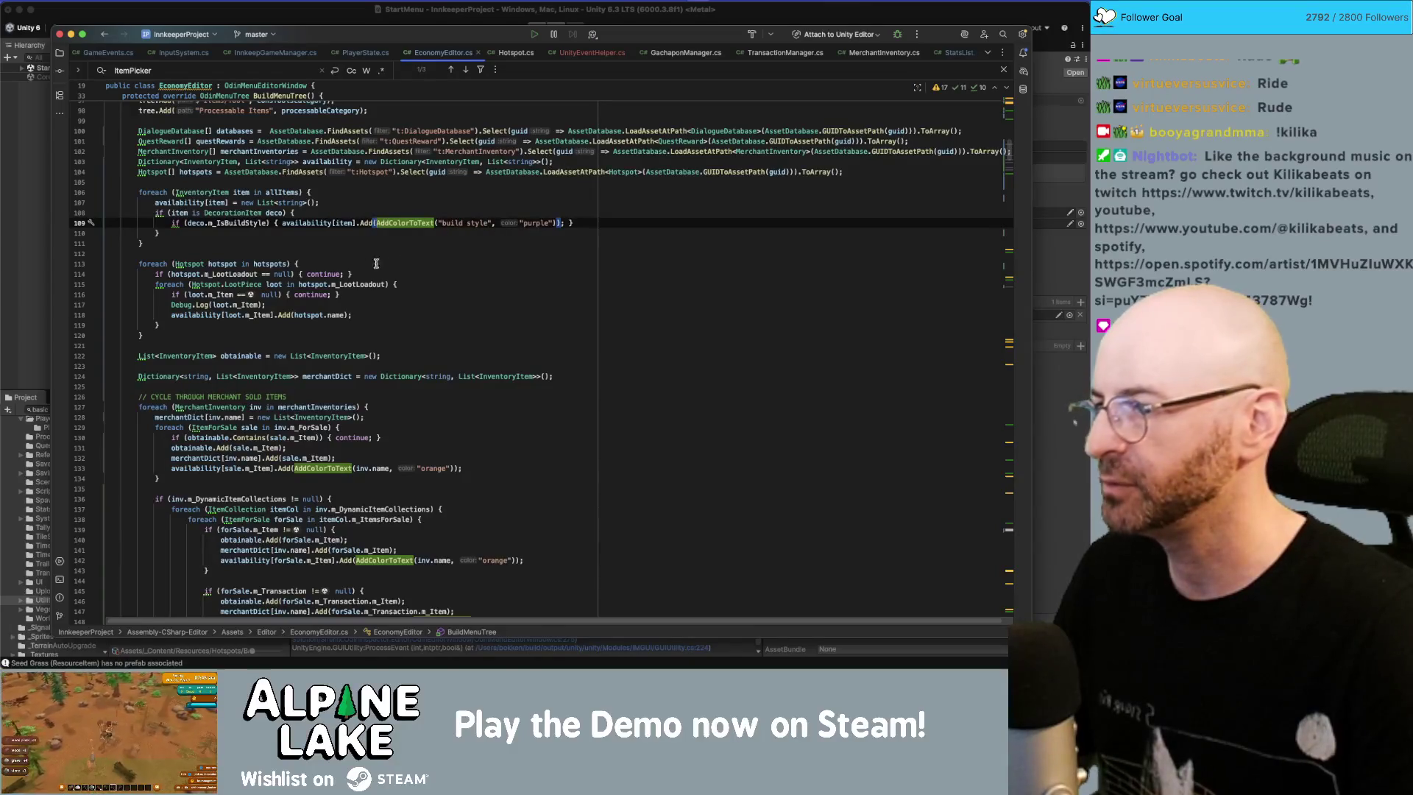
pyautogui.moveTo(294, 315); pyautogui.dragTo(346, 315)
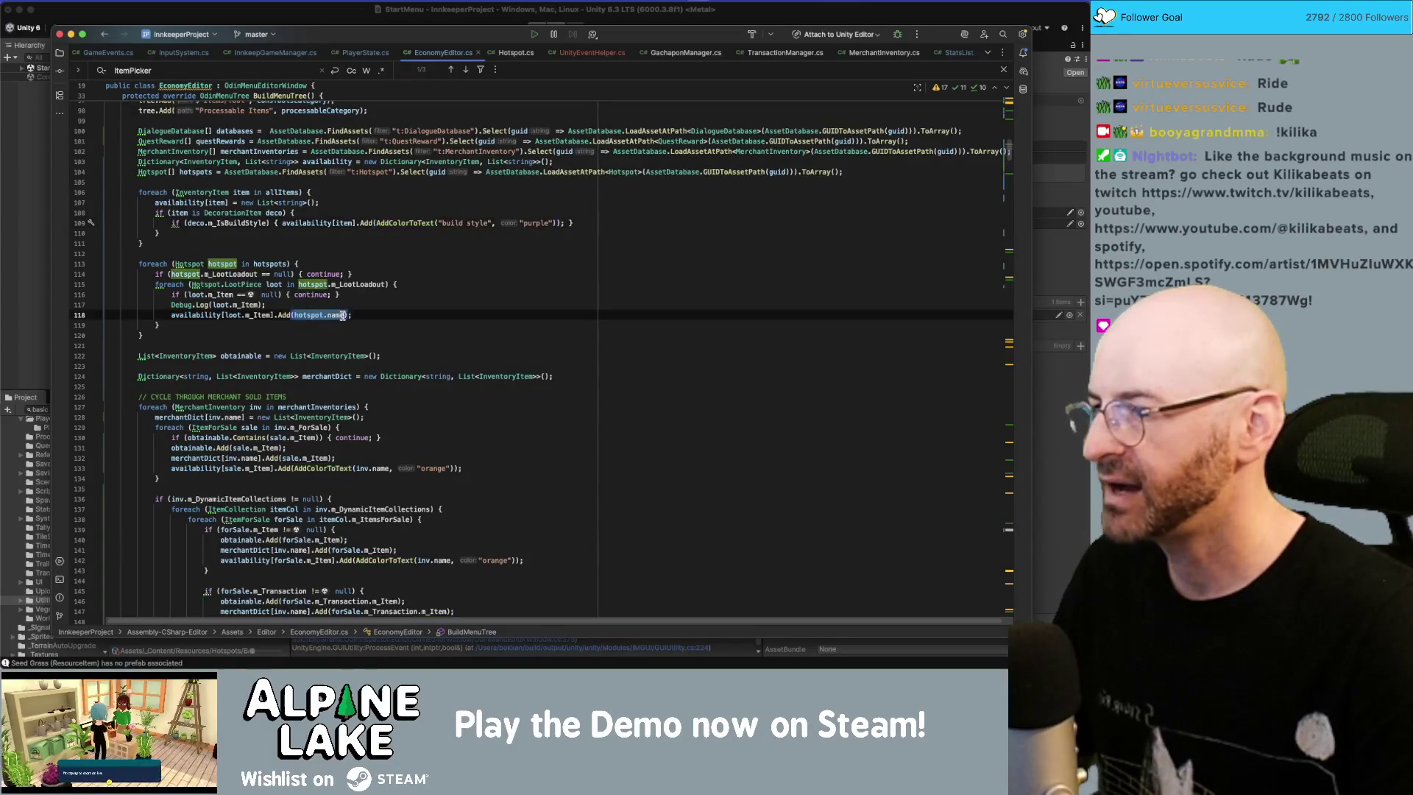
pyautogui.write('AddColorToText(inv.name, "orange")')
pyautogui.doubleClick(430, 315)
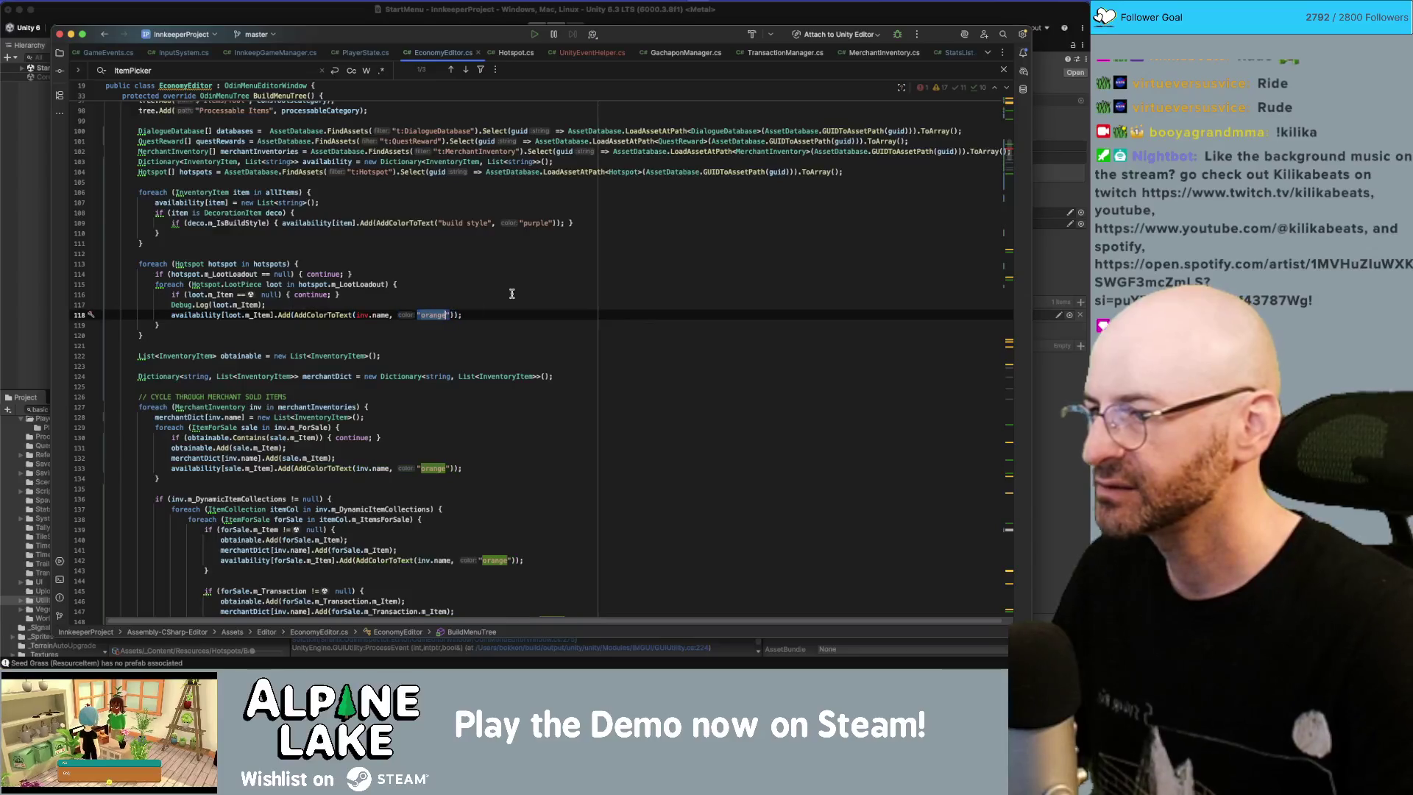
pyautogui.press('super+z')
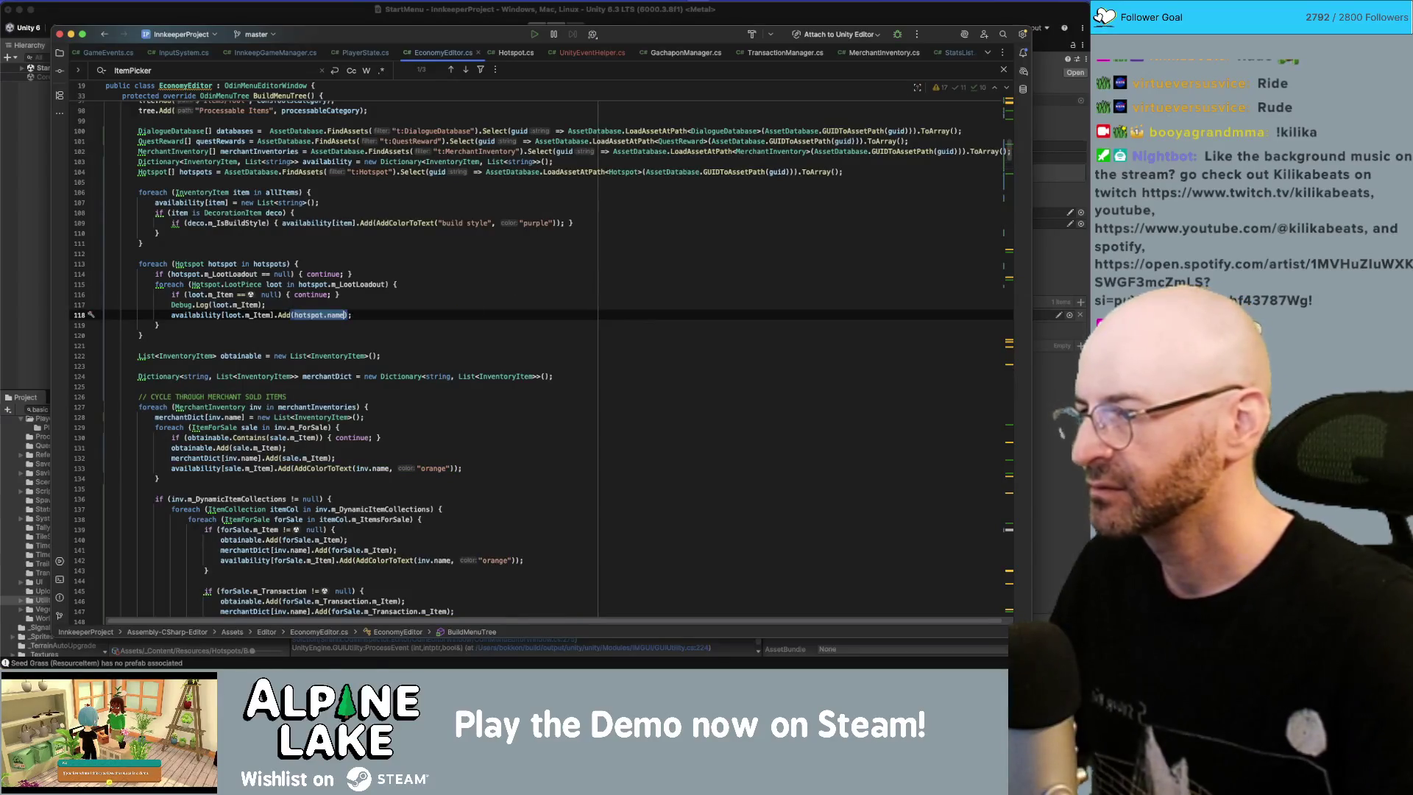
# Step: Wrap hotspot.name as AddColorToText(hotspot.name, "yellow") using code completion
pyautogui.press('Left')
pyautogui.write('Add')
pyautogui.press('Return')
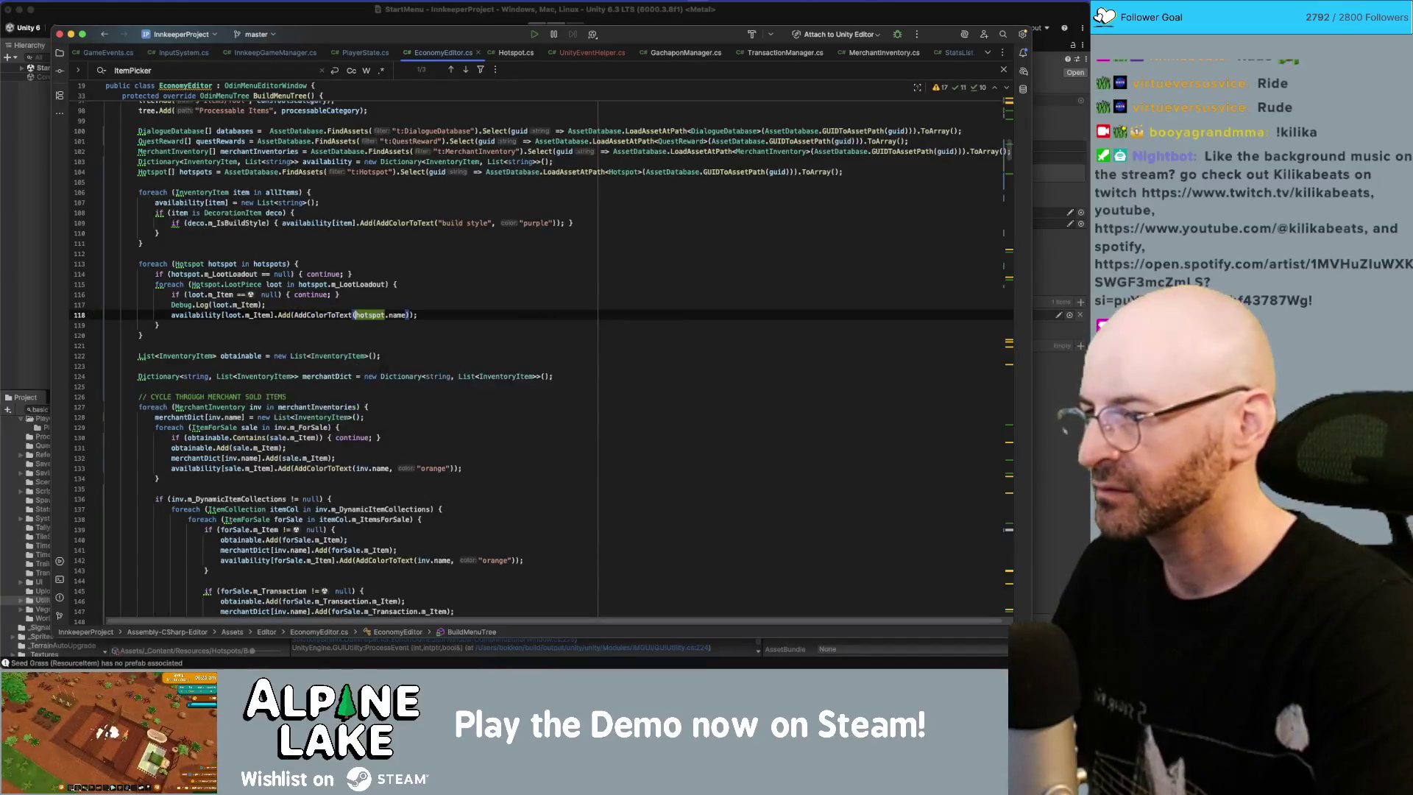
pyautogui.press('Right')
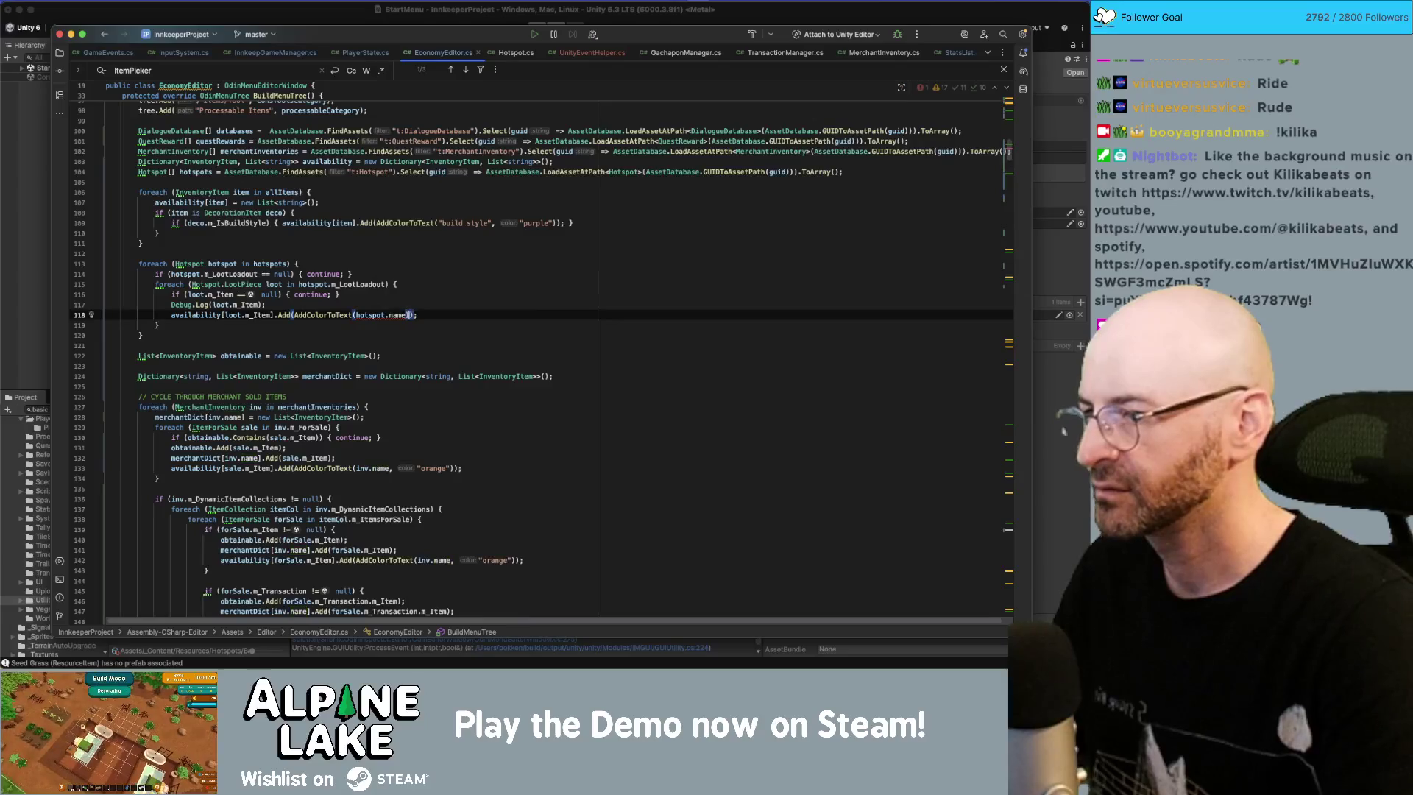
pyautogui.write(', "yellow')
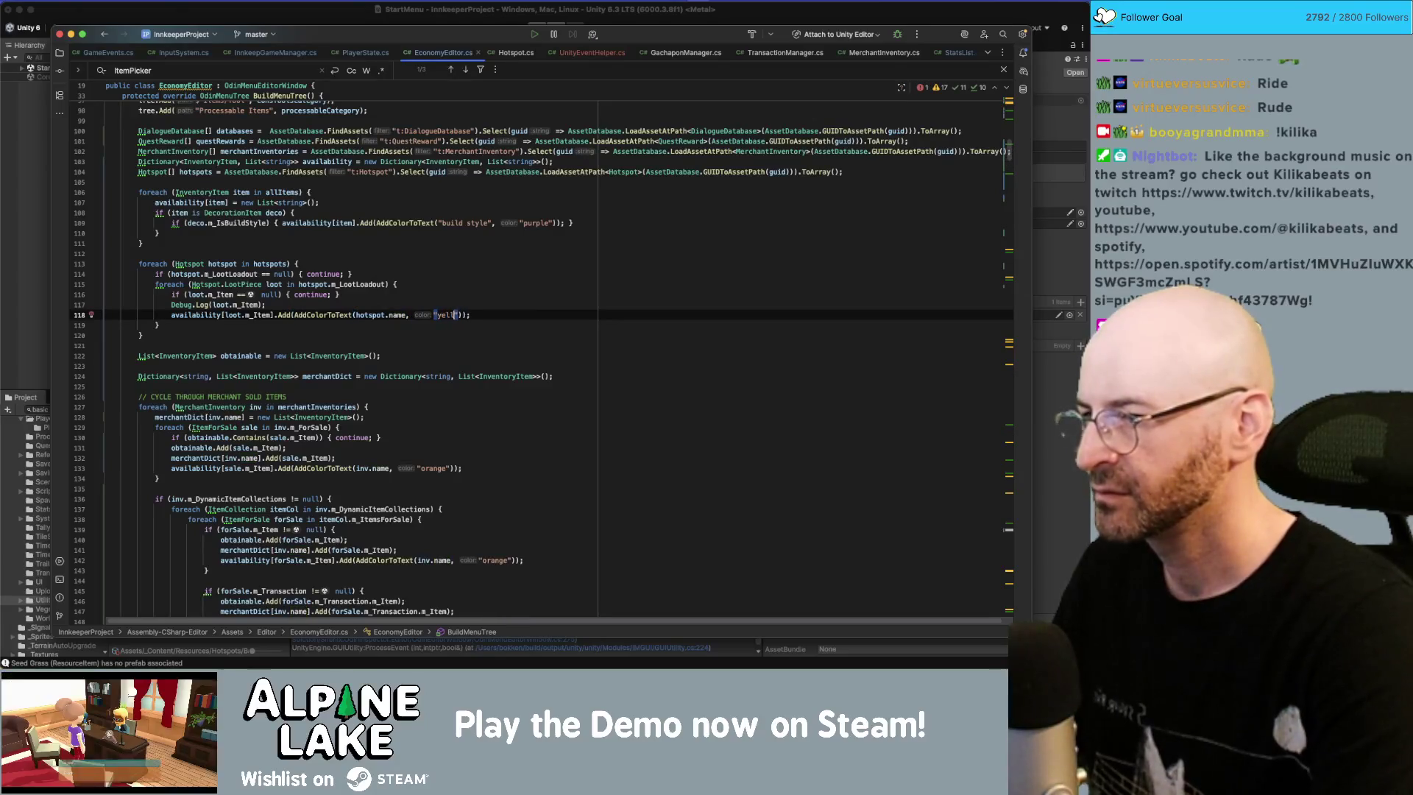
pyautogui.press('End')
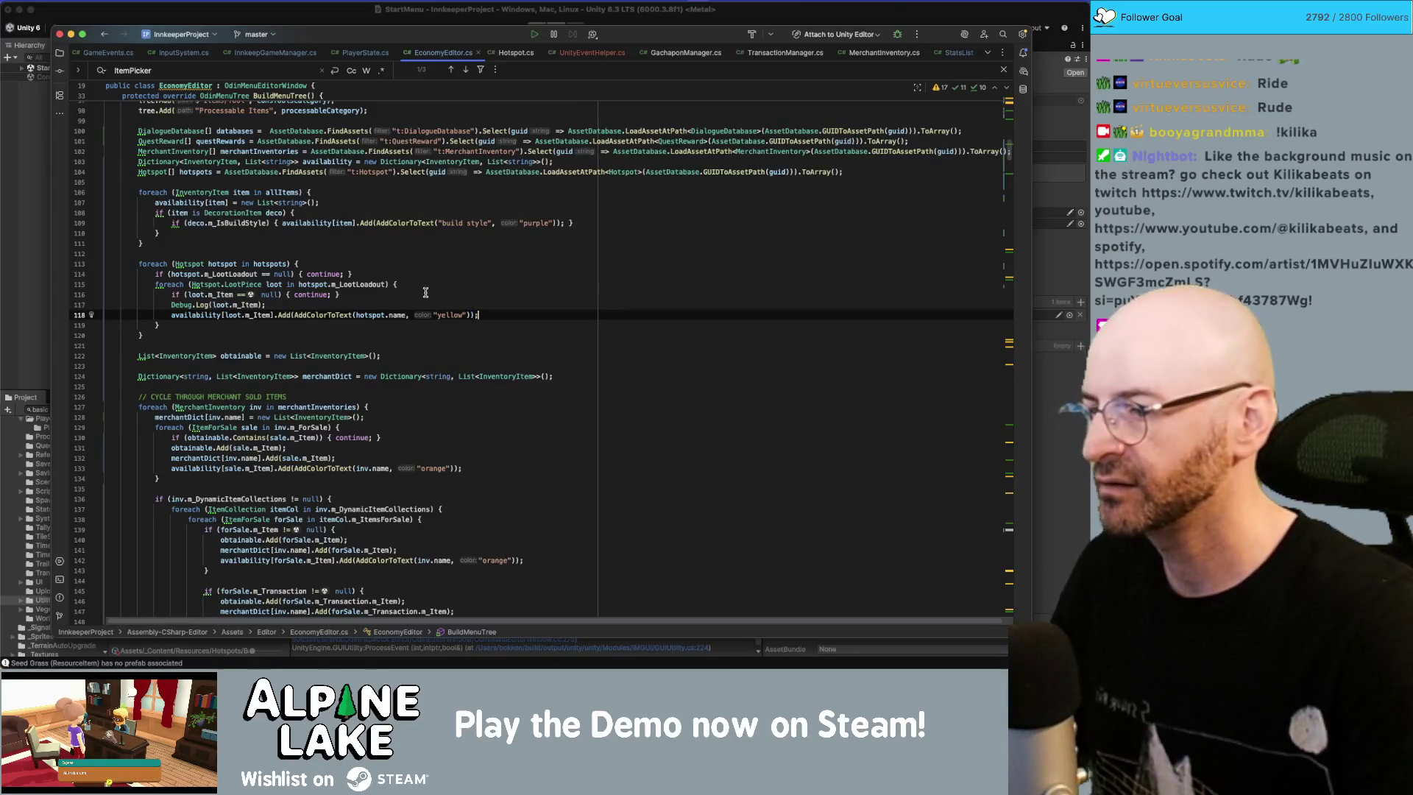
pyautogui.scroll(-10, 425, 292)
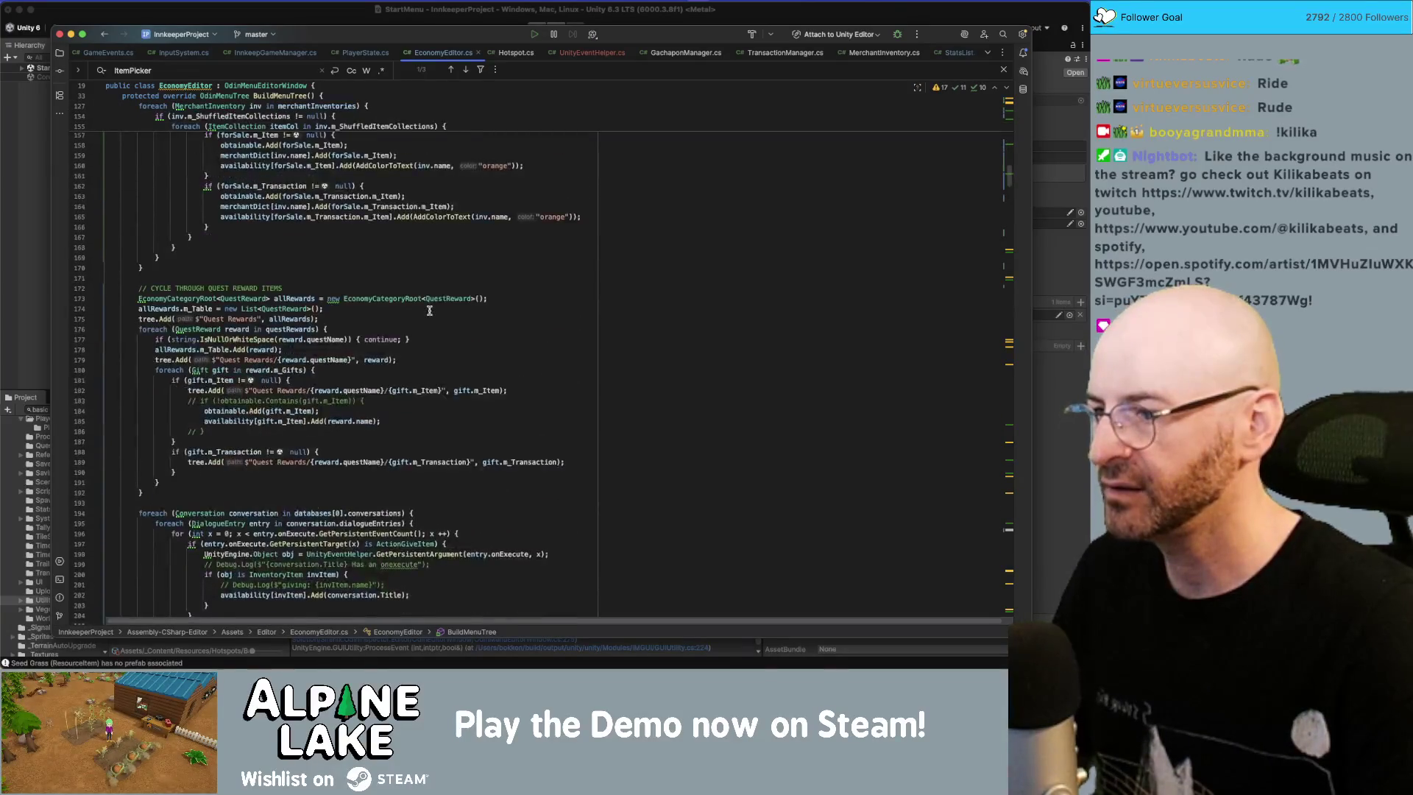
# Step: Wrap line 202's conversation.Title as AddColorToText(conversation.Title, "pink"), fixing parentheses, then switch to Unity
pyautogui.scroll(2, 438, 368)
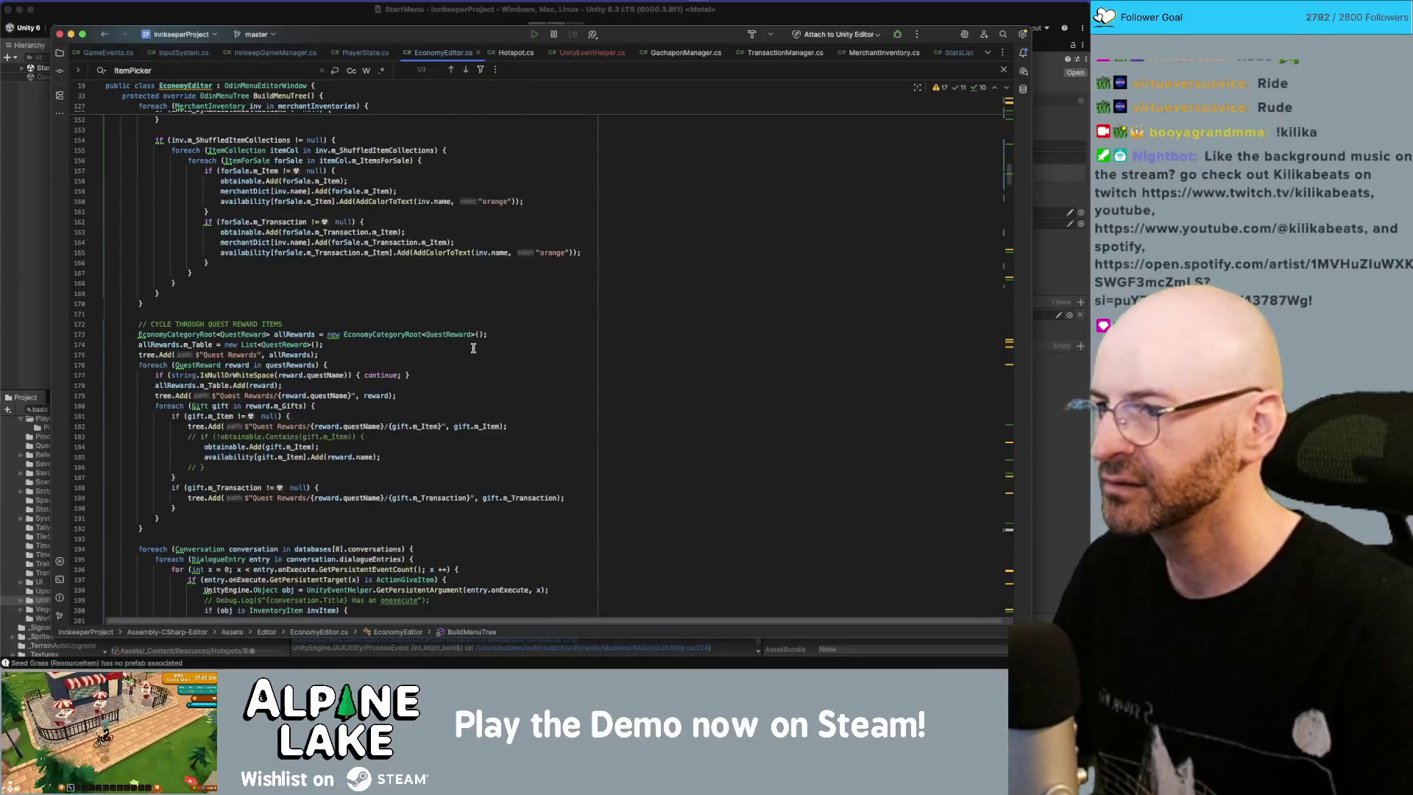
pyautogui.scroll(5, 485, 324)
pyautogui.scroll(-8, 497, 339)
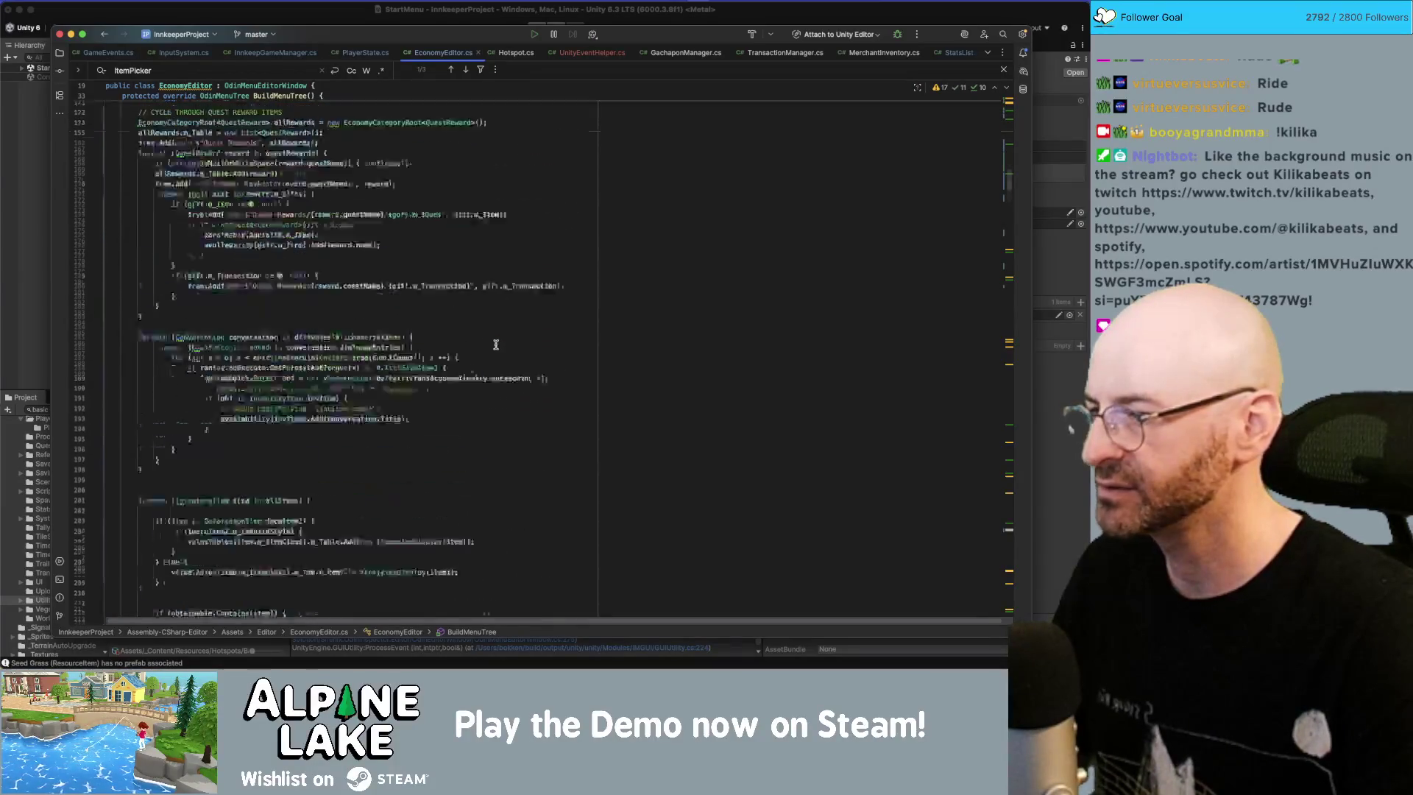
pyautogui.click(410, 308)
pyautogui.click(327, 309)
pyautogui.write('AddColor')
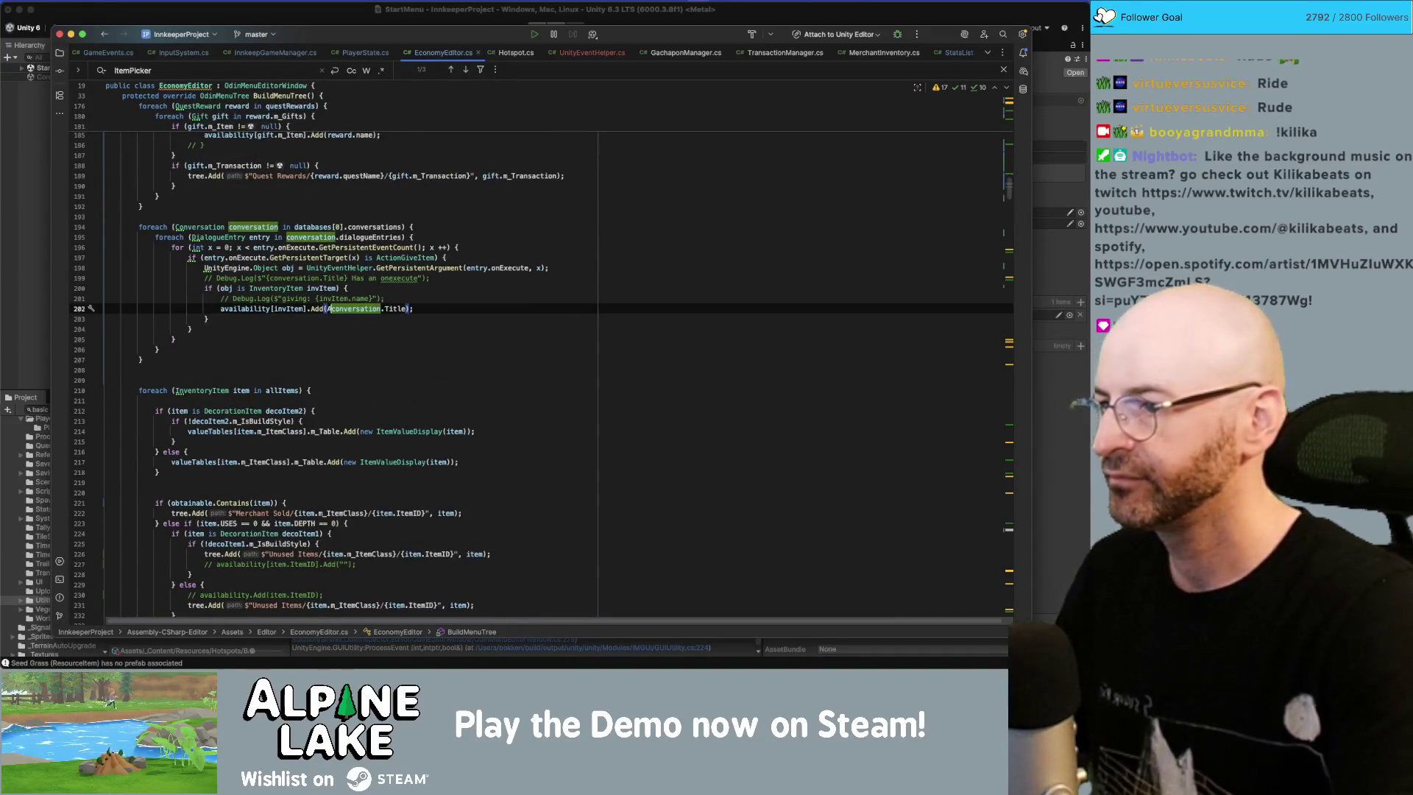
pyautogui.write('ToText(conversation.Title')
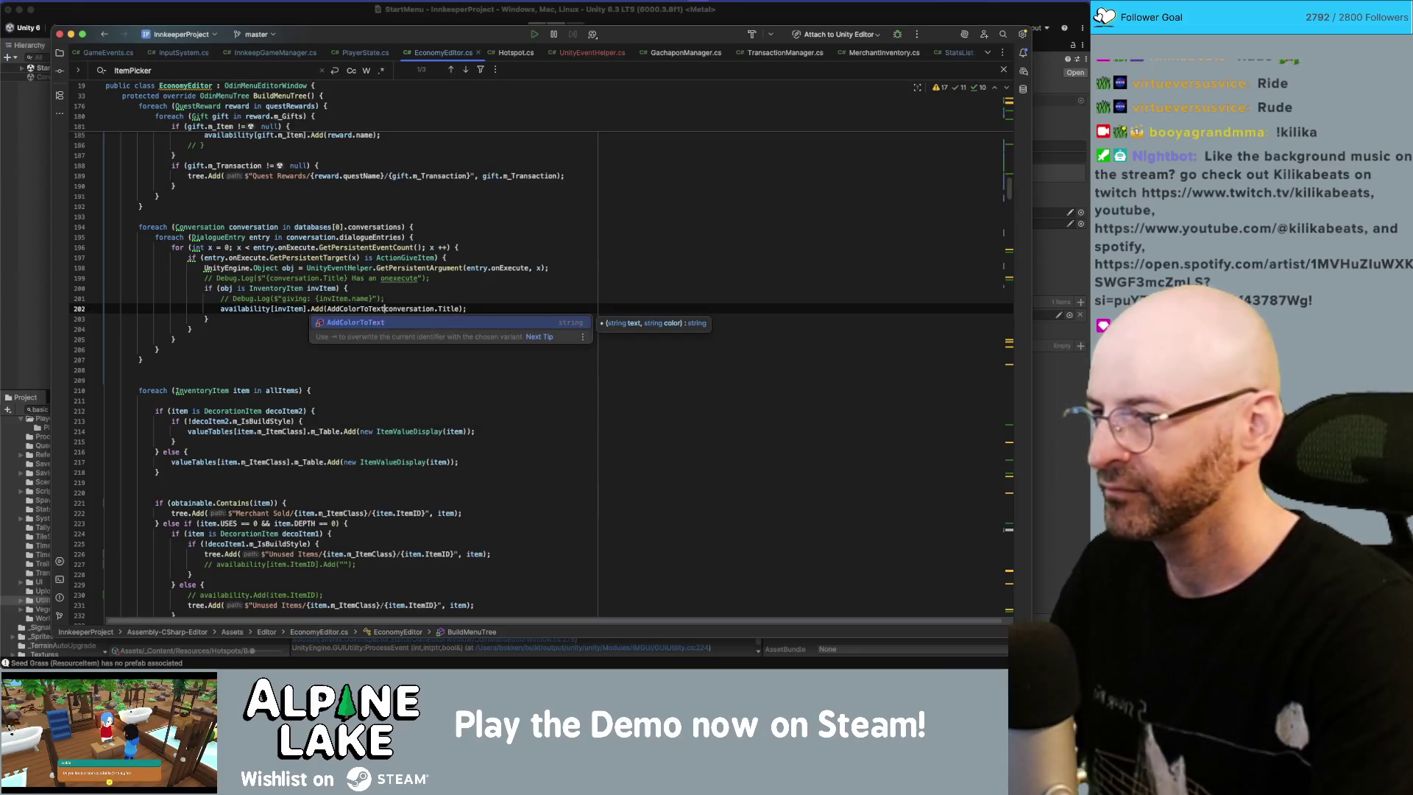
pyautogui.write(', "pink"')
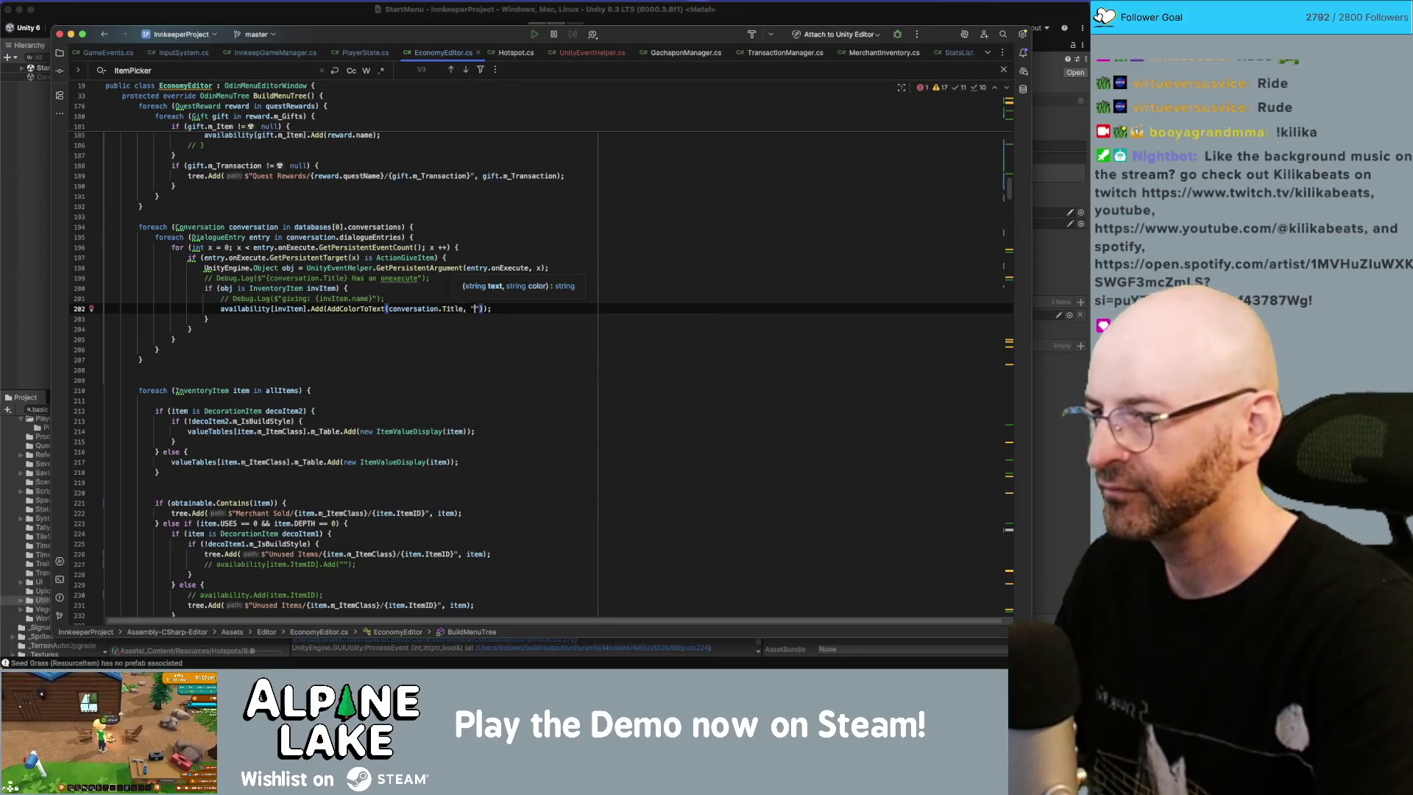
pyautogui.press('Delete')
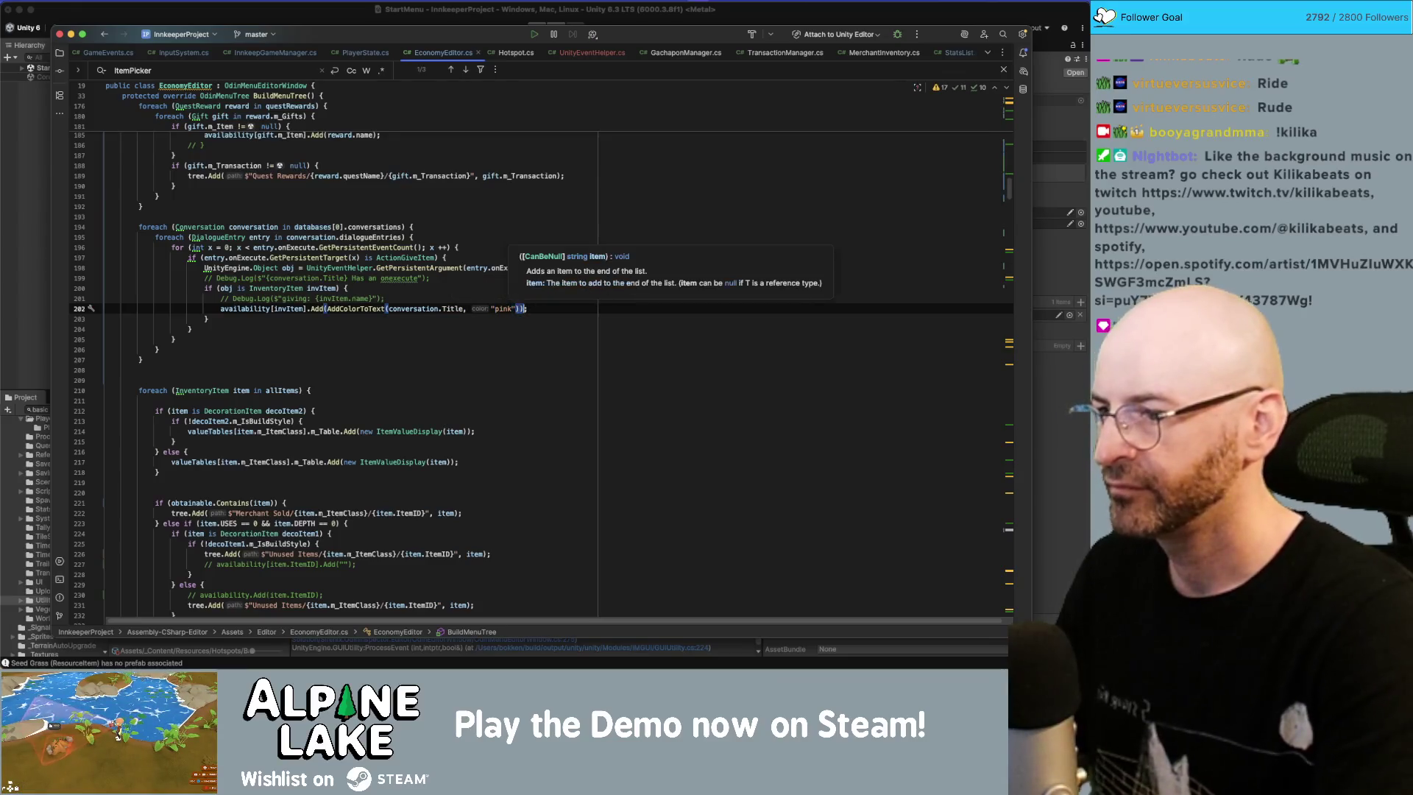
pyautogui.write(')')
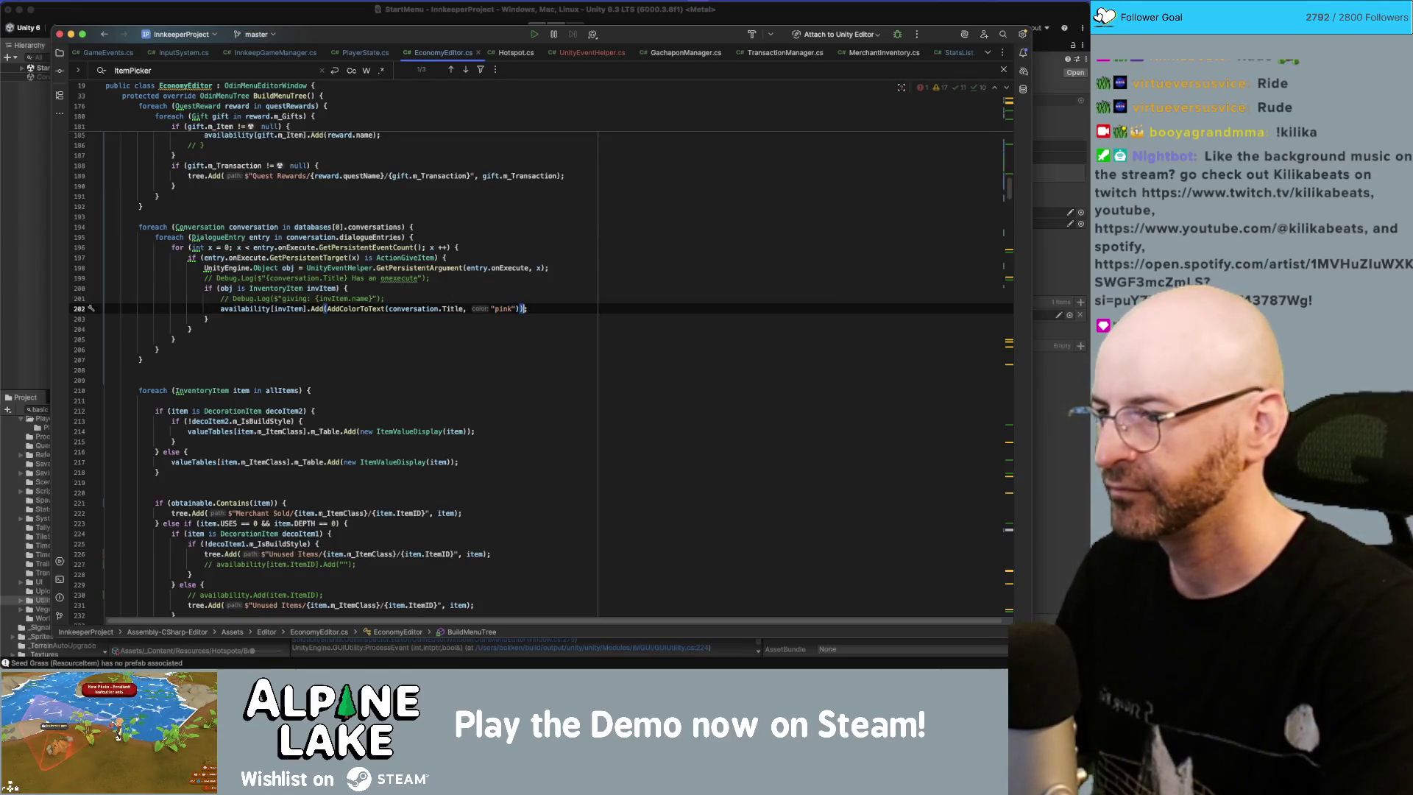
pyautogui.press('super+Tab')
pyautogui.press('super+Tab')
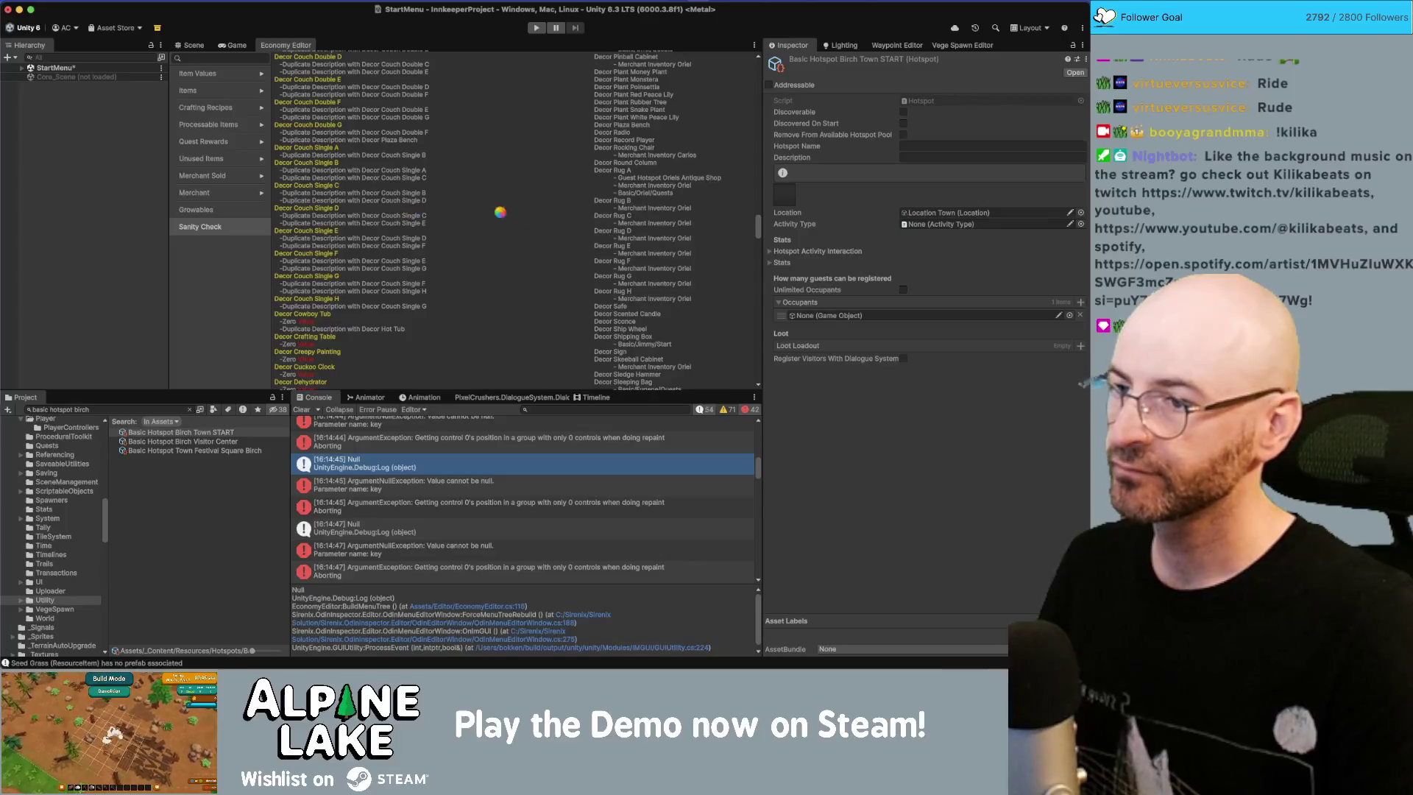
# Step: Scroll up the Sanity Check list, spotting unrendered <color=pink> tags, then return to Rider
pyautogui.scroll(10, 690, 284)
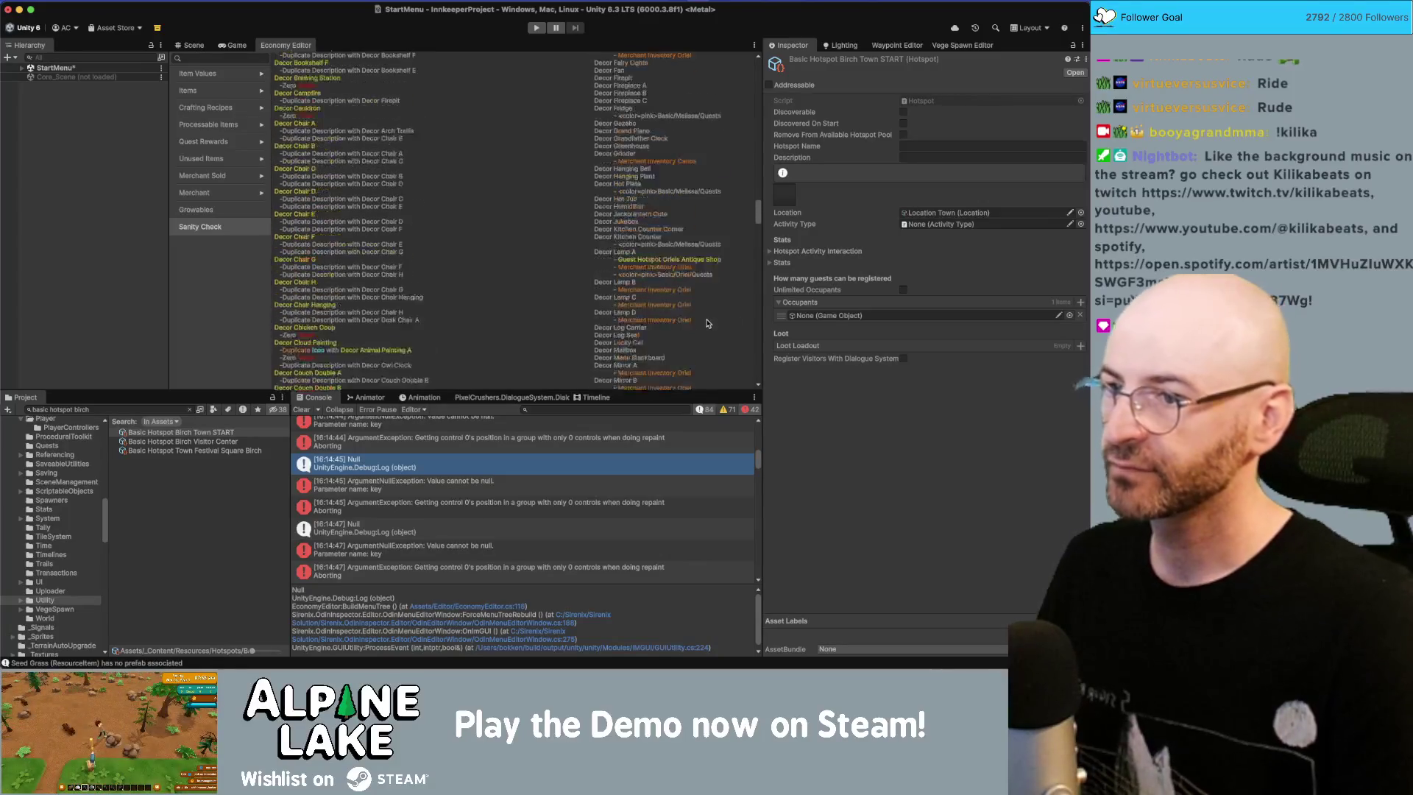
pyautogui.scroll(10, 707, 327)
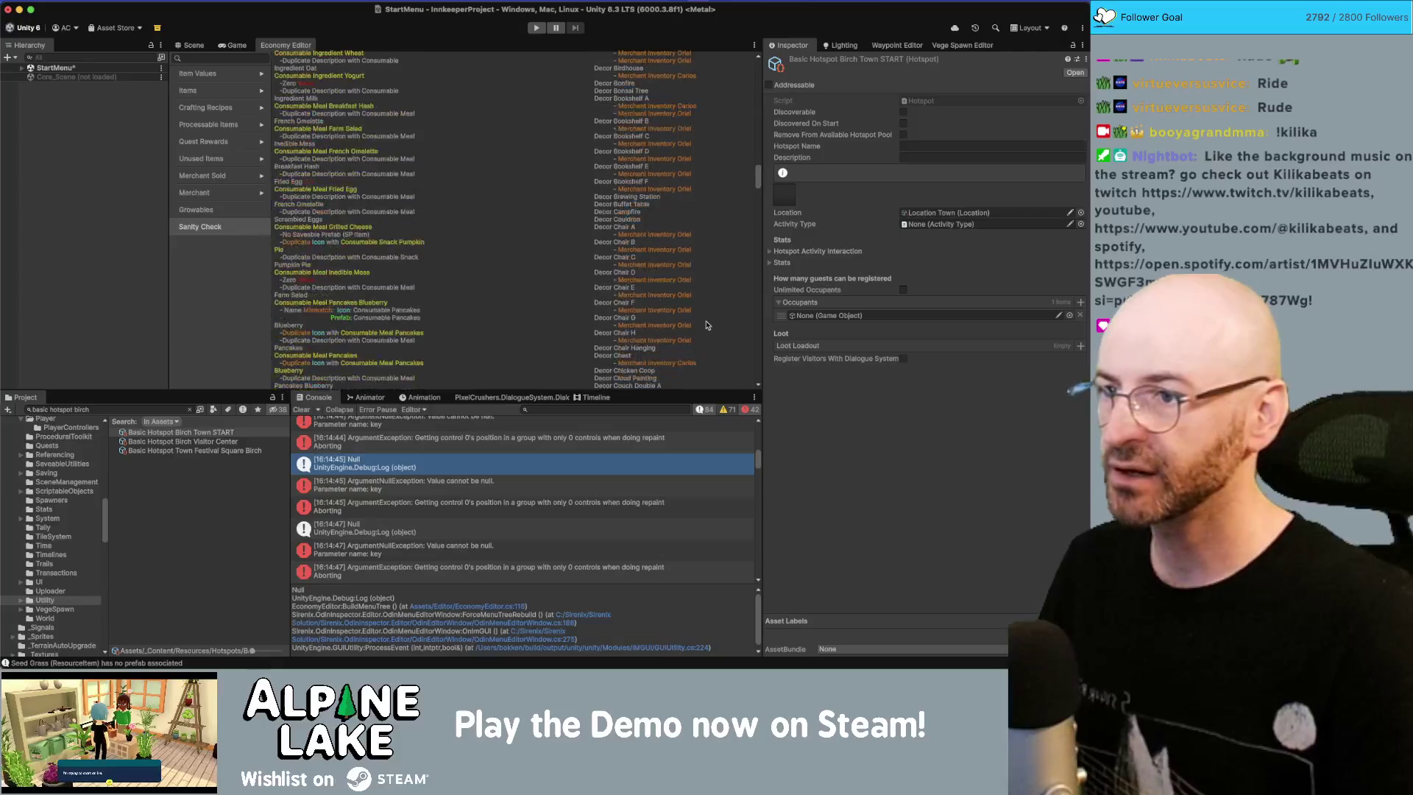
pyautogui.scroll(15, 707, 322)
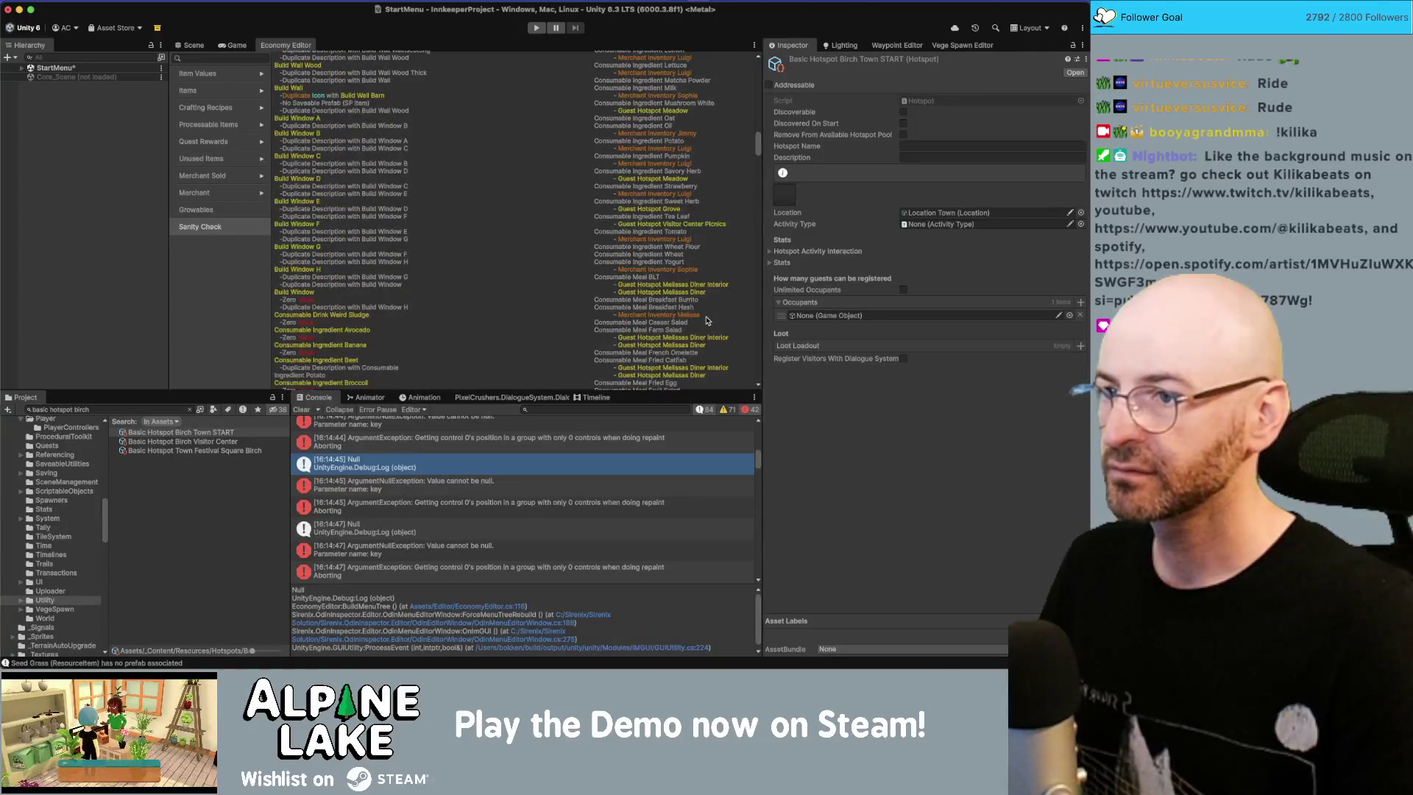
pyautogui.scroll(15, 708, 320)
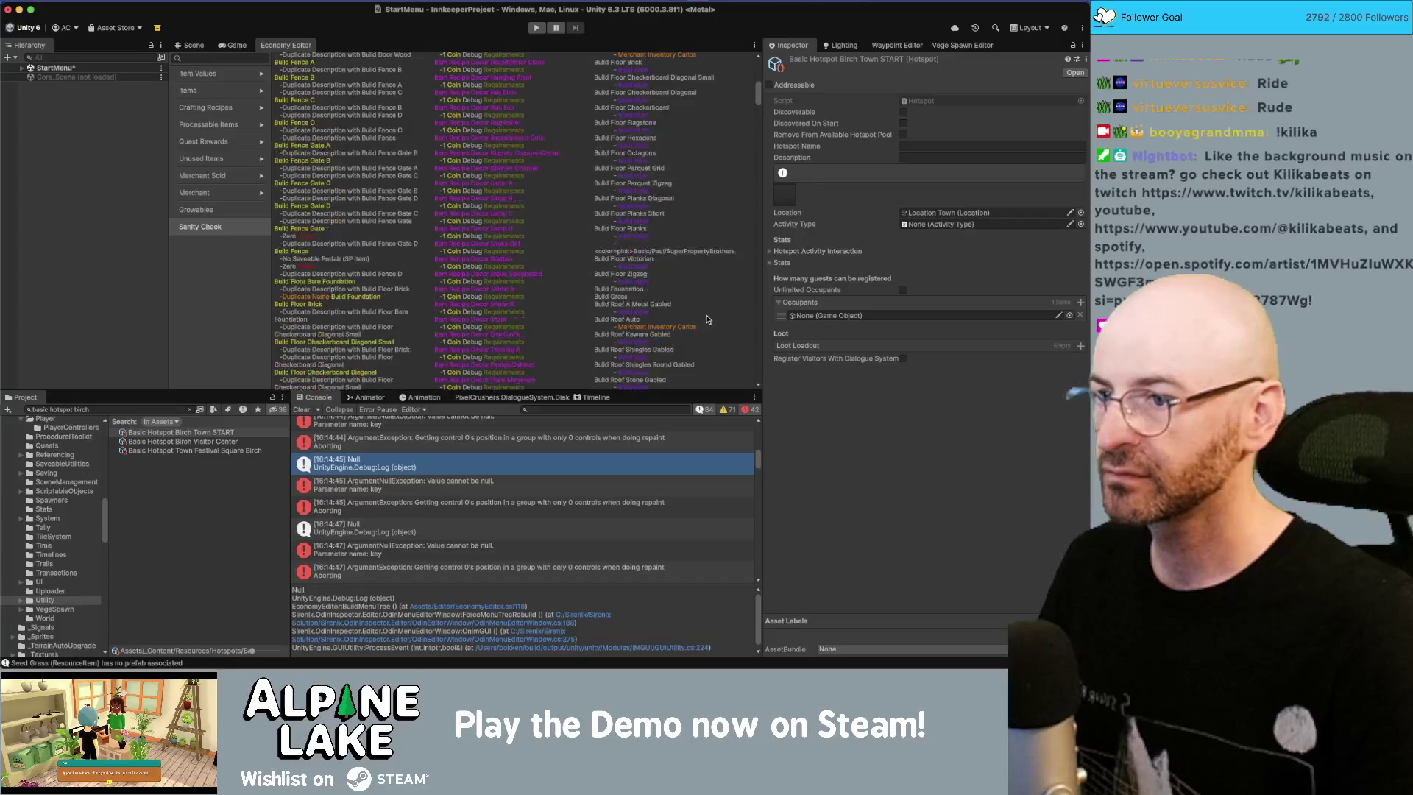
pyautogui.scroll(5, 716, 314)
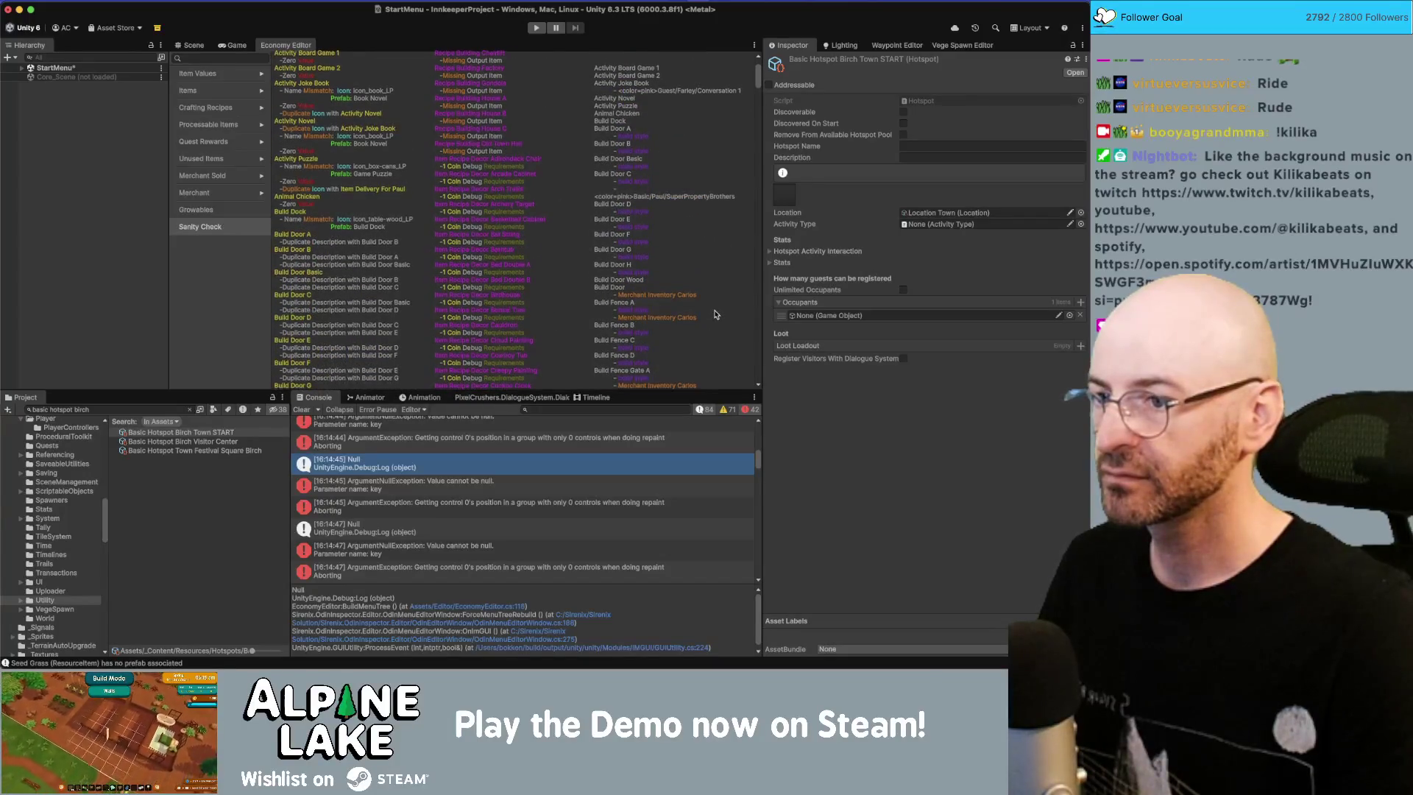
pyautogui.scroll(2, 714, 302)
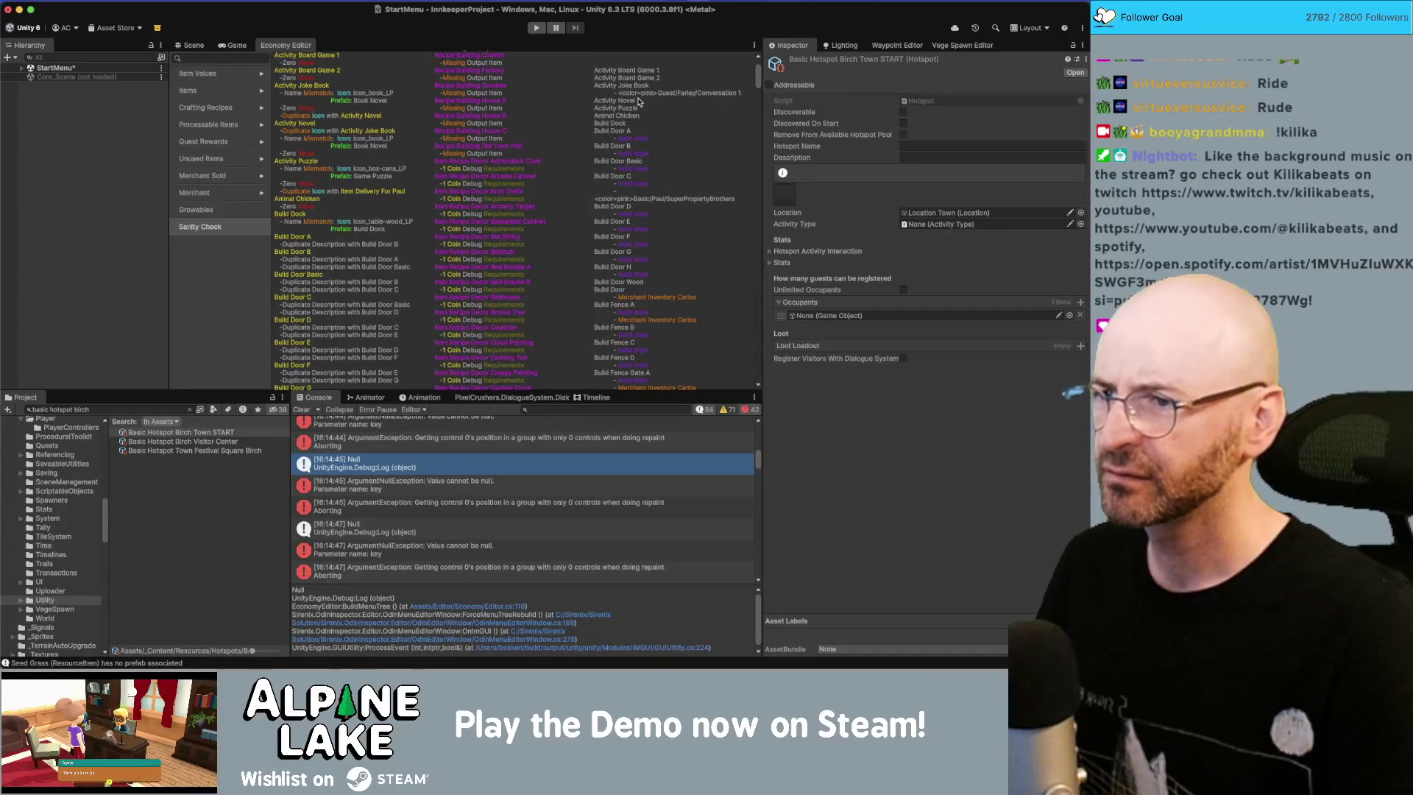
pyautogui.press('super+Tab')
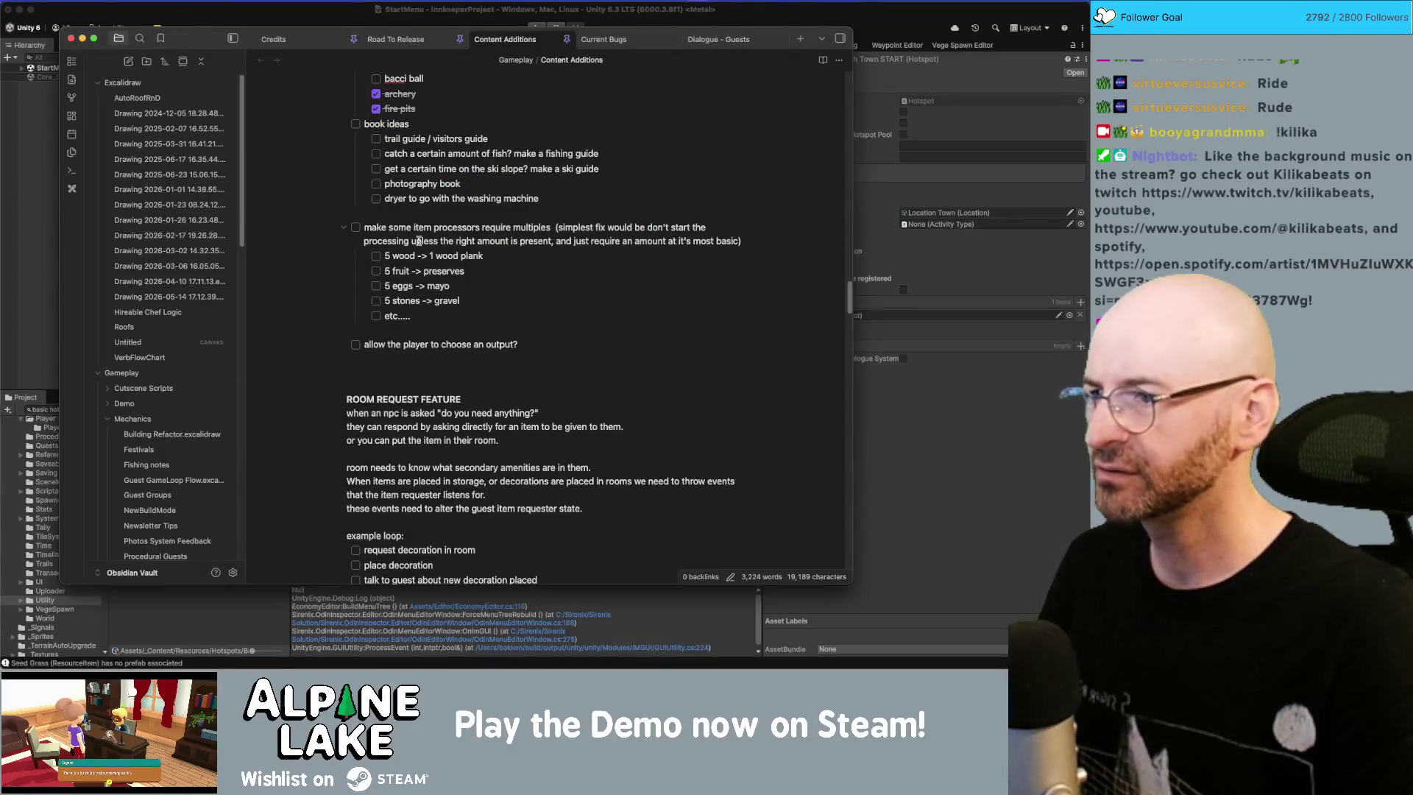
pyautogui.press('super+Tab')
pyautogui.press('super+Tab')
pyautogui.press('super+Tab')
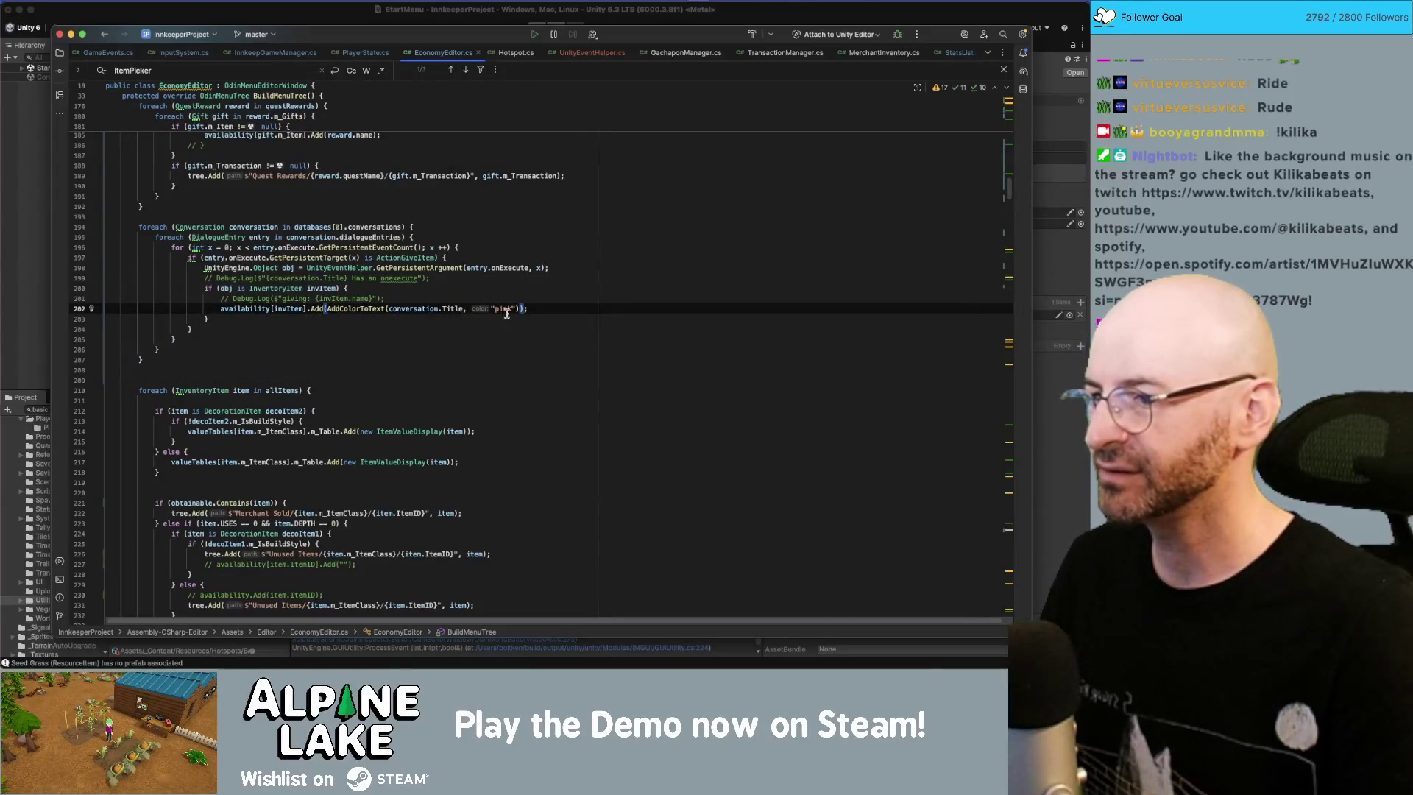
# Step: Replace "pink" on line 202 with "fucia" and switch to Unity
pyautogui.doubleClick(505, 309)
pyautogui.write('fucia')
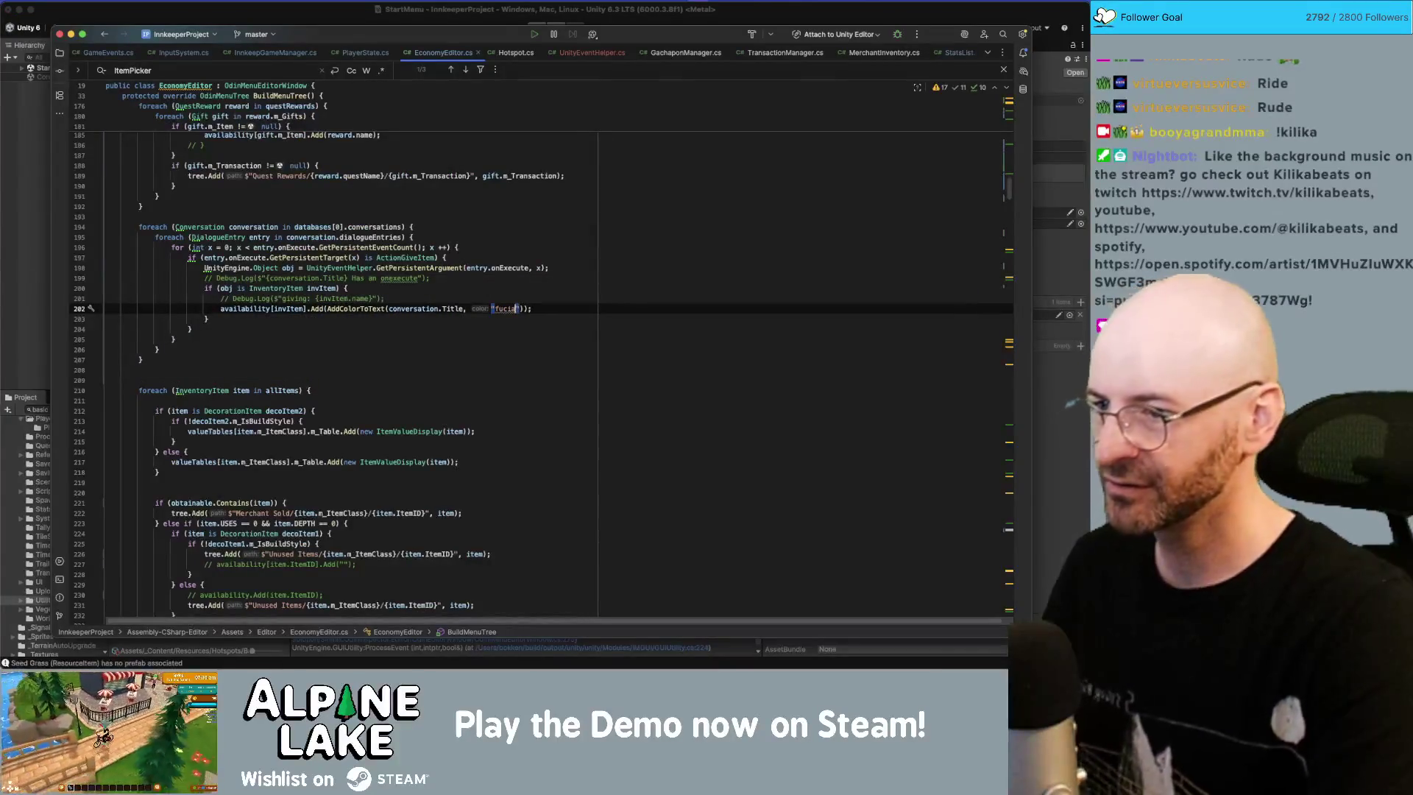
pyautogui.press('super+Tab')
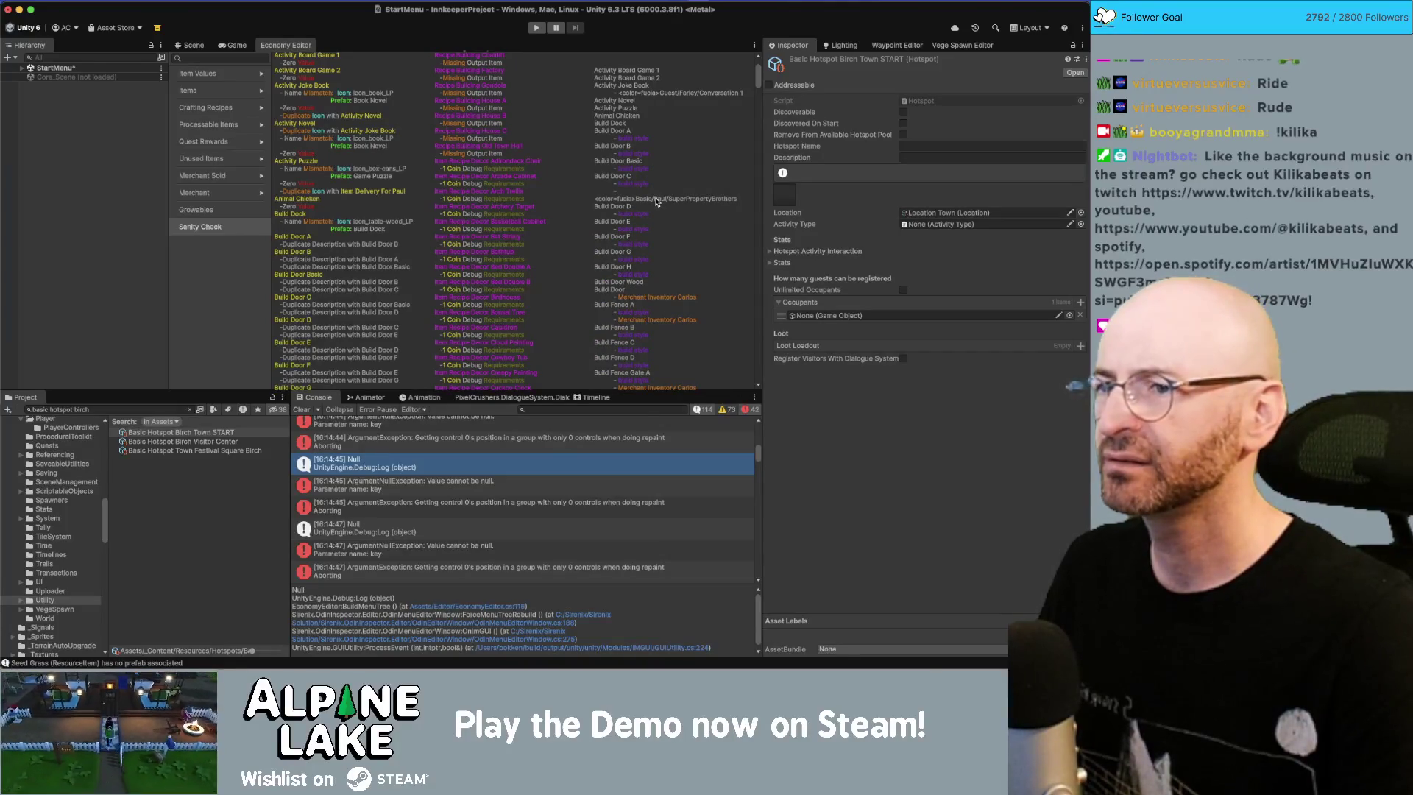
# Step: Change the line 202 colour from 'fucia' to 'whlue' and let Unity recompile
pyautogui.press('super+Tab')
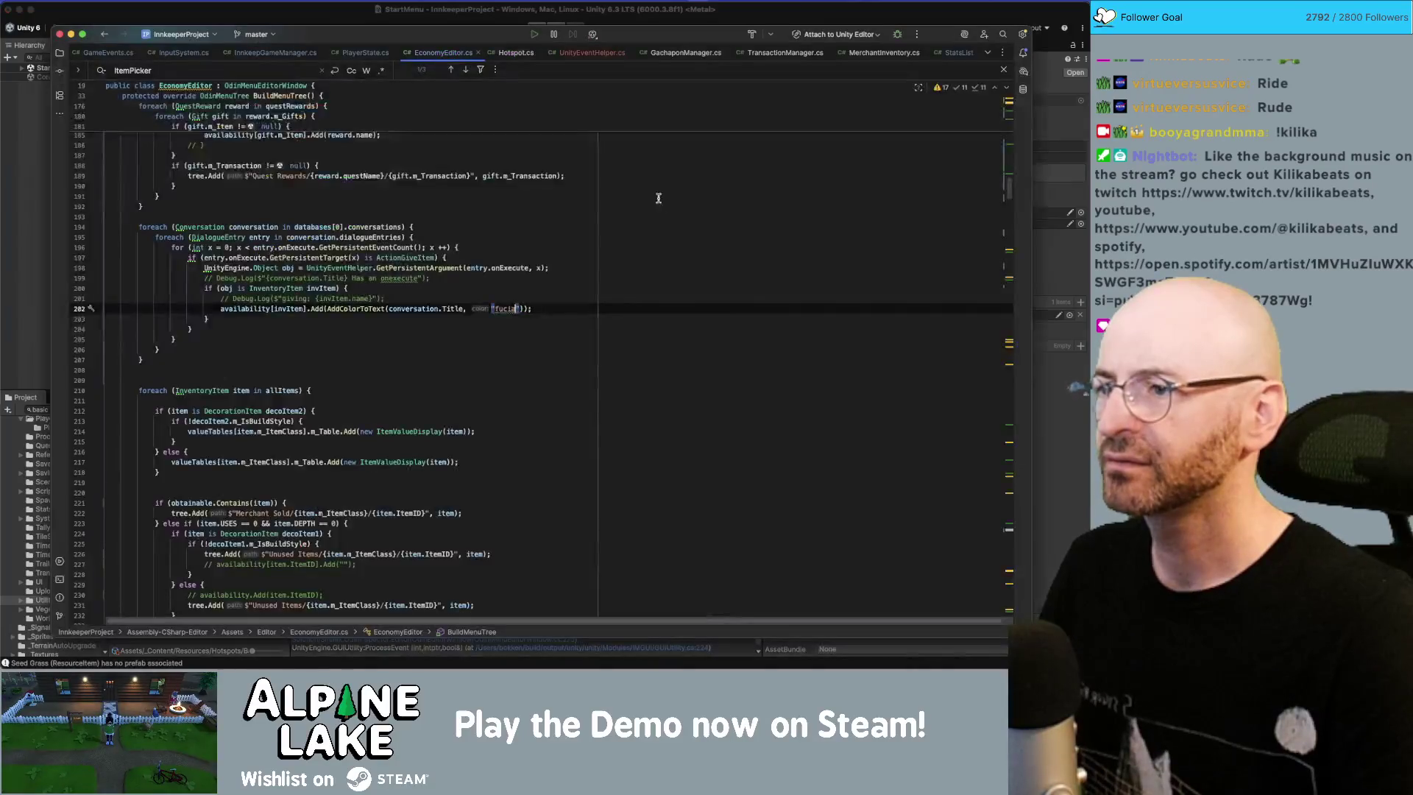
pyautogui.doubleClick(504, 309)
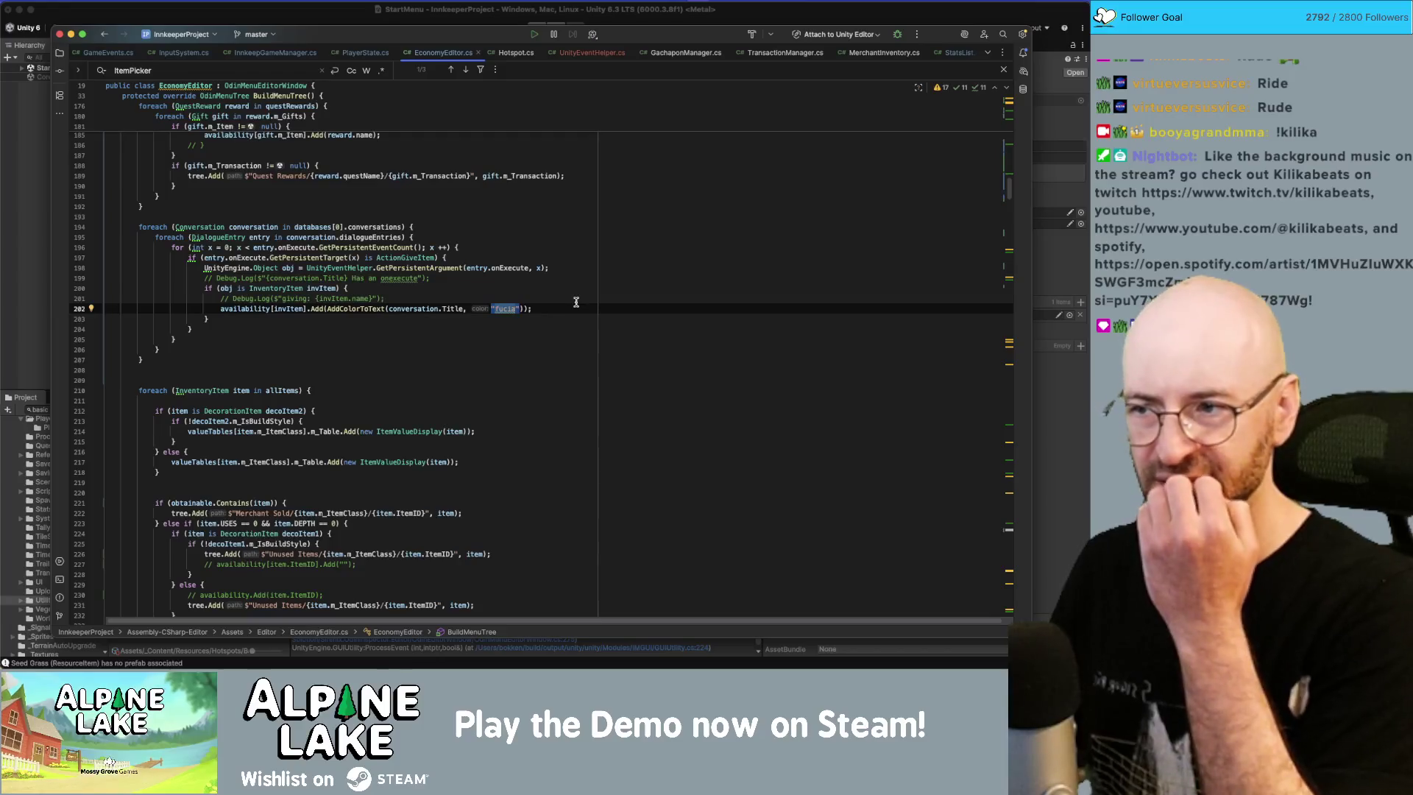
pyautogui.write('whlue')
pyautogui.press('super+Tab')
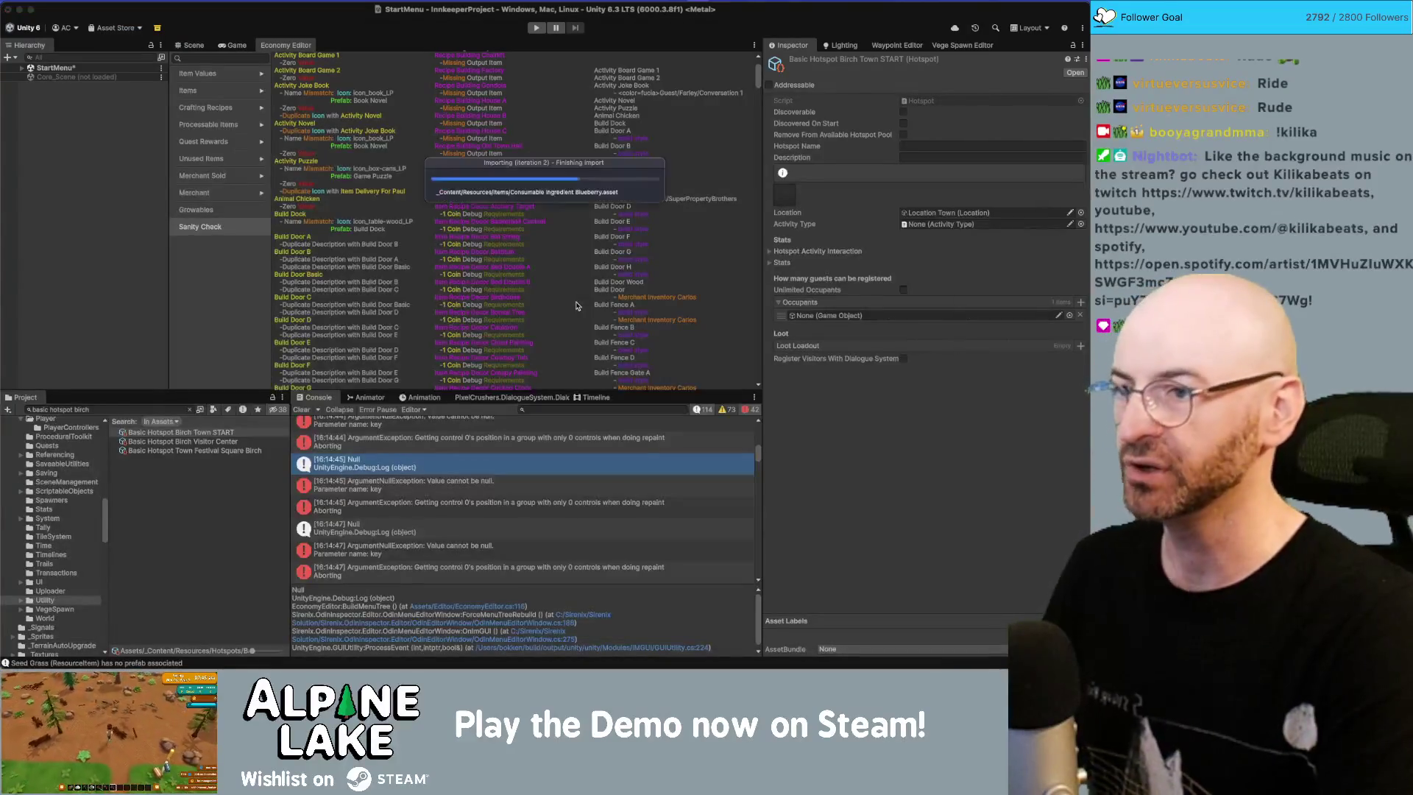
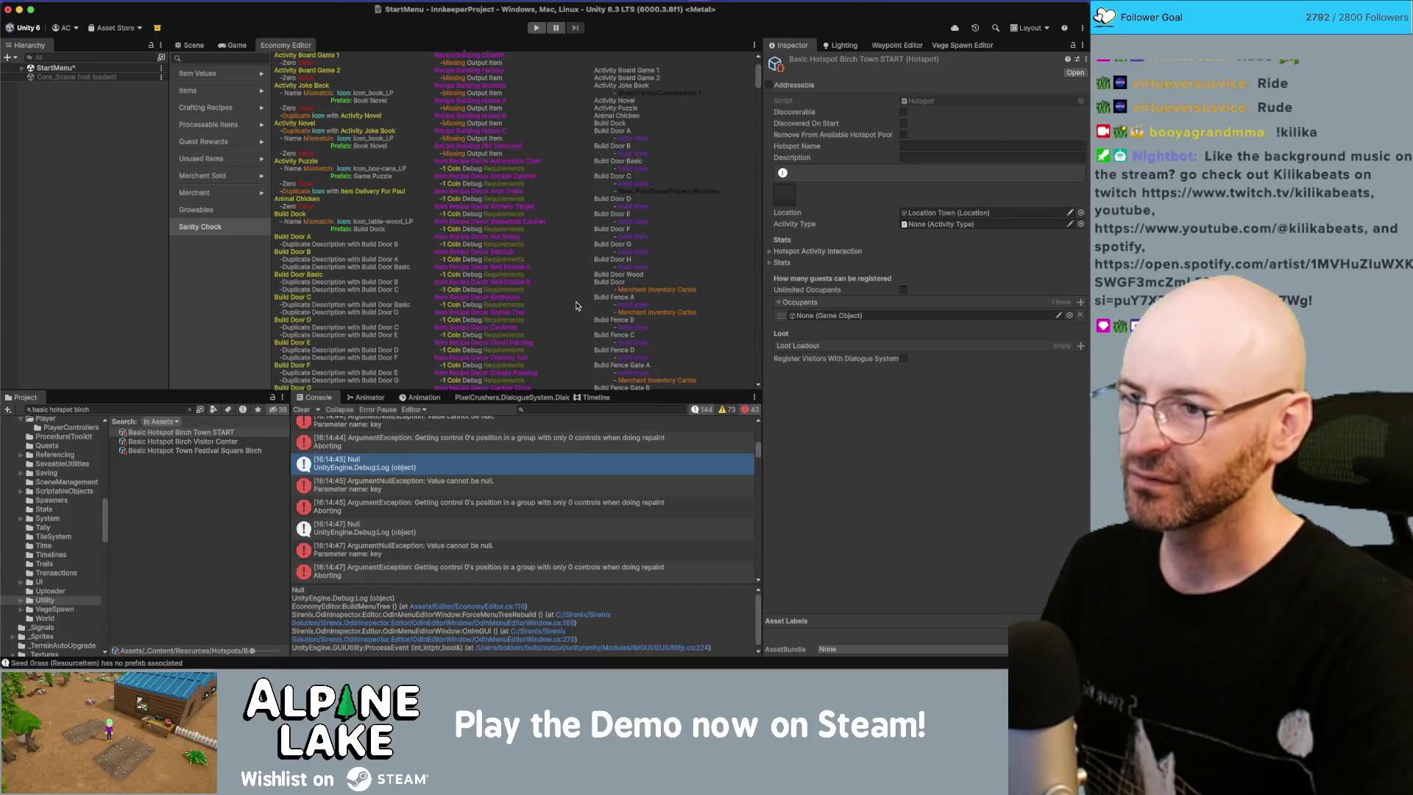
# Step: In EconomyEditor.cs, change the AddColorToText colour on line 202 from "black" to "blue", then return to Unity
pyautogui.press('super+Tab')
pyautogui.press('BackSpace')
pyautogui.press('BackSpace')
pyautogui.press('BackSpace')
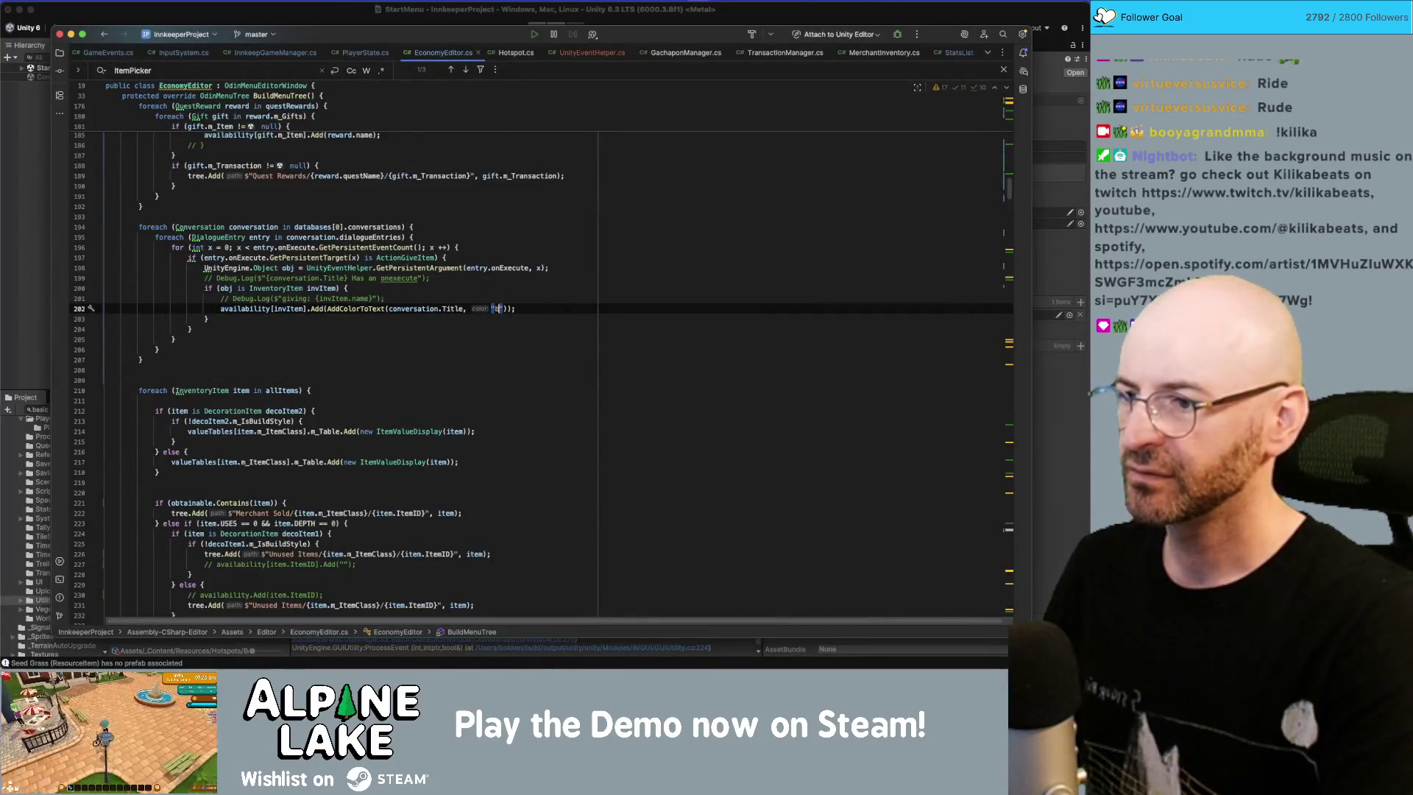
pyautogui.write('blue')
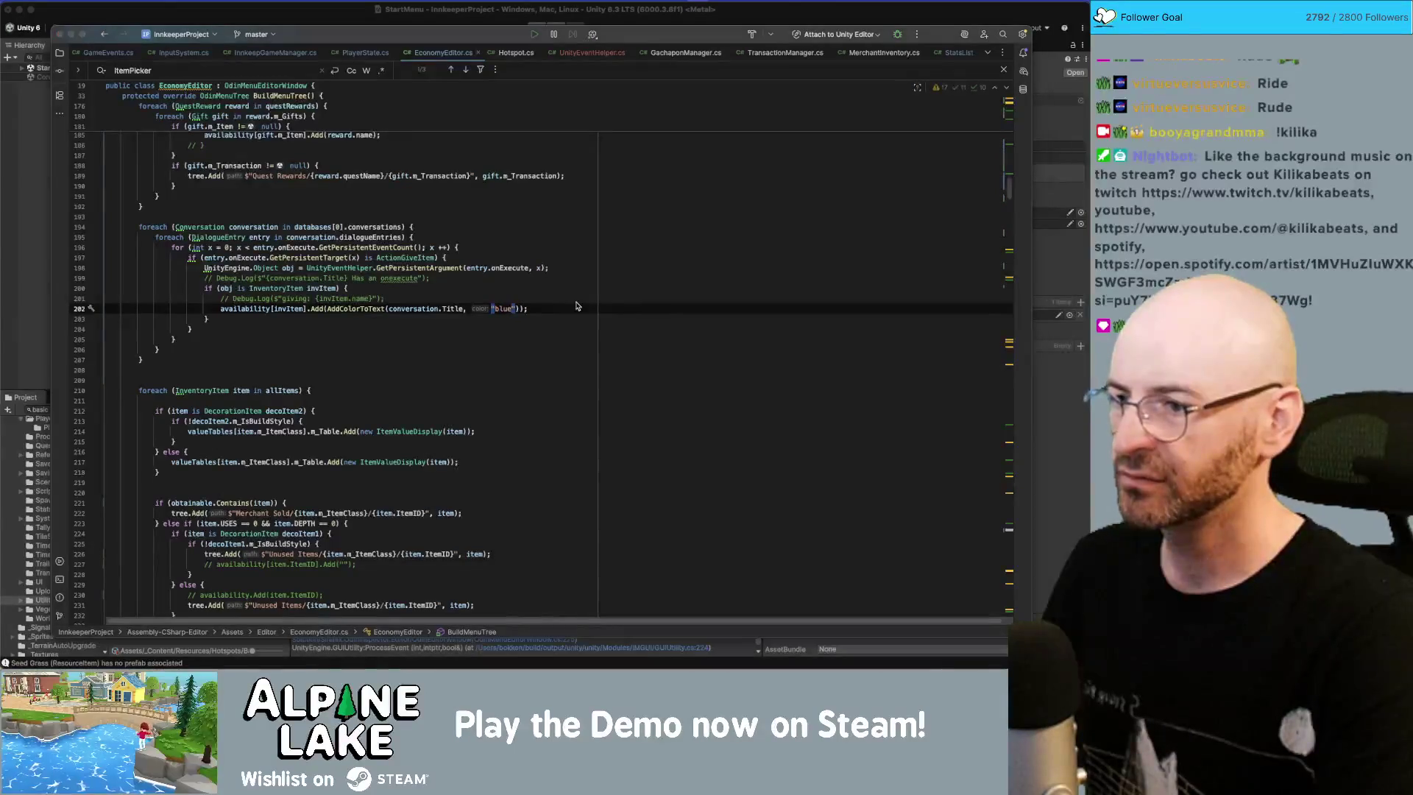
pyautogui.press('super+Tab')
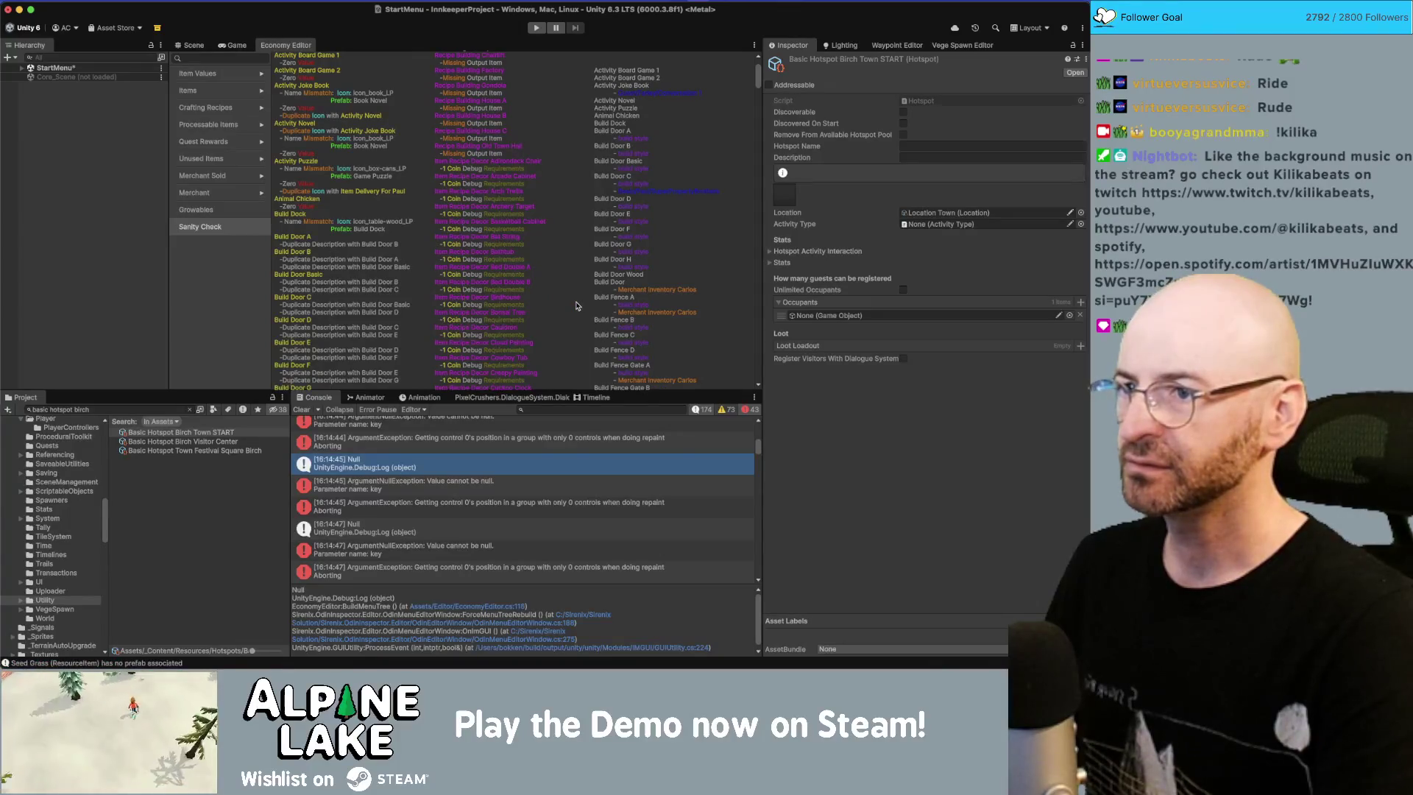
# Step: Change the colour string for conversation-given items on line 202 and return to Unity to recompile
pyautogui.press('super+Tab')
pyautogui.write('magenta')
pyautogui.press('super+Tab')
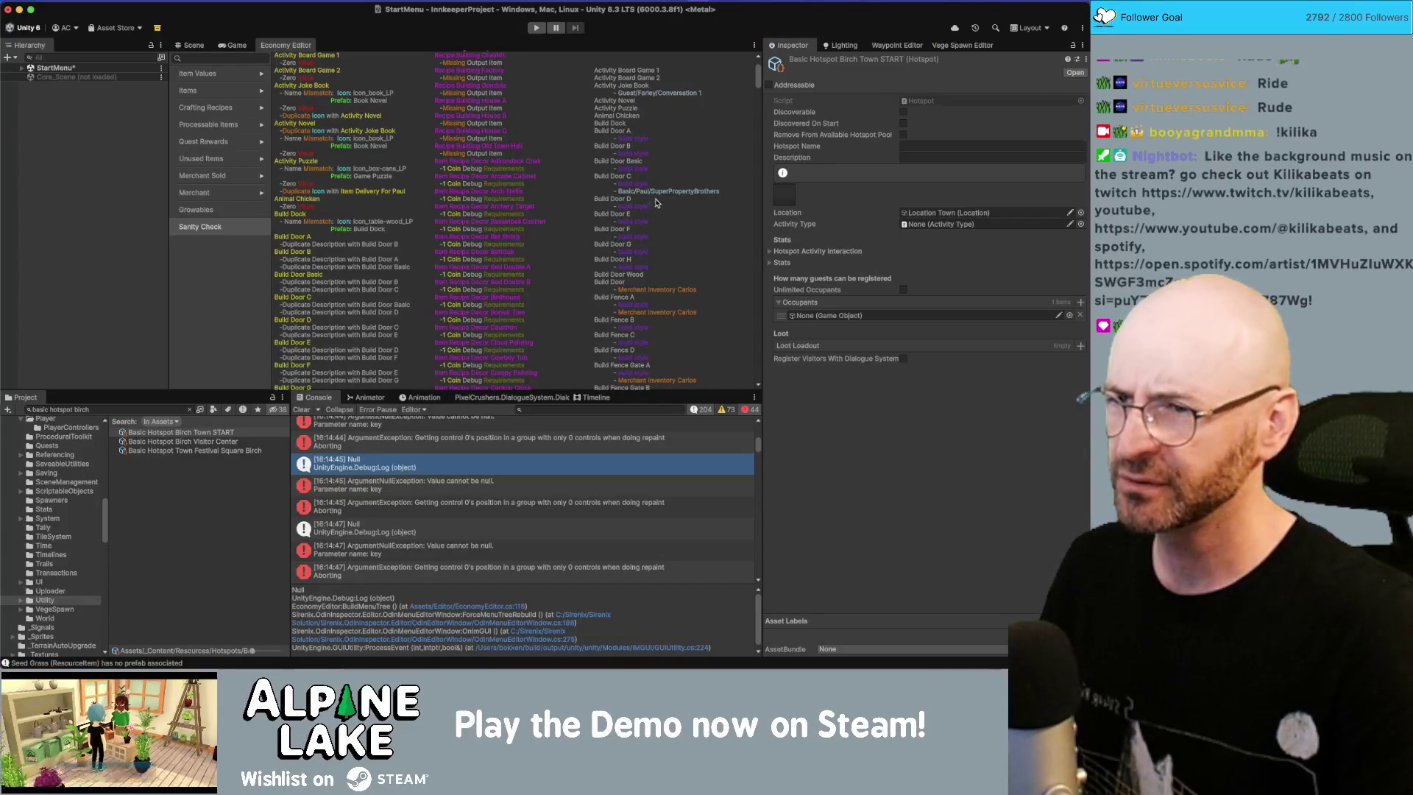
# Step: Scroll through the Economy Editor listing to check the recoloured conversation entries
pyautogui.scroll(-5, 640, 187)
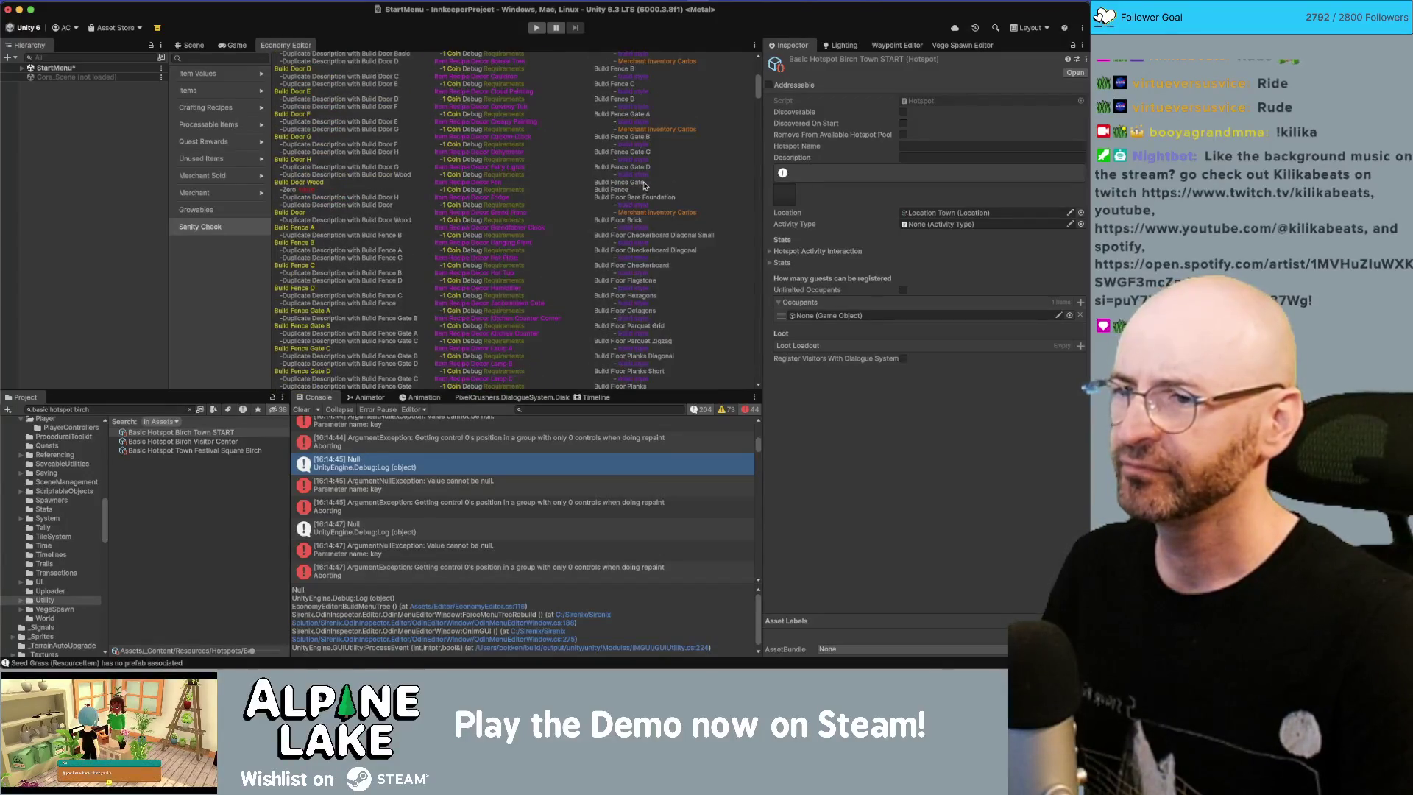
pyautogui.scroll(-7, 639, 188)
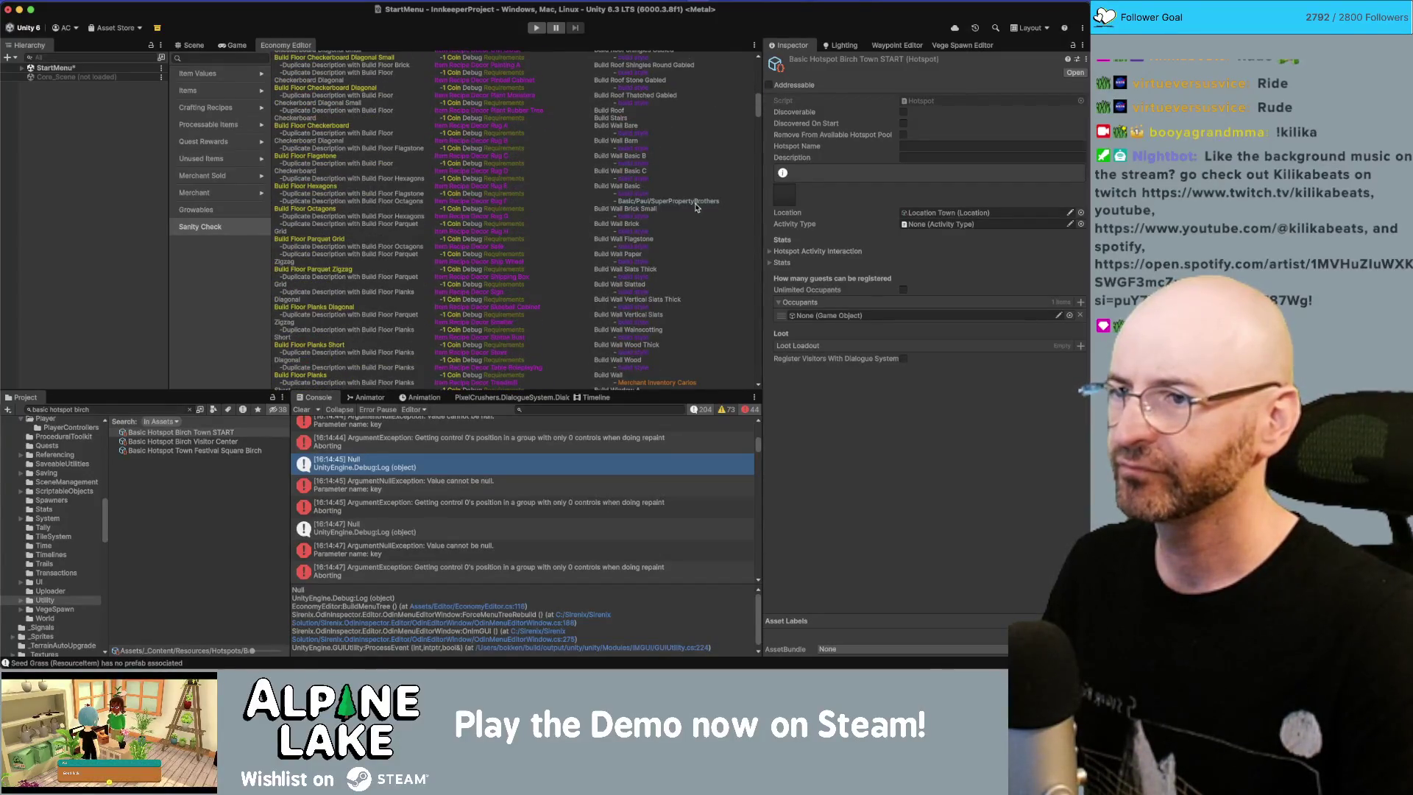
pyautogui.scroll(-10, 694, 202)
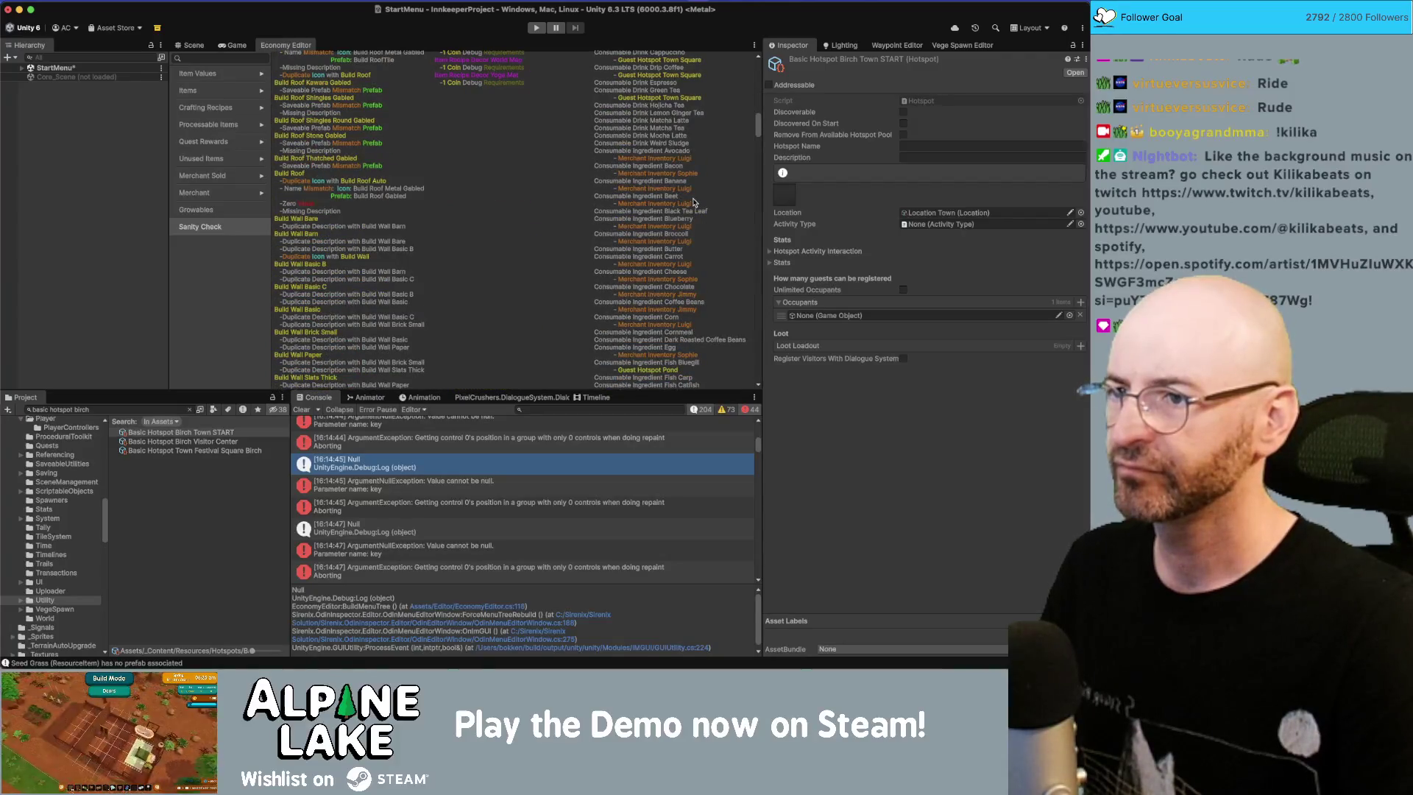
pyautogui.scroll(-5, 693, 203)
pyautogui.scroll(-10, 694, 202)
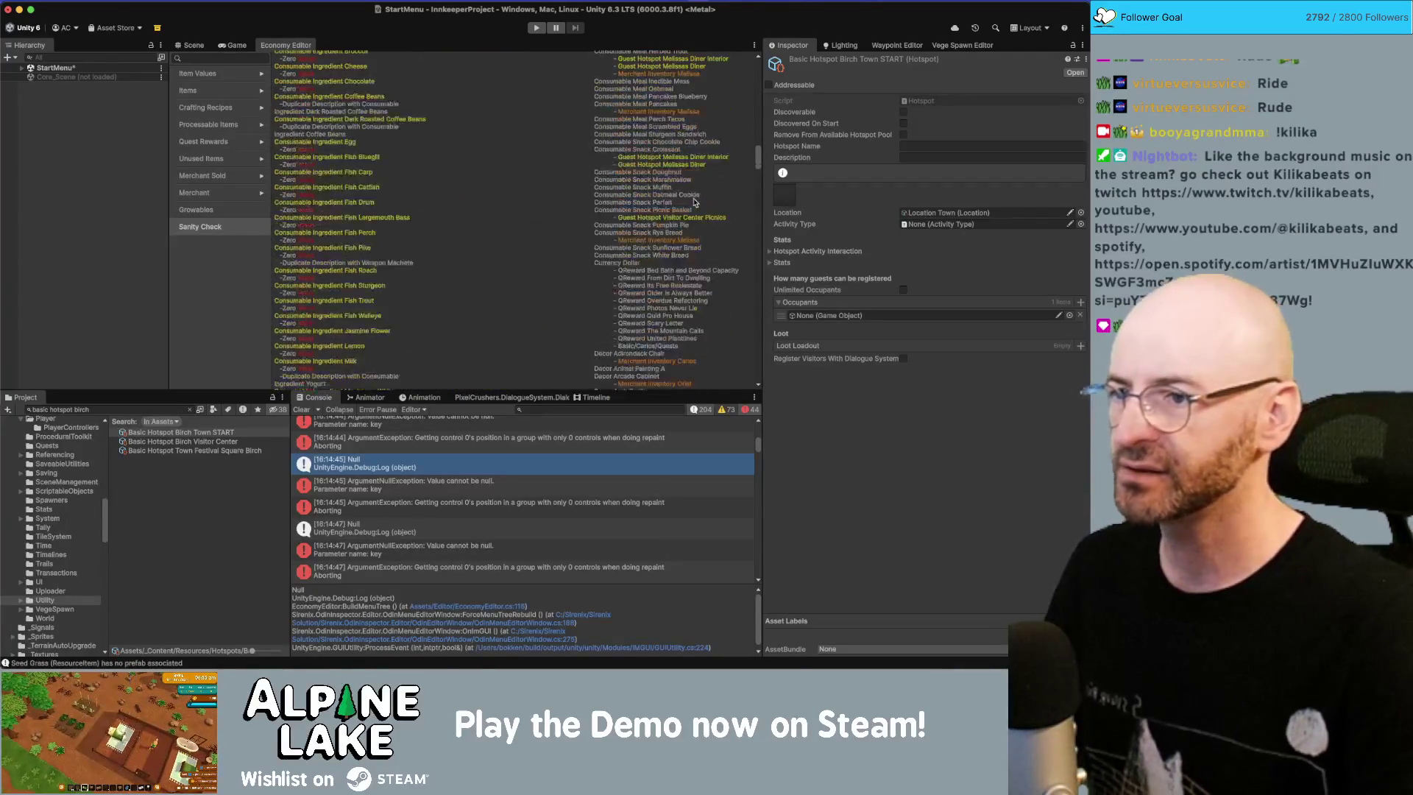
pyautogui.scroll(3, 694, 202)
pyautogui.scroll(-4, 689, 239)
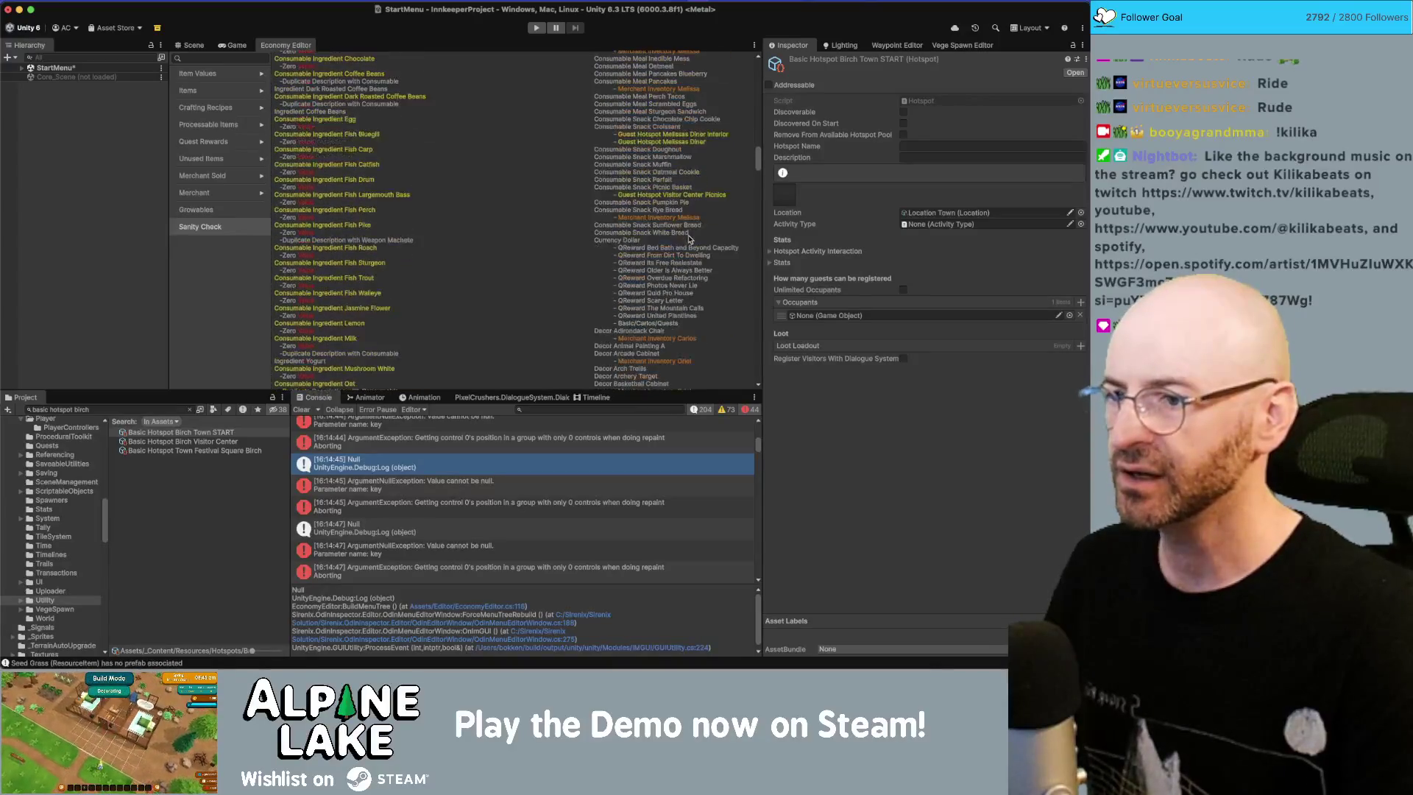
pyautogui.scroll(7, 673, 254)
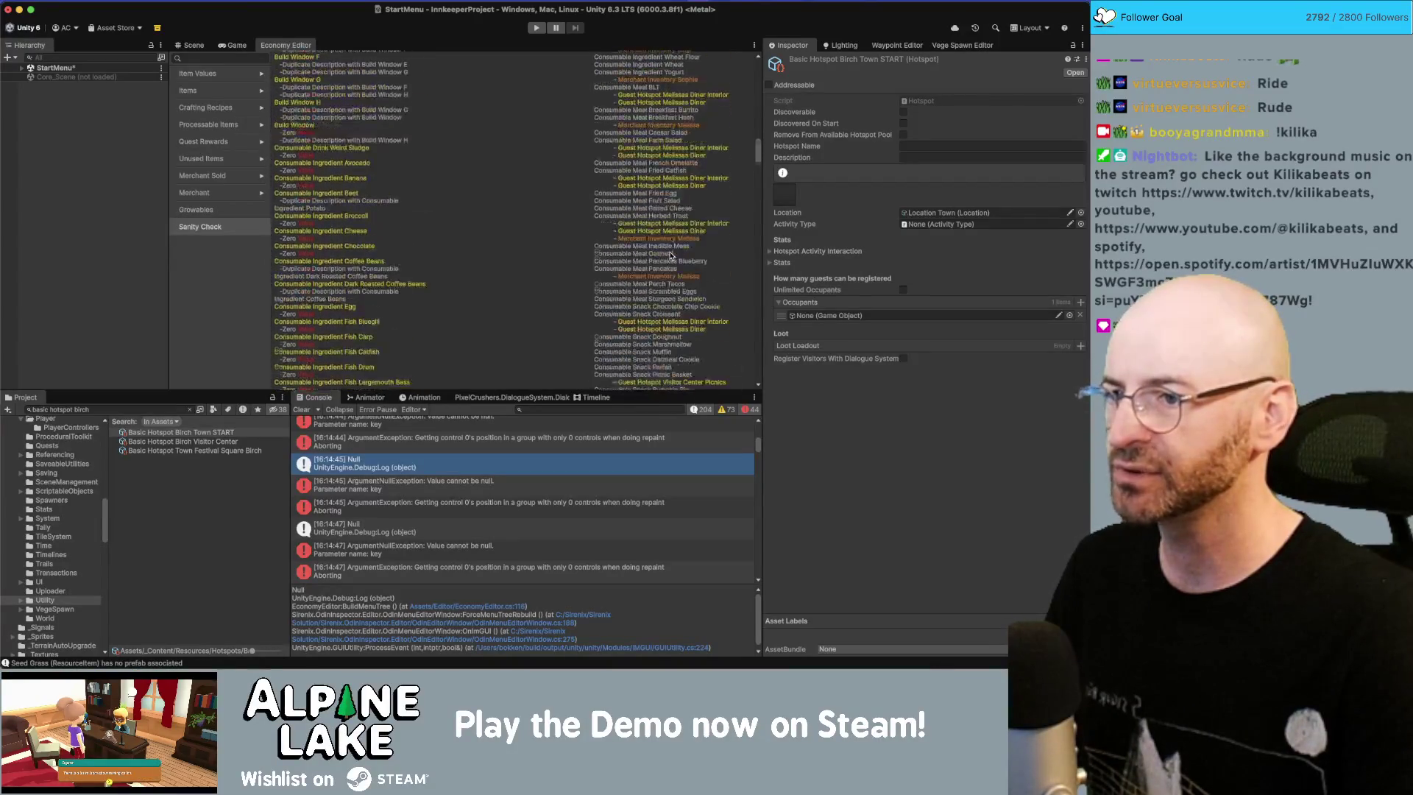
pyautogui.press('super+Tab')
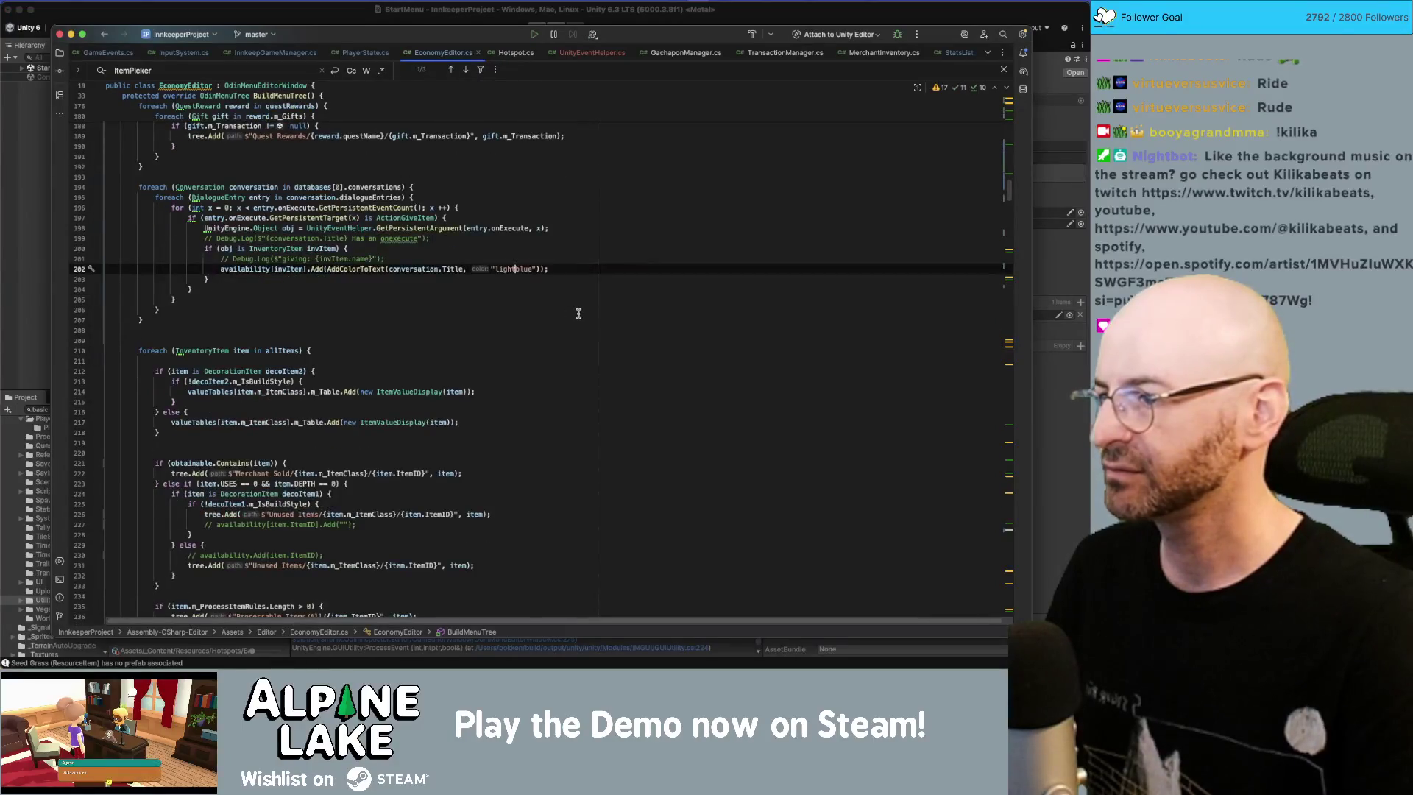
# Step: Search EconomyEditor.cs for reward and jump to the questRewards loop at line 176
pyautogui.scroll(-10, 579, 313)
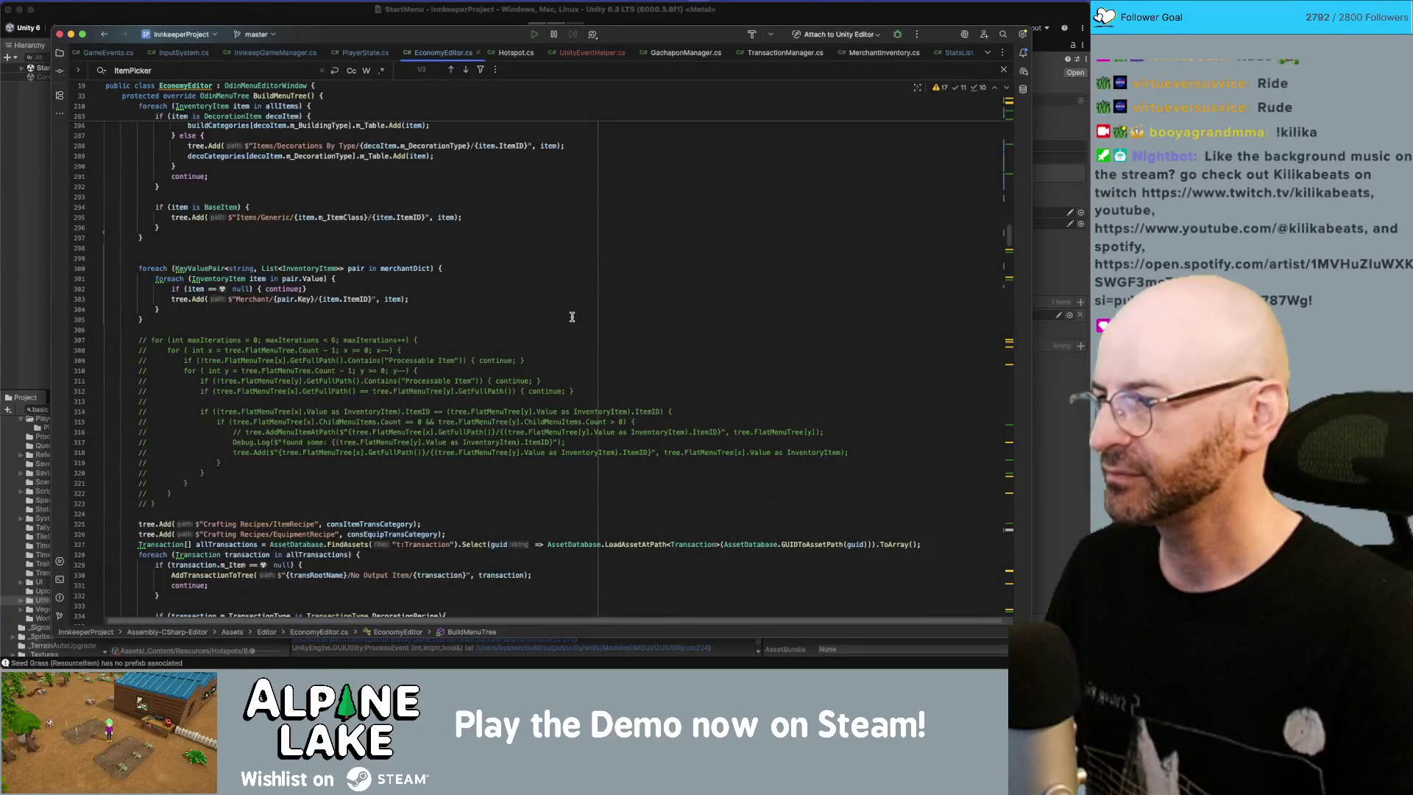
pyautogui.scroll(-3, 571, 317)
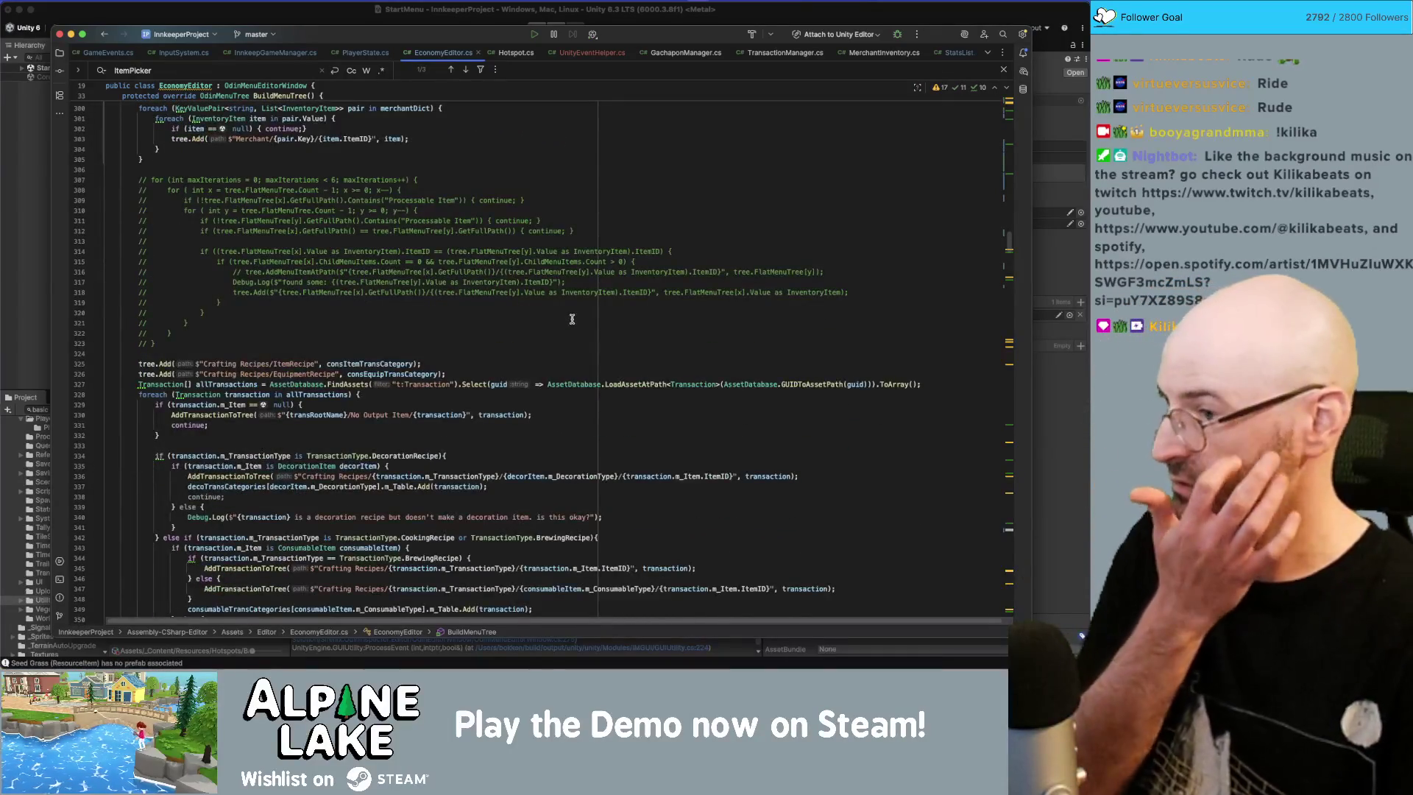
pyautogui.scroll(5, 572, 316)
pyautogui.scroll(6, 572, 319)
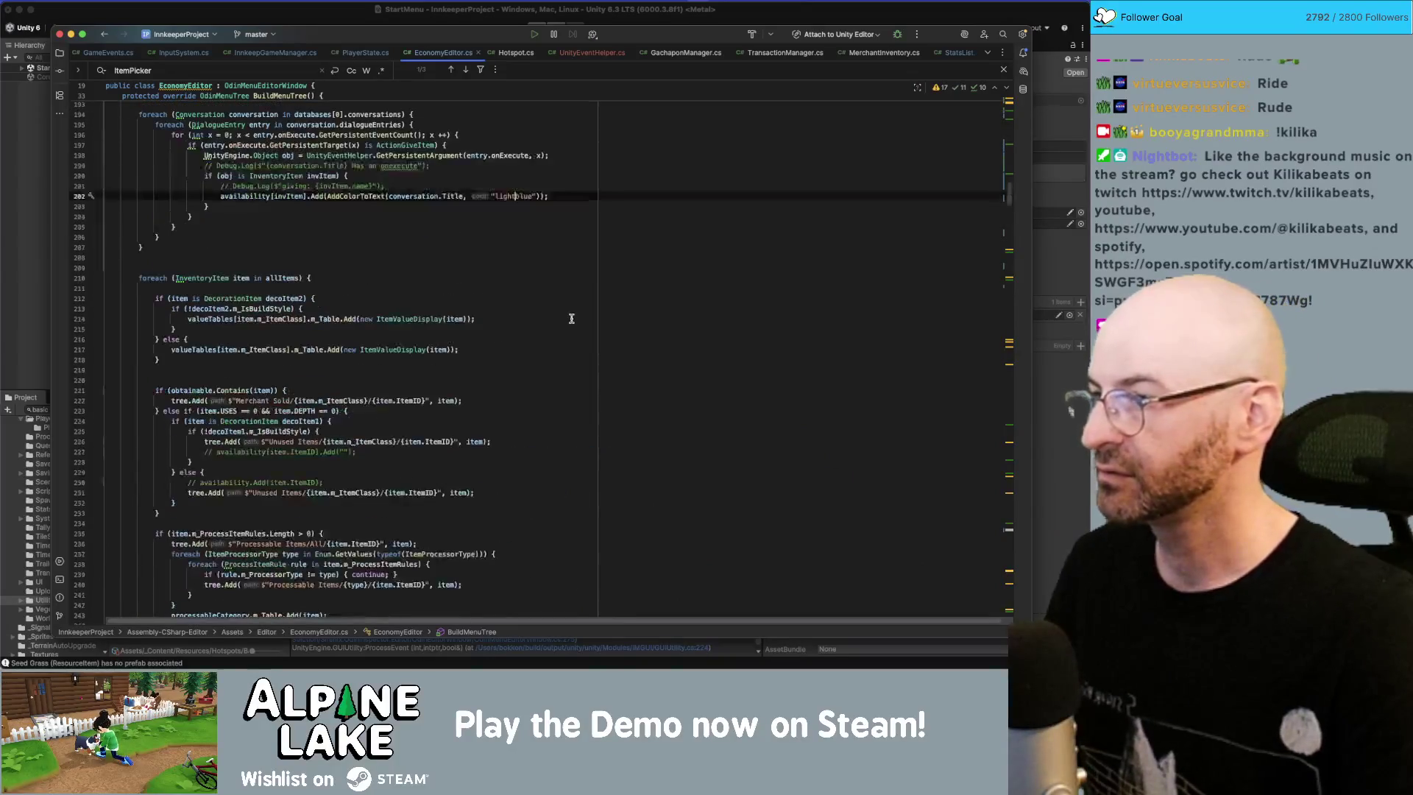
pyautogui.scroll(2, 572, 318)
pyautogui.press('super+f')
pyautogui.write('reward')
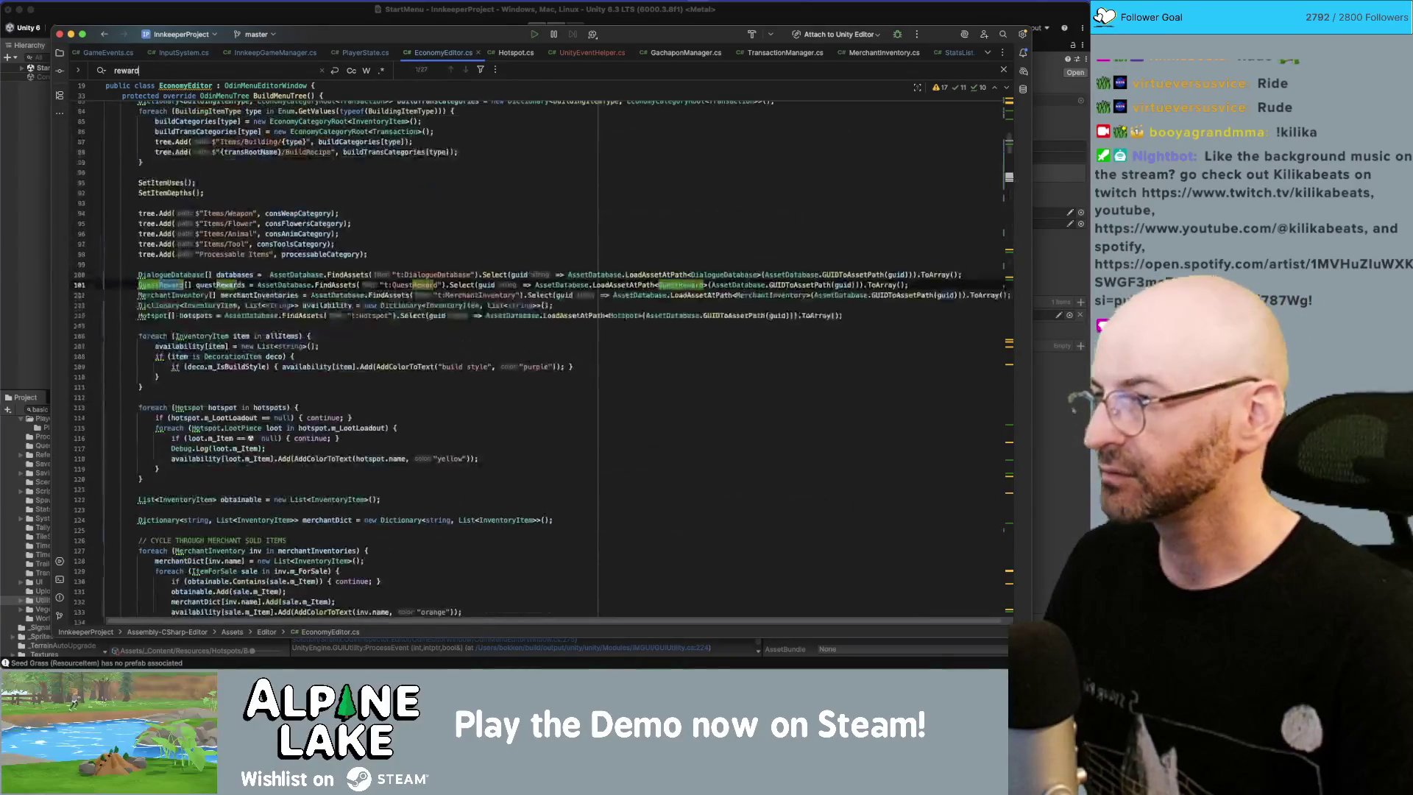
pyautogui.doubleClick(220, 278)
pyautogui.press('super+f')
pyautogui.press('Return')
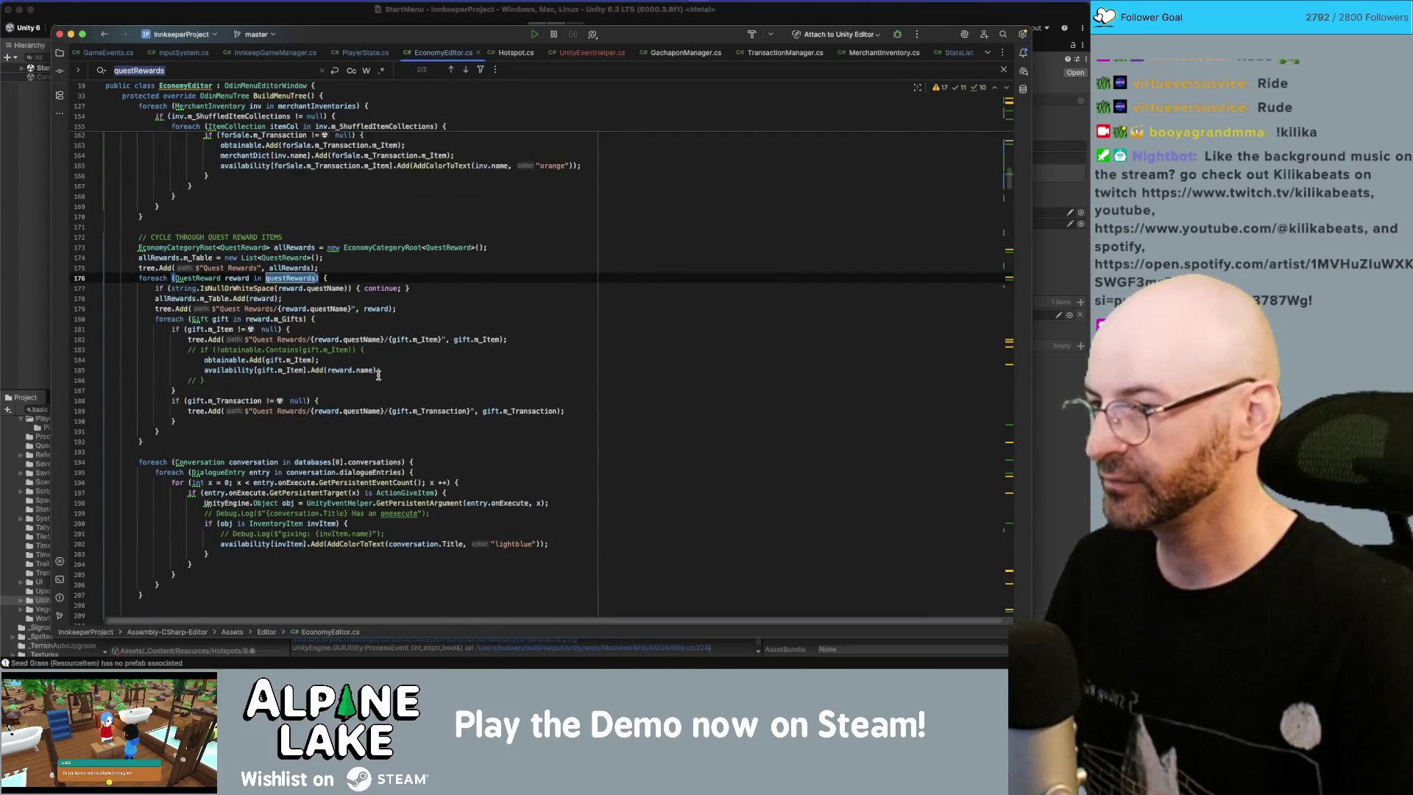
# Step: Wrap reward.name on line 185 as AddColorToText(reward.name, "red")
pyautogui.click(322, 367)
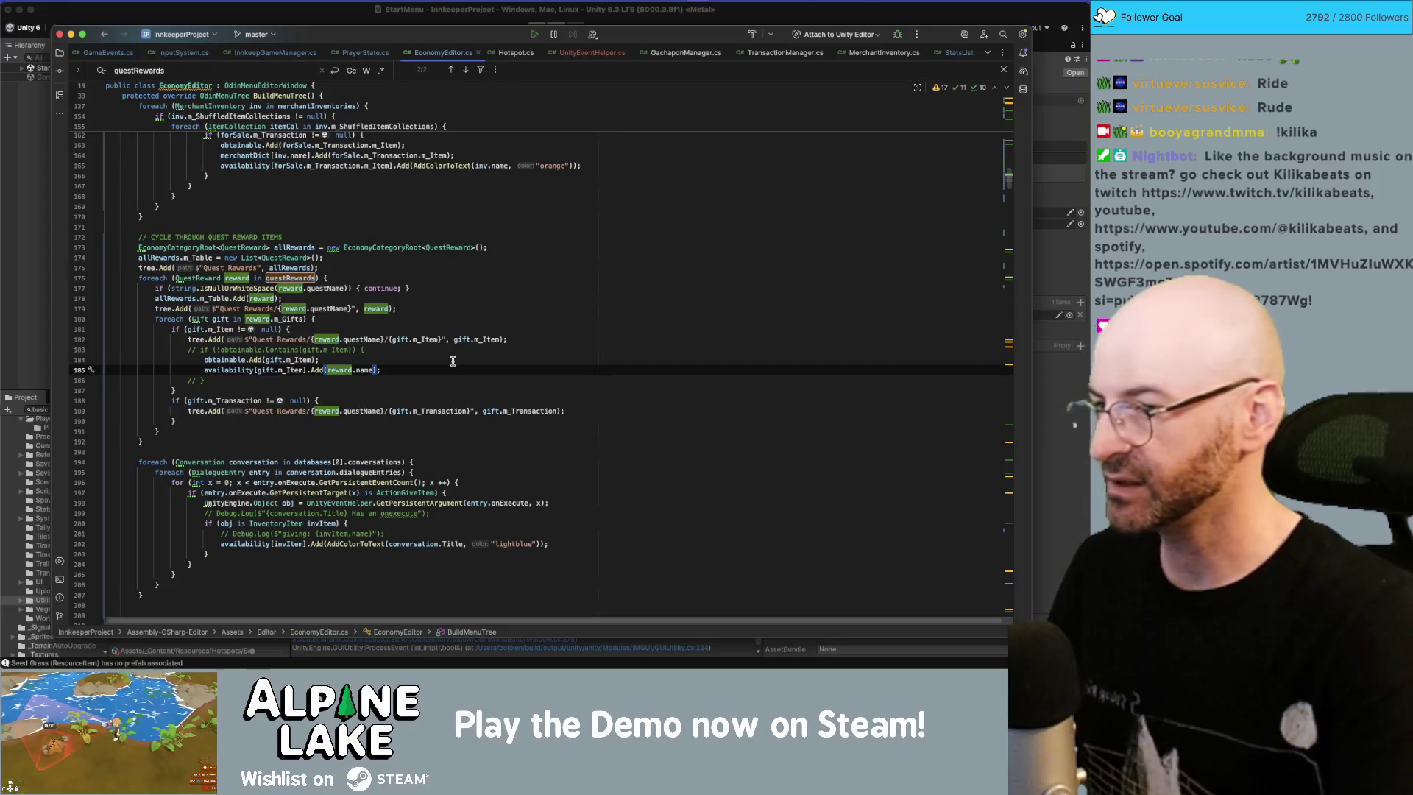
pyautogui.write('AddColorToText(reward.name')
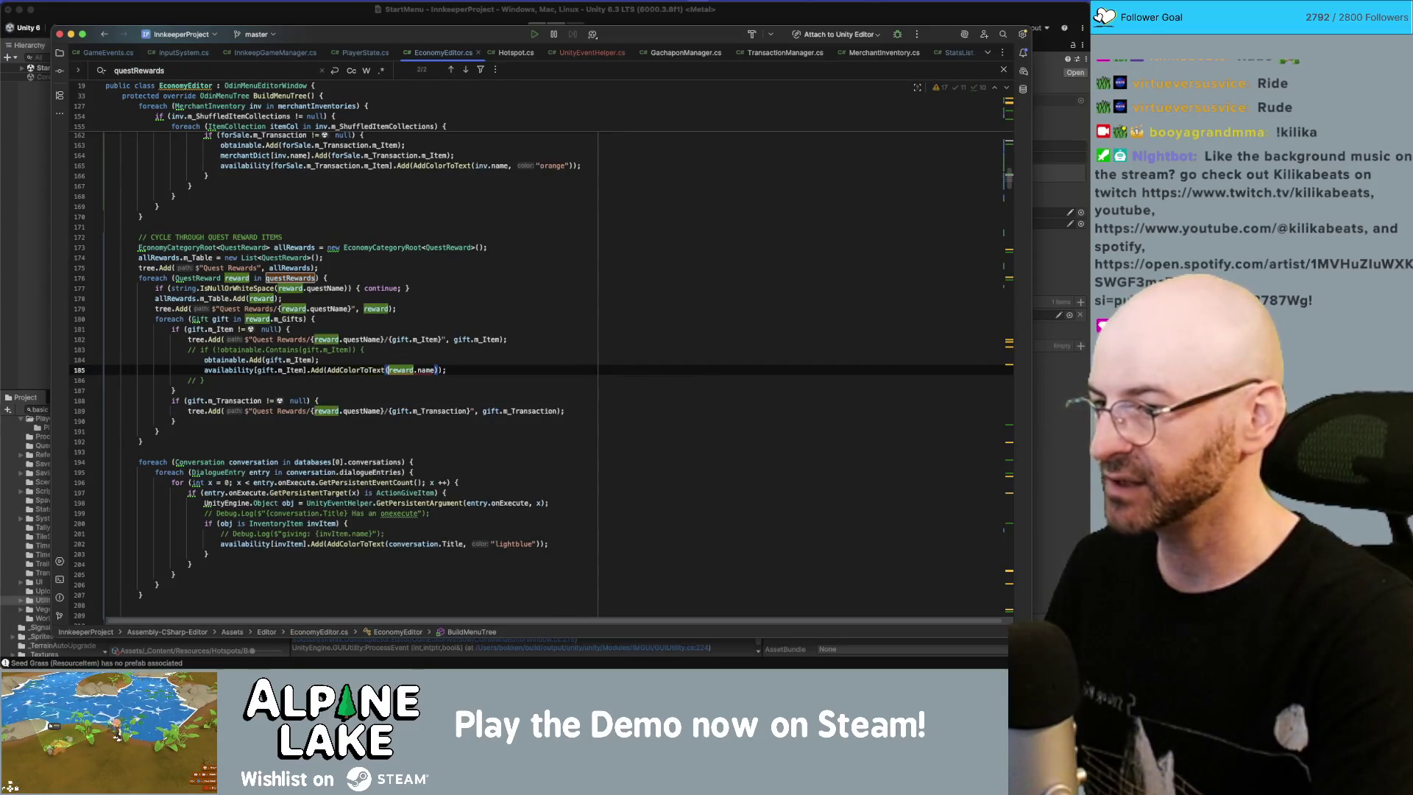
pyautogui.write(', "red"')
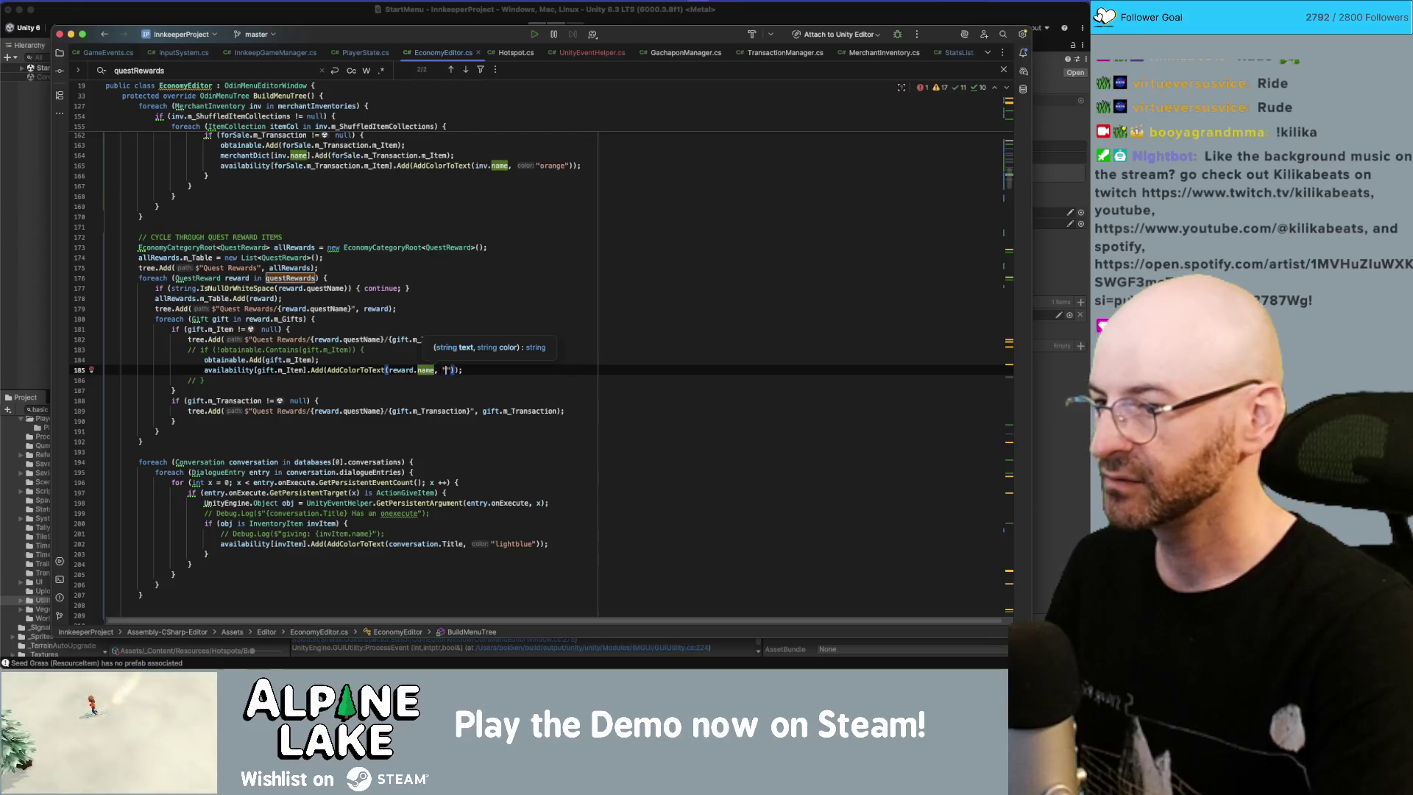
pyautogui.press('End')
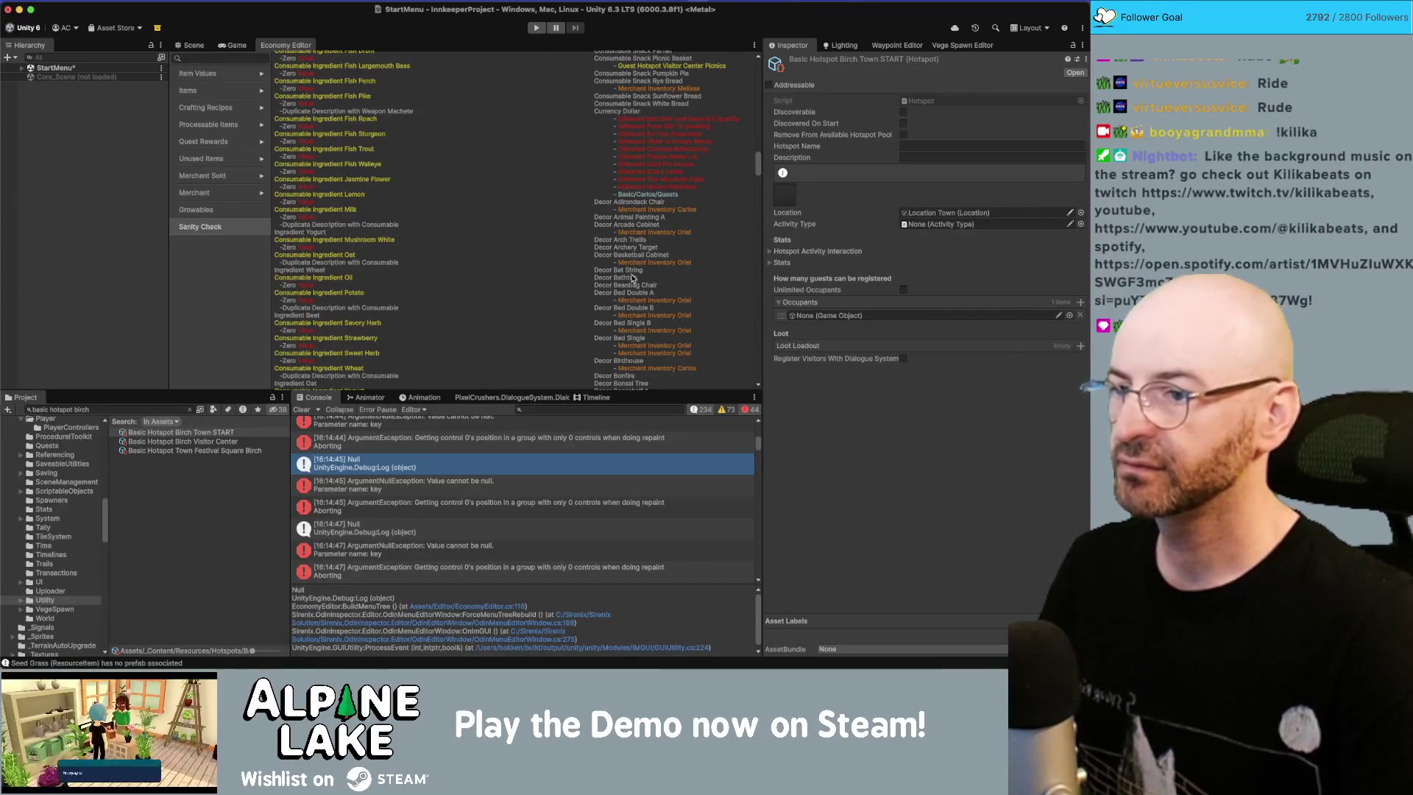
# Step: Scroll the Sanity Check listing to review the red quest-reward entries, then return to Rider
pyautogui.scroll(-10, 645, 250)
pyautogui.scroll(-6, 647, 285)
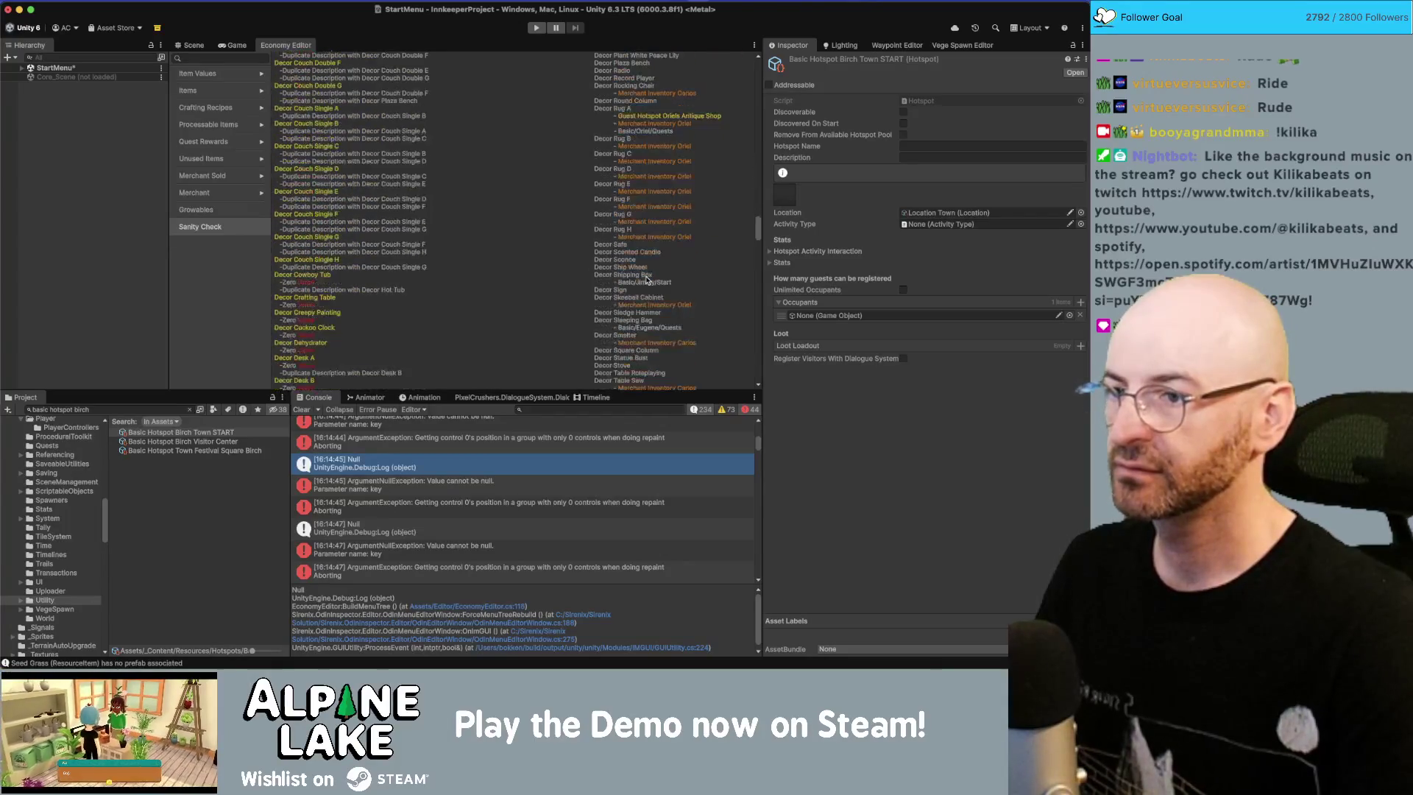
pyautogui.scroll(1, 690, 278)
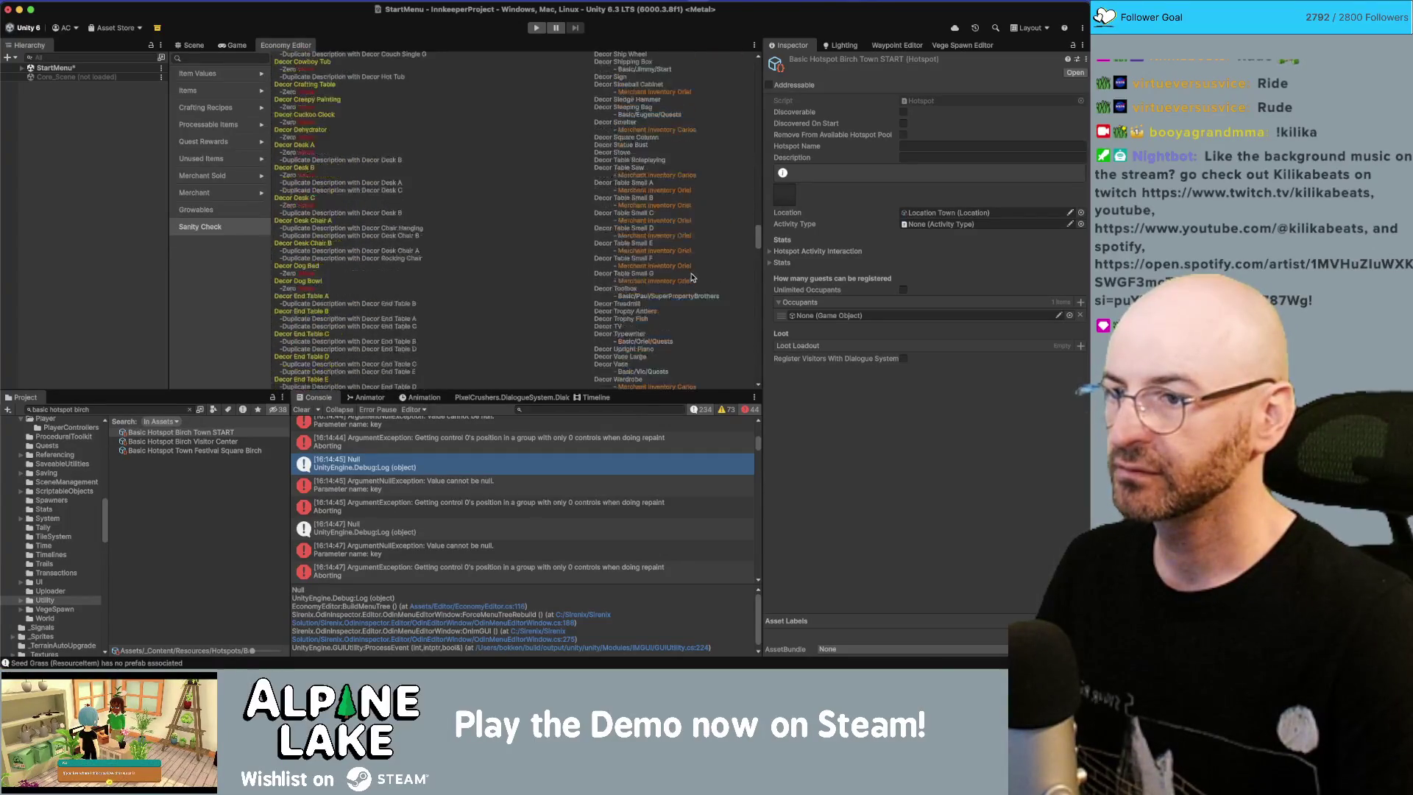
pyautogui.scroll(-10, 695, 294)
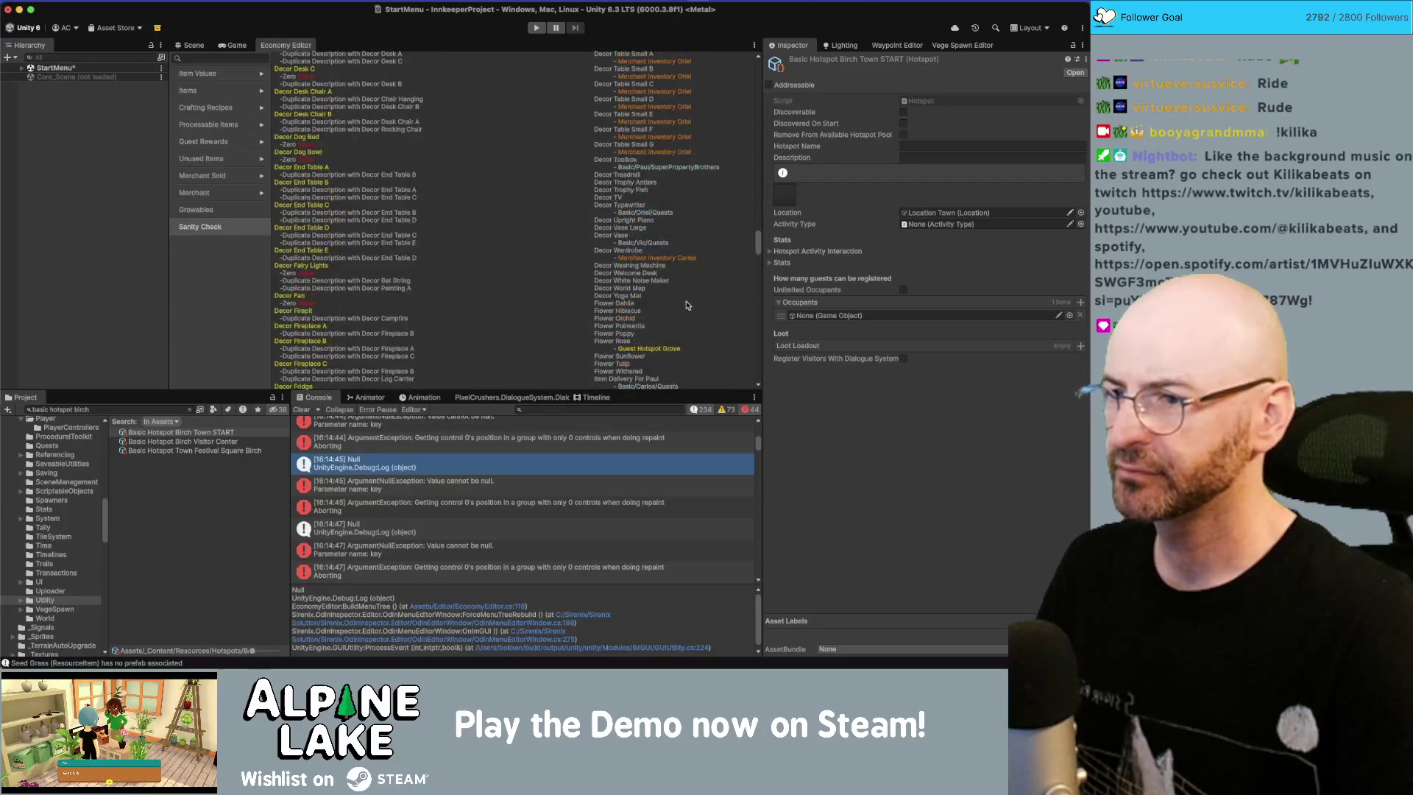
pyautogui.scroll(-5, 688, 305)
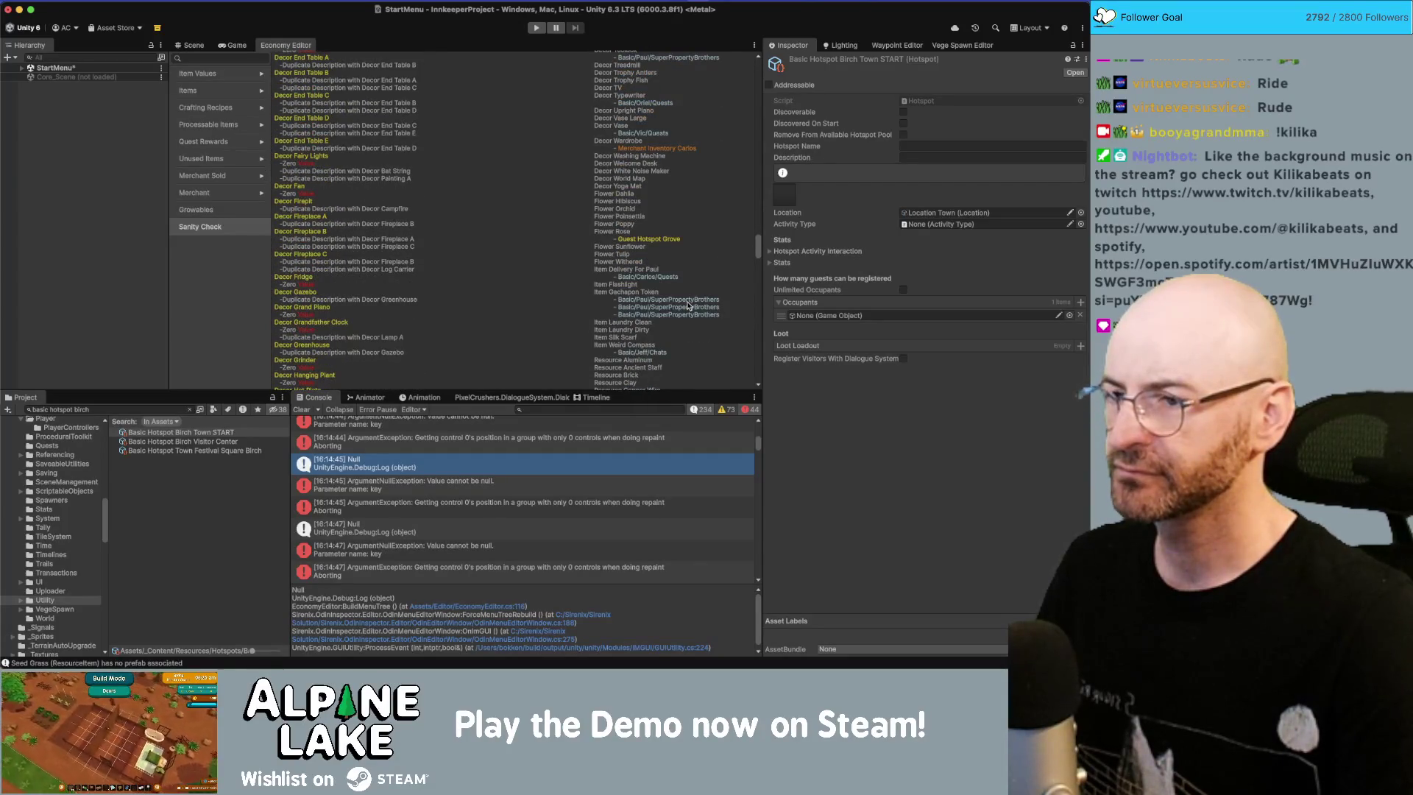
pyautogui.scroll(-10, 689, 306)
pyautogui.scroll(-20, 689, 305)
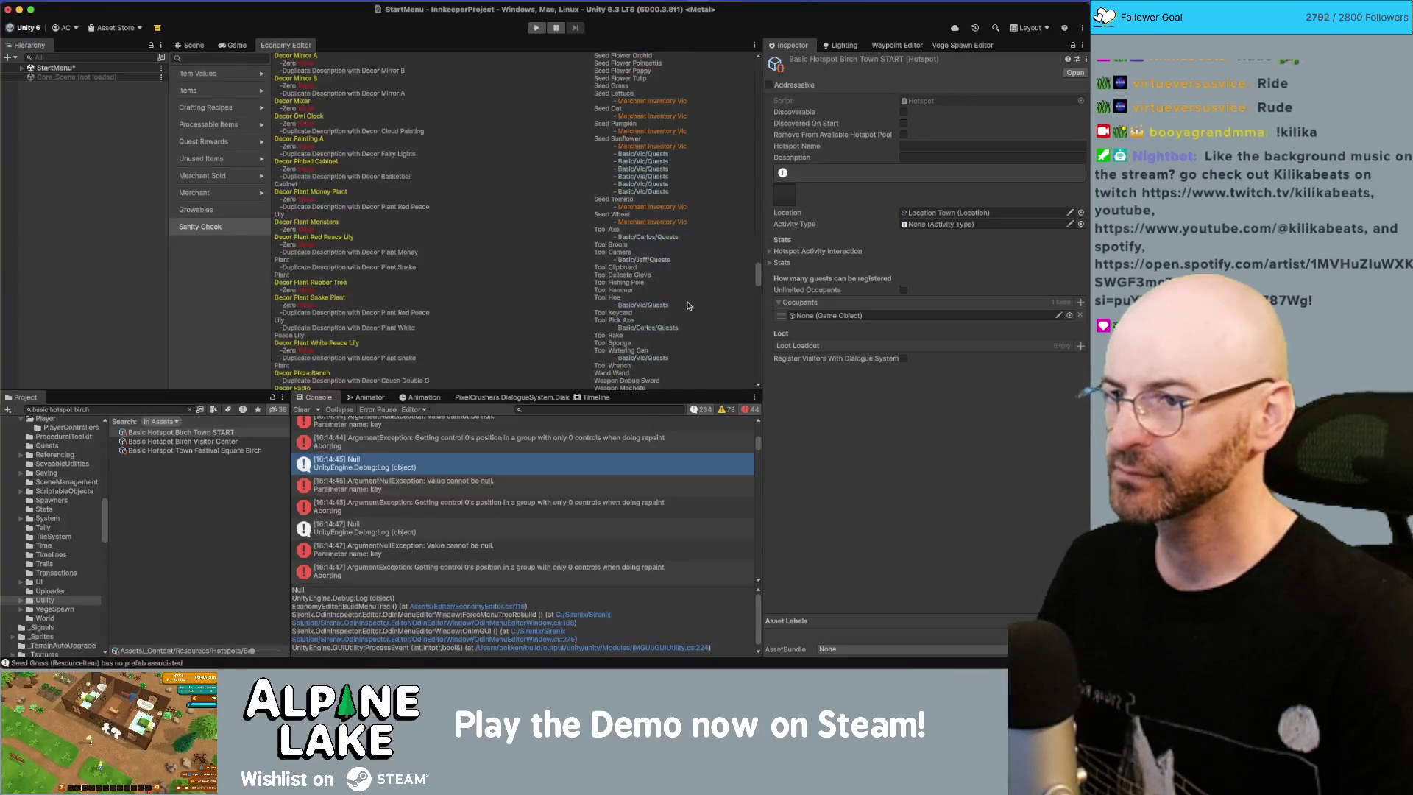
pyautogui.scroll(-2, 689, 305)
pyautogui.scroll(-5, 689, 307)
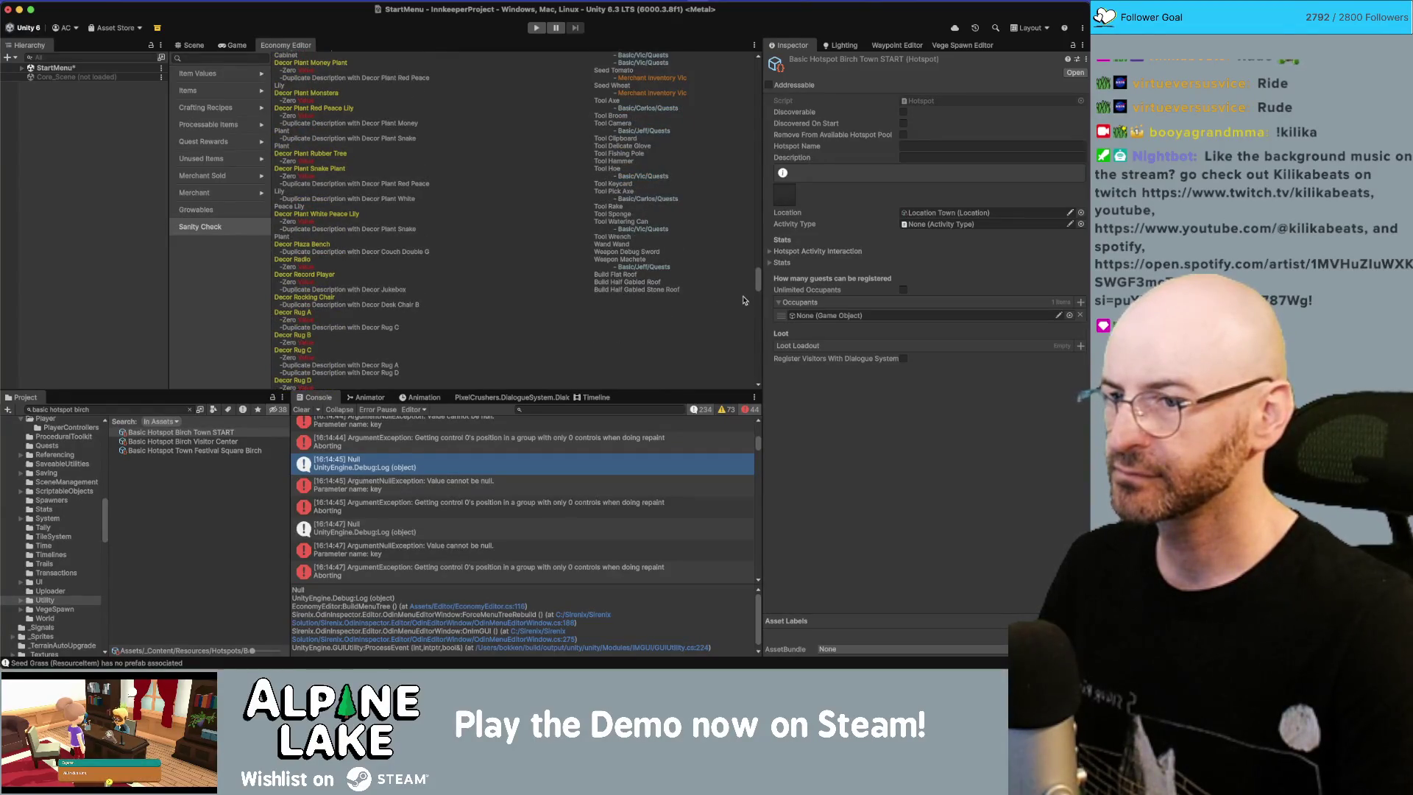
pyautogui.moveTo(758, 292); pyautogui.dragTo(753, 79)
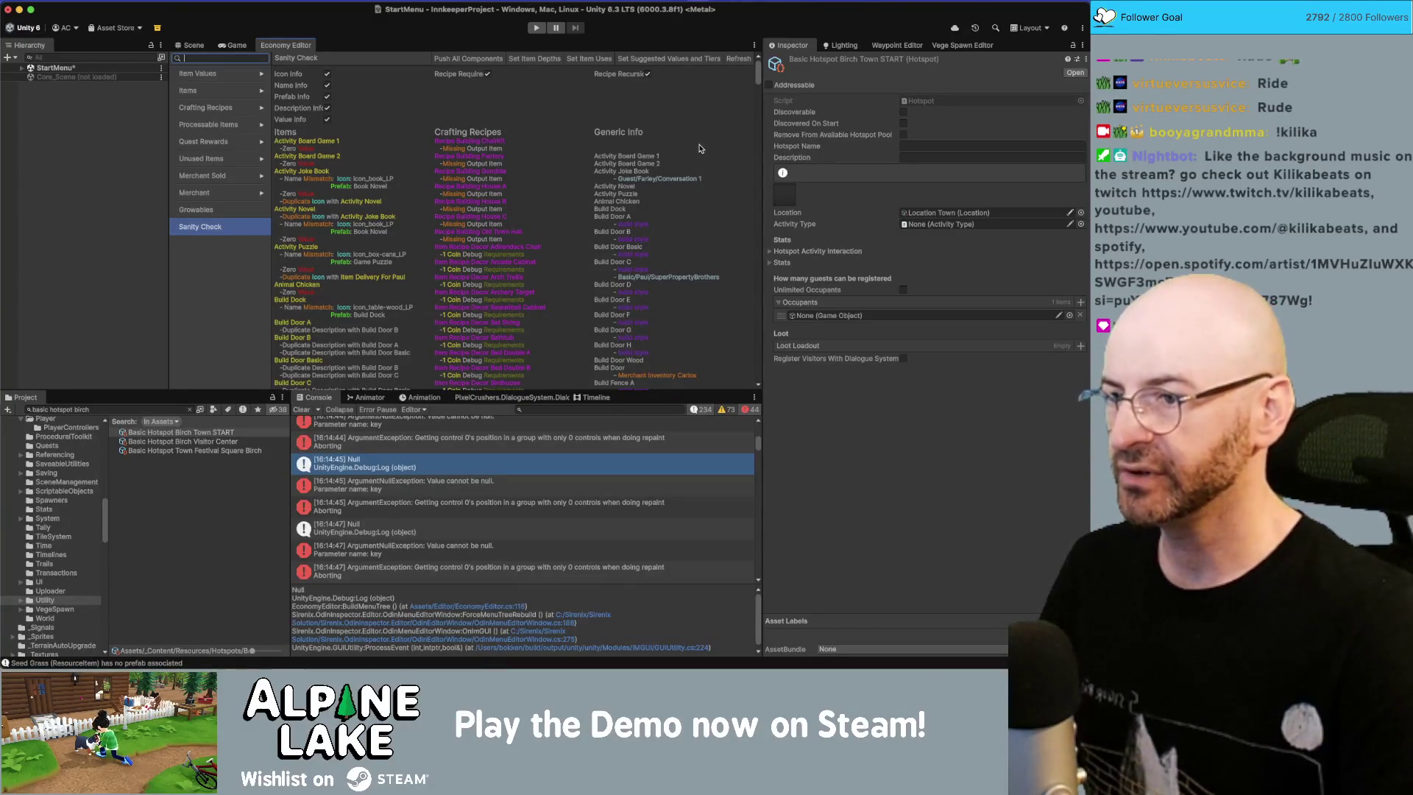
pyautogui.scroll(-6, 692, 162)
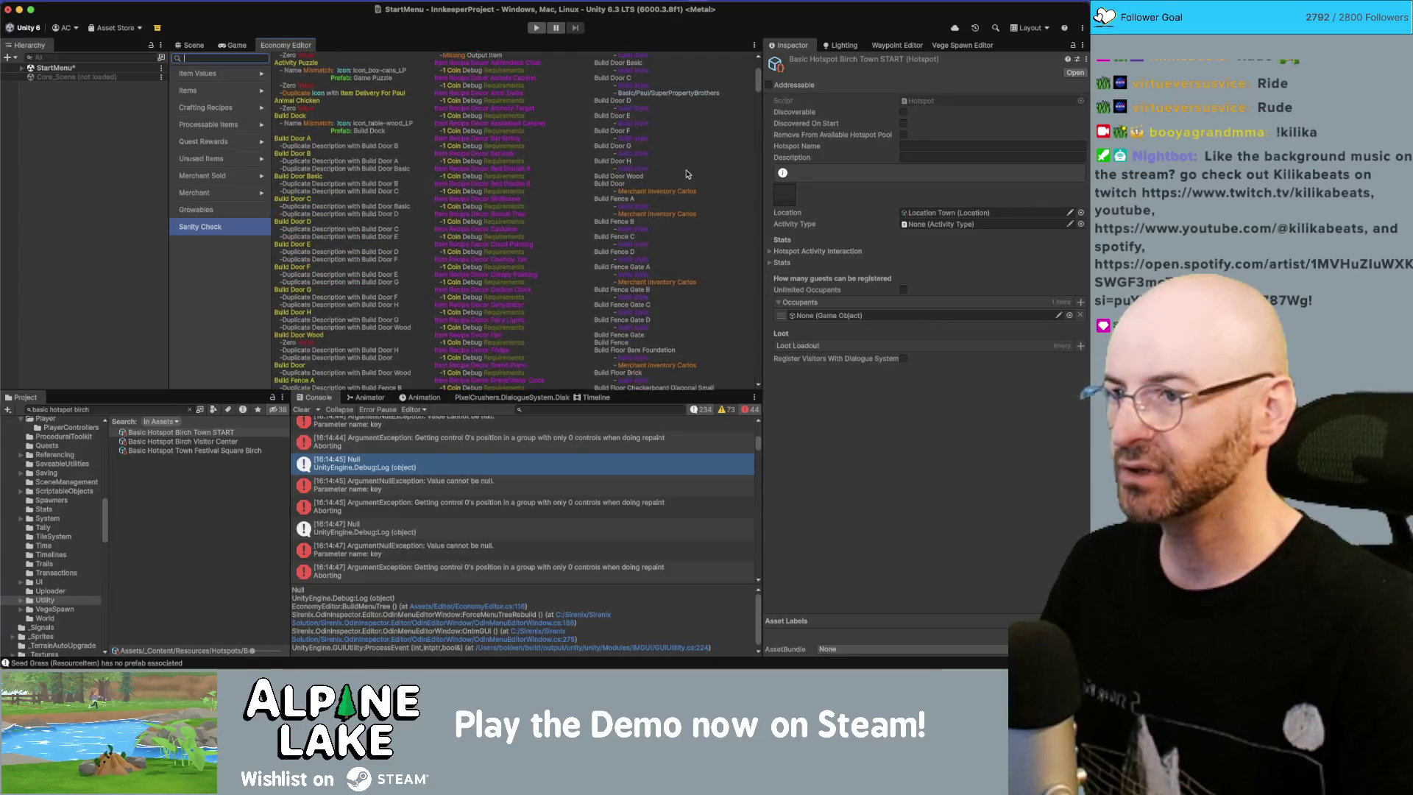
pyautogui.scroll(-5, 687, 174)
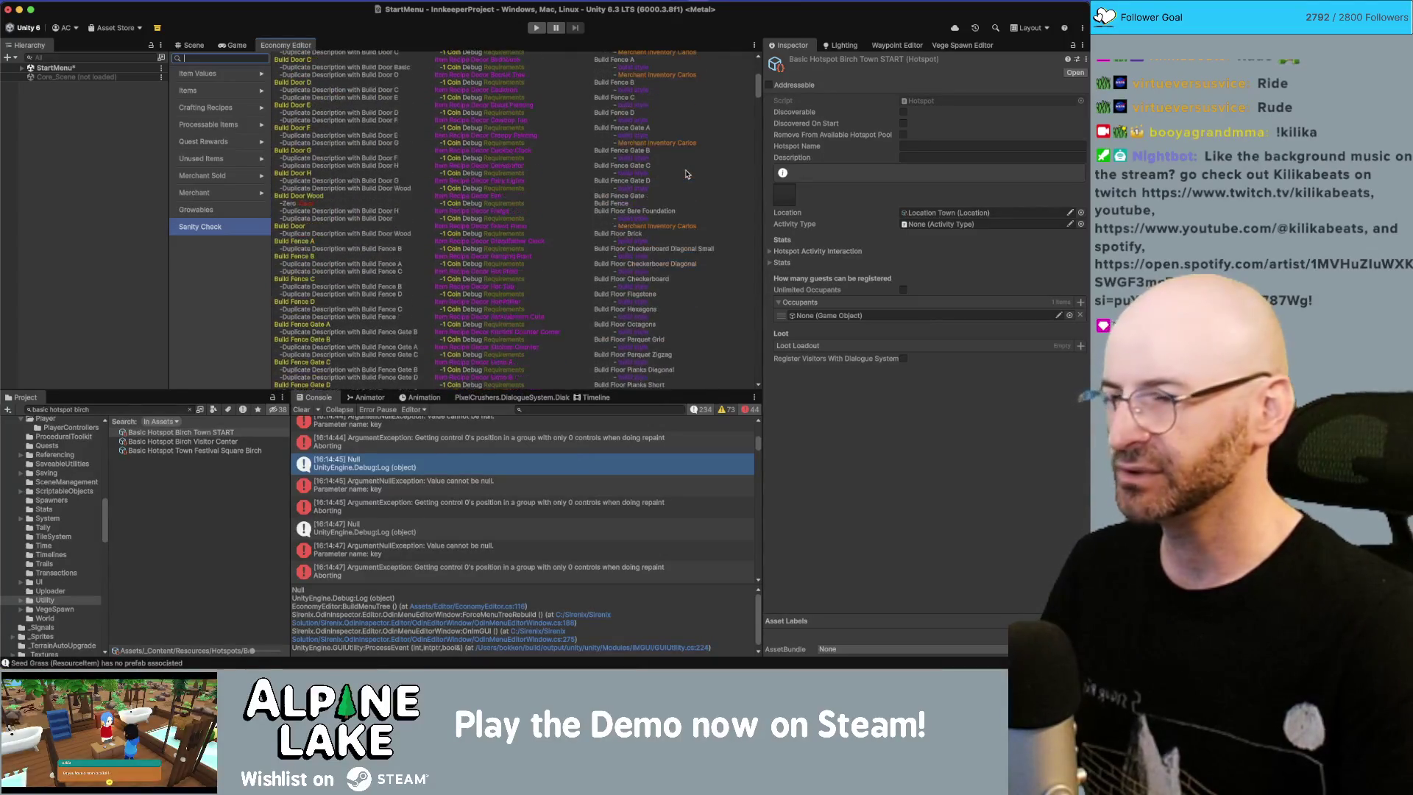
pyautogui.scroll(-2, 687, 174)
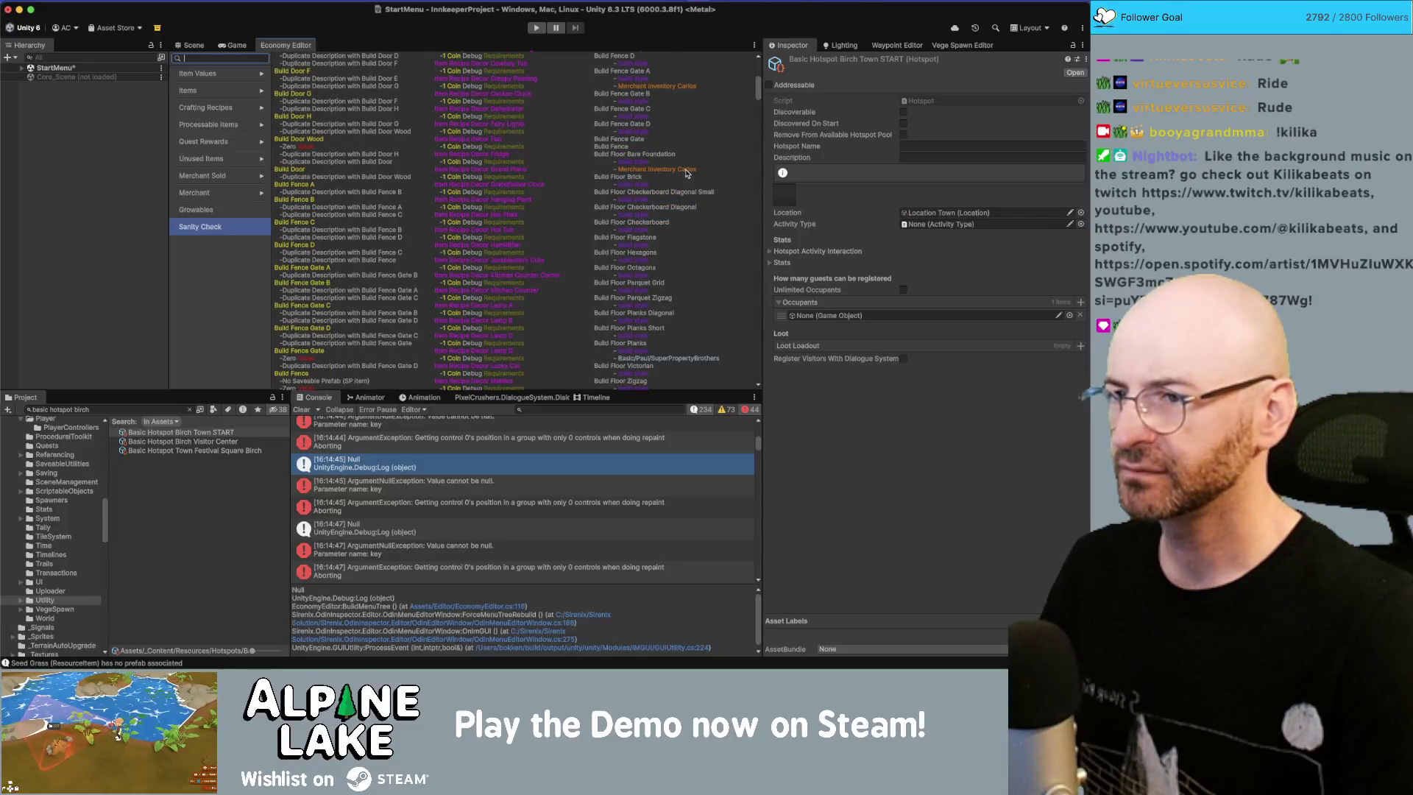
pyautogui.press('super+Tab')
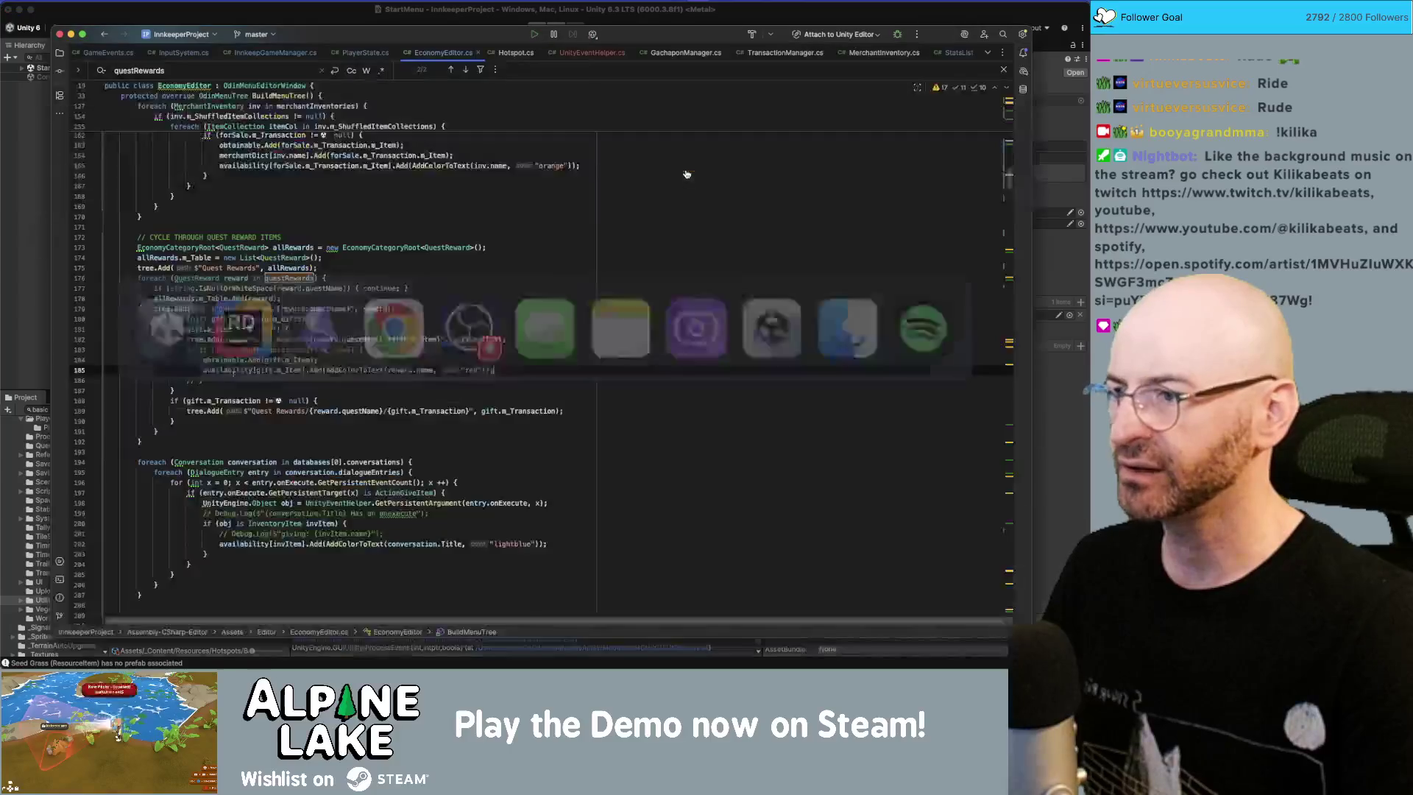
# Step: Duplicate the line that loads all QuestReward assets
pyautogui.scroll(5, 641, 287)
pyautogui.scroll(5, 644, 306)
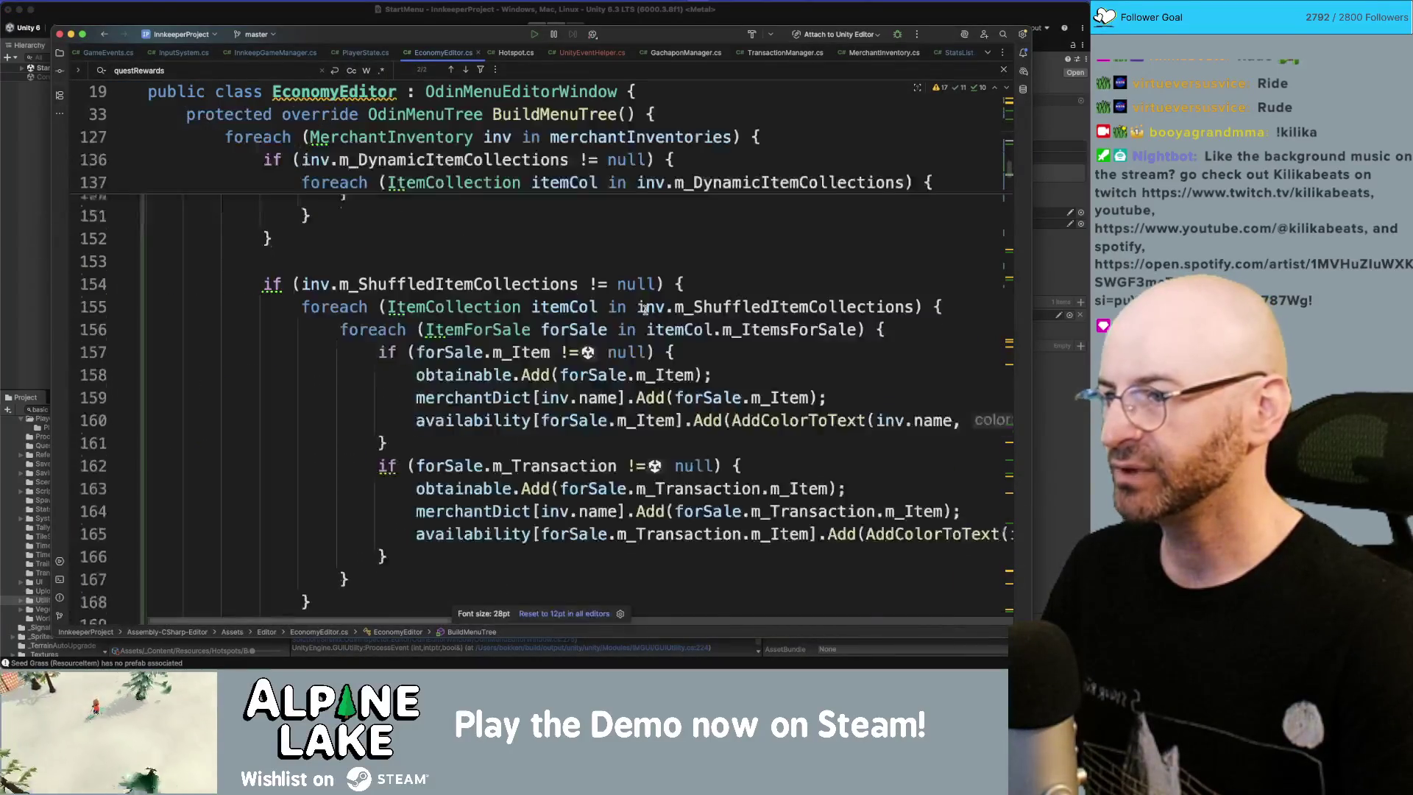
pyautogui.scroll(-15, 644, 310)
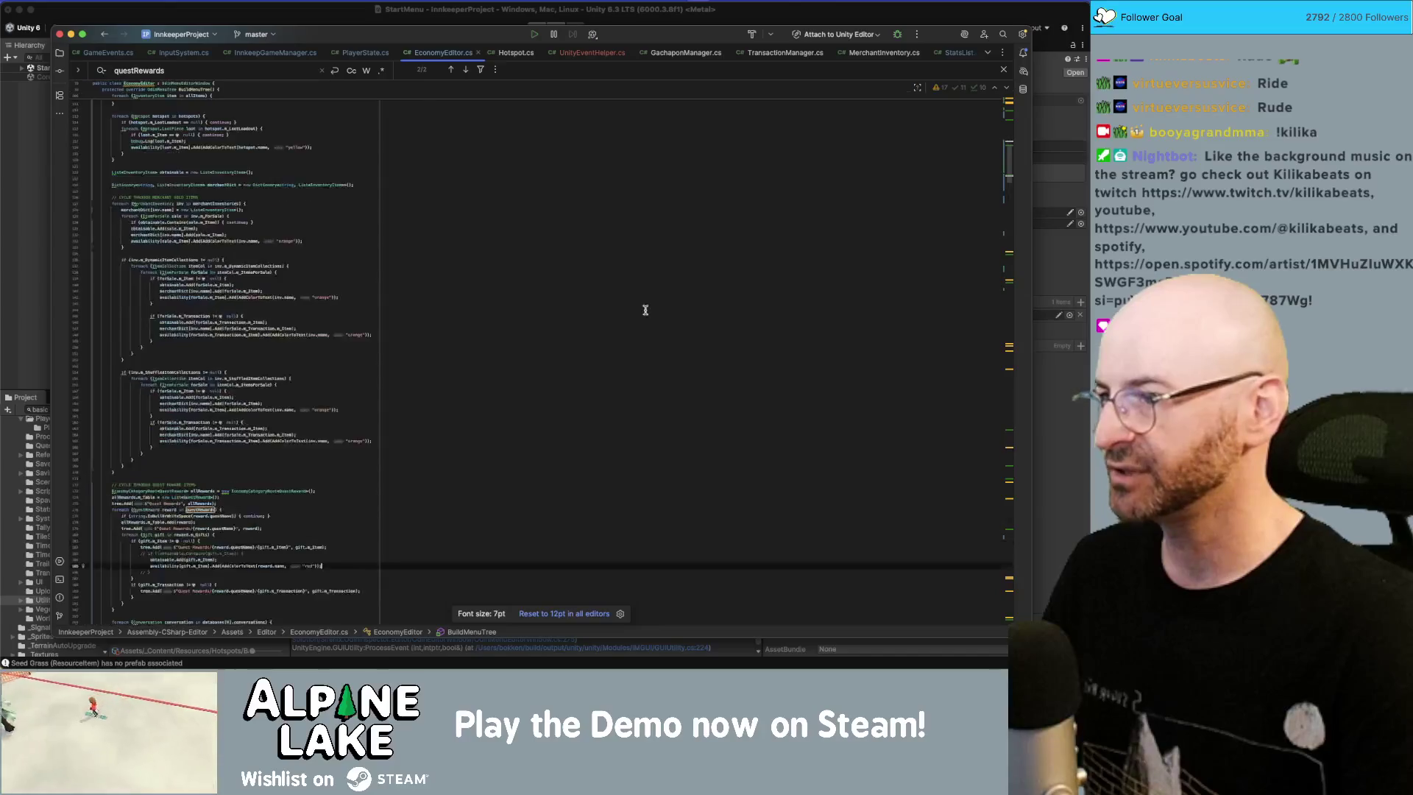
pyautogui.scroll(3, 644, 310)
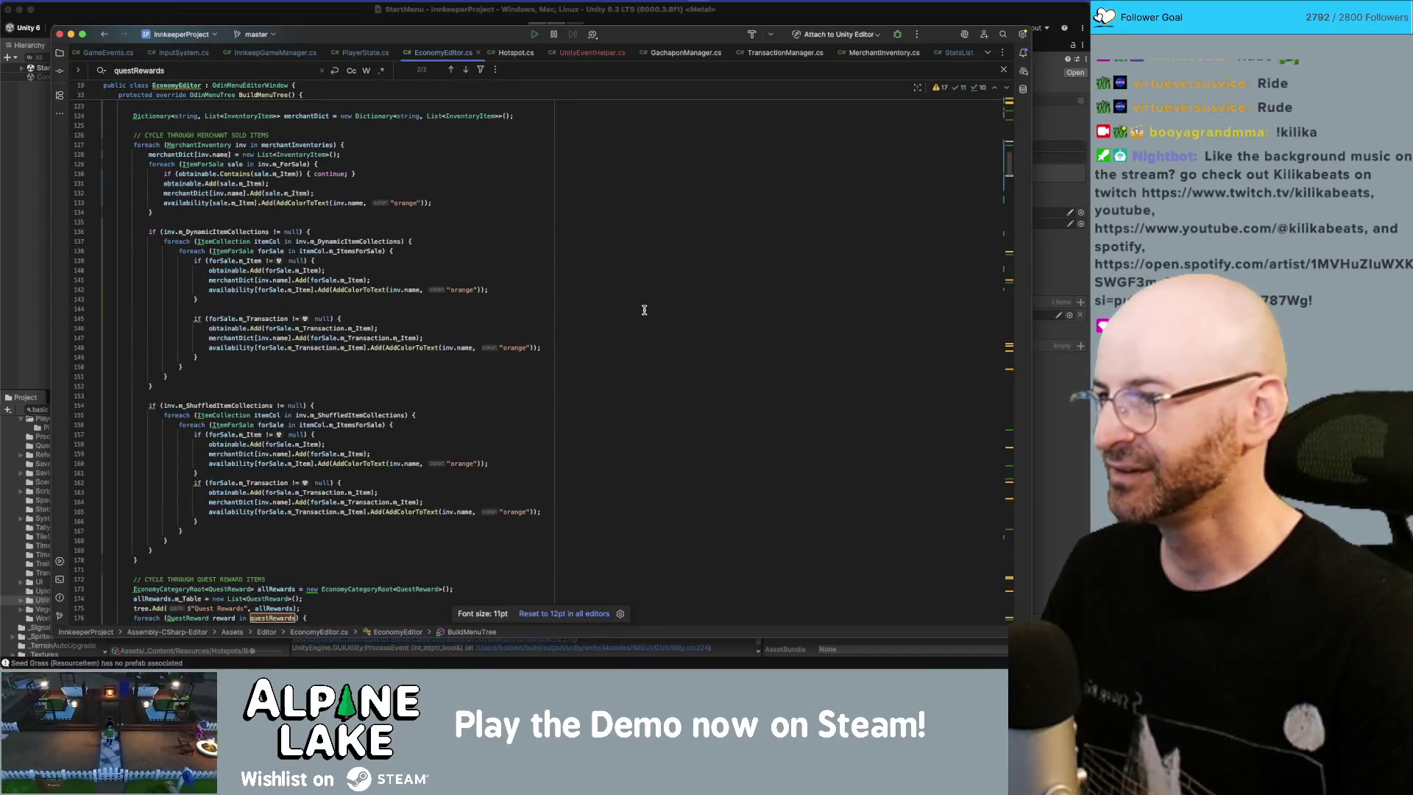
pyautogui.scroll(5, 644, 309)
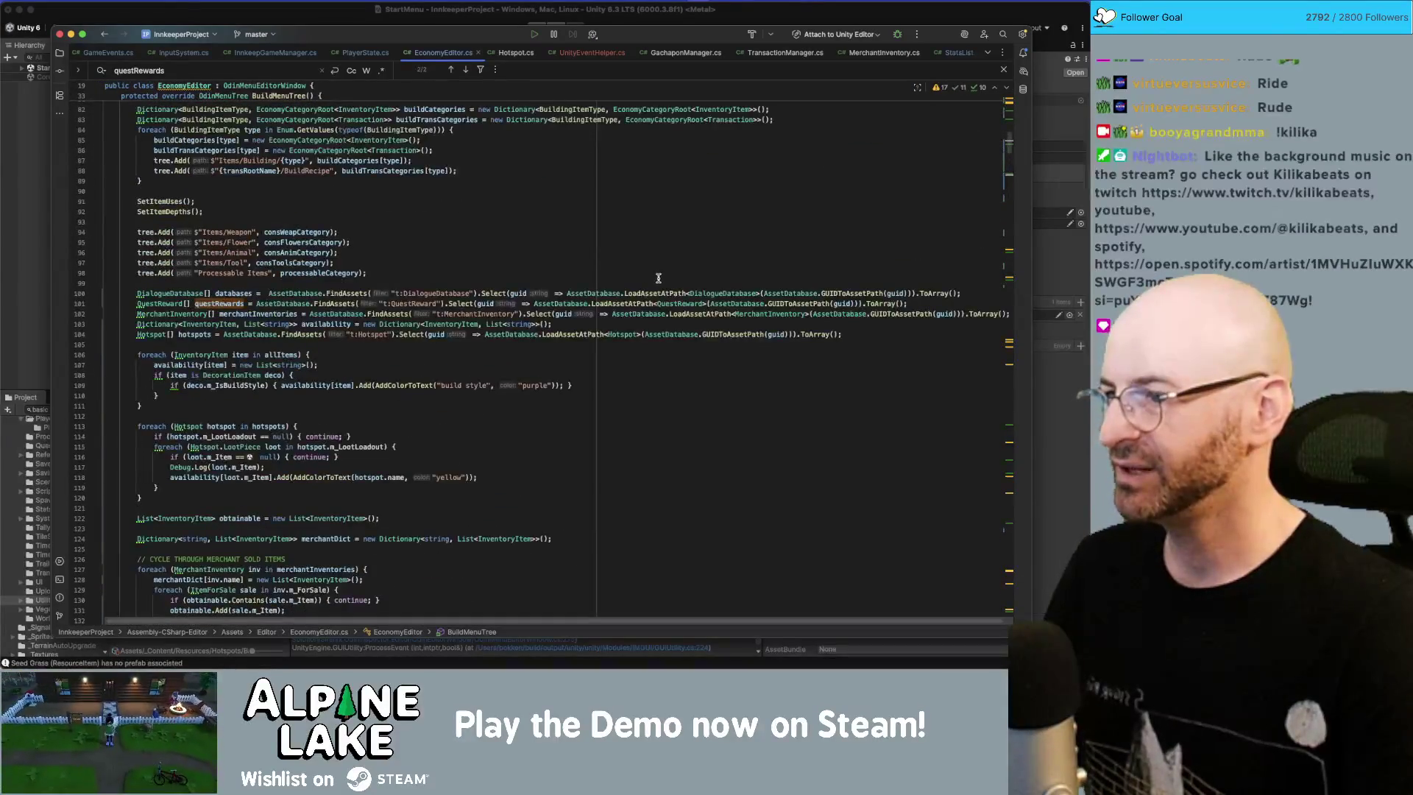
pyautogui.click(745, 302)
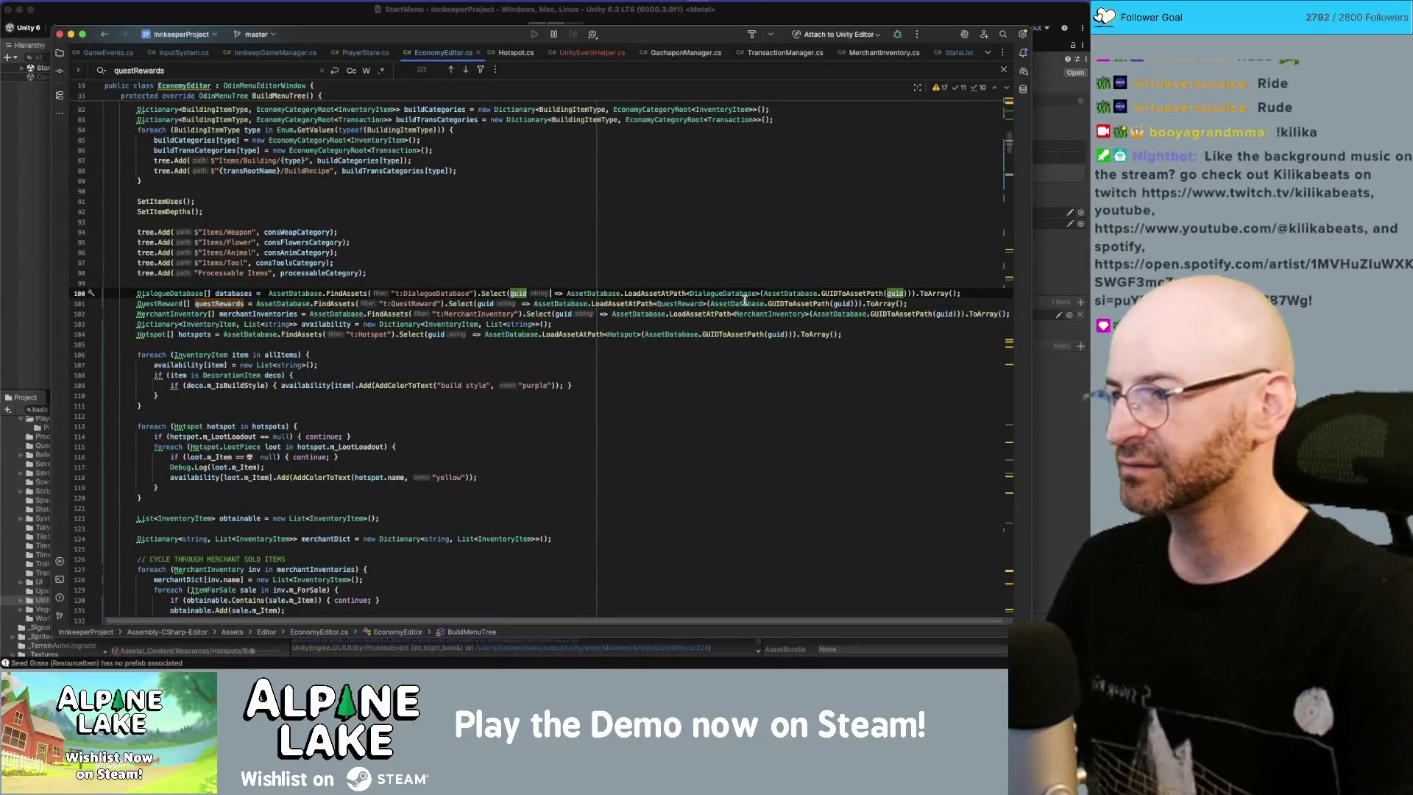
pyautogui.press('End')
pyautogui.press('super+d')
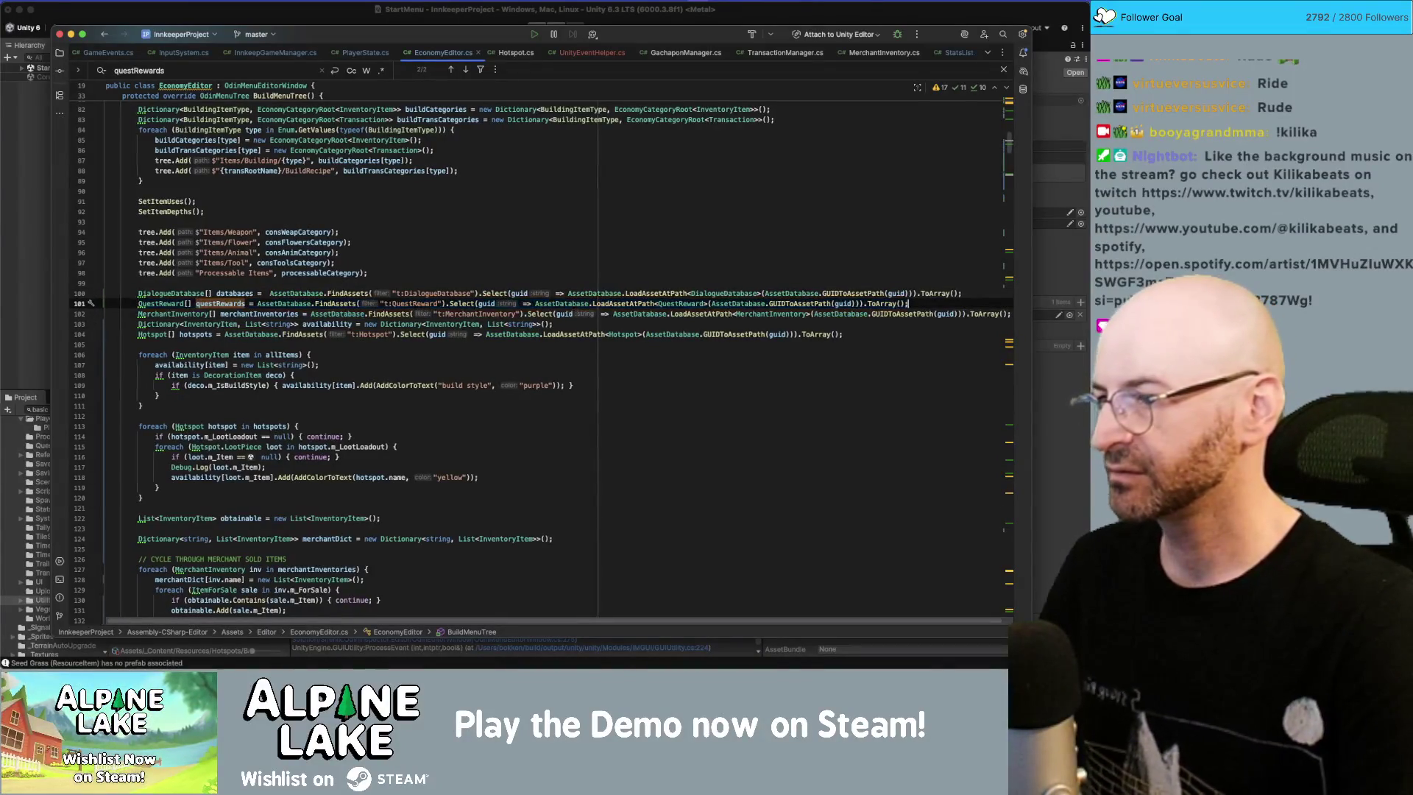
# Step: Change the copy's array type, load call and FindAssets filter from QuestReward to Letter, then start renaming its variable
pyautogui.doubleClick(159, 313)
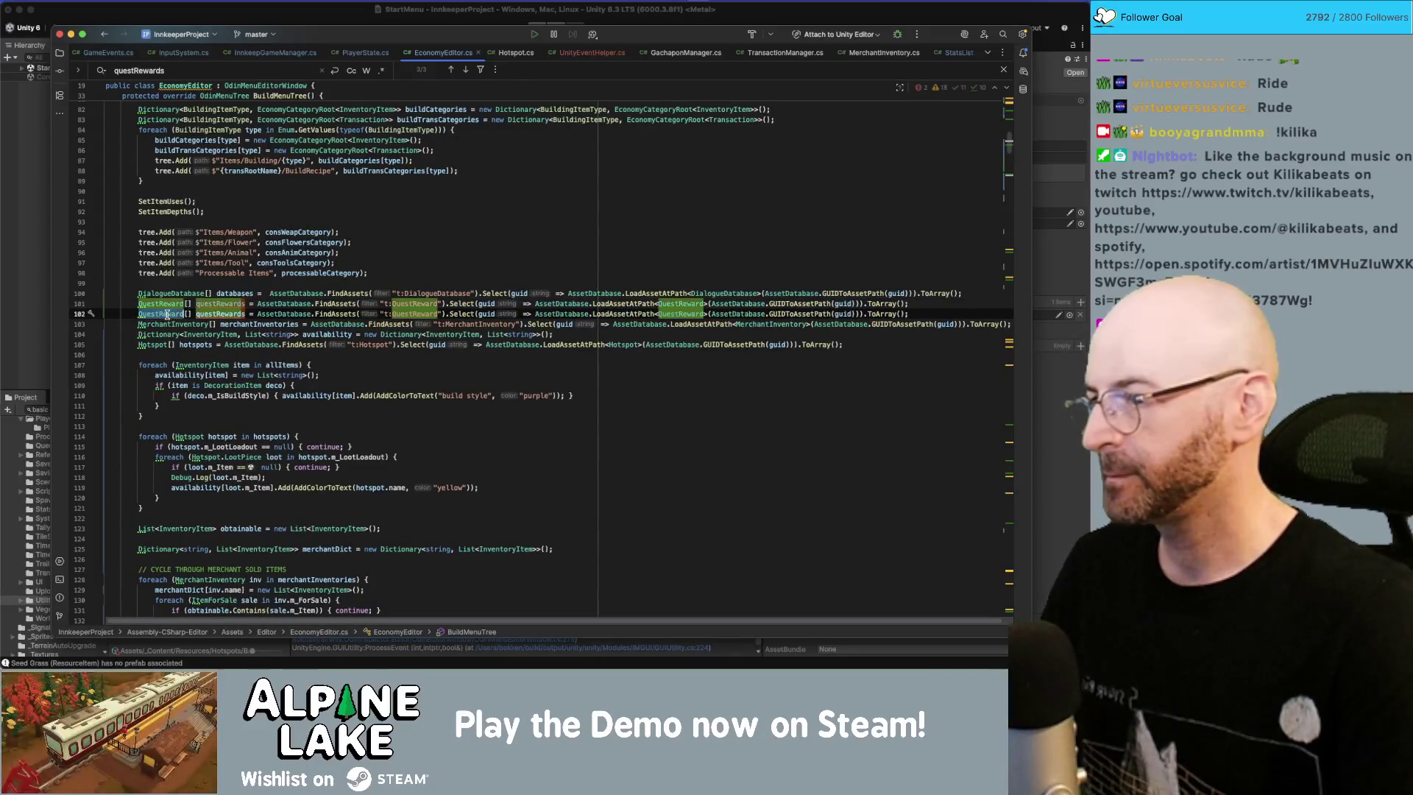
pyautogui.write('Letter')
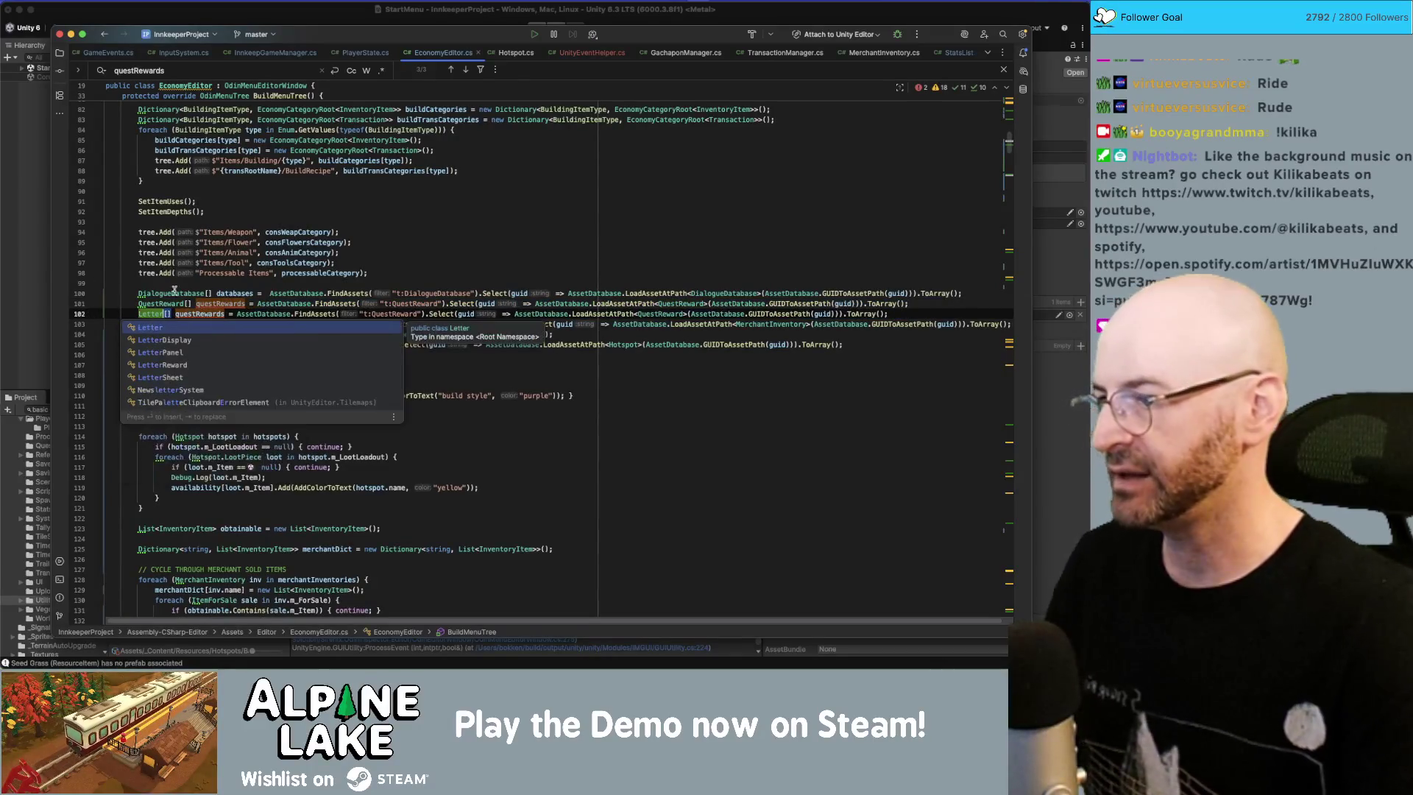
pyautogui.click(148, 284)
pyautogui.doubleClick(153, 314)
pyautogui.press('super+c')
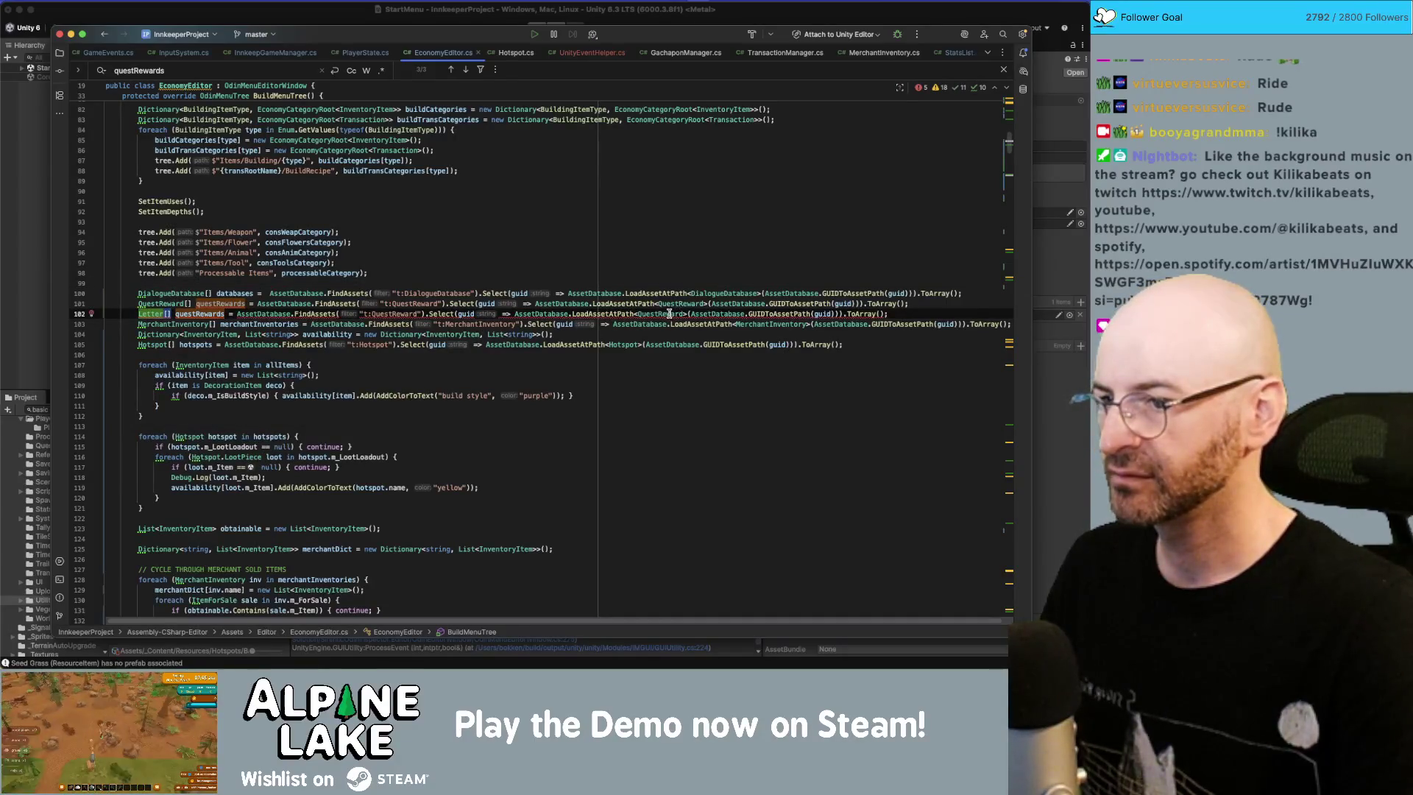
pyautogui.doubleClick(666, 314)
pyautogui.press('super+v')
pyautogui.doubleClick(394, 313)
pyautogui.press('super+v')
pyautogui.doubleClick(197, 313)
pyautogui.write('Le')
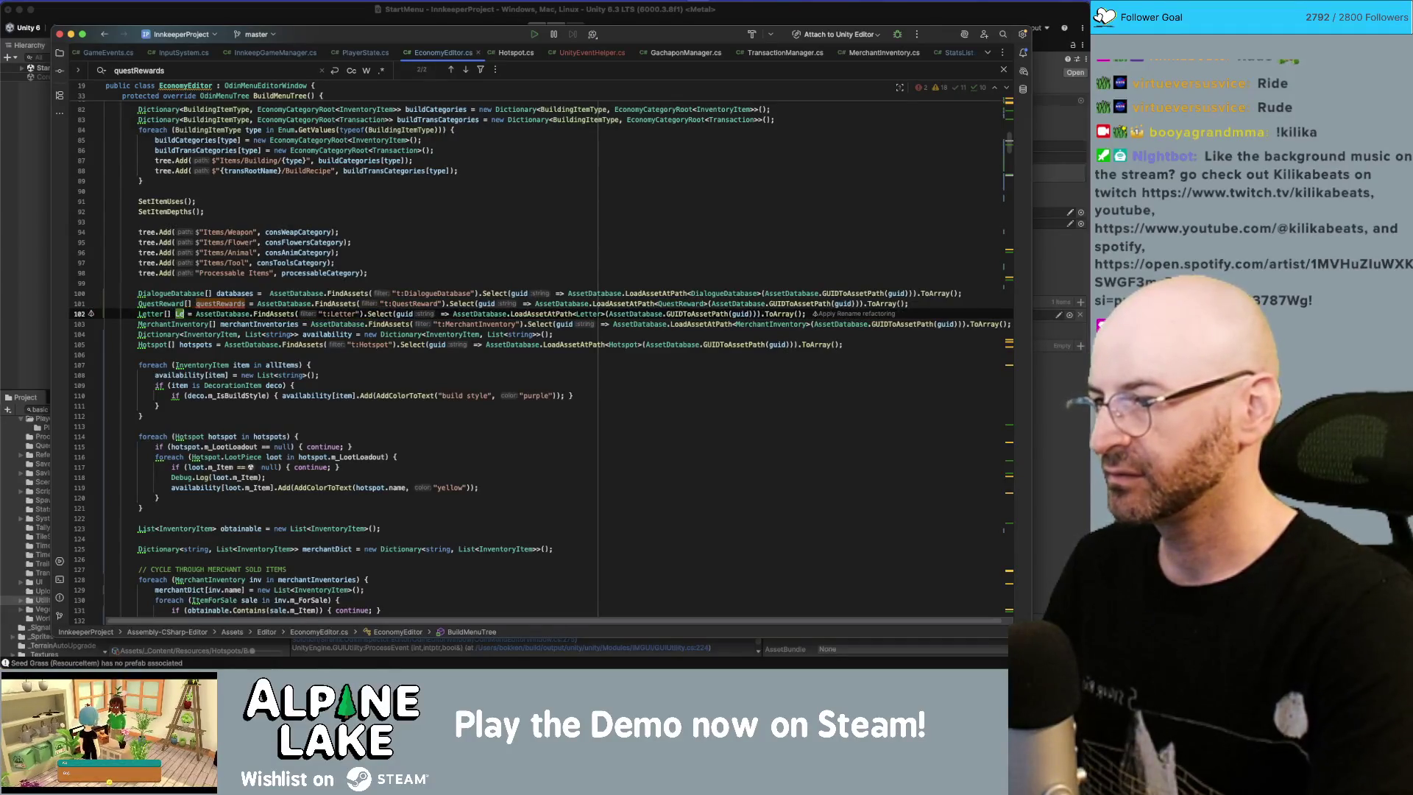
pyautogui.write('tter>(As')
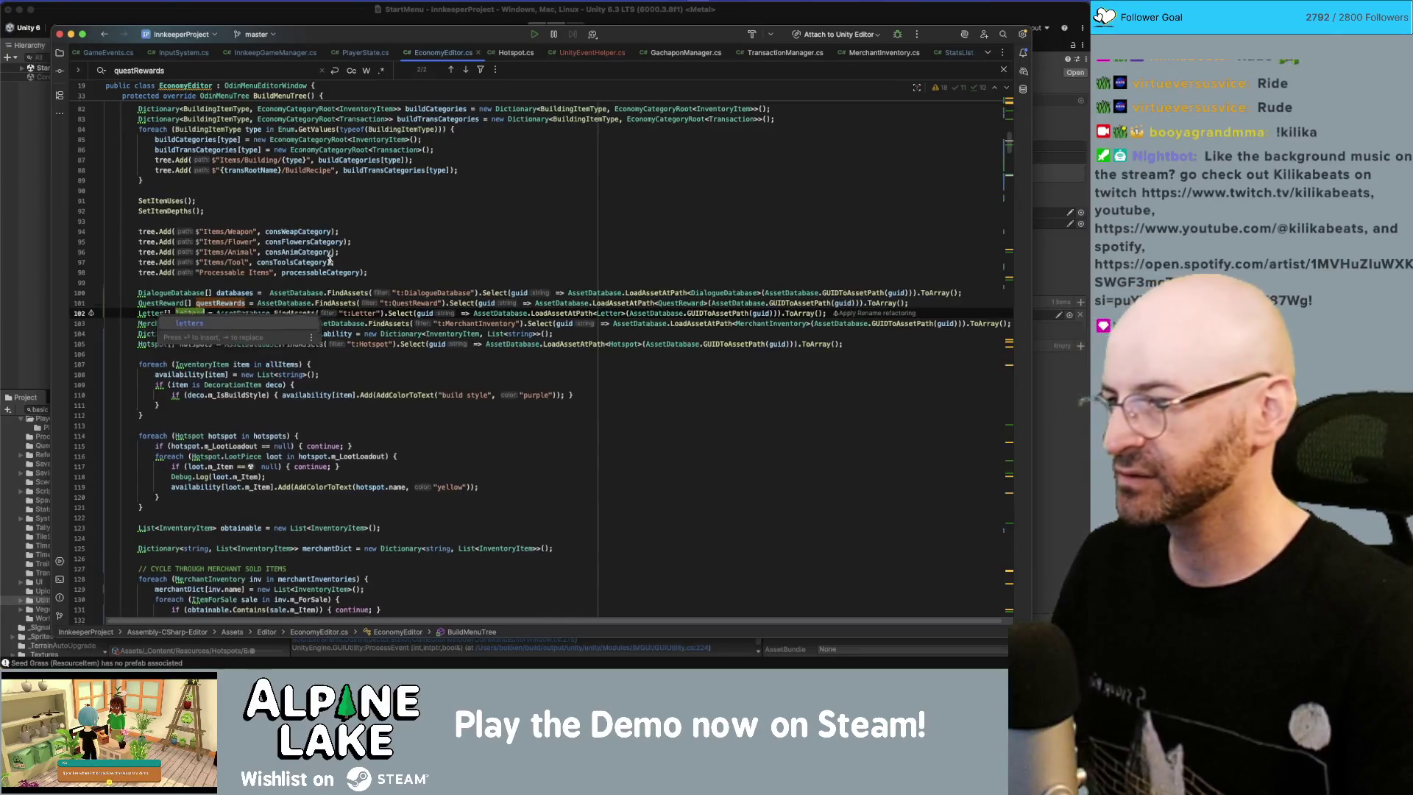
# Step: Add a foreach loop over letters below the hotspot loop
pyautogui.scroll(-1, 330, 261)
pyautogui.click(287, 492)
pyautogui.press('Return')
pyautogui.press('Return')
pyautogui.write('foreach(Letter let')
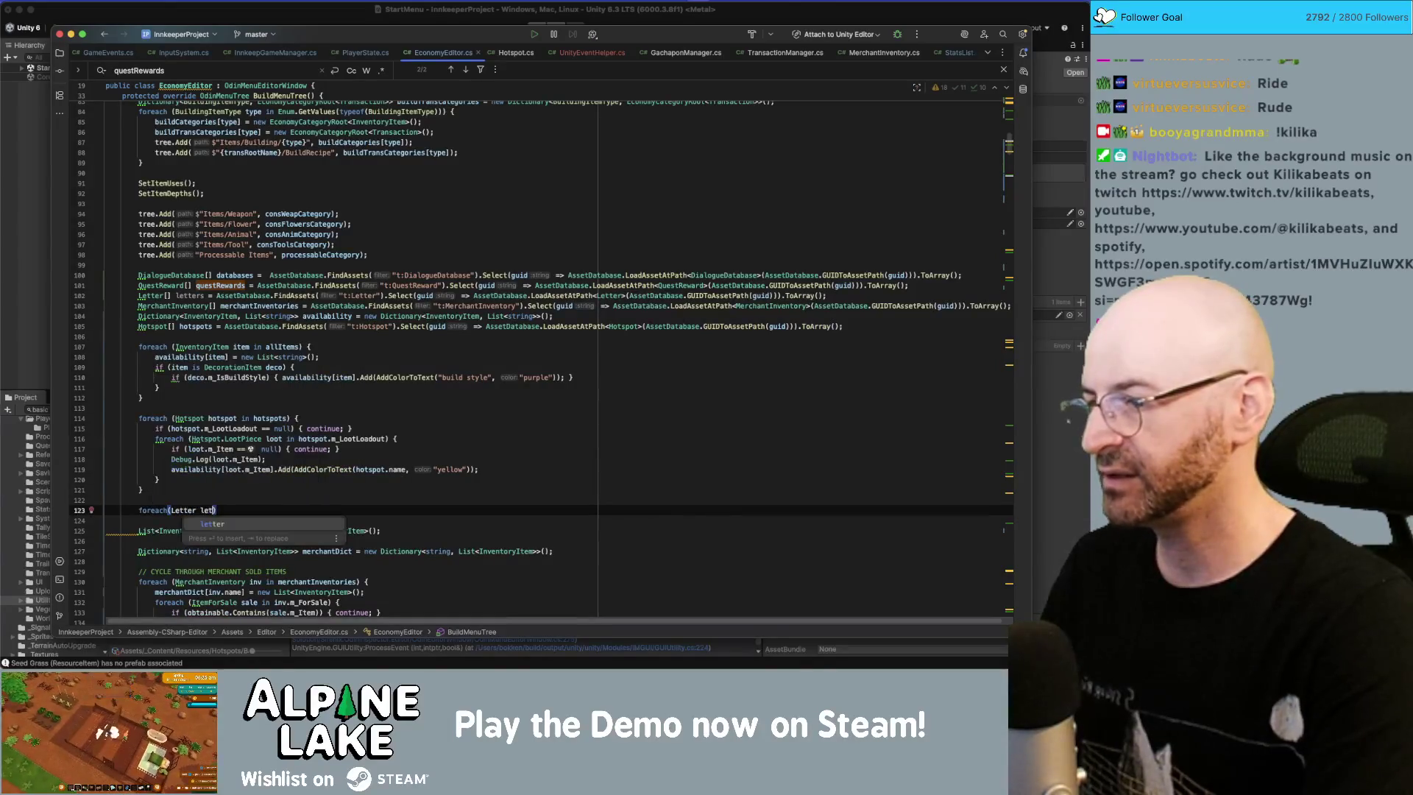
pyautogui.write('ter in lettetr')
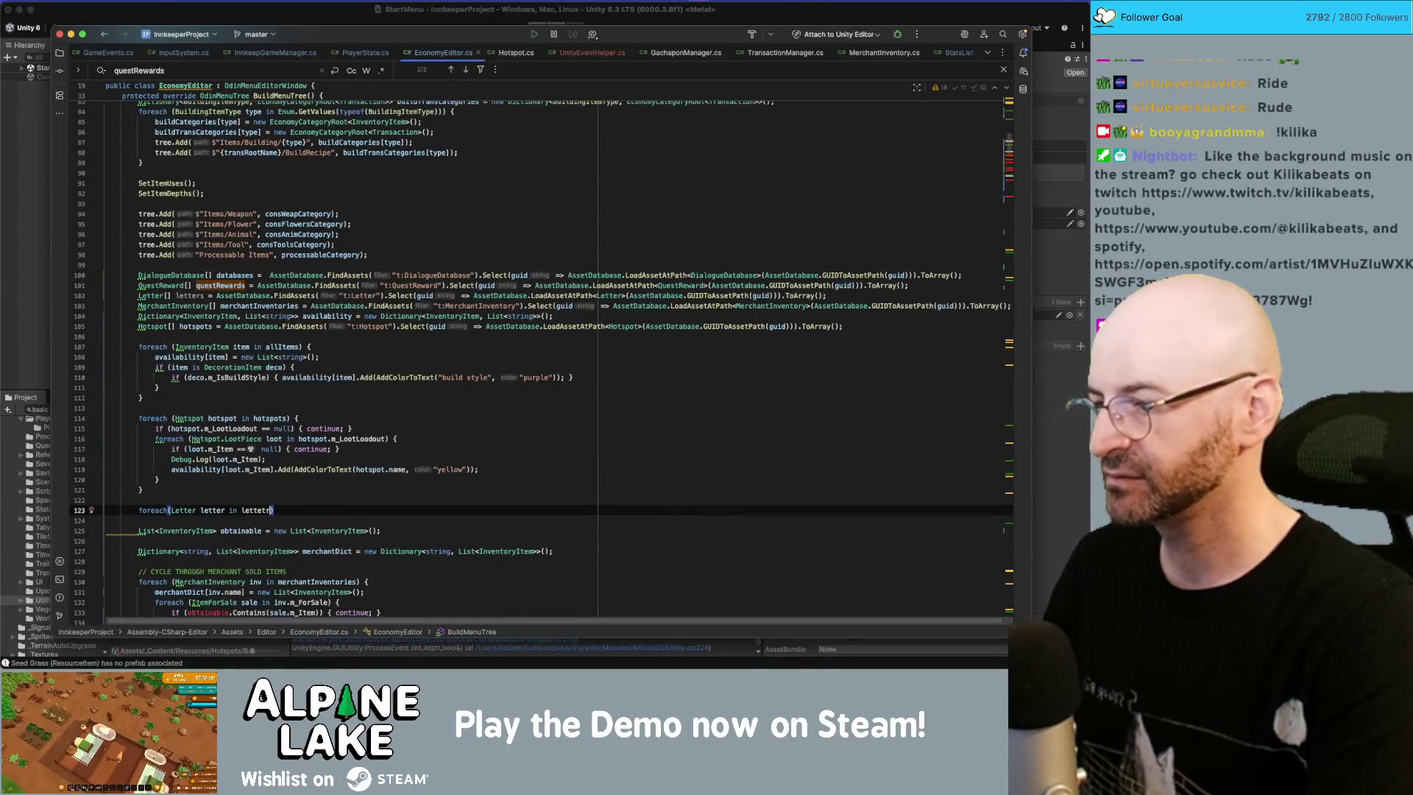
pyautogui.write('rs) {')
pyautogui.press('Return')
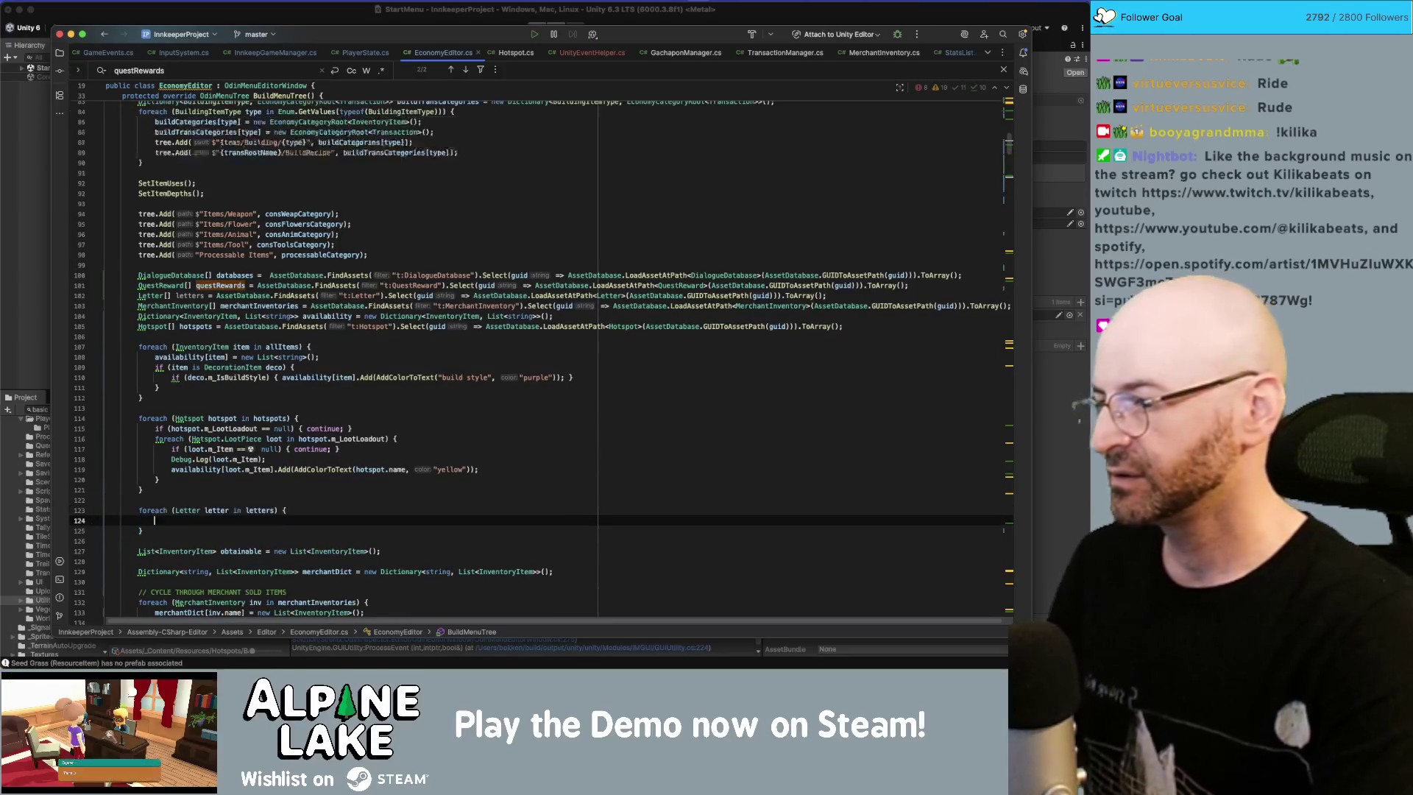
# Step: Inside it, loop over each gift in letter.m_Gift
pyautogui.write('letter.m_Giv')
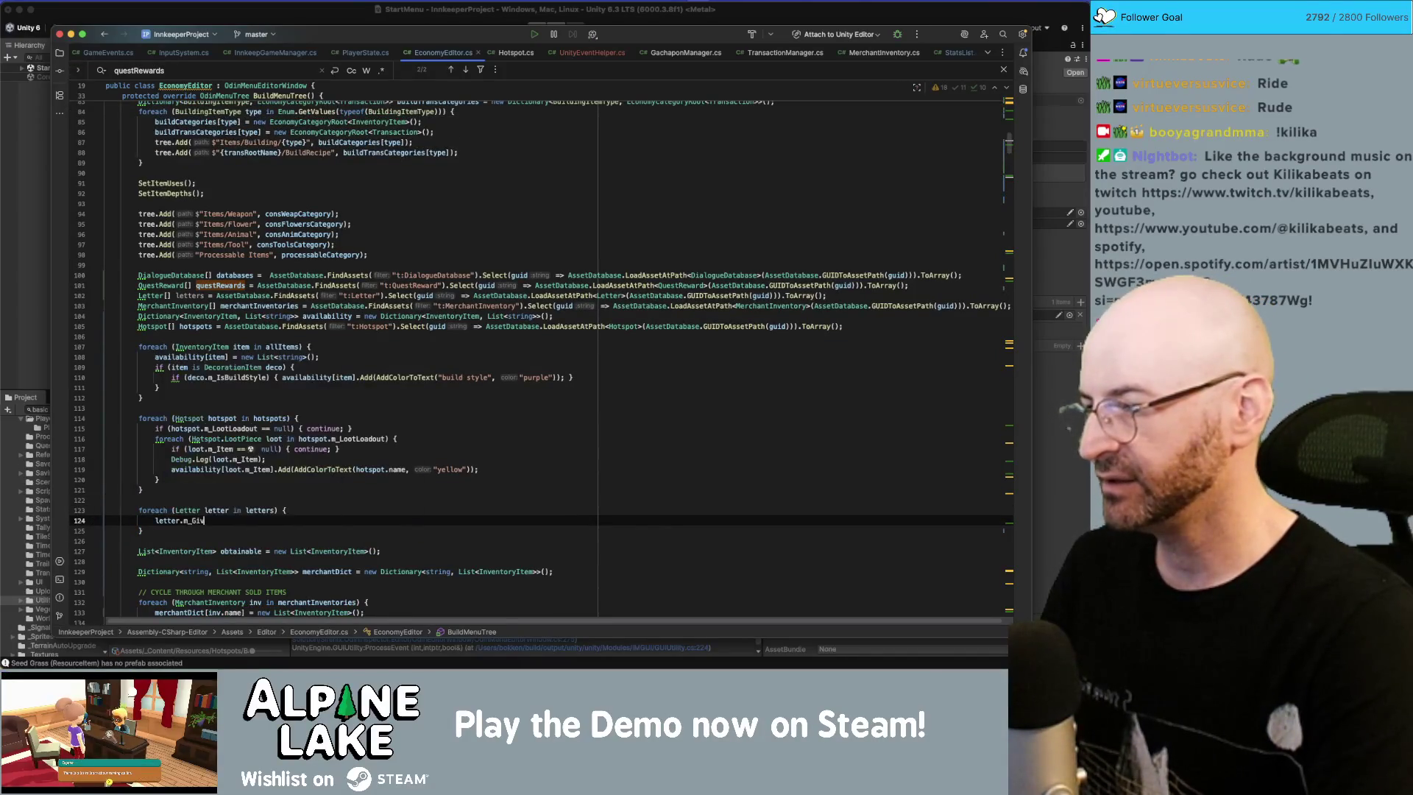
pyautogui.write('ft')
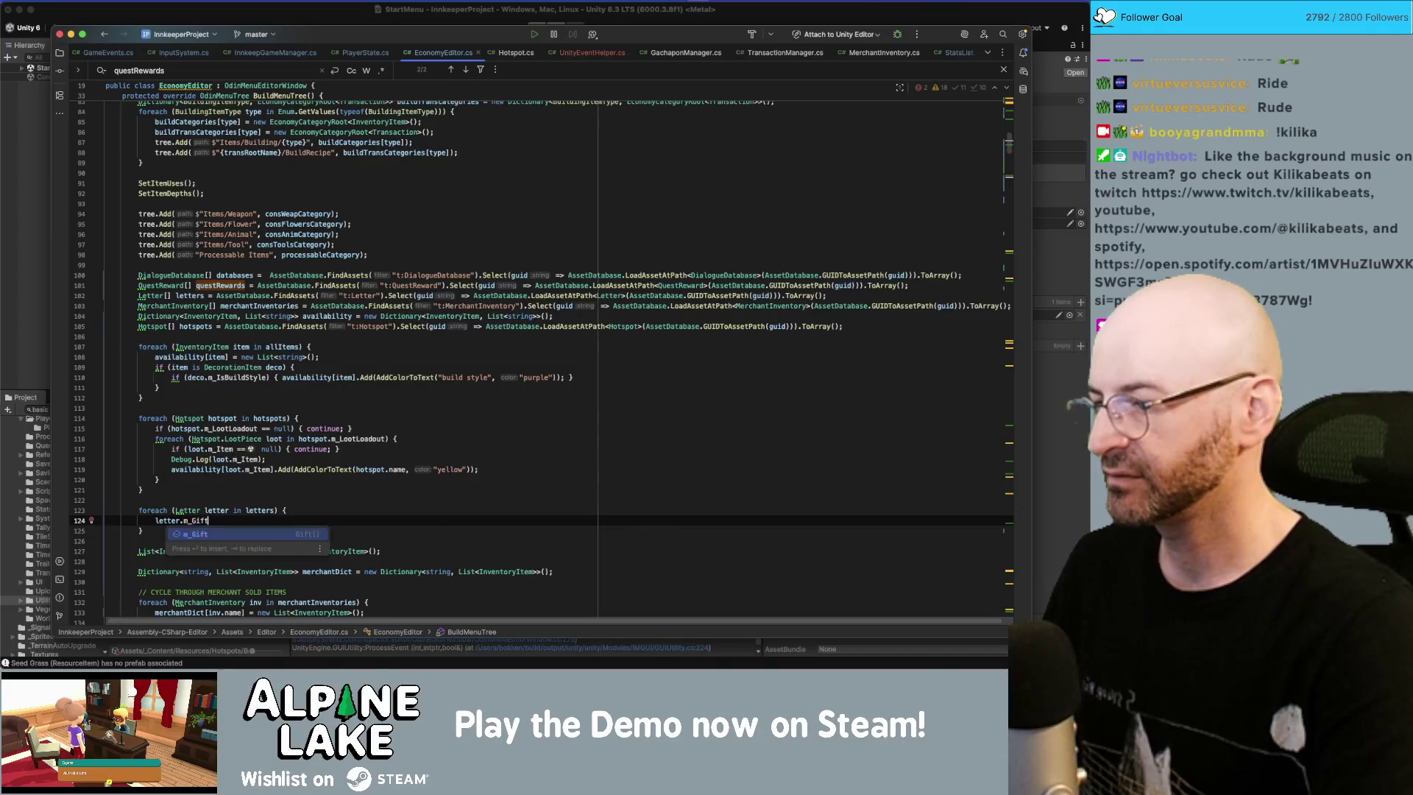
pyautogui.press('BackSpace')
pyautogui.press('BackSpace')
pyautogui.press('BackSpace')
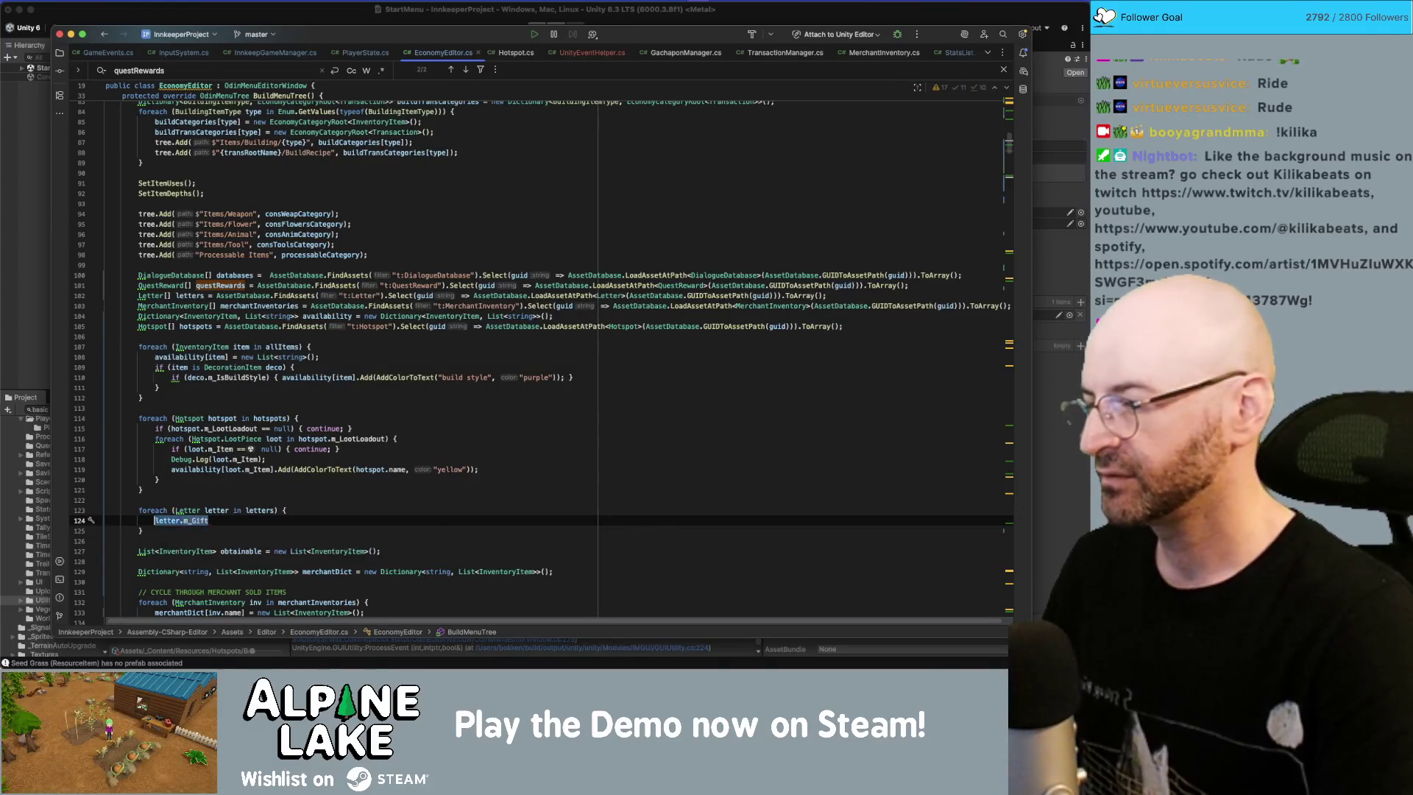
pyautogui.write('foreach(Gift')
pyautogui.write(' gift in ')
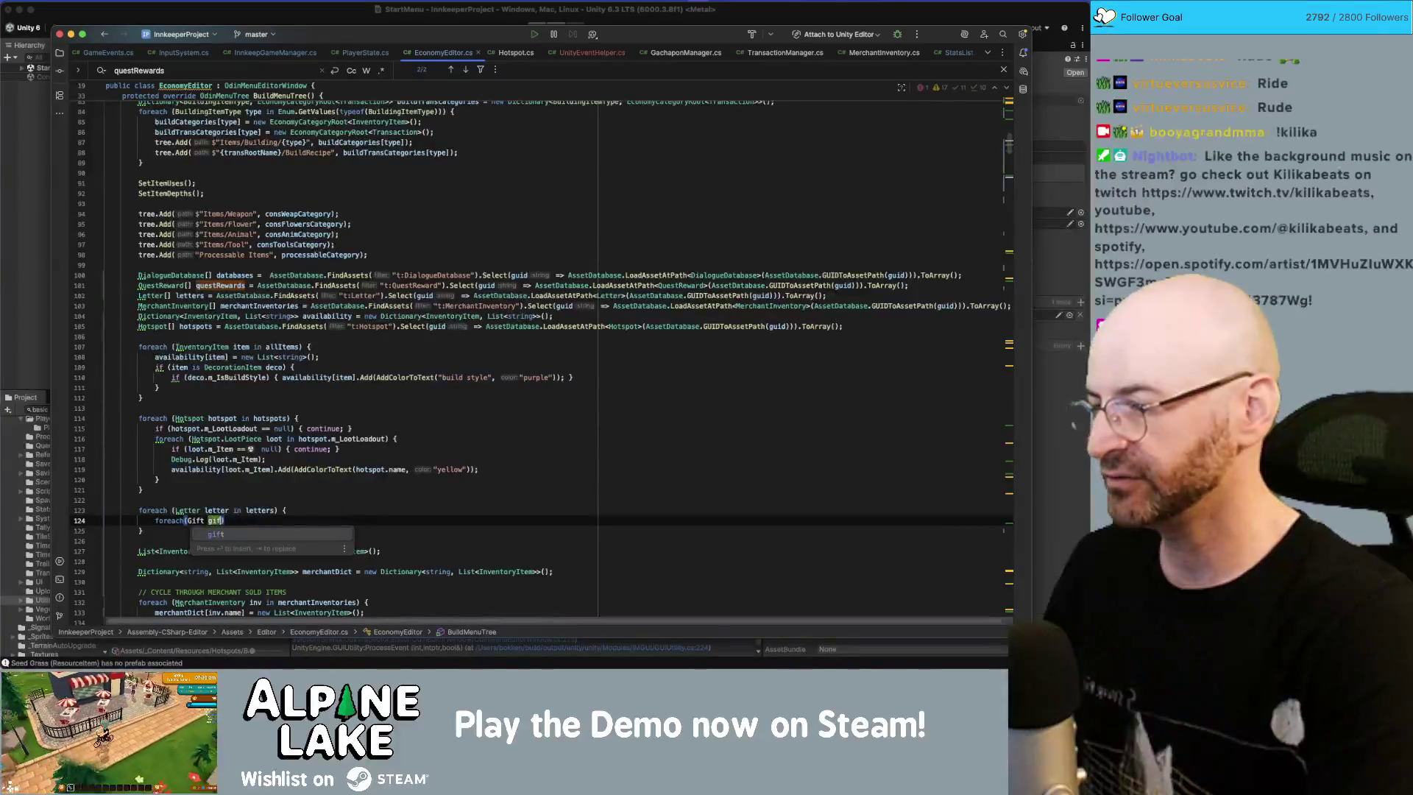
pyautogui.write('letter.gifts')
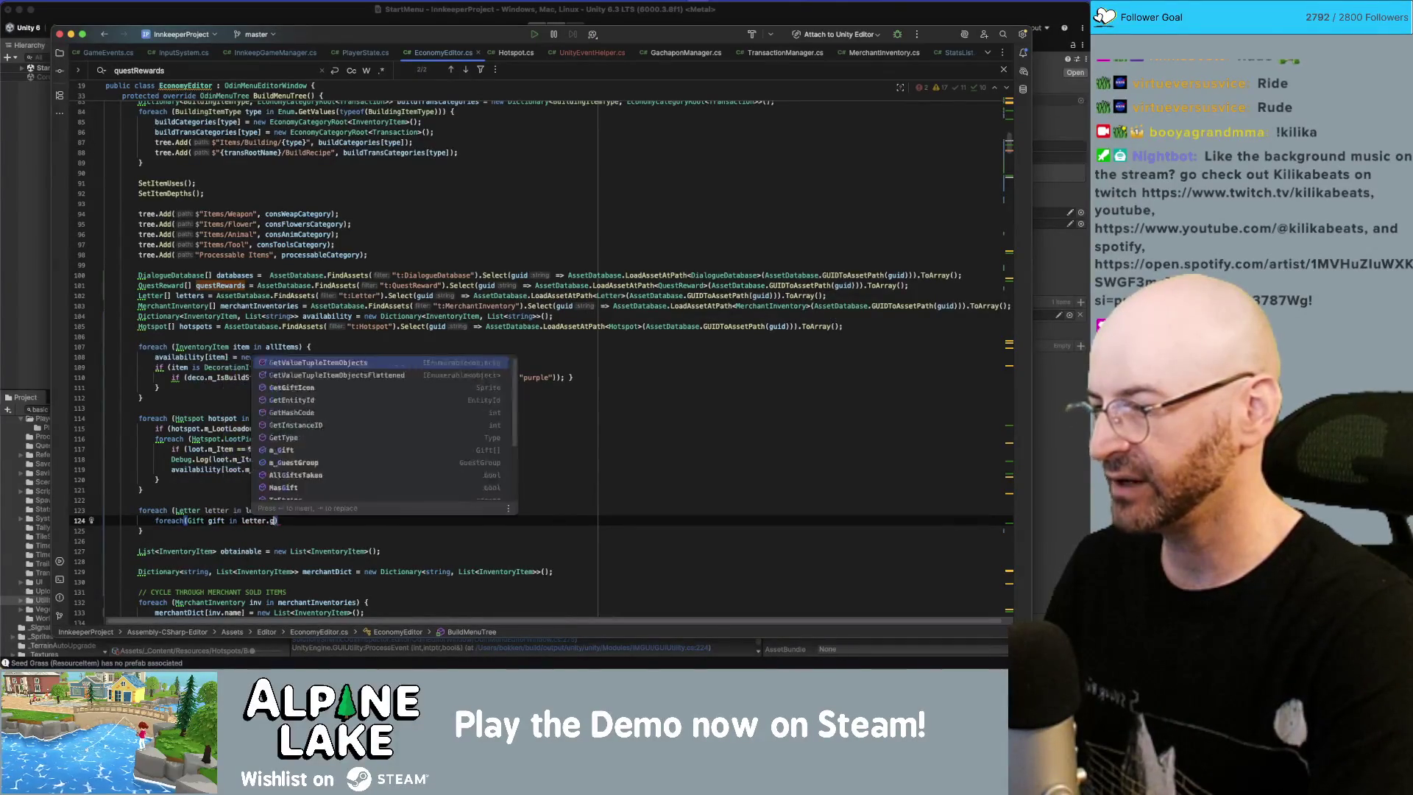
pyautogui.press('BackSpace')
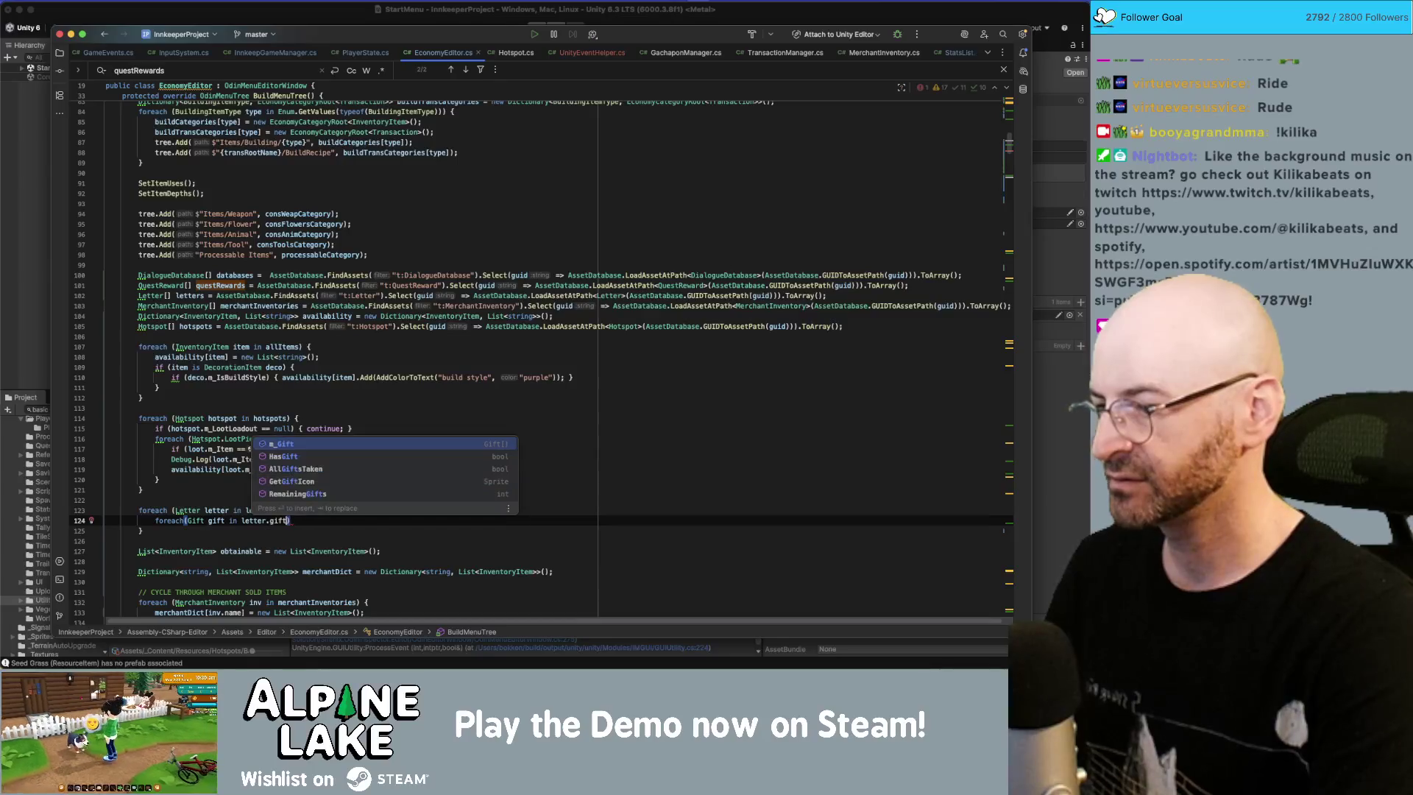
pyautogui.press('Return')
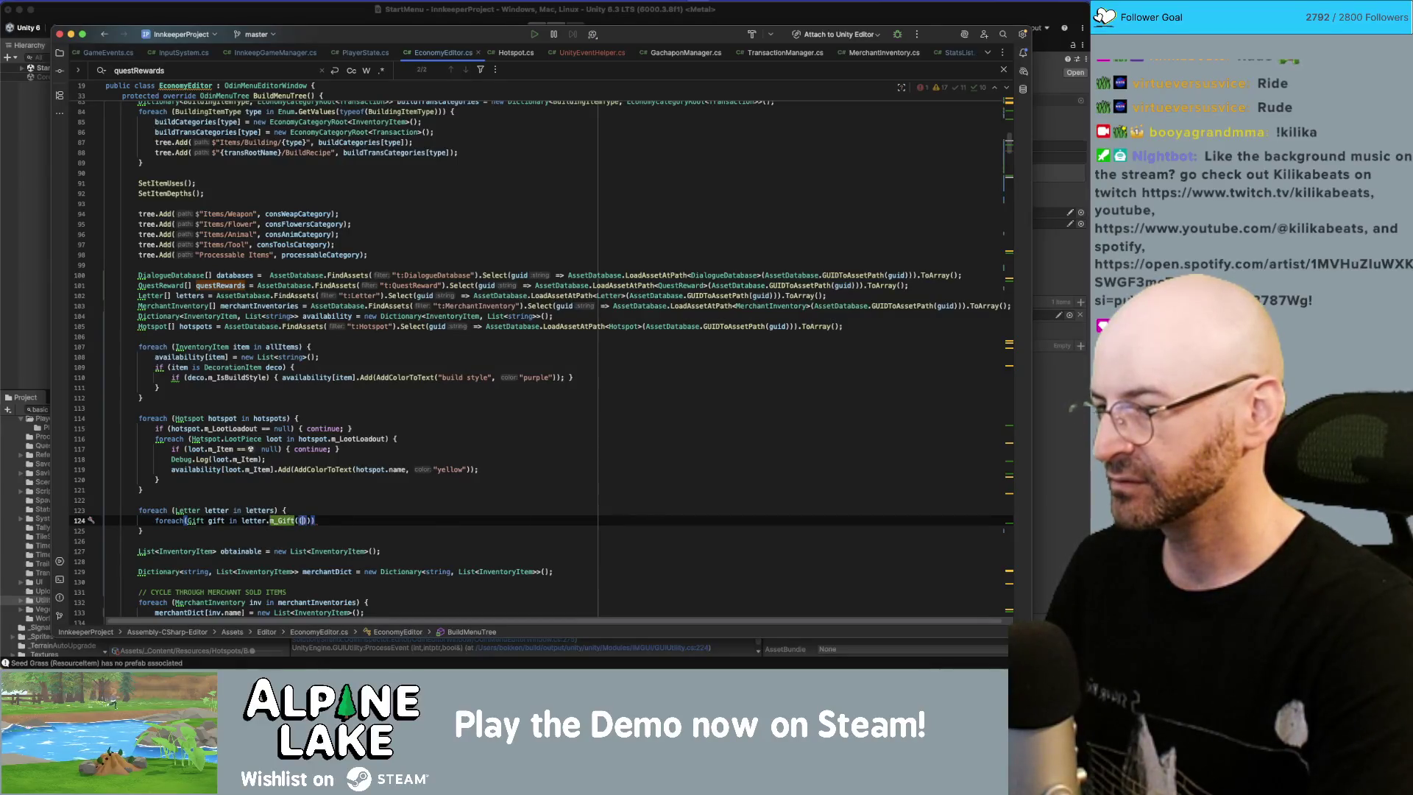
pyautogui.write('{')
pyautogui.press('Return')
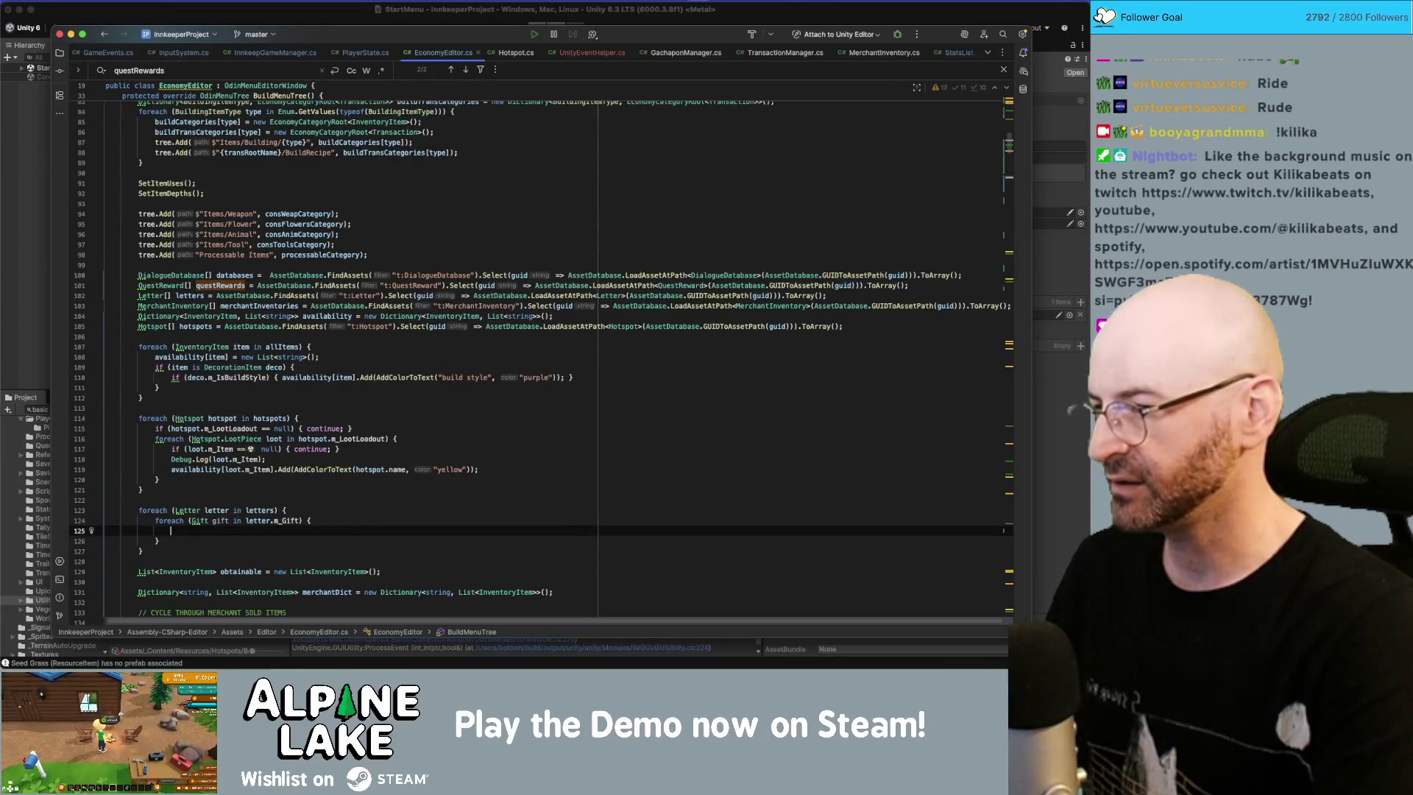
# Step: Add an m_Item null check that calls availability[gift.m_Item].Add(AddColorToText(...))
pyautogui.write('if(gift')
pyautogui.write('.m_Item != ')
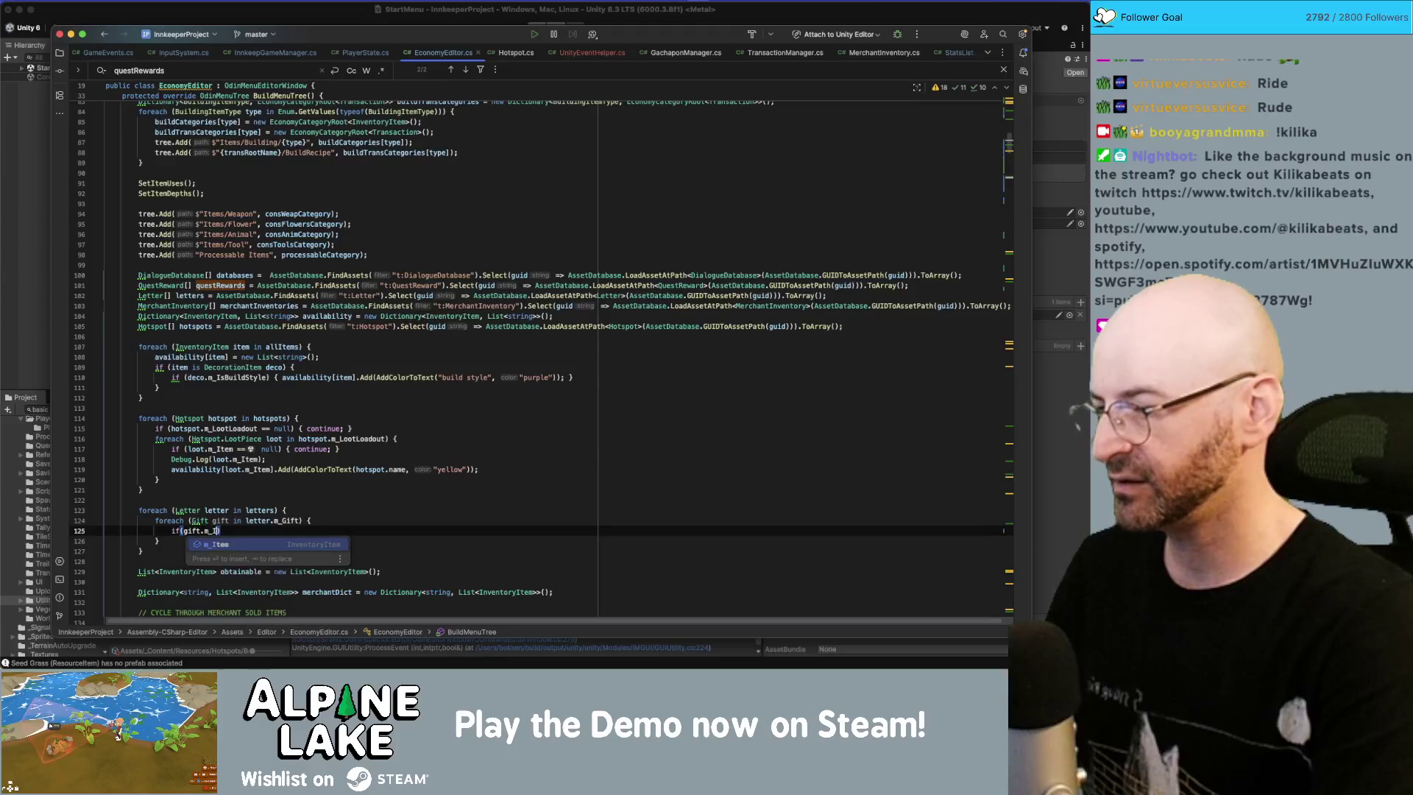
pyautogui.write('null) {')
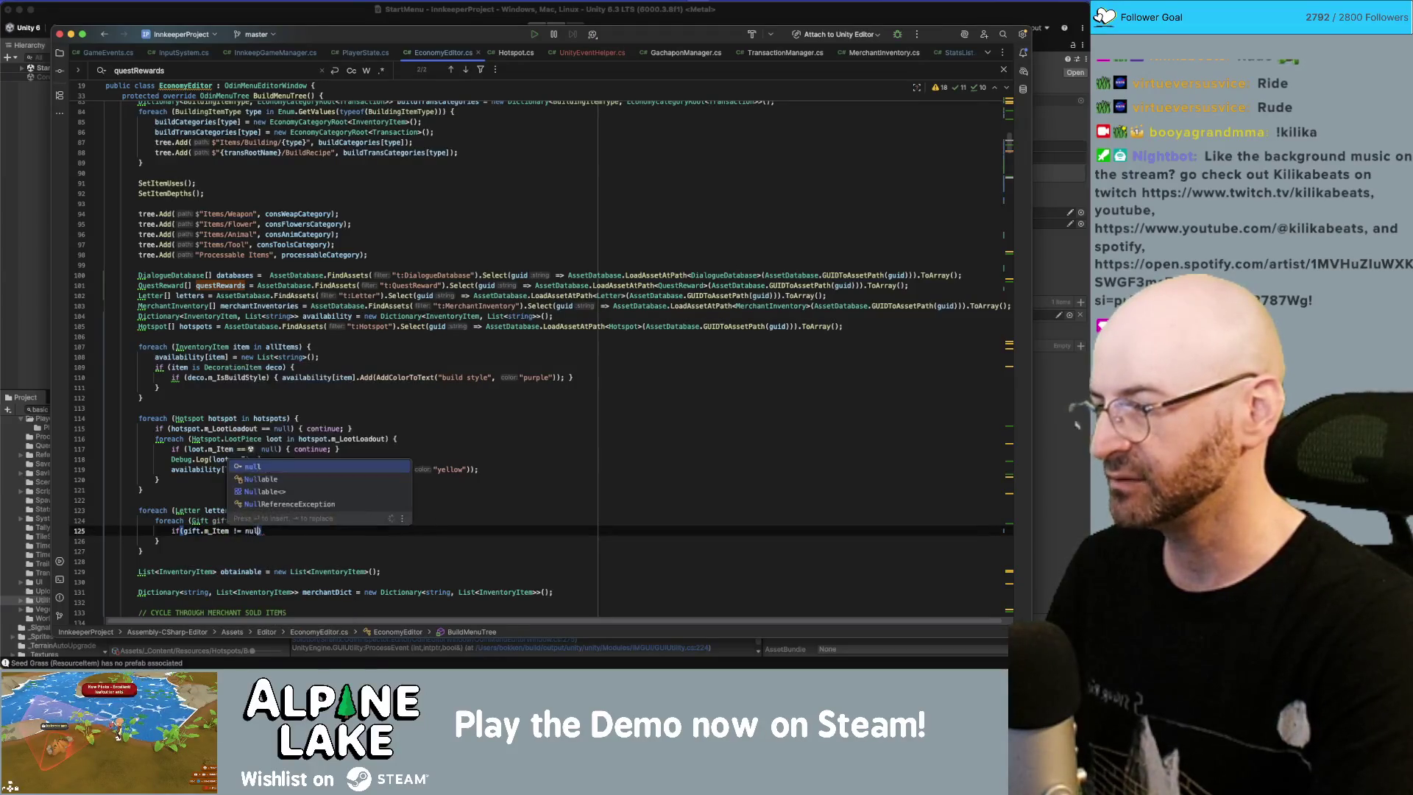
pyautogui.press('Return')
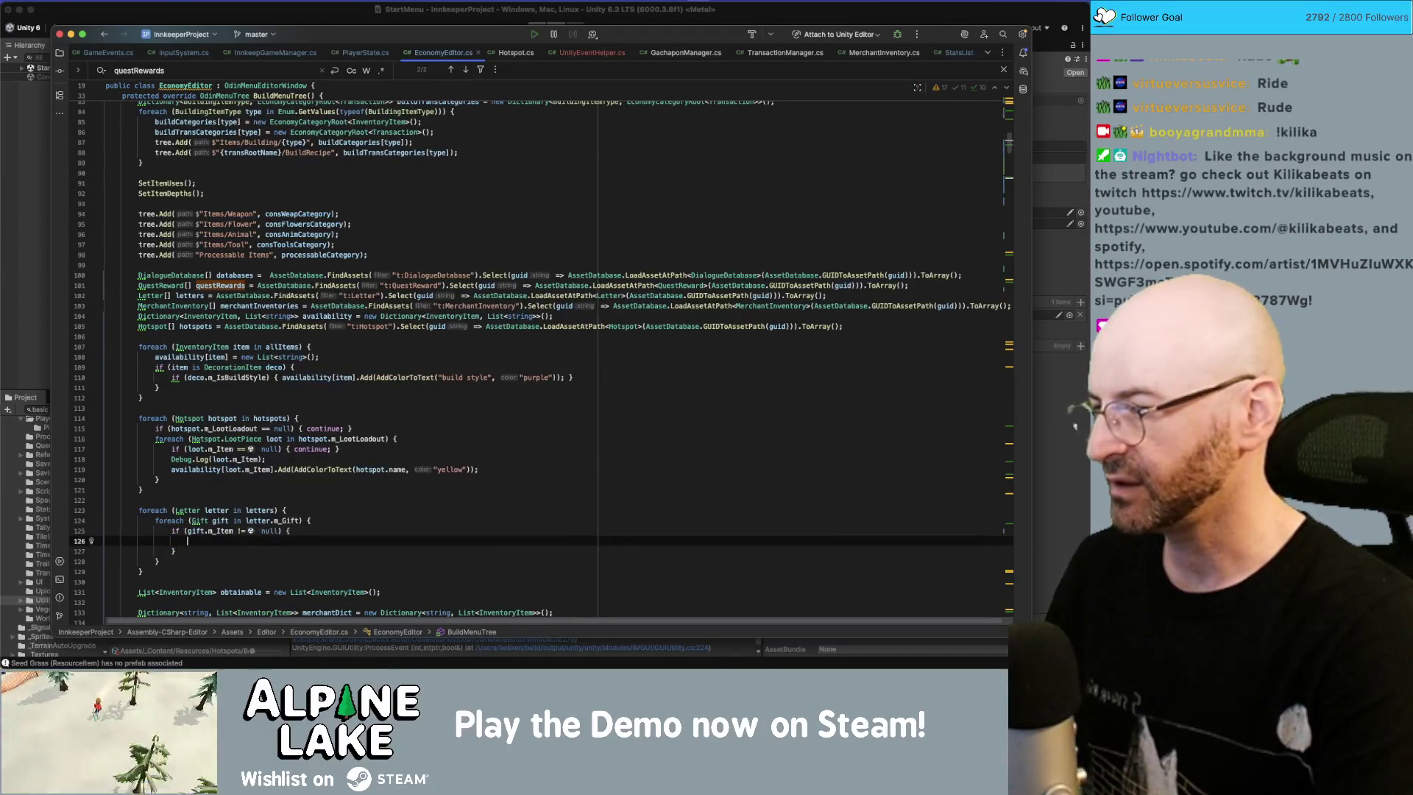
pyautogui.write('avail')
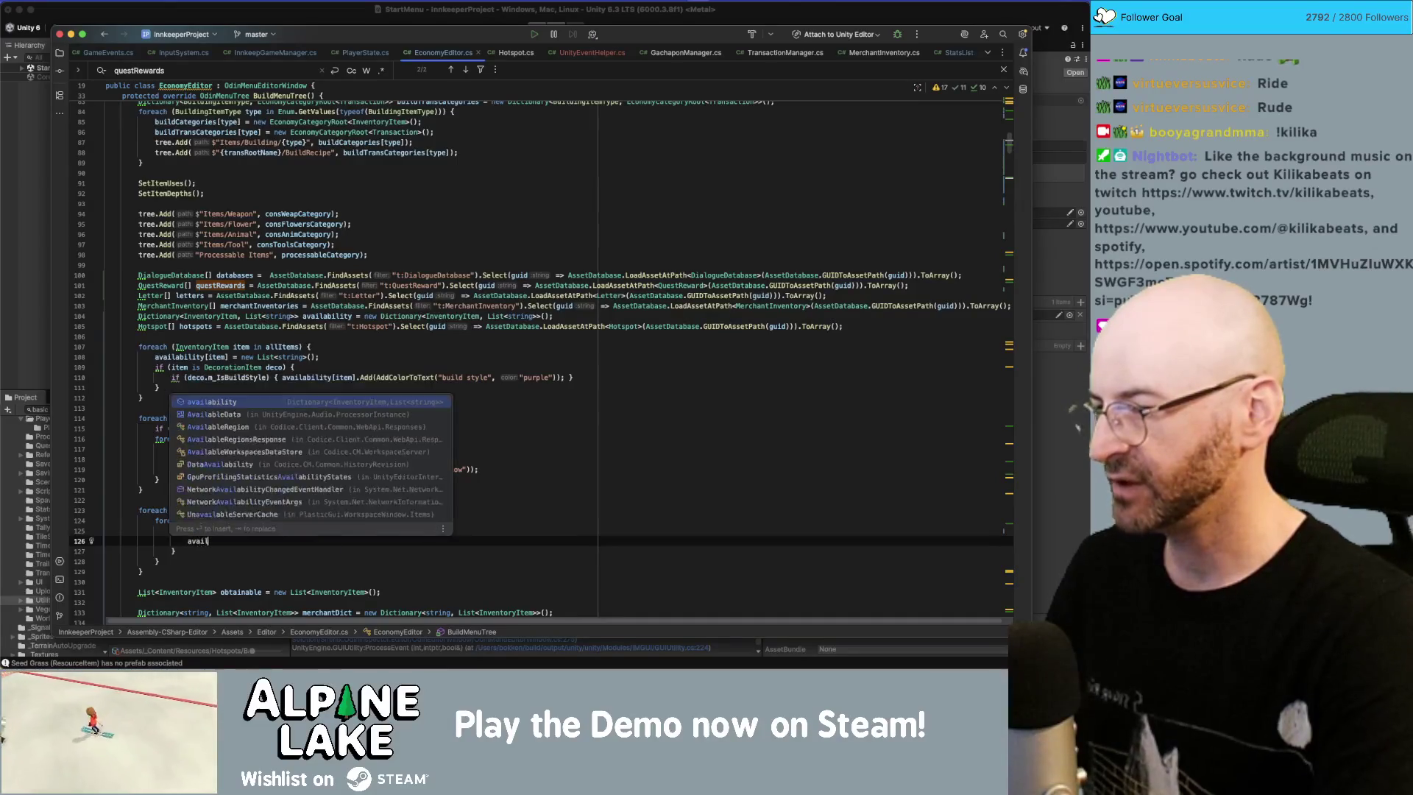
pyautogui.write('ability[gift')
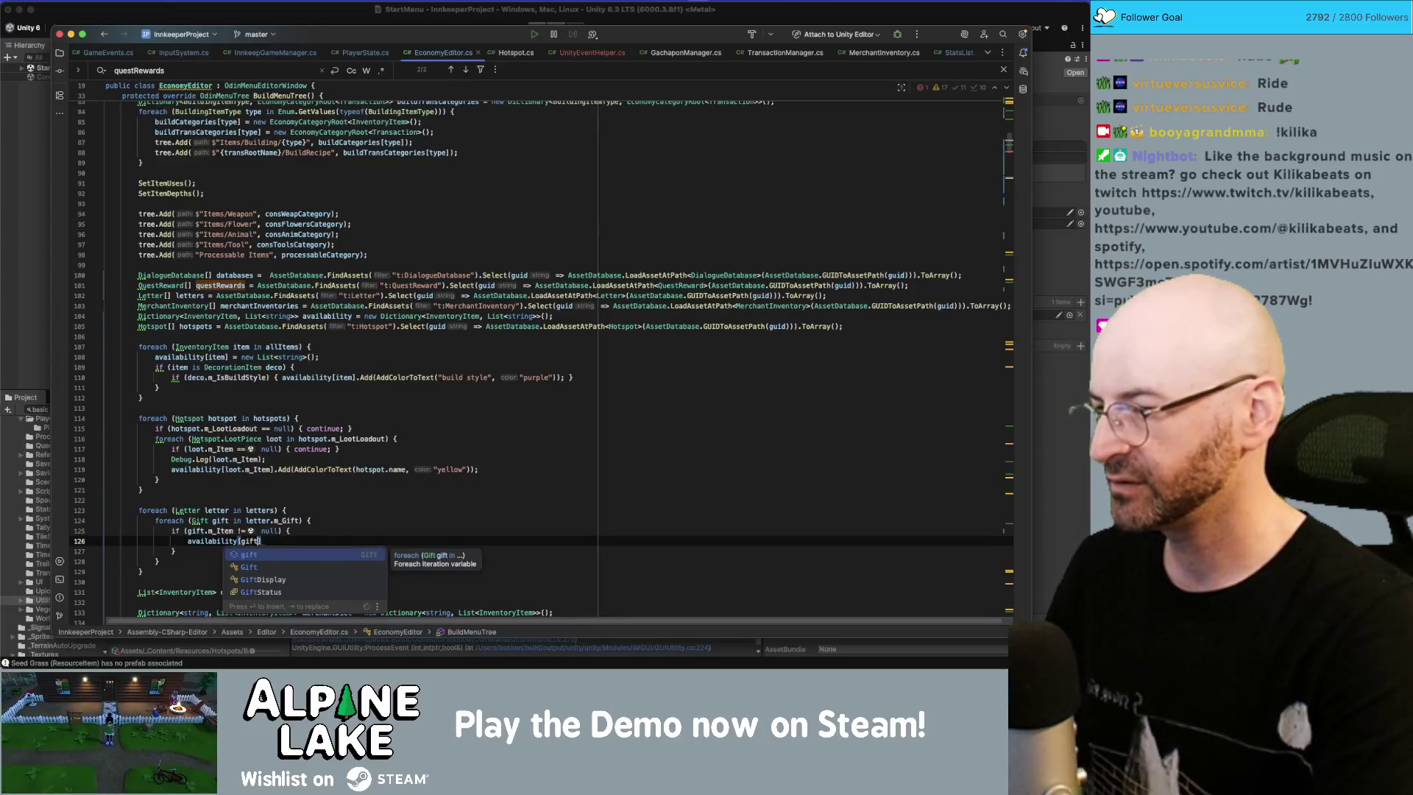
pyautogui.write('.m_Item')
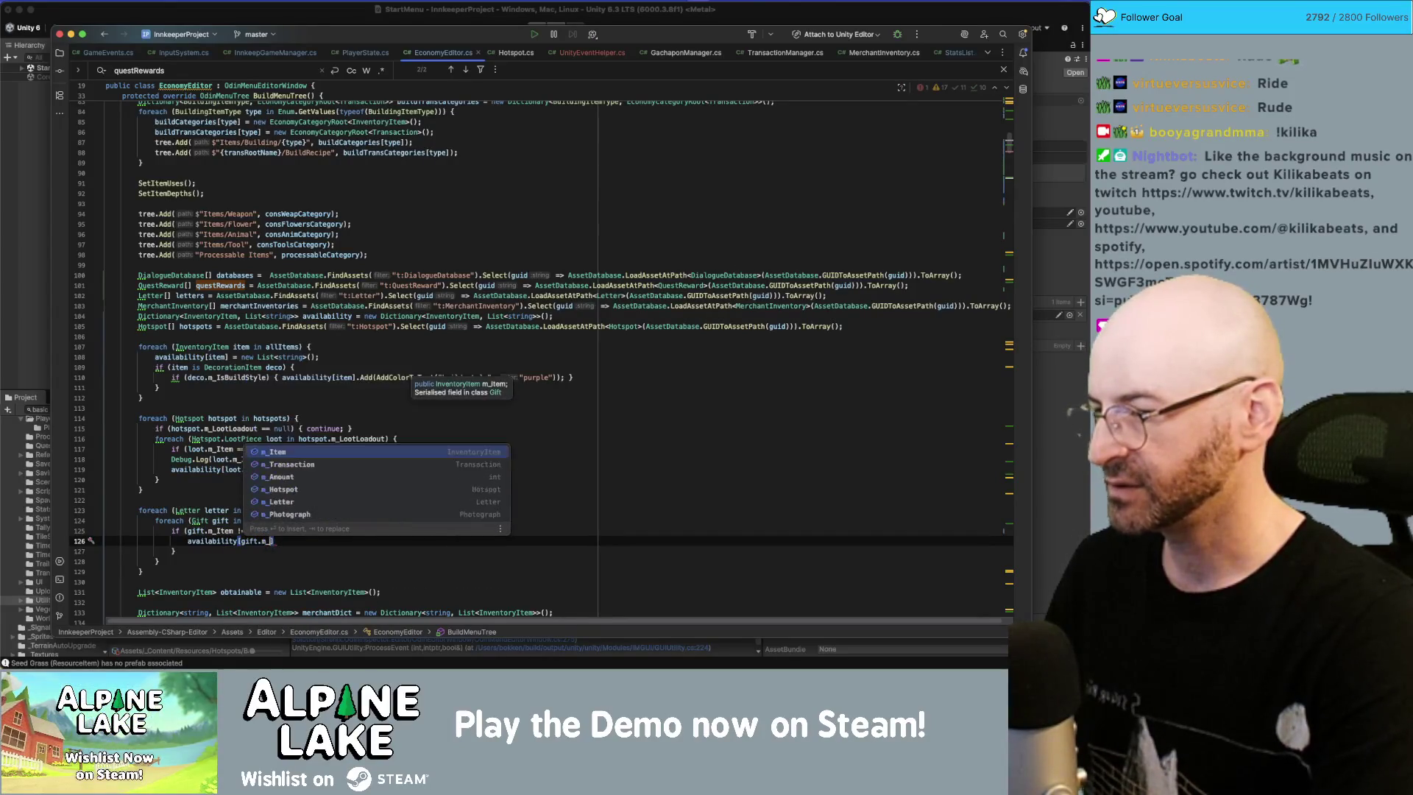
pyautogui.write('].Add(')
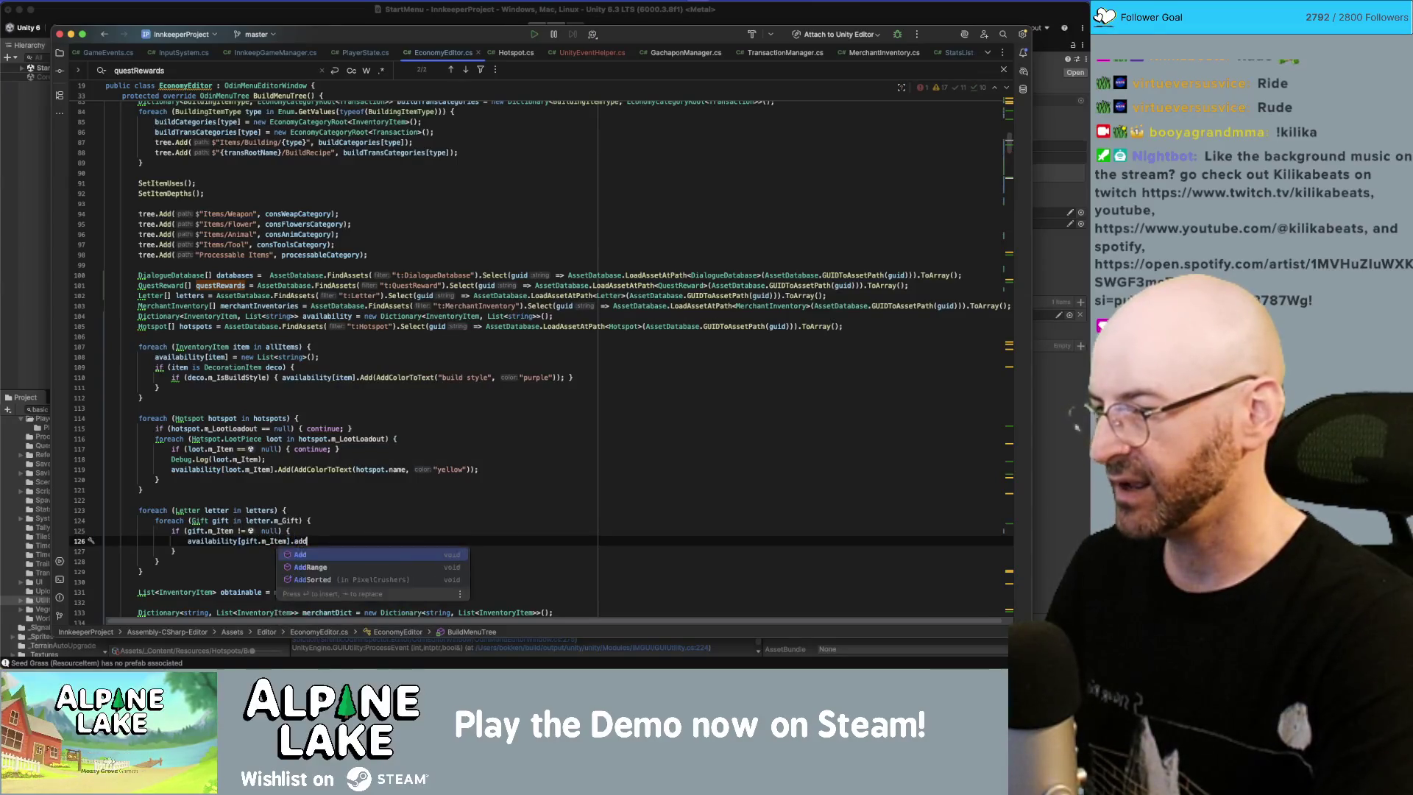
pyautogui.write('AddColor')
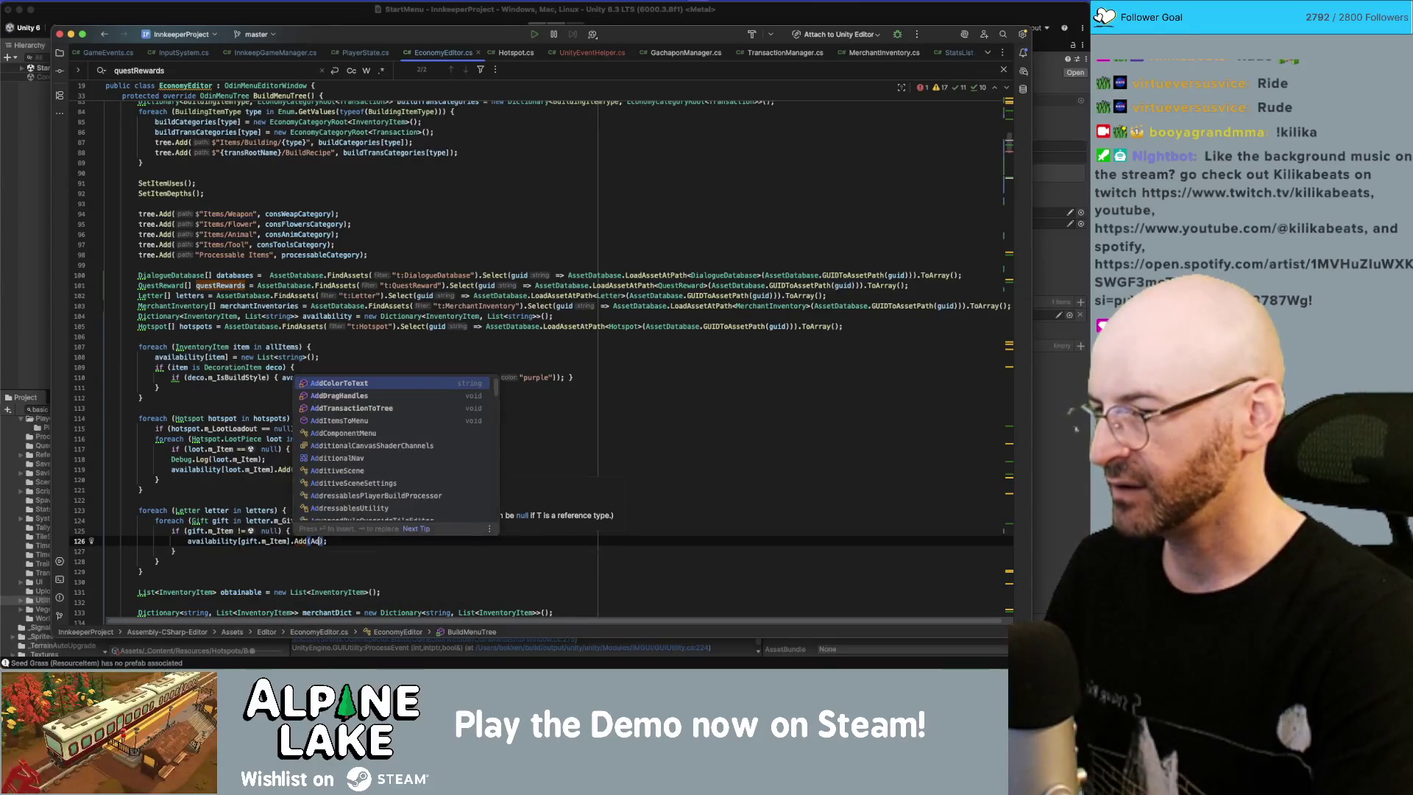
pyautogui.write('ToText')
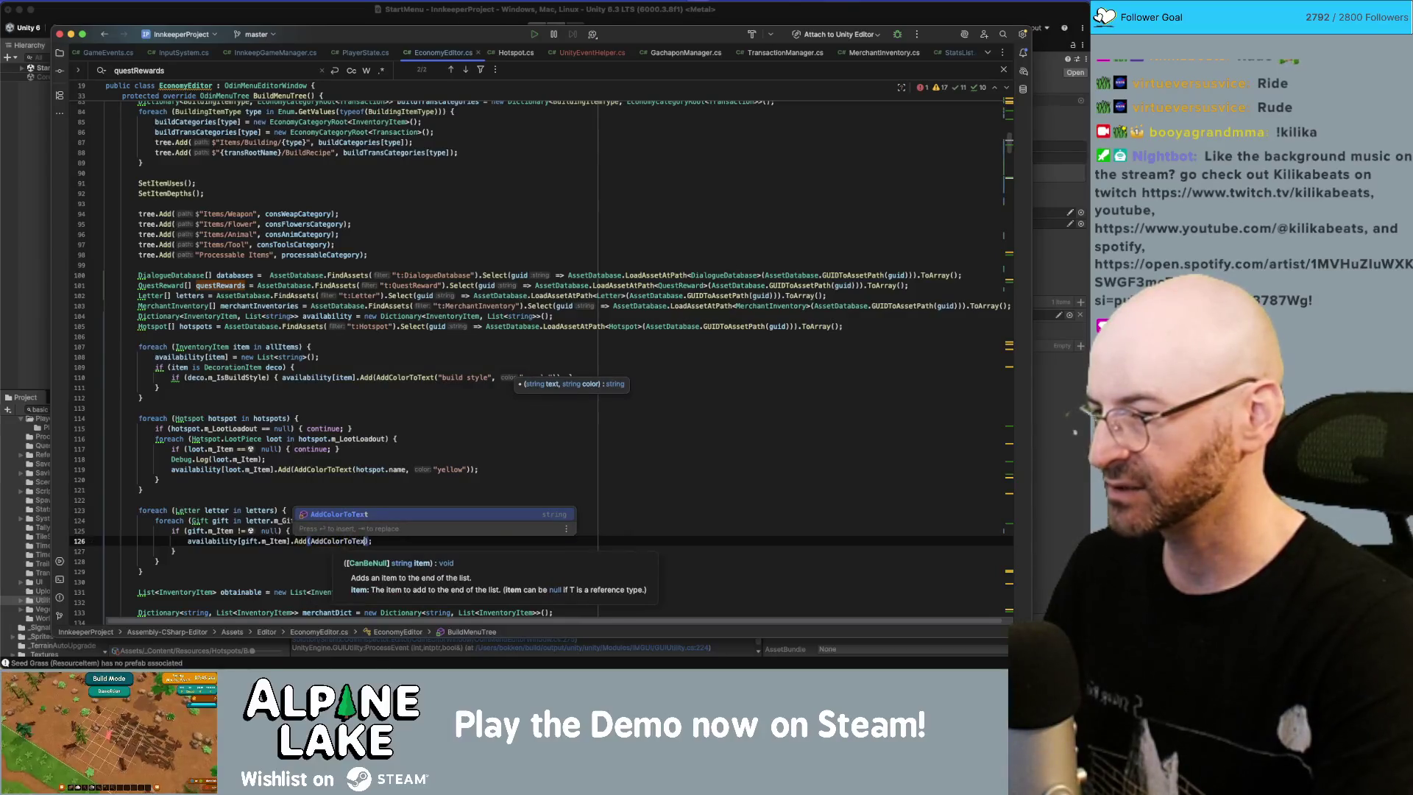
pyautogui.press('Return')
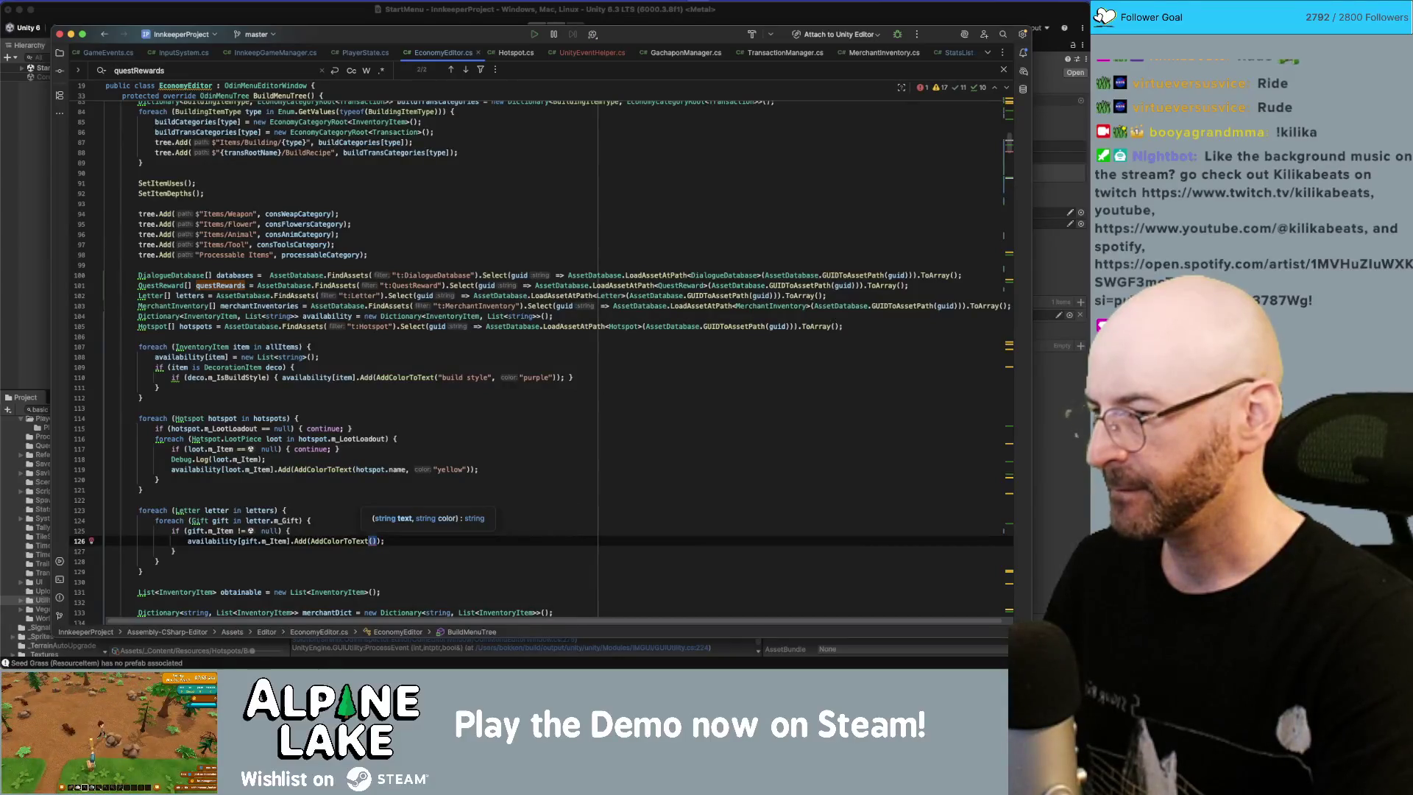
# Step: Label the gift item's availability entry with letter.name in "green"
pyautogui.write('gift.m_Item')
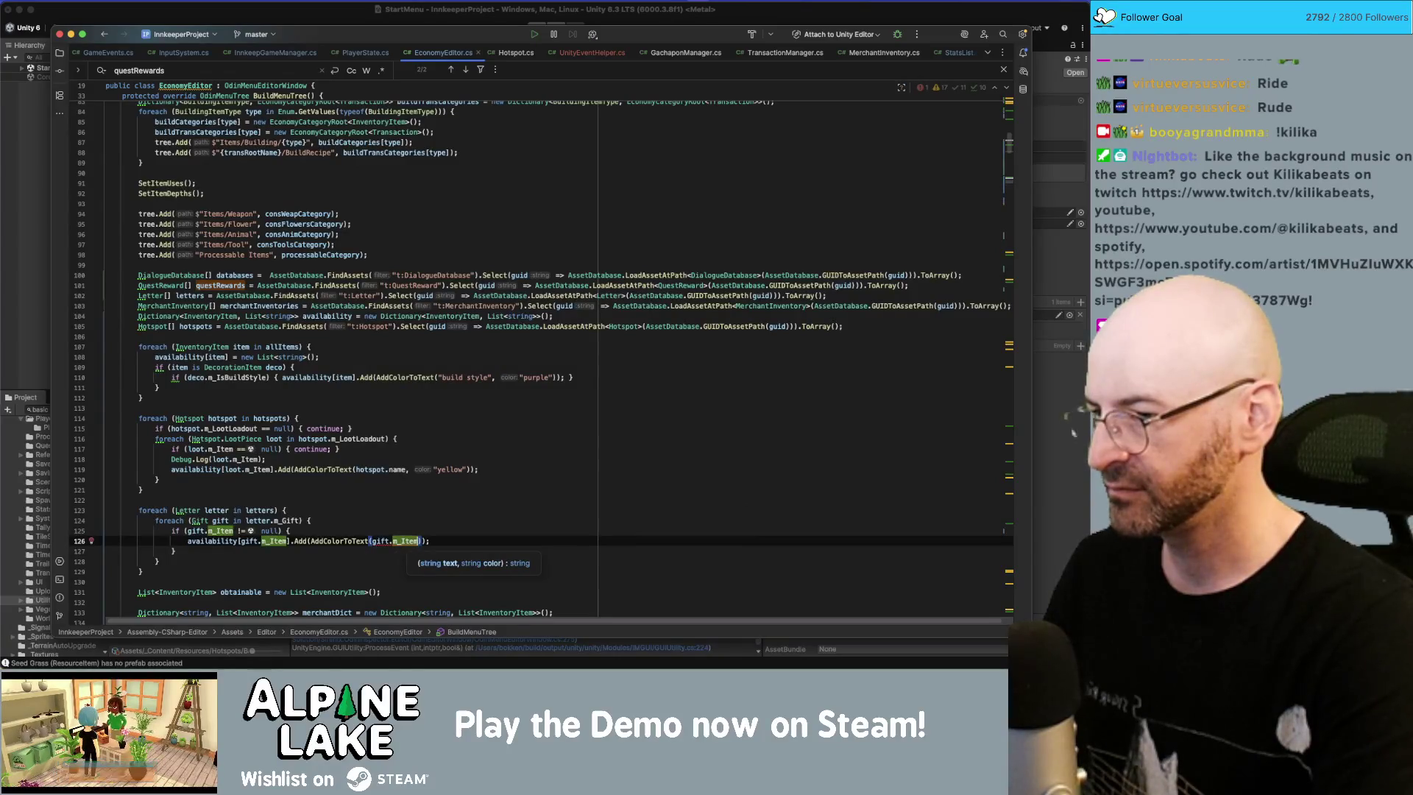
pyautogui.press('BackSpace')
pyautogui.press('BackSpace')
pyautogui.press('BackSpace')
pyautogui.write('letter')
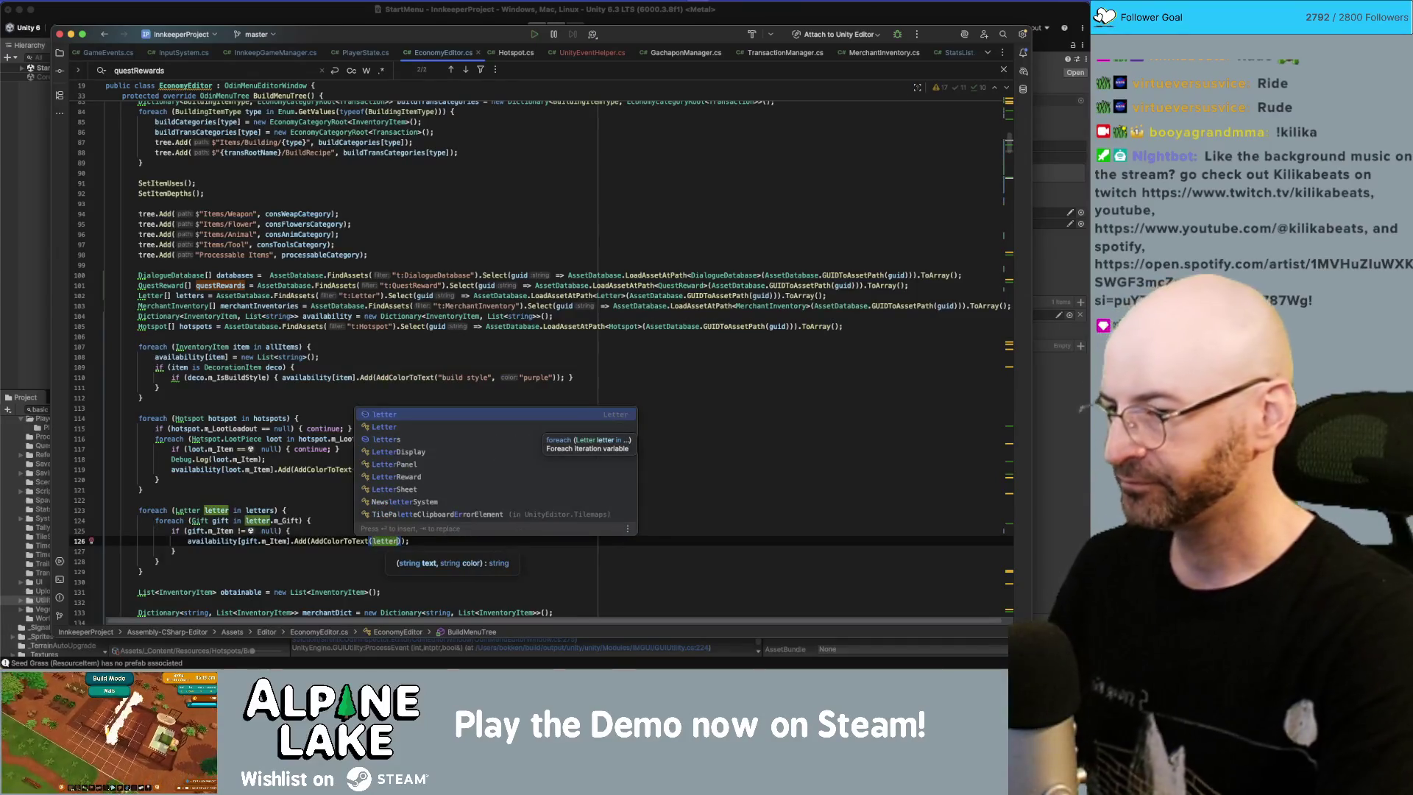
pyautogui.write('.name, "')
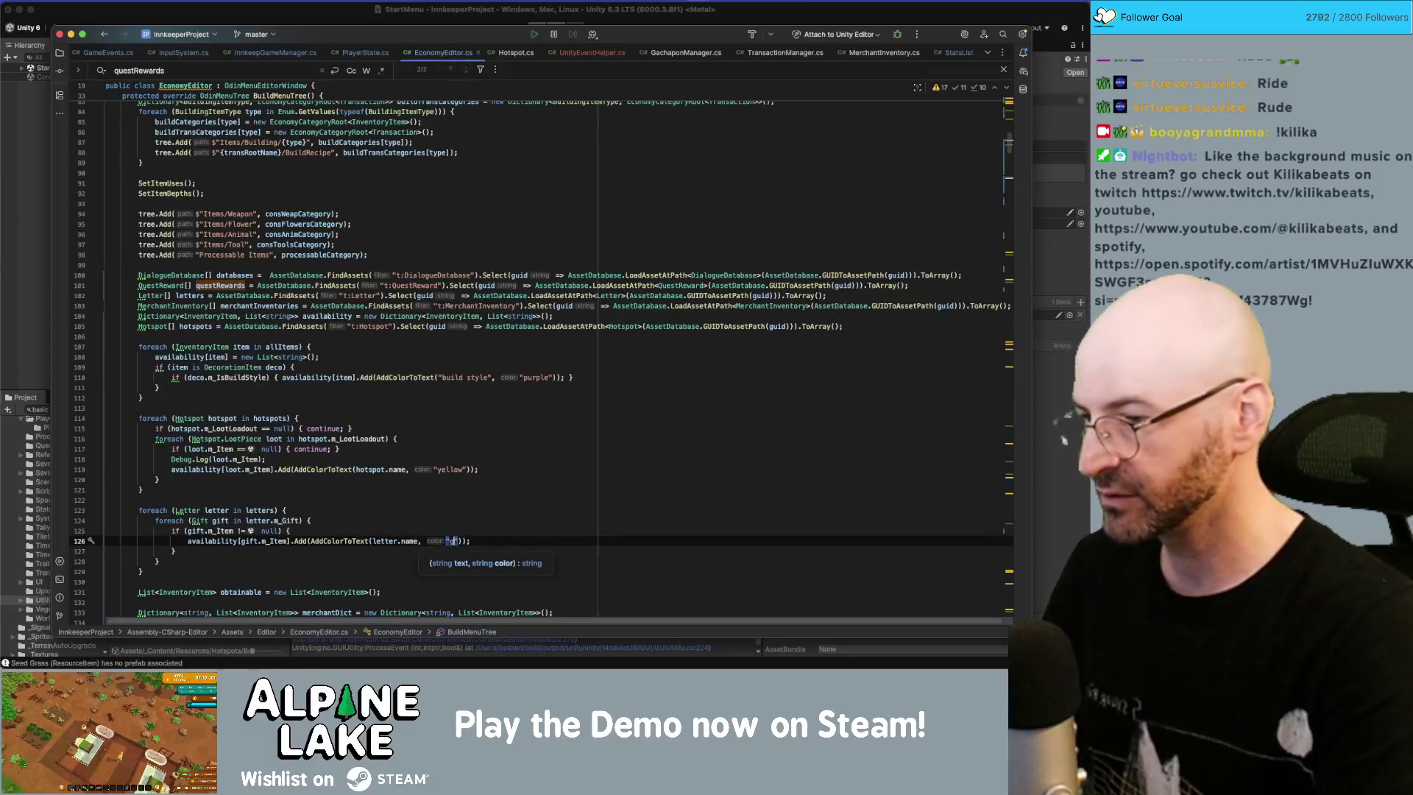
pyautogui.write('green')
# Step: Paste a copy of the gift null-check block and change its condition to gift.m_Transaction.m_Item
pyautogui.click(176, 551)
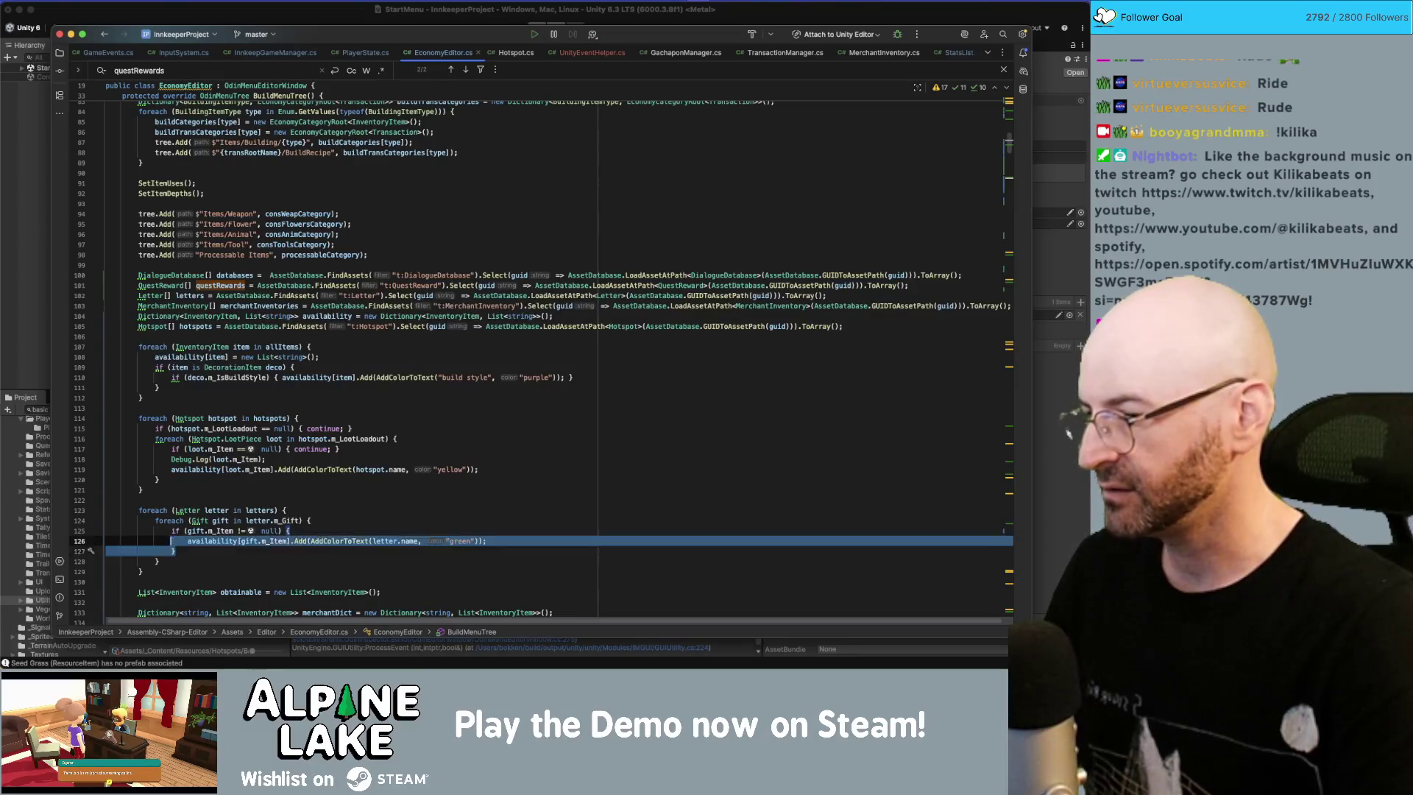
pyautogui.press('Return')
pyautogui.write('if (gift.m_Item != null) {     availability[gift.m_Item].Add(AddColorToText(letter.name, "green")); }')
pyautogui.click(206, 561)
pyautogui.doubleClick(220, 561)
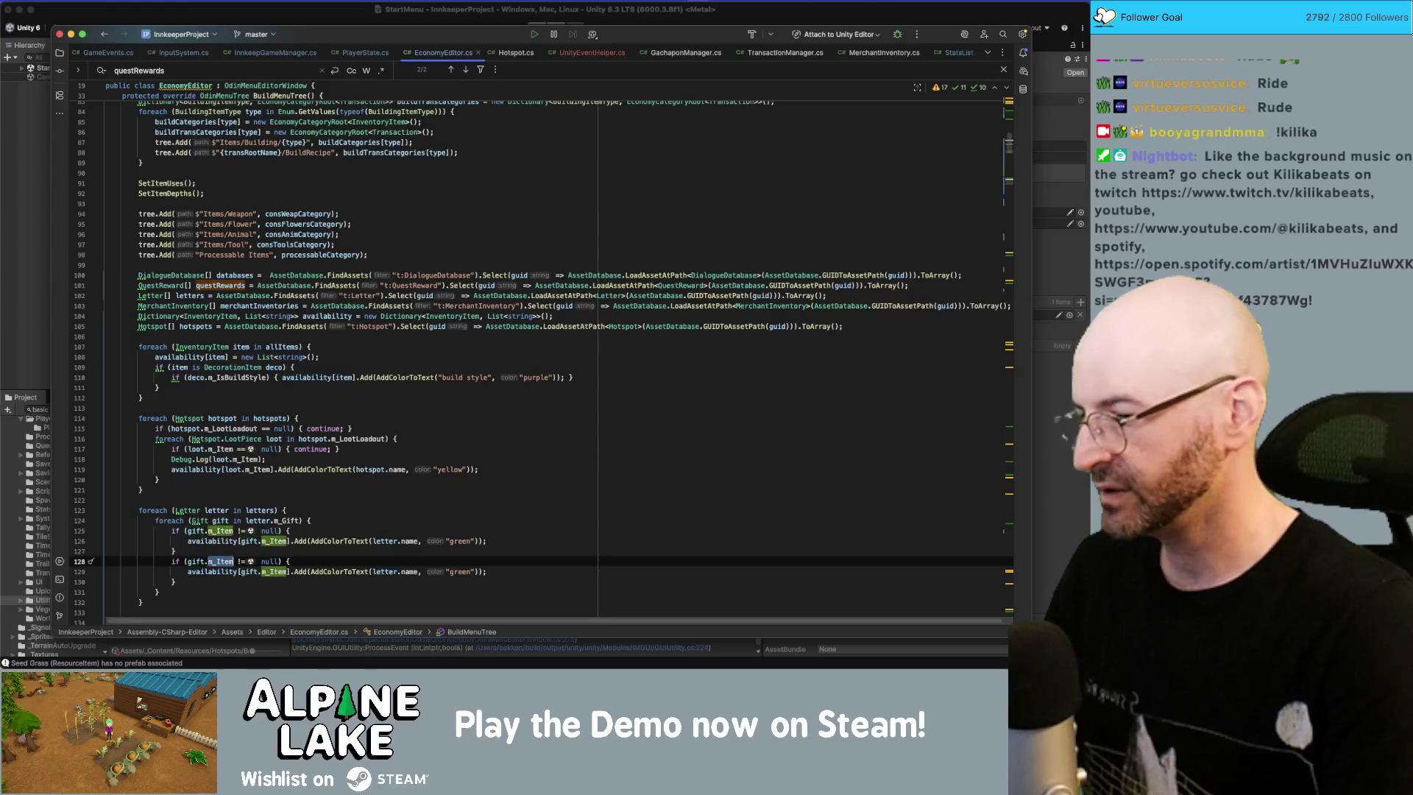
pyautogui.write('m_Tran')
pyautogui.press('Return')
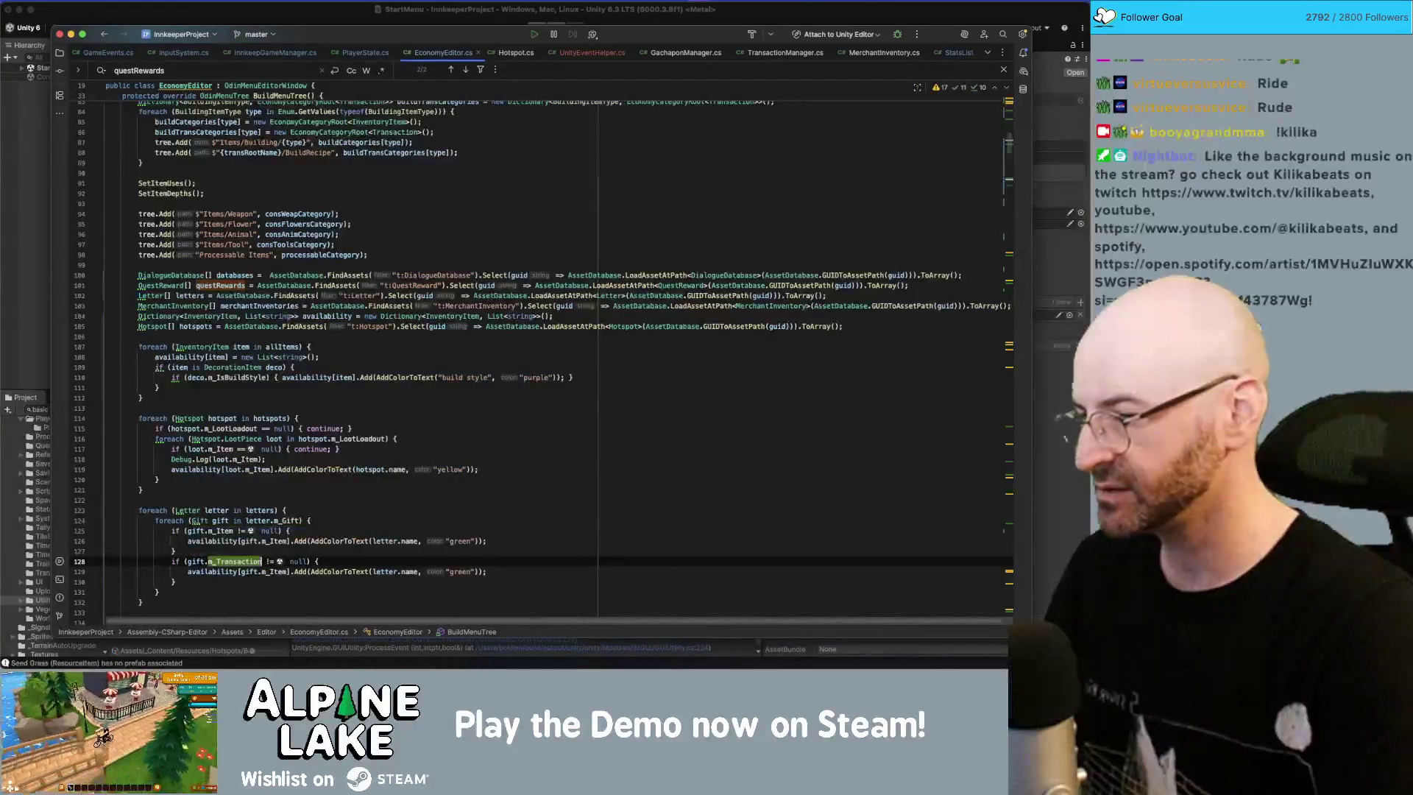
# Step: Point the copied availability lookup at gift.m_Transaction.m_Item, then return to Unity to recompile
pyautogui.press('Down')
pyautogui.press('Left')
pyautogui.press('Left')
pyautogui.press('Left')
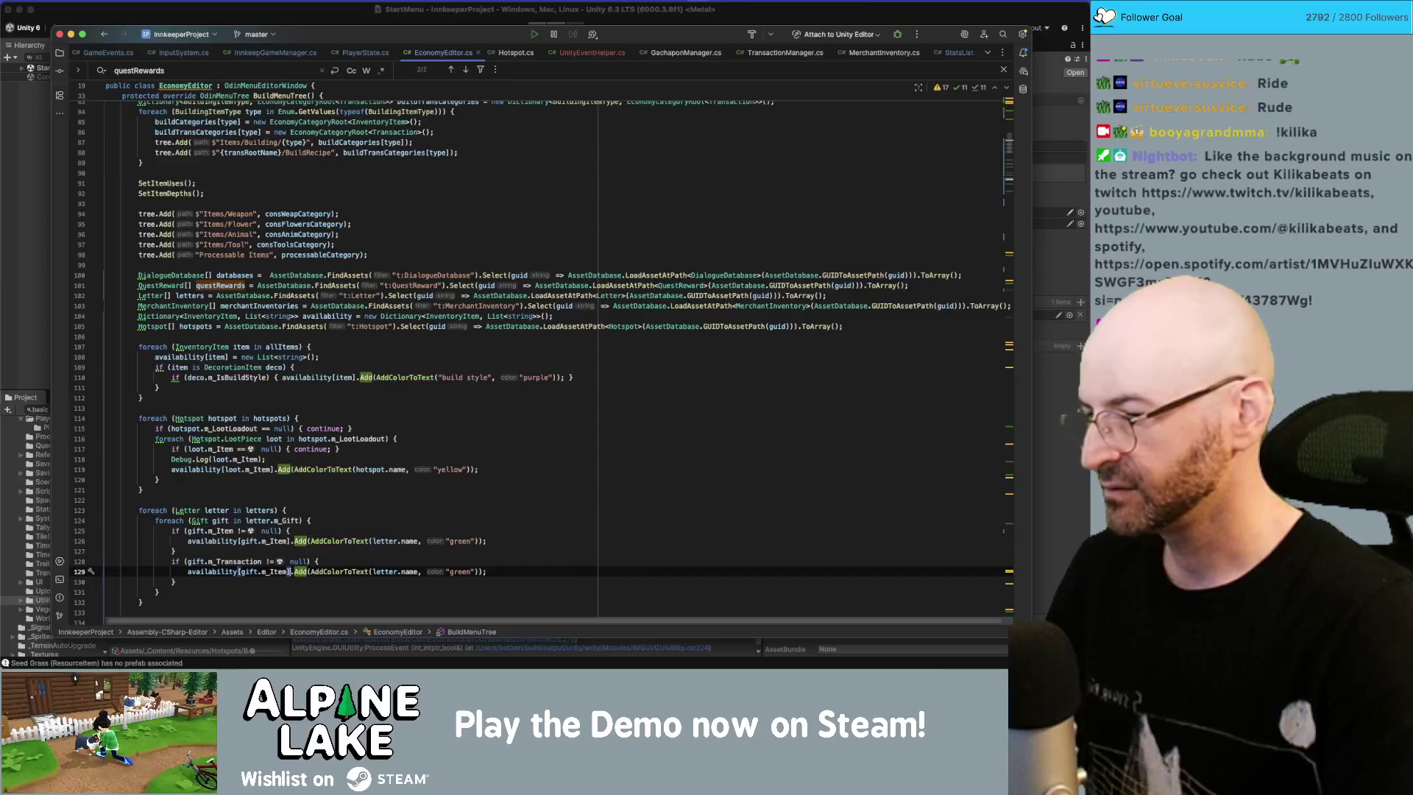
pyautogui.write('m_Item.')
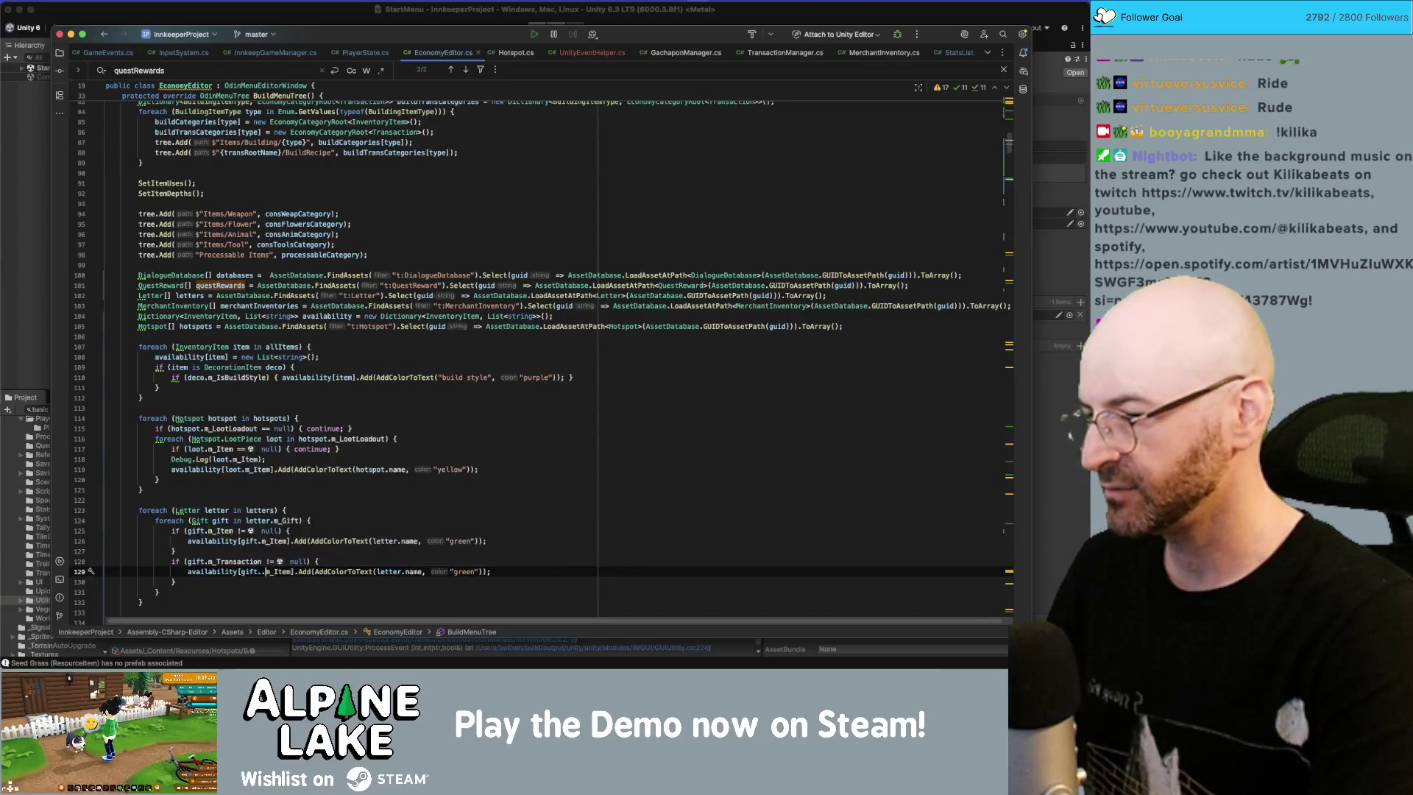
pyautogui.press('BackSpace')
pyautogui.press('BackSpace')
pyautogui.press('BackSpace')
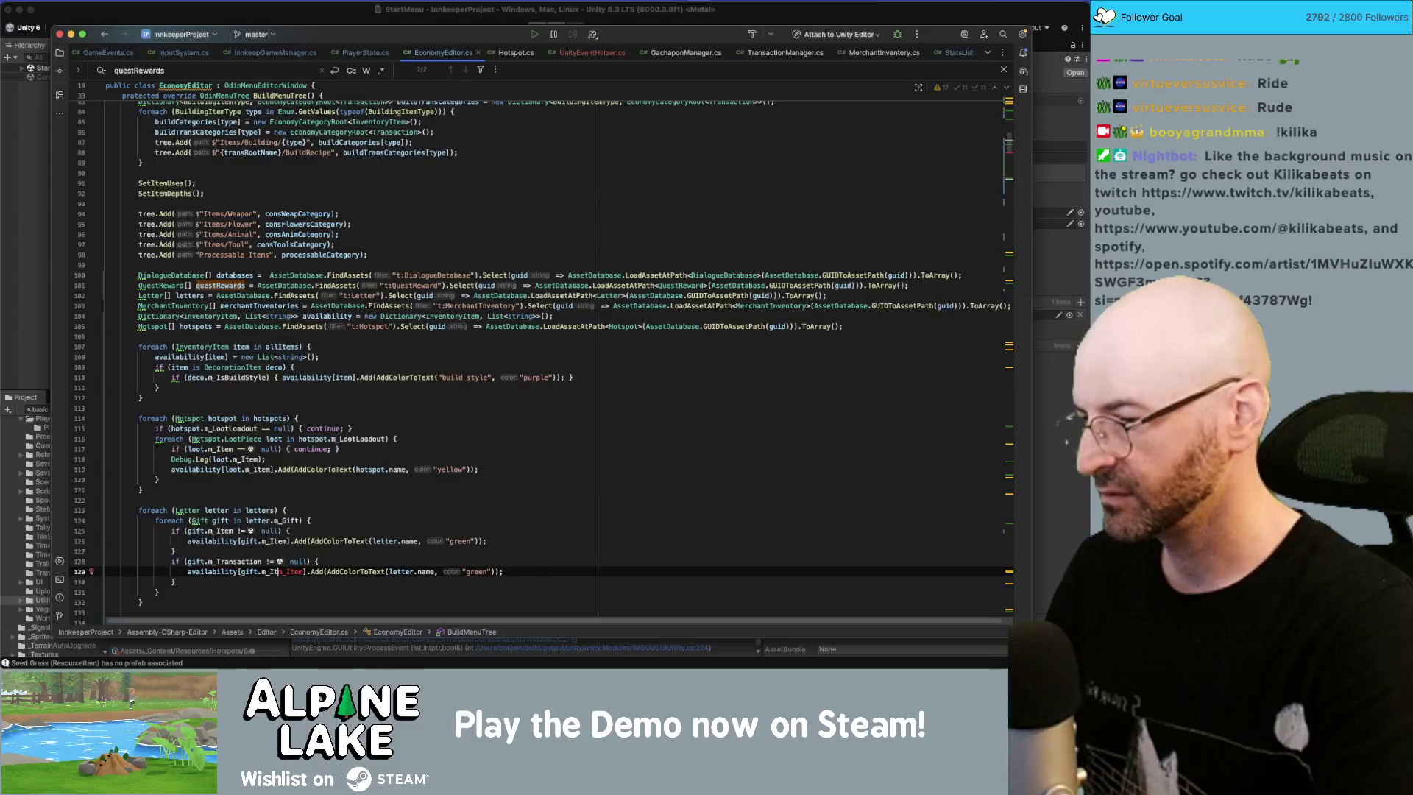
pyautogui.write('Transaction')
pyautogui.press('Return')
pyautogui.write('.')
pyautogui.press('End')
pyautogui.click(453, 530)
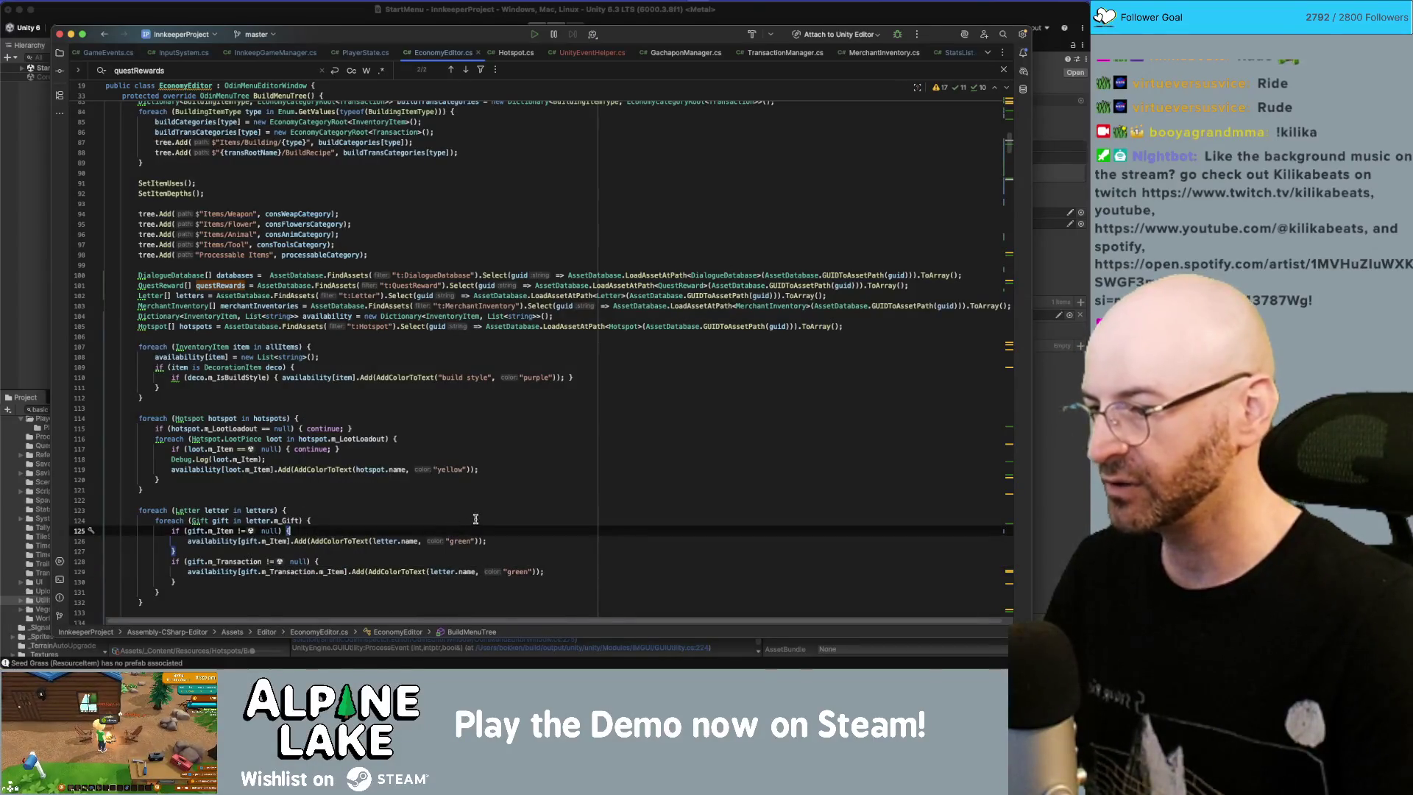
pyautogui.press('super+Tab')
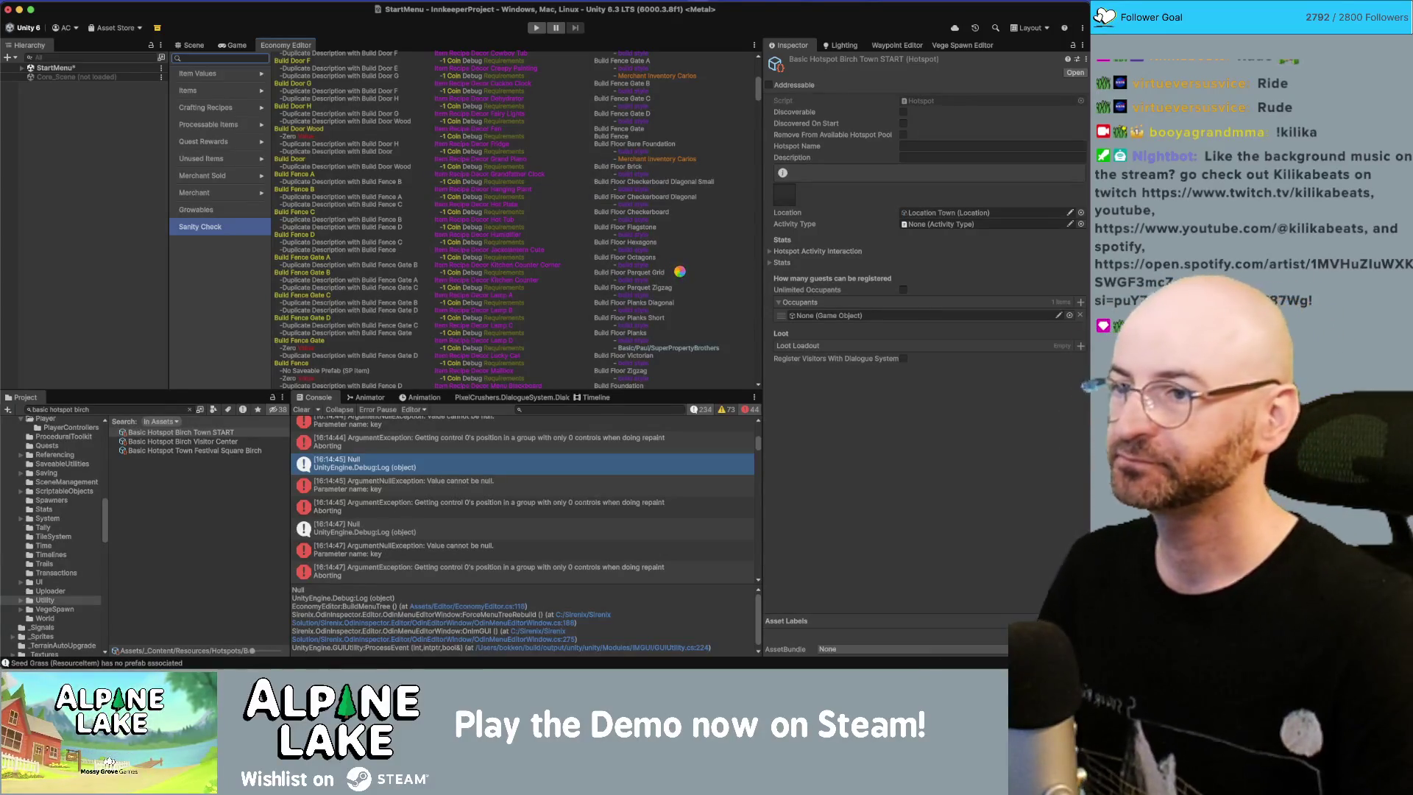
pyautogui.scroll(-5, 680, 275)
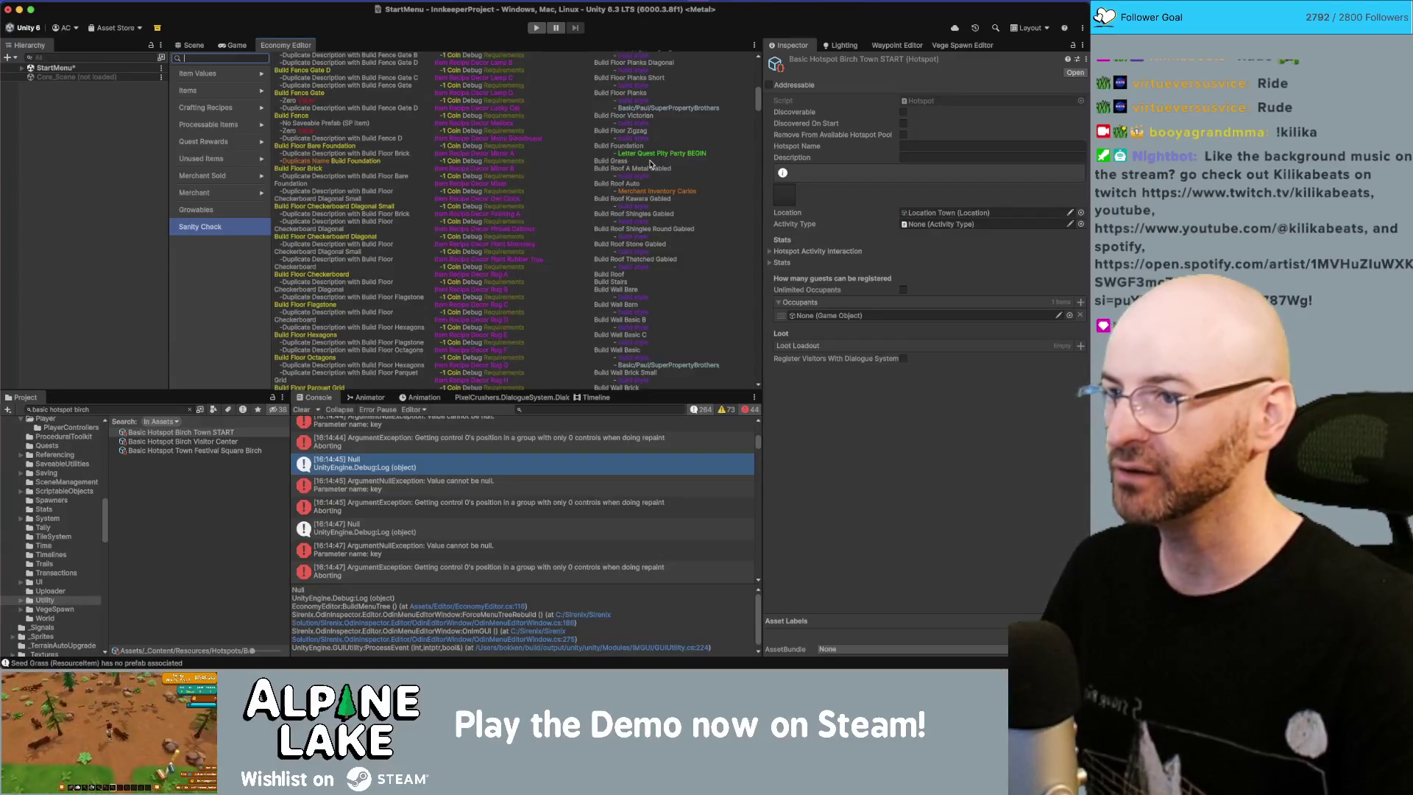
pyautogui.scroll(2, 659, 177)
pyautogui.scroll(2, 690, 229)
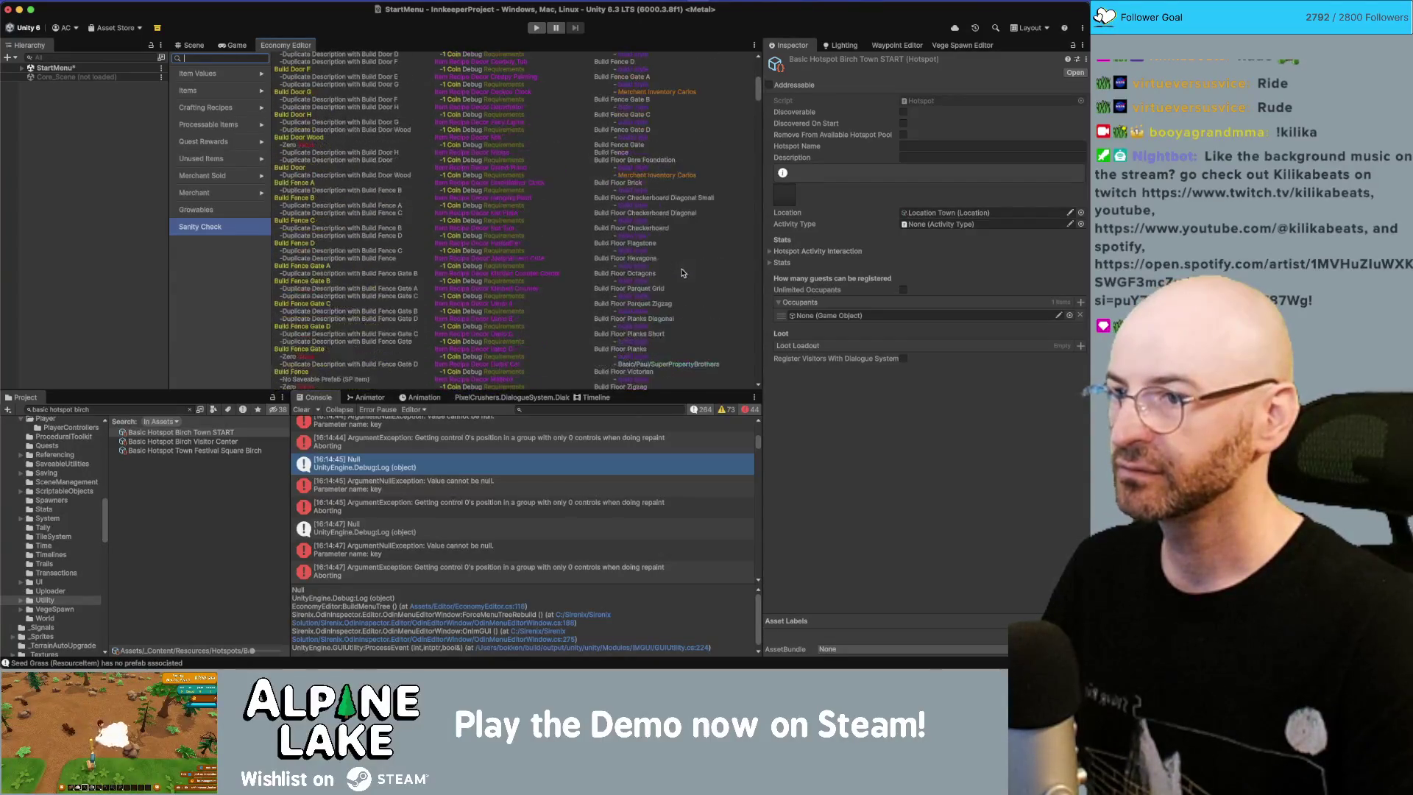
pyautogui.scroll(1, 688, 271)
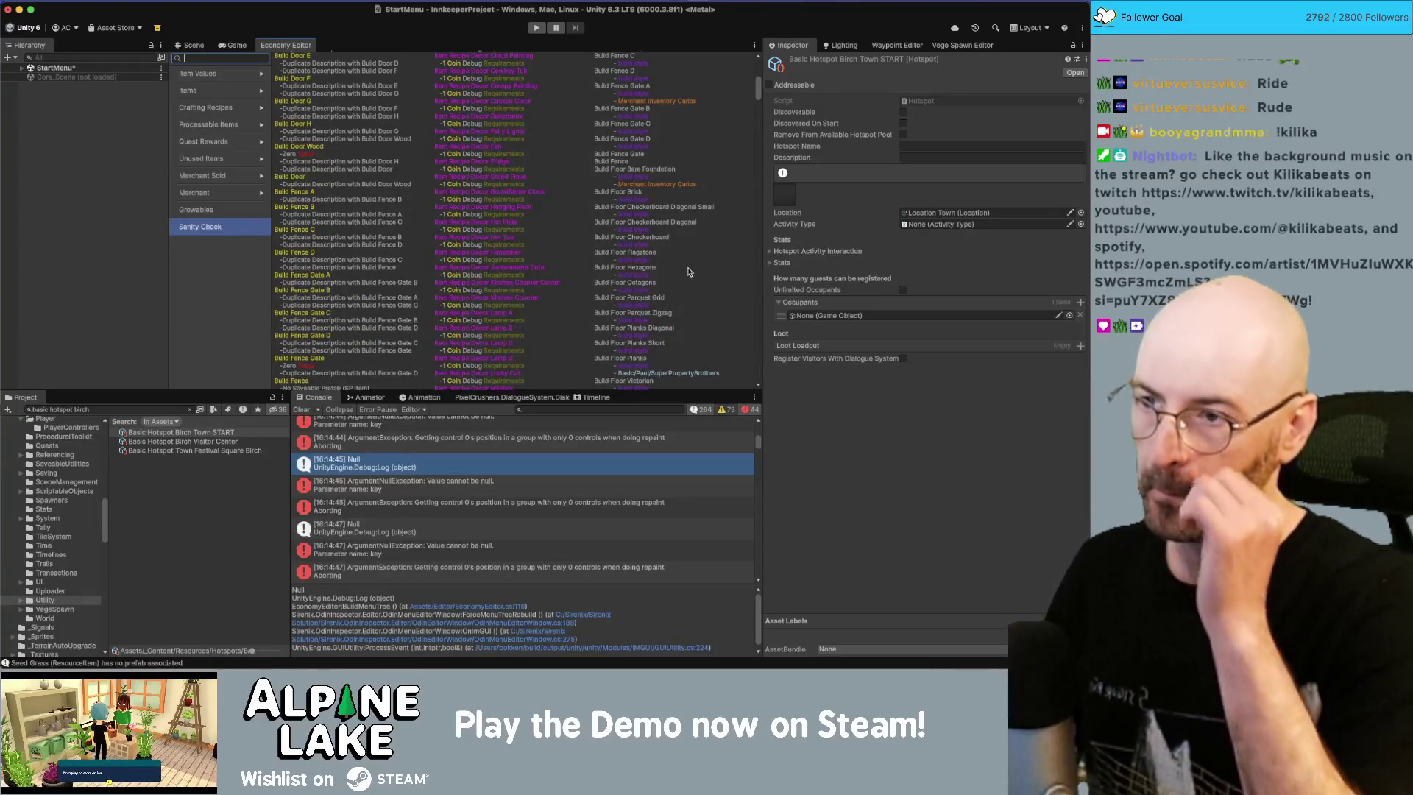
pyautogui.scroll(5, 689, 272)
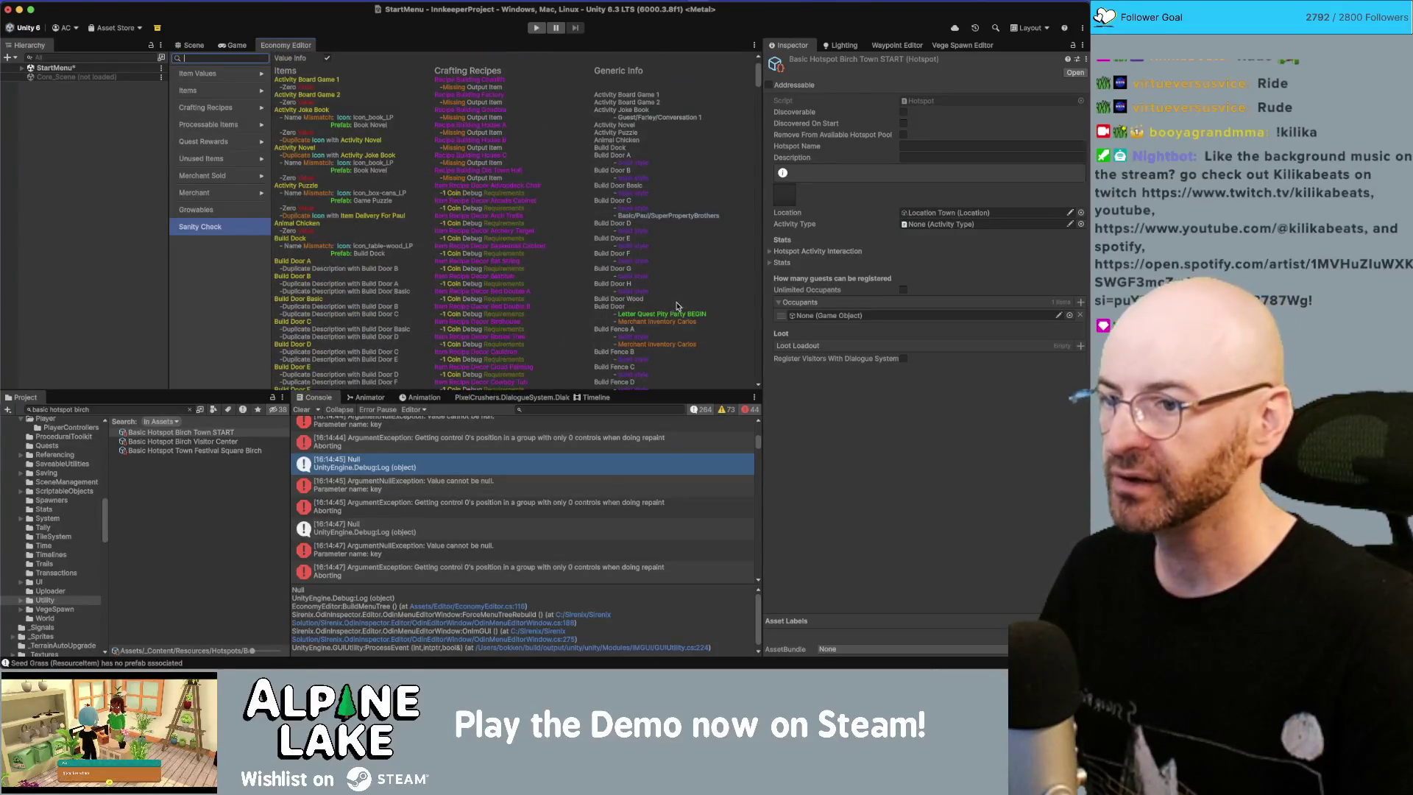
pyautogui.scroll(-10, 626, 305)
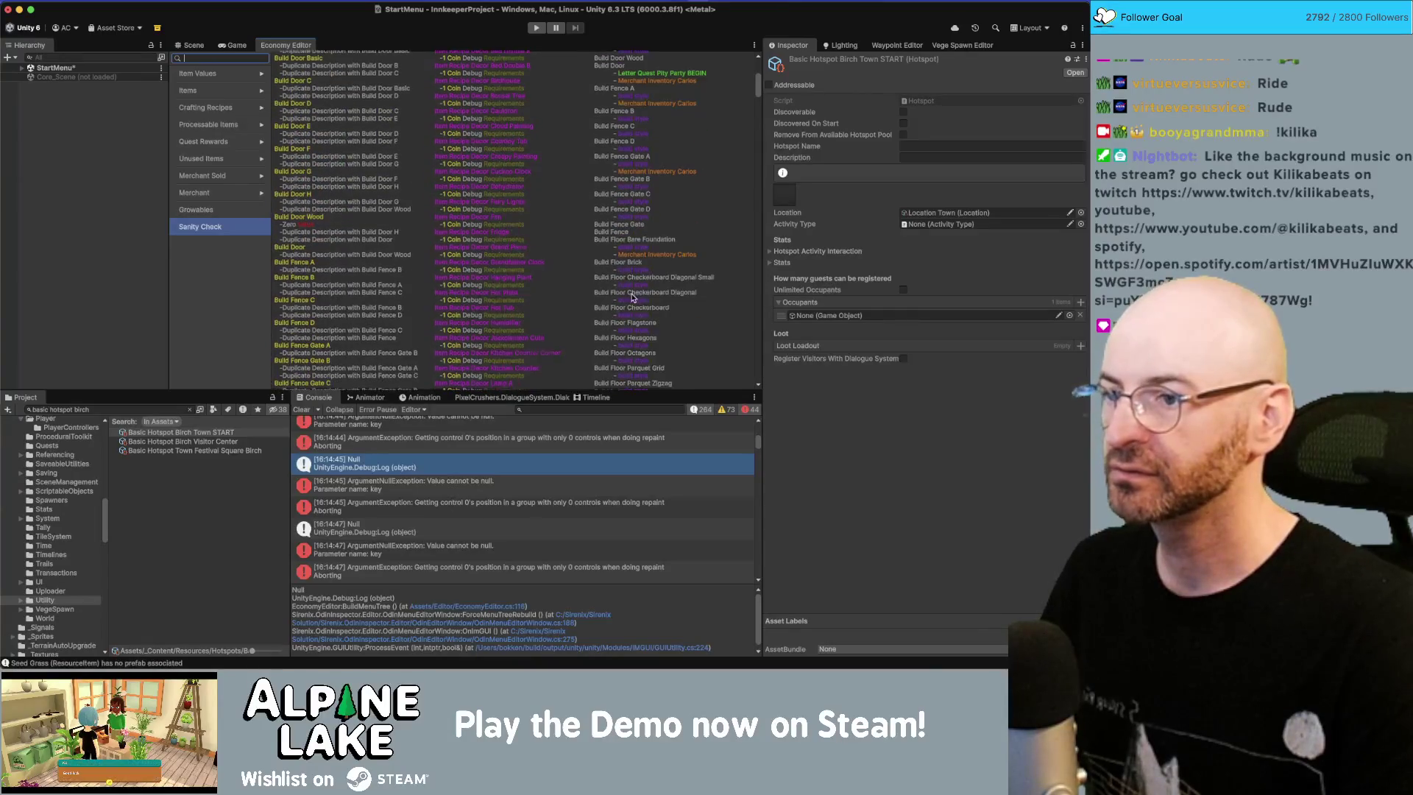
pyautogui.scroll(-8, 632, 297)
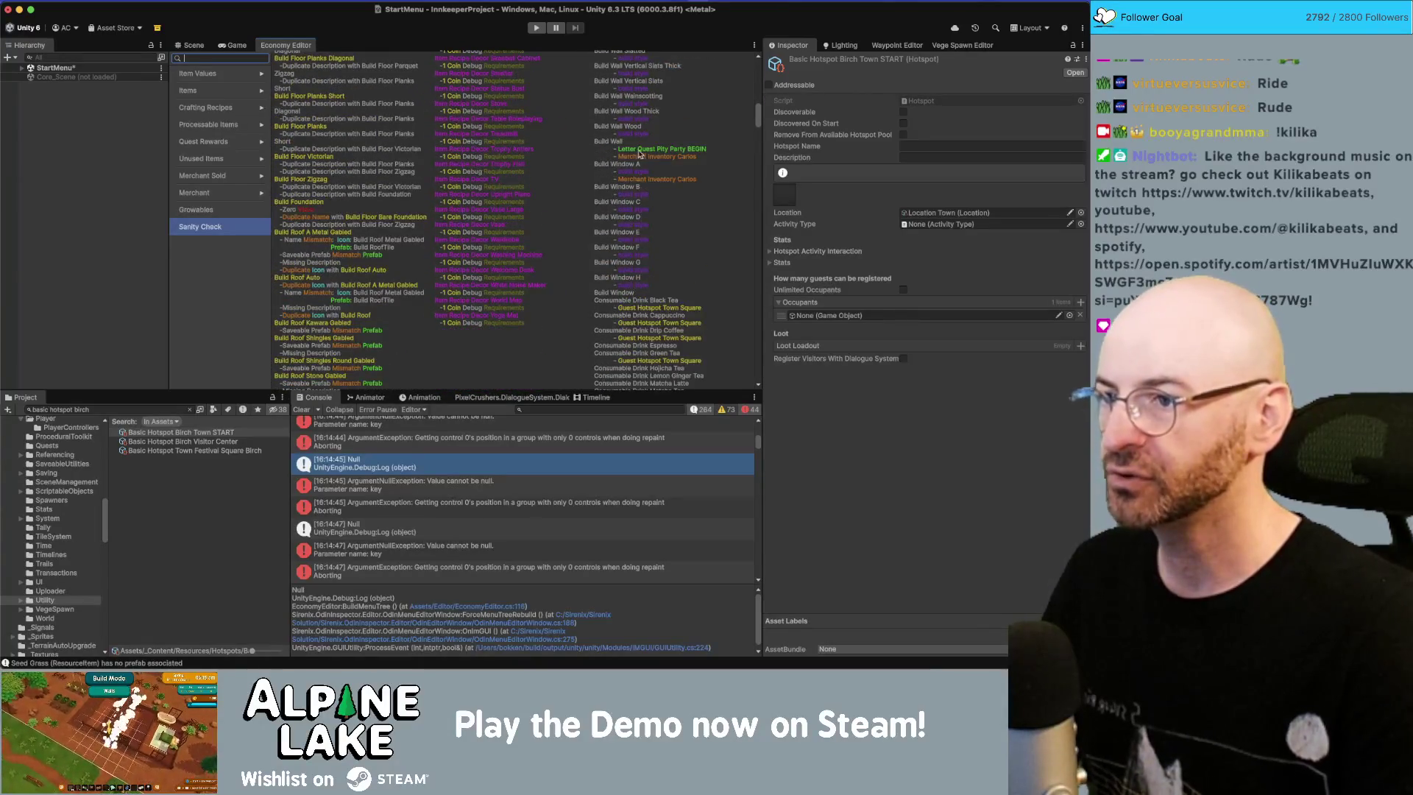
pyautogui.scroll(-8, 626, 155)
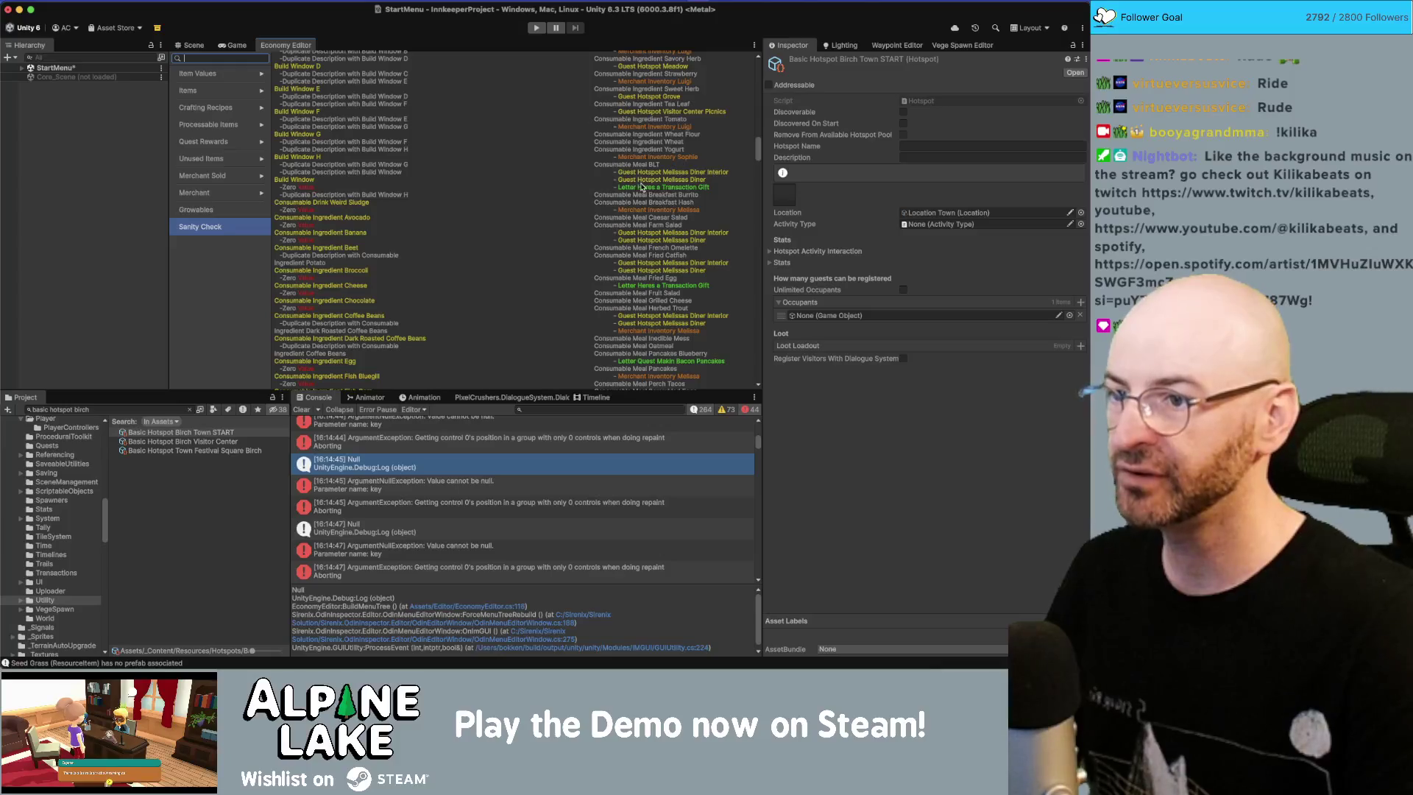
pyautogui.scroll(-1, 666, 213)
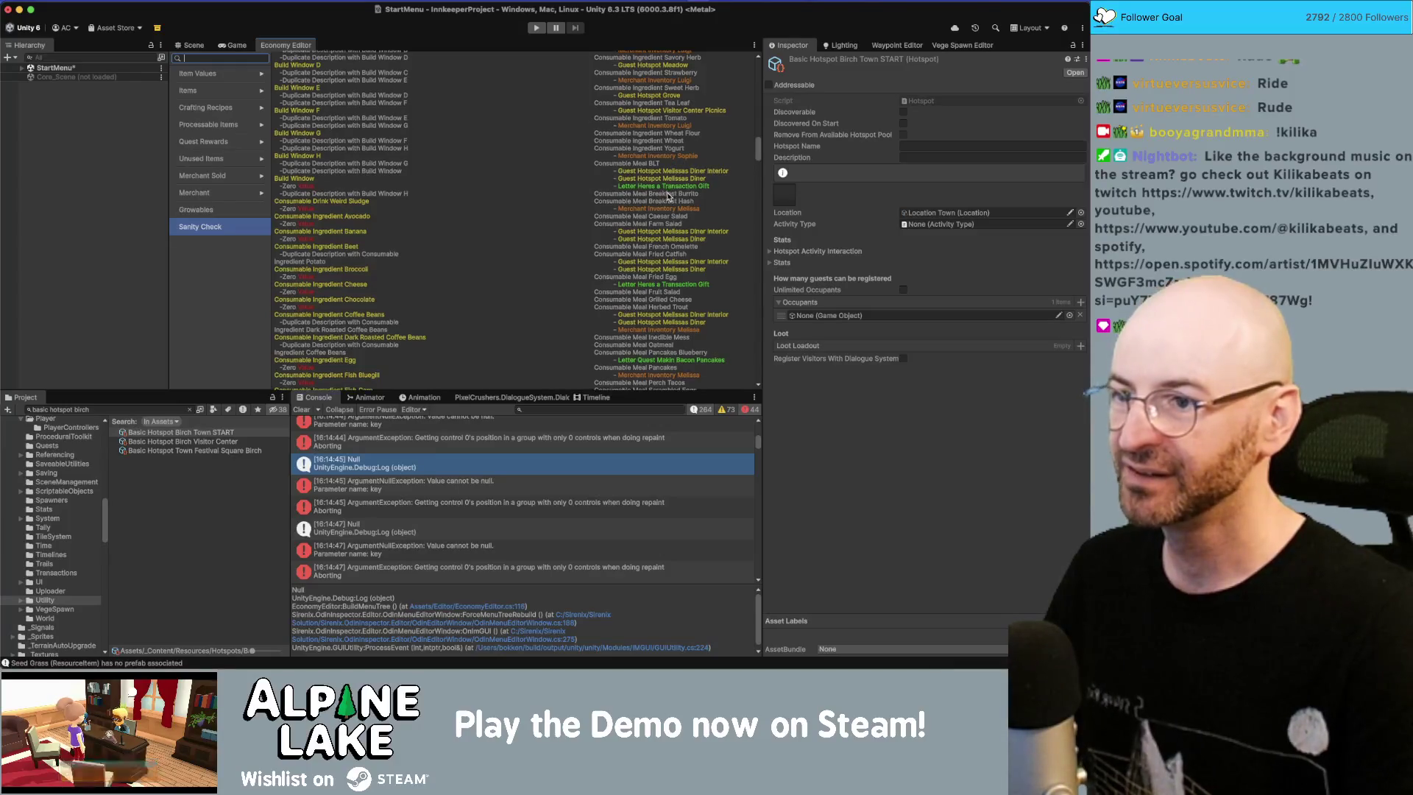
pyautogui.scroll(-1, 666, 287)
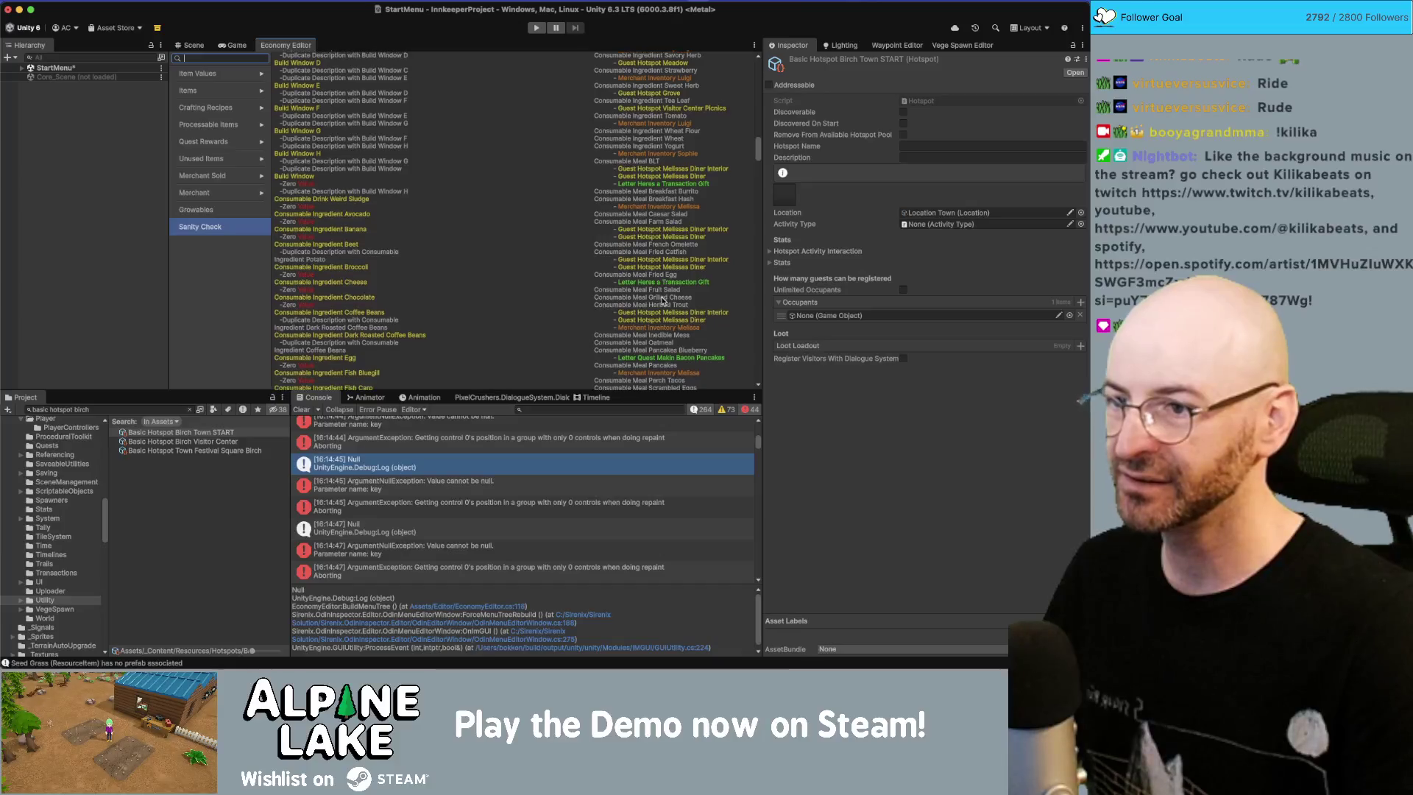
pyautogui.scroll(-1, 662, 335)
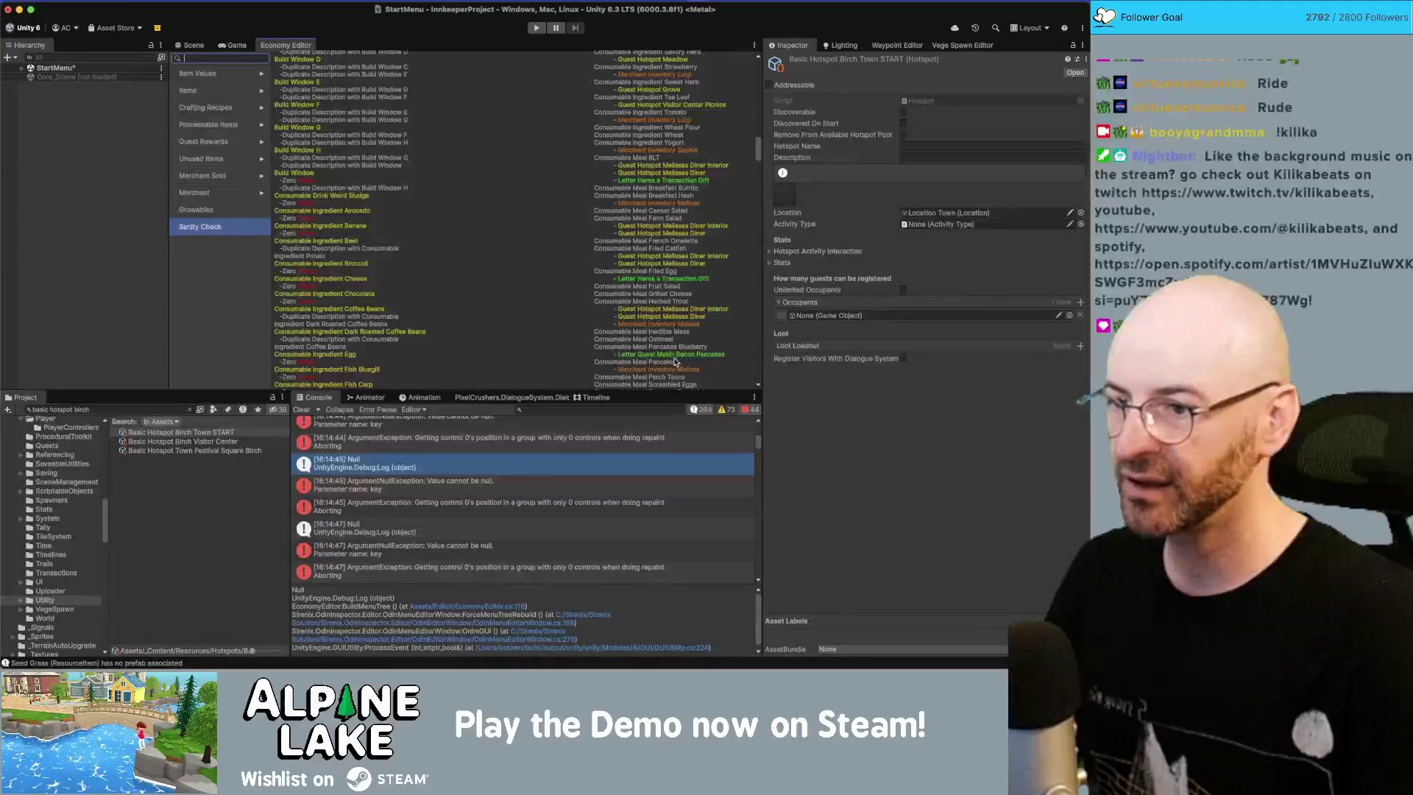
pyautogui.scroll(-5, 660, 359)
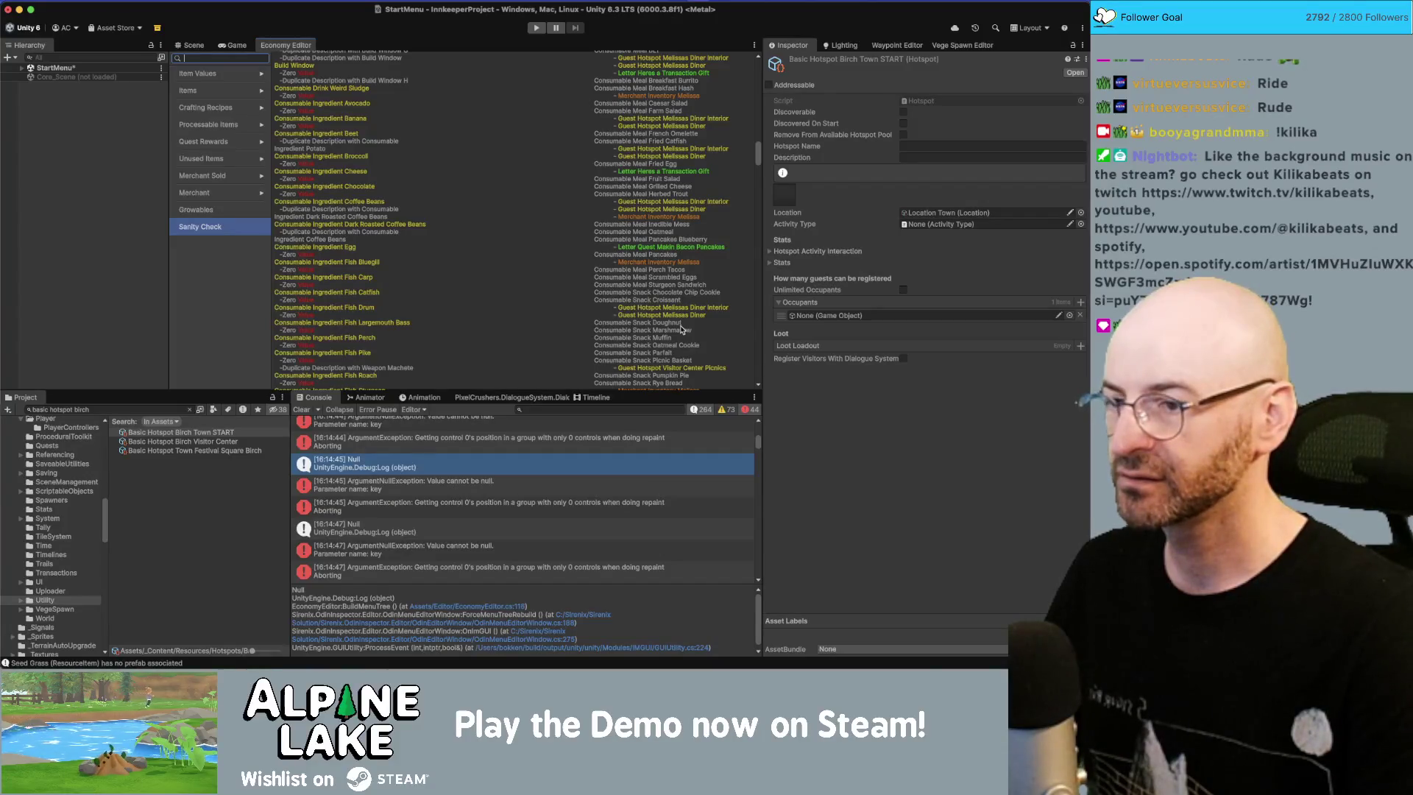
pyautogui.scroll(15, 682, 329)
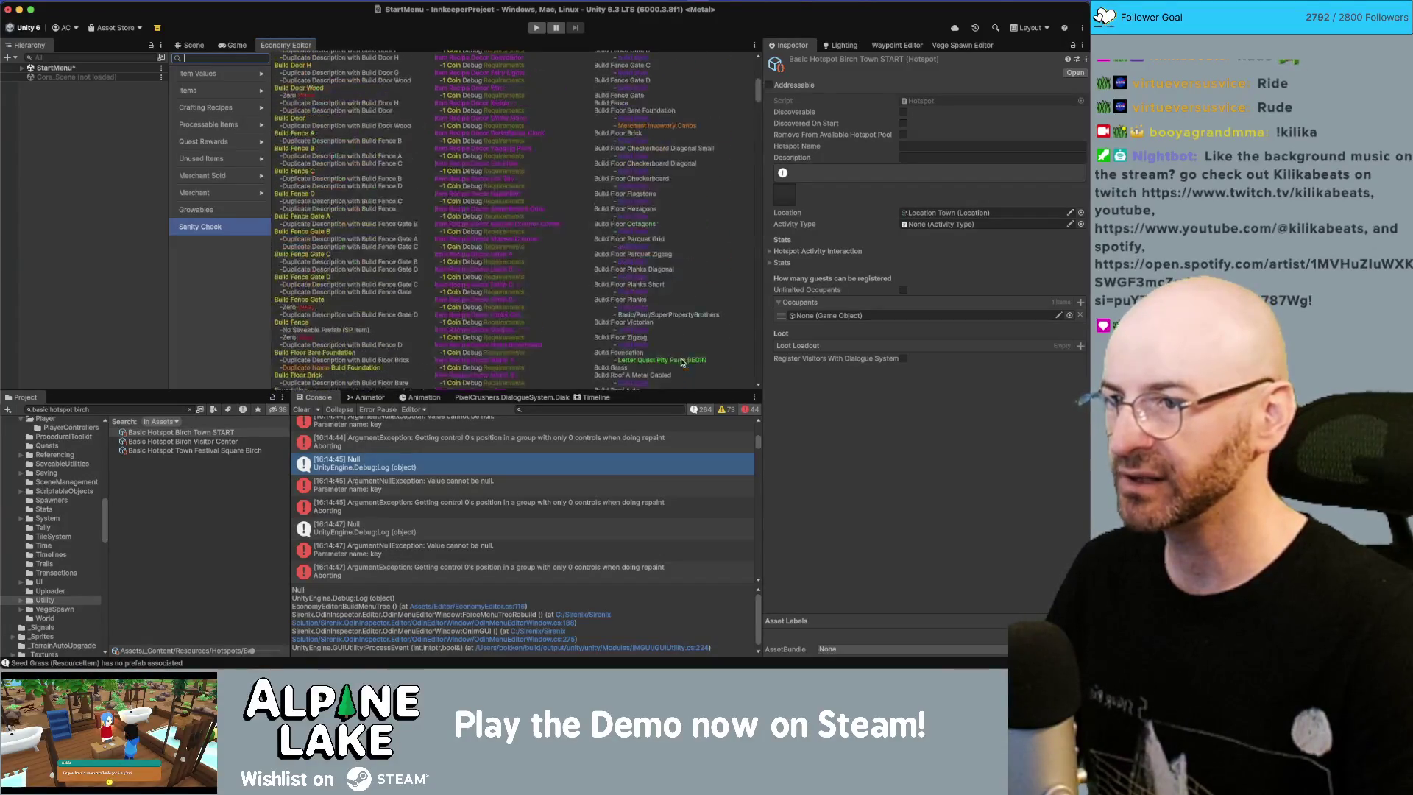
pyautogui.scroll(-10, 682, 362)
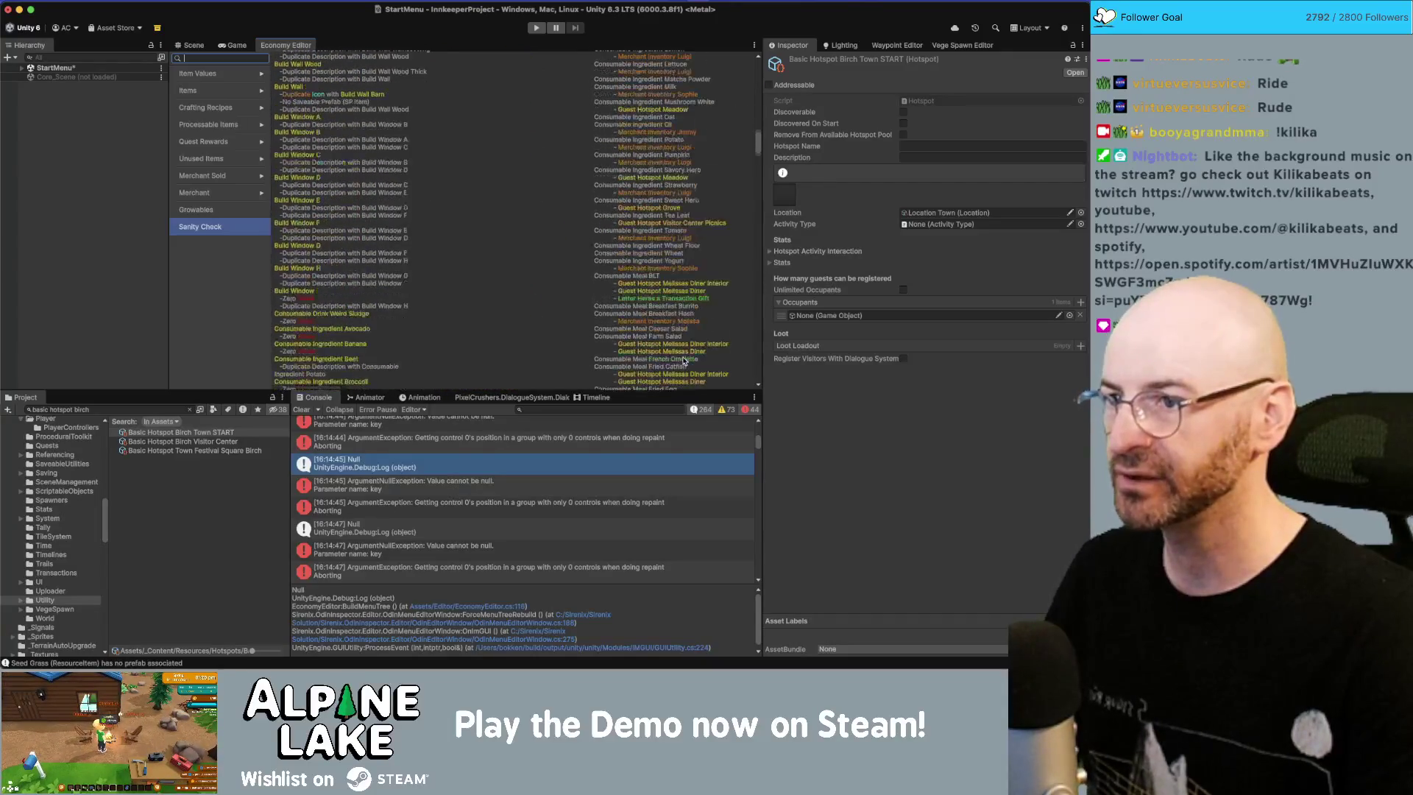
pyautogui.scroll(-10, 685, 361)
pyautogui.scroll(-1, 682, 362)
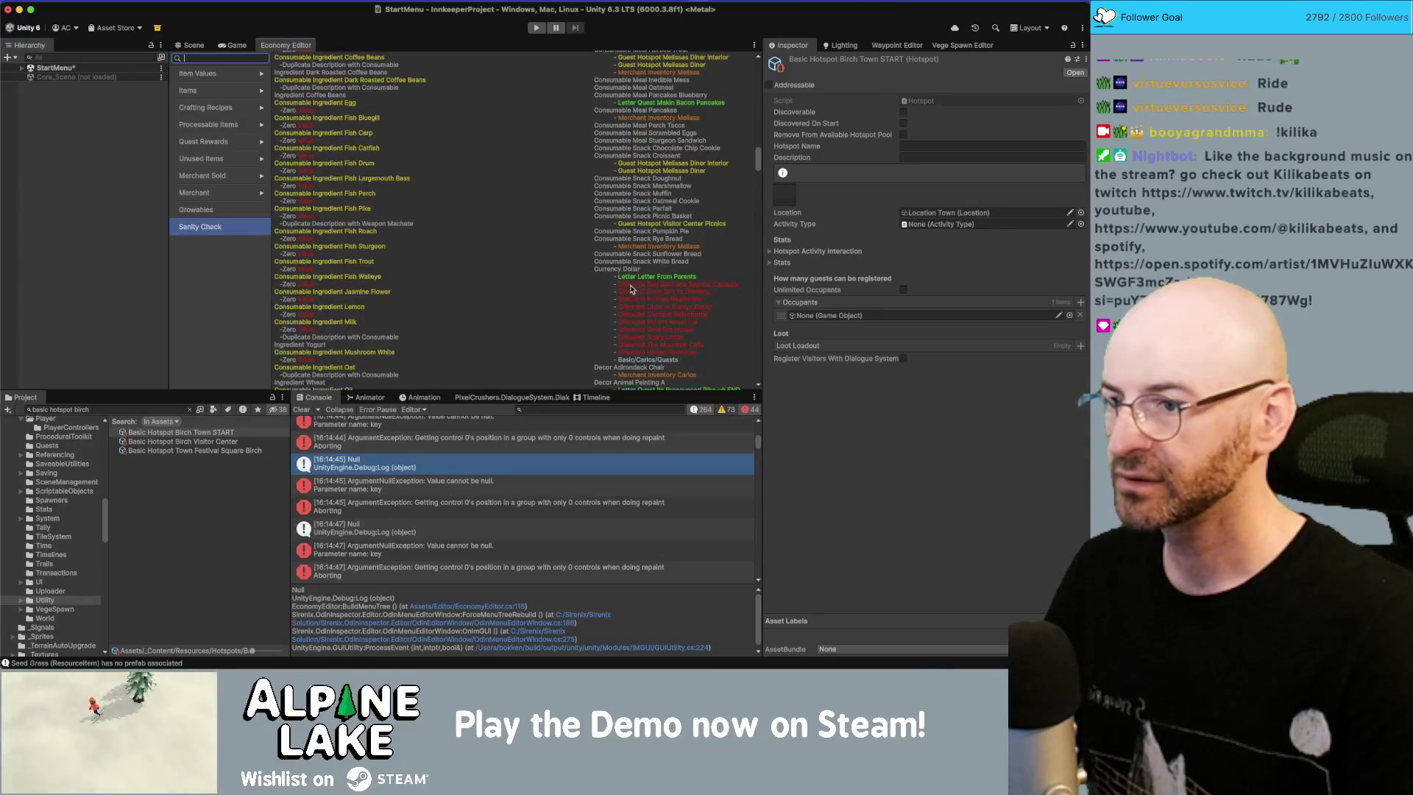
pyautogui.scroll(-5, 673, 280)
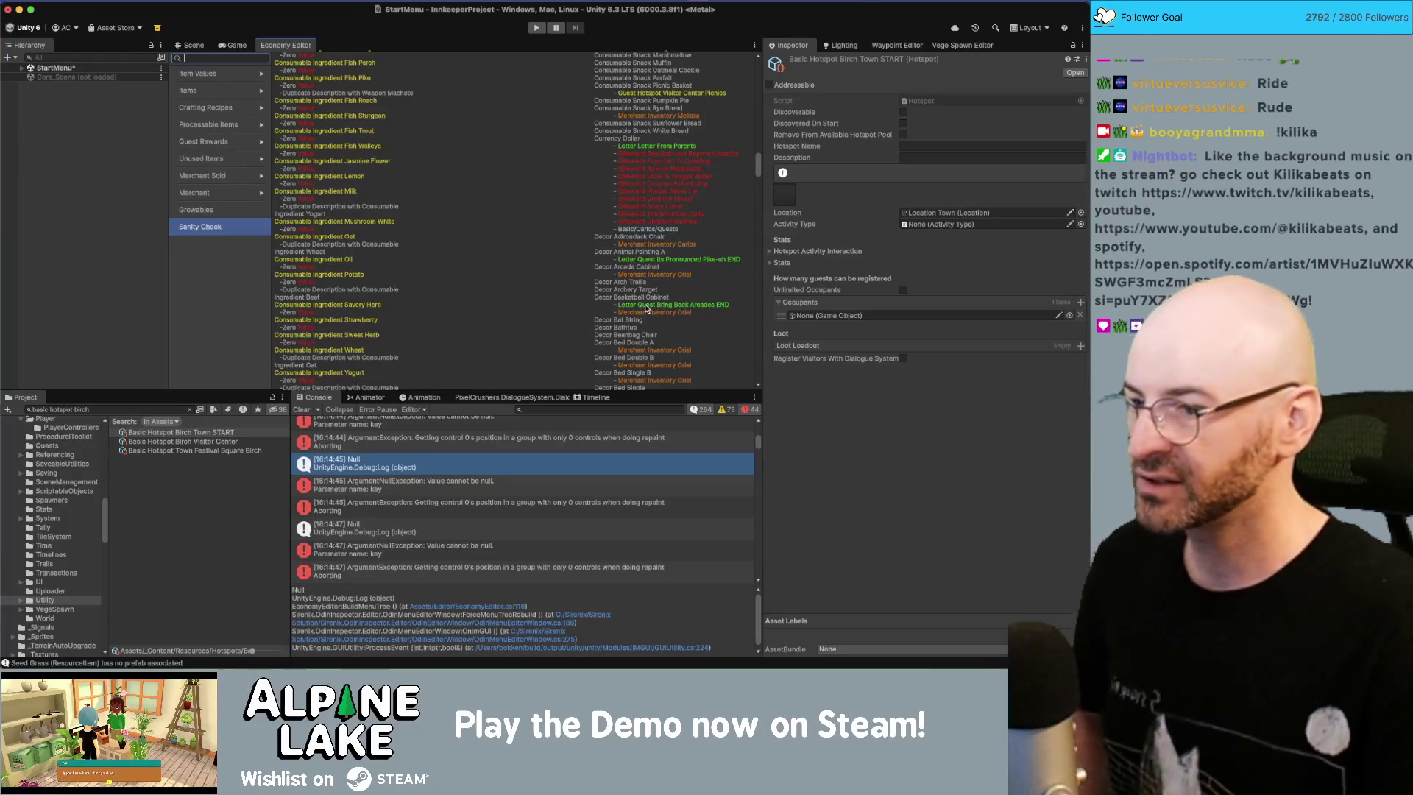
pyautogui.click(123, 408)
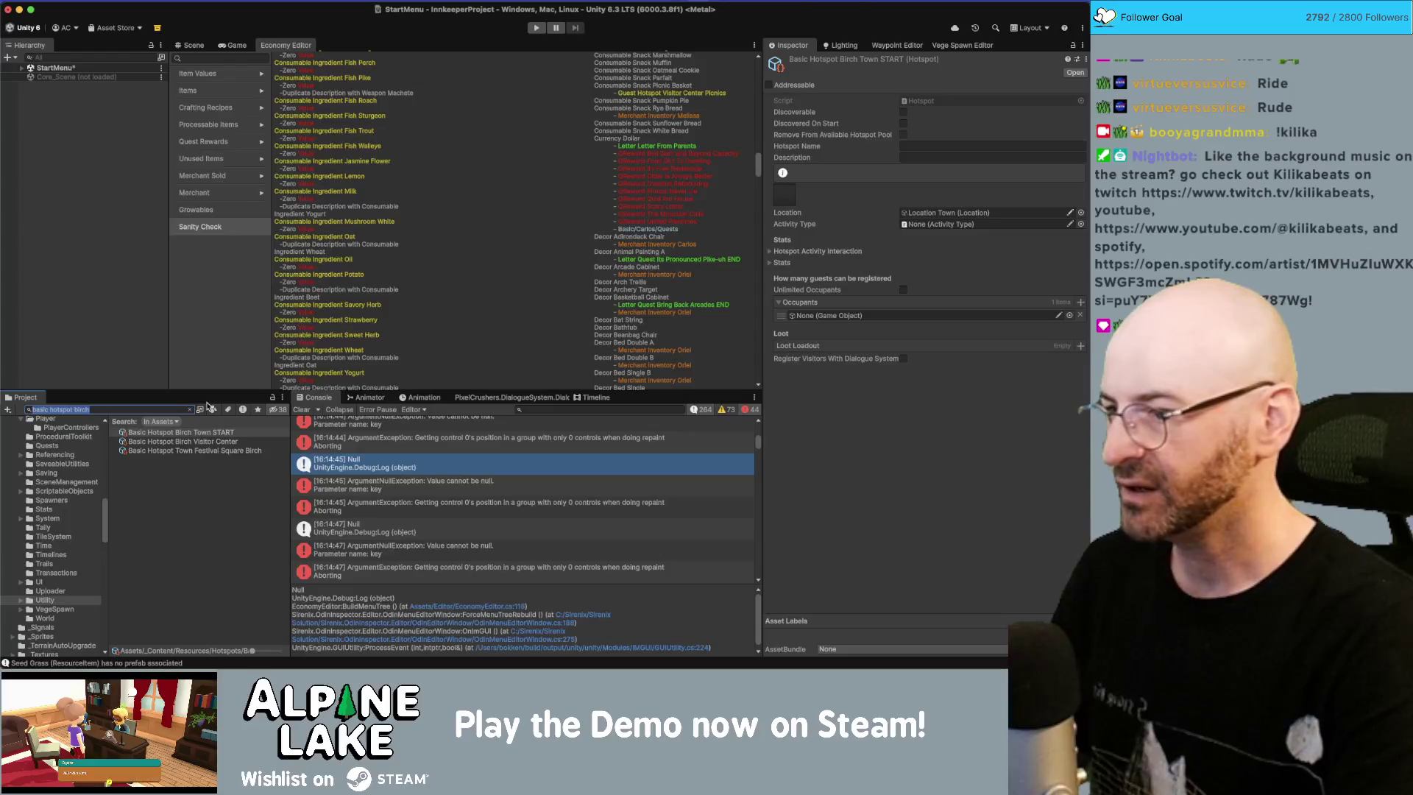
# Step: Find Oriel Merchant Shuffle Games and remove the basketball cabinet from its items for sale
pyautogui.write('tie')
pyautogui.write('or')
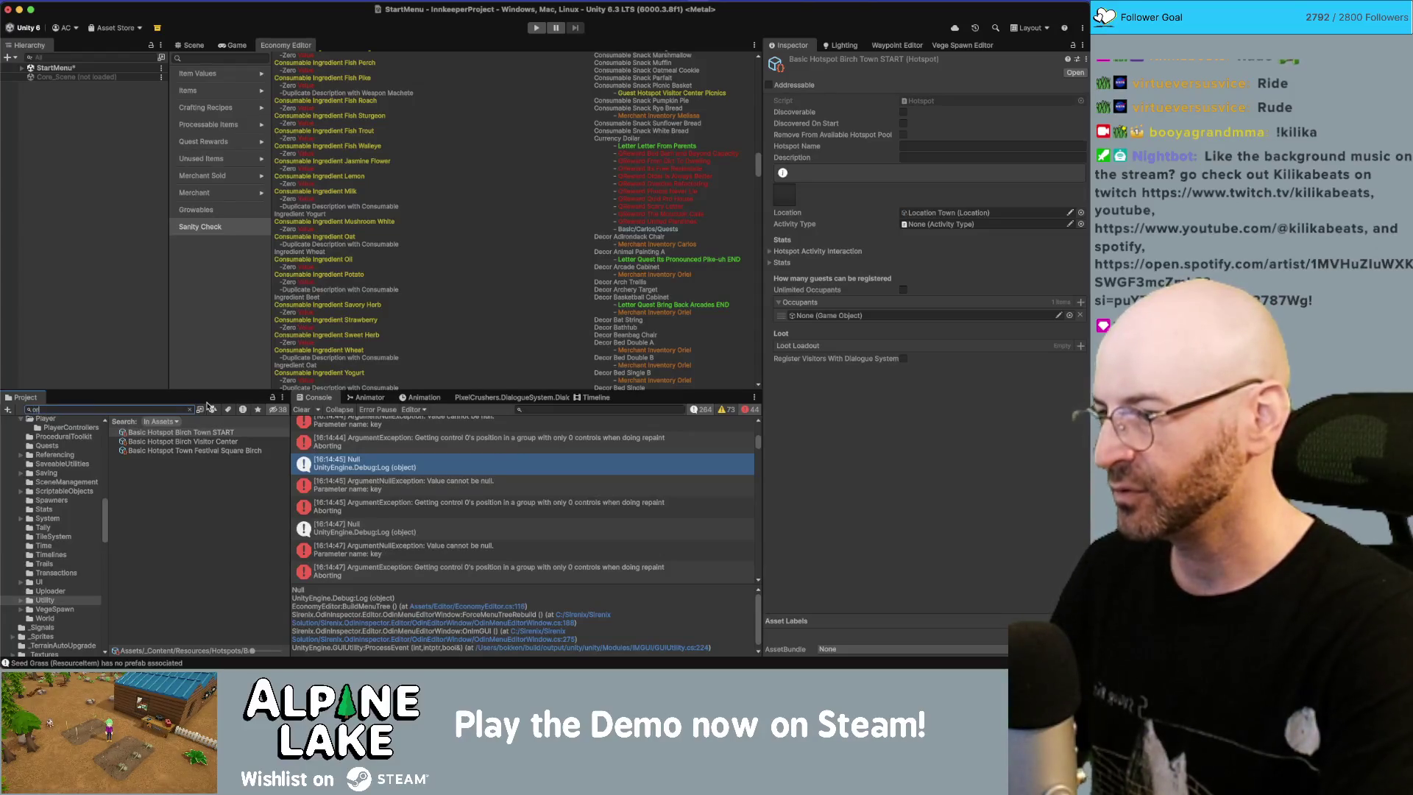
pyautogui.write('erch')
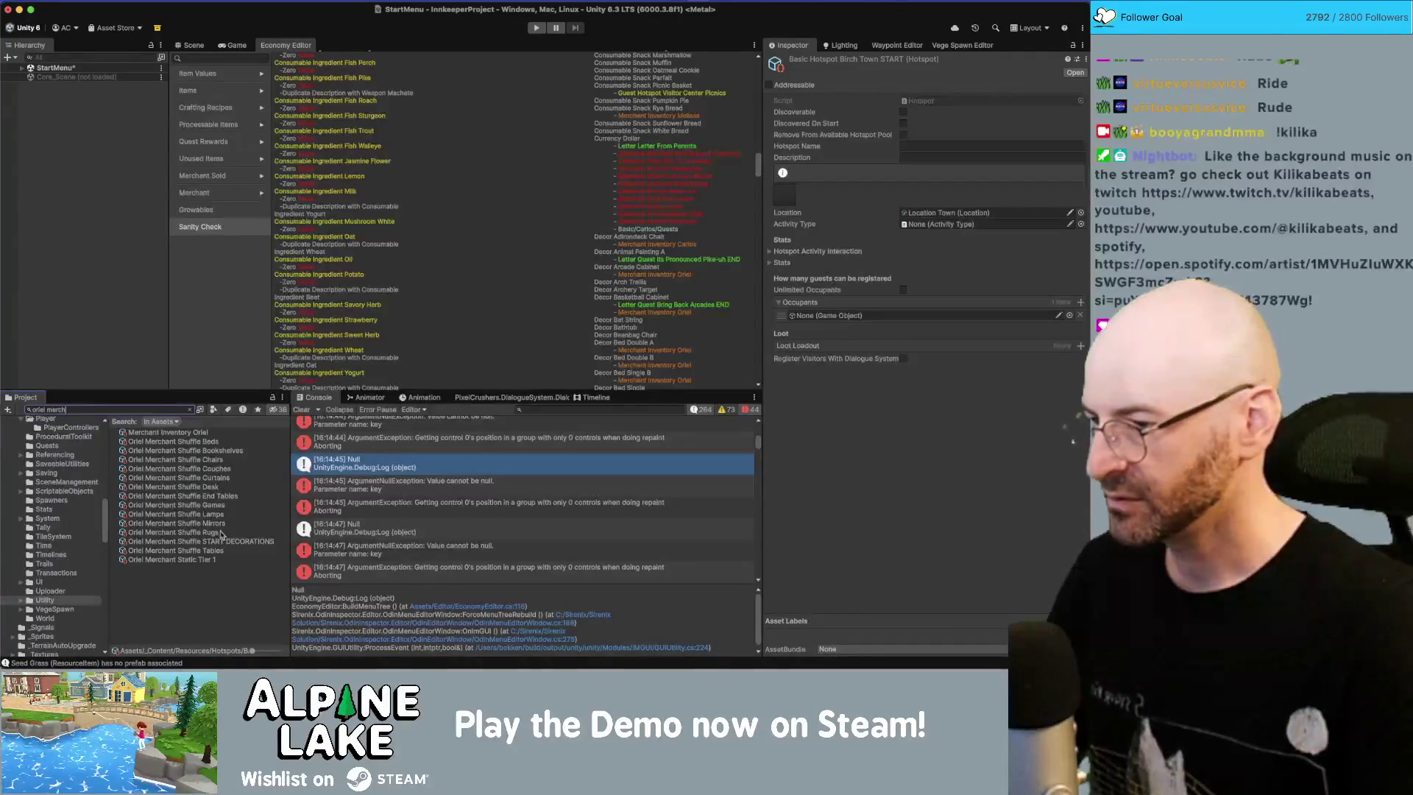
pyautogui.click(221, 505)
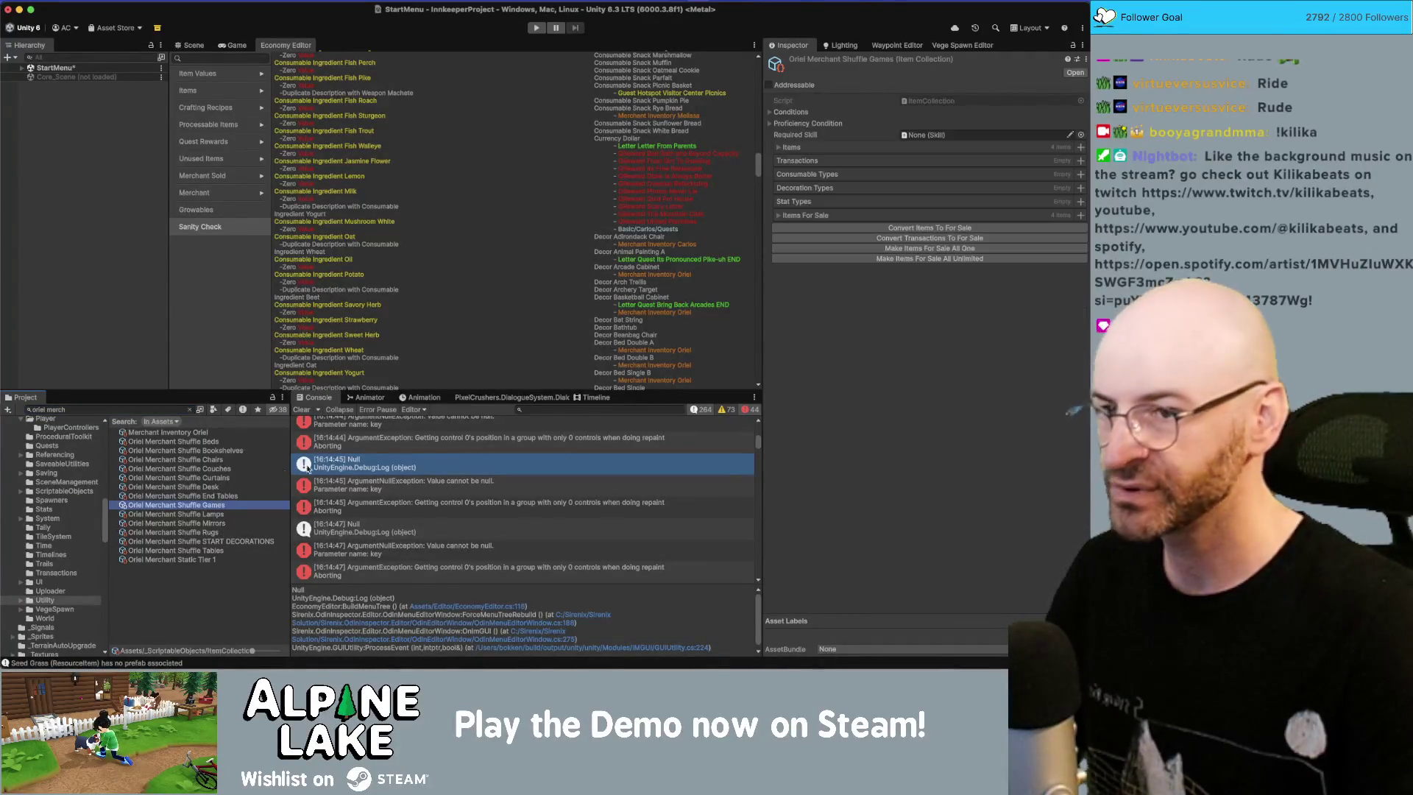
pyautogui.click(806, 215)
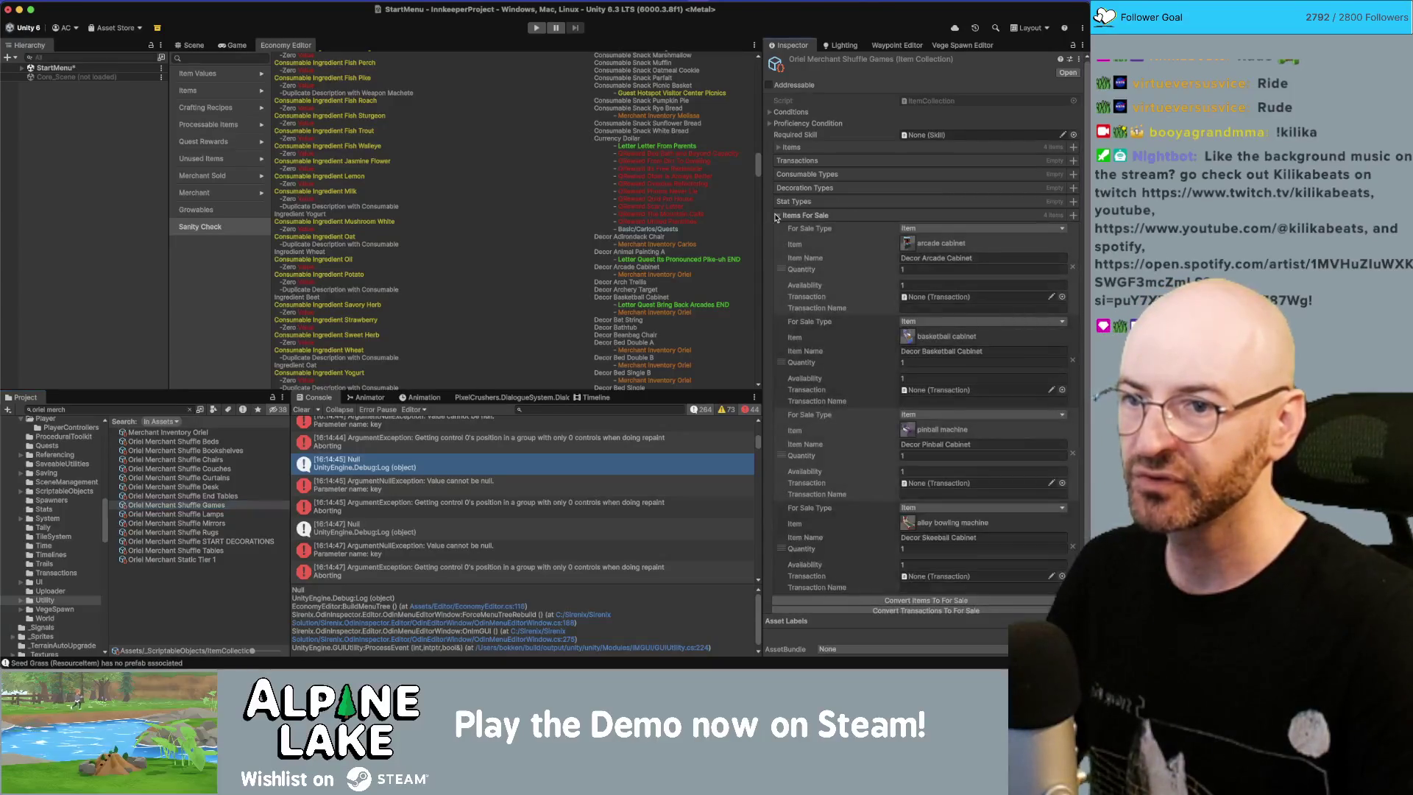
pyautogui.click(1073, 360)
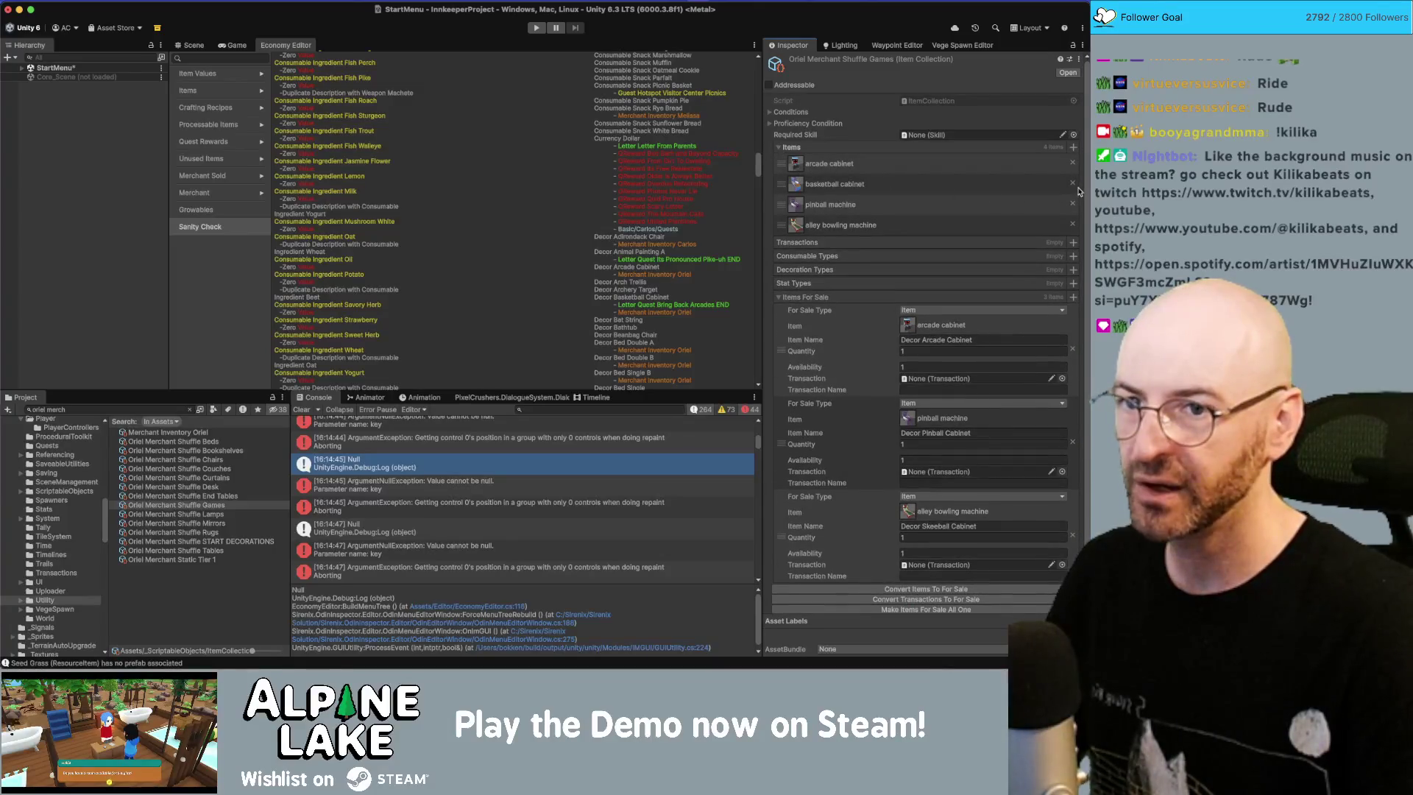
# Step: Collapse the collection's Items list and scroll the Sanity Check listing back to the top
pyautogui.click(780, 148)
pyautogui.click(780, 148)
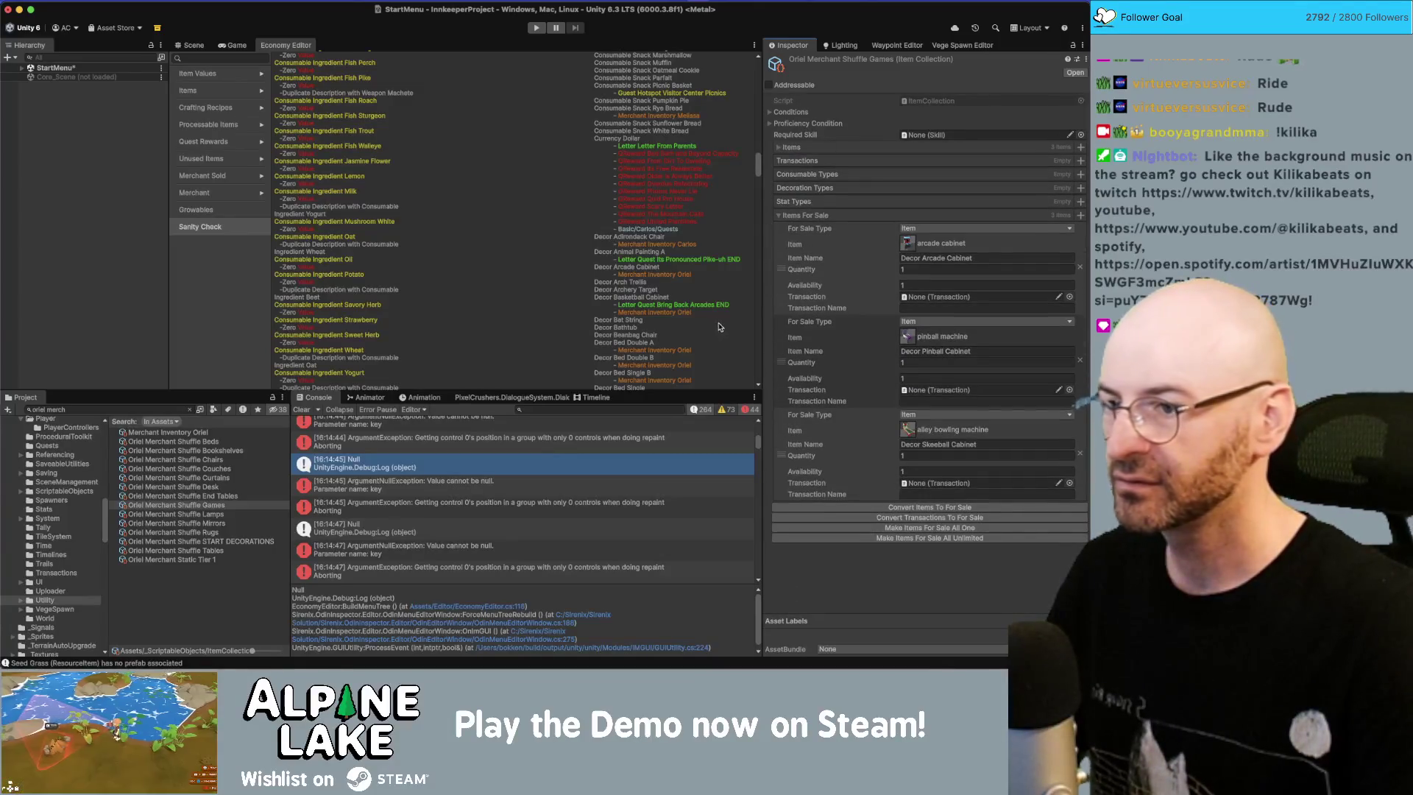
pyautogui.scroll(5, 719, 118)
pyautogui.scroll(10, 719, 118)
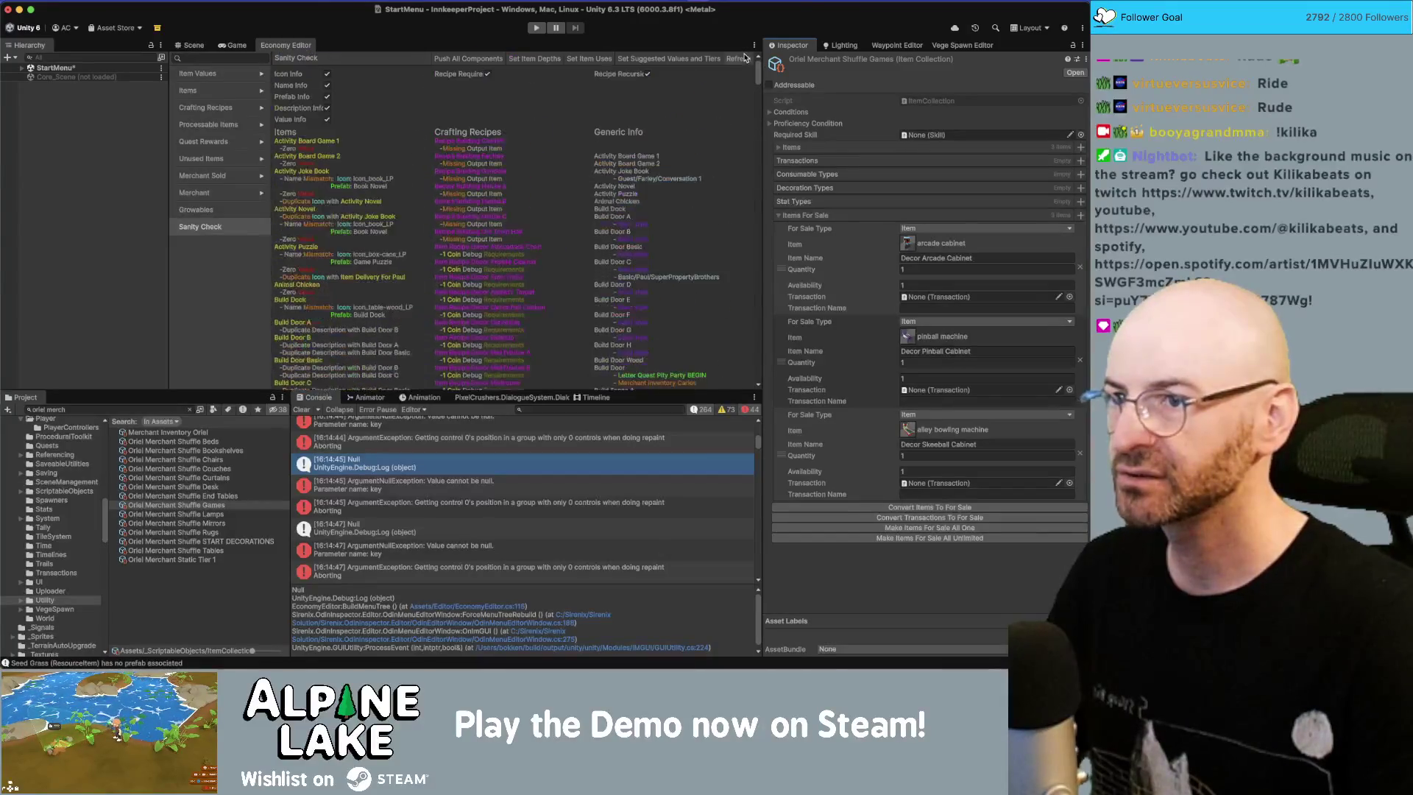
# Step: Refresh the Sanity Check and scroll its results, finding Decor Basketball Cabinet sourced only from Bring Back Arcades END
pyautogui.click(739, 61)
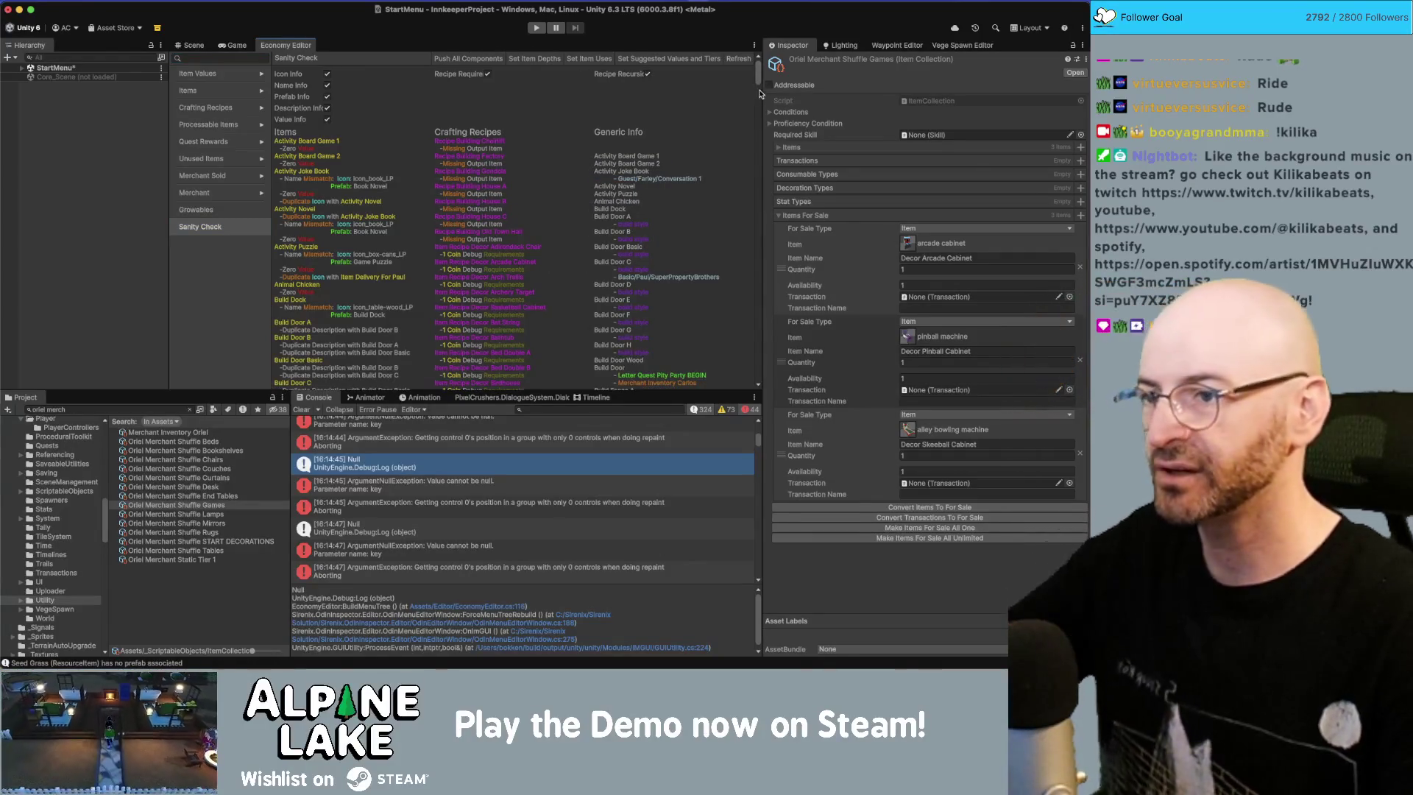
pyautogui.moveTo(761, 108); pyautogui.dragTo(761, 143)
pyautogui.scroll(-3, 761, 142)
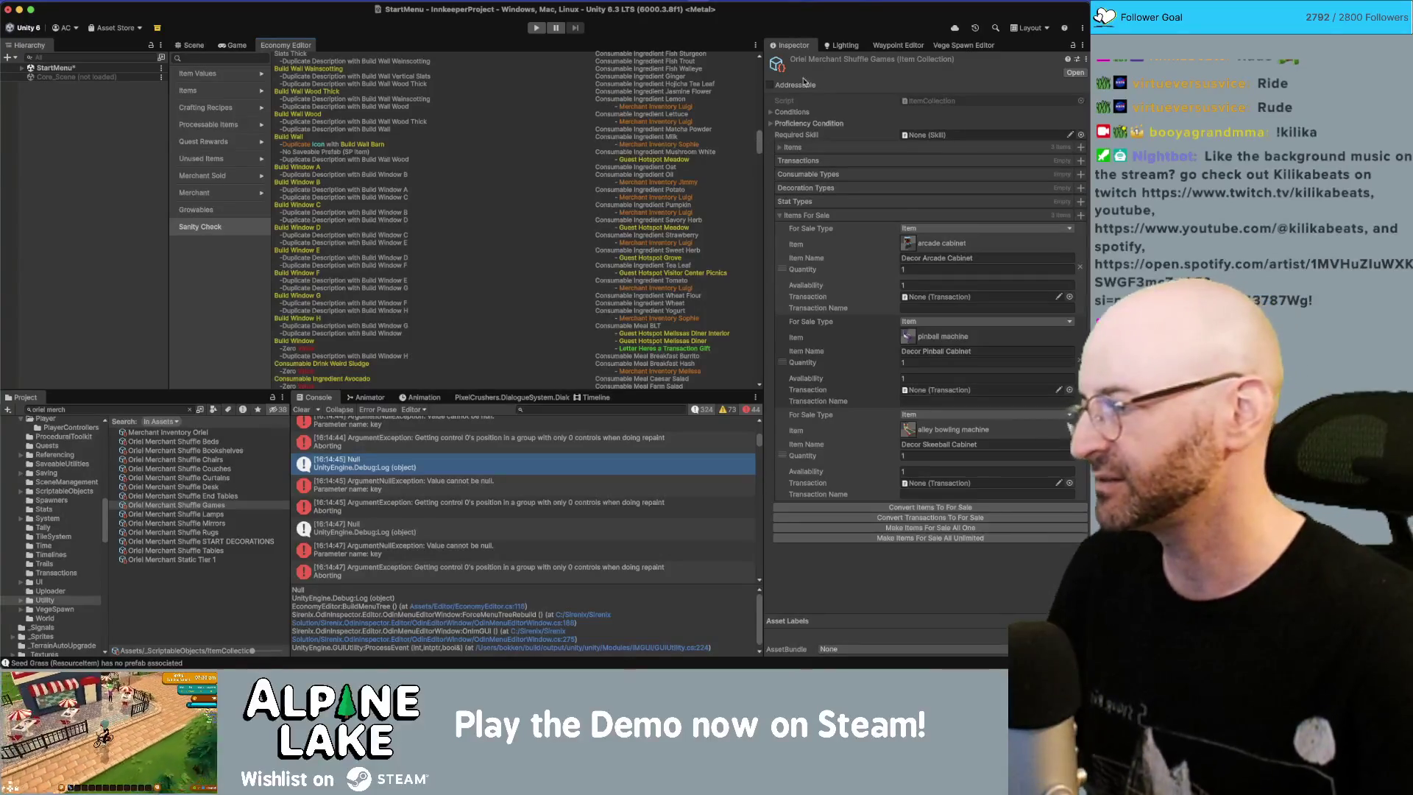
pyautogui.moveTo(759, 138); pyautogui.dragTo(760, 145)
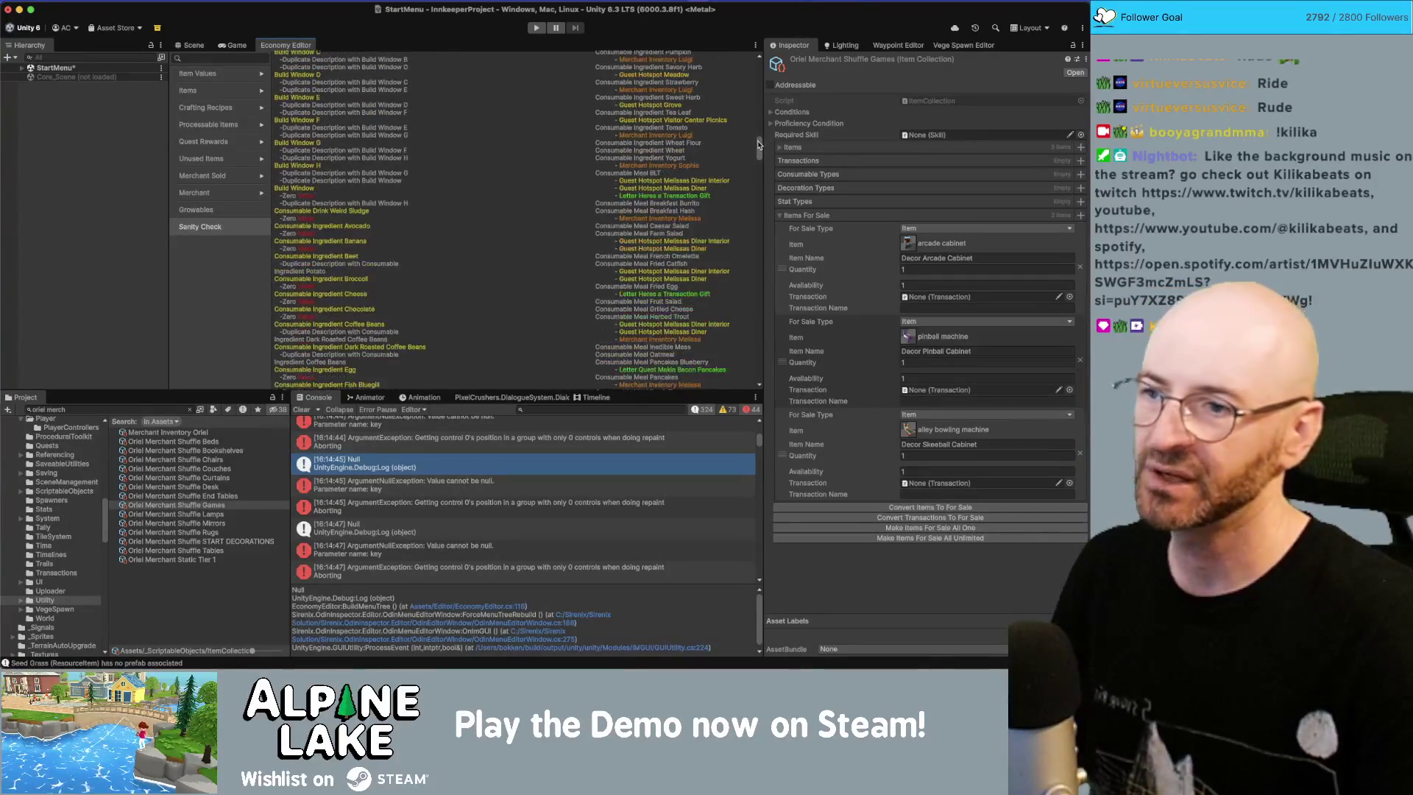
pyautogui.scroll(-8, 750, 150)
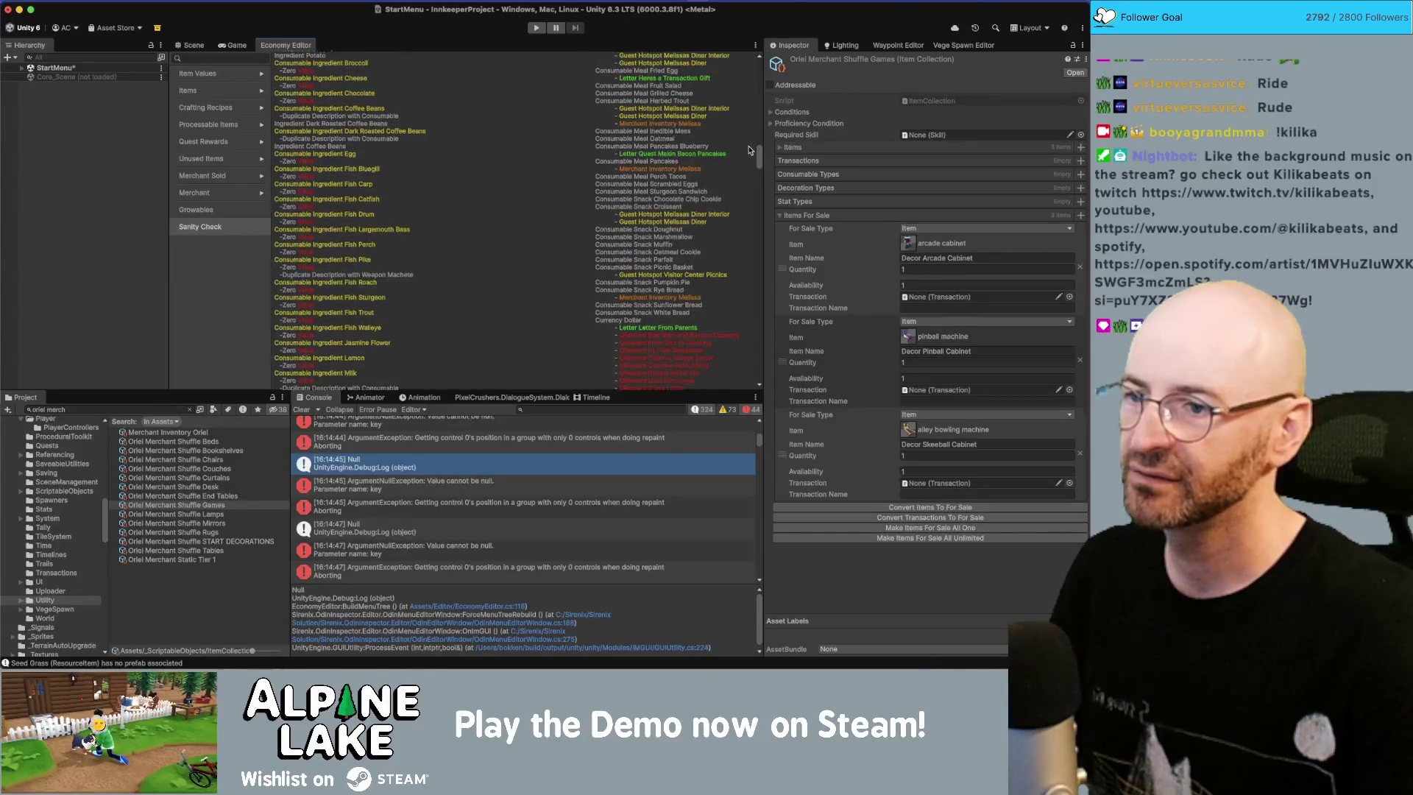
pyautogui.scroll(-3, 748, 152)
pyautogui.scroll(-2, 743, 157)
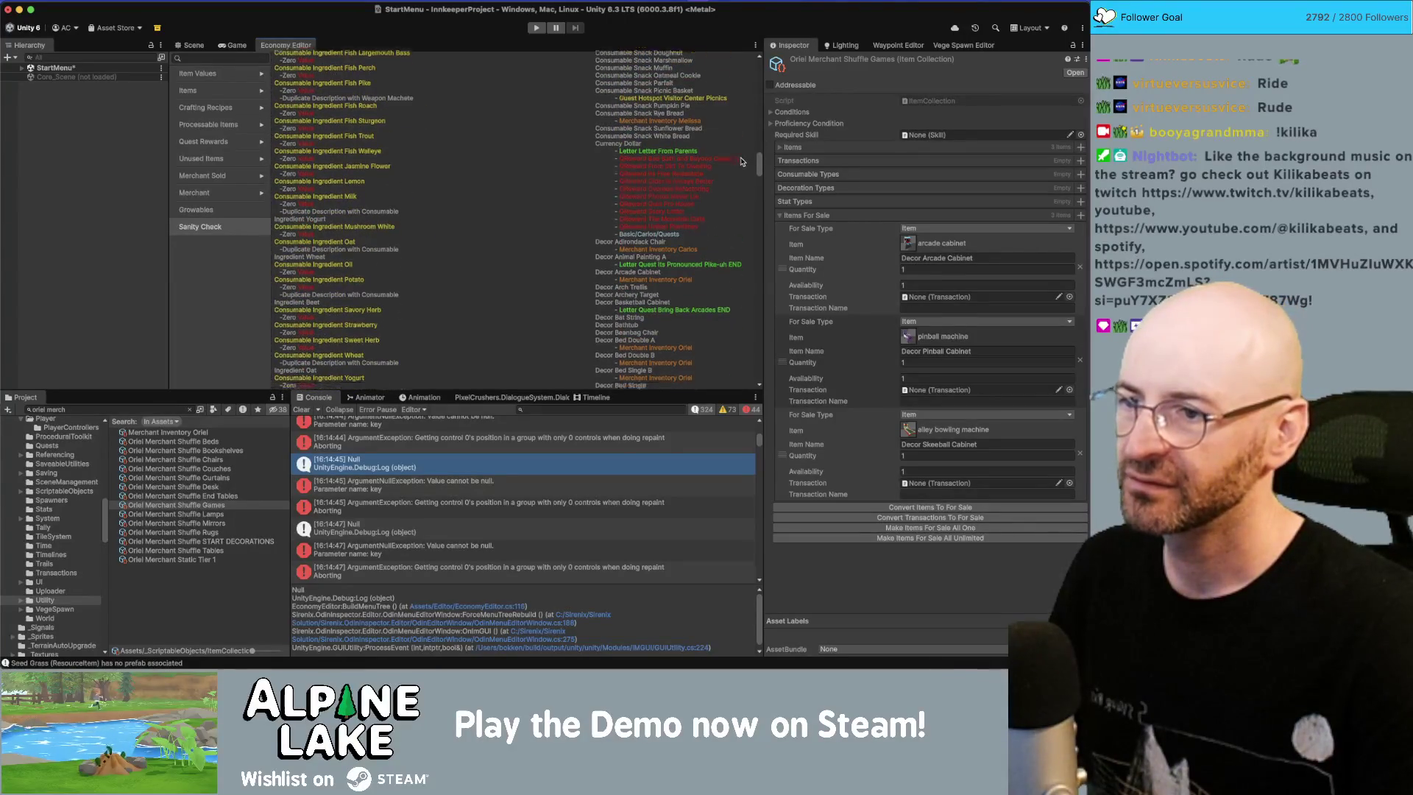
pyautogui.scroll(-1, 742, 158)
pyautogui.scroll(-1, 740, 163)
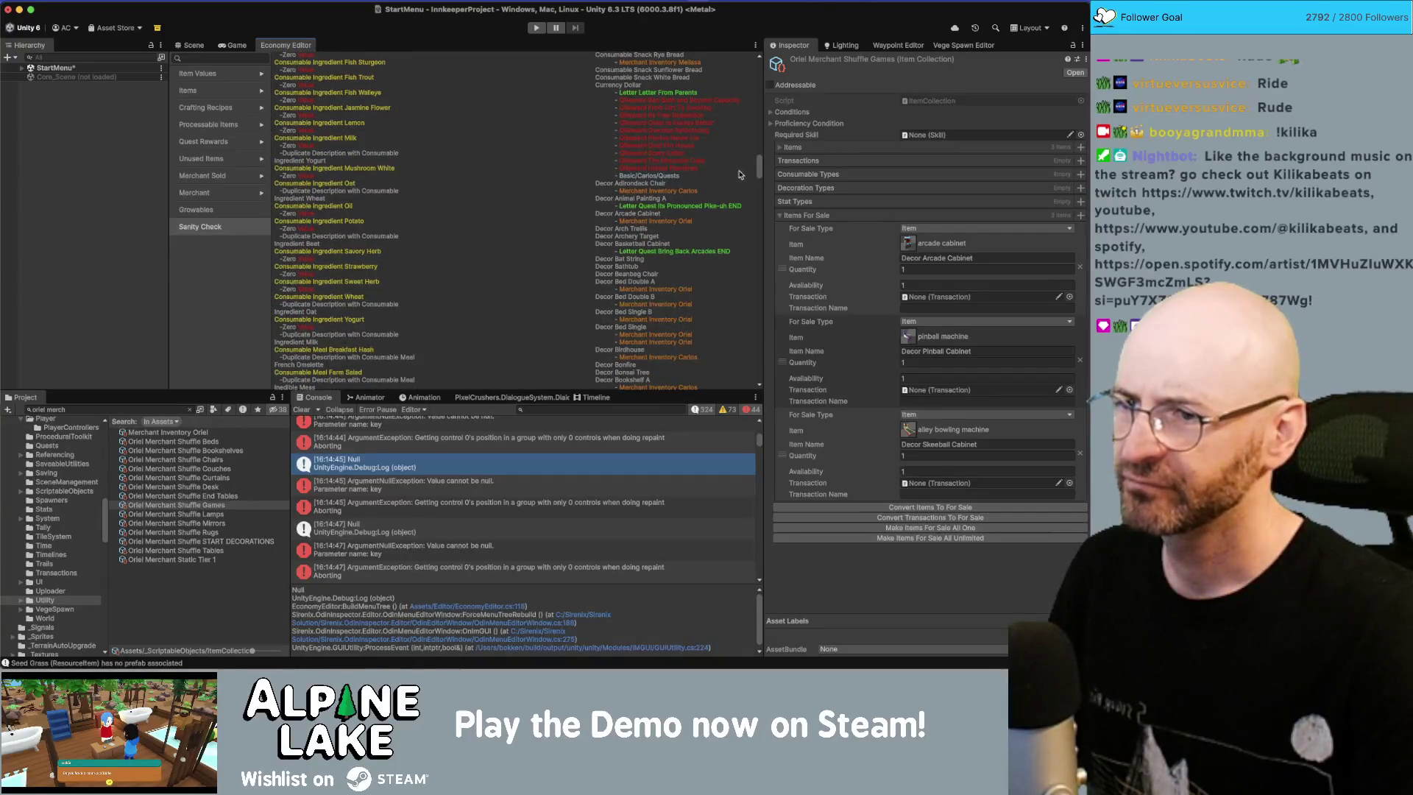
pyautogui.scroll(-3, 718, 209)
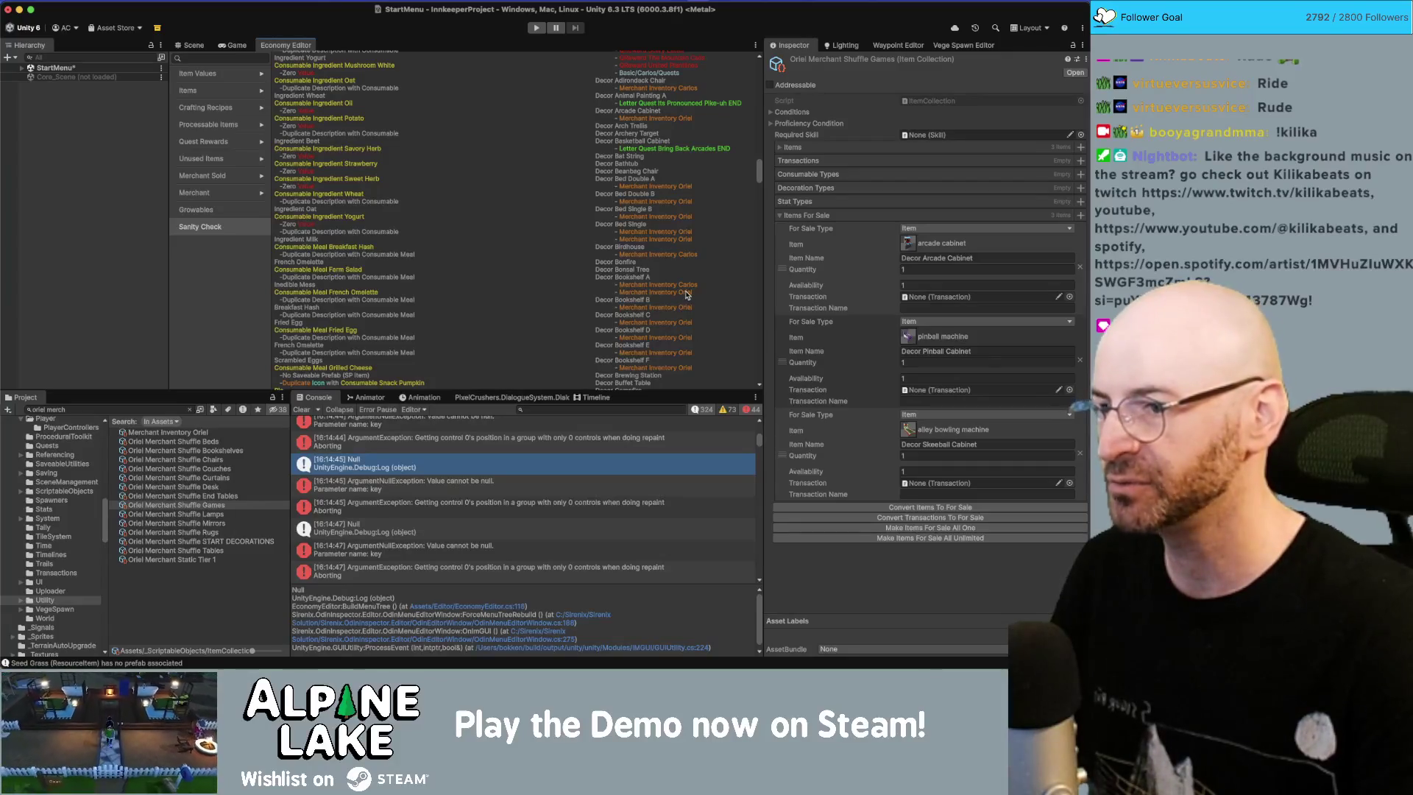
# Step: Delete Decor Bookshelf A from Shuffle Bookshelves' item and for-sale lists, then collapse both foldouts
pyautogui.click(243, 450)
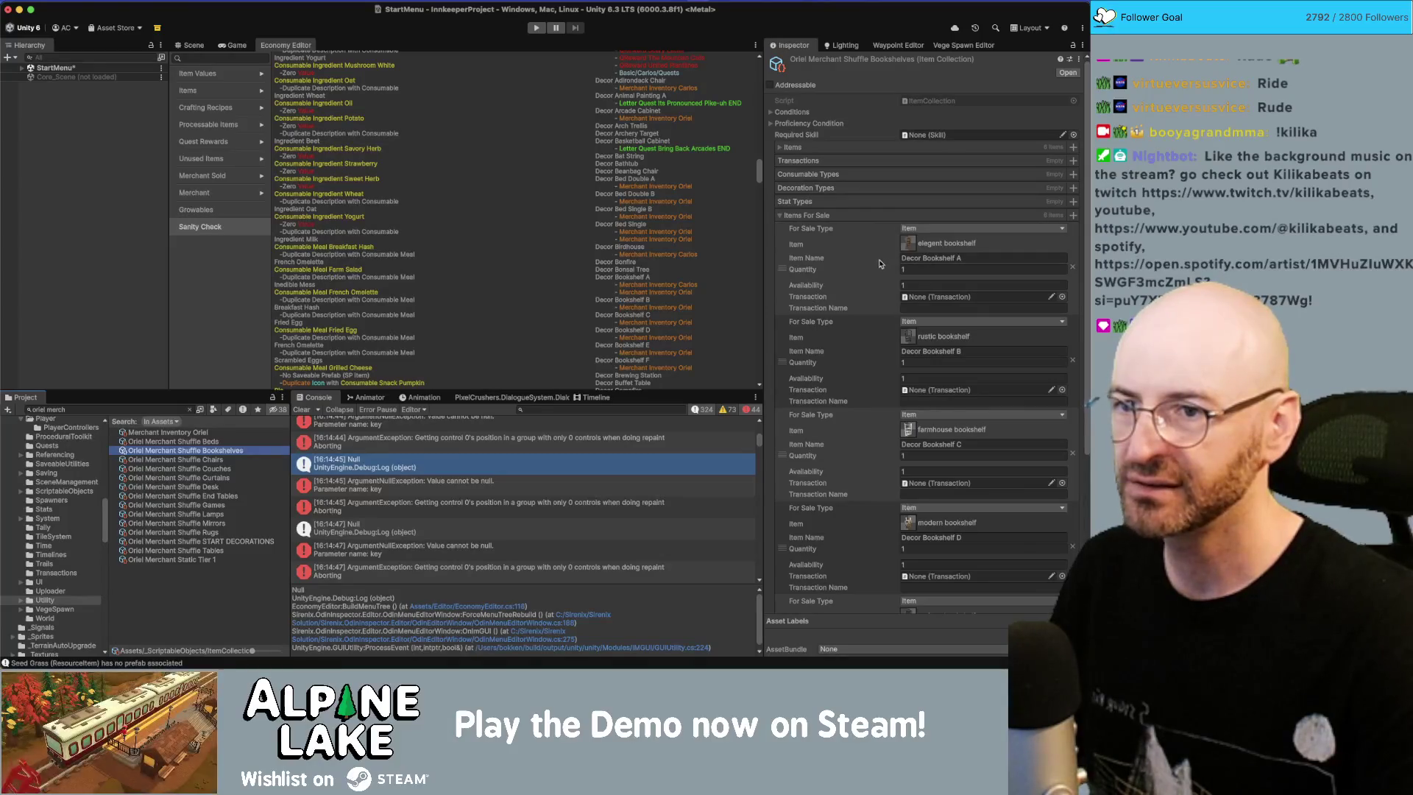
pyautogui.click(781, 148)
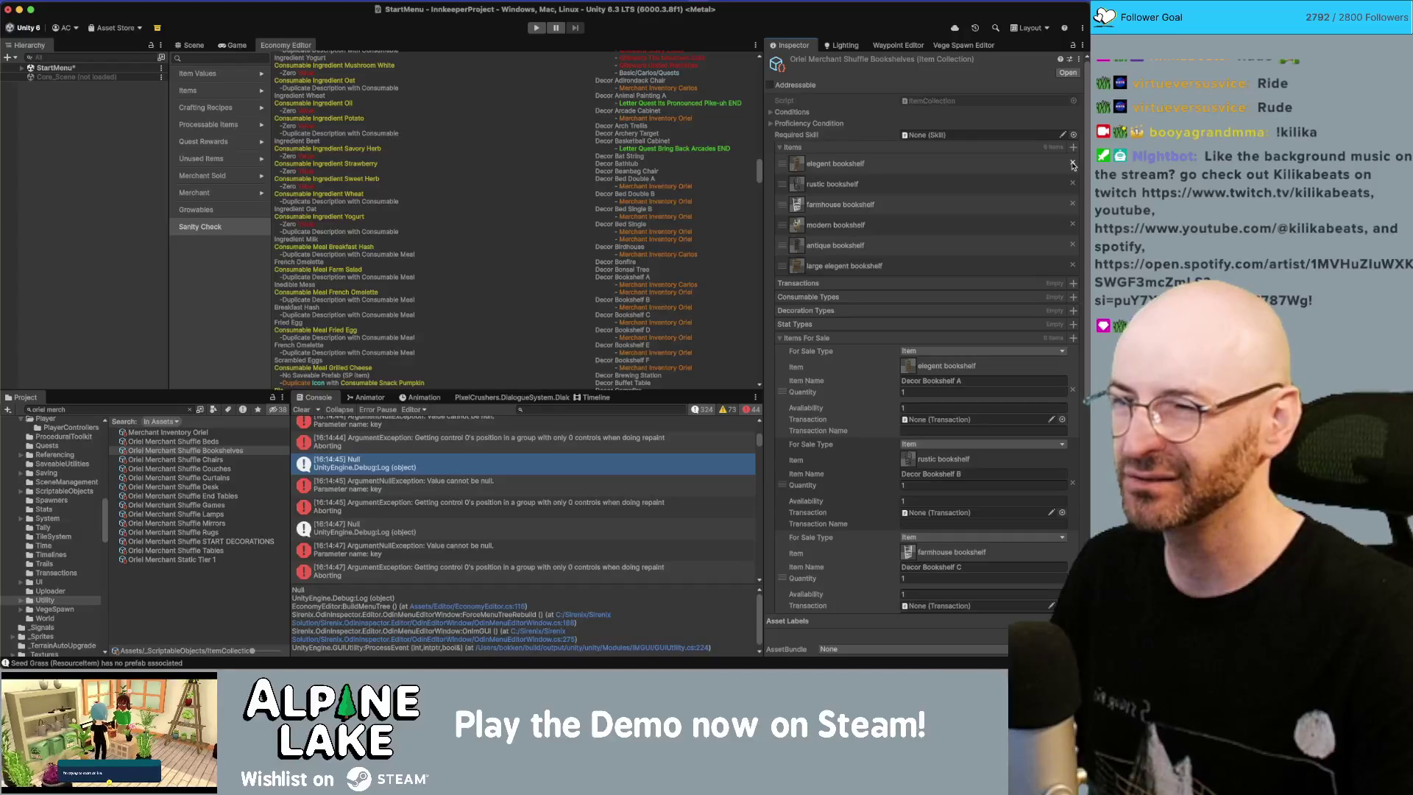
pyautogui.click(1074, 163)
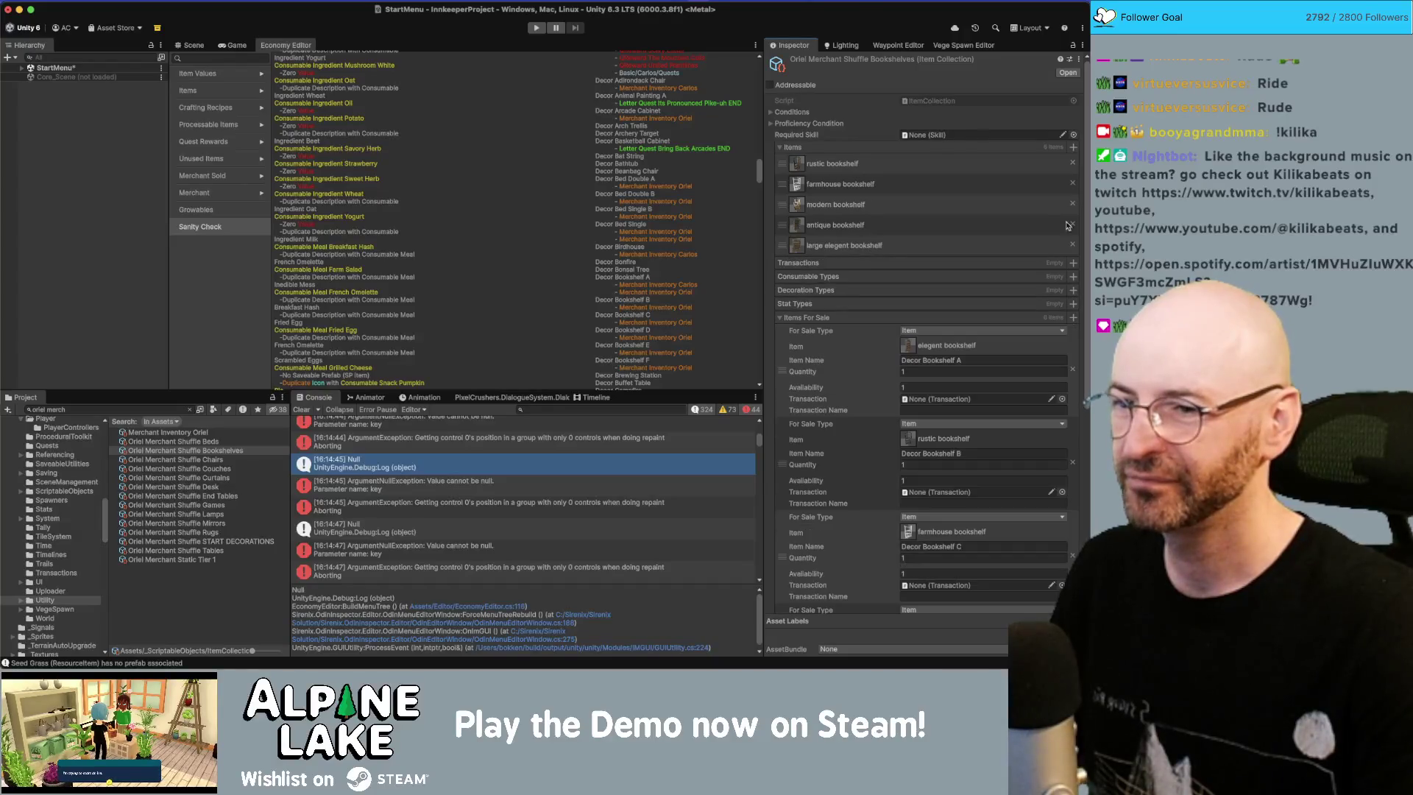
pyautogui.click(1073, 370)
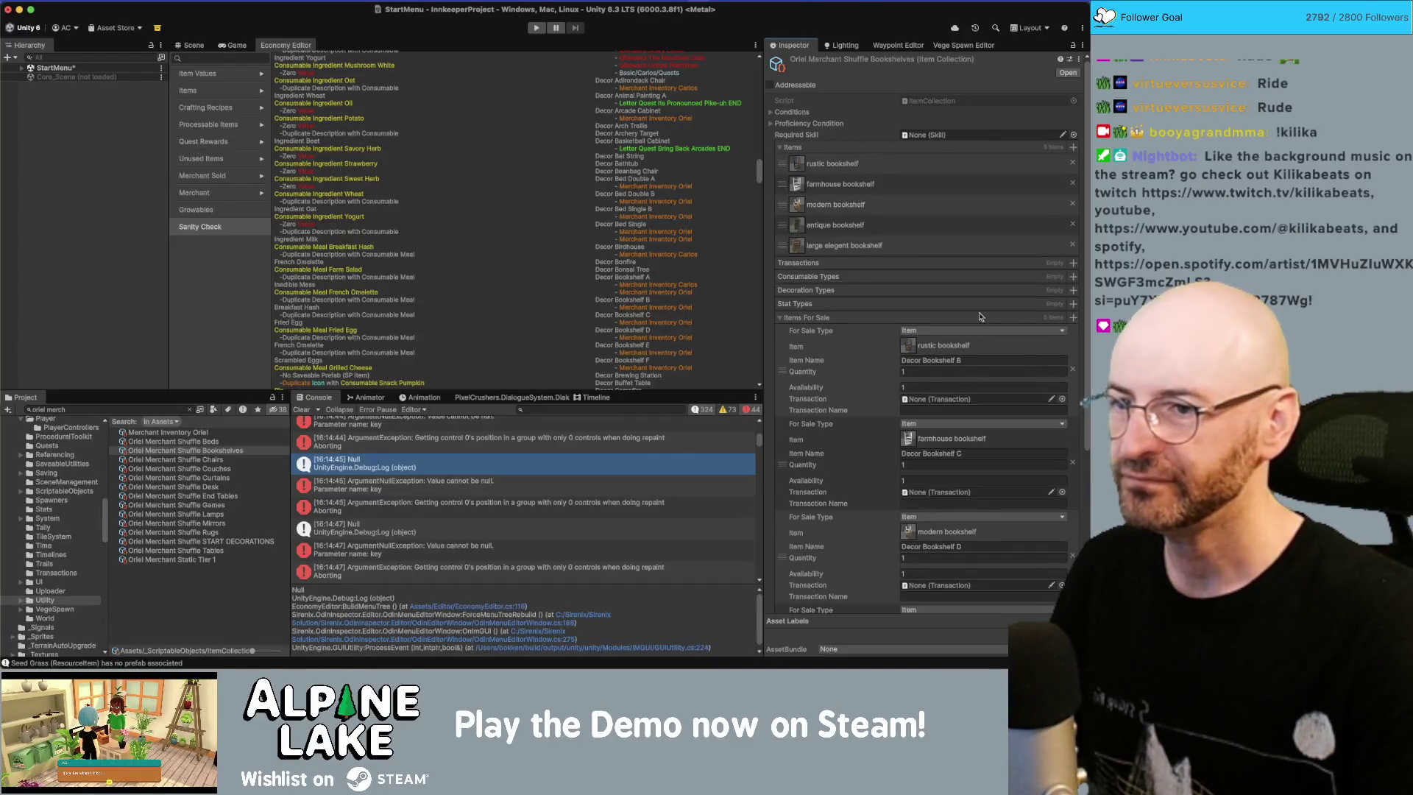
pyautogui.click(780, 148)
pyautogui.click(781, 216)
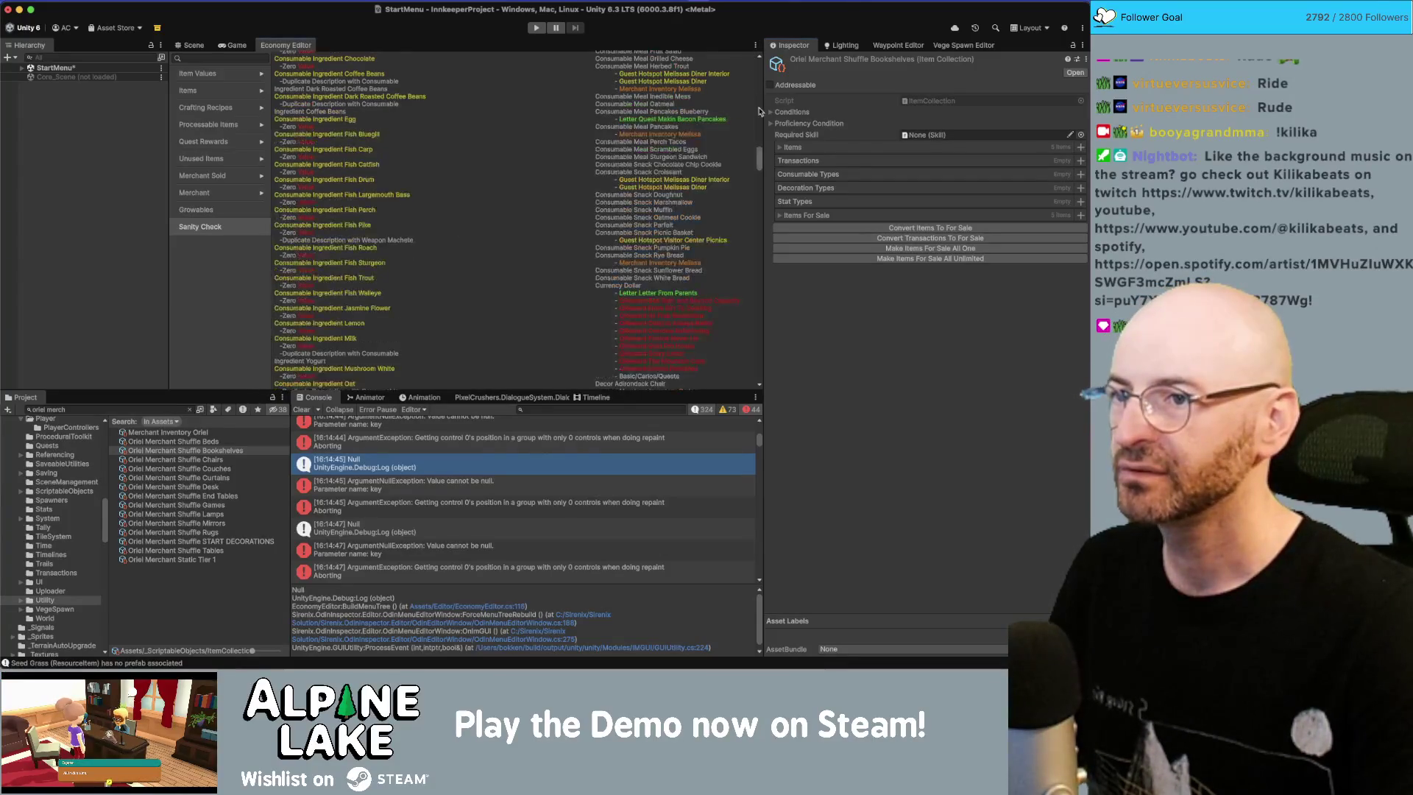
# Step: Refresh the Sanity Check and scroll to Decor Welcome Desk, given by the Meet the Neighbors REWARD letter
pyautogui.moveTo(760, 158); pyautogui.dragTo(752, 65)
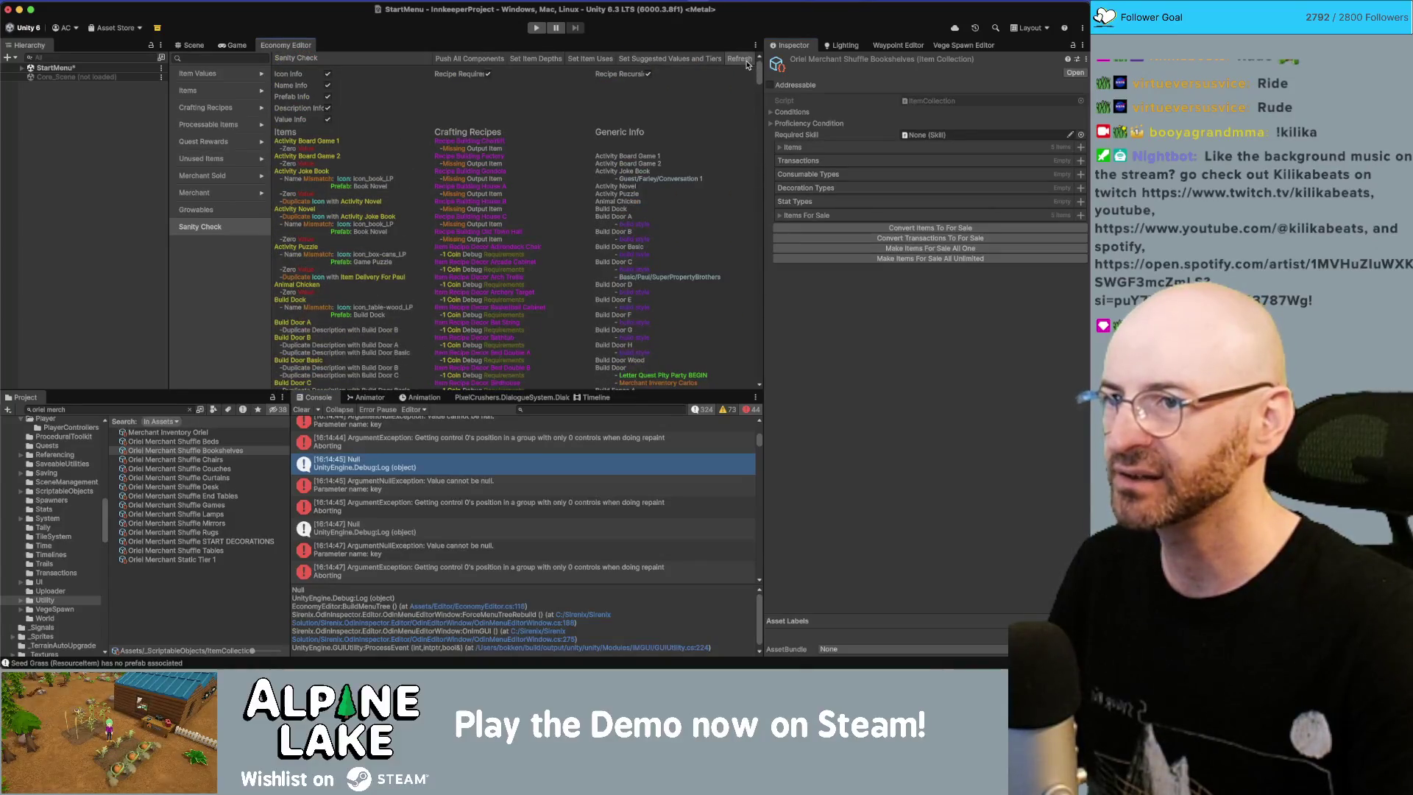
pyautogui.click(748, 61)
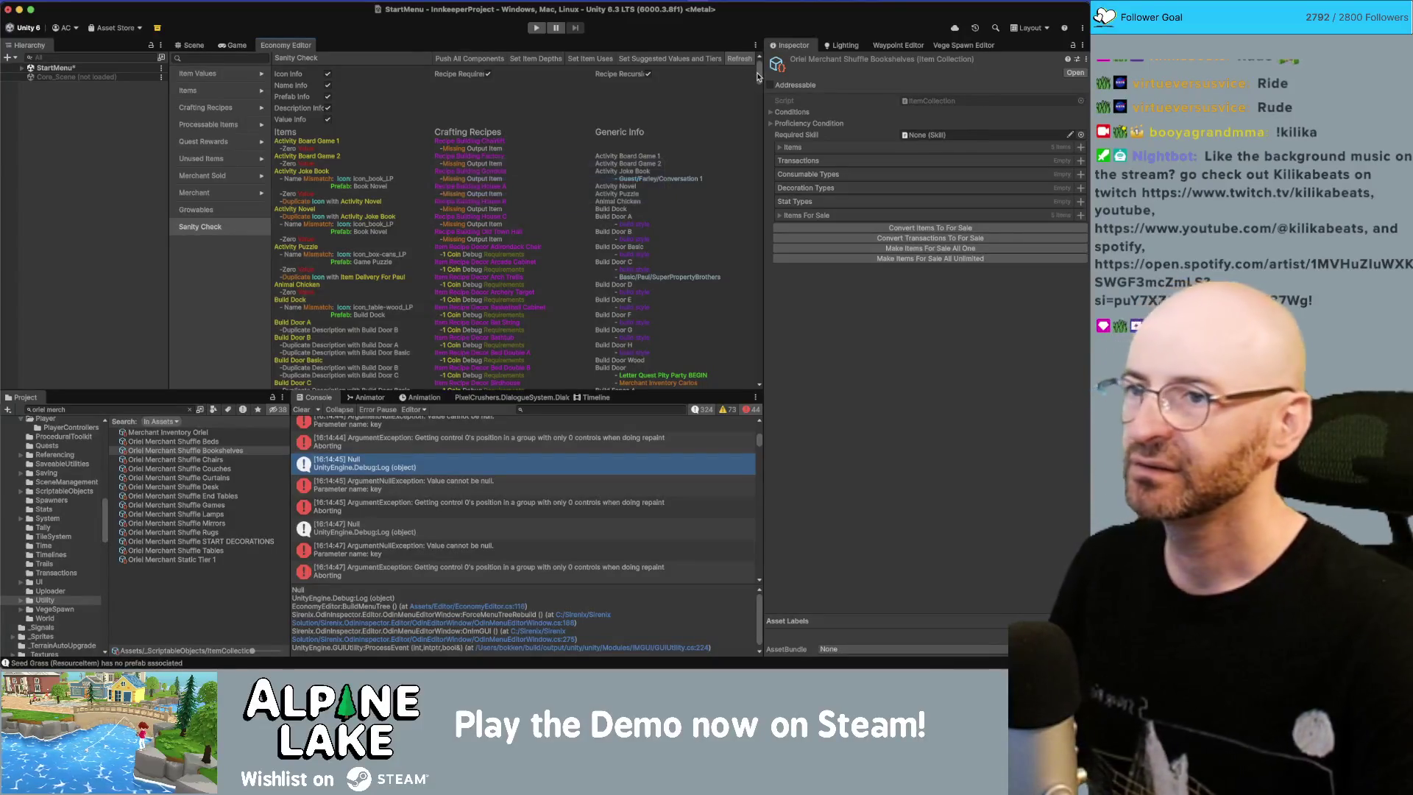
pyautogui.moveTo(759, 75); pyautogui.dragTo(762, 151)
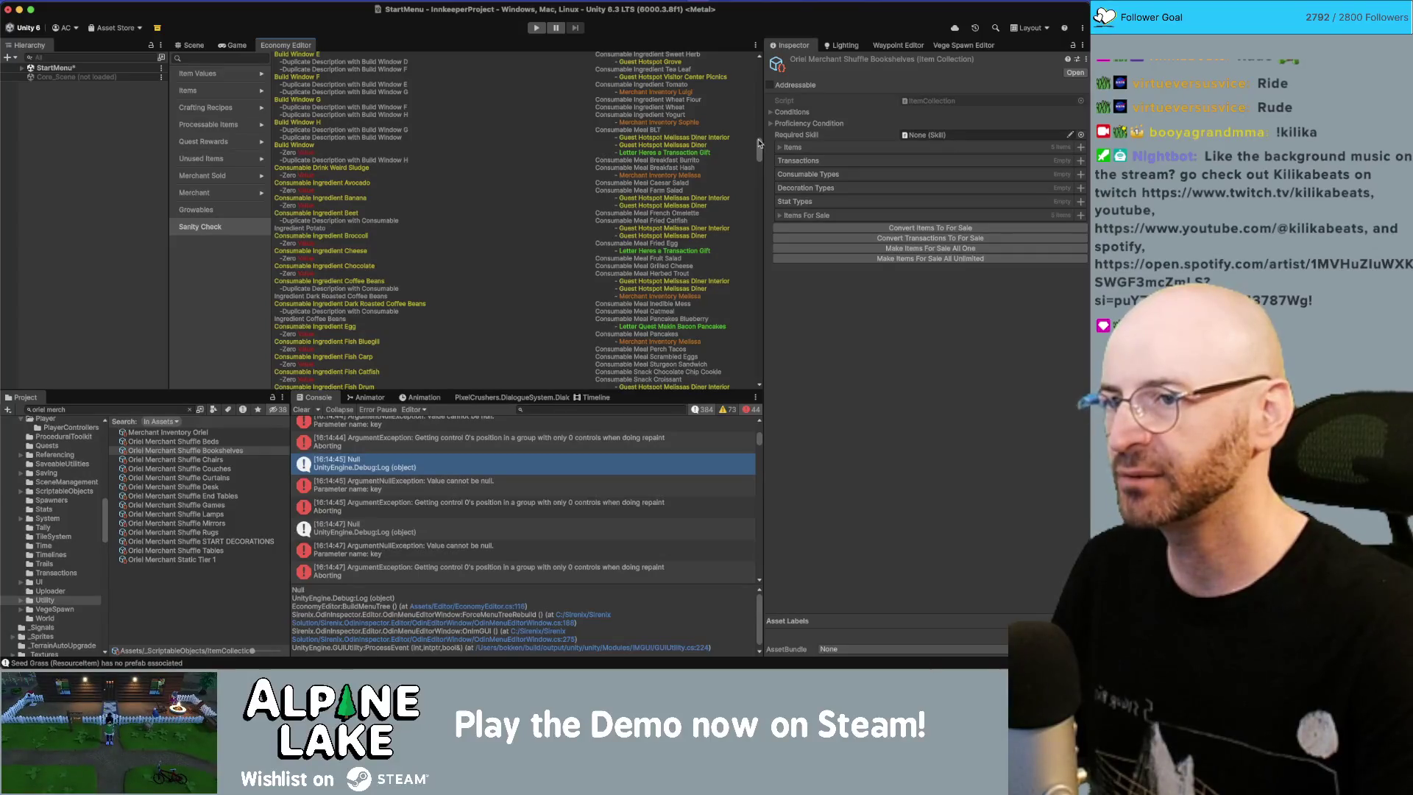
pyautogui.moveTo(761, 146); pyautogui.dragTo(764, 242)
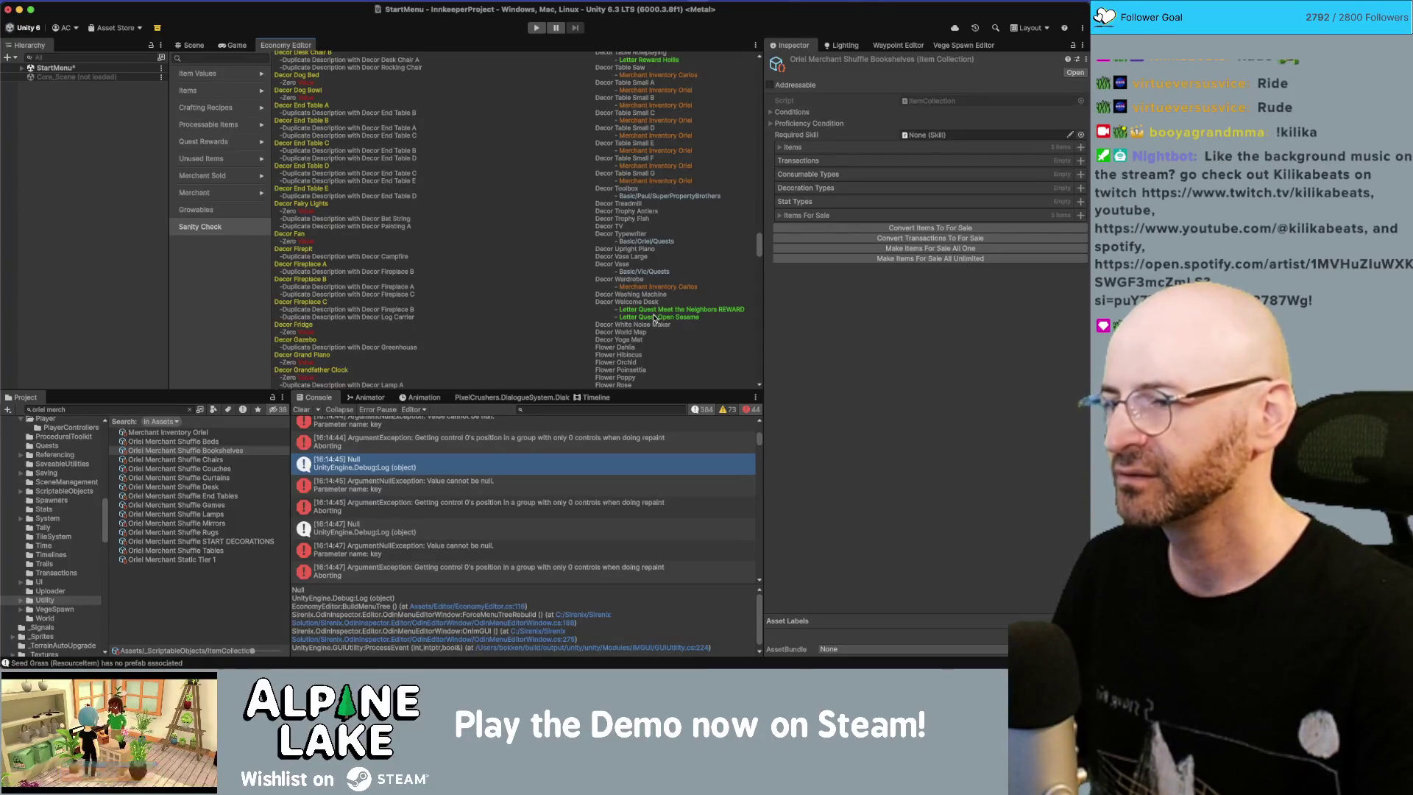
# Step: Search 'open sesame', open the Letter Quest Open Sesame asset and review its Gift list
pyautogui.click(157, 409)
pyautogui.write('open sesame')
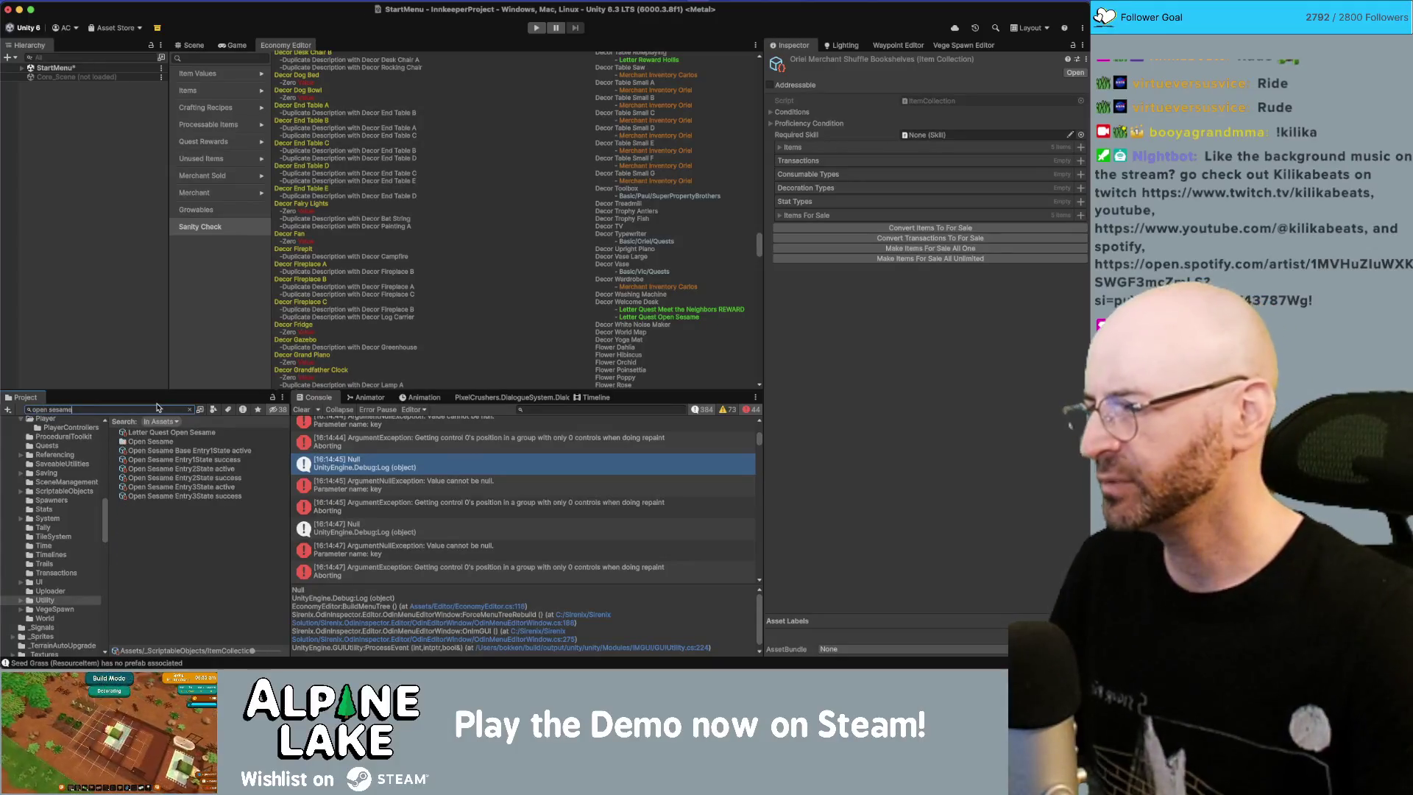
pyautogui.click(196, 434)
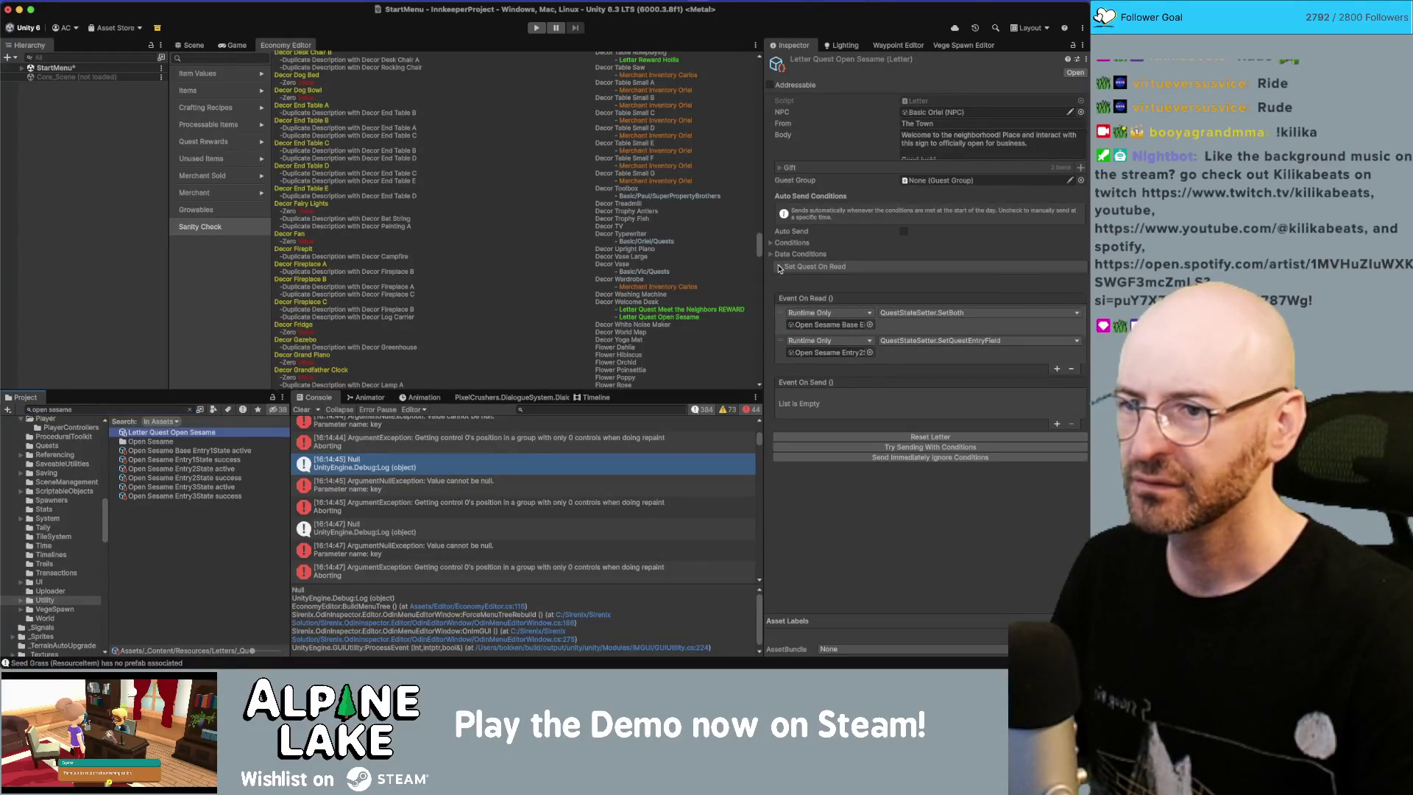
pyautogui.click(781, 169)
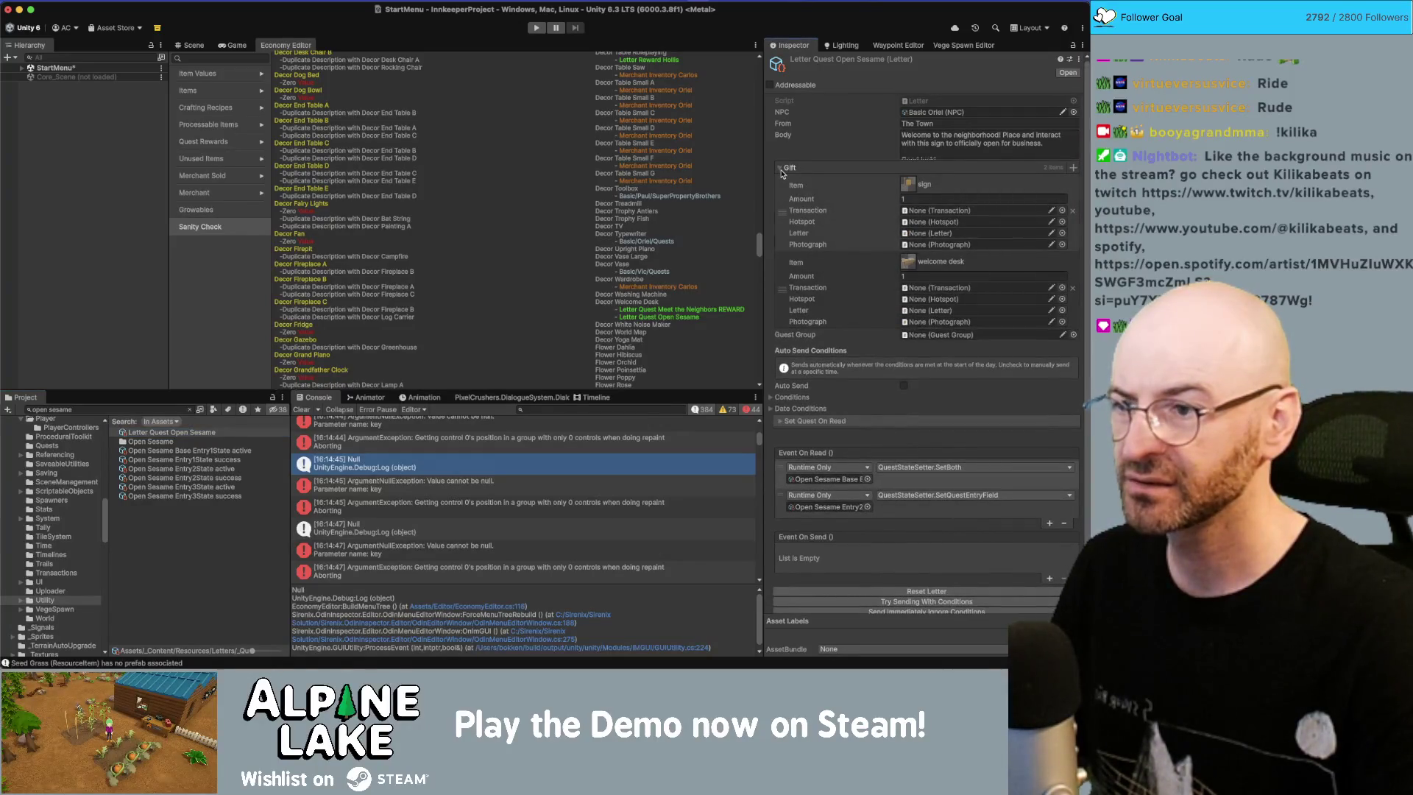
pyautogui.click(781, 170)
# Step: Search 'meet the neighbors reward' and open the Letter Quest Meet the Neighbors REWARD letter
pyautogui.click(155, 410)
pyautogui.write('meet the')
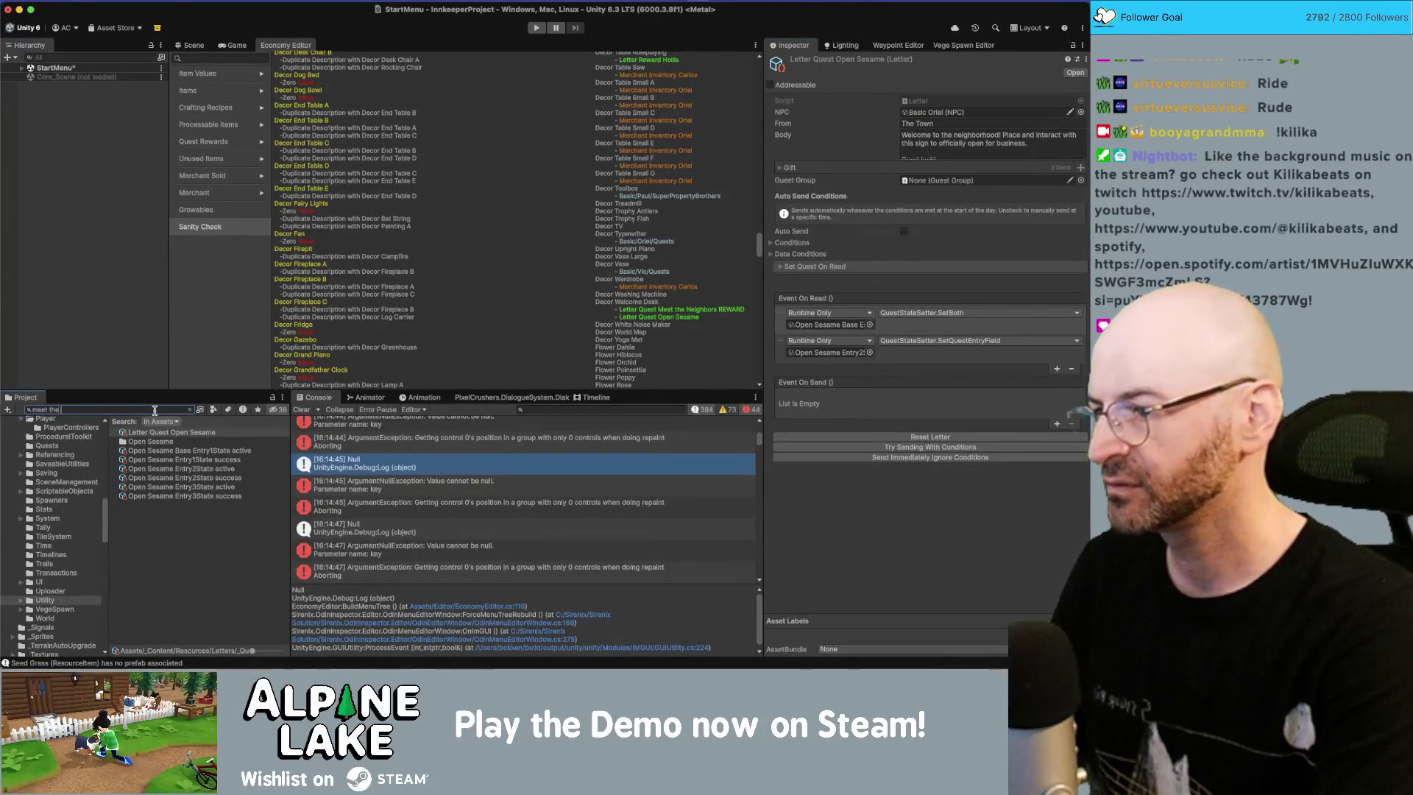
pyautogui.write(' neighbors reward')
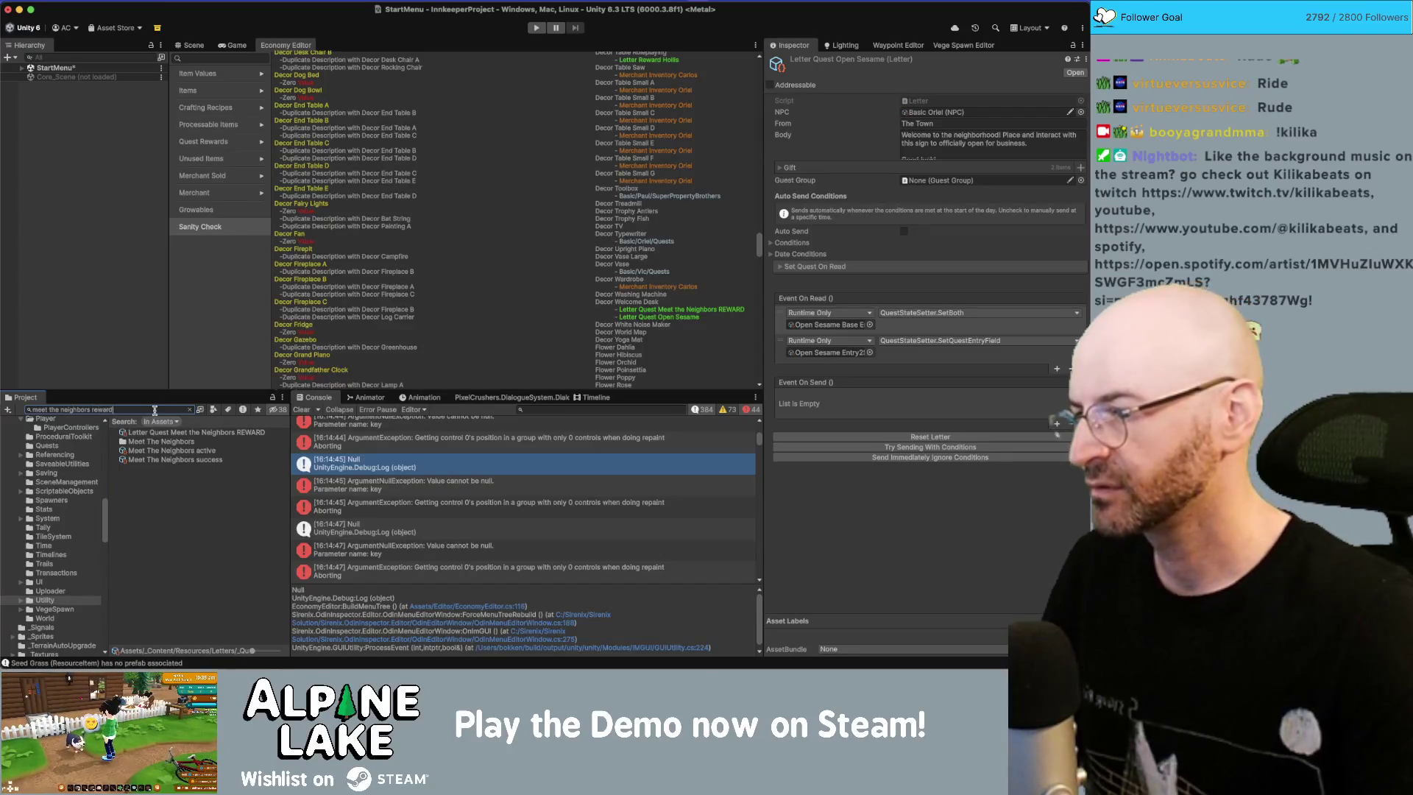
pyautogui.click(179, 434)
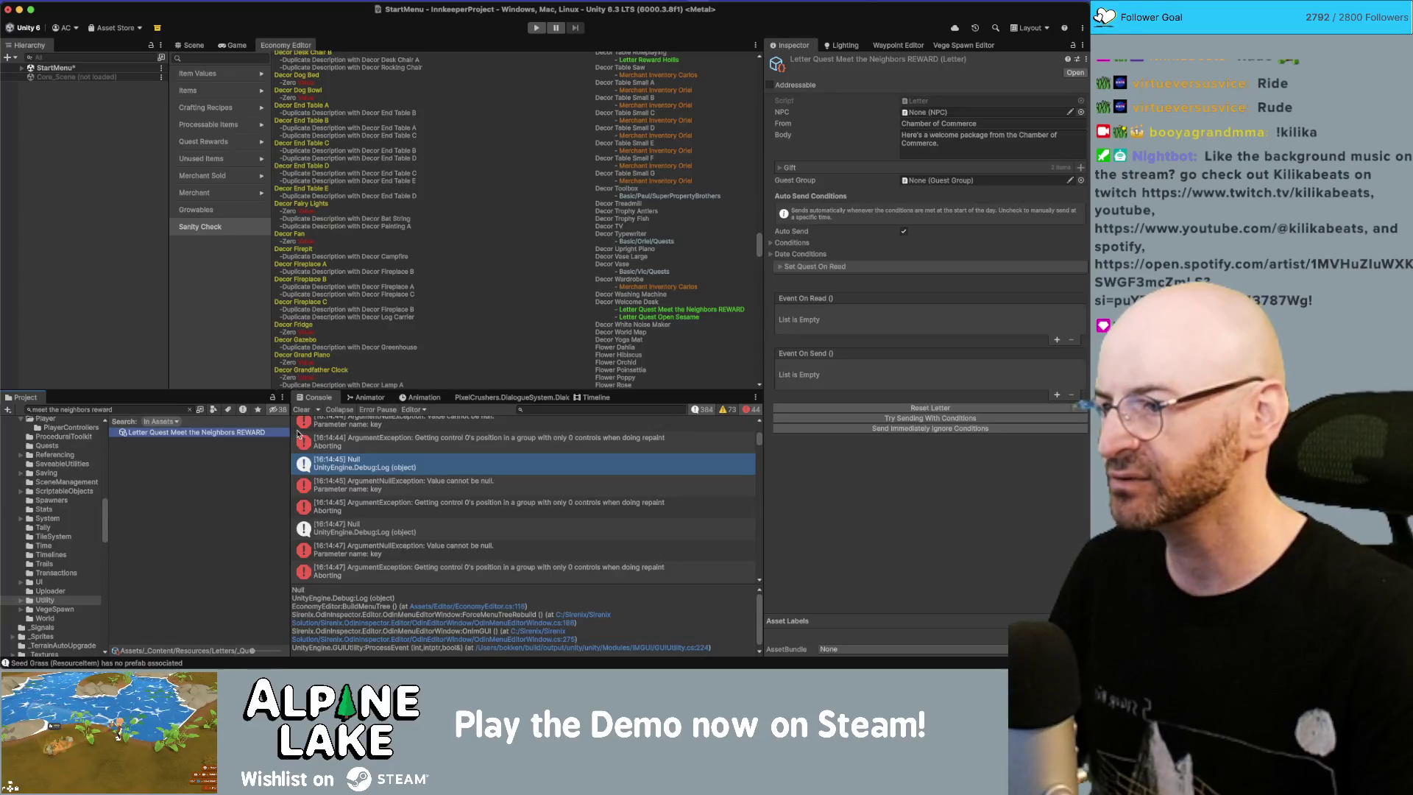
# Step: Clear the Project search and reselect the REWARD letter in the quest letters folder
pyautogui.click(189, 410)
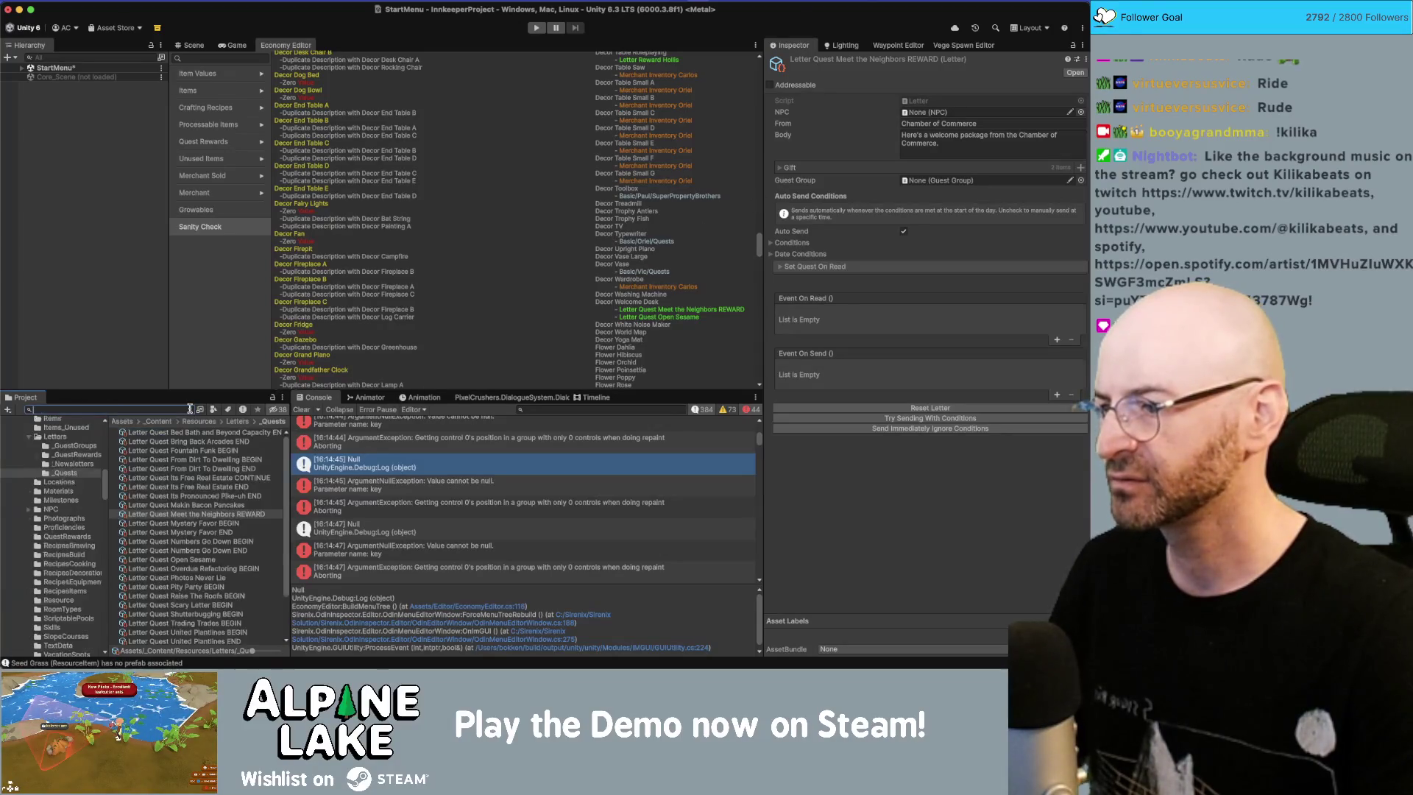
pyautogui.click(186, 496)
pyautogui.click(190, 514)
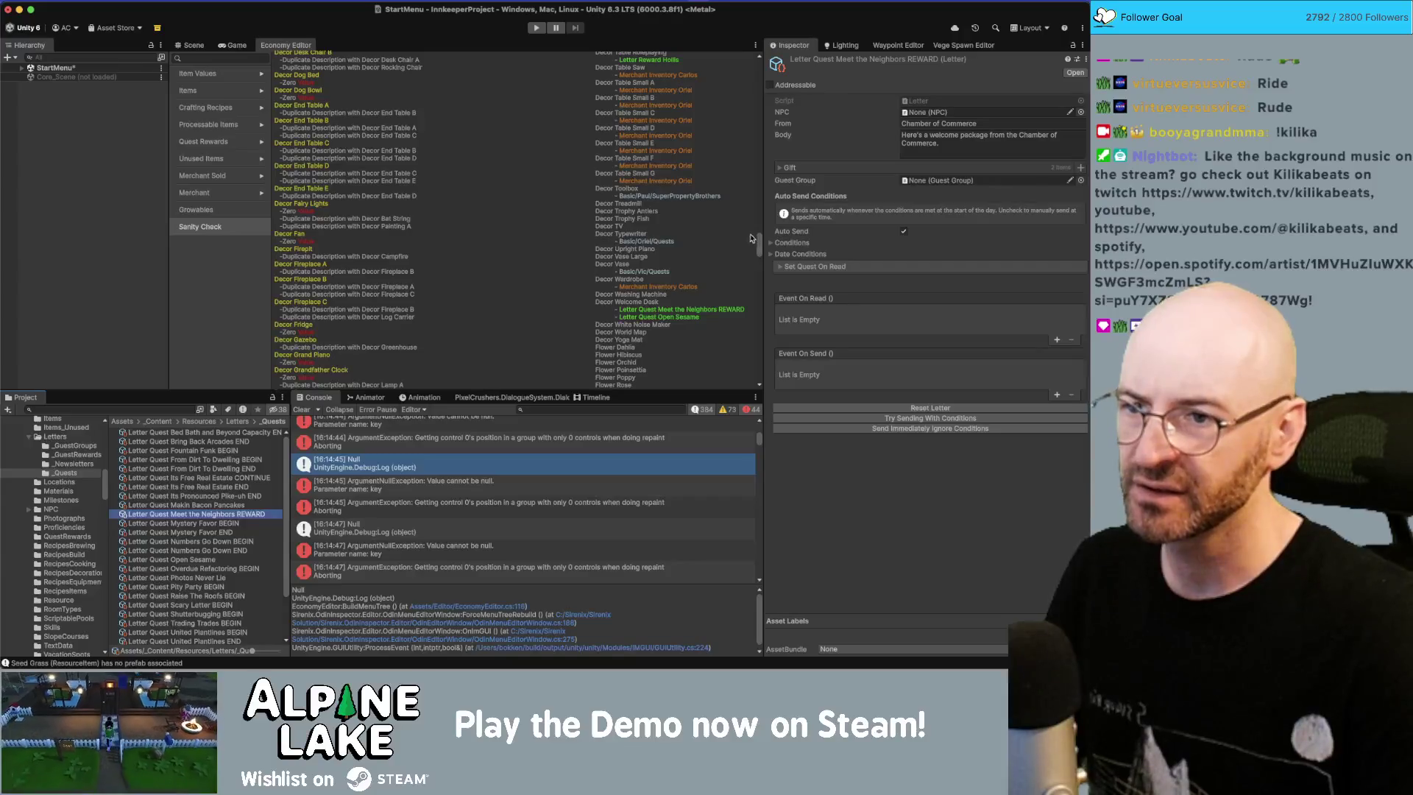
# Step: Expand Conditions, Quest Conditions and Set Quest On Read: requires Meet the Neighbors at Success
pyautogui.click(772, 243)
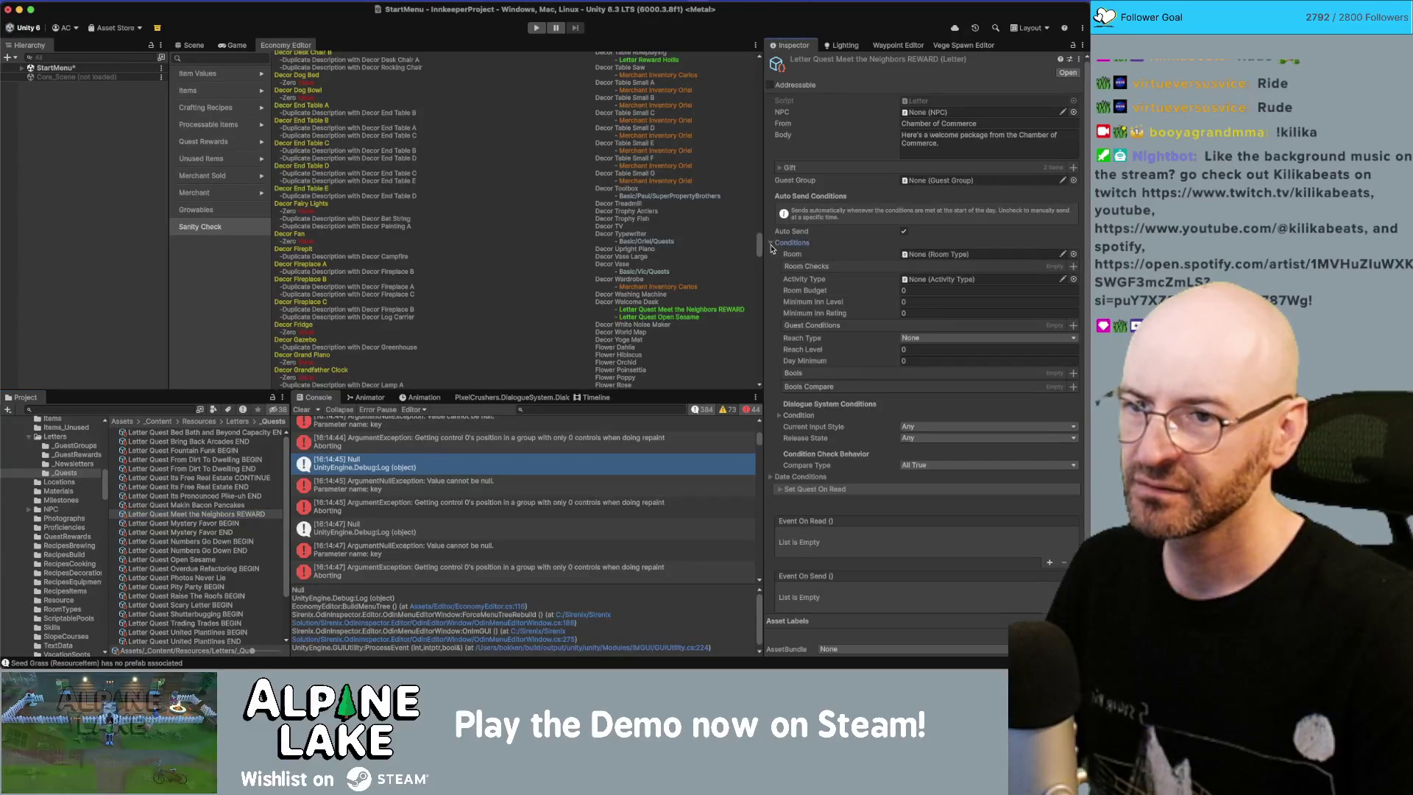
pyautogui.click(781, 416)
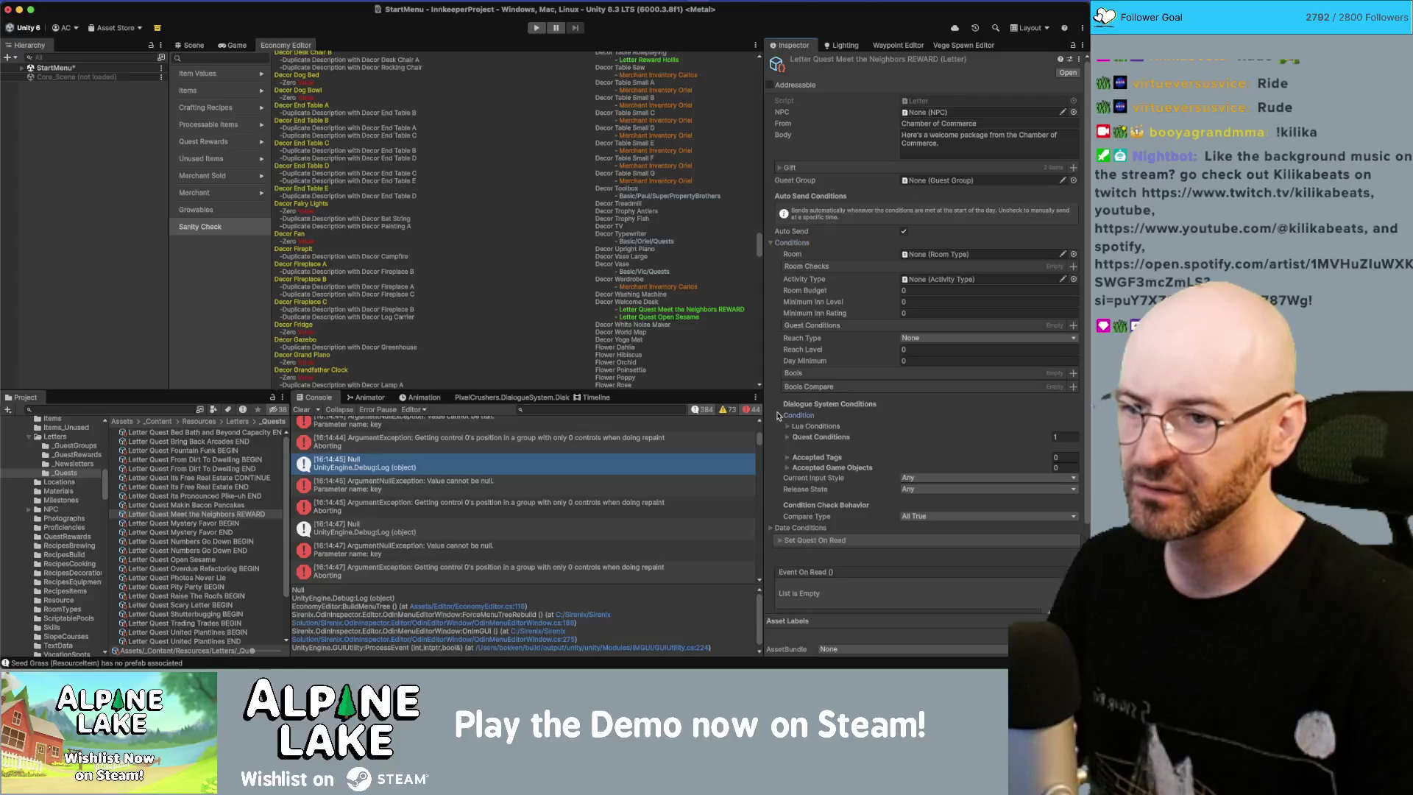
pyautogui.click(787, 438)
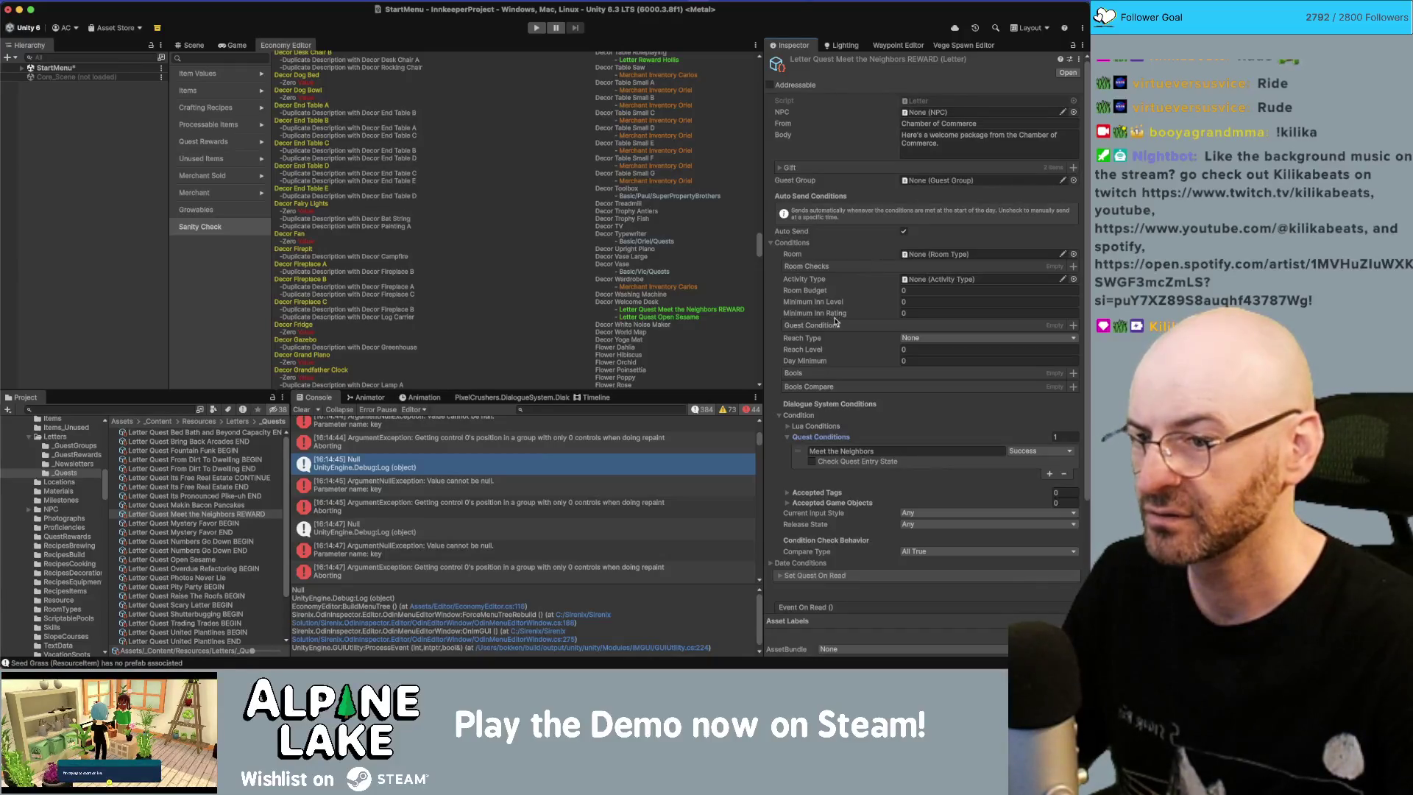
pyautogui.scroll(-1, 834, 325)
pyautogui.scroll(-3, 834, 325)
pyautogui.click(779, 518)
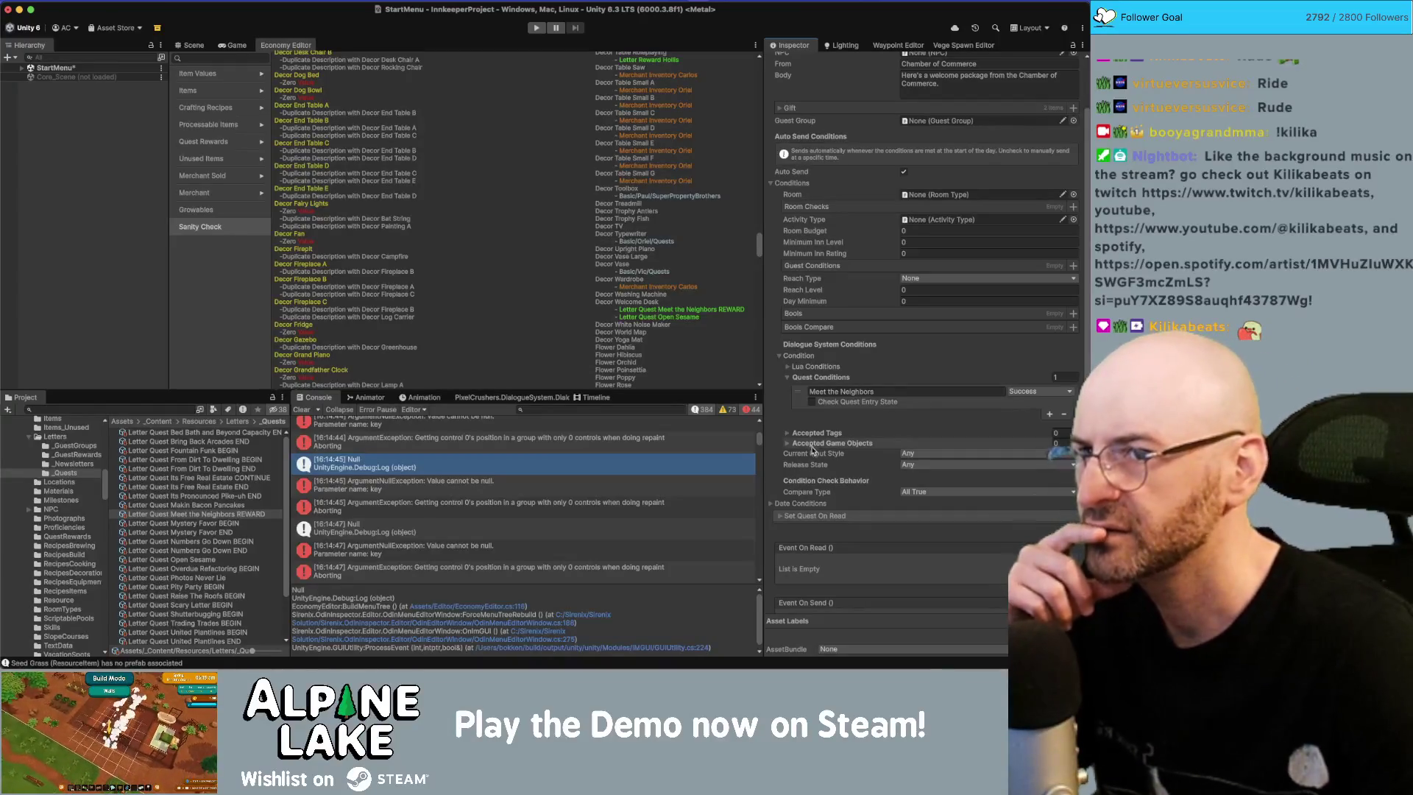
# Step: Search 'open sesame' and inspect the Letter Quest Open Sesame asset again
pyautogui.click(156, 409)
pyautogui.write('open')
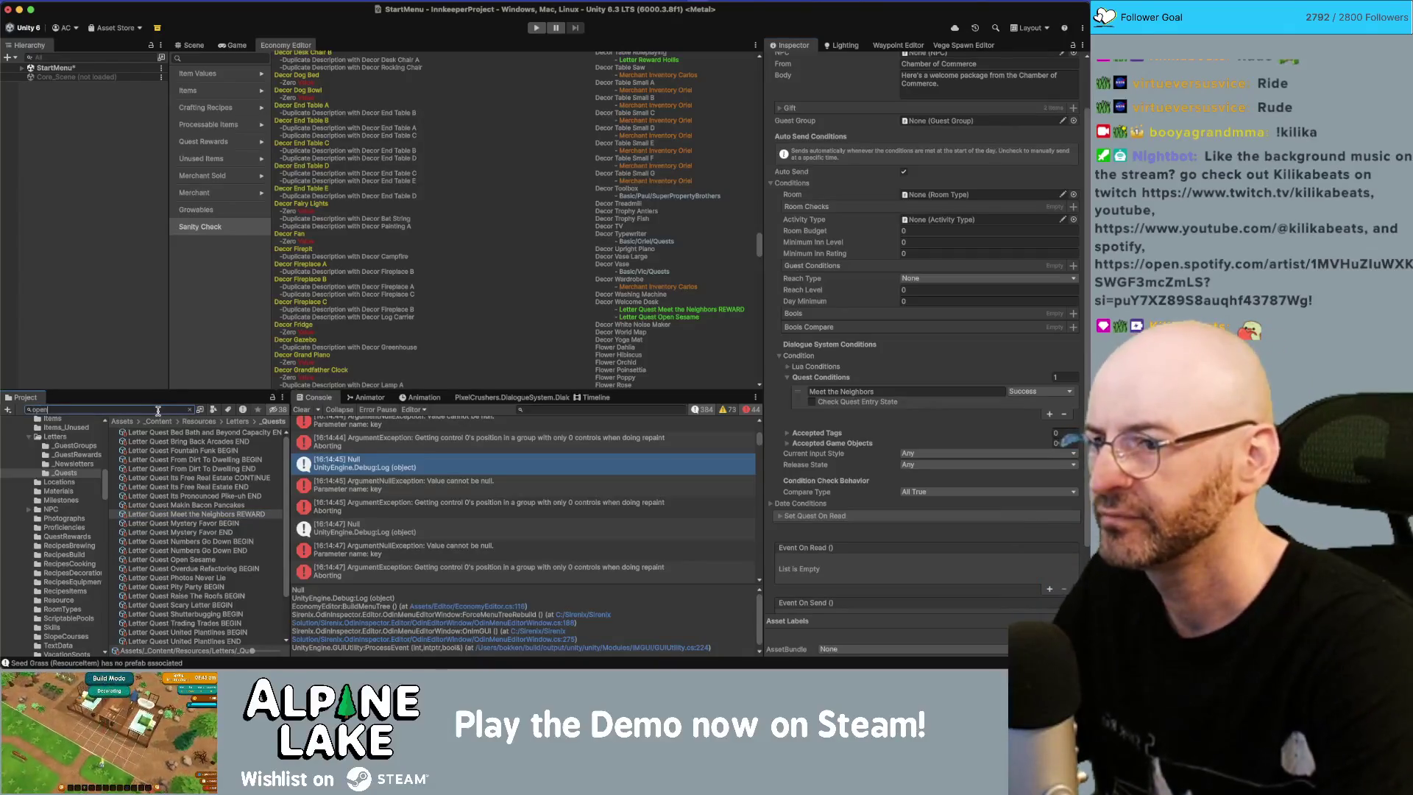
pyautogui.write(' sesame')
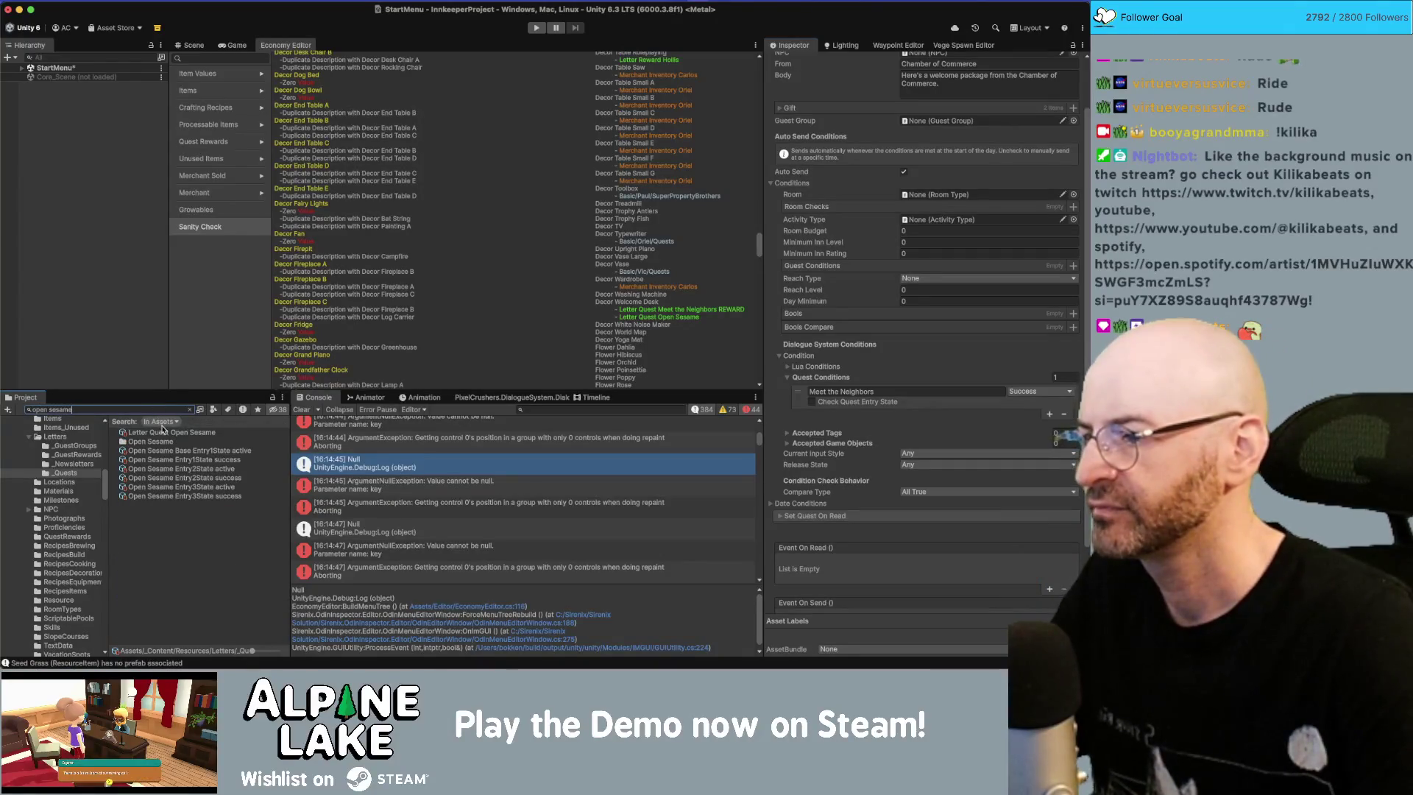
pyautogui.click(165, 433)
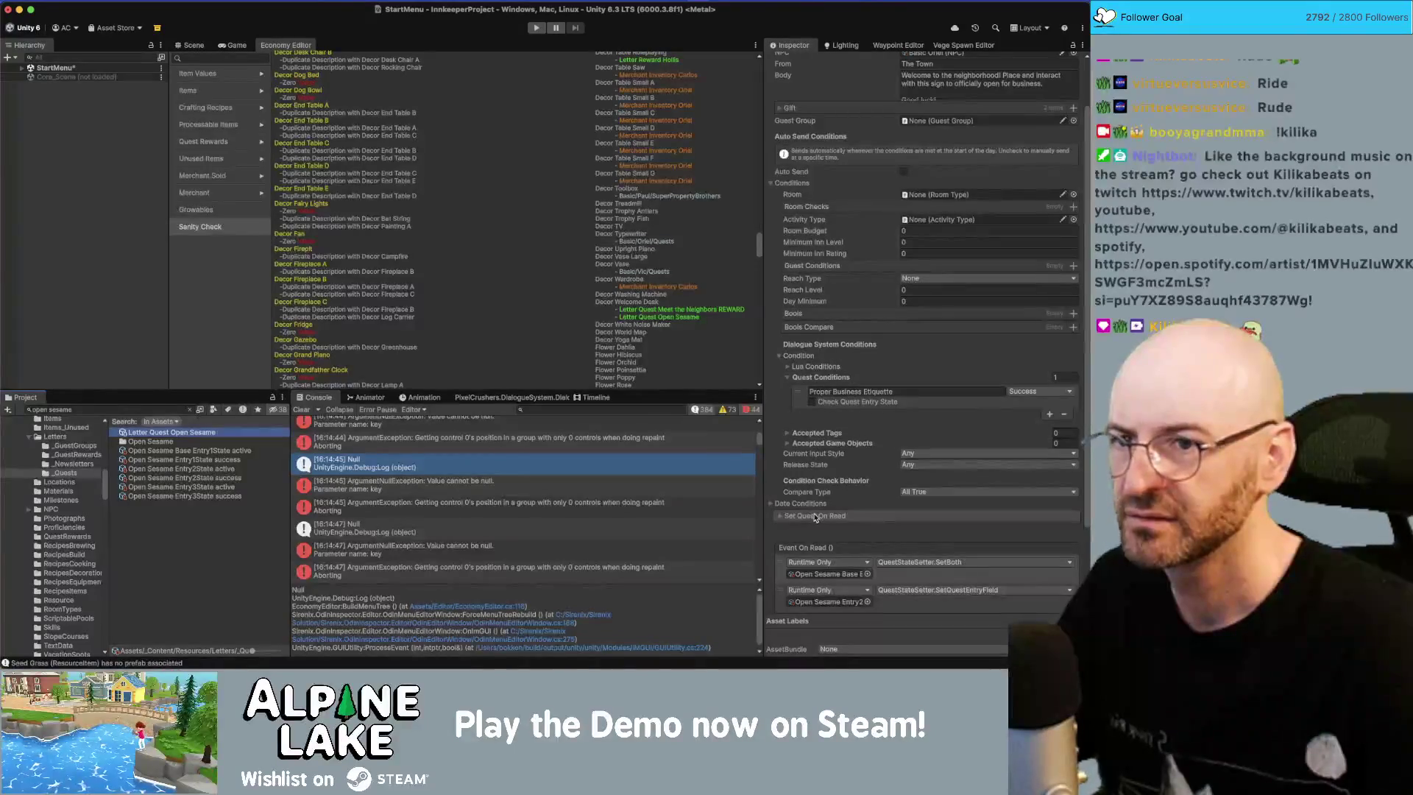
pyautogui.scroll(2, 815, 519)
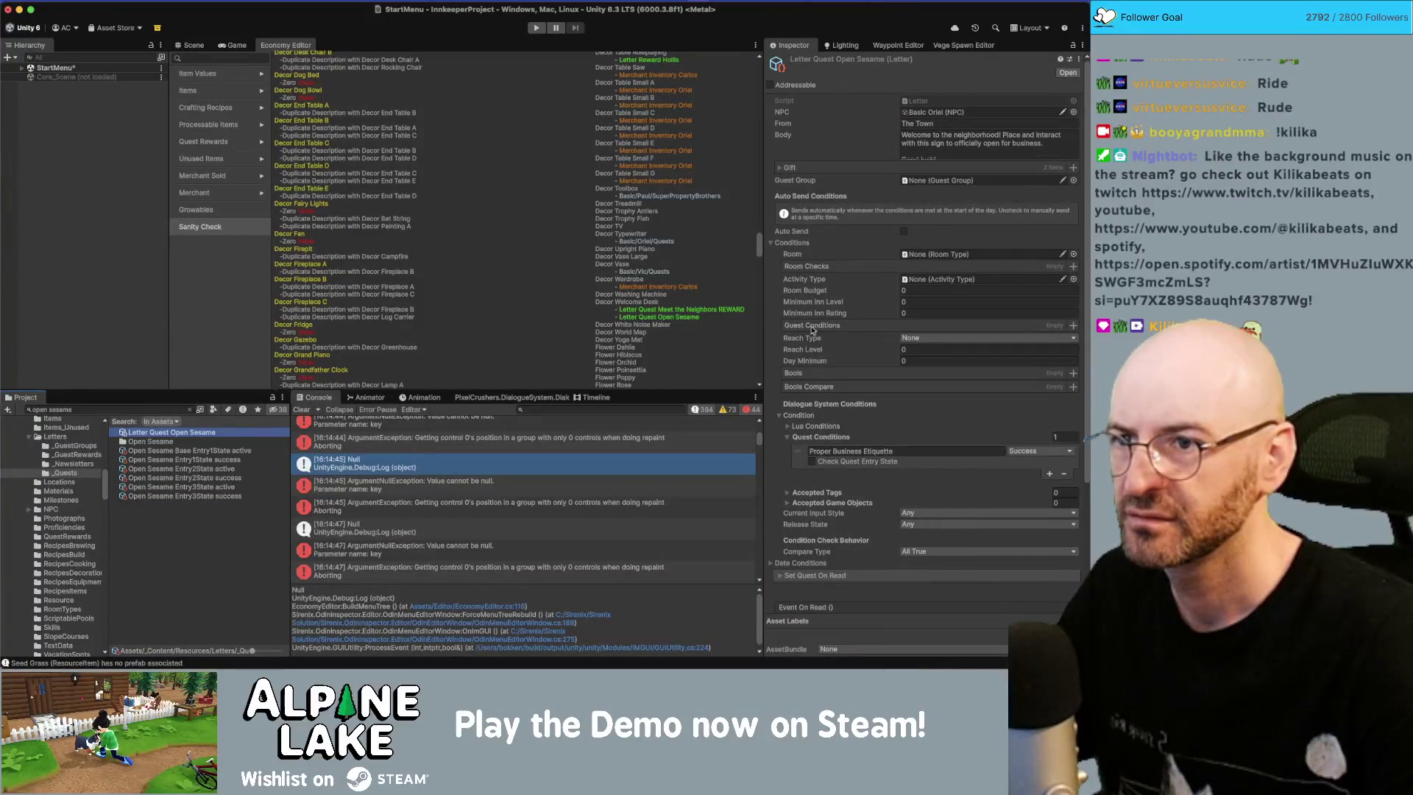
pyautogui.scroll(-4, 786, 315)
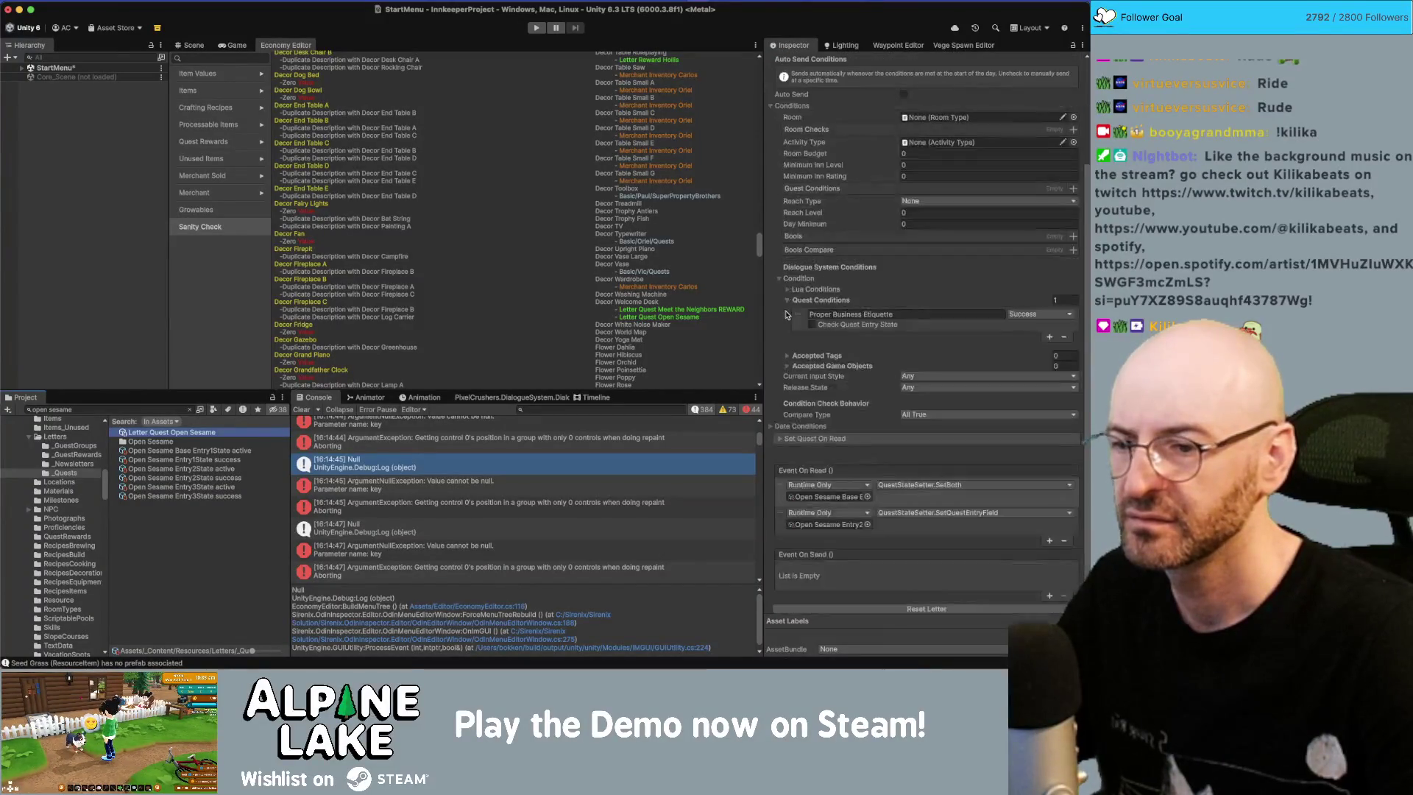
pyautogui.scroll(-1, 786, 316)
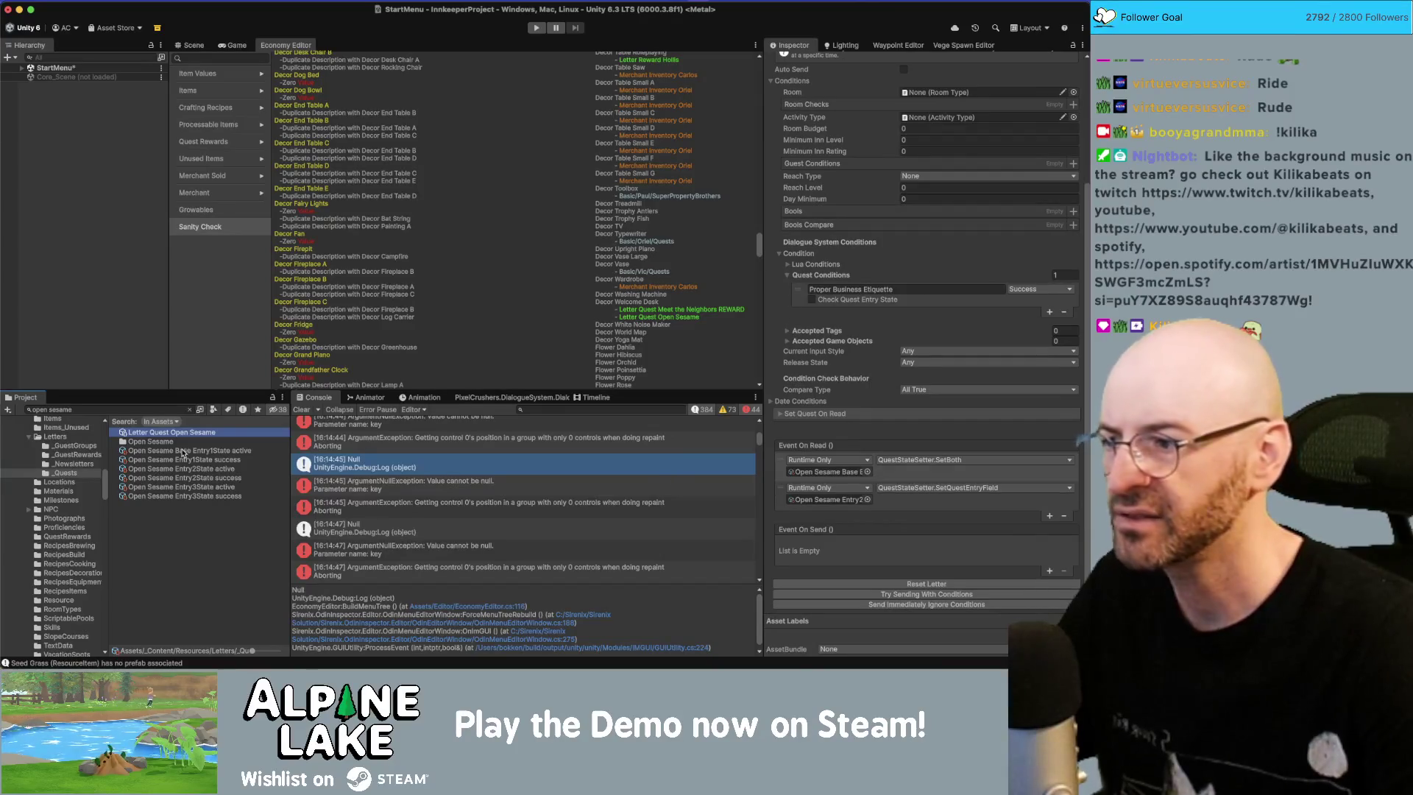
# Step: Search 'meet the neighbors', select the REWARD letter and expand its Lua Conditions
pyautogui.click(176, 412)
pyautogui.write('meet the neighbors')
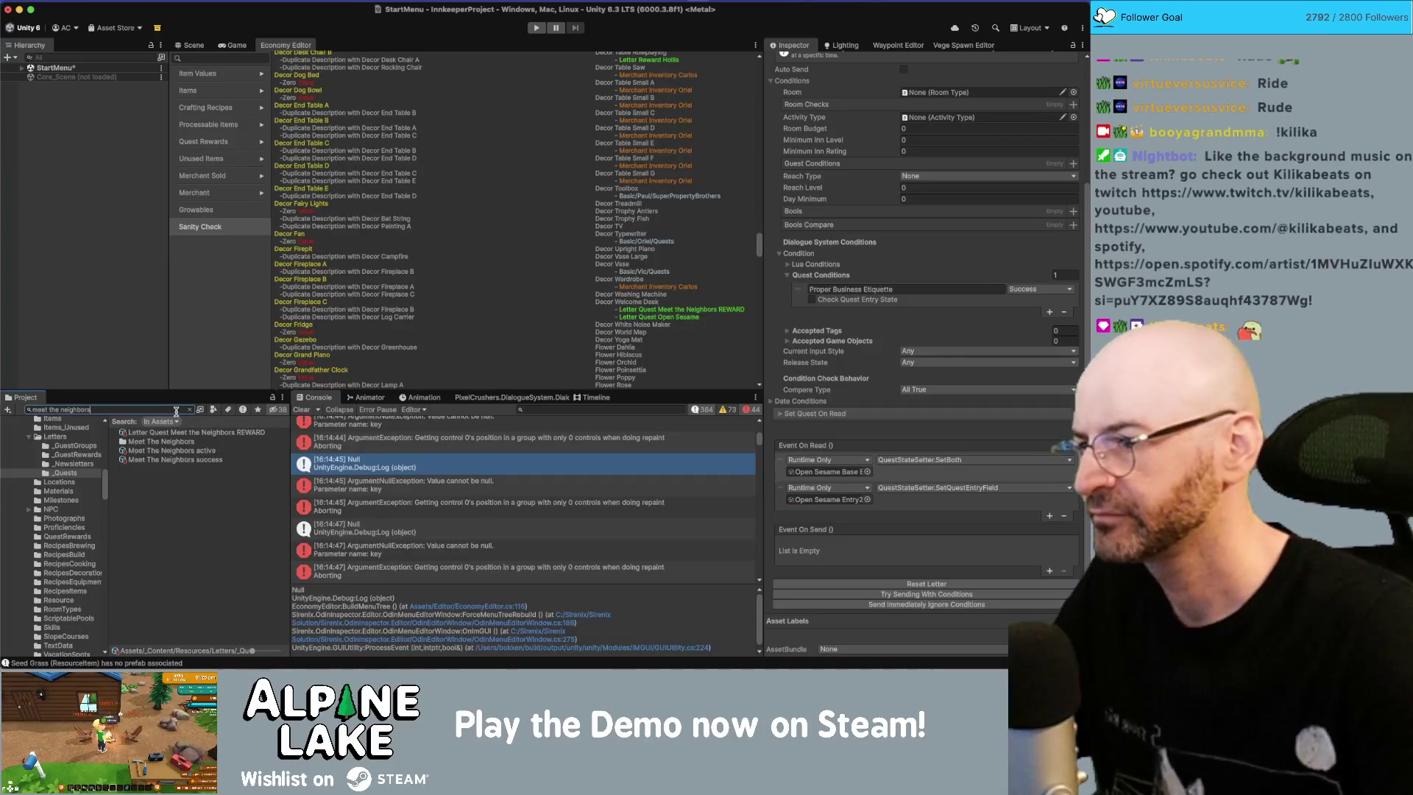
pyautogui.click(183, 433)
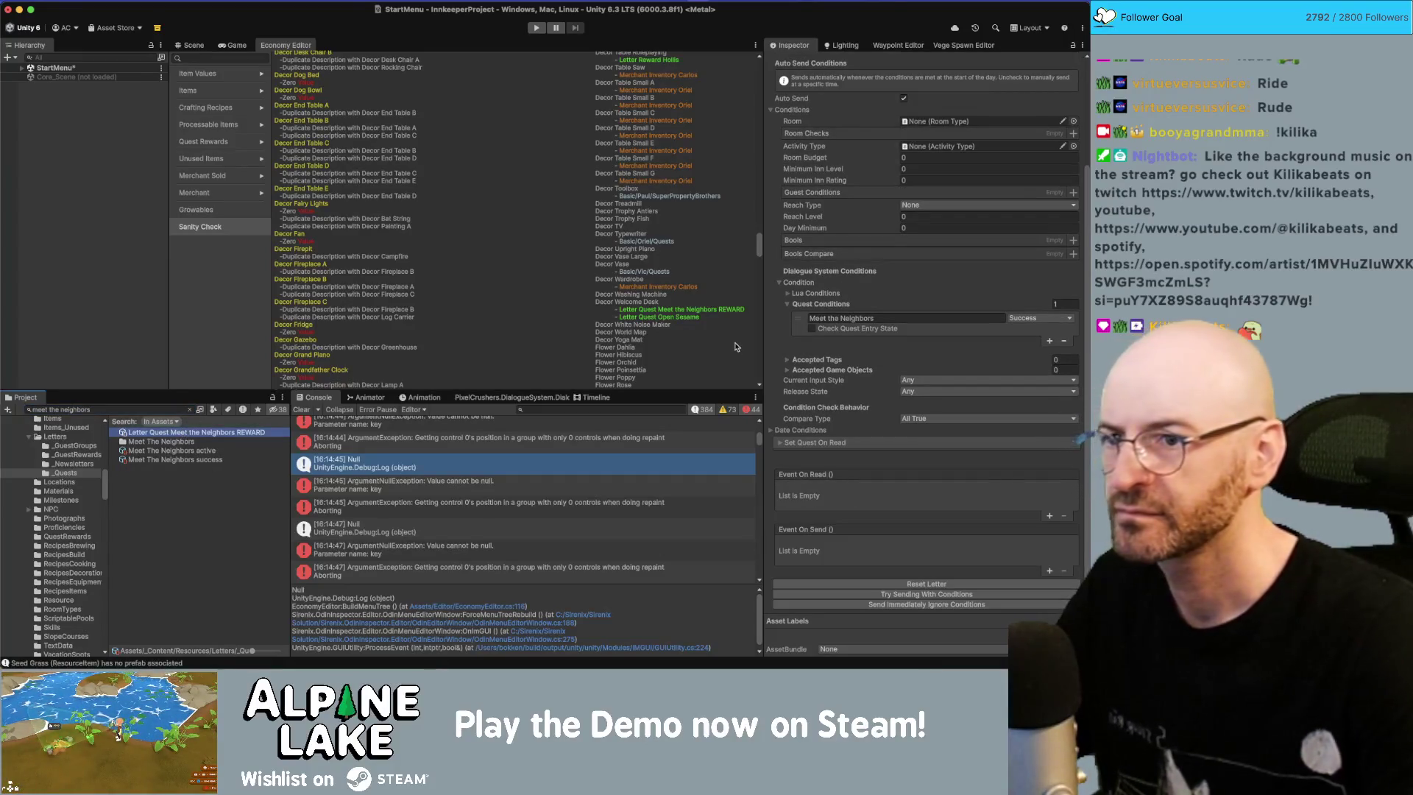
pyautogui.click(787, 294)
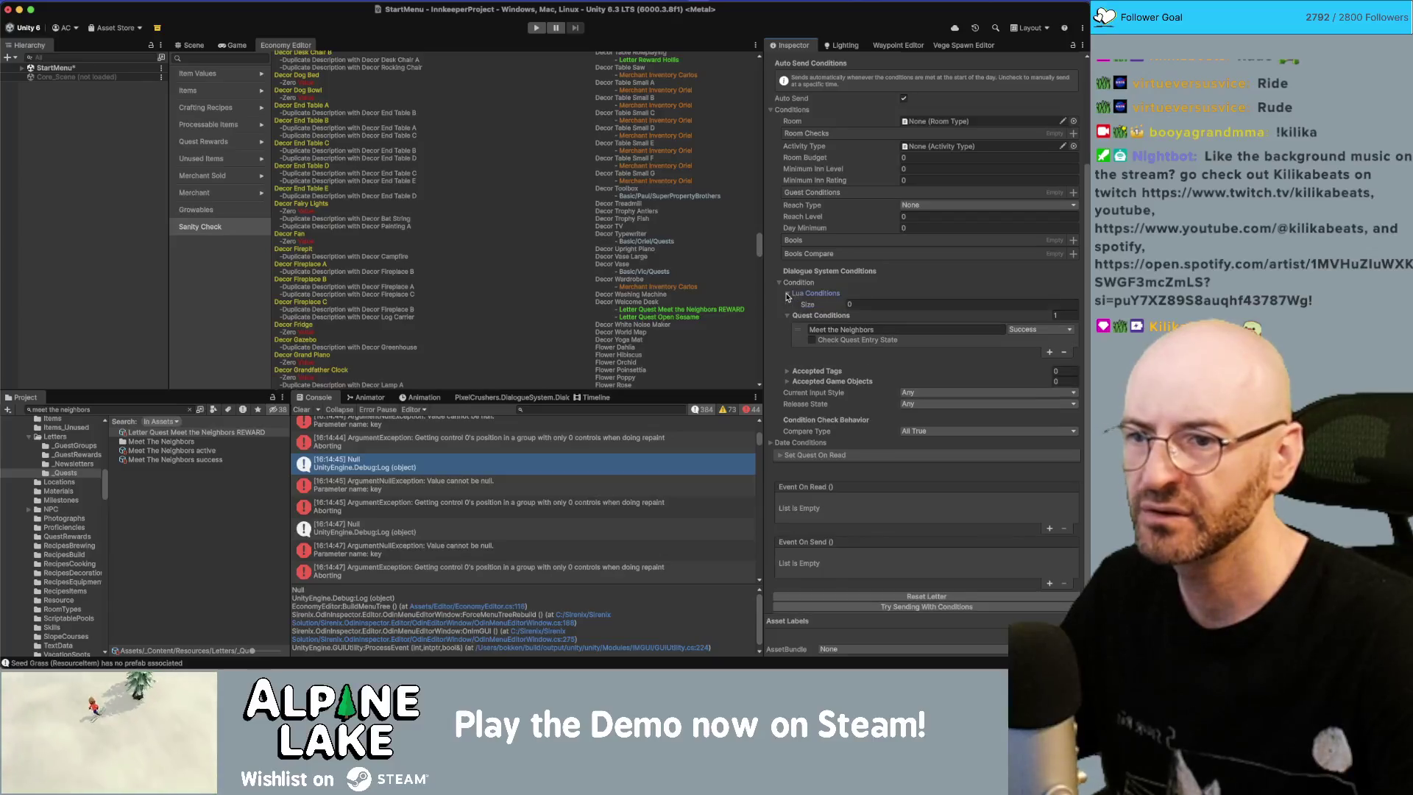
pyautogui.scroll(2, 802, 351)
pyautogui.scroll(3, 802, 352)
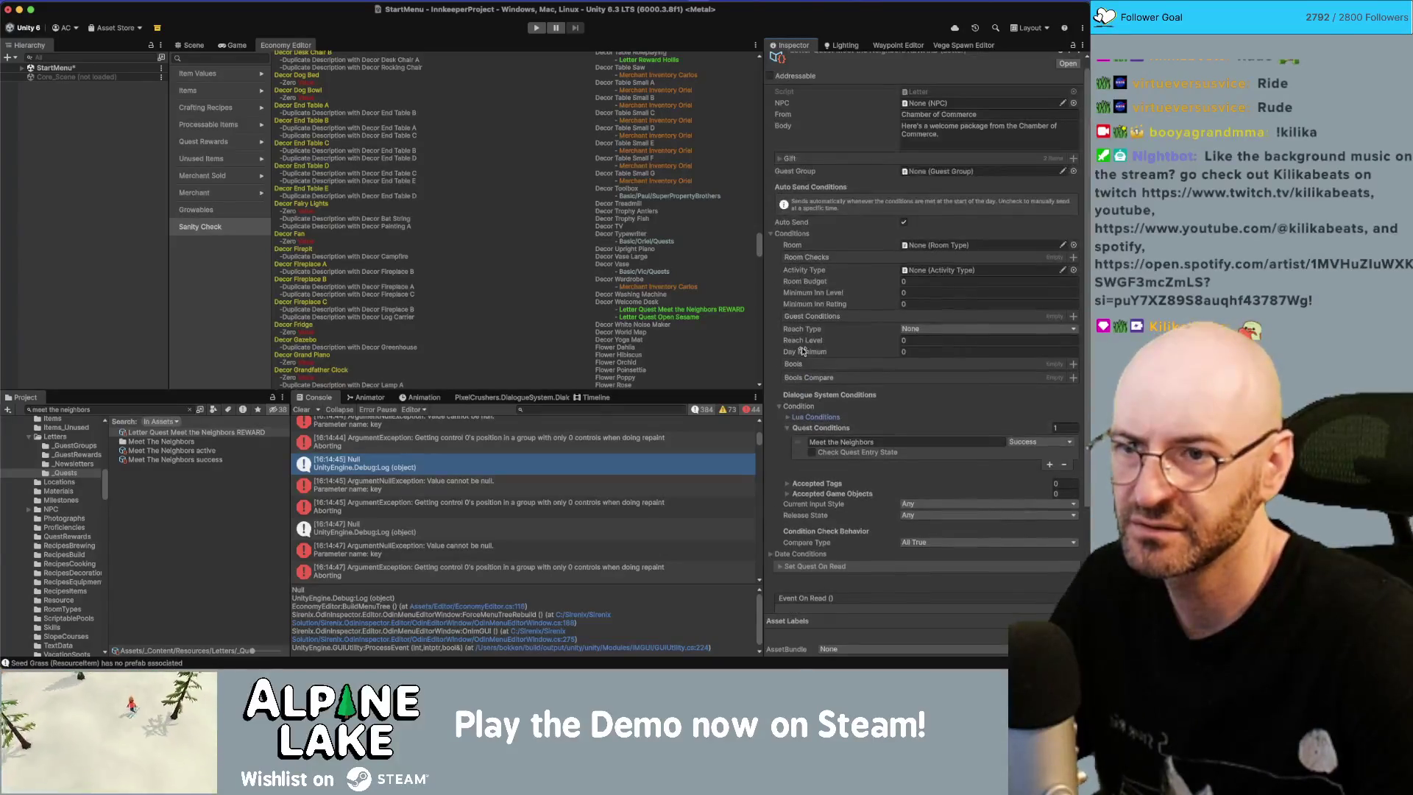
# Step: Collapse the REWARD letter's Condition and Conditions foldouts, then deselect the asset
pyautogui.click(780, 407)
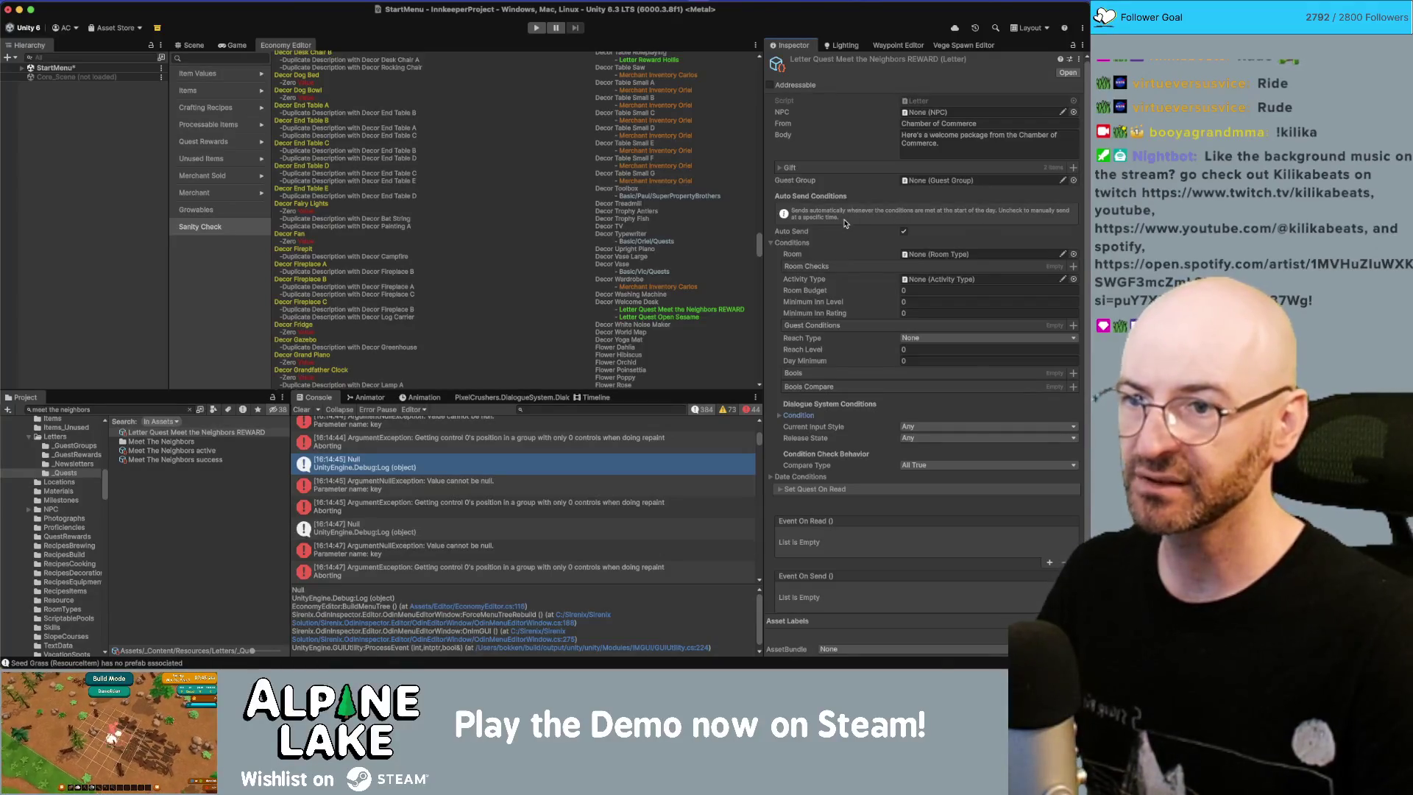
pyautogui.click(772, 243)
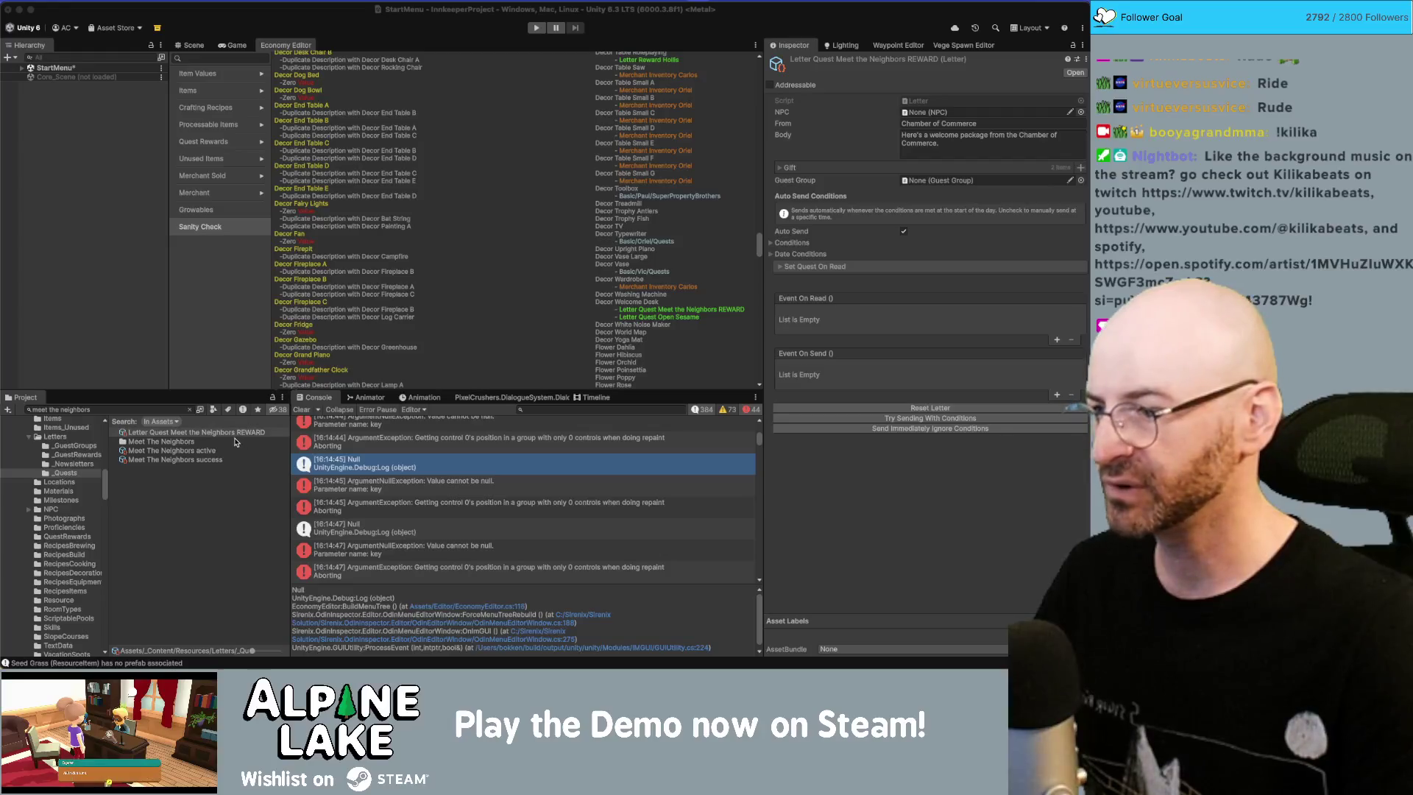
pyautogui.click(111, 204)
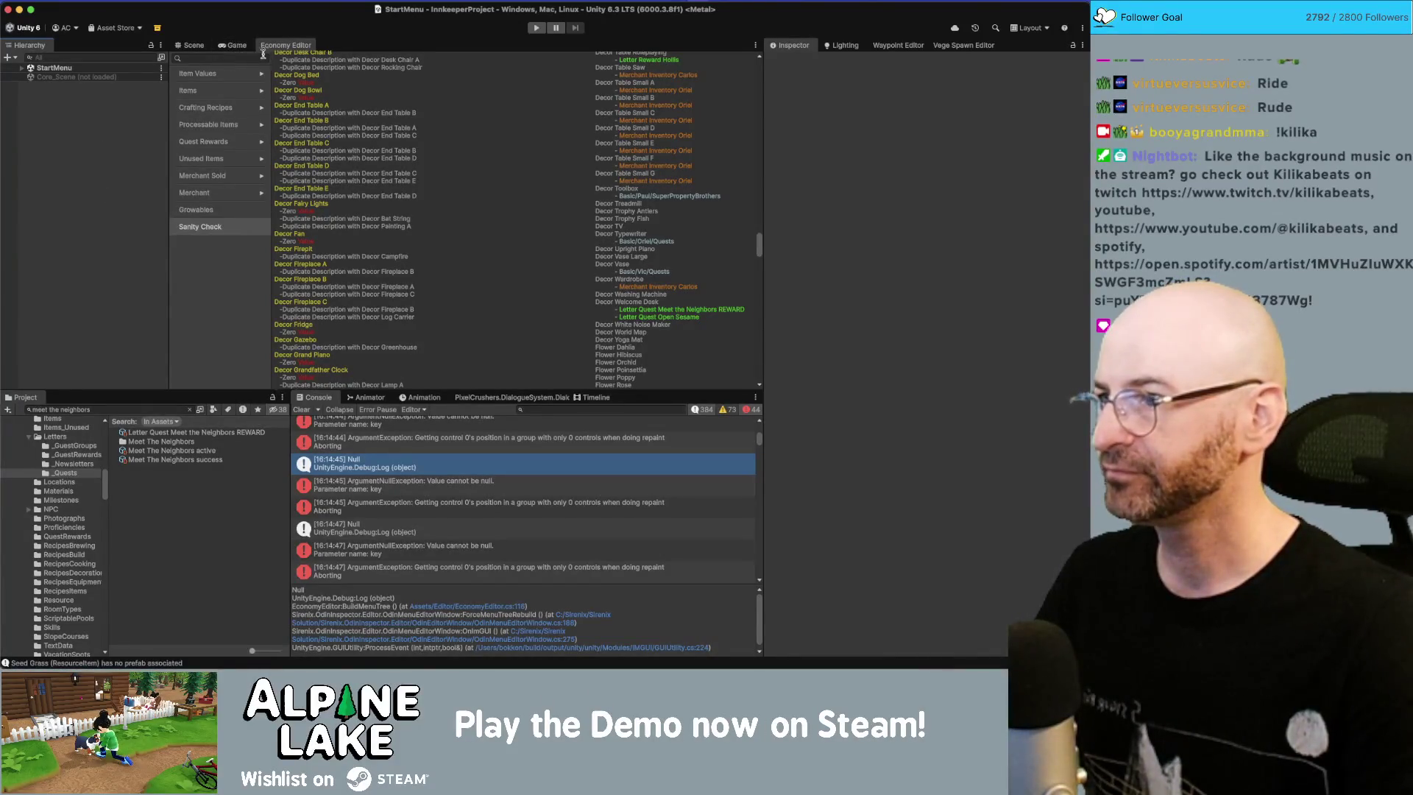
# Step: Start Play mode from the Scene view and load the Moonlit Manor save slot
pyautogui.click(191, 47)
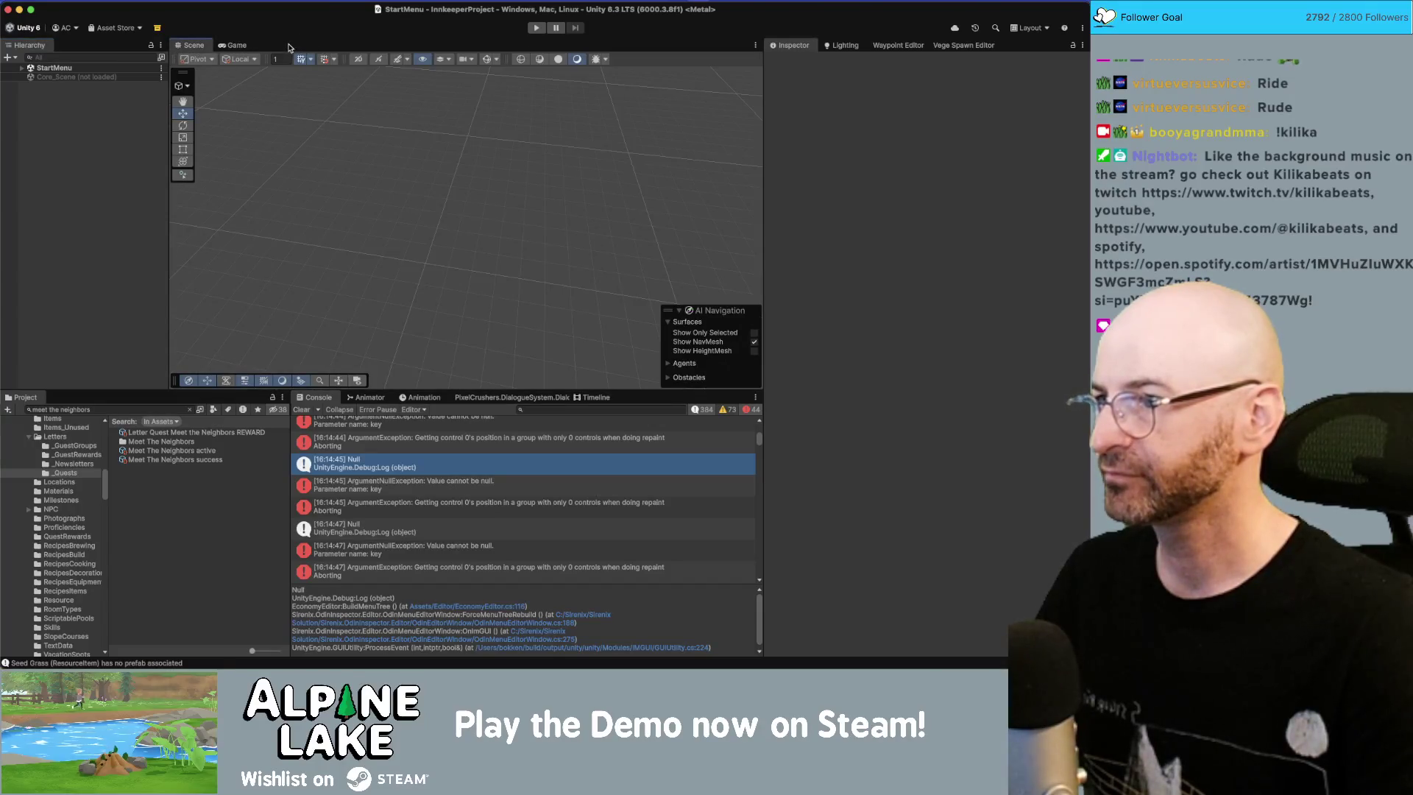
pyautogui.click(535, 29)
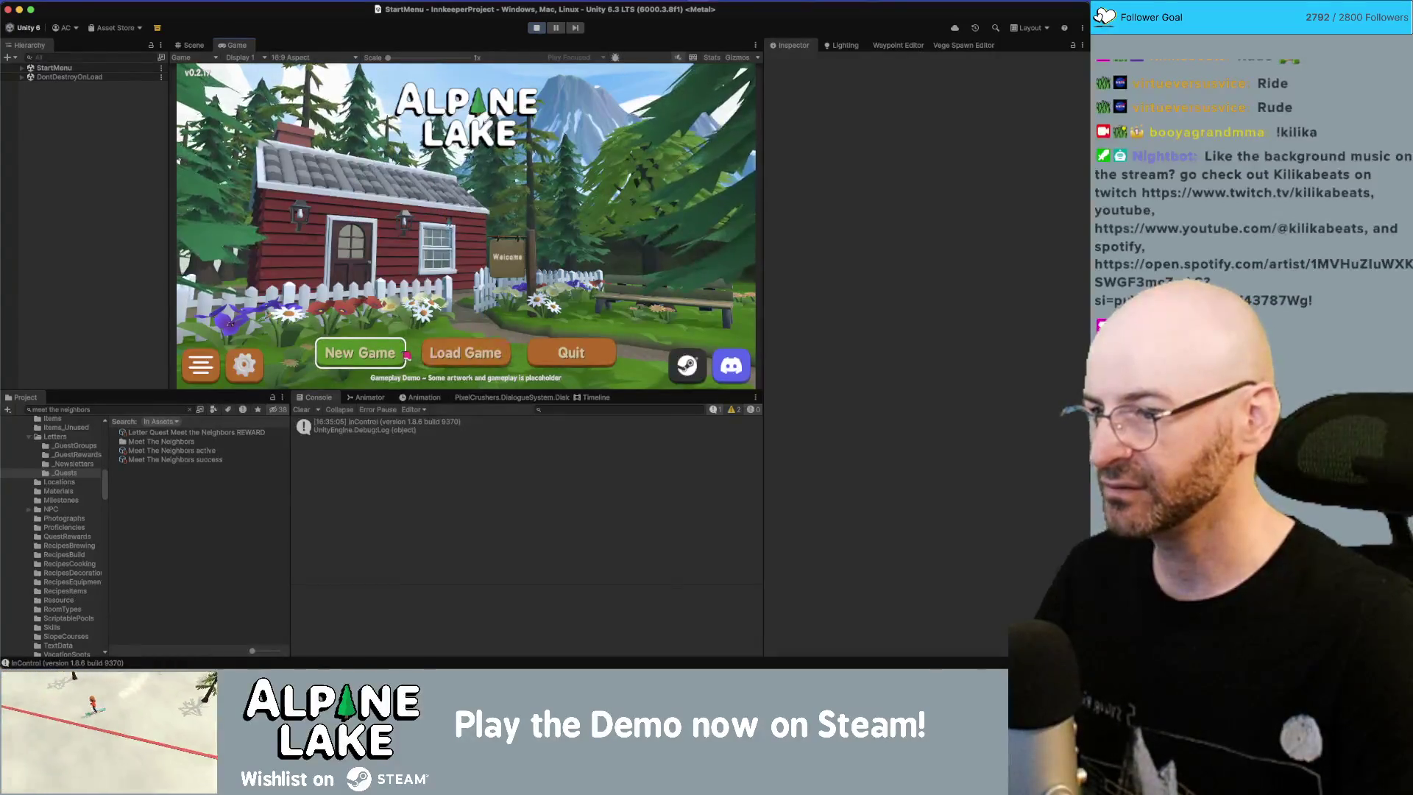
pyautogui.click(449, 351)
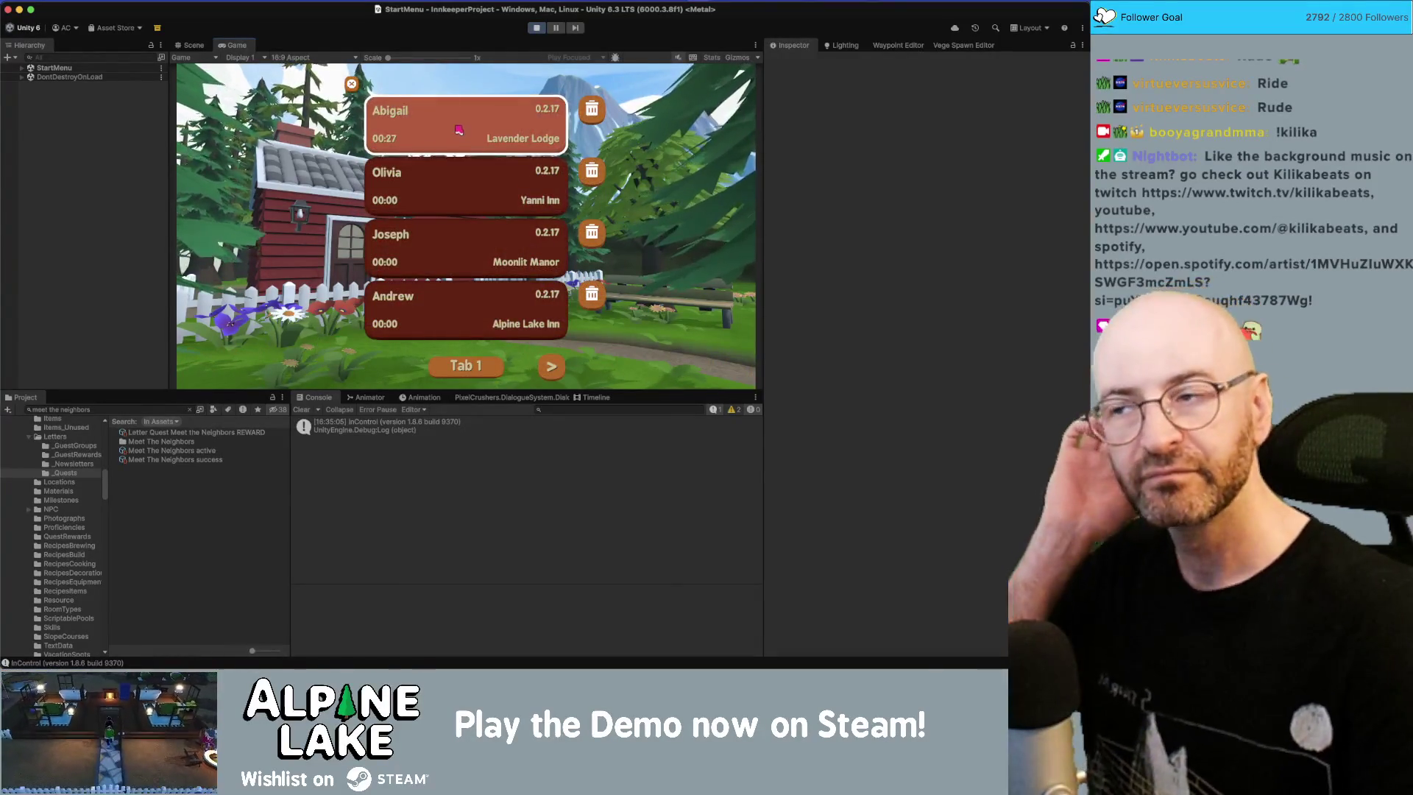
pyautogui.click(466, 237)
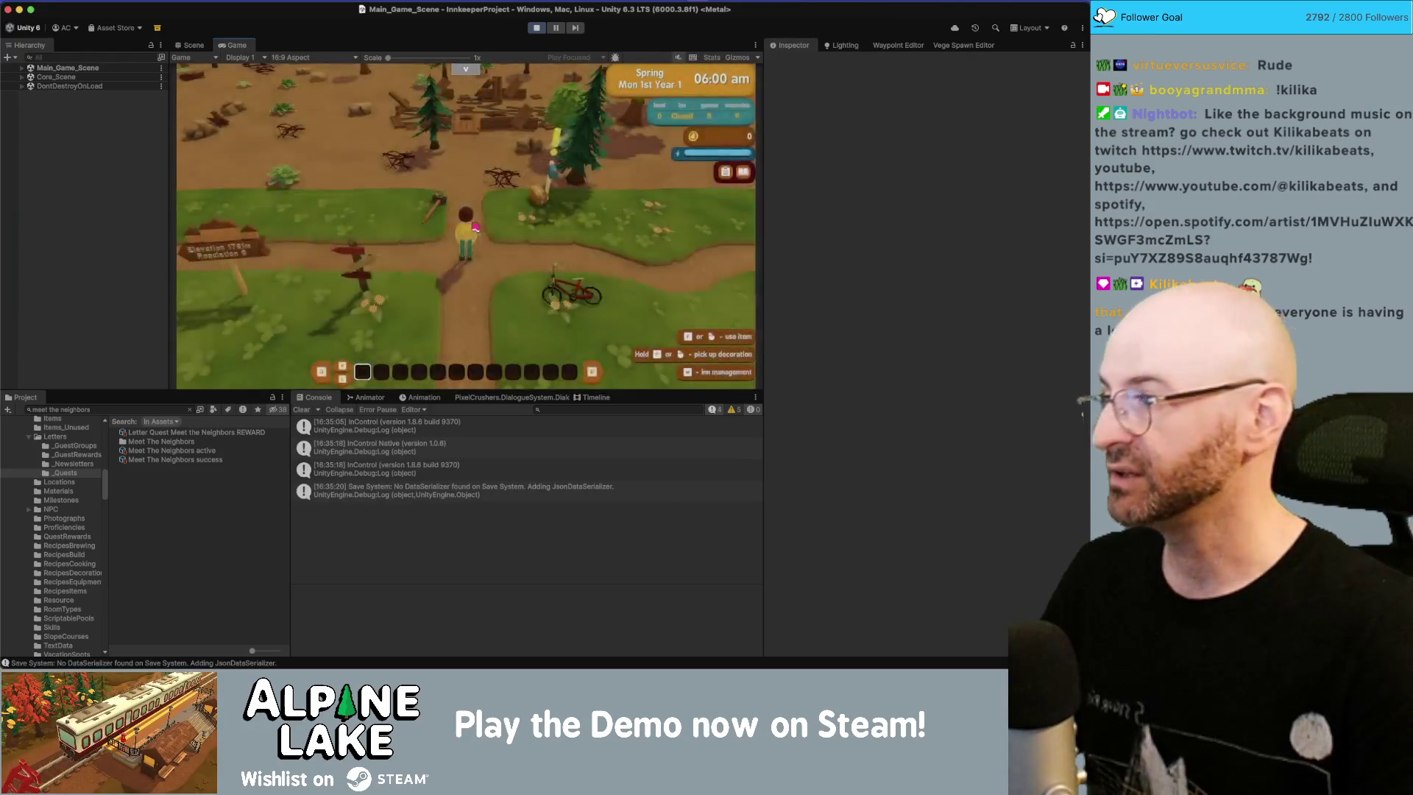
# Step: Walk the character up to the mailbox and open it
pyautogui.press('d')
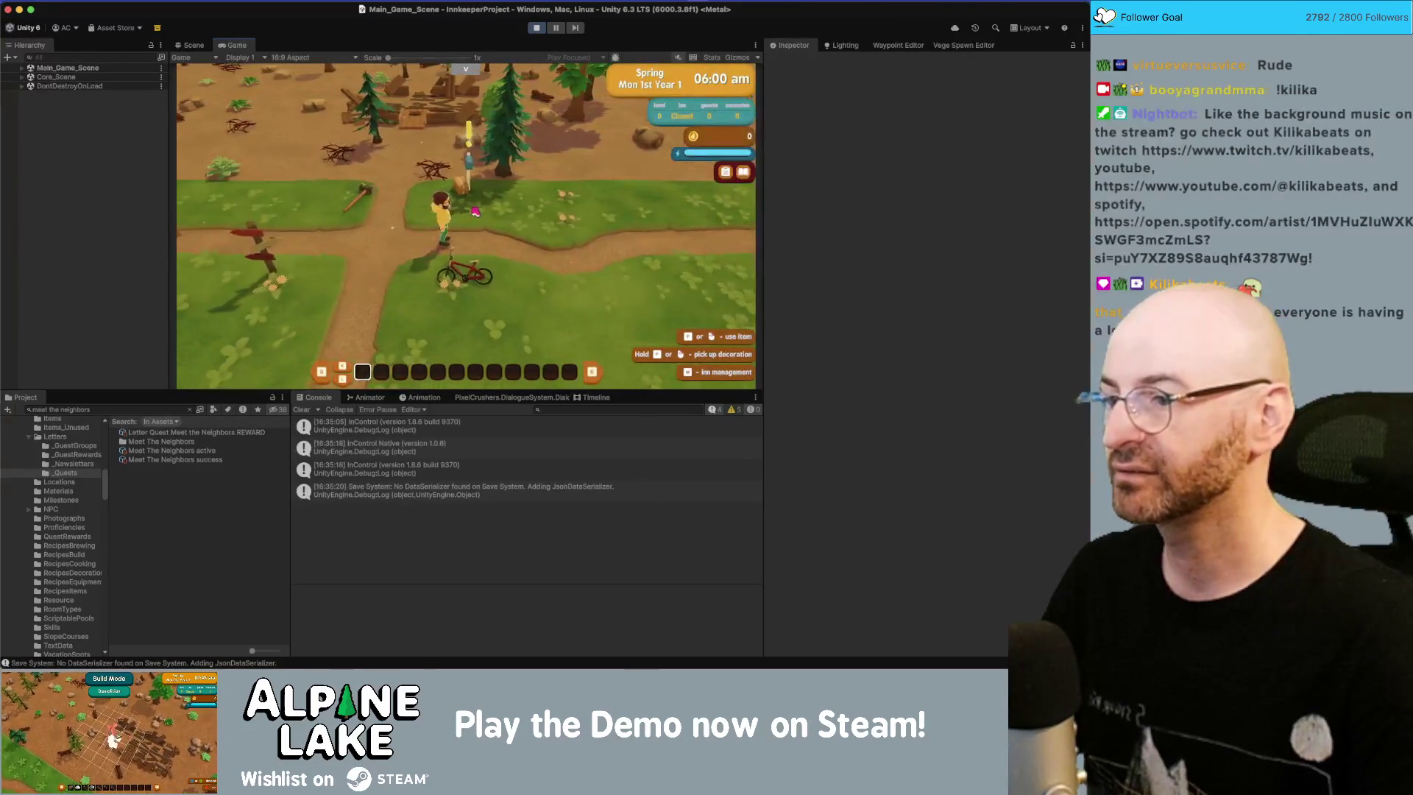
pyautogui.press('a')
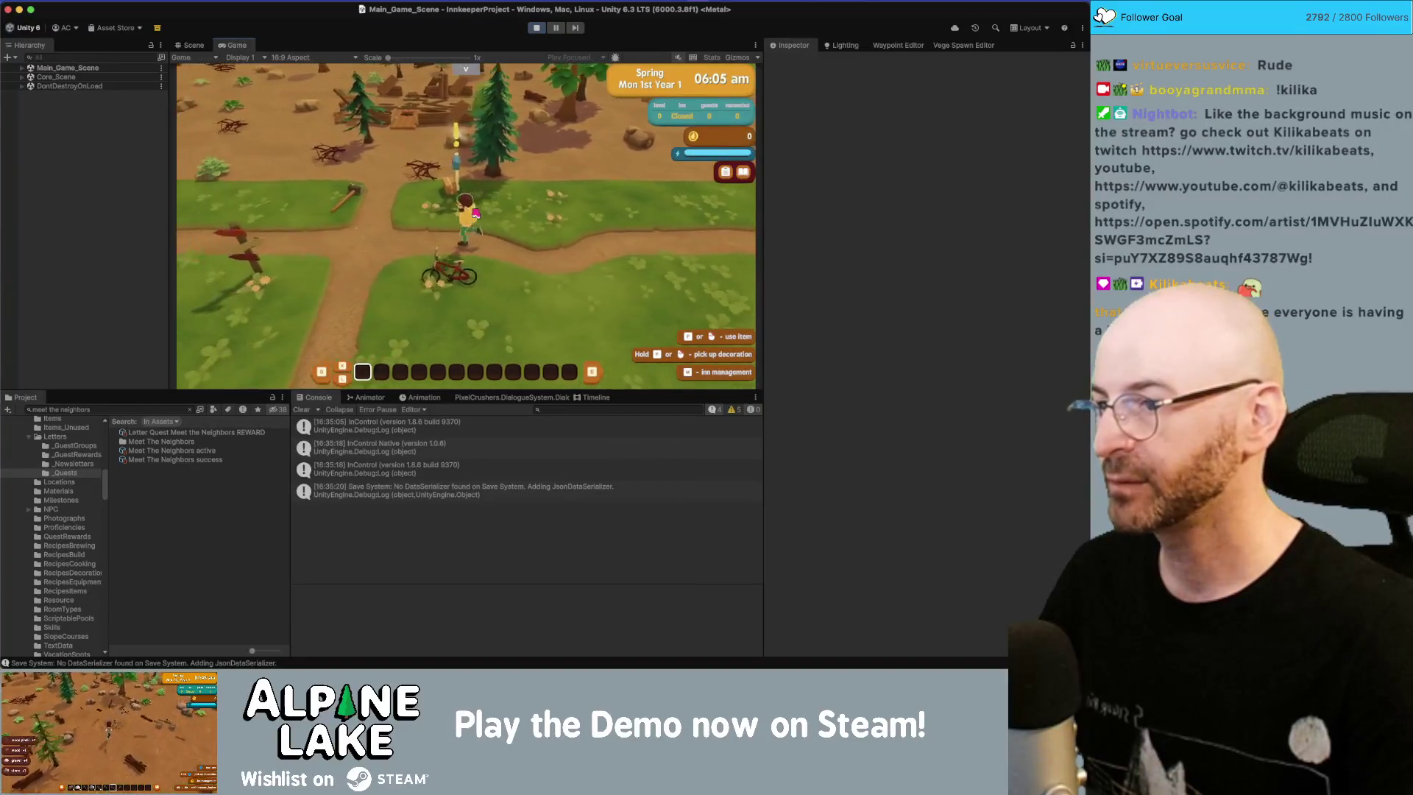
pyautogui.press('d')
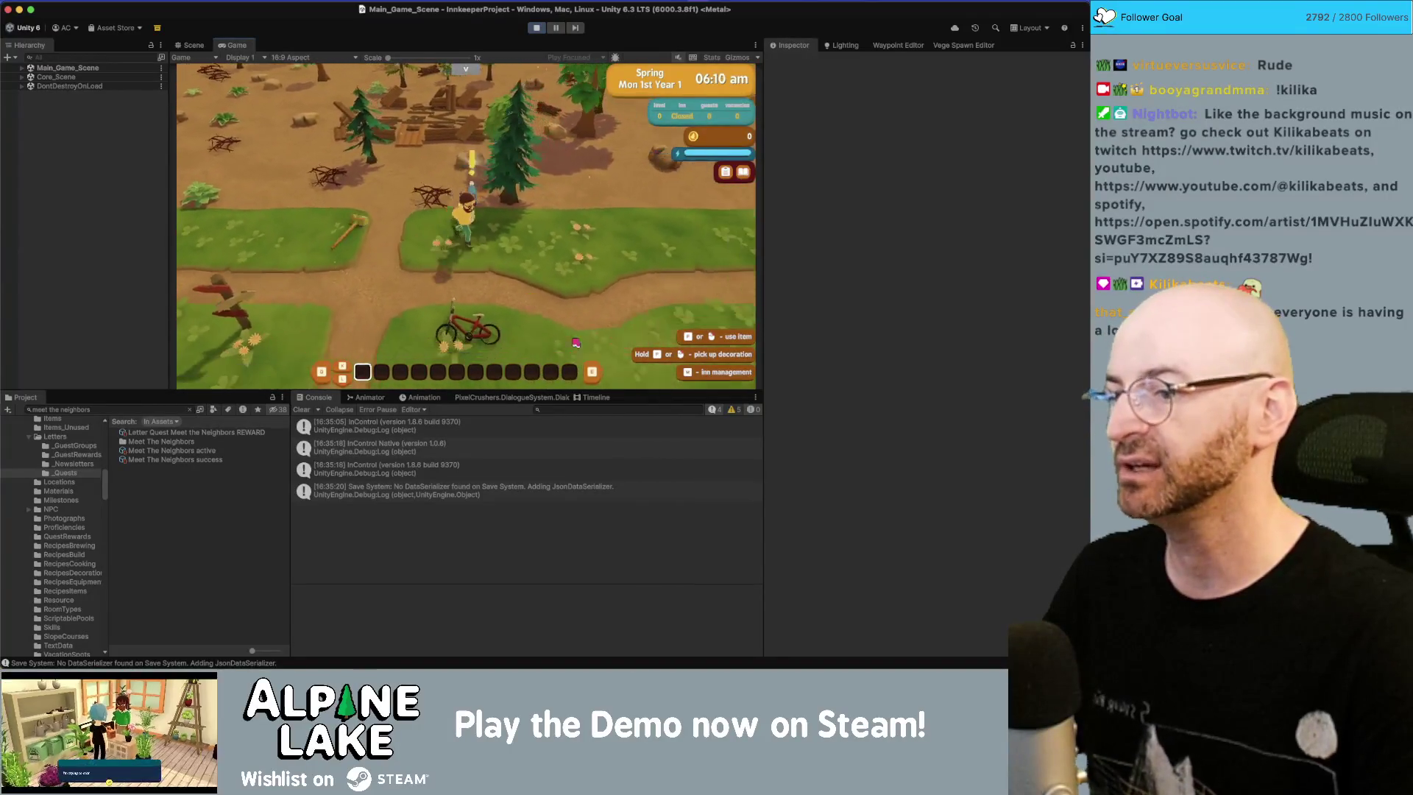
pyautogui.press('e')
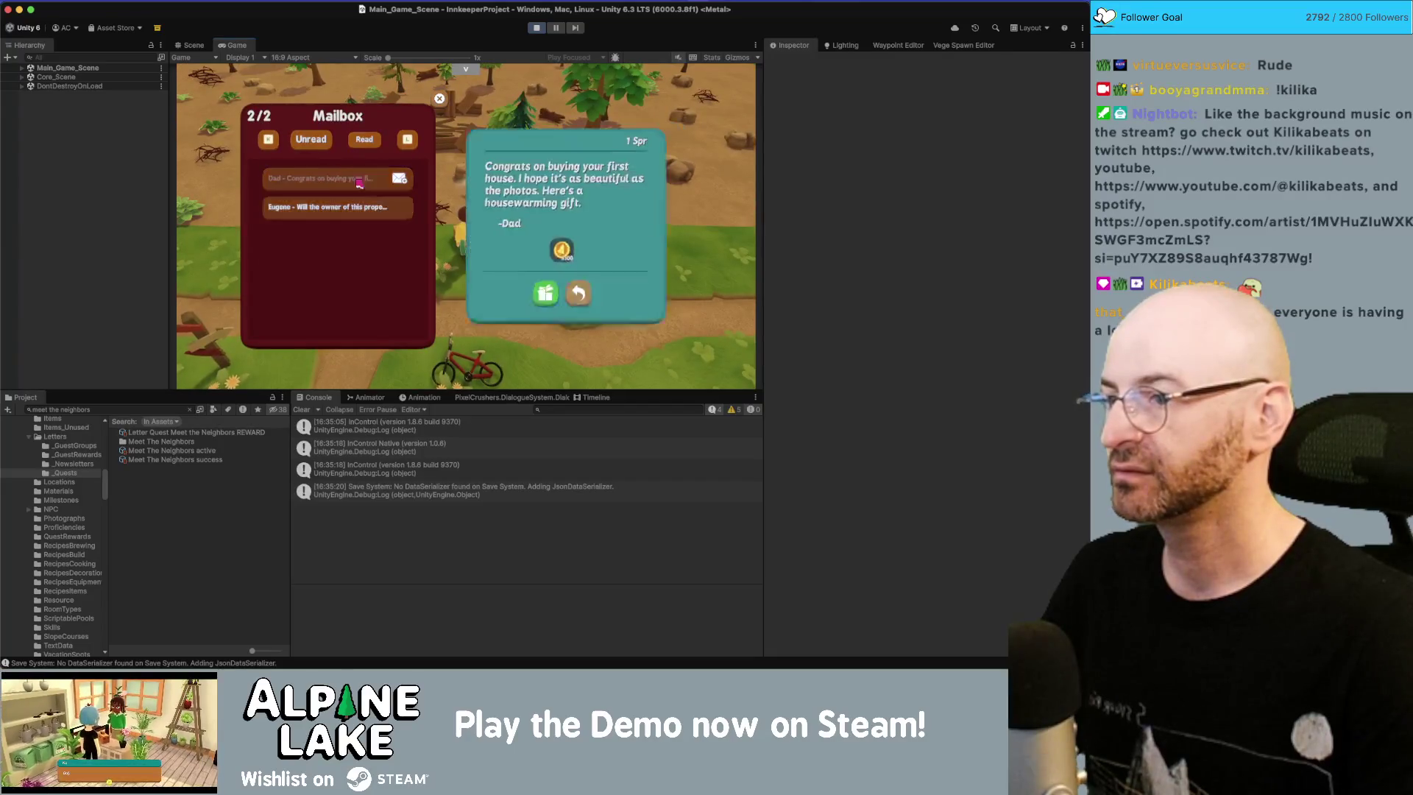
# Step: Claim the 100-gold gift, accept the Scary Letter task, and show the Dialogue System quest watches
pyautogui.click(541, 297)
pyautogui.click(565, 267)
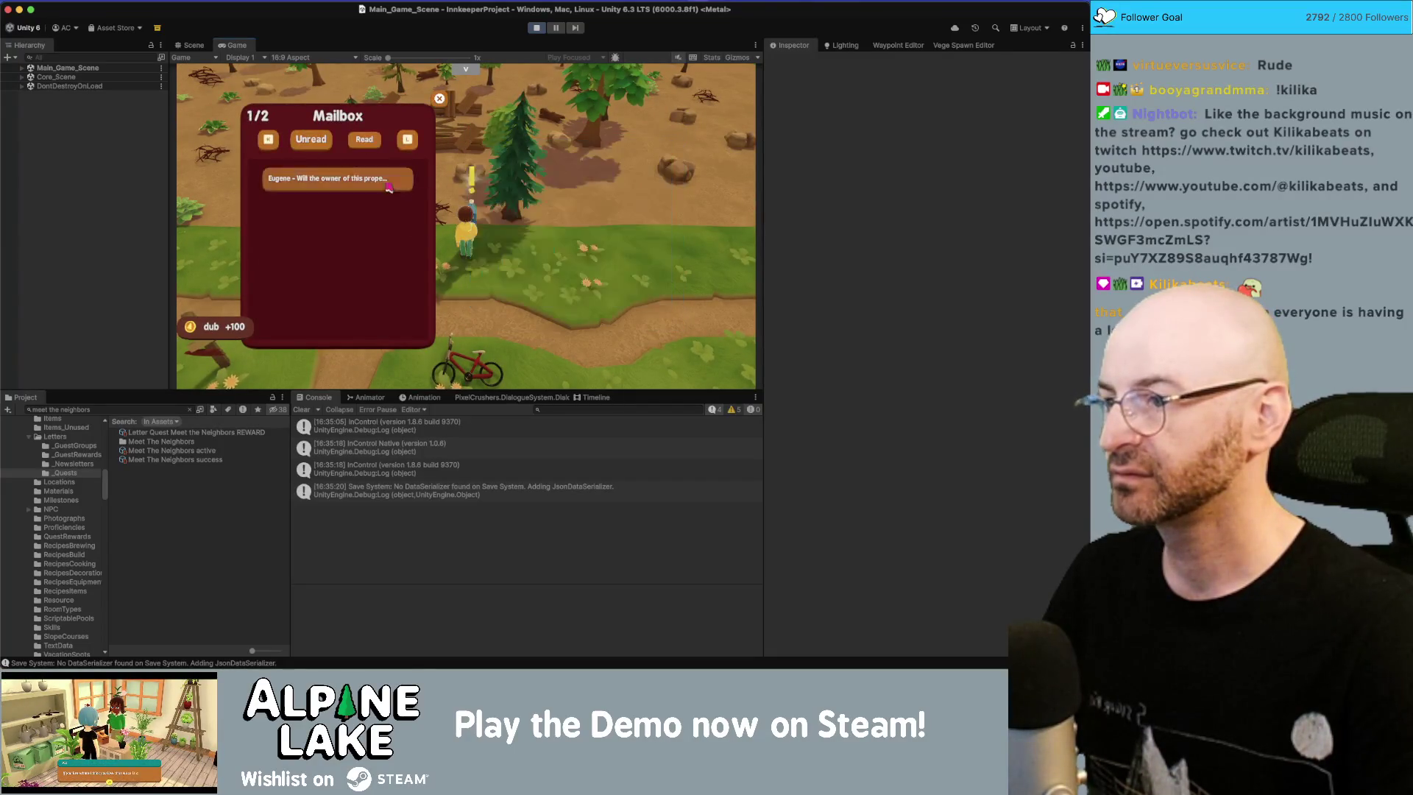
pyautogui.click(571, 289)
pyautogui.click(509, 358)
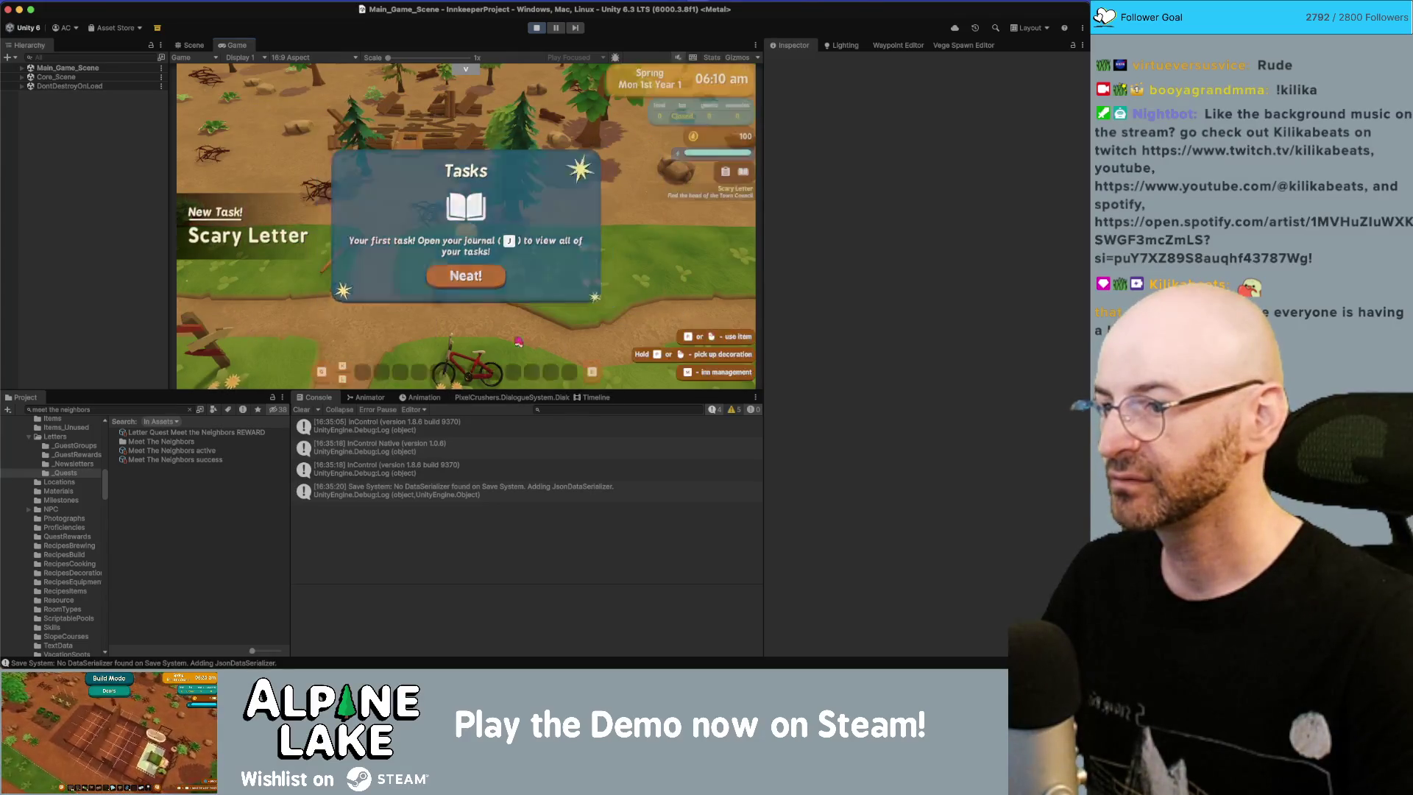
pyautogui.click(596, 397)
pyautogui.click(512, 398)
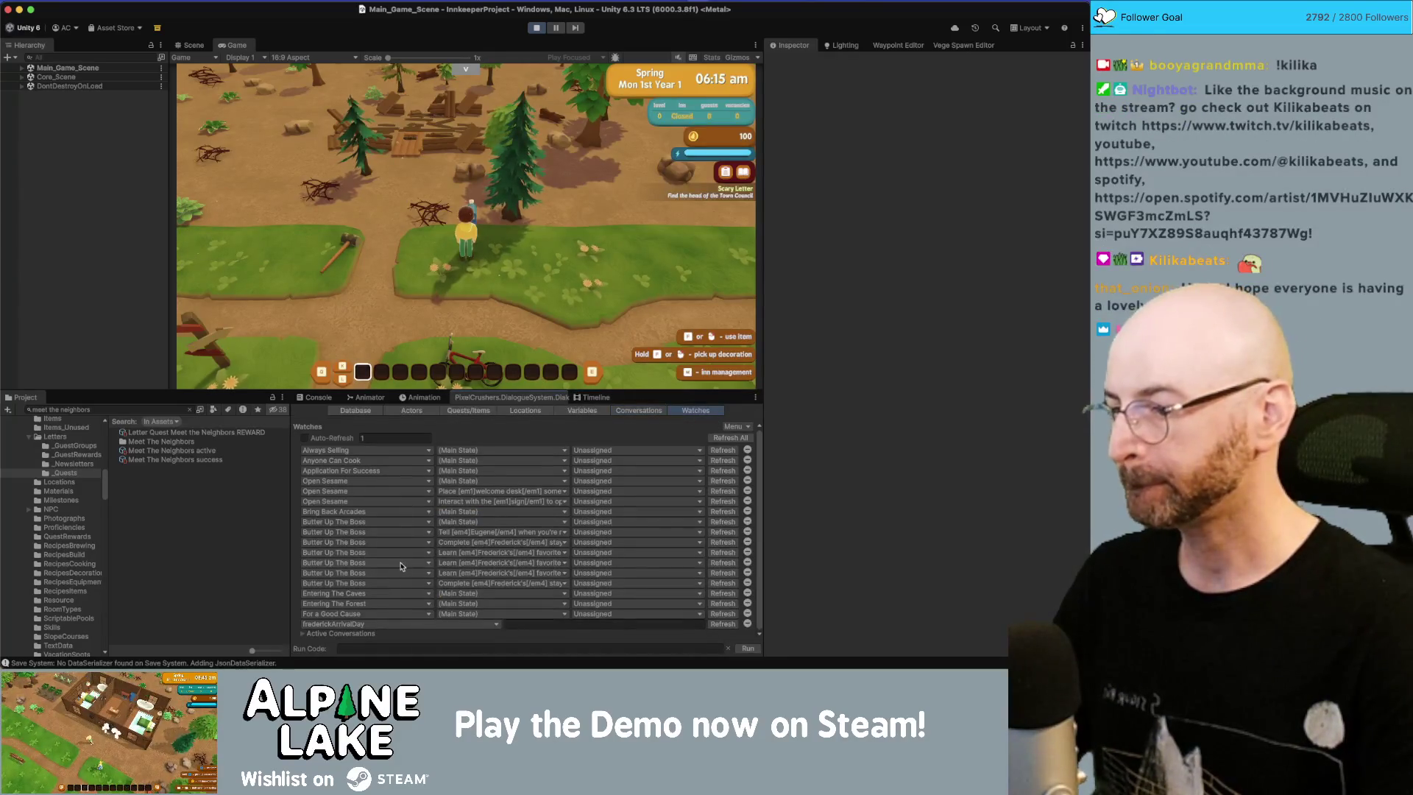
# Step: Watch the Meet The Neighbors quest and set its state to Success
pyautogui.click(398, 472)
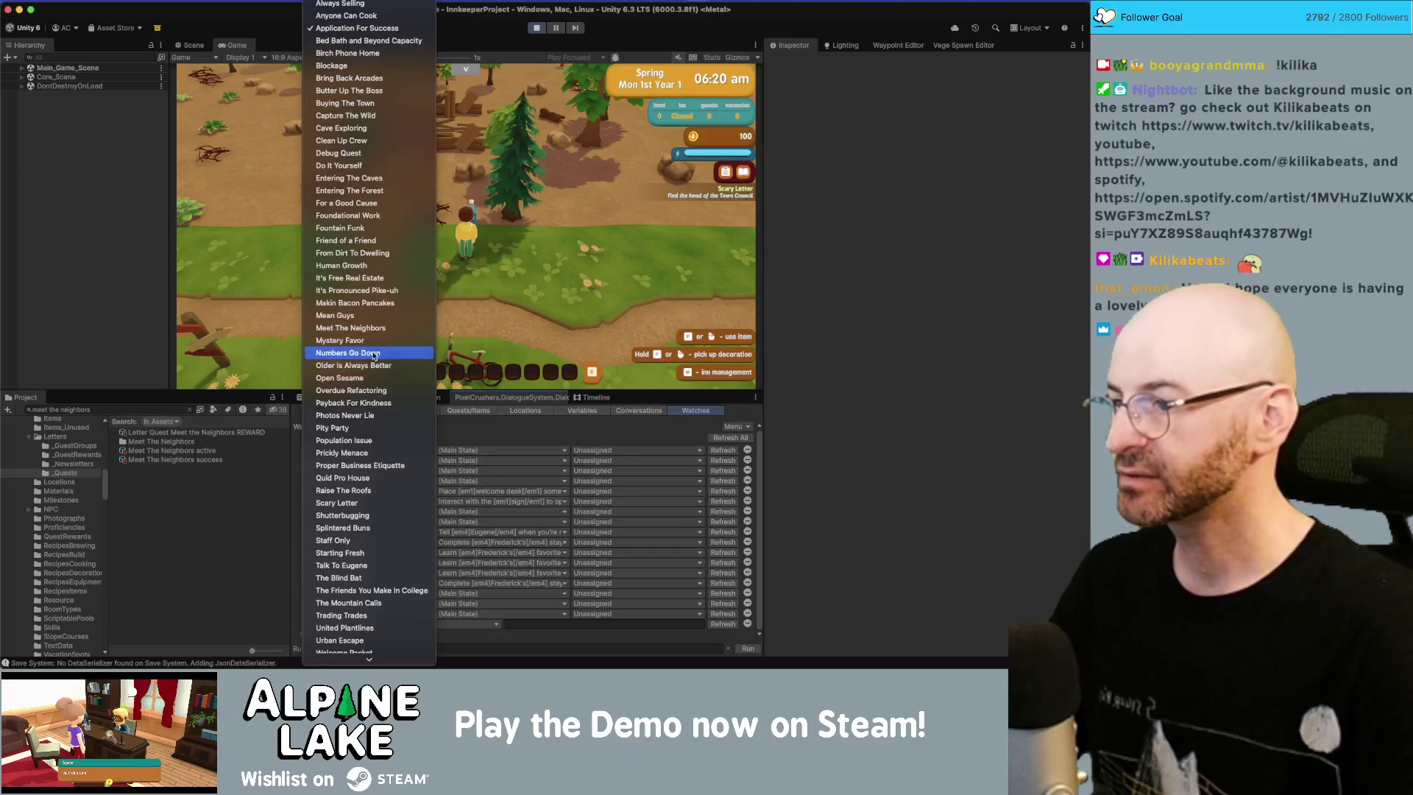
pyautogui.click(352, 327)
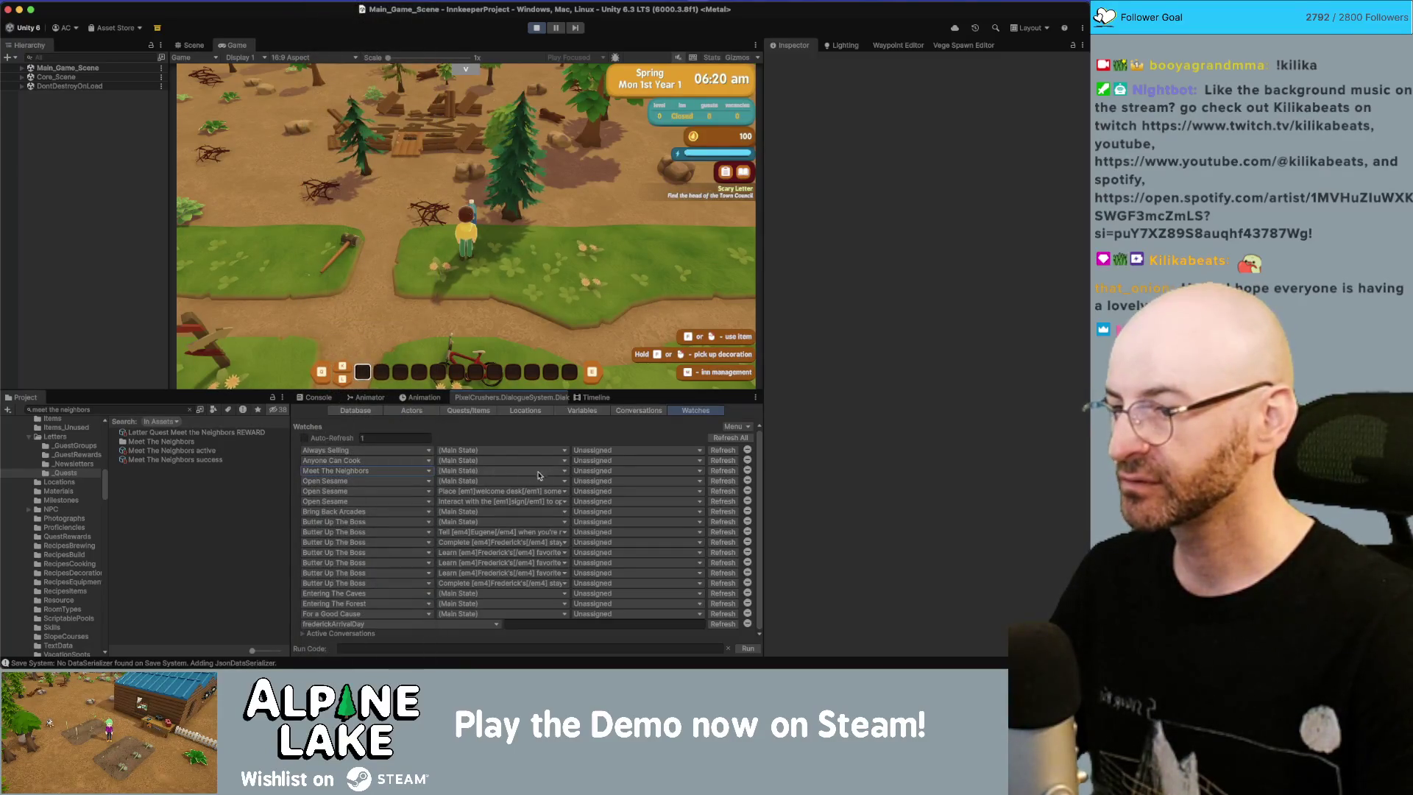
pyautogui.click(581, 471)
pyautogui.click(601, 513)
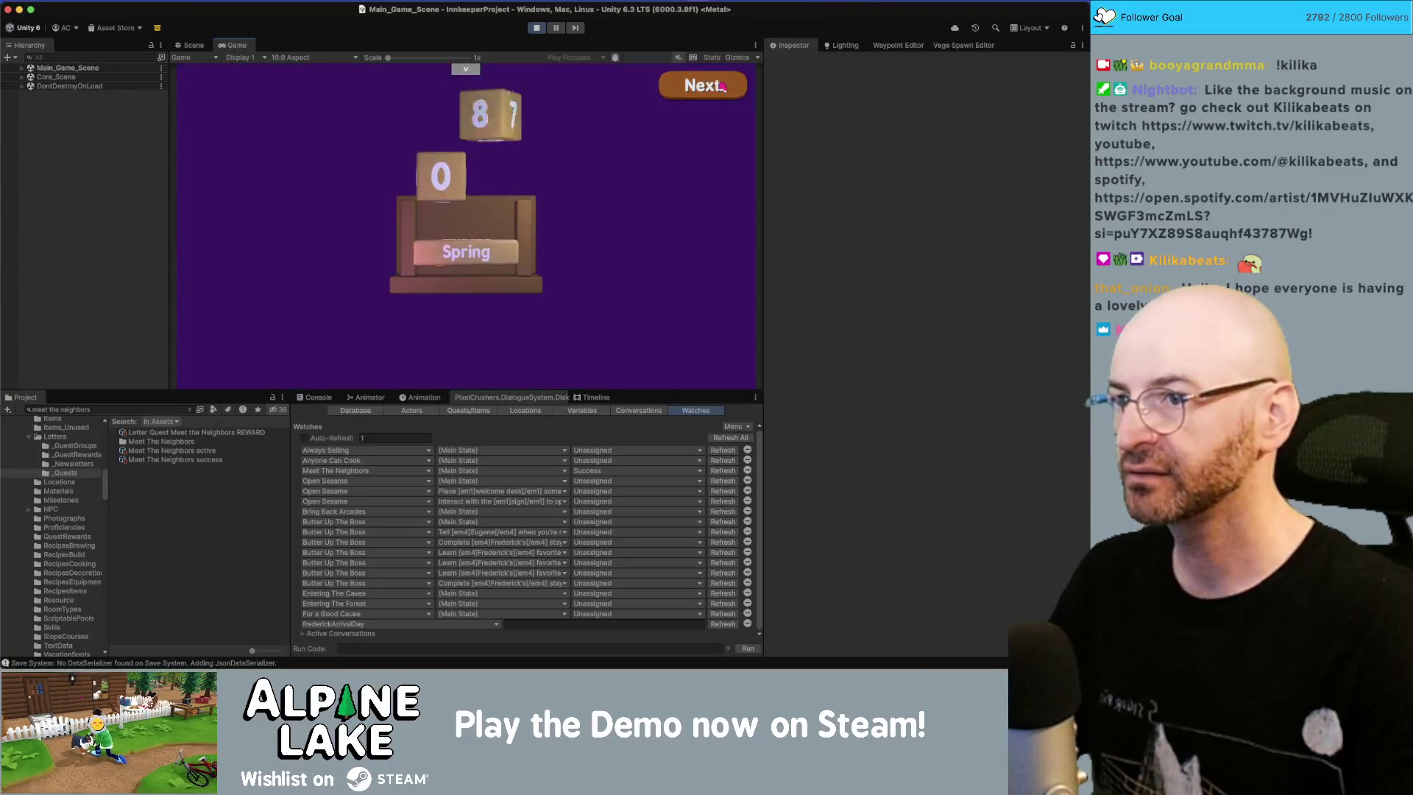
# Step: Advance to Tue 2nd, close the empty mailbox, and select the Meet the Neighbors REWARD letter
pyautogui.click(718, 89)
pyautogui.click(718, 89)
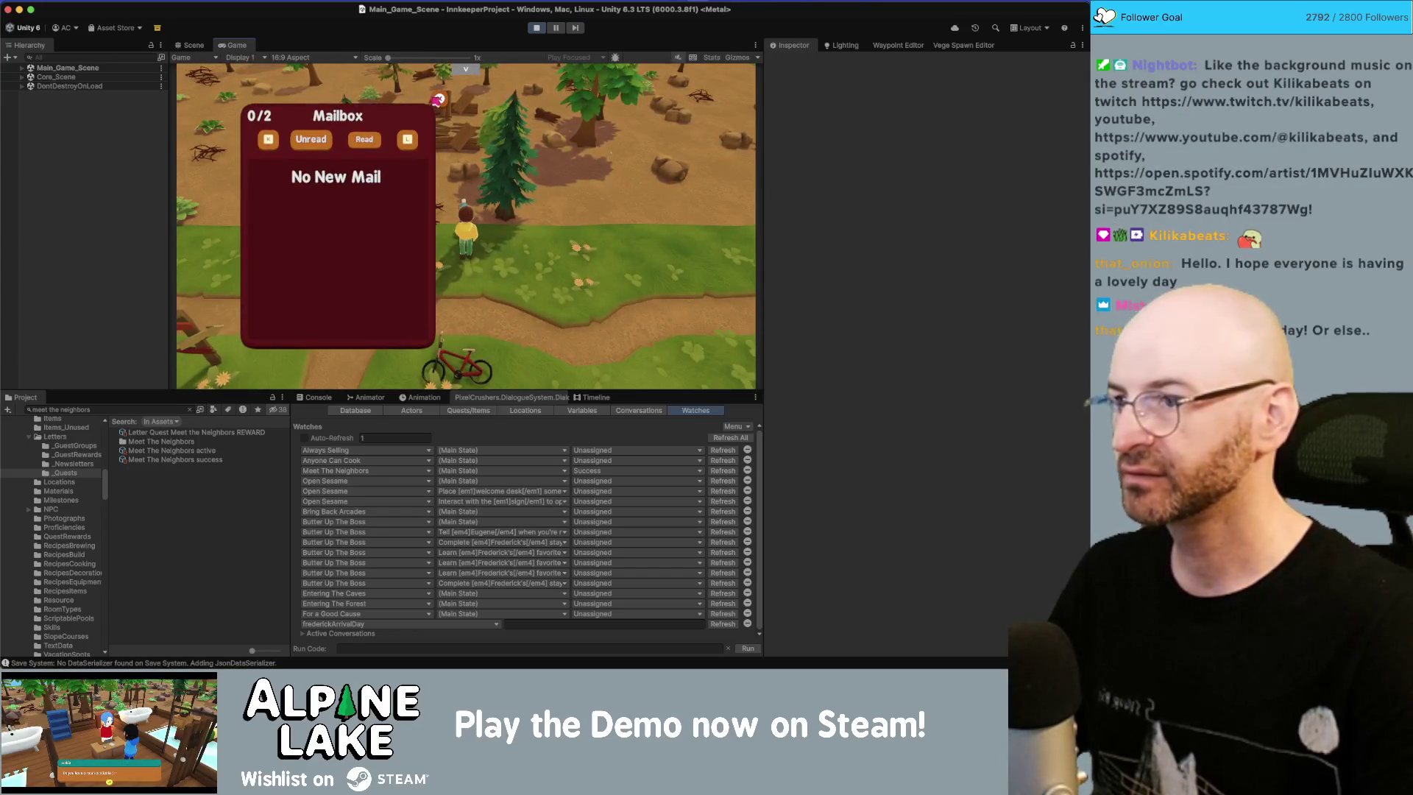
pyautogui.click(439, 99)
pyautogui.click(206, 433)
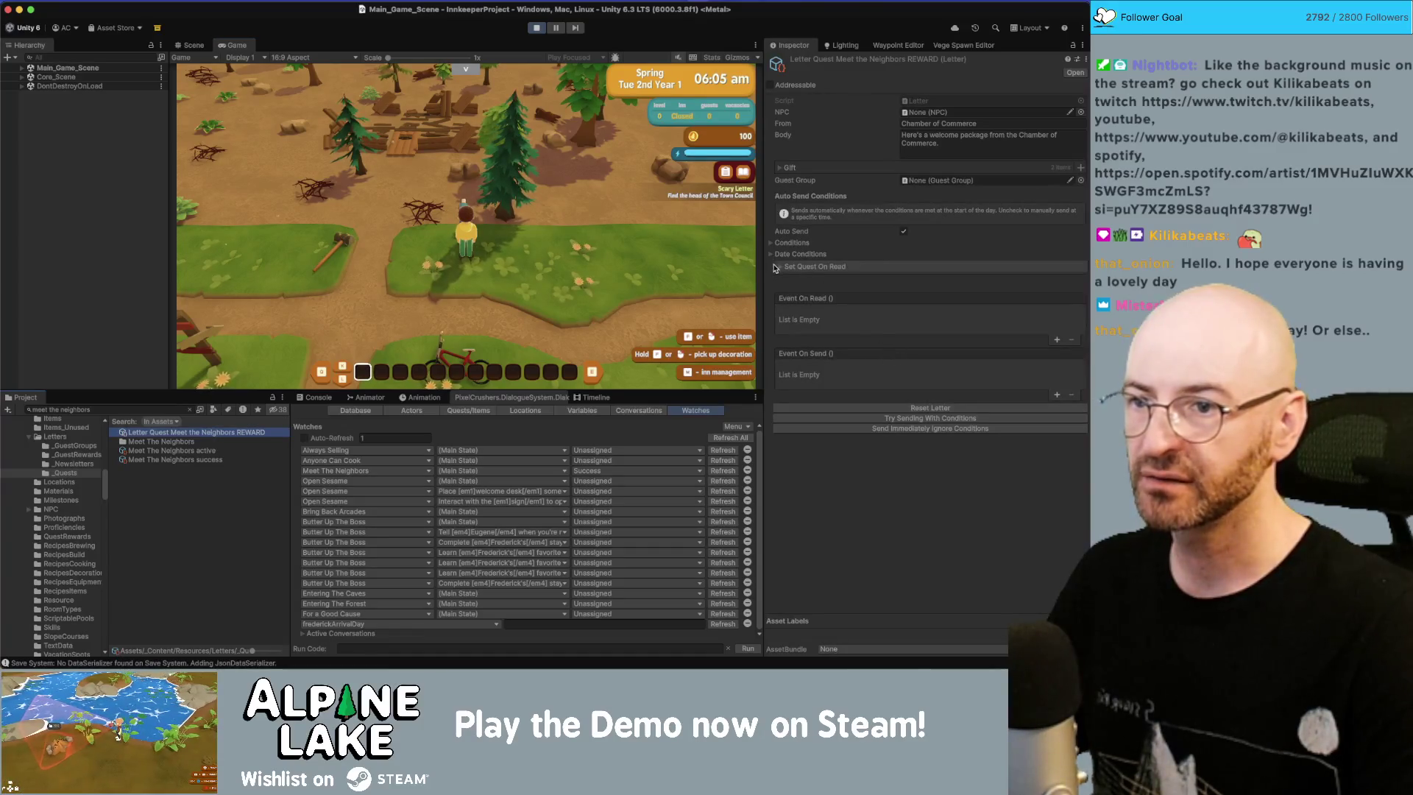
# Step: Expand the REWARD letter's Meet the Neighbors Success condition, then exit Play mode
pyautogui.click(772, 243)
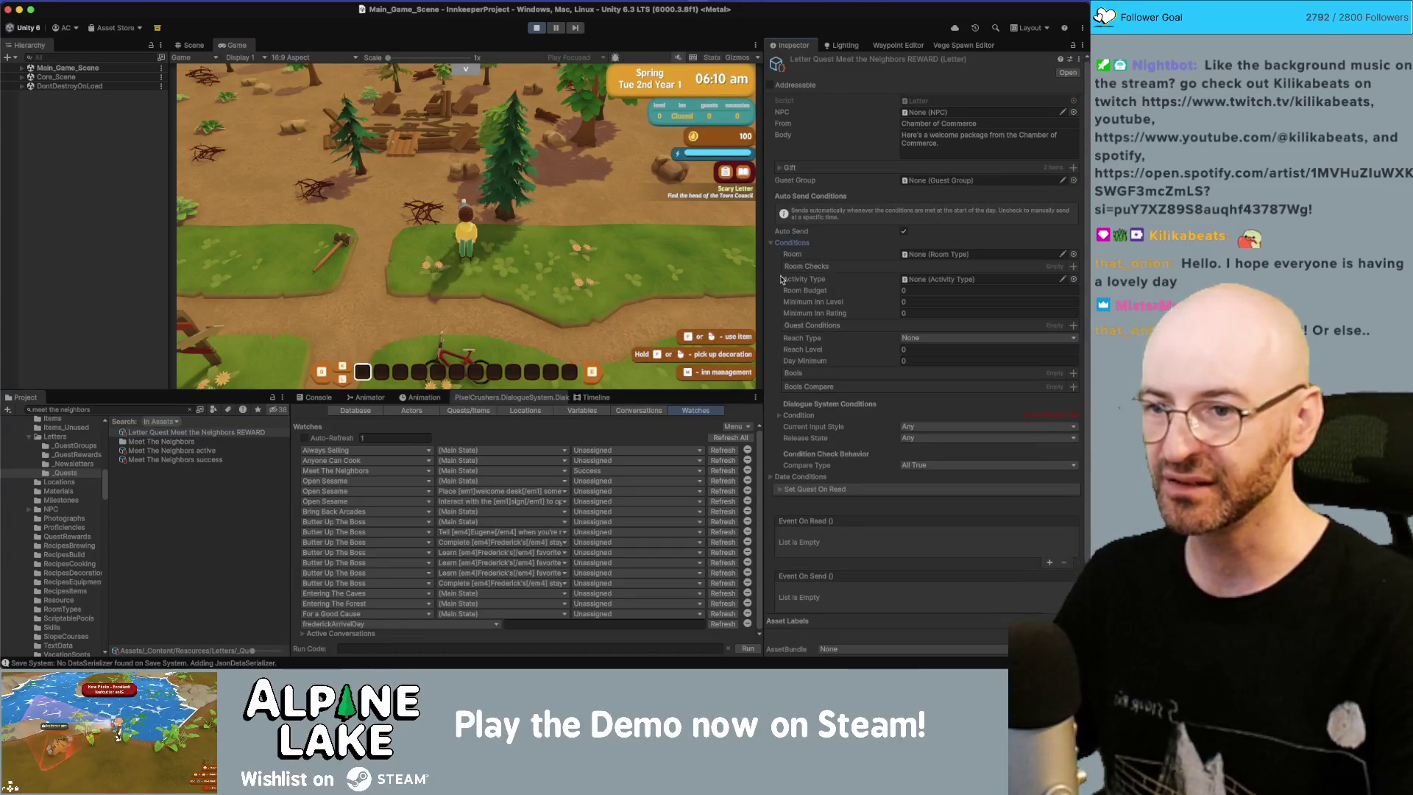
pyautogui.click(779, 416)
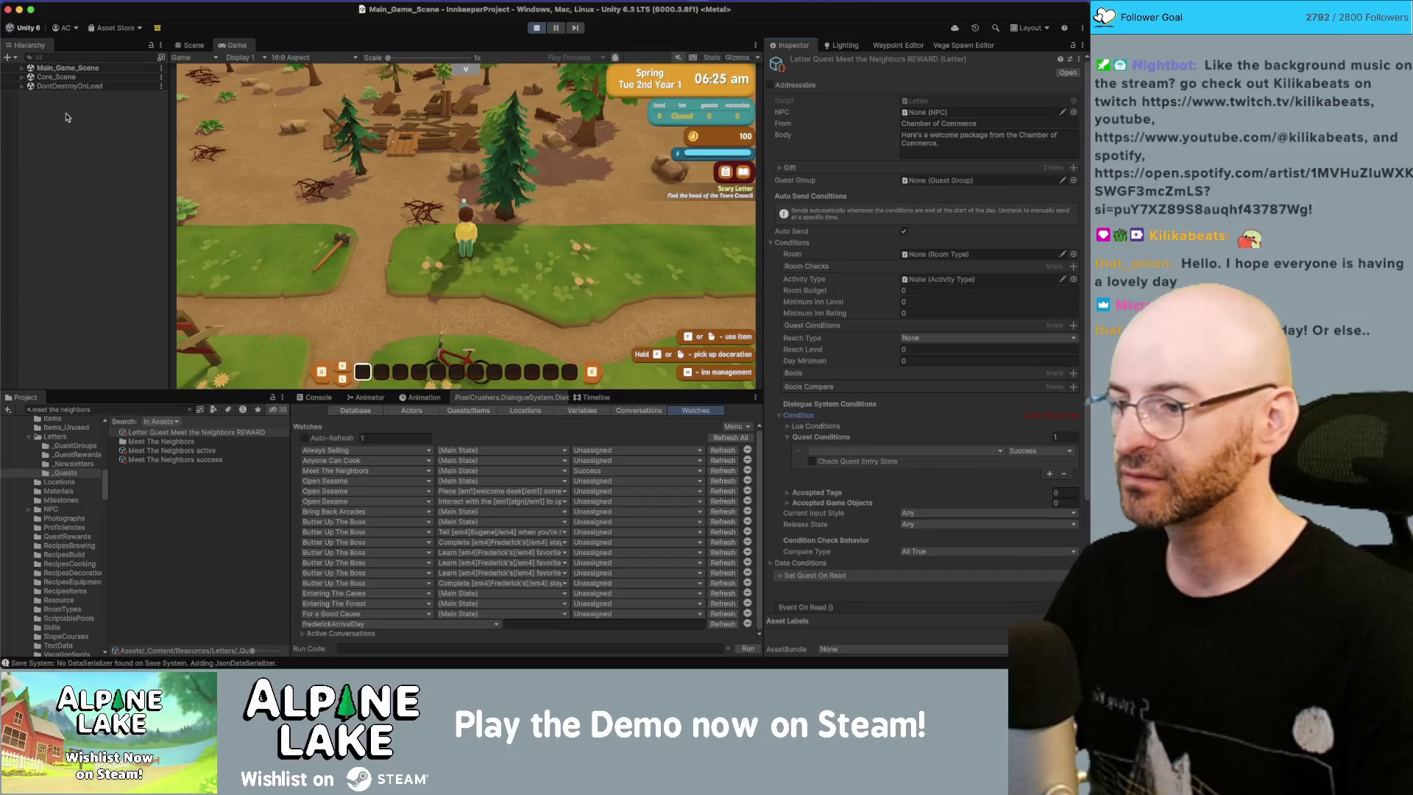
pyautogui.click(536, 28)
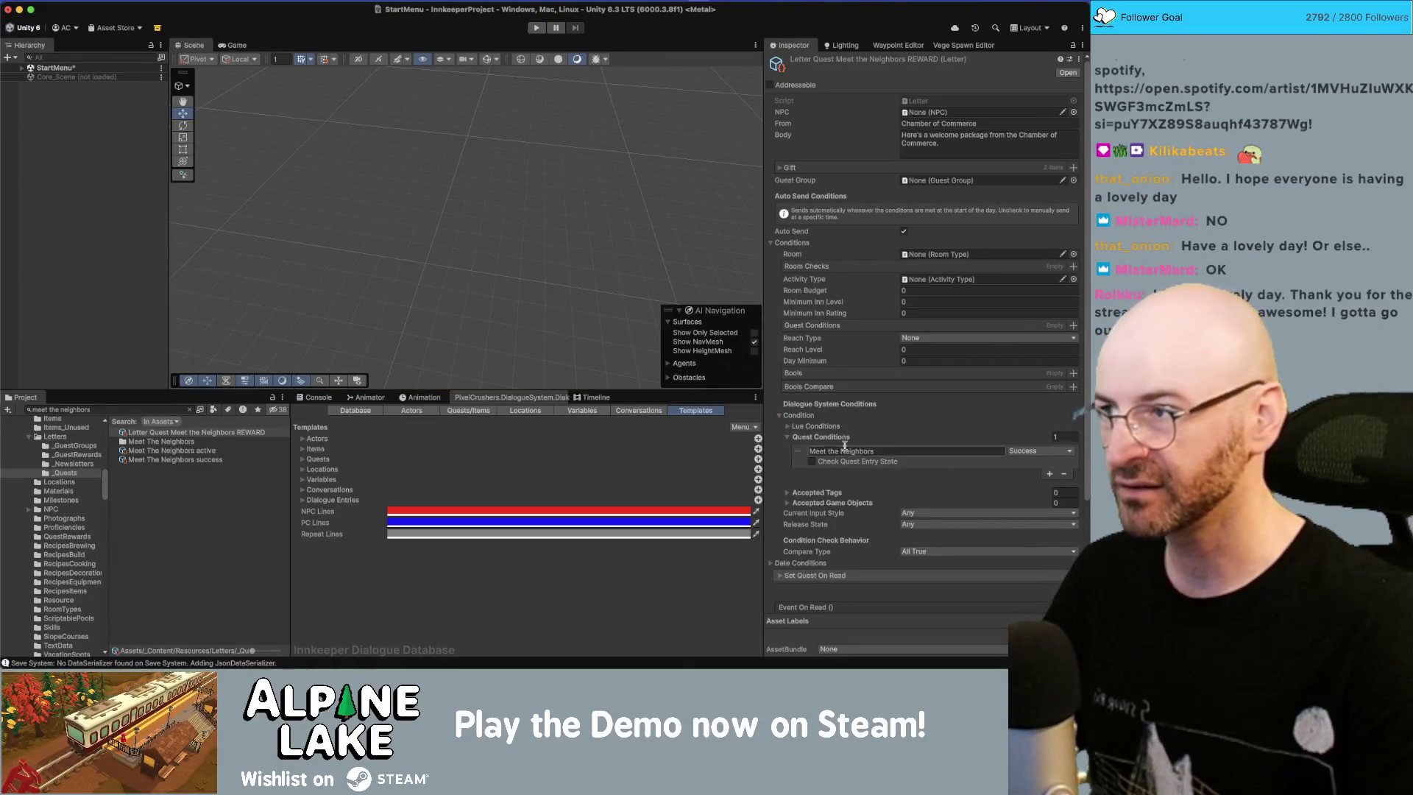
# Step: Save the StartMenu scene, view the Console, then briefly run and stop Play mode
pyautogui.click(82, 123)
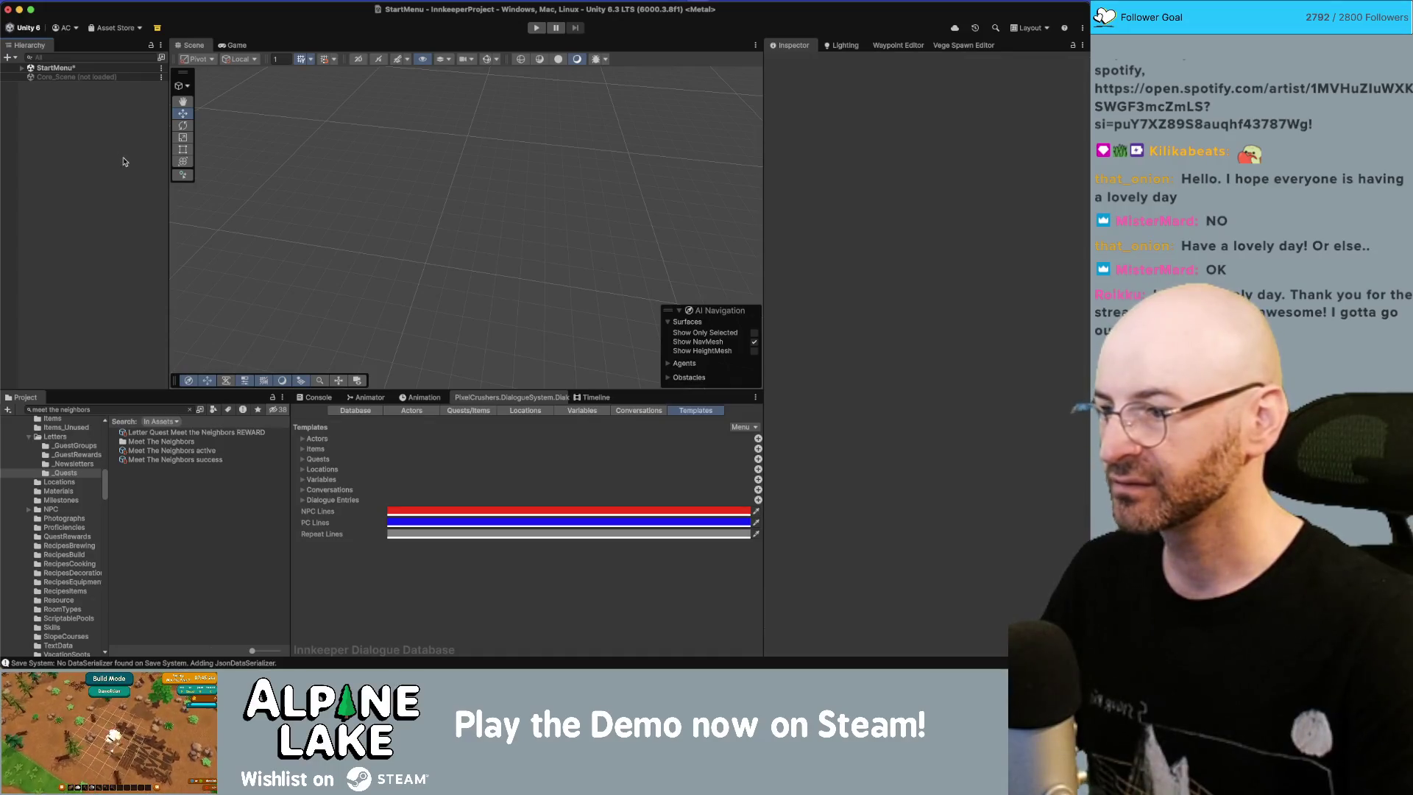
pyautogui.click(319, 398)
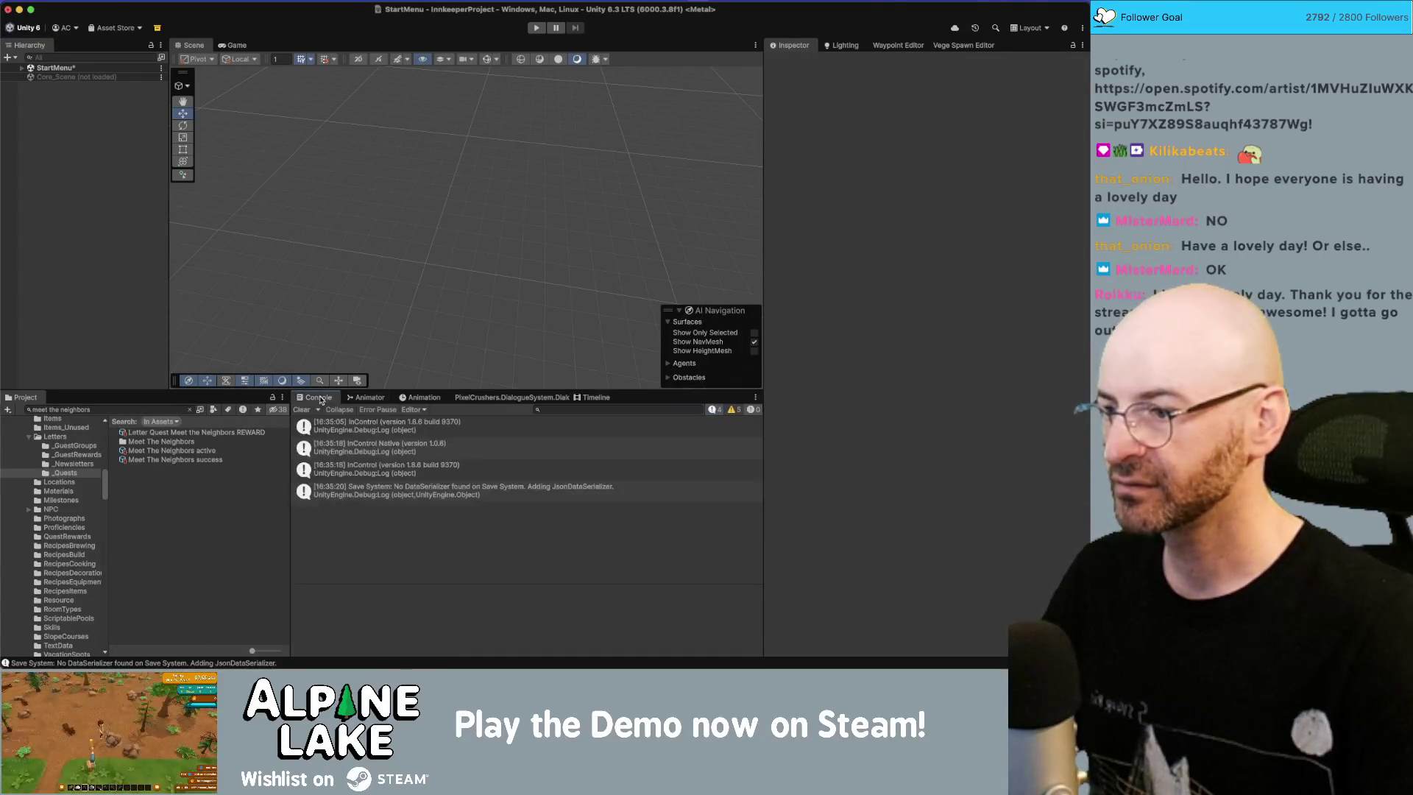
pyautogui.press('super+s')
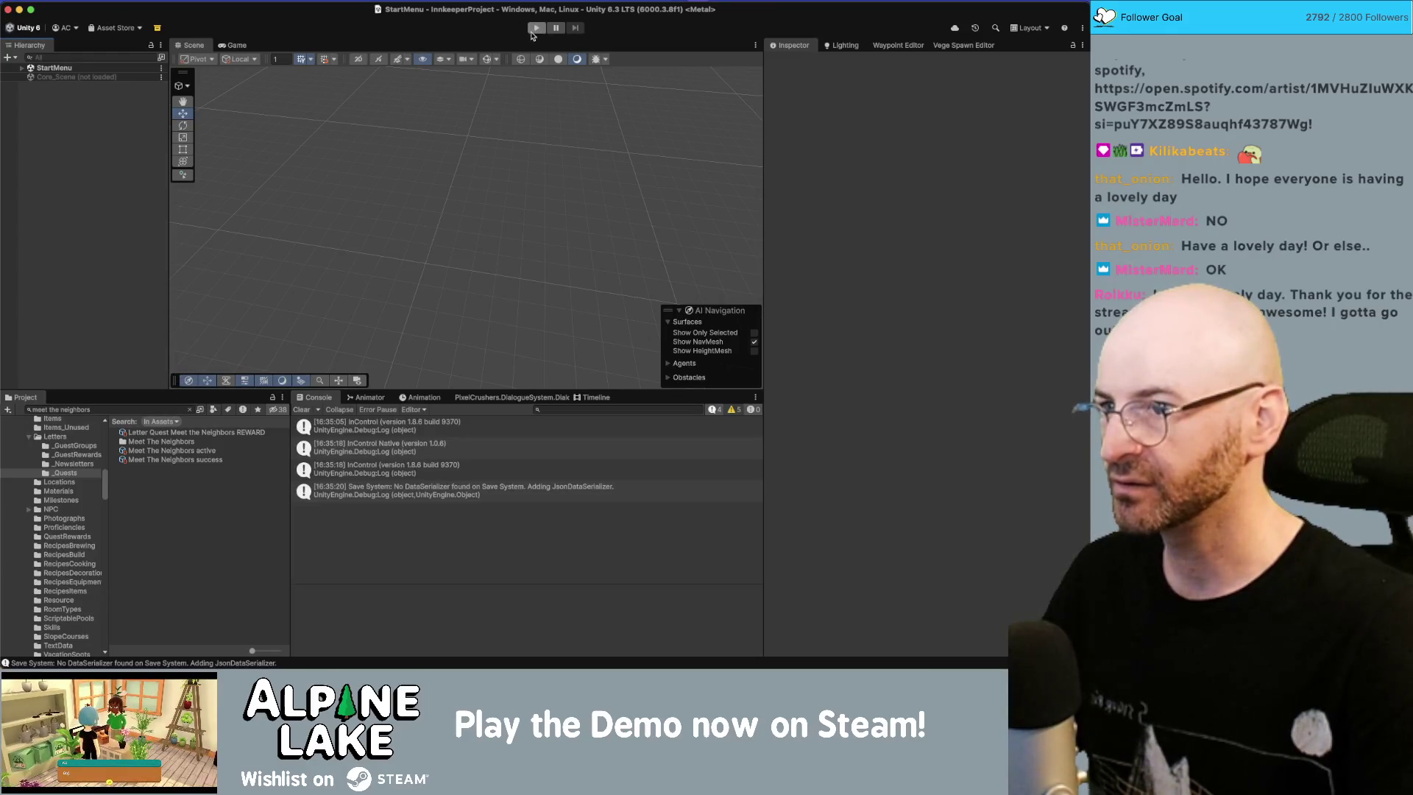
pyautogui.click(218, 434)
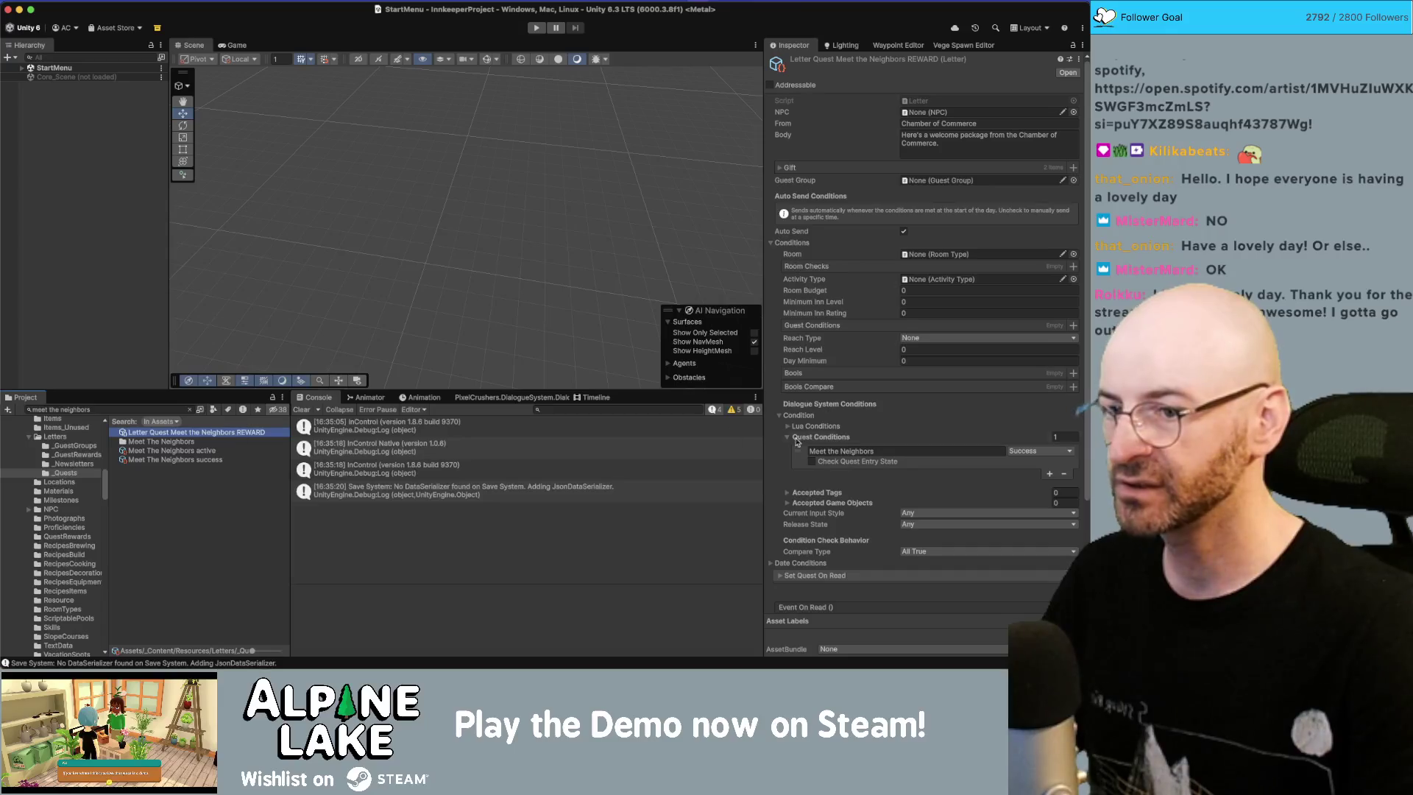
pyautogui.click(142, 477)
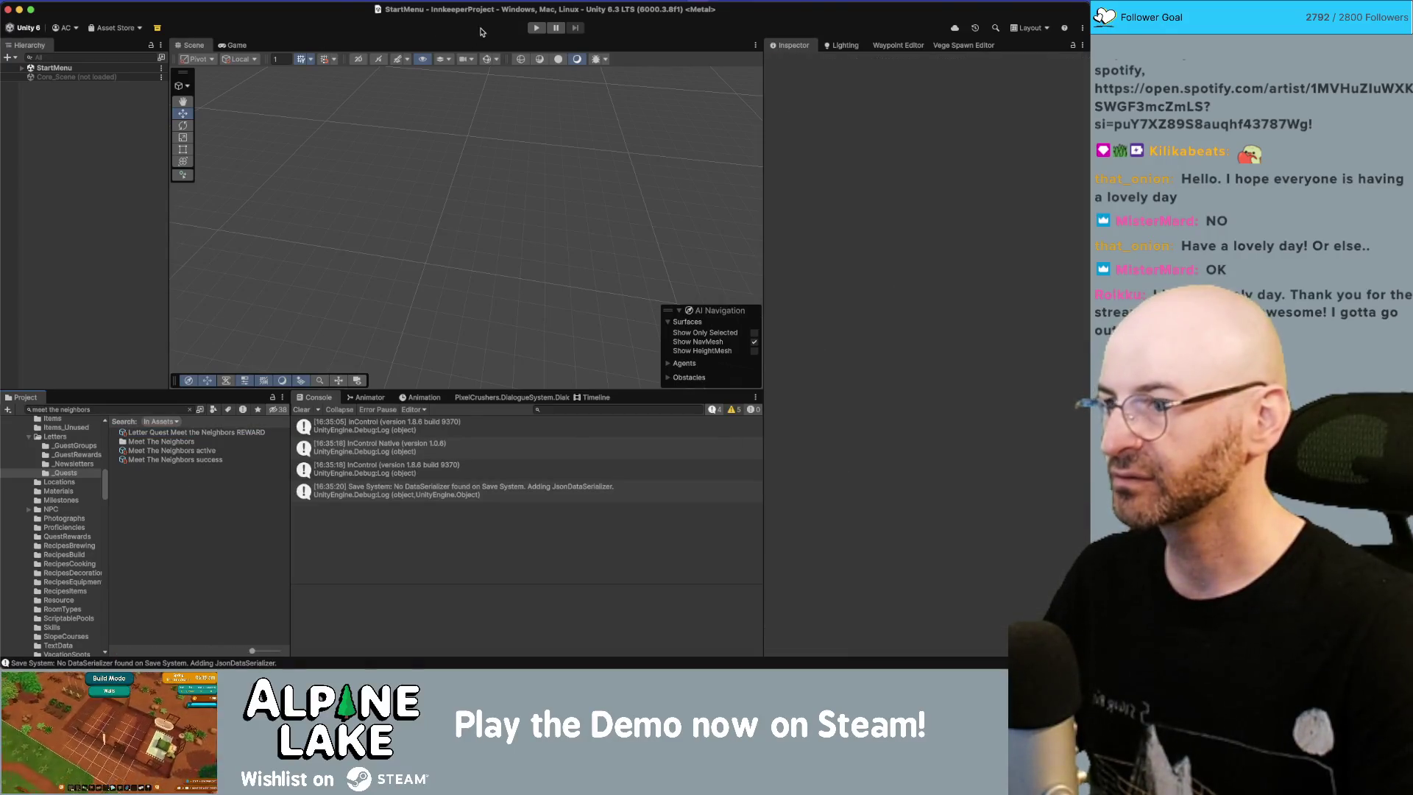
pyautogui.click(536, 28)
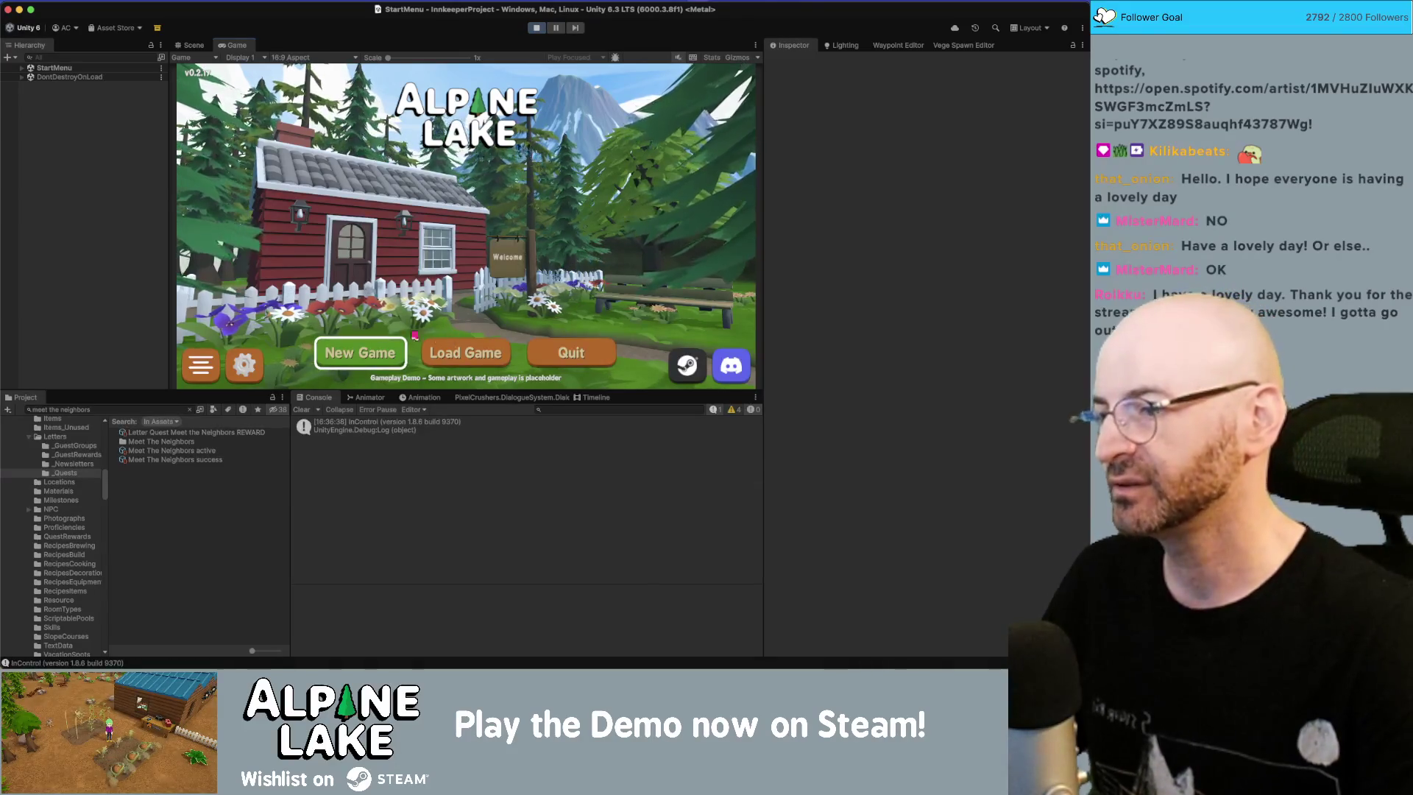
pyautogui.click(537, 27)
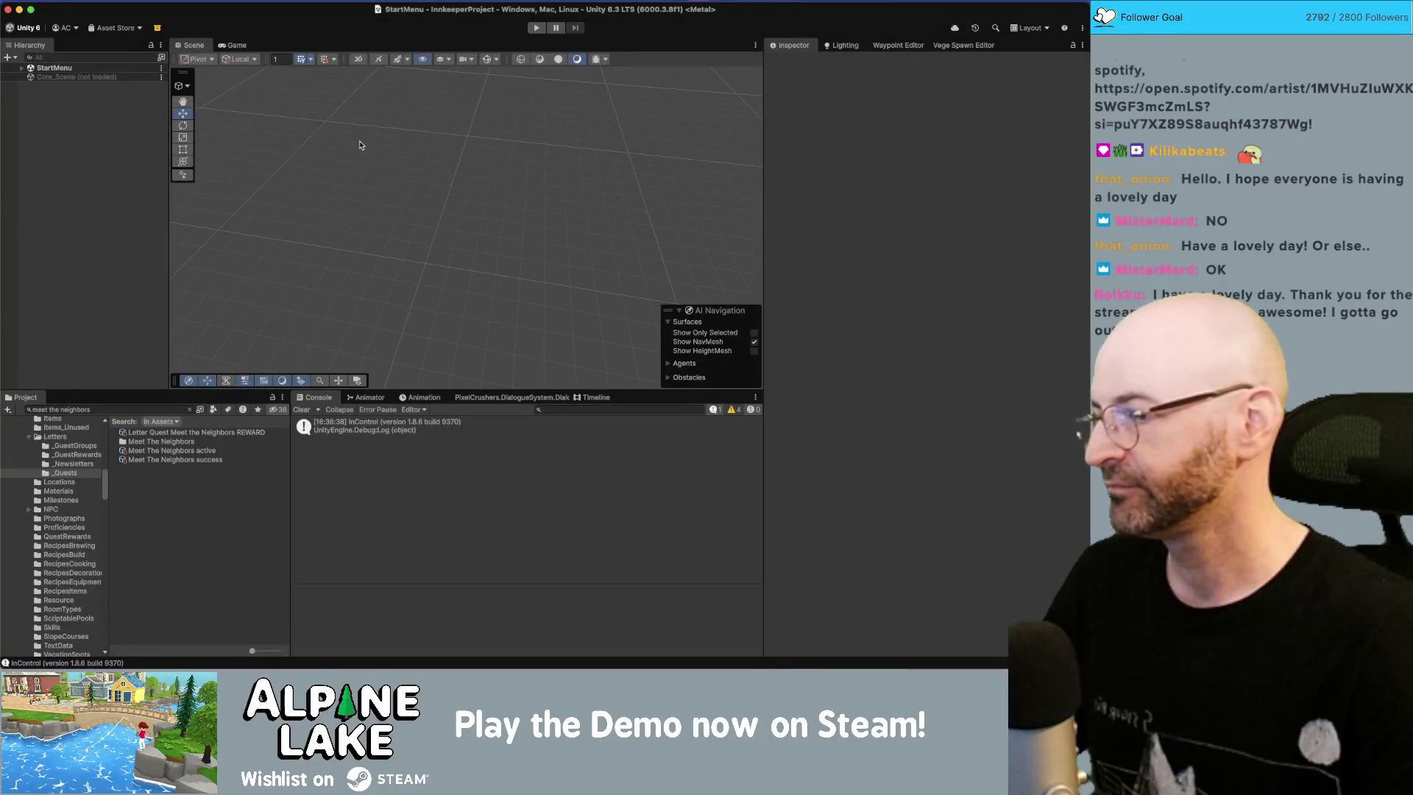
# Step: Open the Dialogue System database editor's main properties and start Play mode again
pyautogui.click(236, 434)
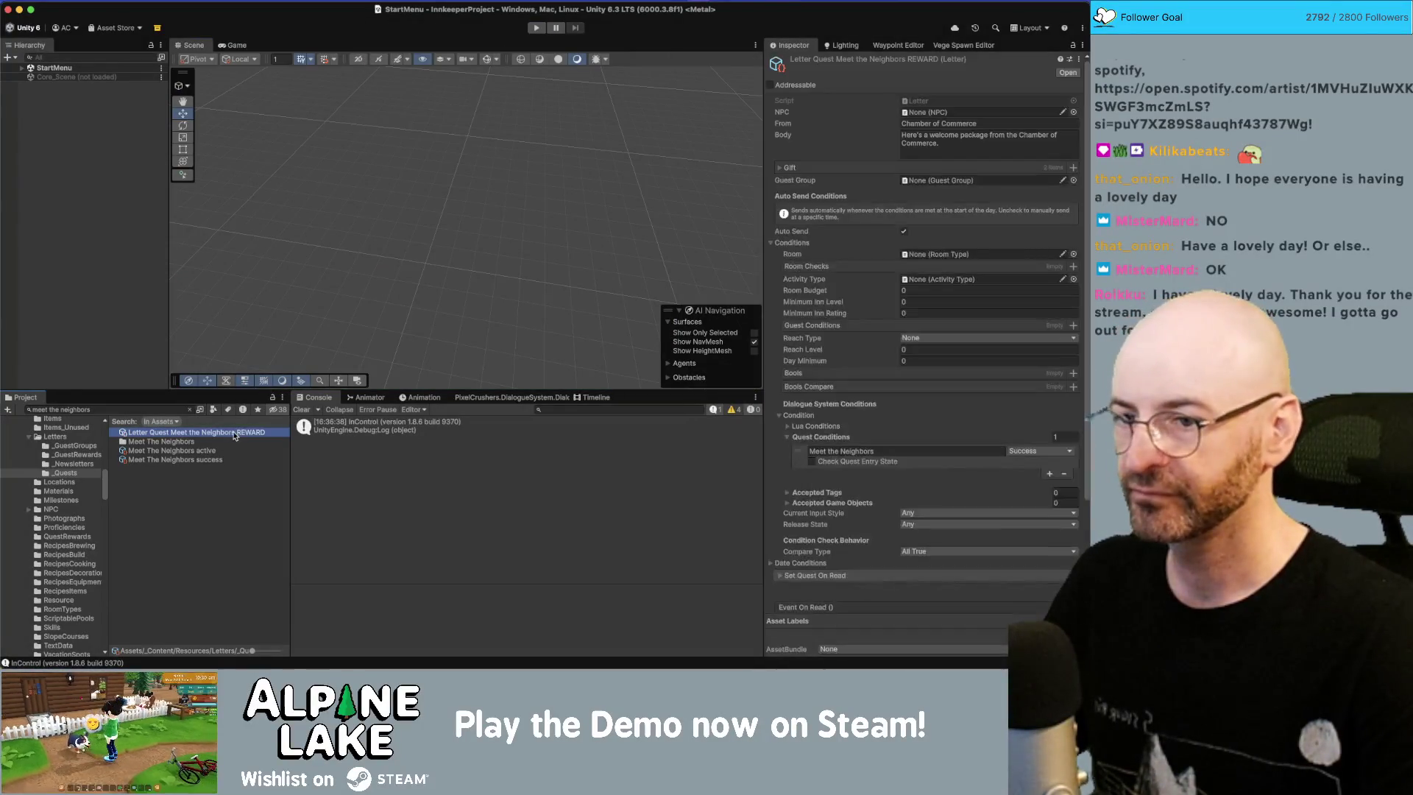
pyautogui.click(325, 401)
pyautogui.click(471, 397)
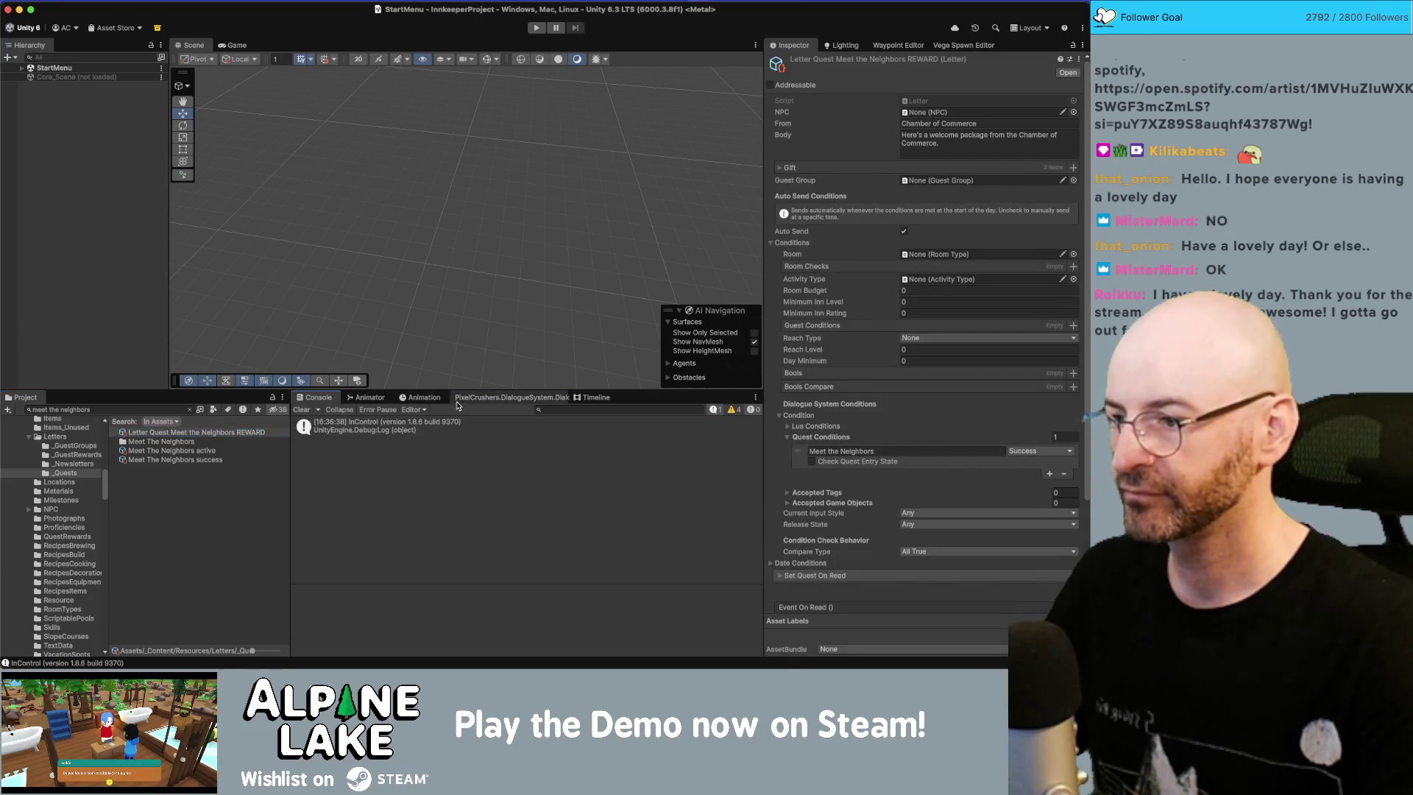
pyautogui.click(357, 411)
pyautogui.click(118, 295)
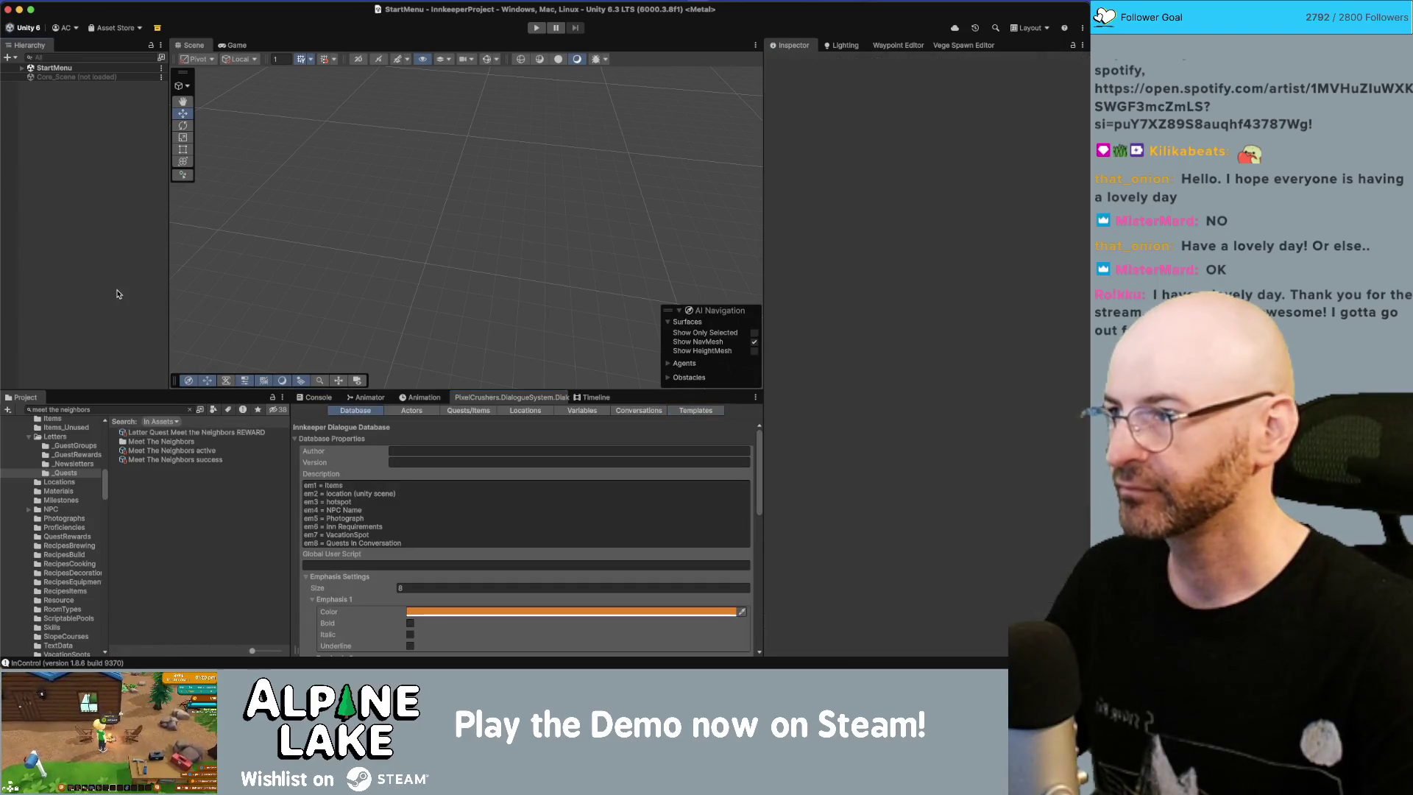
pyautogui.click(535, 27)
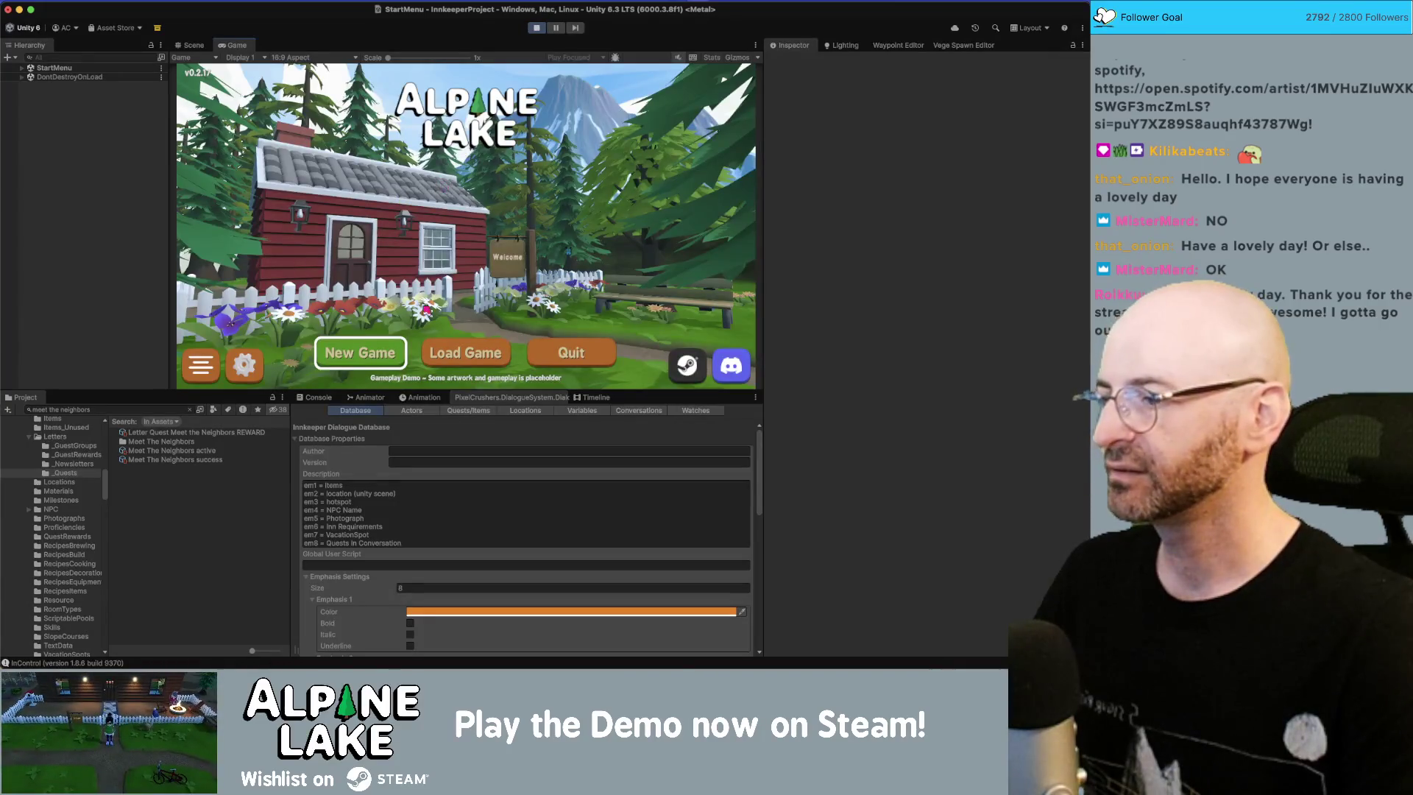
# Step: Stop play mode and review the Meet the Neighbors REWARD letter's quest conditions
pyautogui.click(241, 433)
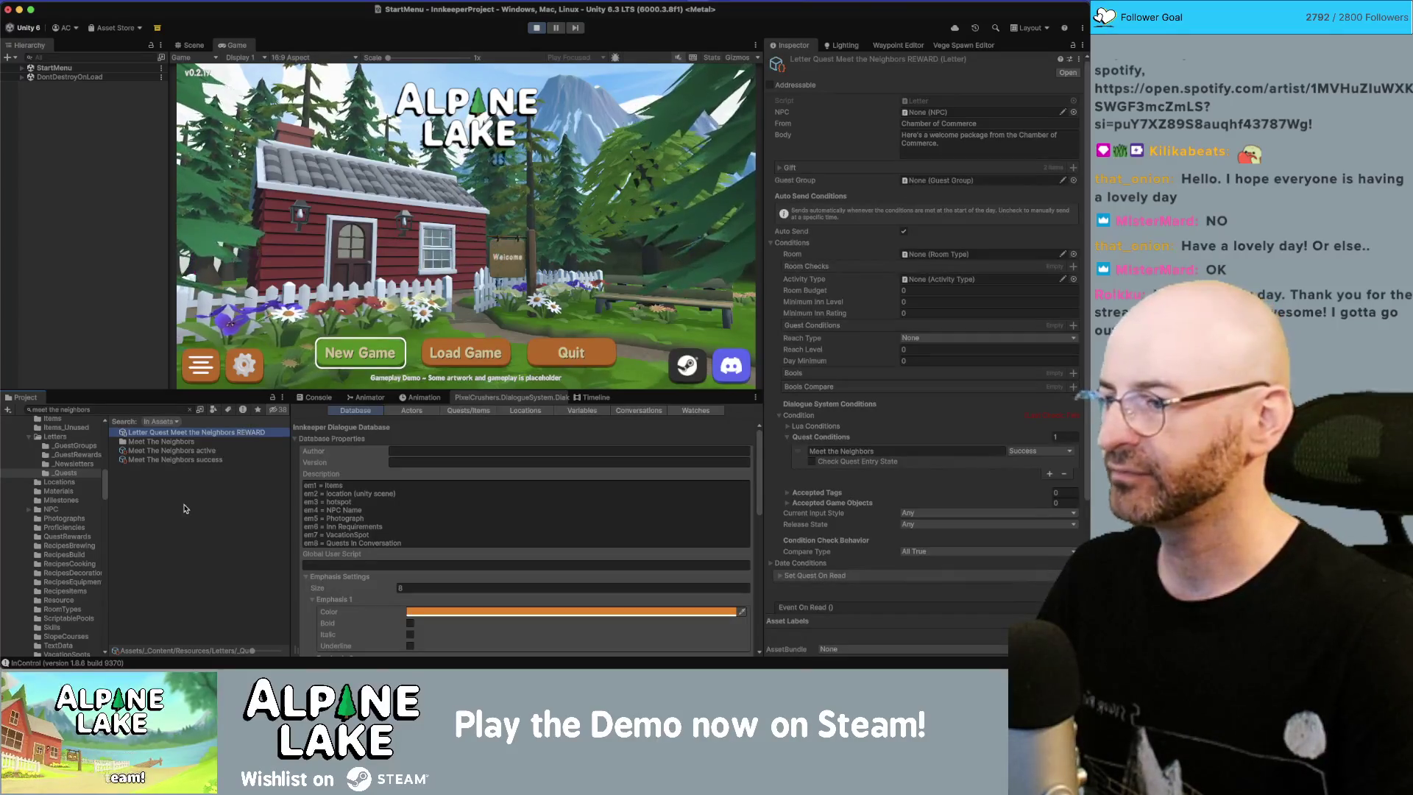
pyautogui.click(535, 30)
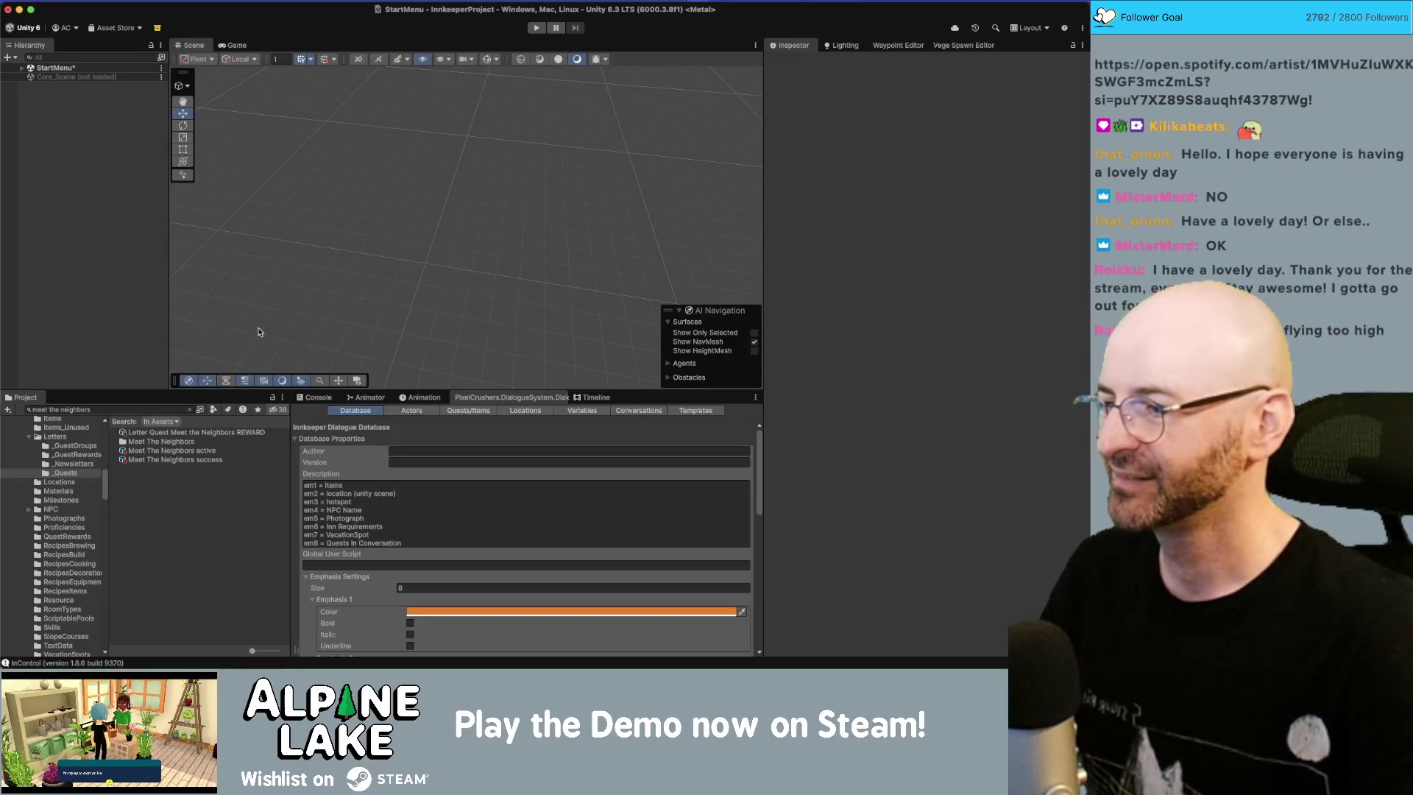
pyautogui.click(212, 433)
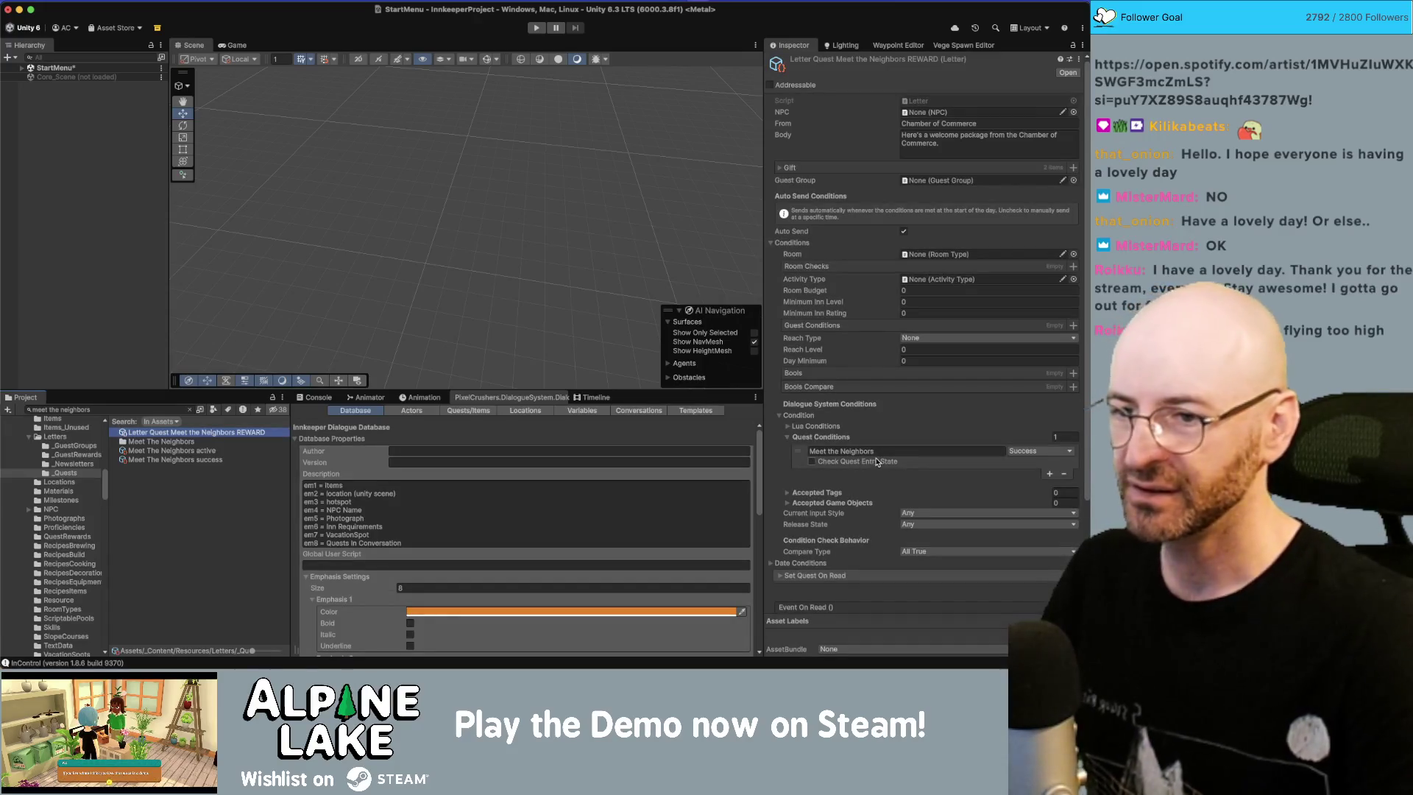
# Step: Compare the Meet The Neighbors active and success quest setters, then clear the selection
pyautogui.click(224, 452)
pyautogui.click(225, 461)
pyautogui.click(225, 454)
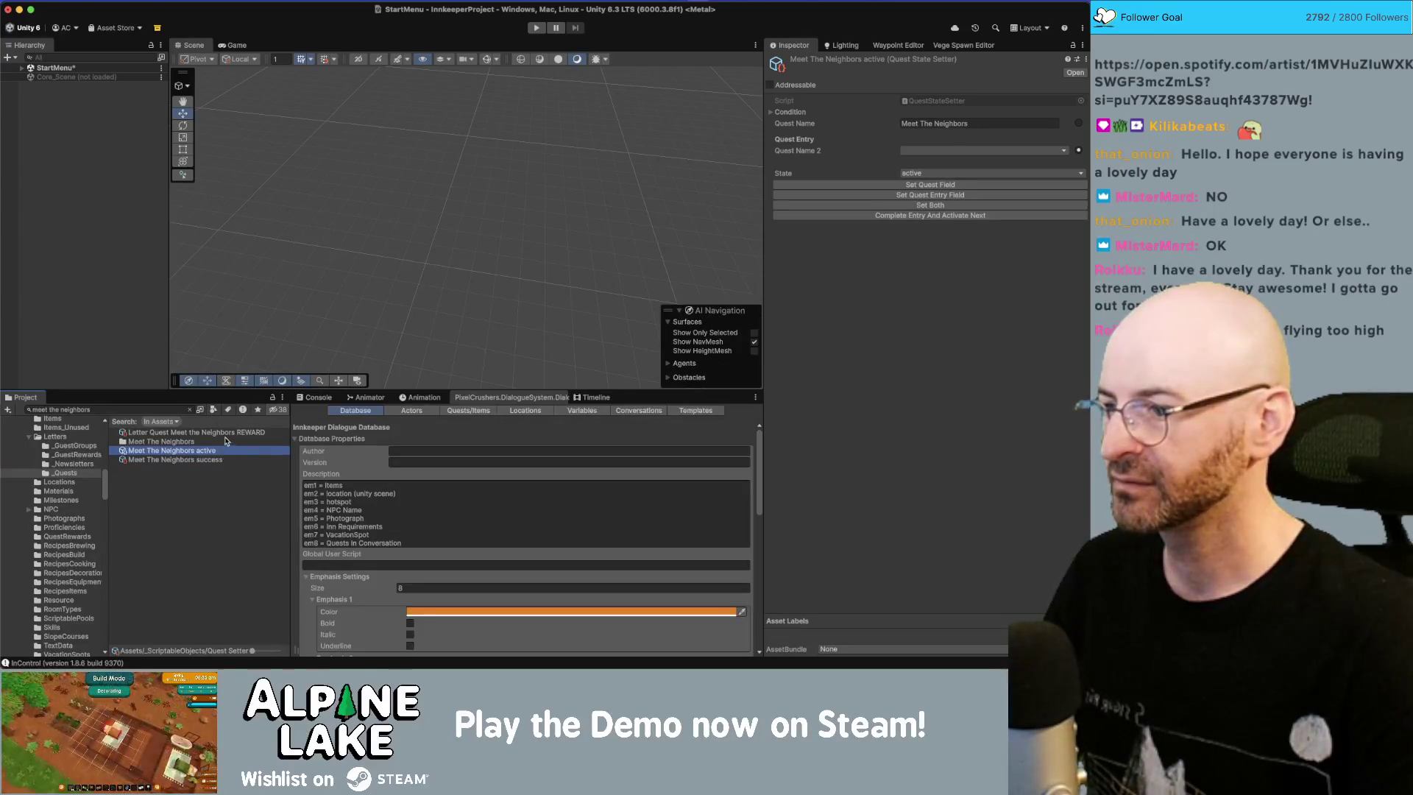
pyautogui.press('Down')
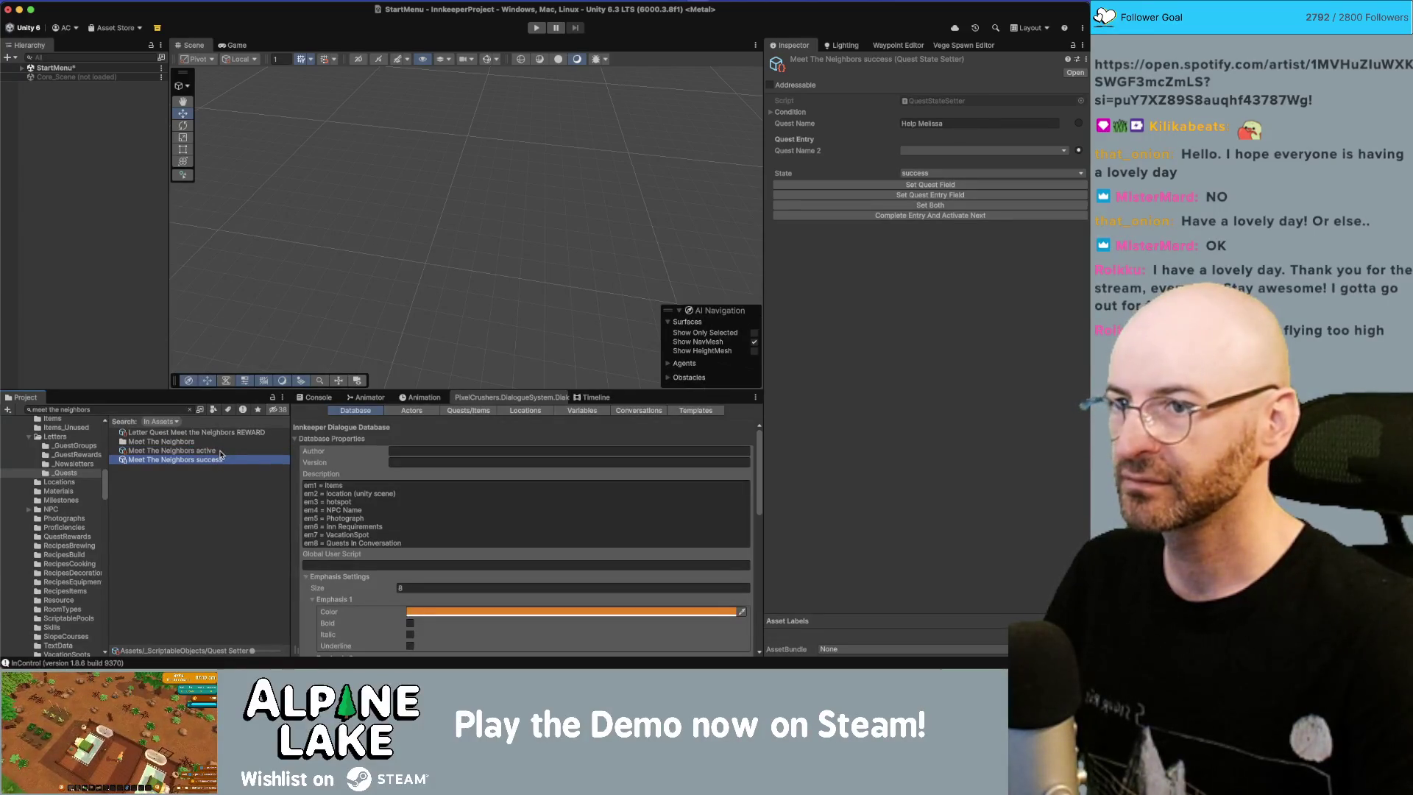
pyautogui.press('Up')
pyautogui.click(223, 442)
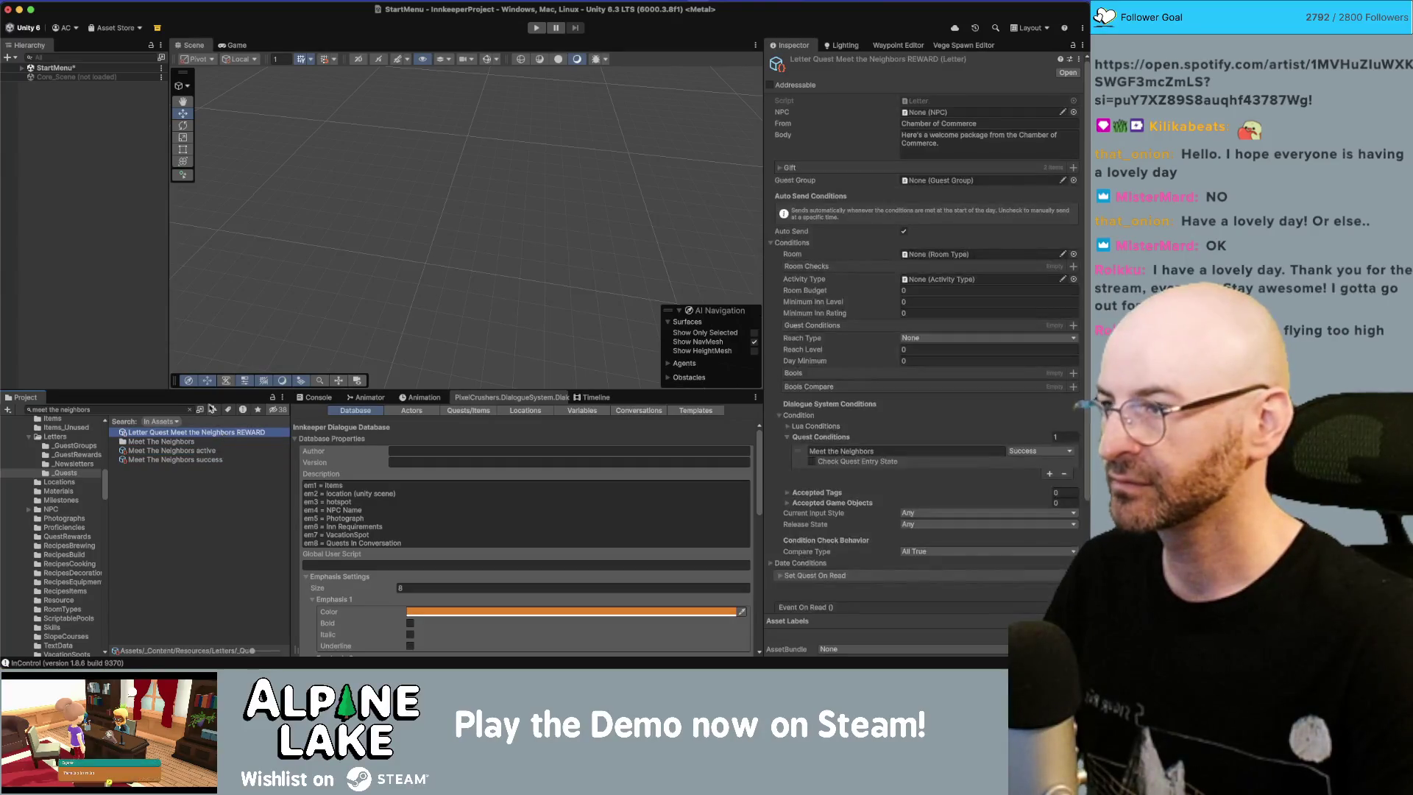
pyautogui.click(82, 212)
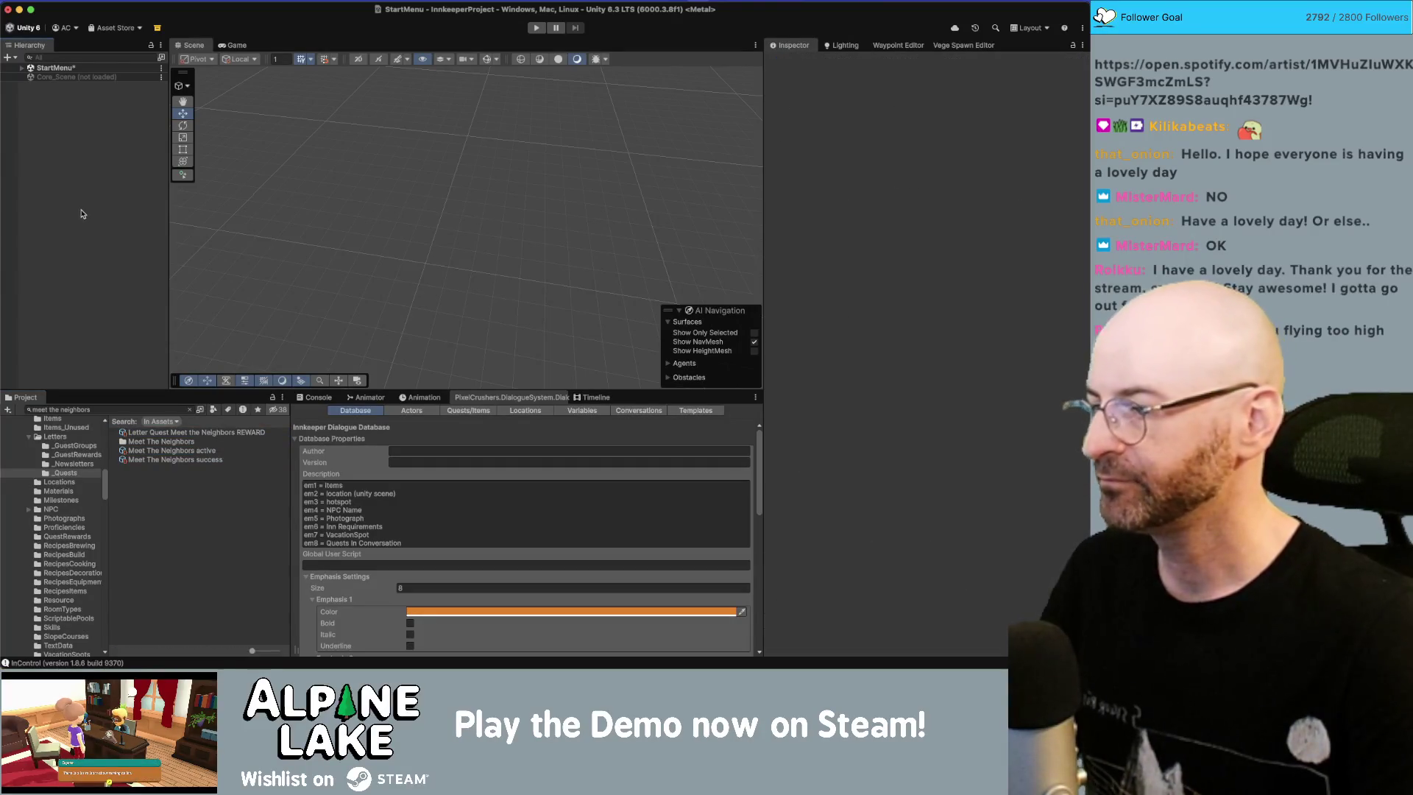
# Step: Glance at the database Actors, return to Database properties, and close the Dialogue System editor
pyautogui.click(411, 410)
pyautogui.click(367, 410)
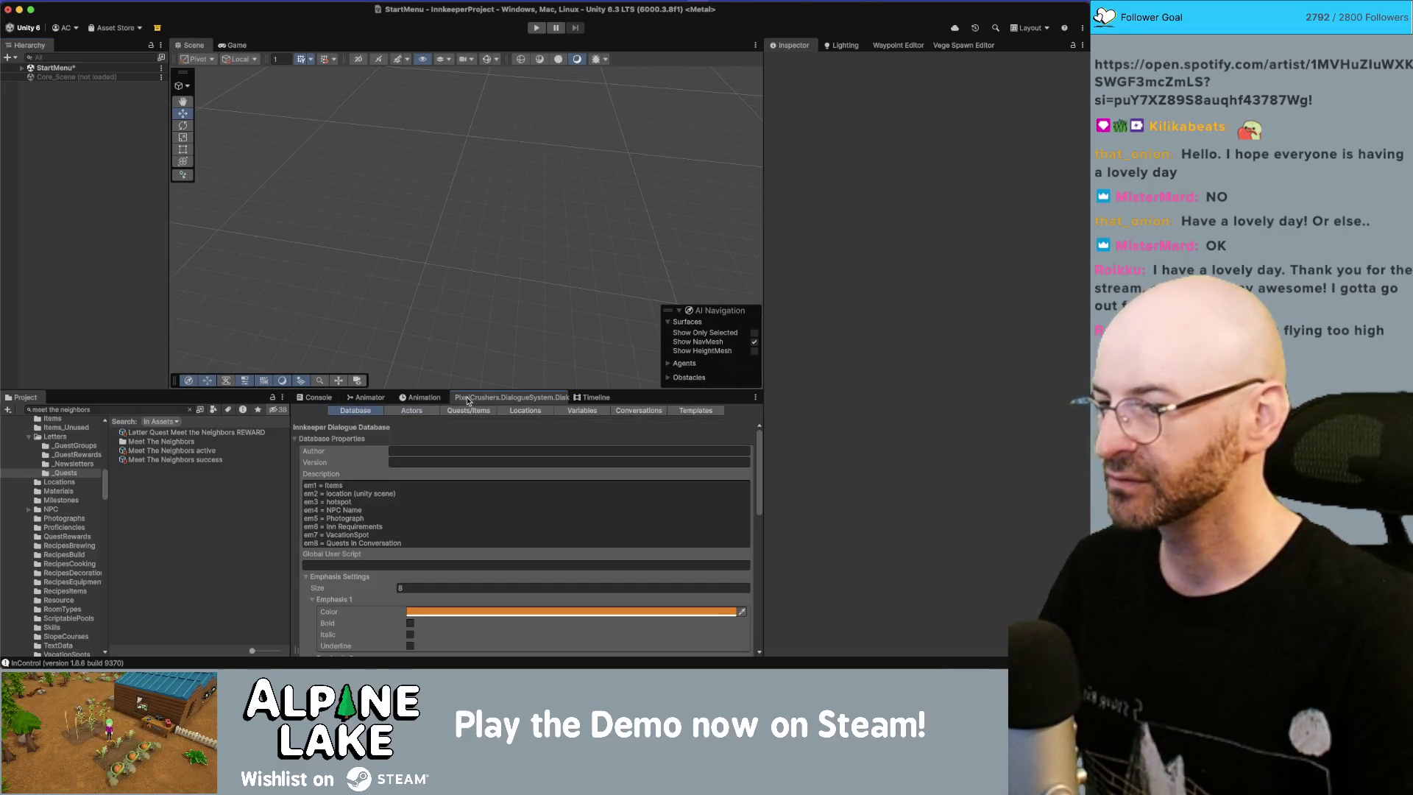
pyautogui.middleClick(469, 401)
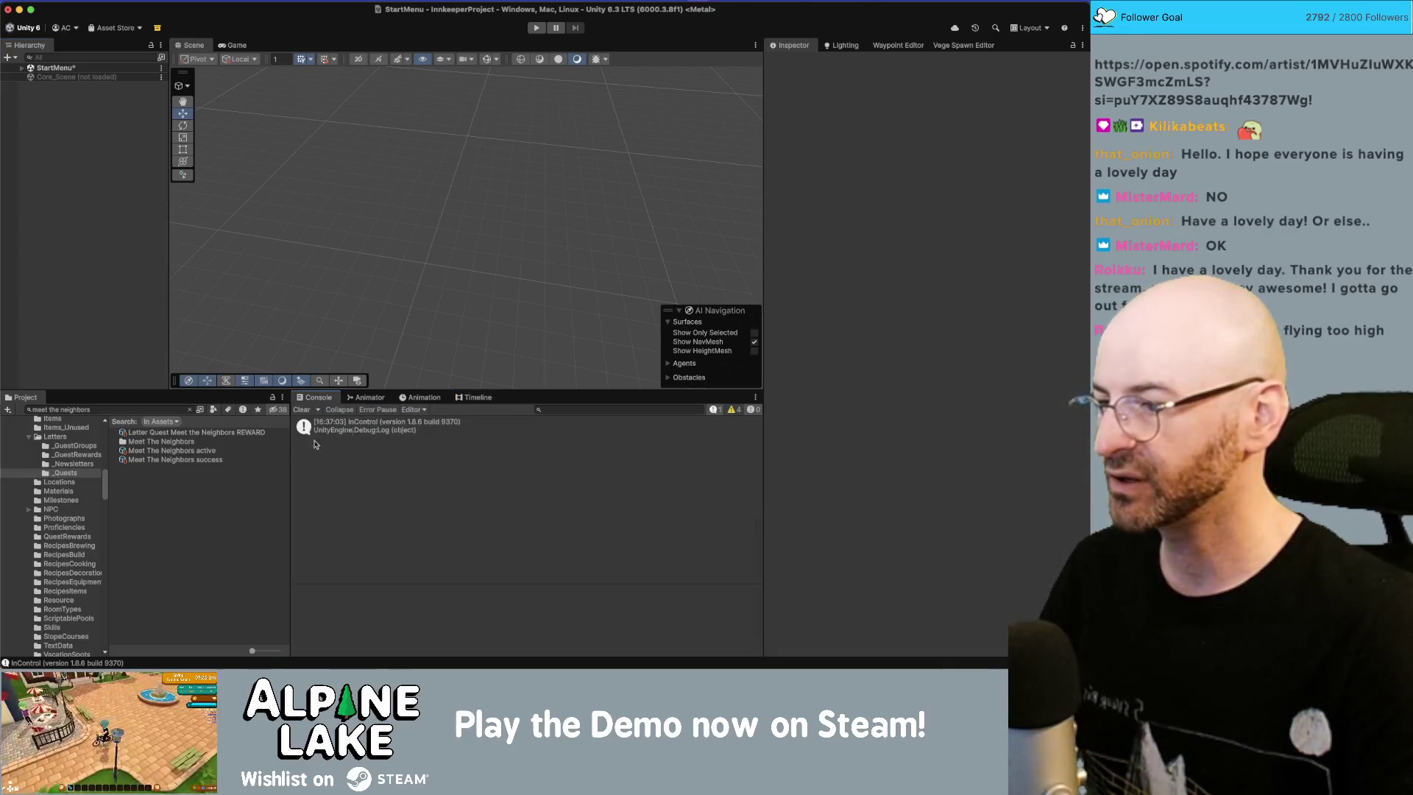
# Step: Clear the Project search to list all _Quests letters and save the StartMenu scene
pyautogui.click(189, 409)
pyautogui.click(78, 464)
pyautogui.click(74, 472)
pyautogui.click(86, 164)
pyautogui.hotkey('ctrl', 's')
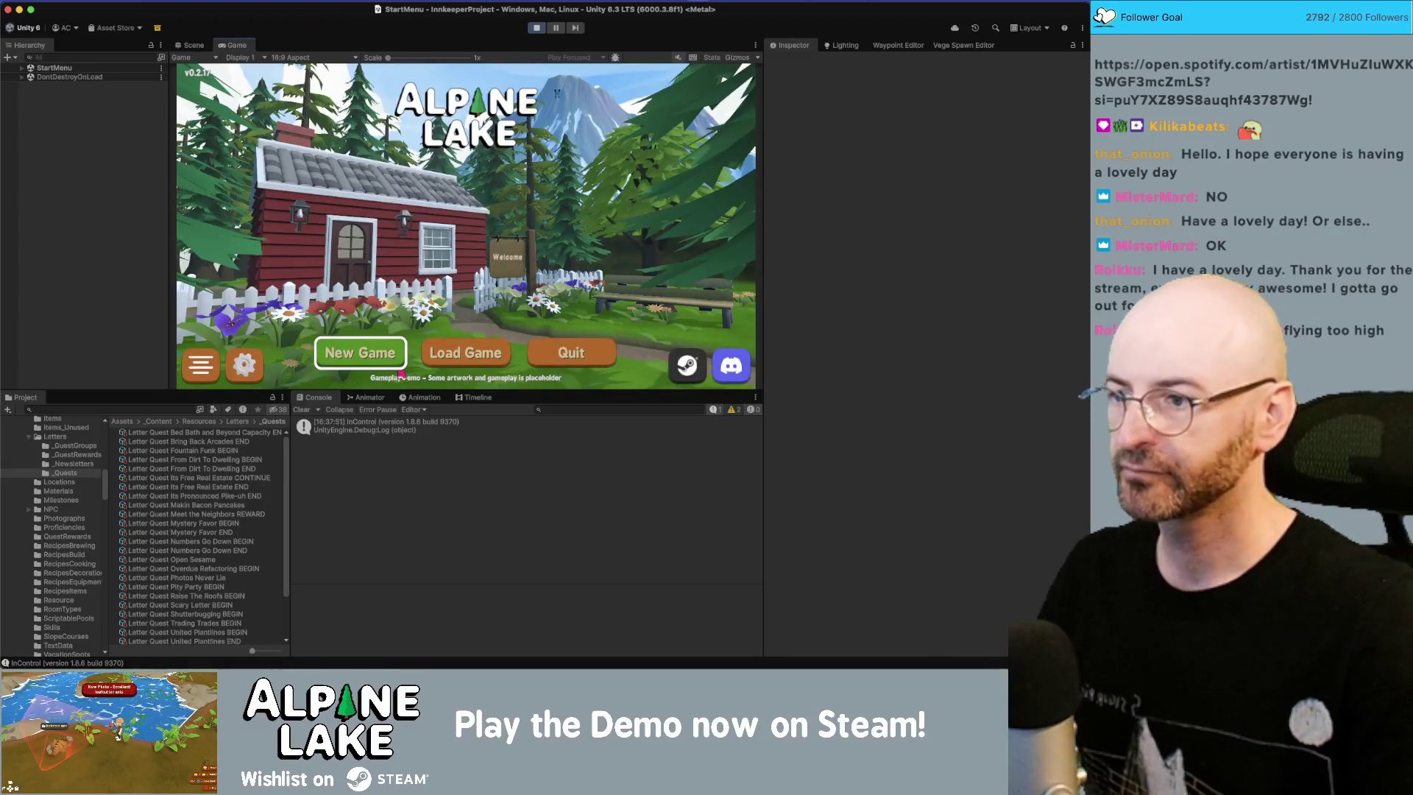
# Step: Test New Game in play mode, then review the Meet the Neighbors REWARD quest condition
pyautogui.click(366, 349)
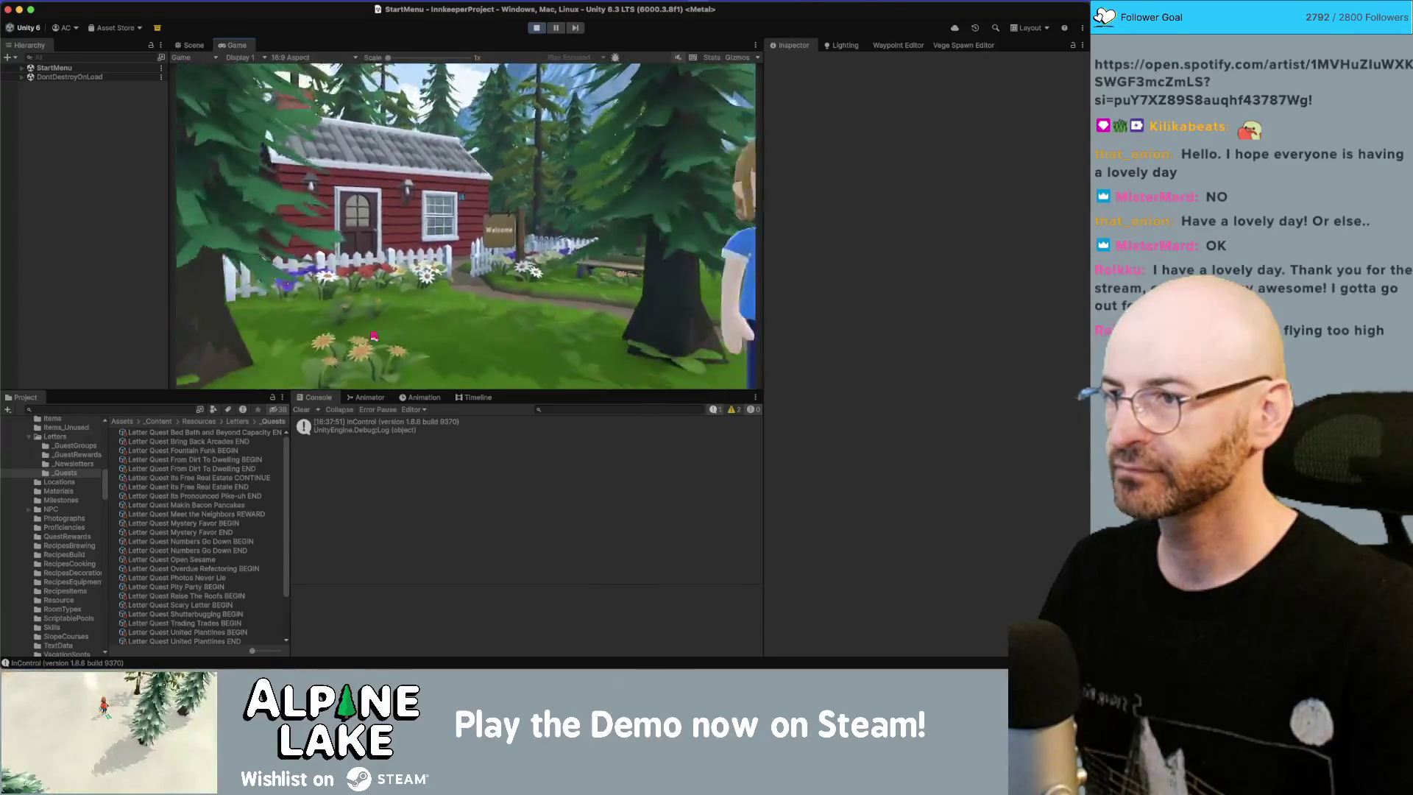
pyautogui.press('super+p')
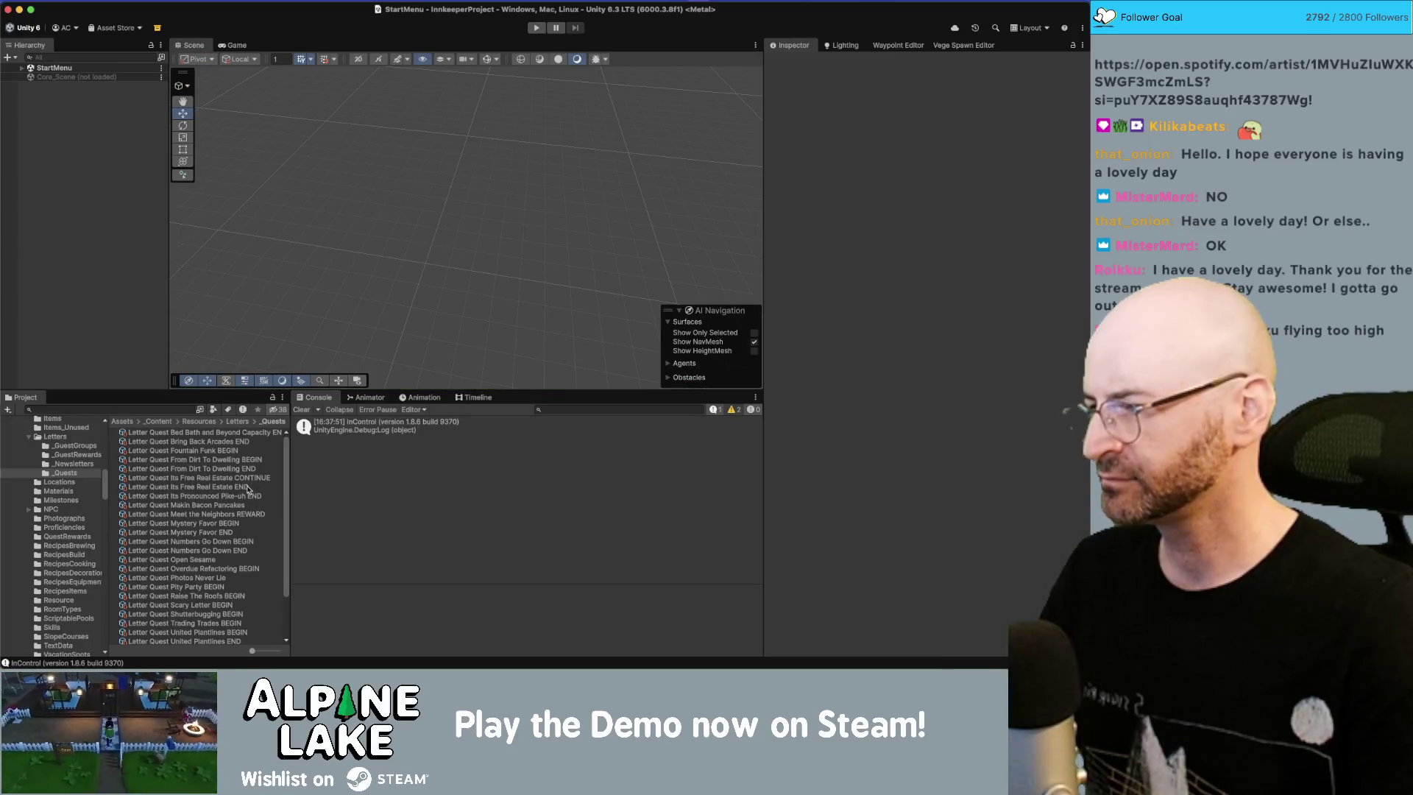
pyautogui.click(209, 515)
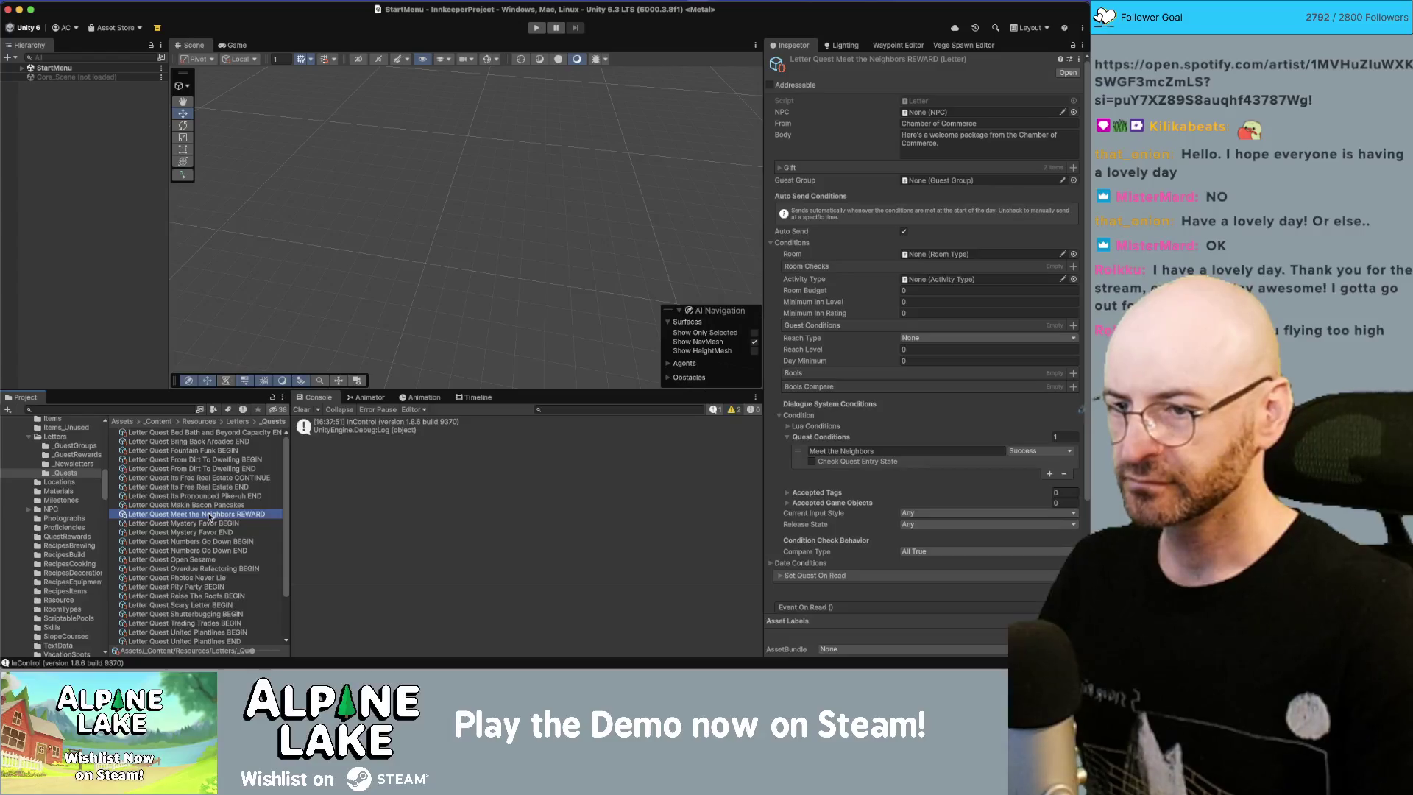
pyautogui.click(892, 449)
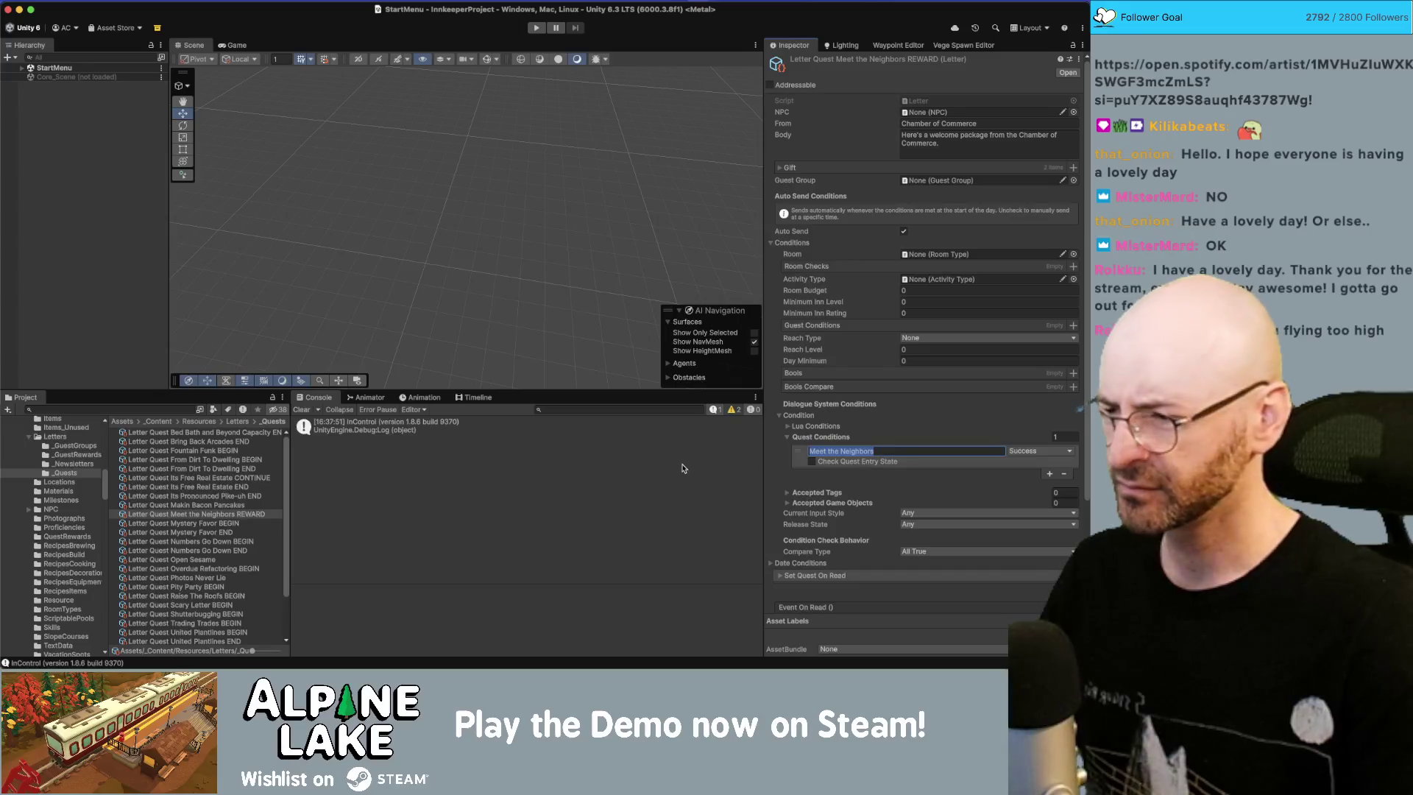
# Step: Compare the Mystery Favor BEGIN and END letters, clear the selection, and switch to Rider
pyautogui.click(229, 524)
pyautogui.click(228, 533)
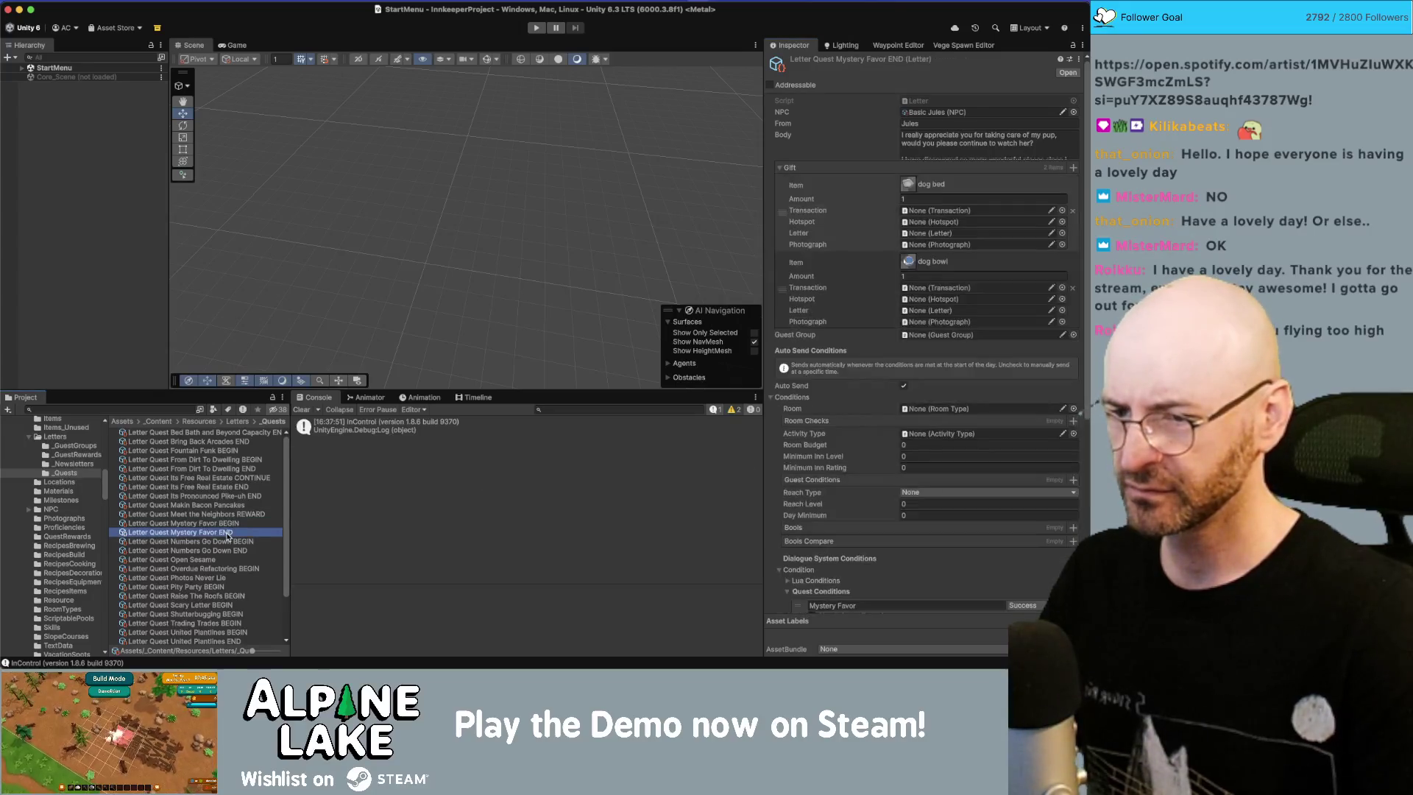
pyautogui.press('Up')
pyautogui.press('Down')
pyautogui.press('Up')
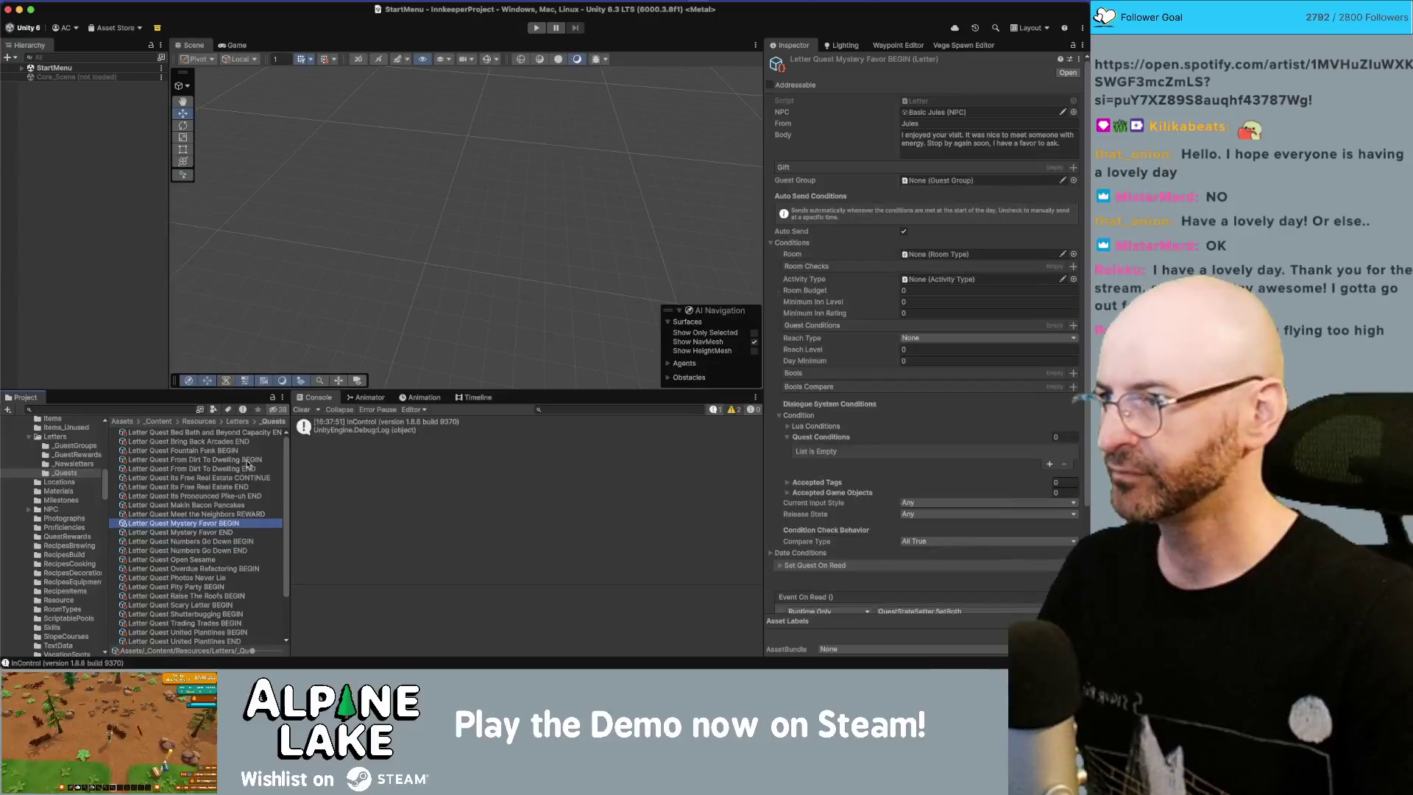
pyautogui.click(122, 269)
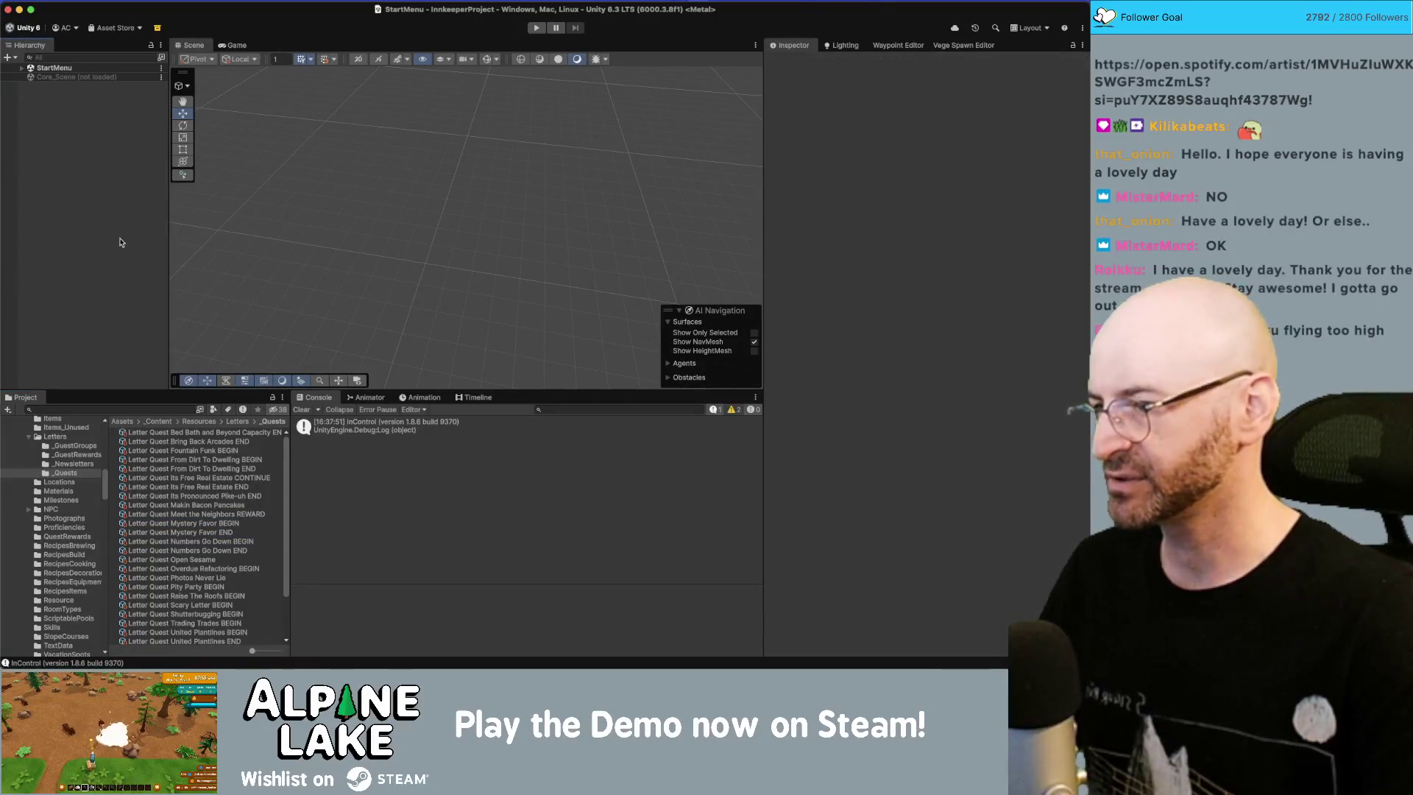
pyautogui.press('super+Tab')
pyautogui.press('super+Tab')
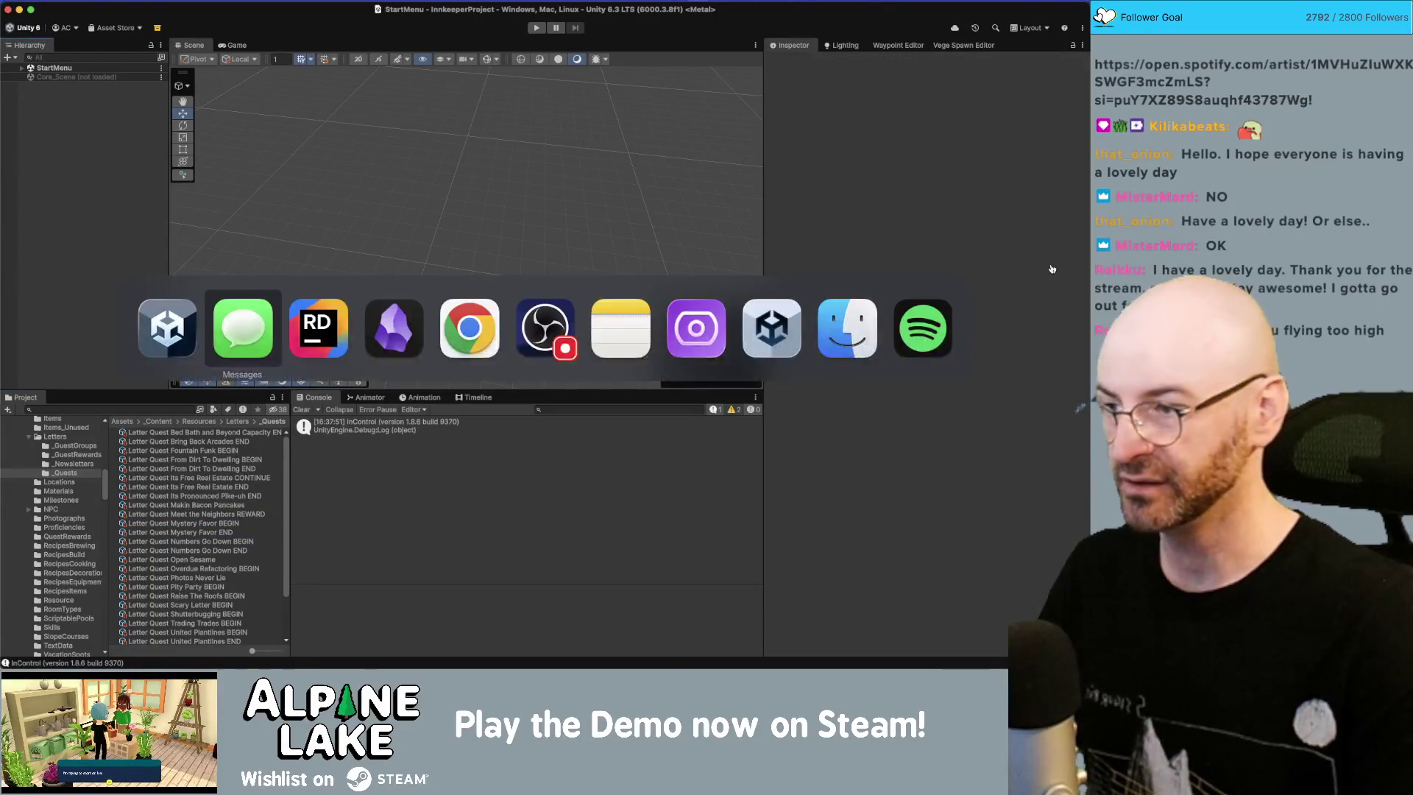
pyautogui.press('Escape')
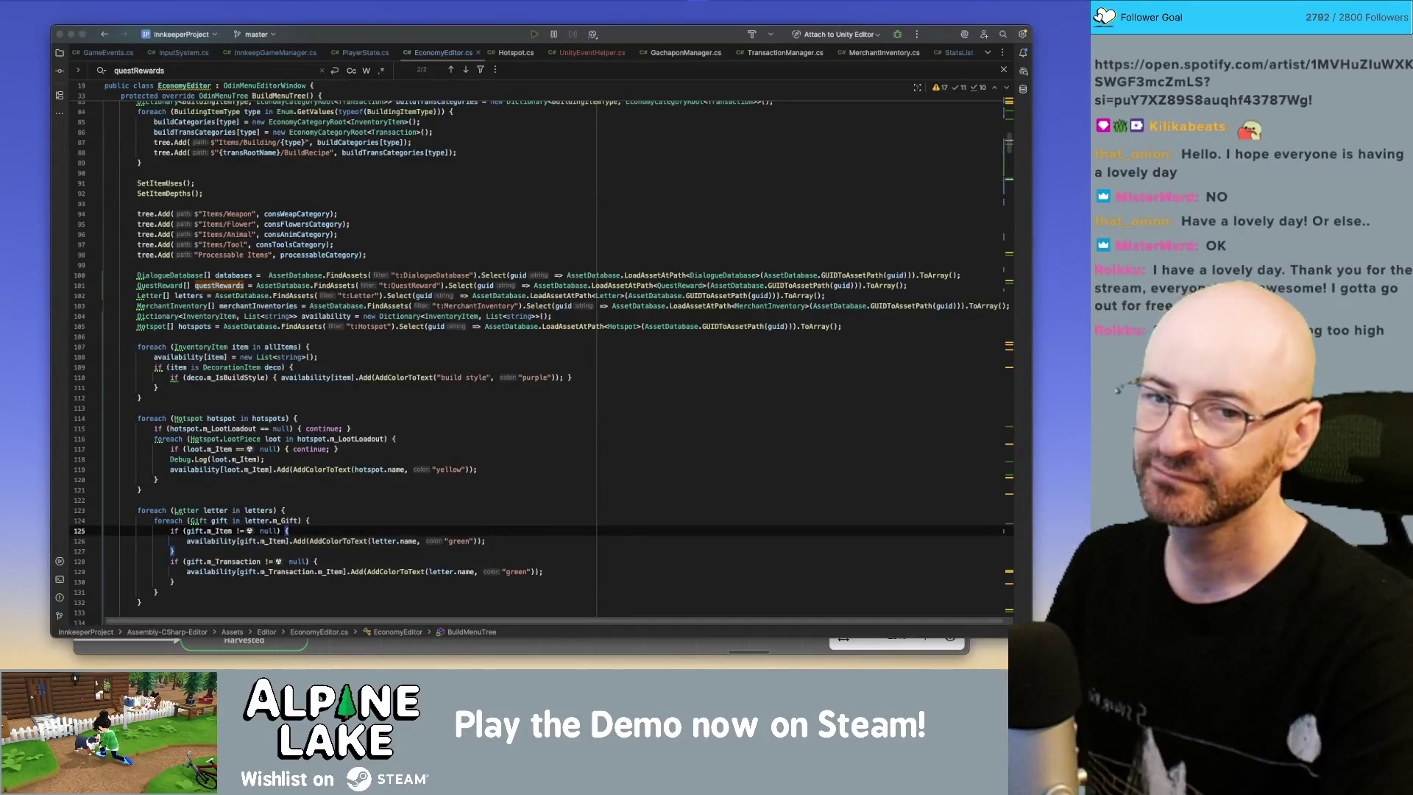
pyautogui.press('super+Tab')
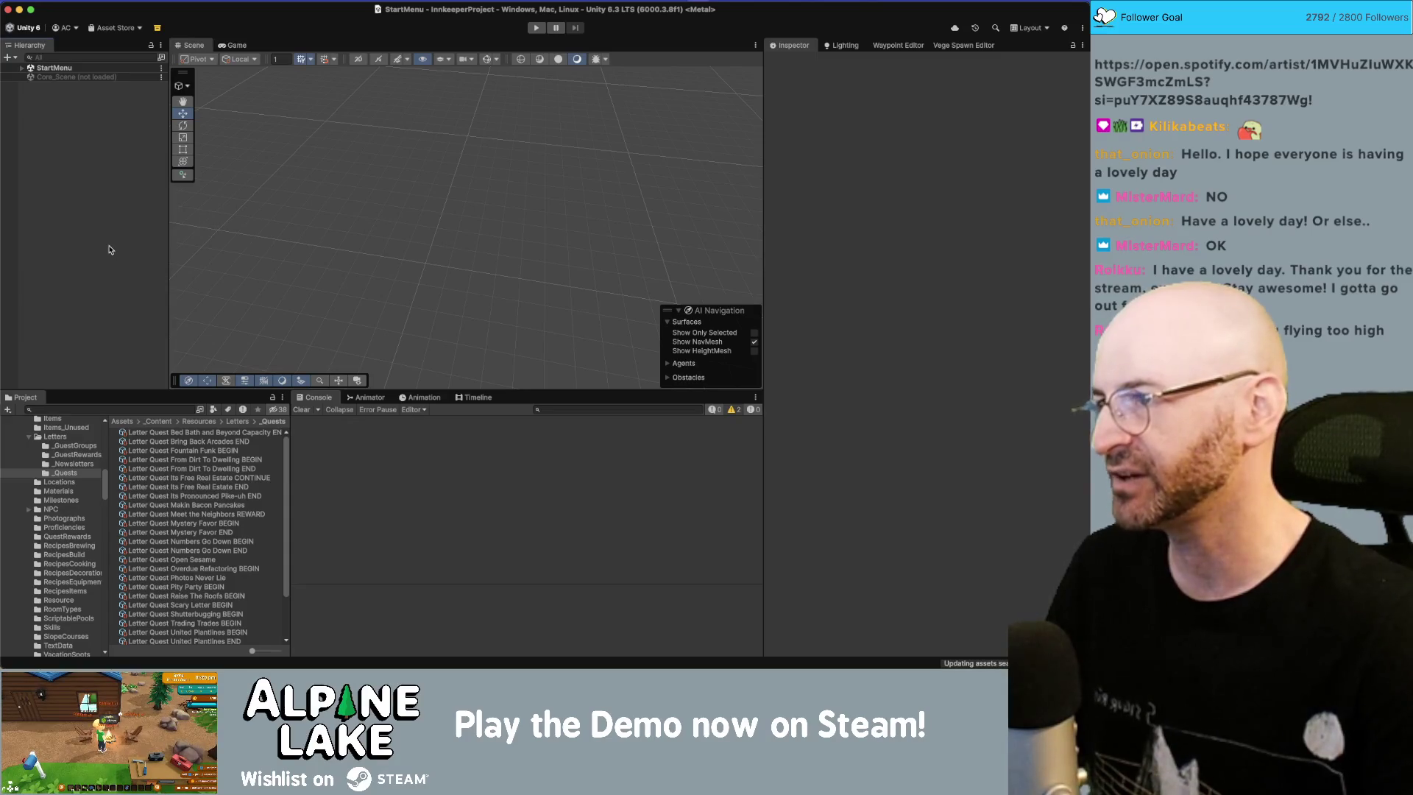
# Step: Open Tools > Pixel Crushers > Dialogue System > Dialogue Editor and dock it in the bottom panel
pyautogui.click(200, 515)
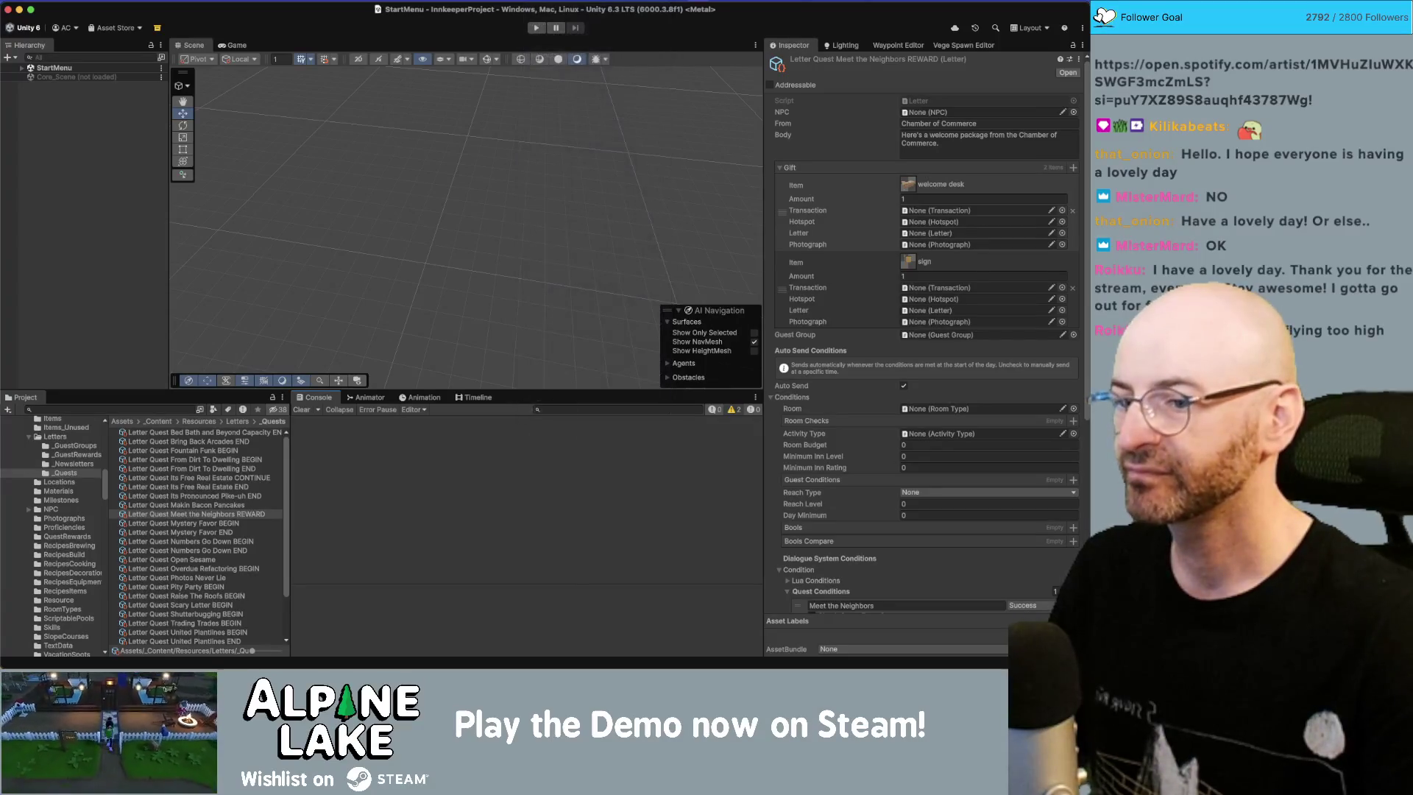
pyautogui.click(541, 2)
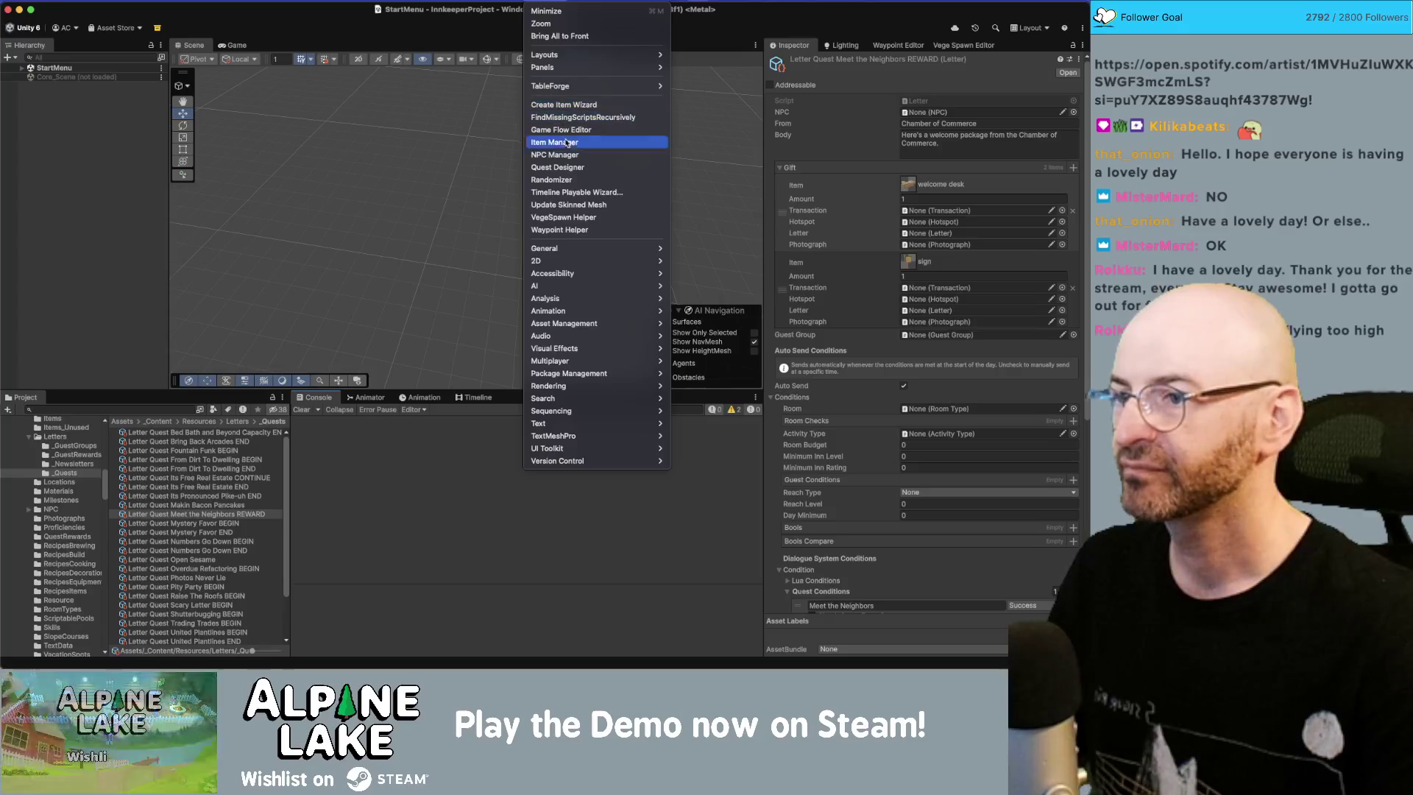
pyautogui.moveTo(590, 315)
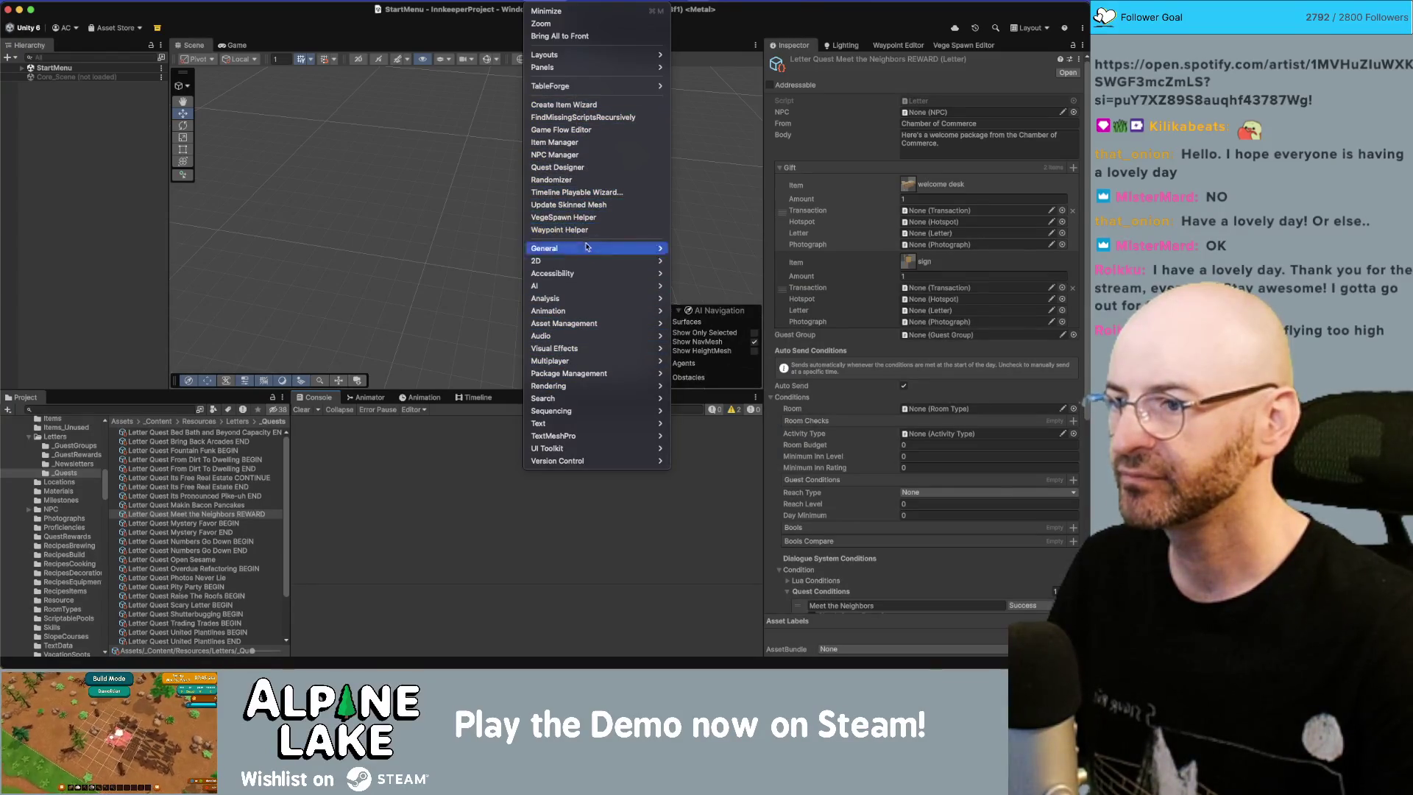
pyautogui.moveTo(589, 250)
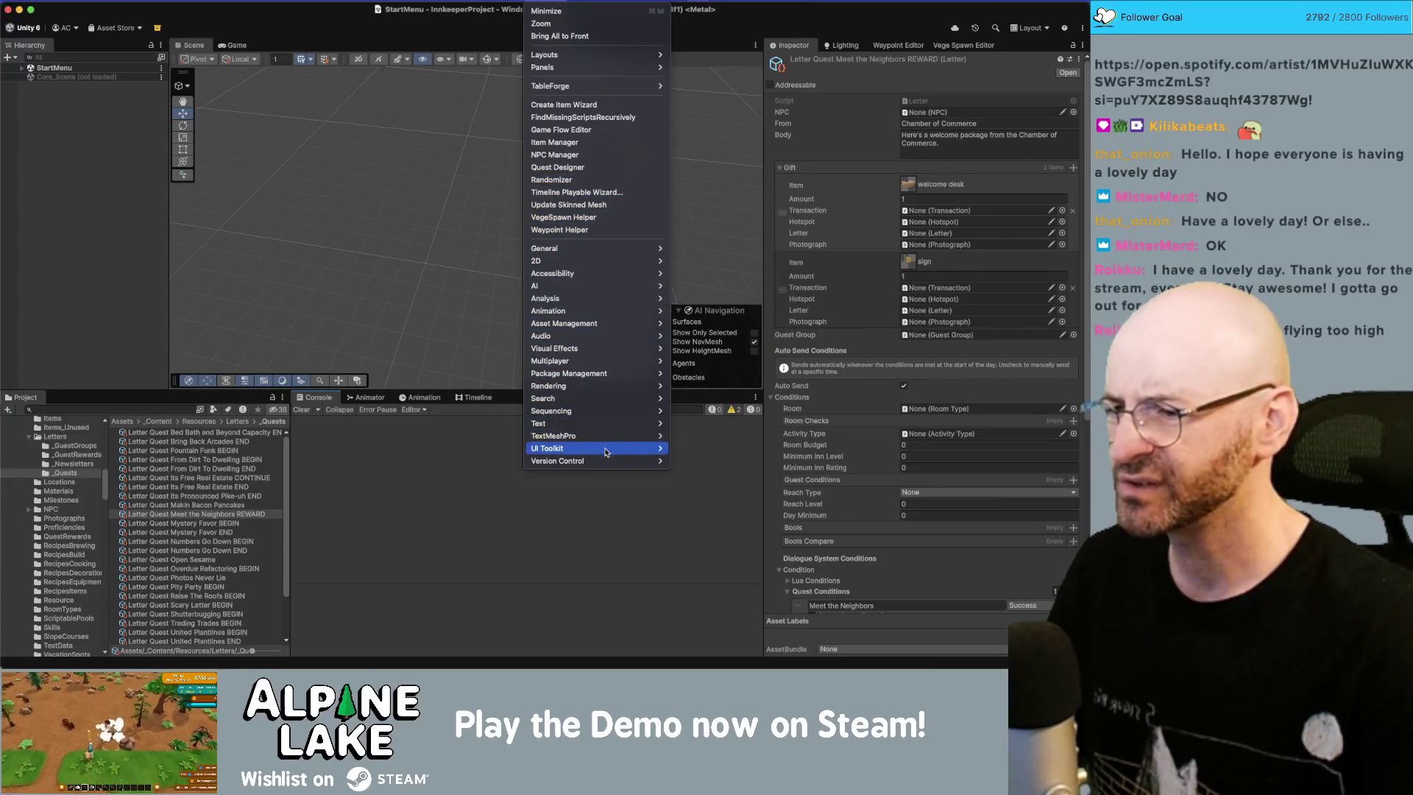
pyautogui.click(564, 105)
pyautogui.click(301, 0)
pyautogui.moveTo(449, 30)
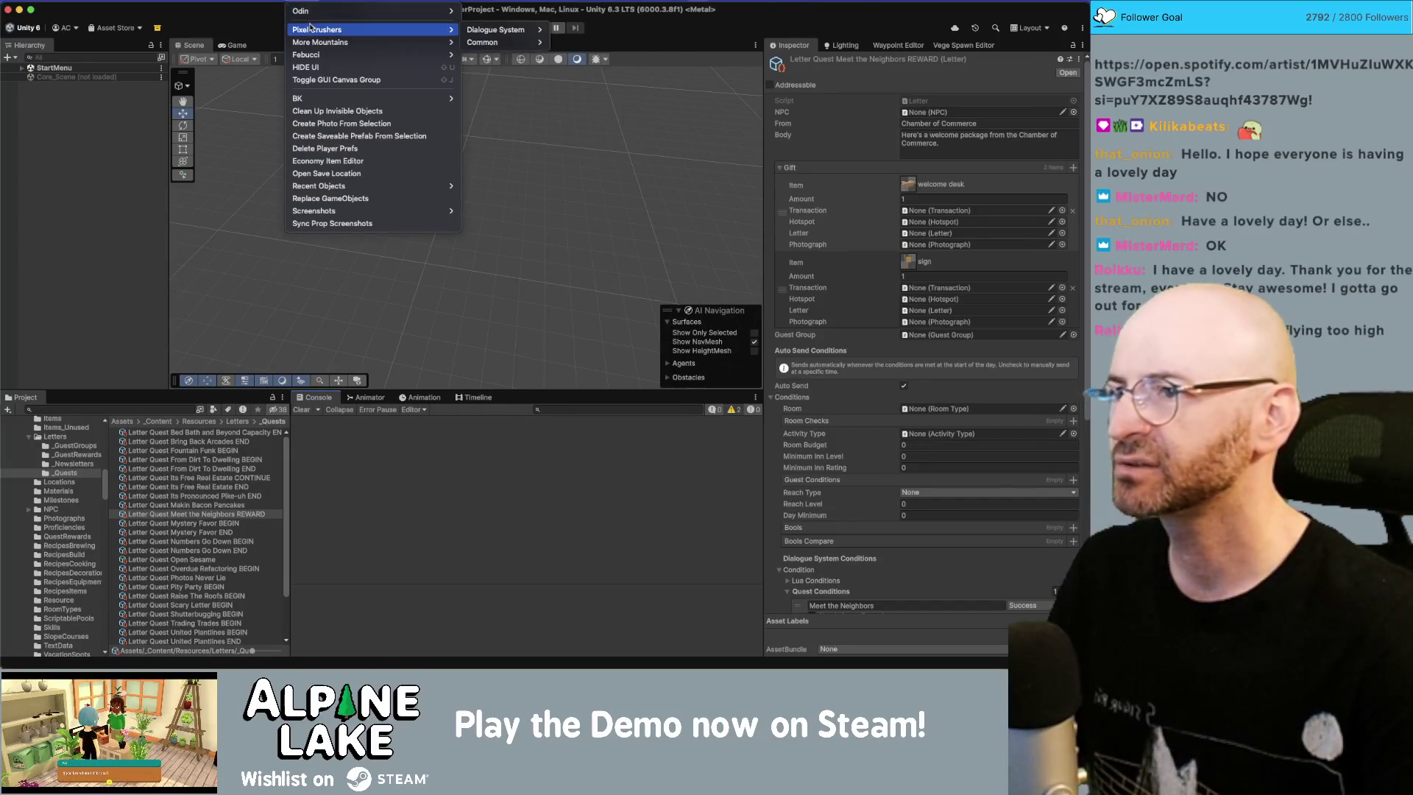
pyautogui.moveTo(512, 28)
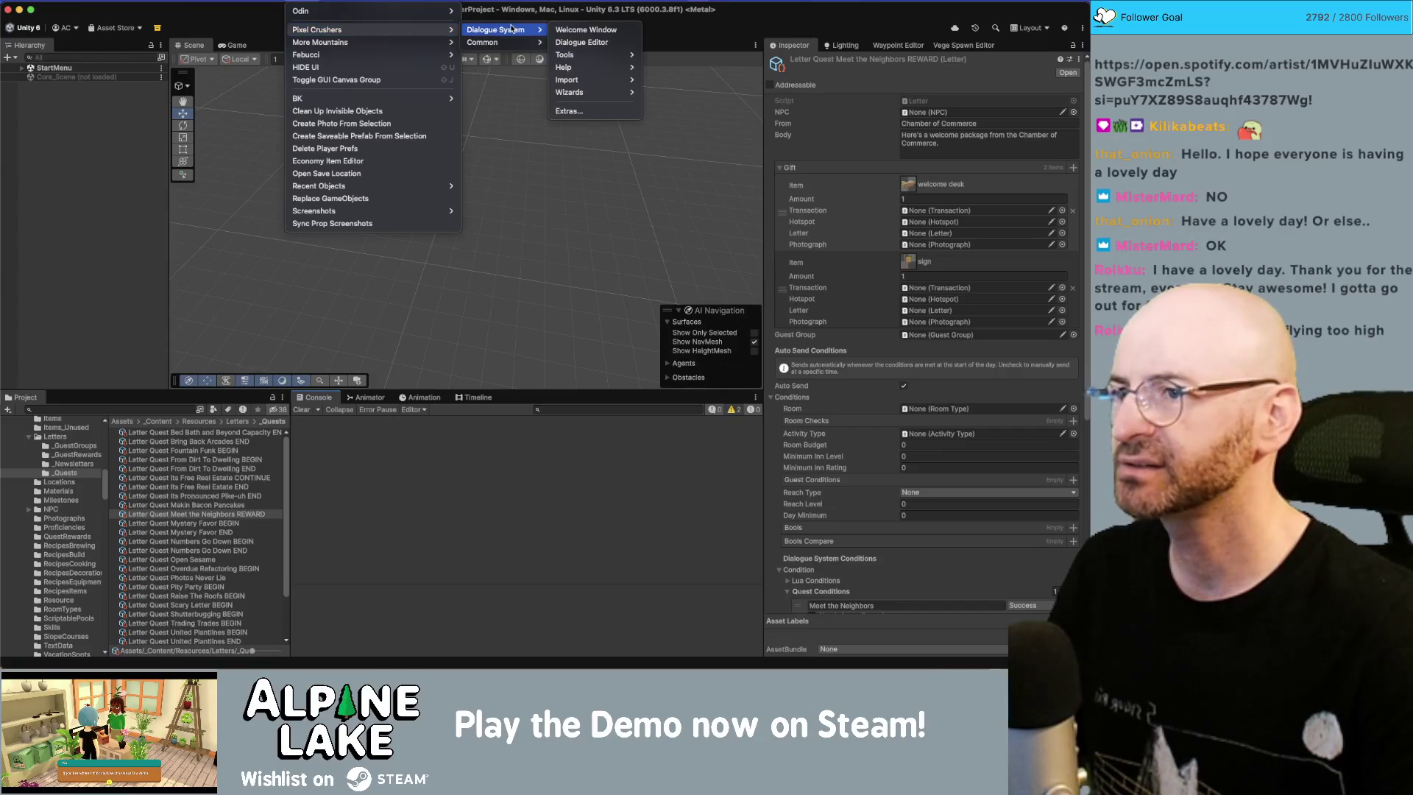
pyautogui.click(581, 42)
pyautogui.moveTo(632, 209)
pyautogui.mouseDown()
pyautogui.moveTo(618, 261)
pyautogui.moveTo(494, 403)
pyautogui.mouseUp()
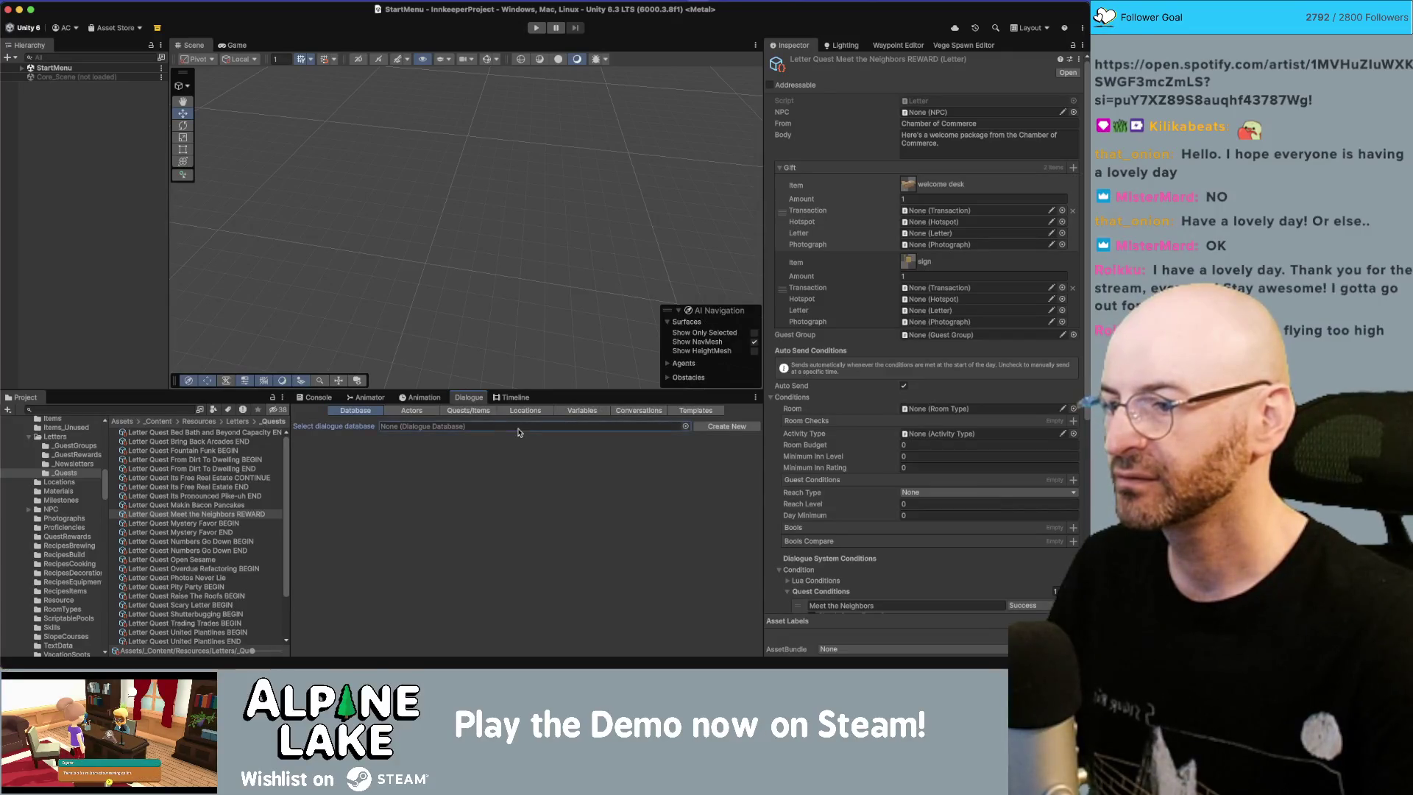
# Step: Load the Innkeeper Dialogue Database into the Dialogue editor via the database picker
pyautogui.click(685, 426)
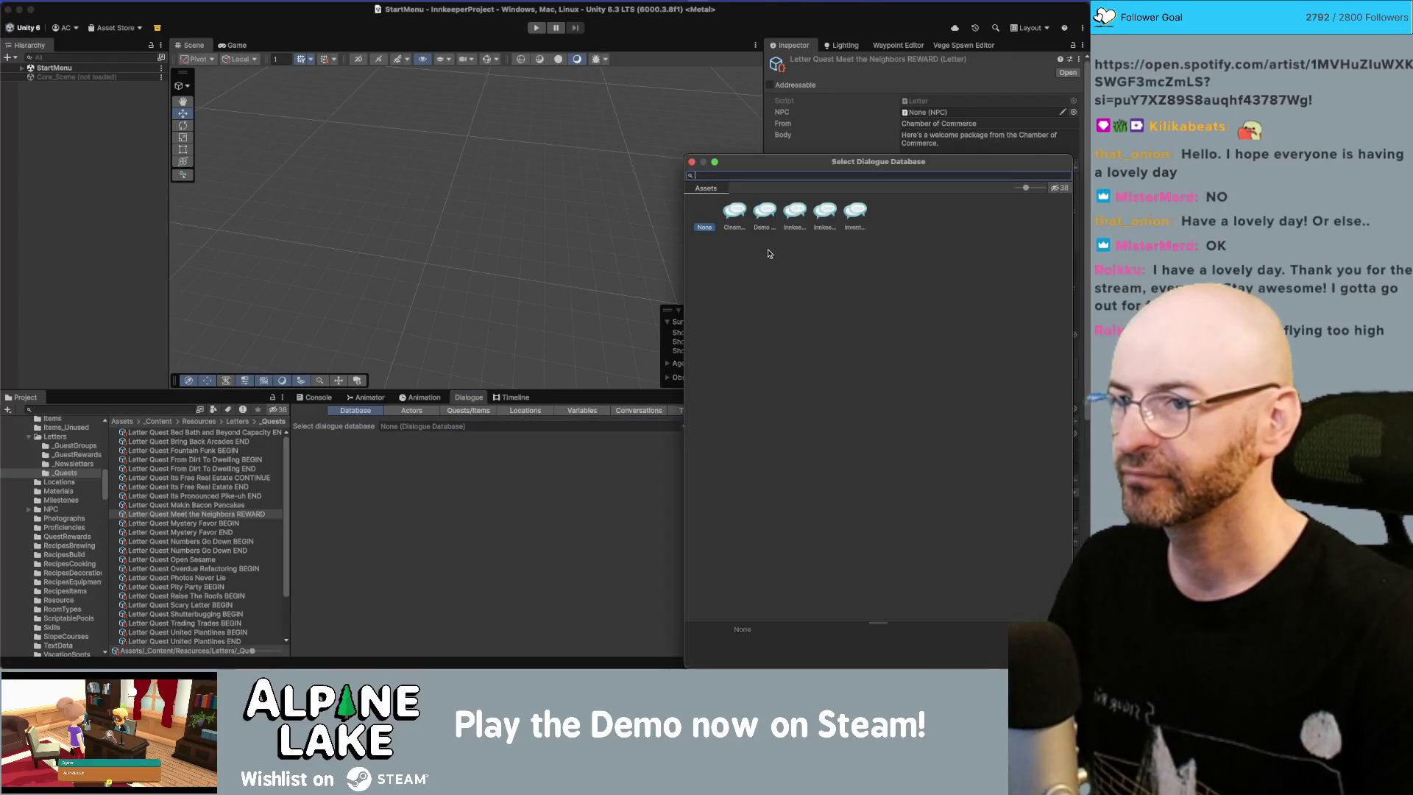
pyautogui.click(789, 220)
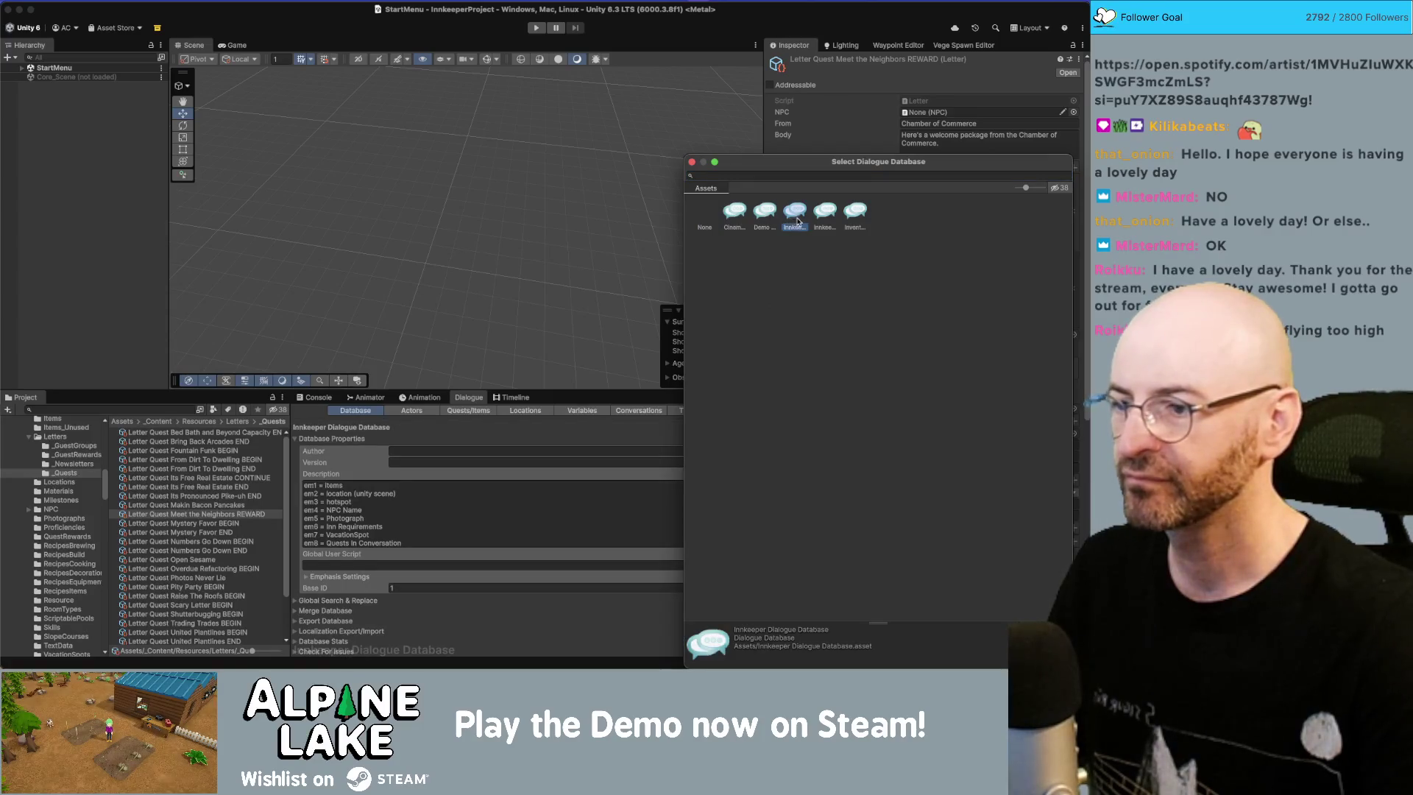
pyautogui.click(823, 217)
pyautogui.click(796, 217)
pyautogui.doubleClick(795, 215)
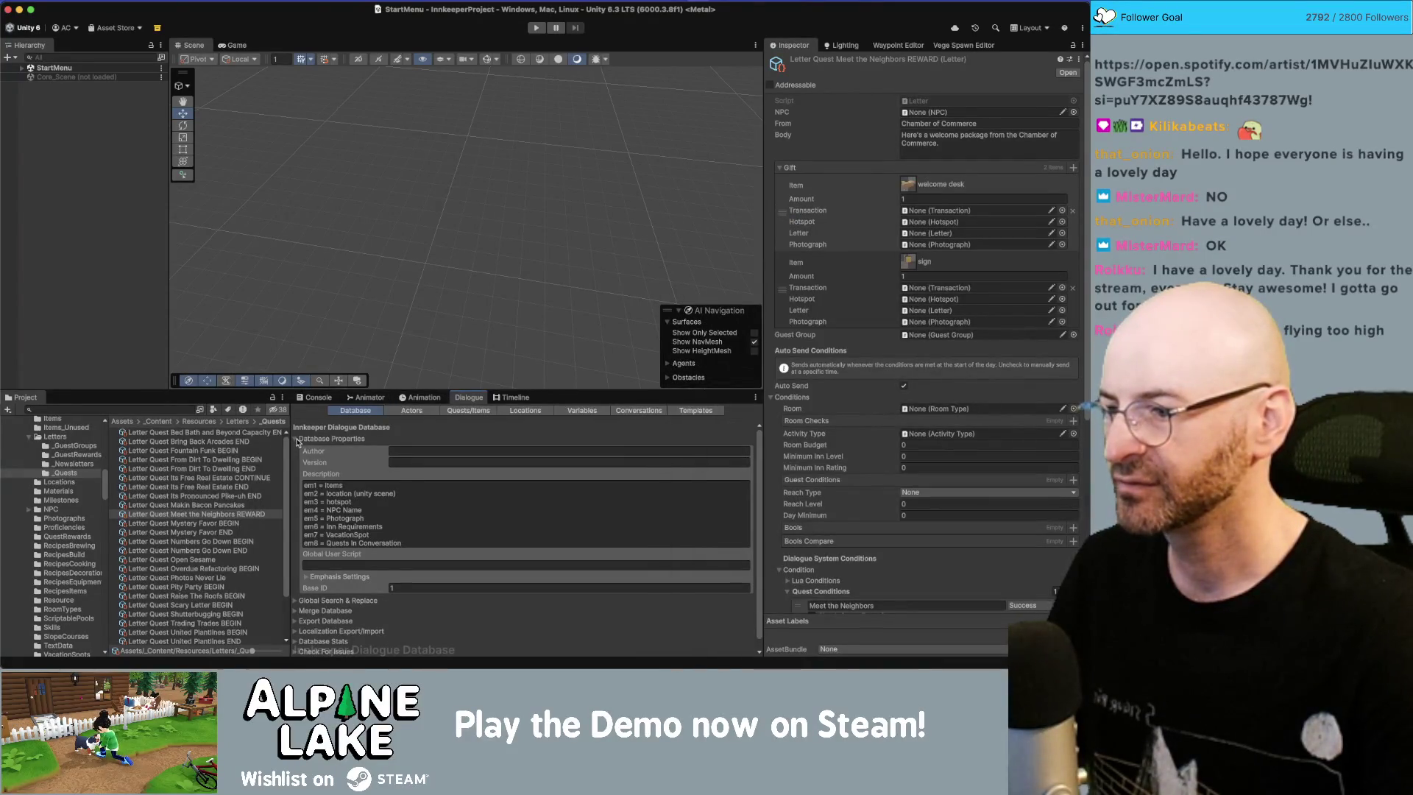
# Step: Browse the database's Quests/Items and Templates sections, return to Database, and start play mode
pyautogui.click(469, 411)
pyautogui.click(412, 411)
pyautogui.click(696, 411)
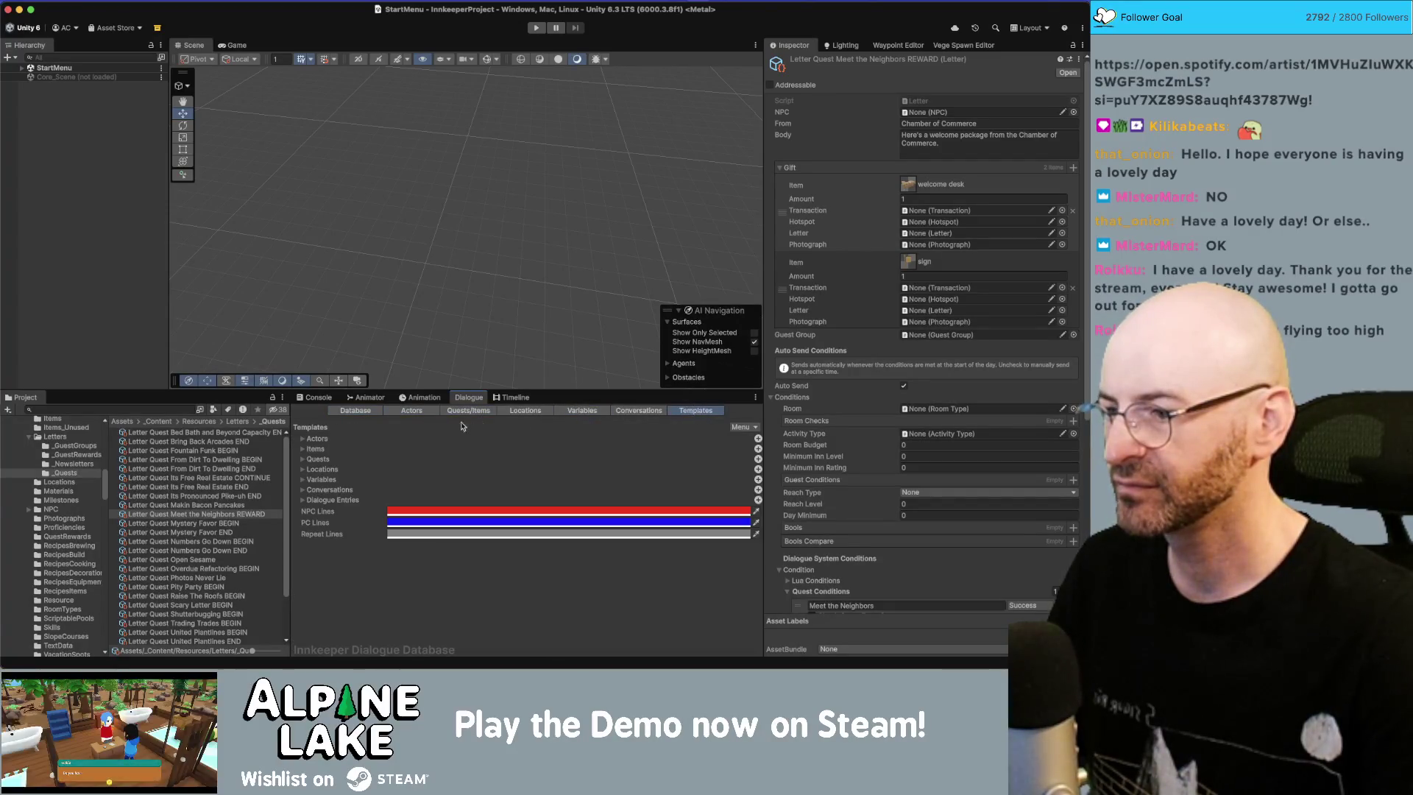
pyautogui.click(356, 410)
pyautogui.click(88, 142)
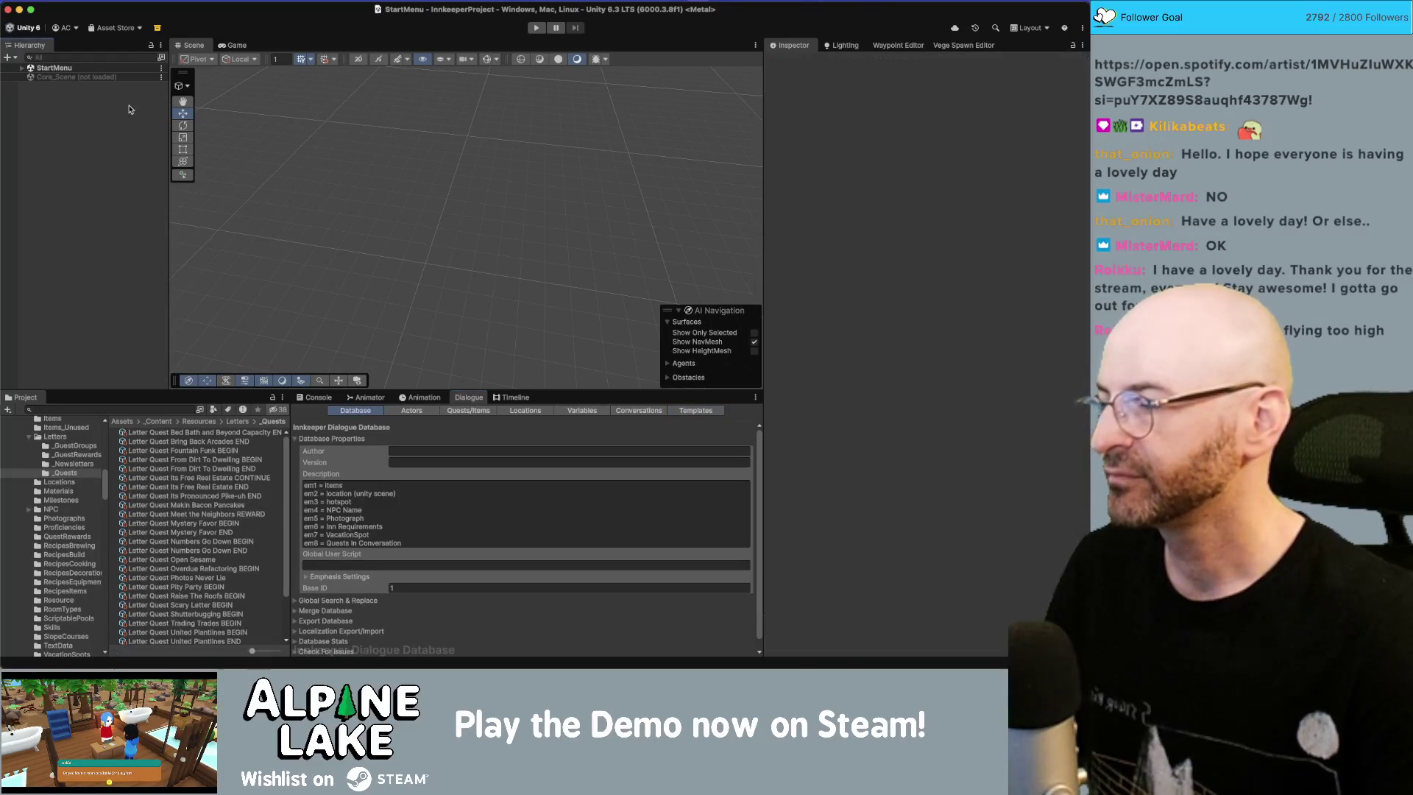
pyautogui.click(536, 28)
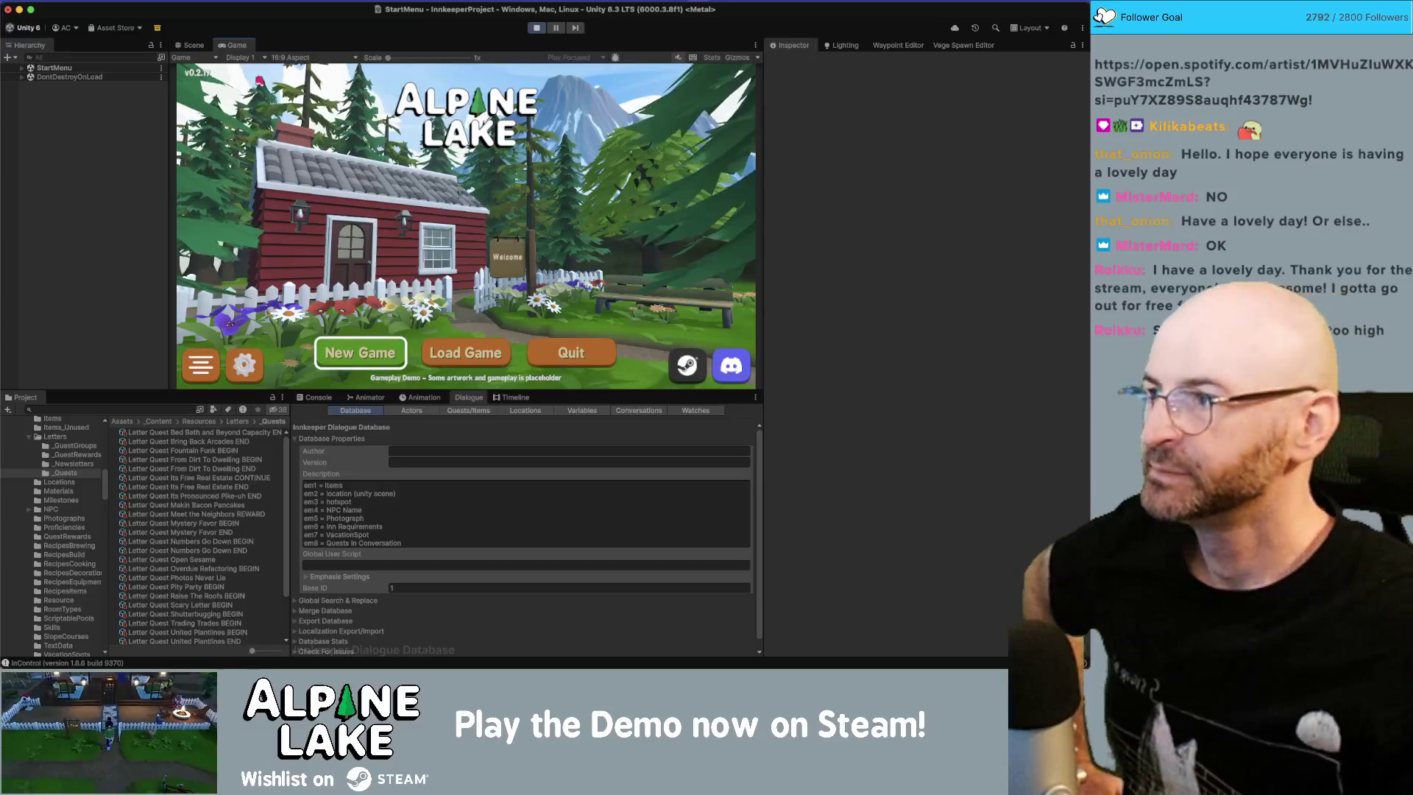
# Step: Restart play mode and load a saved game from the Load Game menu
pyautogui.click(539, 29)
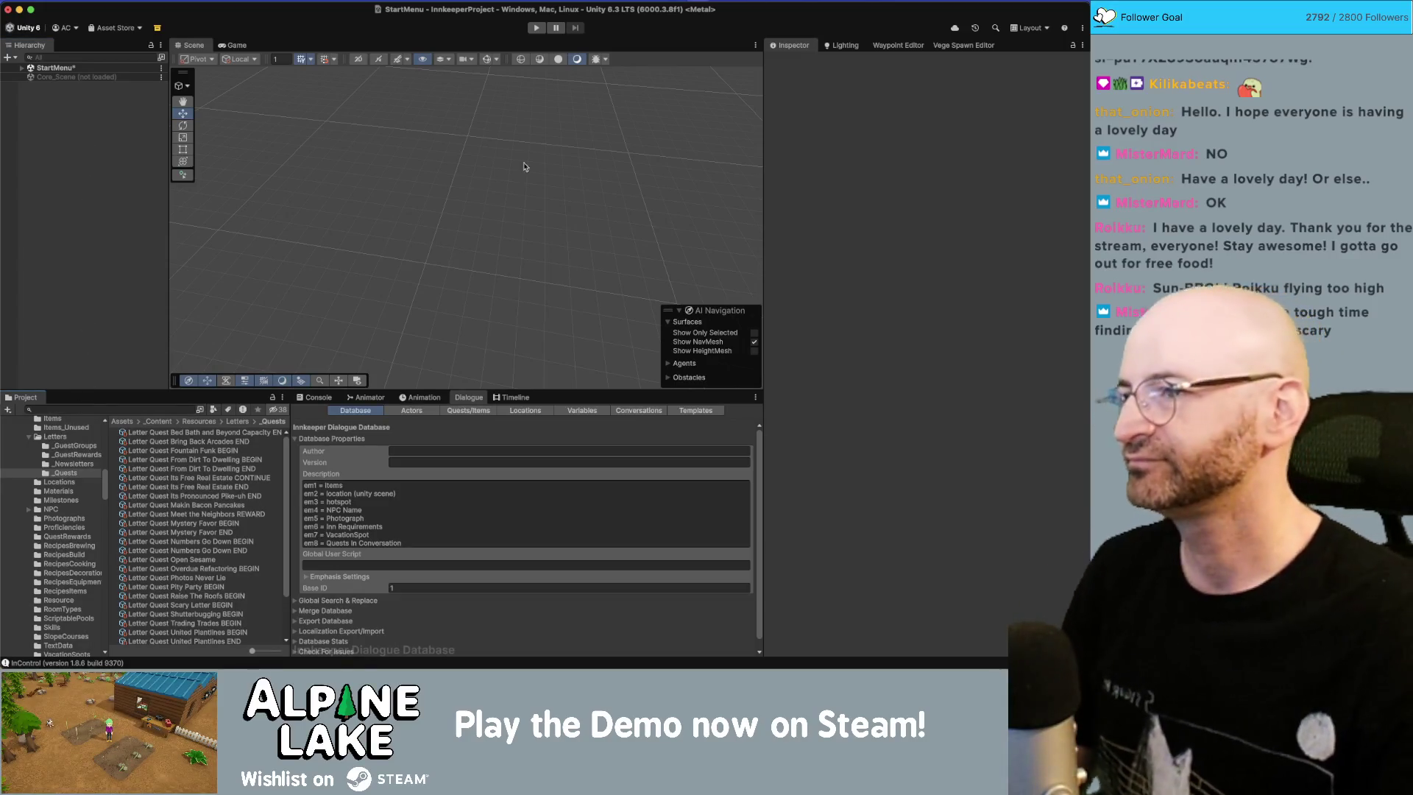
pyautogui.click(536, 27)
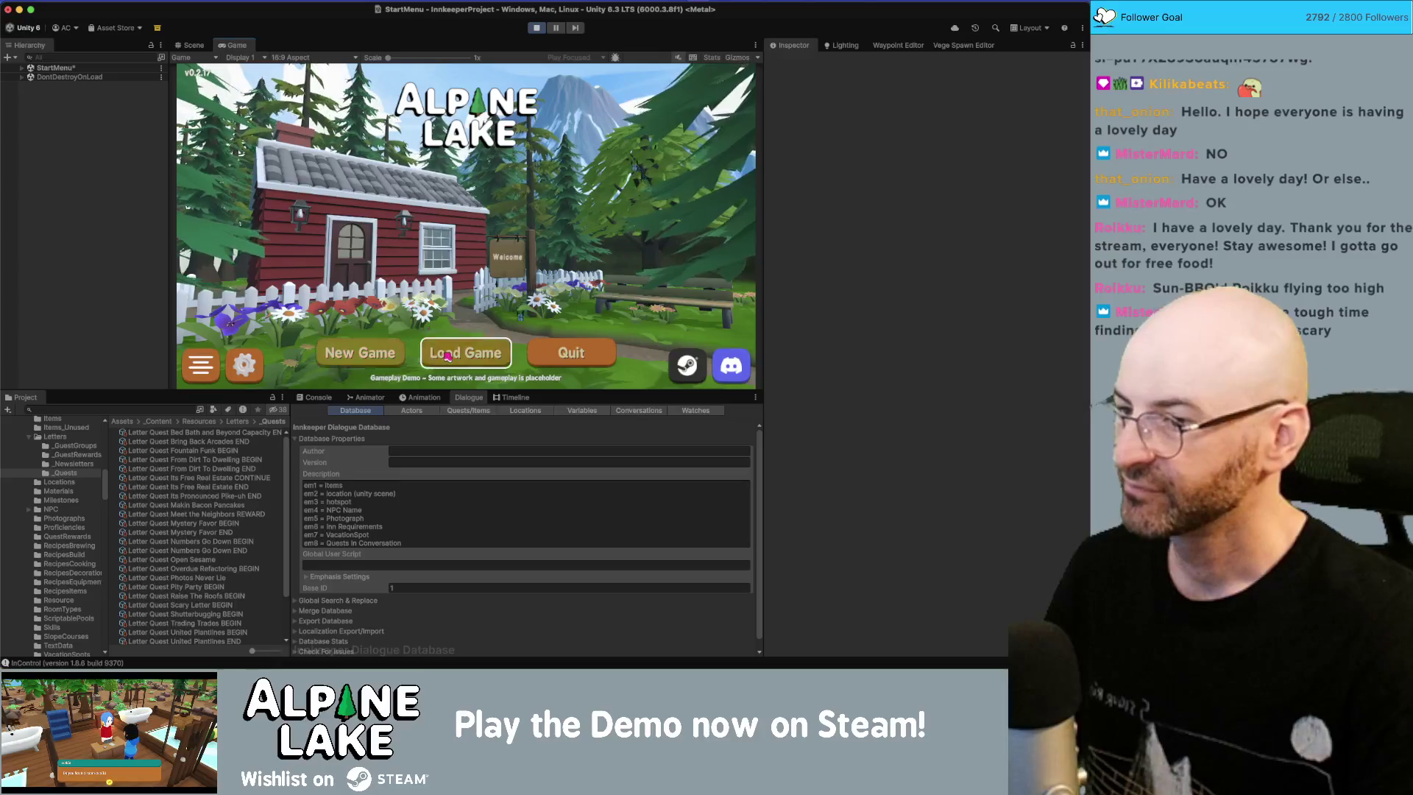
pyautogui.click(465, 353)
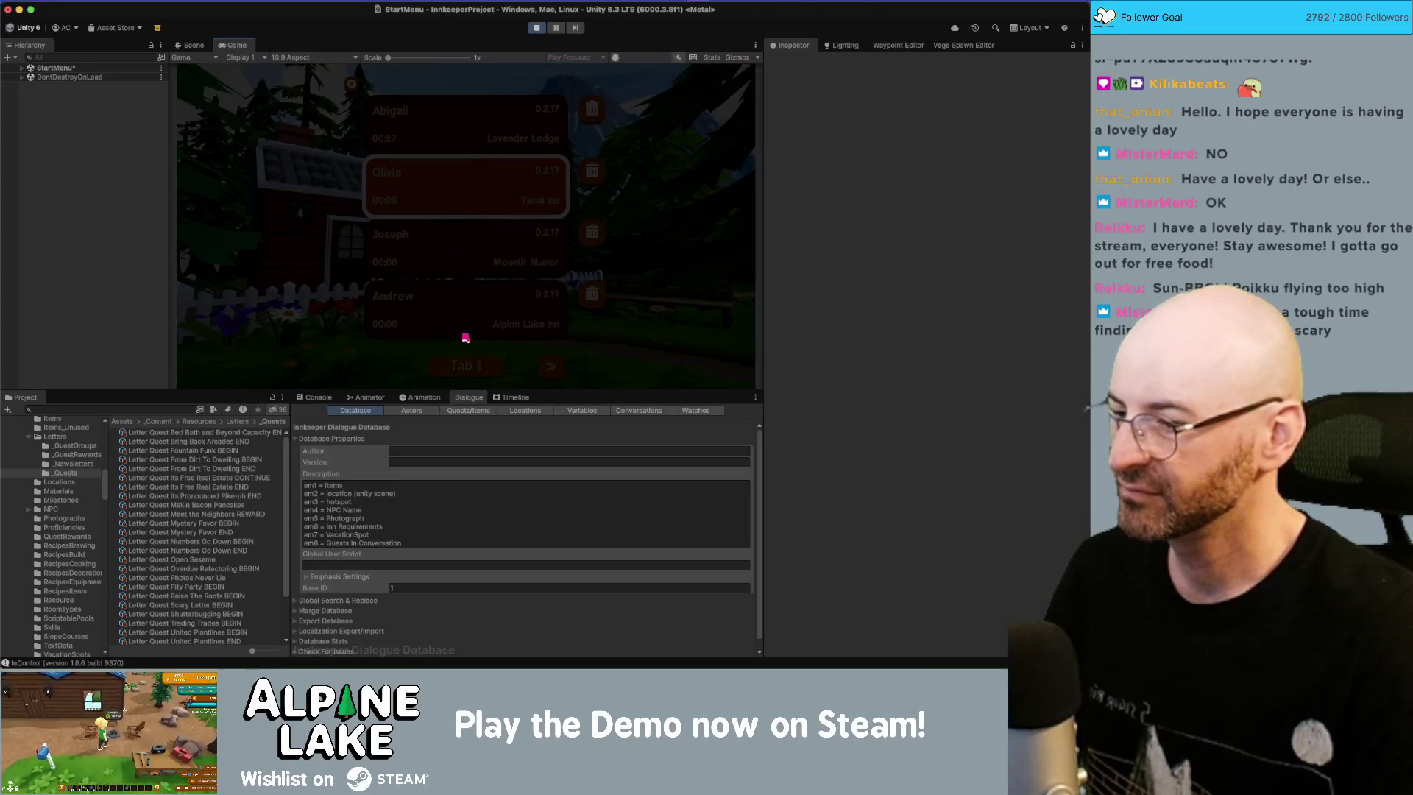
pyautogui.click(464, 336)
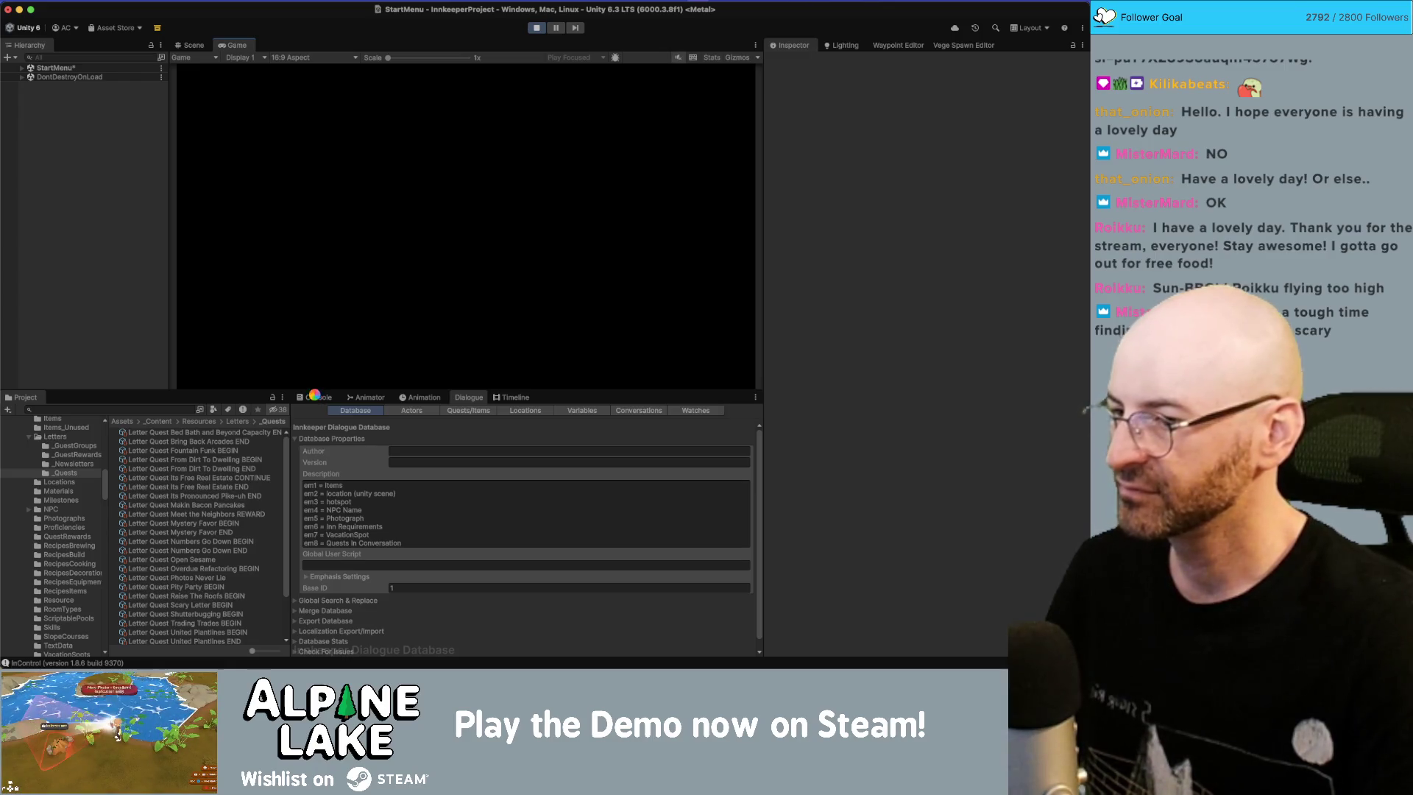
pyautogui.click(316, 397)
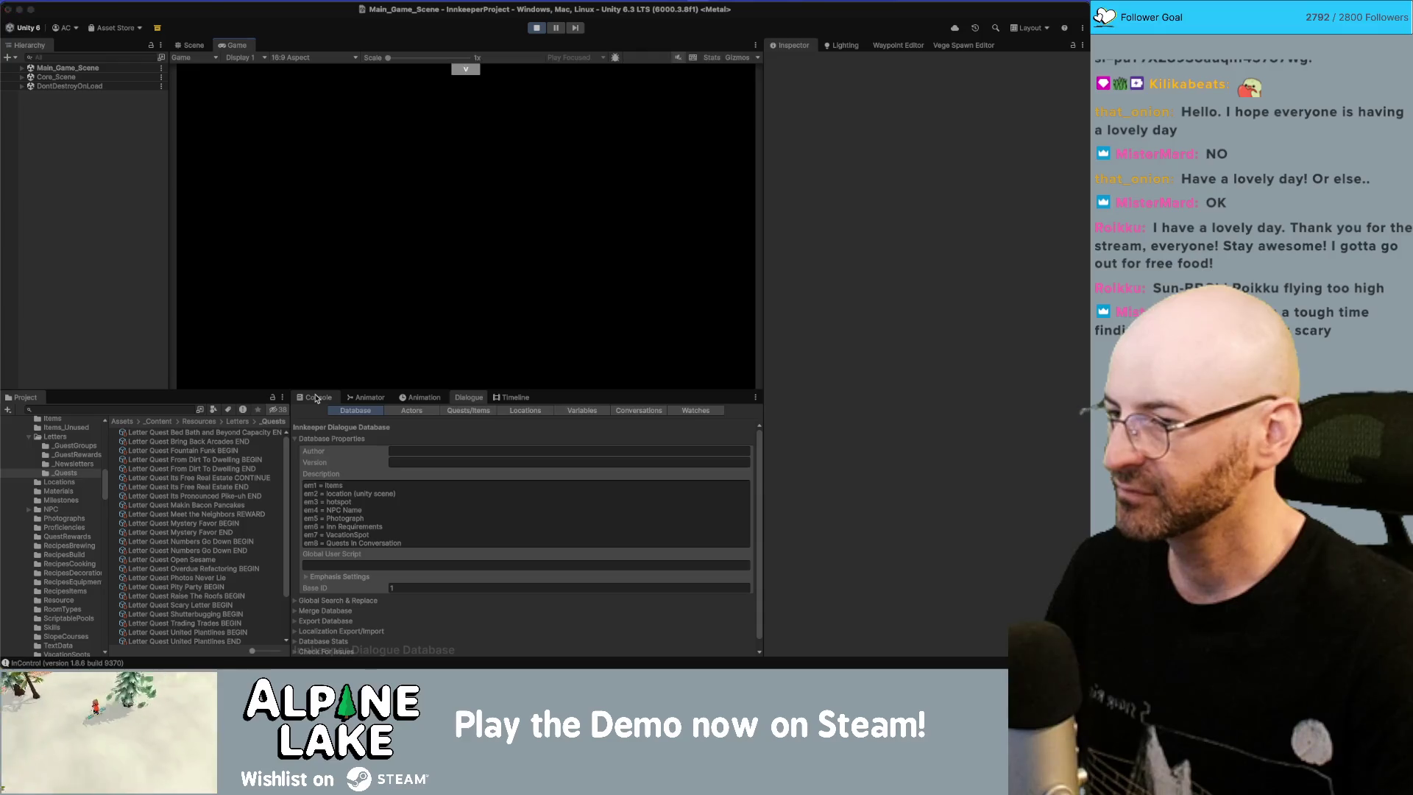
# Step: Walk the player with WASD to the mailbox, open and close it, then stop play mode
pyautogui.press('w')
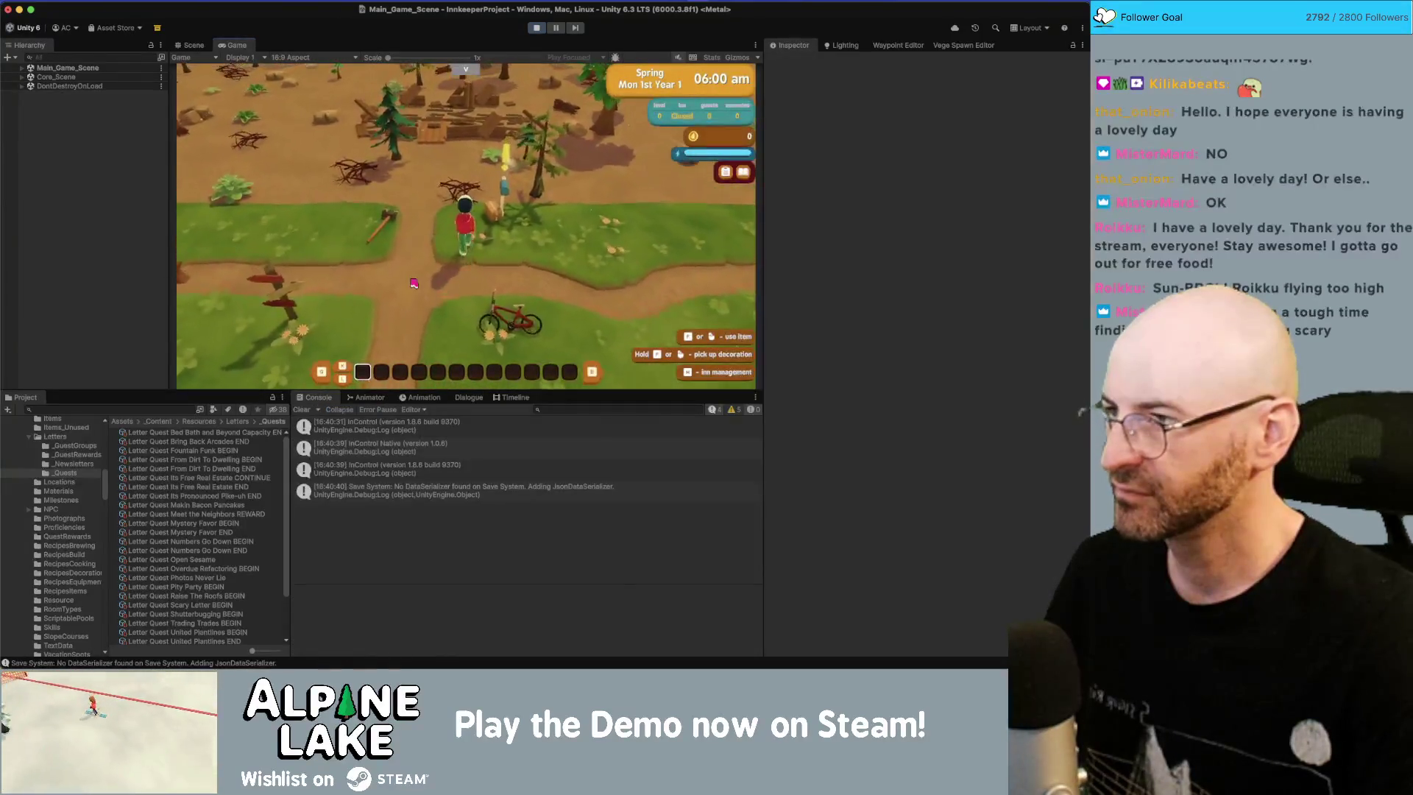
pyautogui.click(424, 213)
pyautogui.press('d')
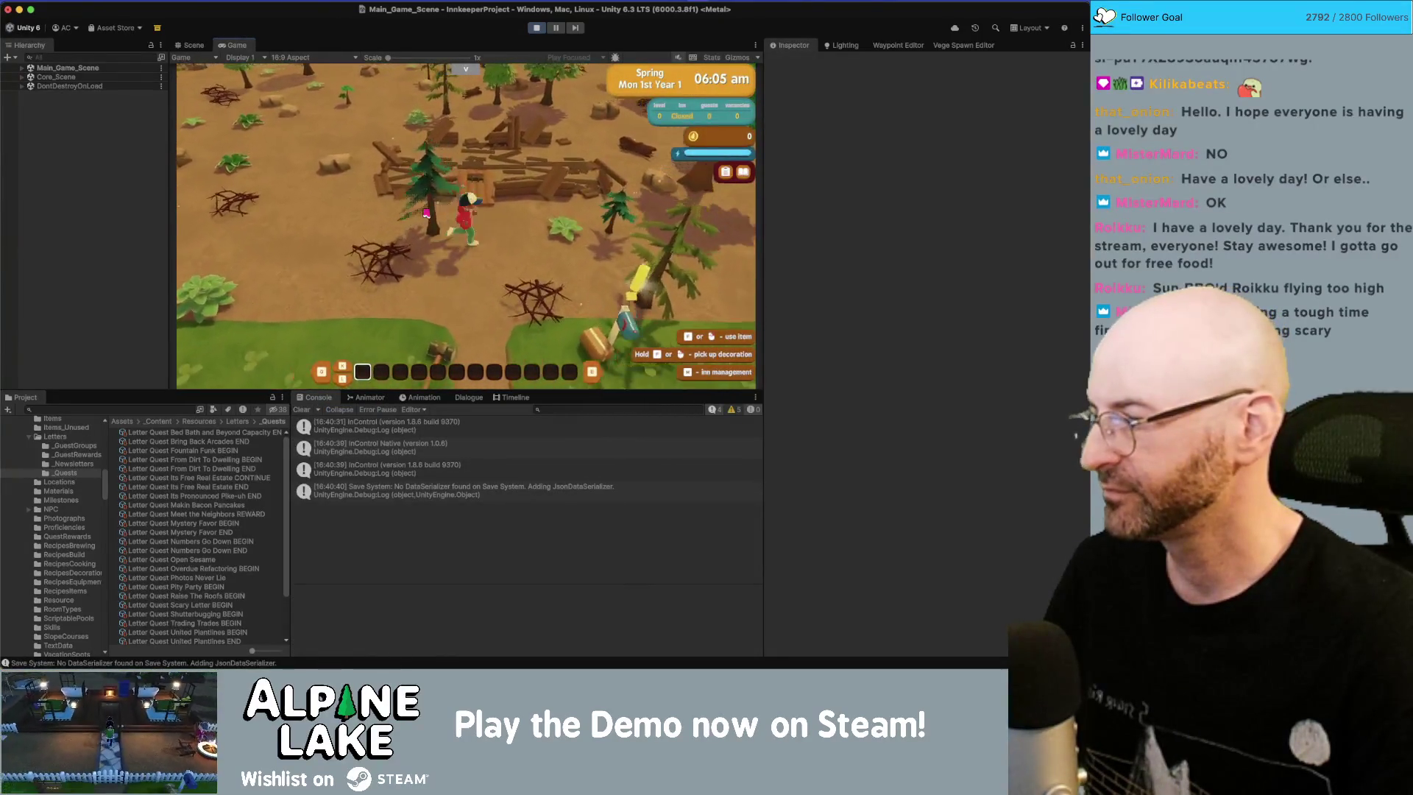
pyautogui.press('s')
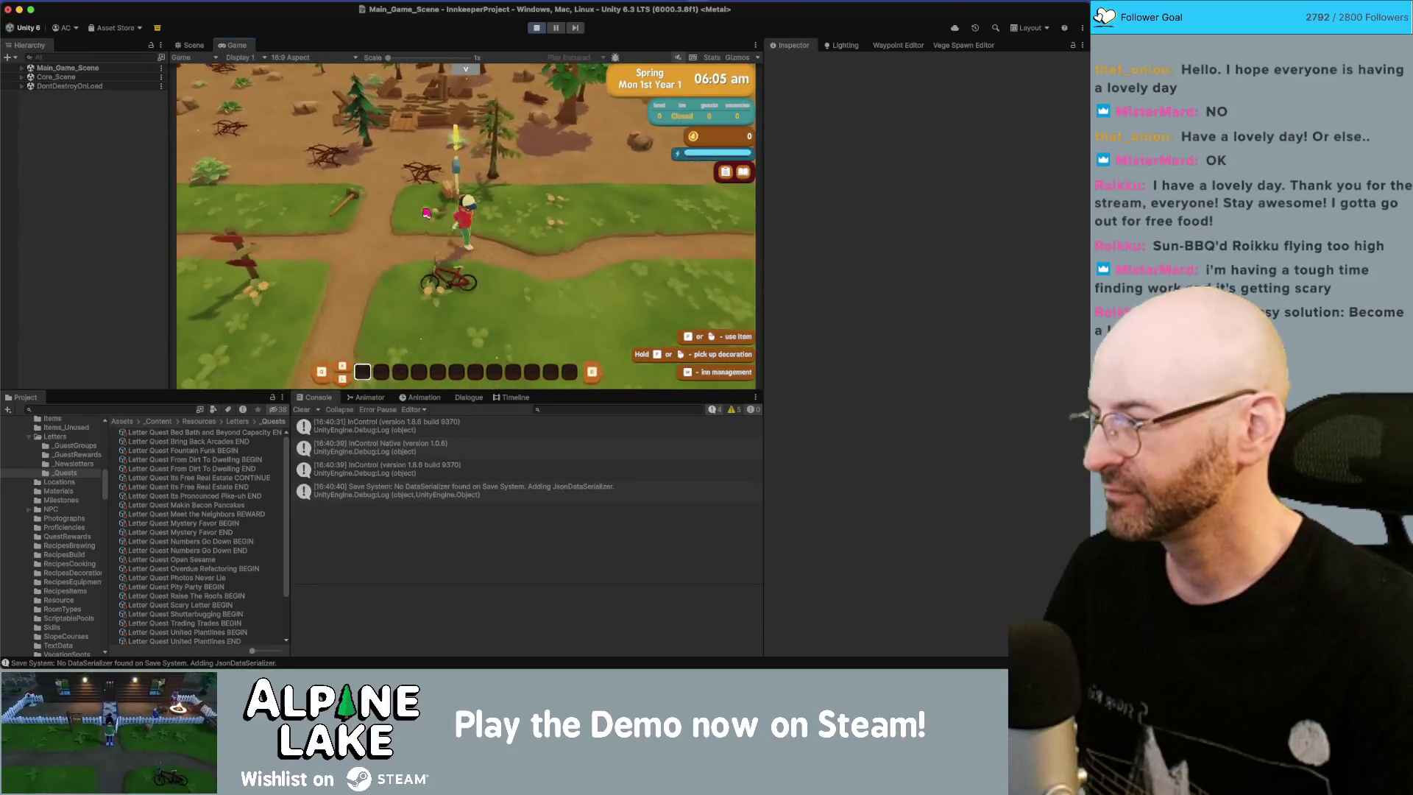
pyautogui.press('w')
pyautogui.press('d')
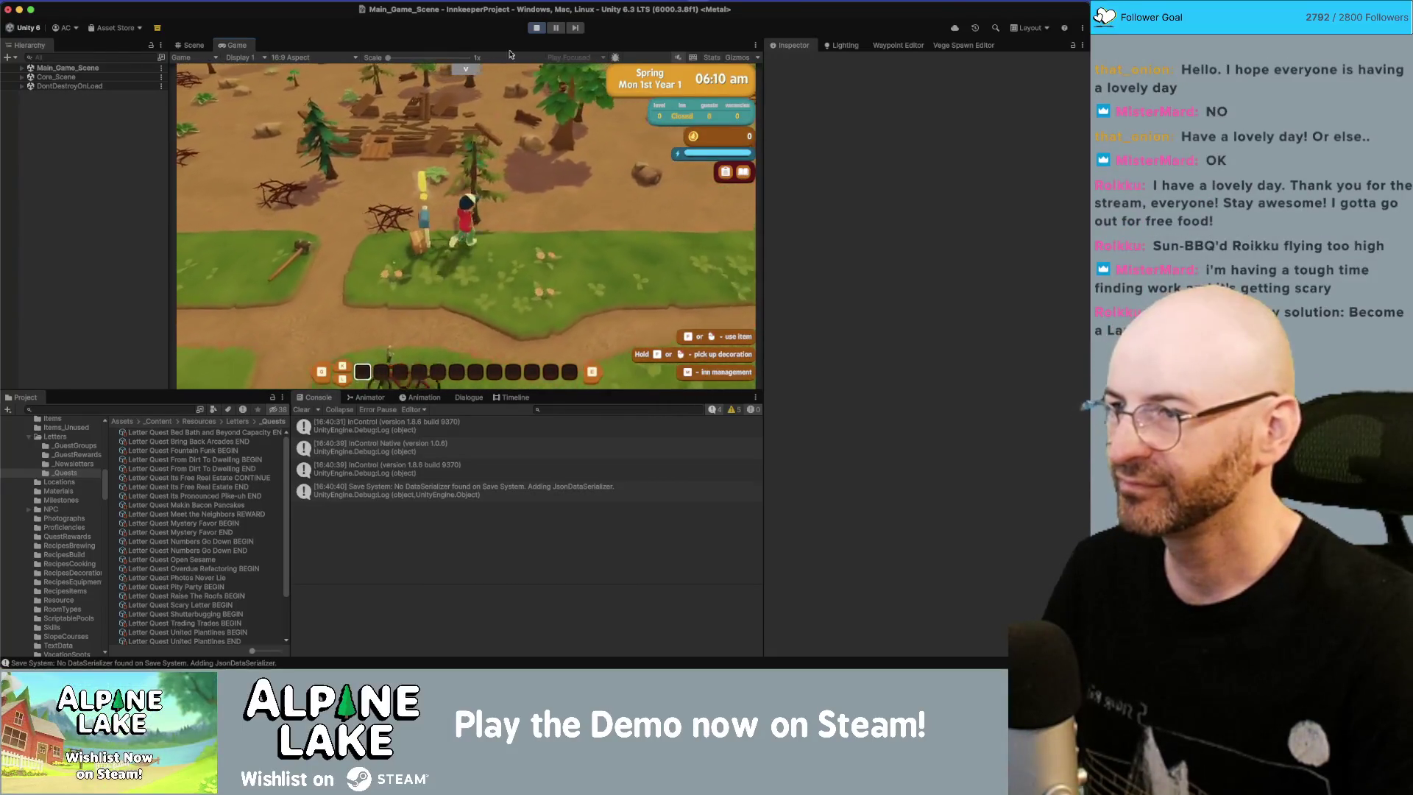
pyautogui.press('e')
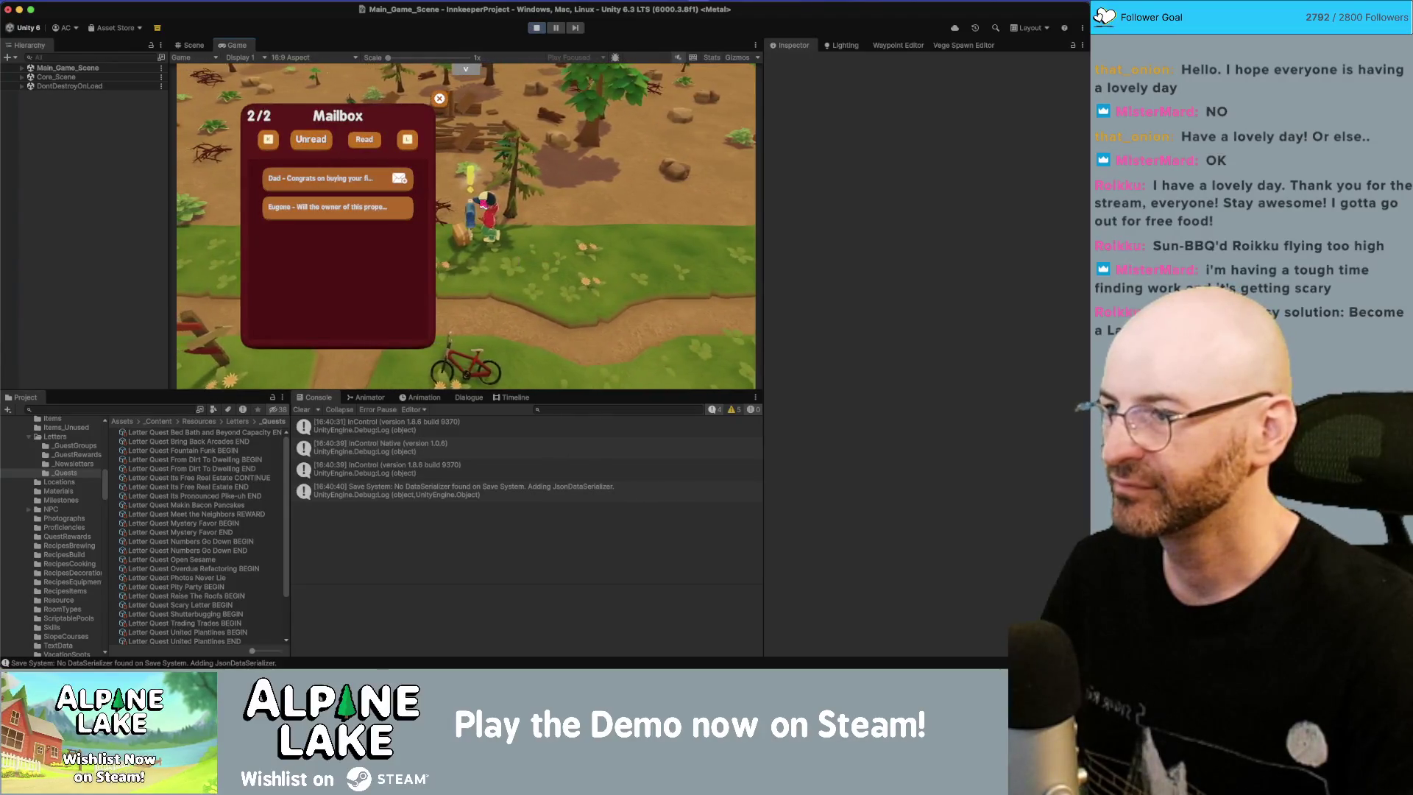
pyautogui.press('Escape')
pyautogui.click(535, 29)
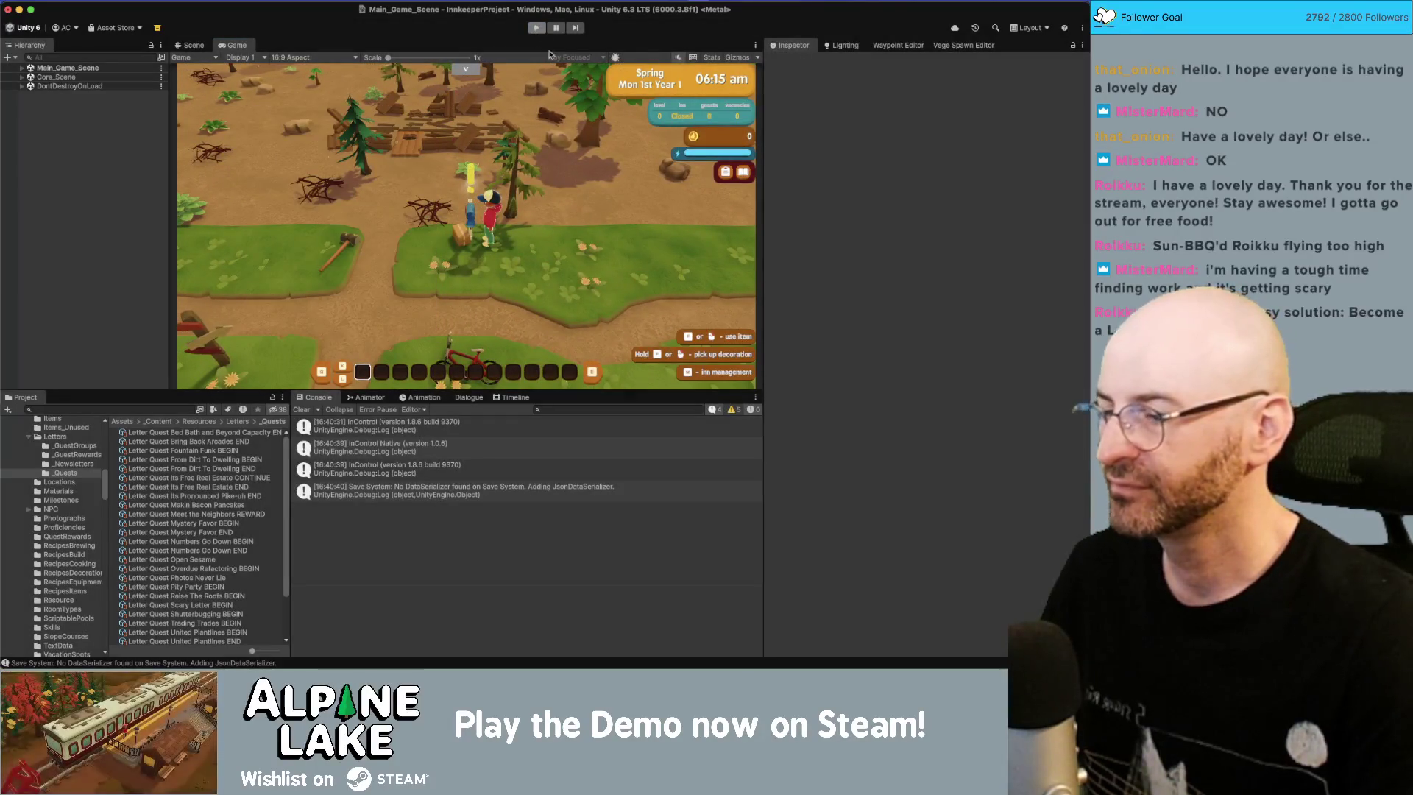
pyautogui.click(471, 398)
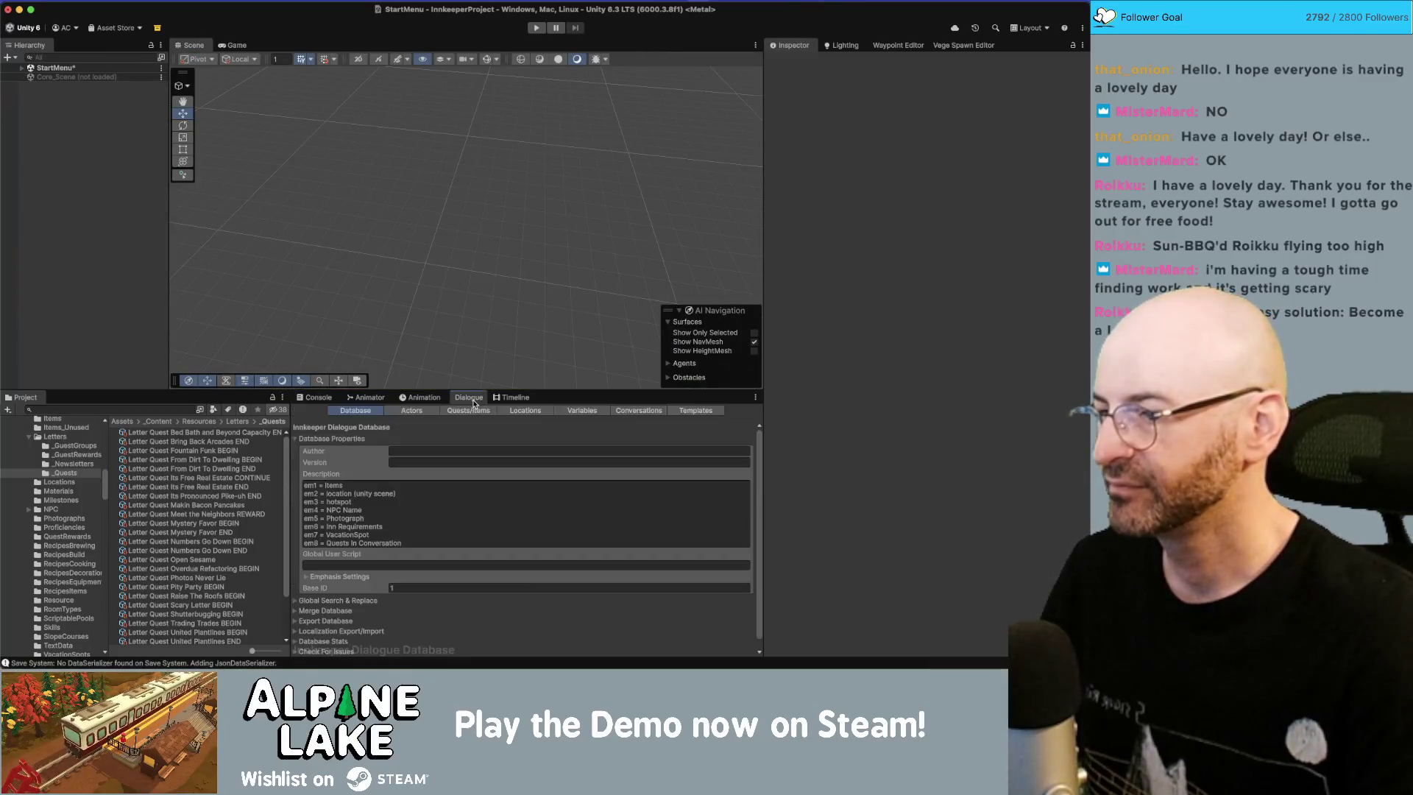
# Step: Inspect the Its Free Real Estate END and Meet the Neighbors REWARD letters, then deselect
pyautogui.click(234, 488)
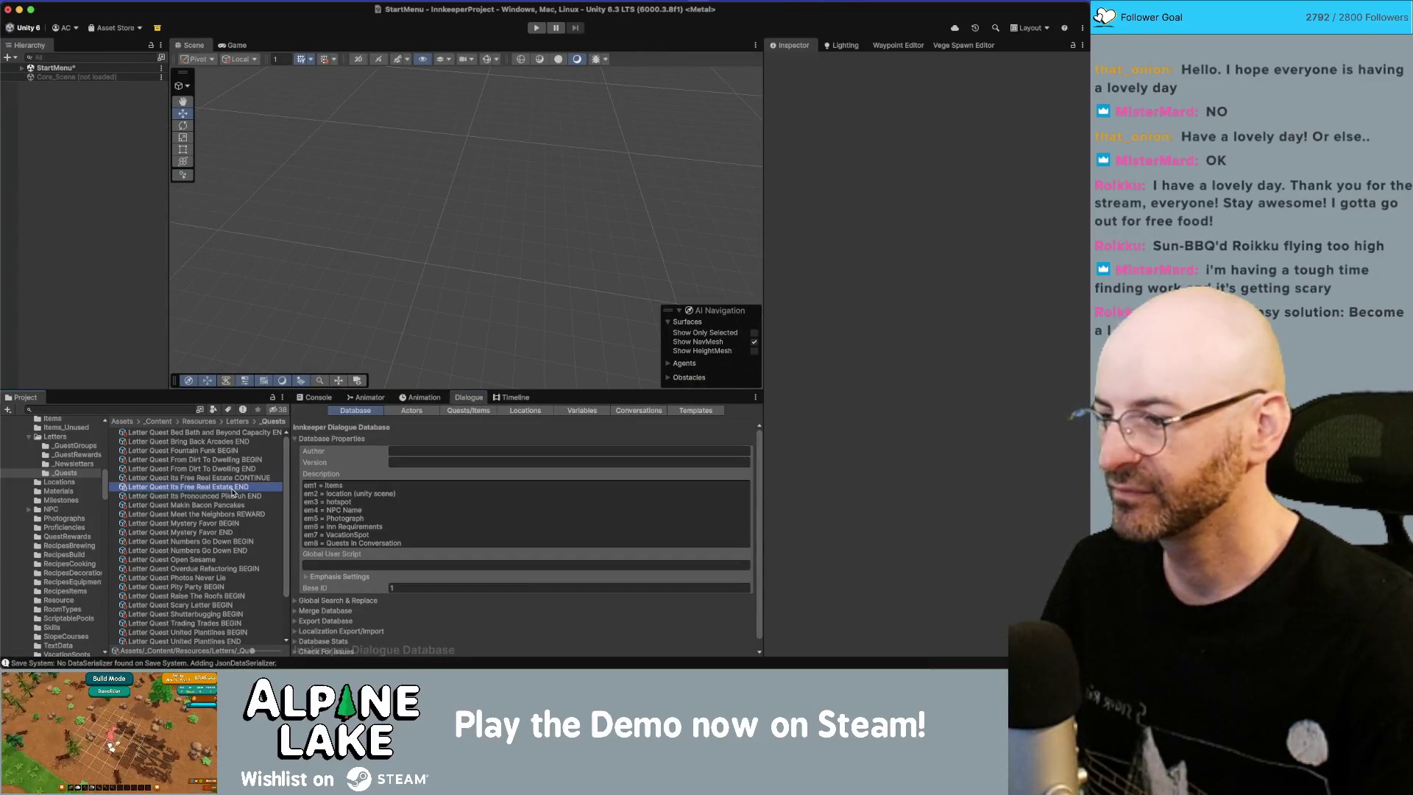
pyautogui.click(219, 515)
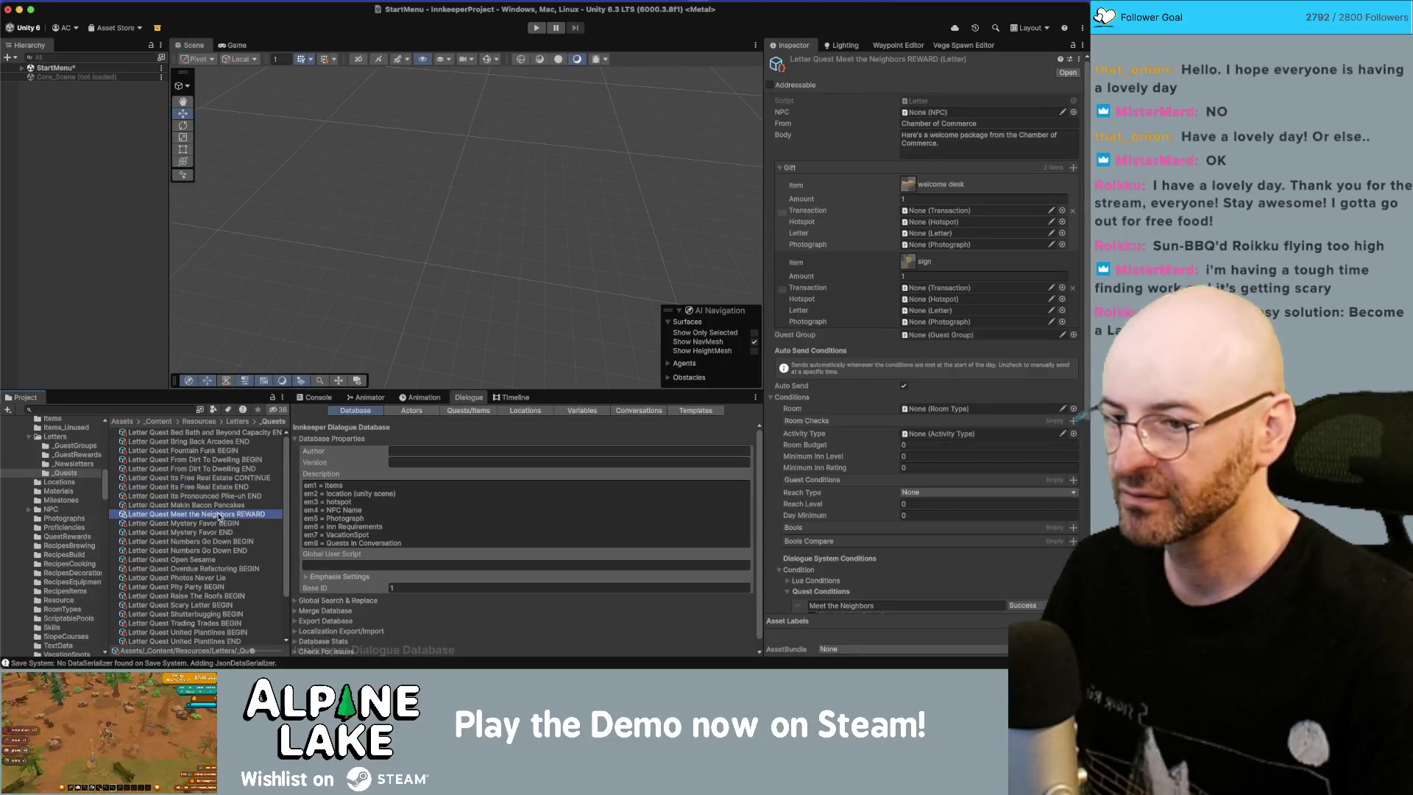
pyautogui.scroll(-5, 847, 442)
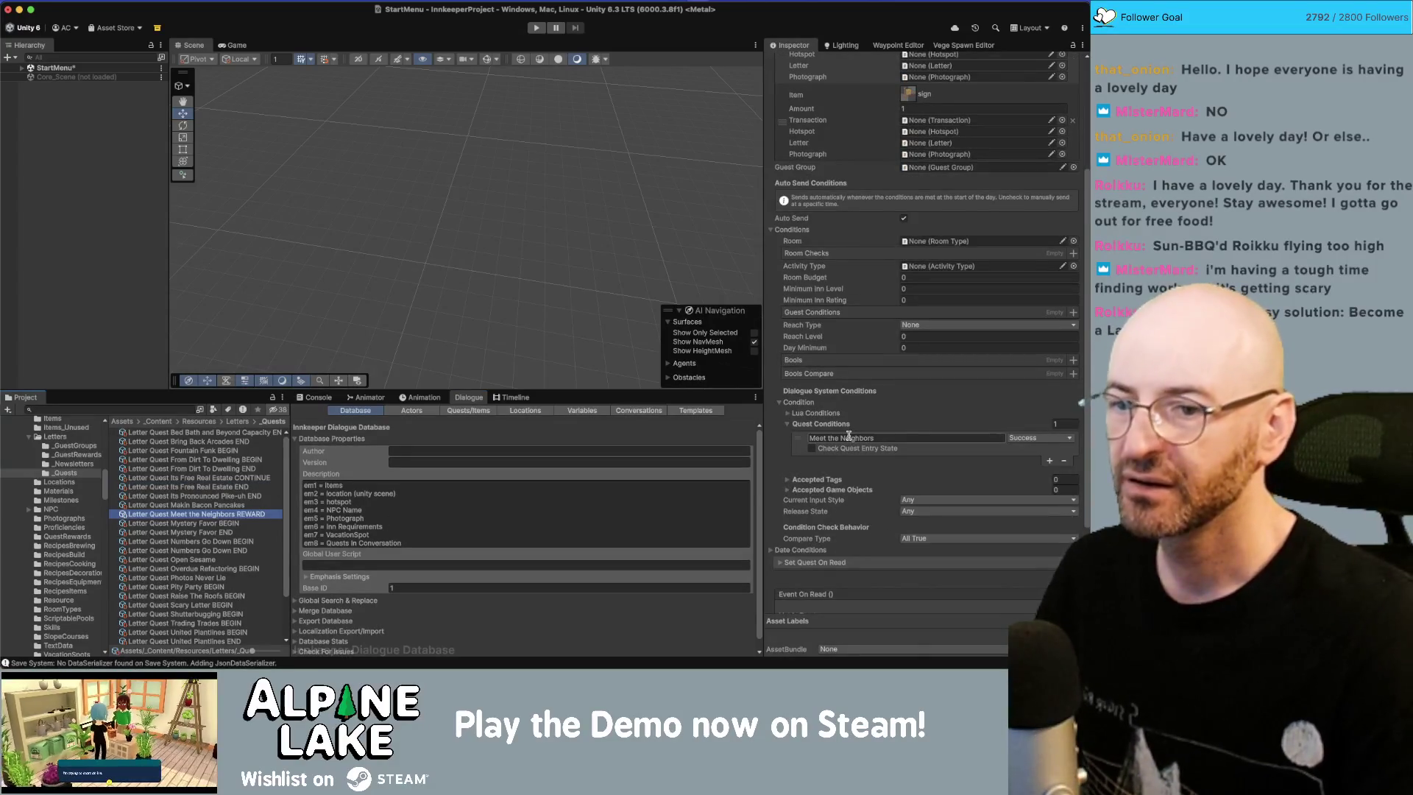
pyautogui.click(35, 93)
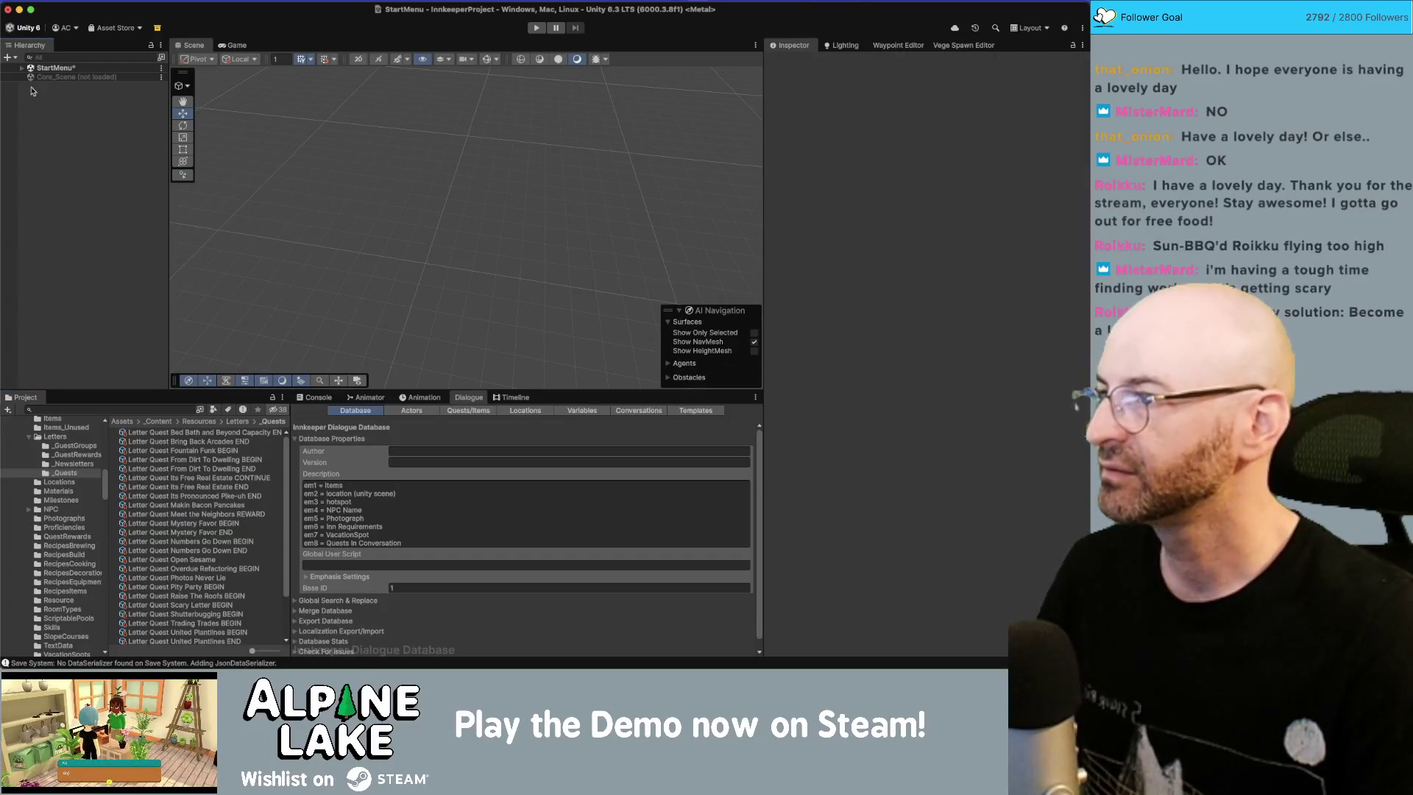
# Step: Save the StartMenu scene and search the project for Main_Game_Scene and the core scene
pyautogui.click(101, 411)
pyautogui.write('main game')
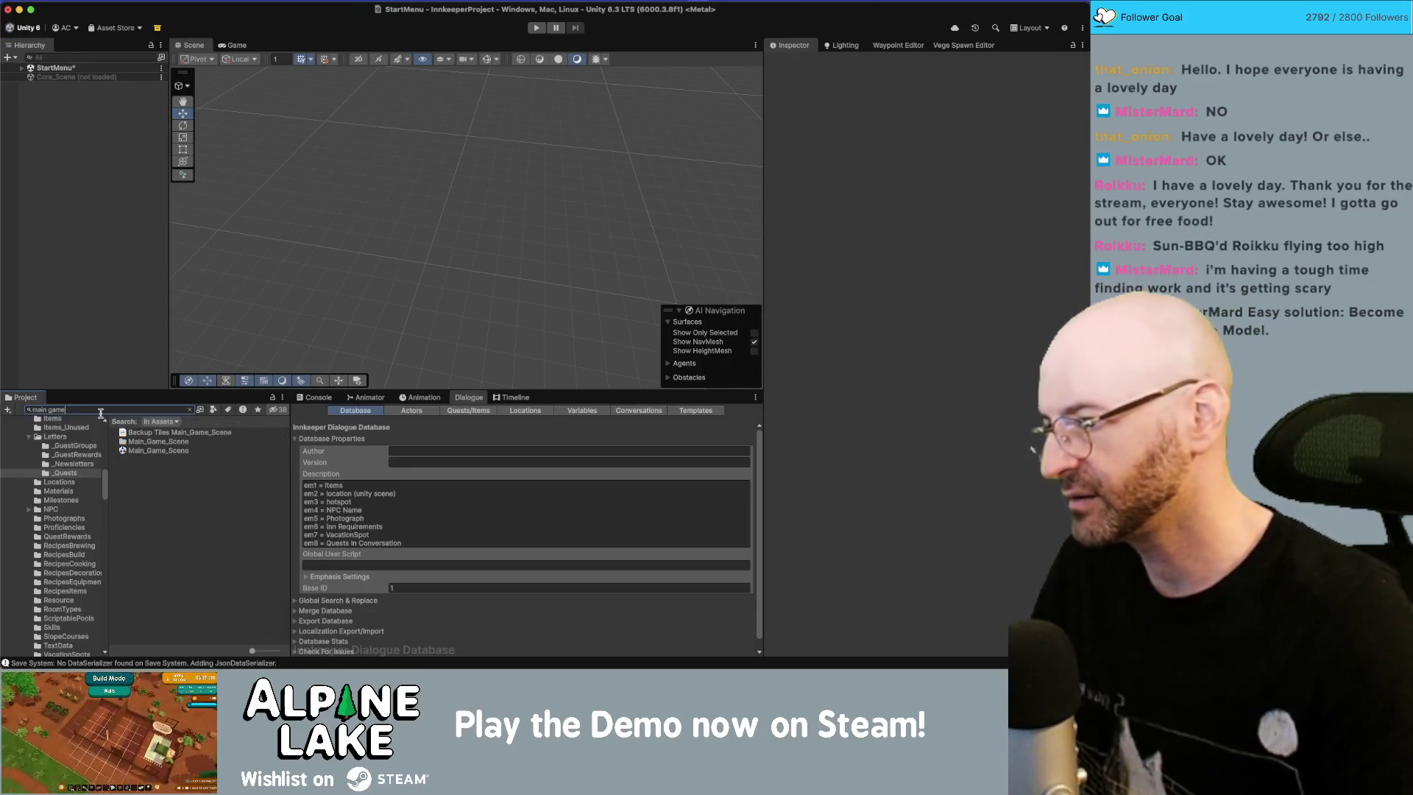
pyautogui.click(114, 317)
pyautogui.press('super+s')
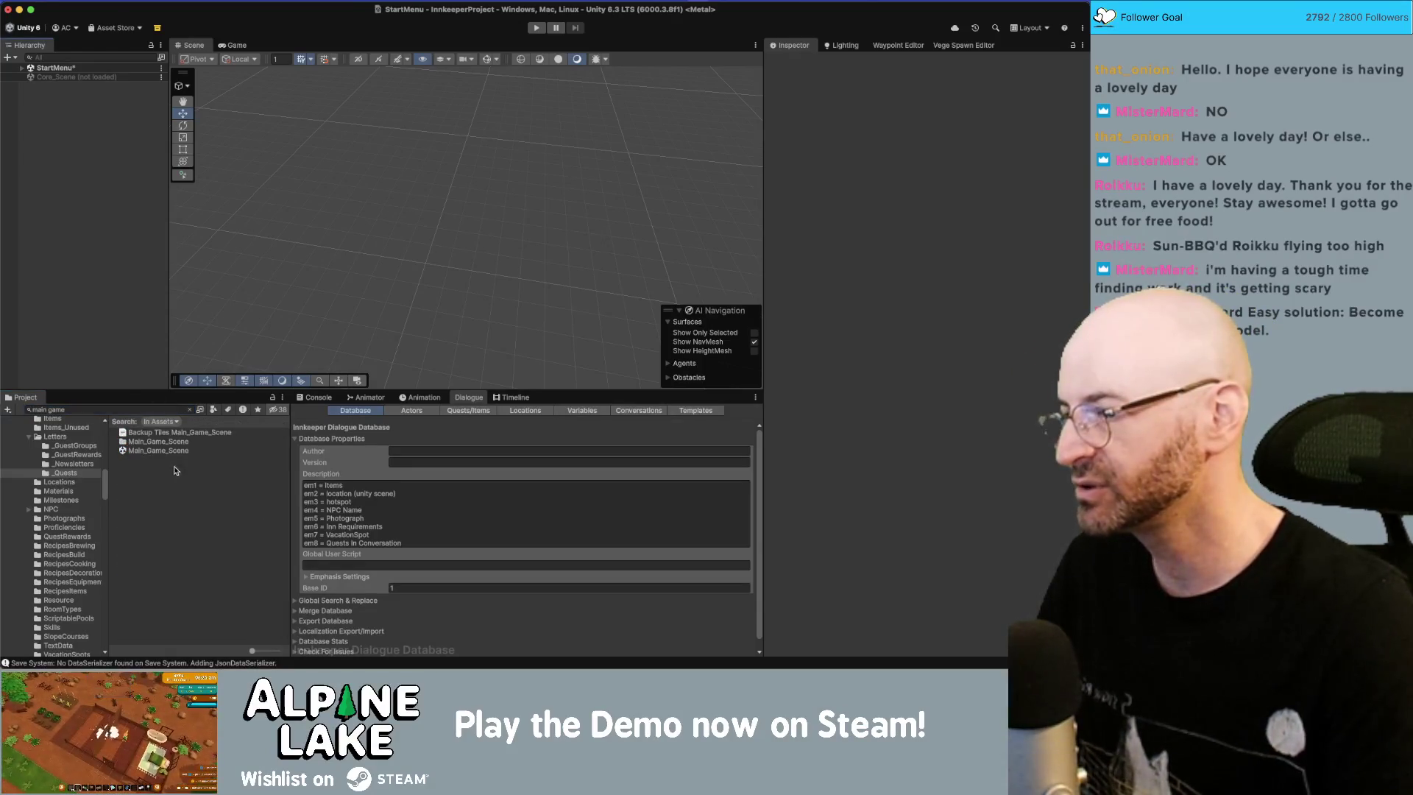
pyautogui.click(164, 453)
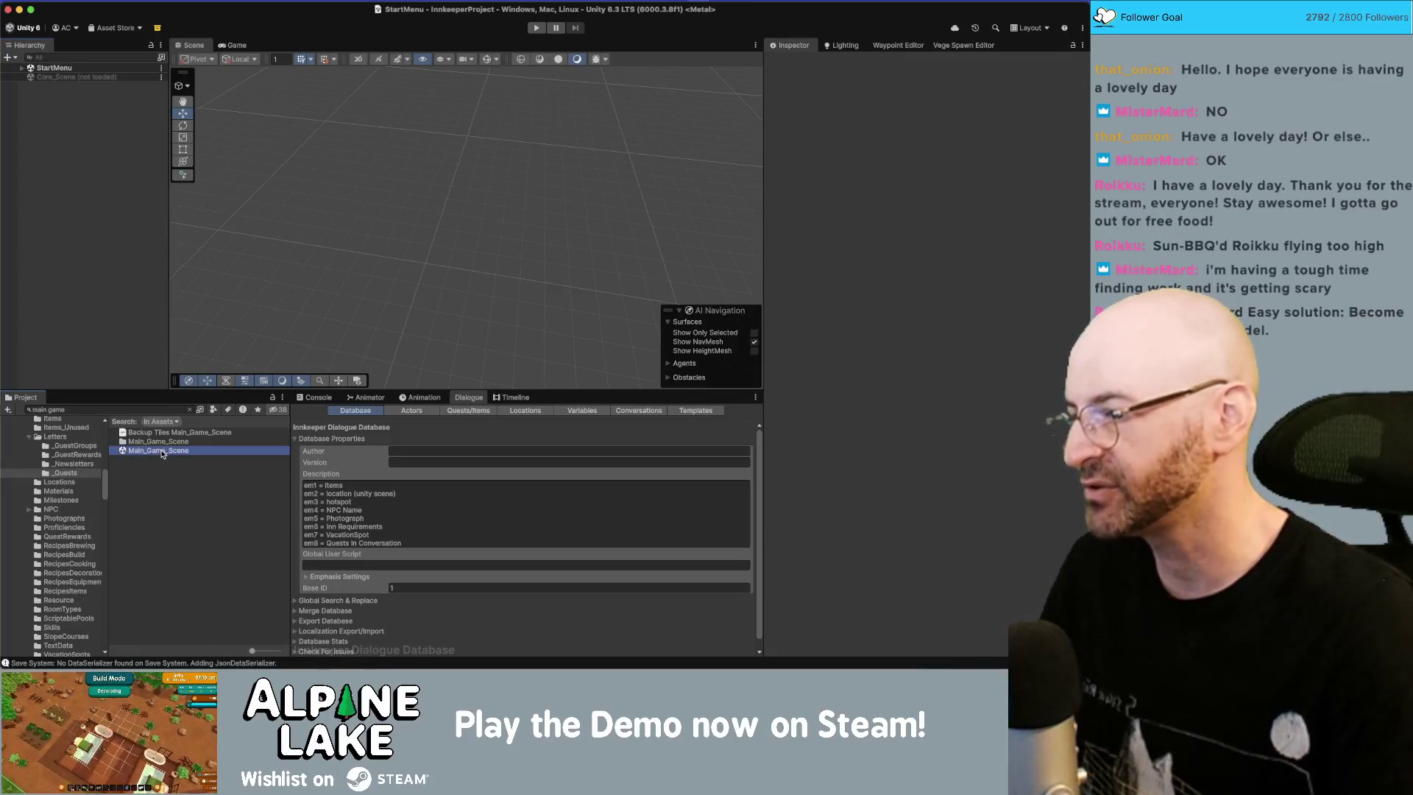
pyautogui.click(107, 409)
pyautogui.write('core scene')
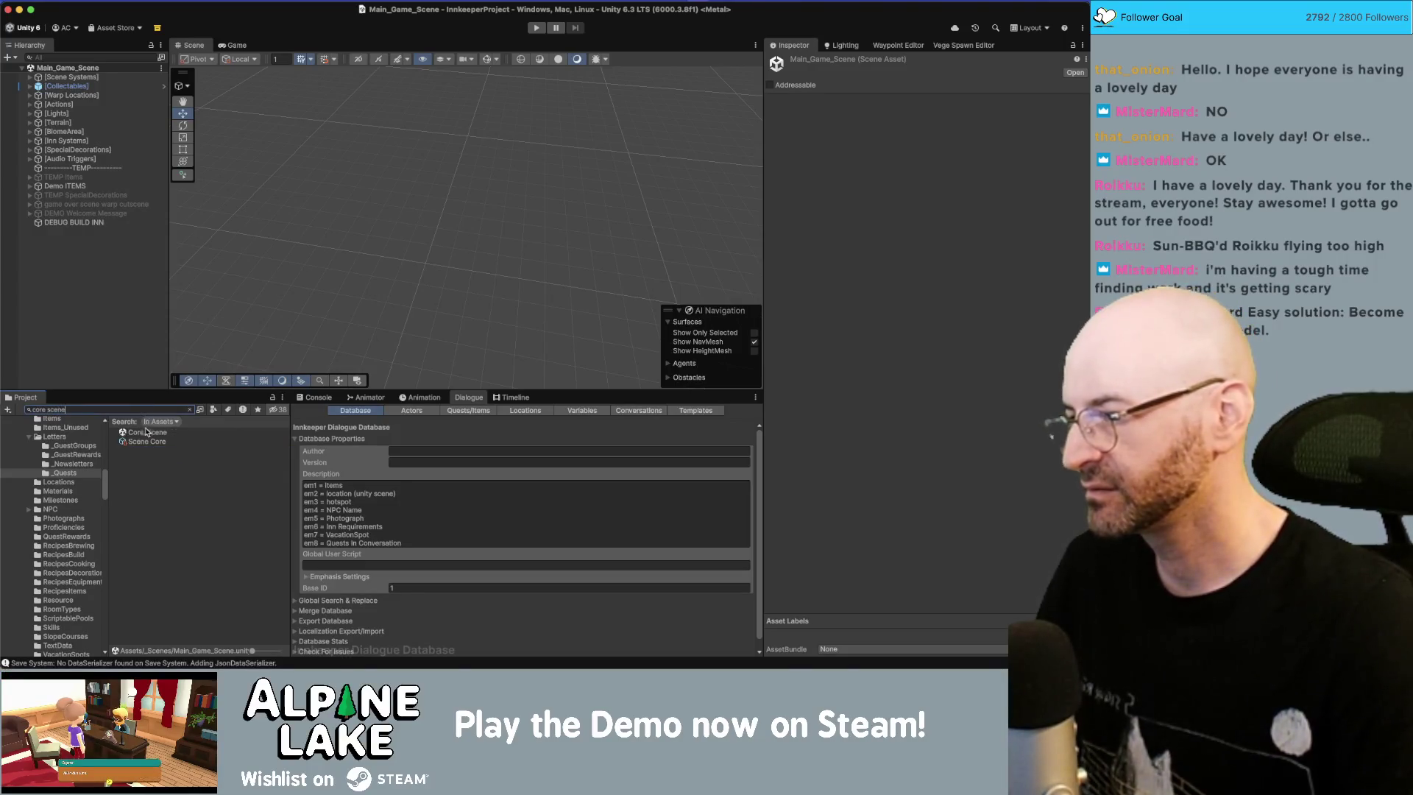
pyautogui.press('Return')
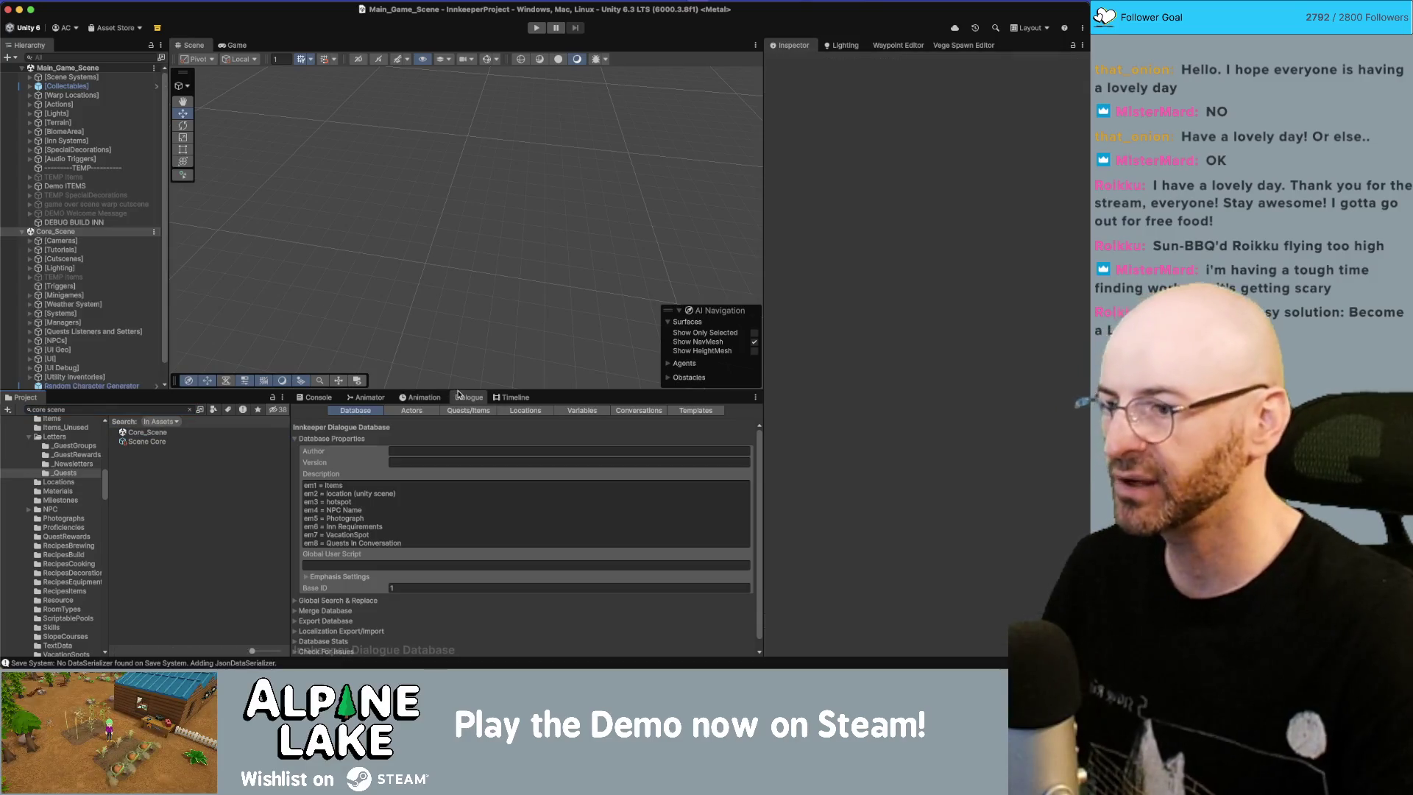
# Step: Collapse Database Properties in the Dialogue panel and bring the Console tab forward
pyautogui.click(318, 398)
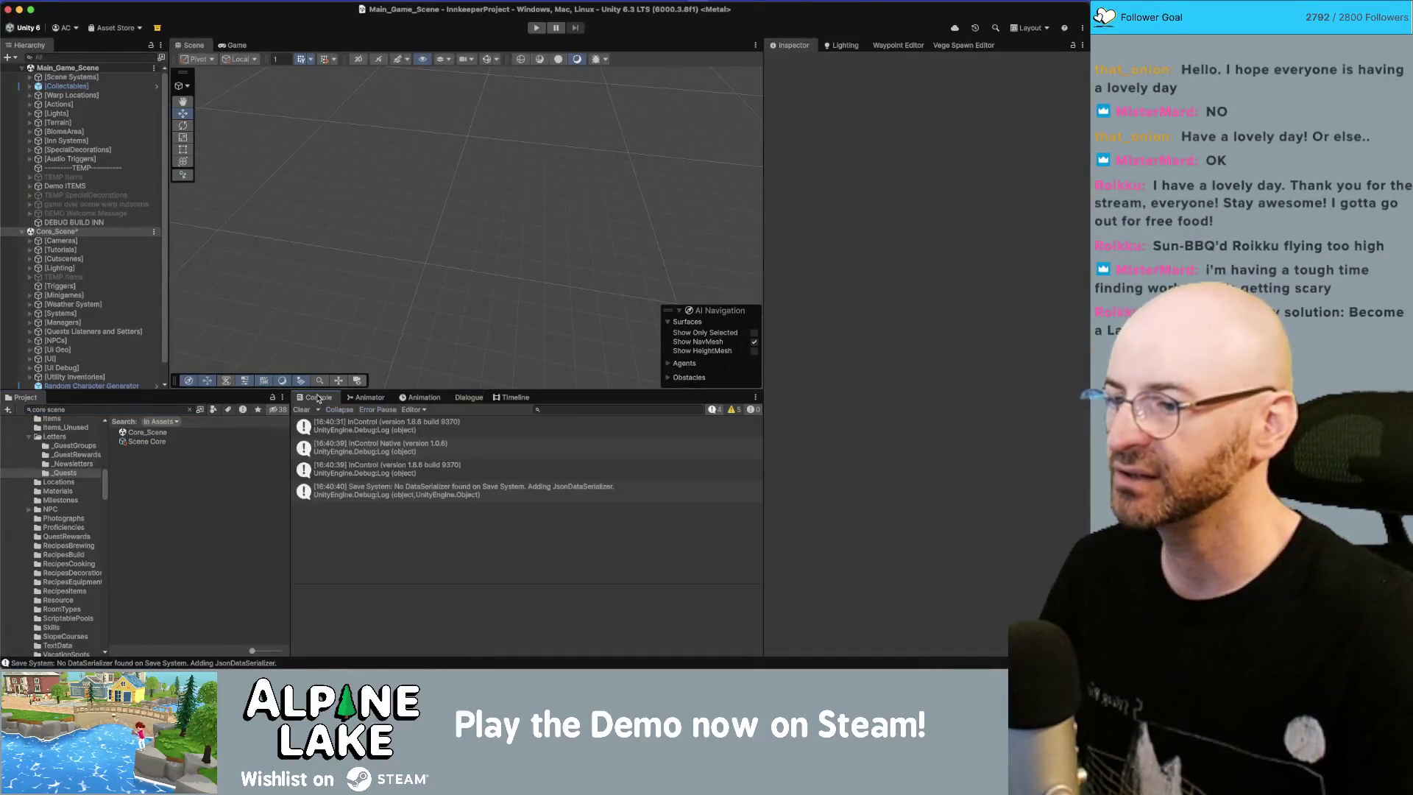
pyautogui.click(467, 401)
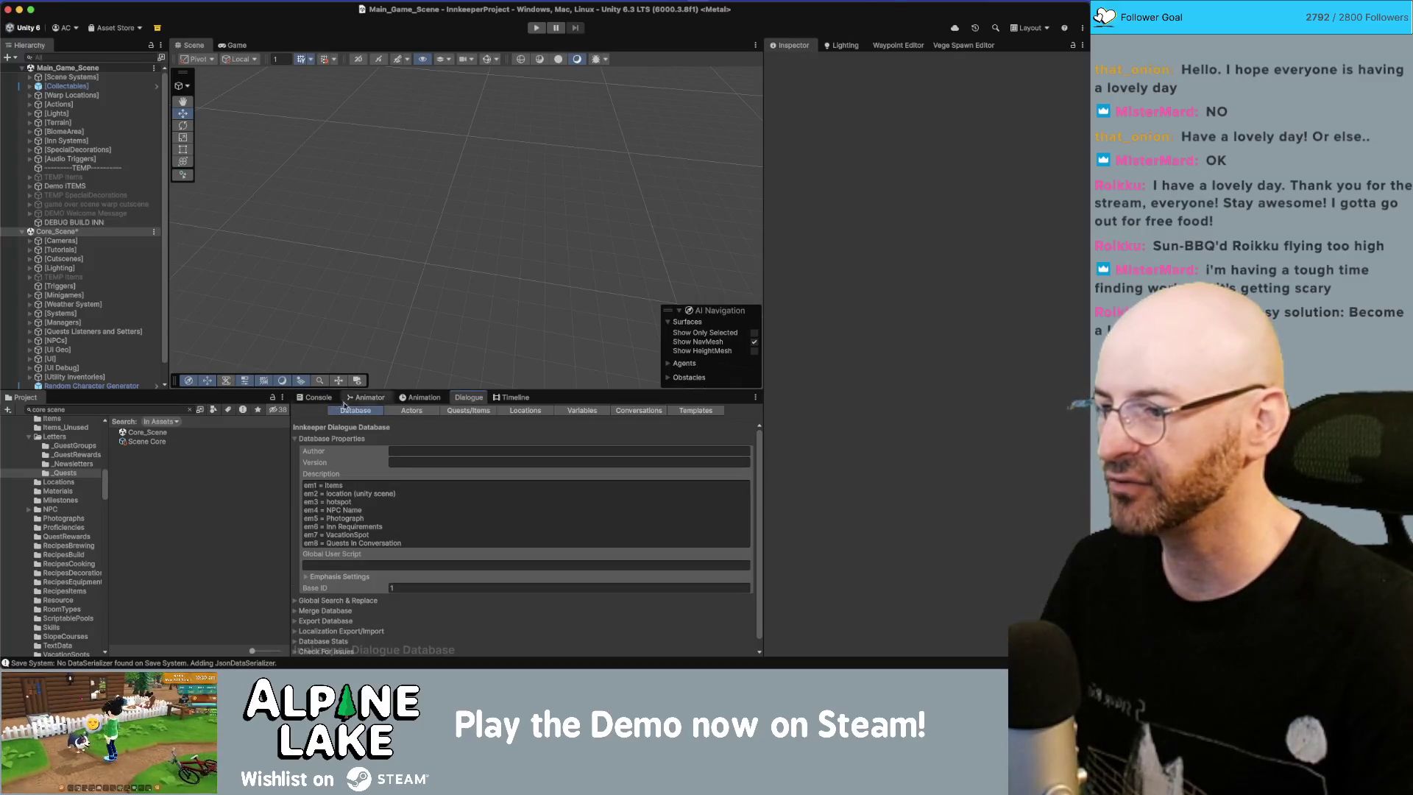
pyautogui.click(297, 440)
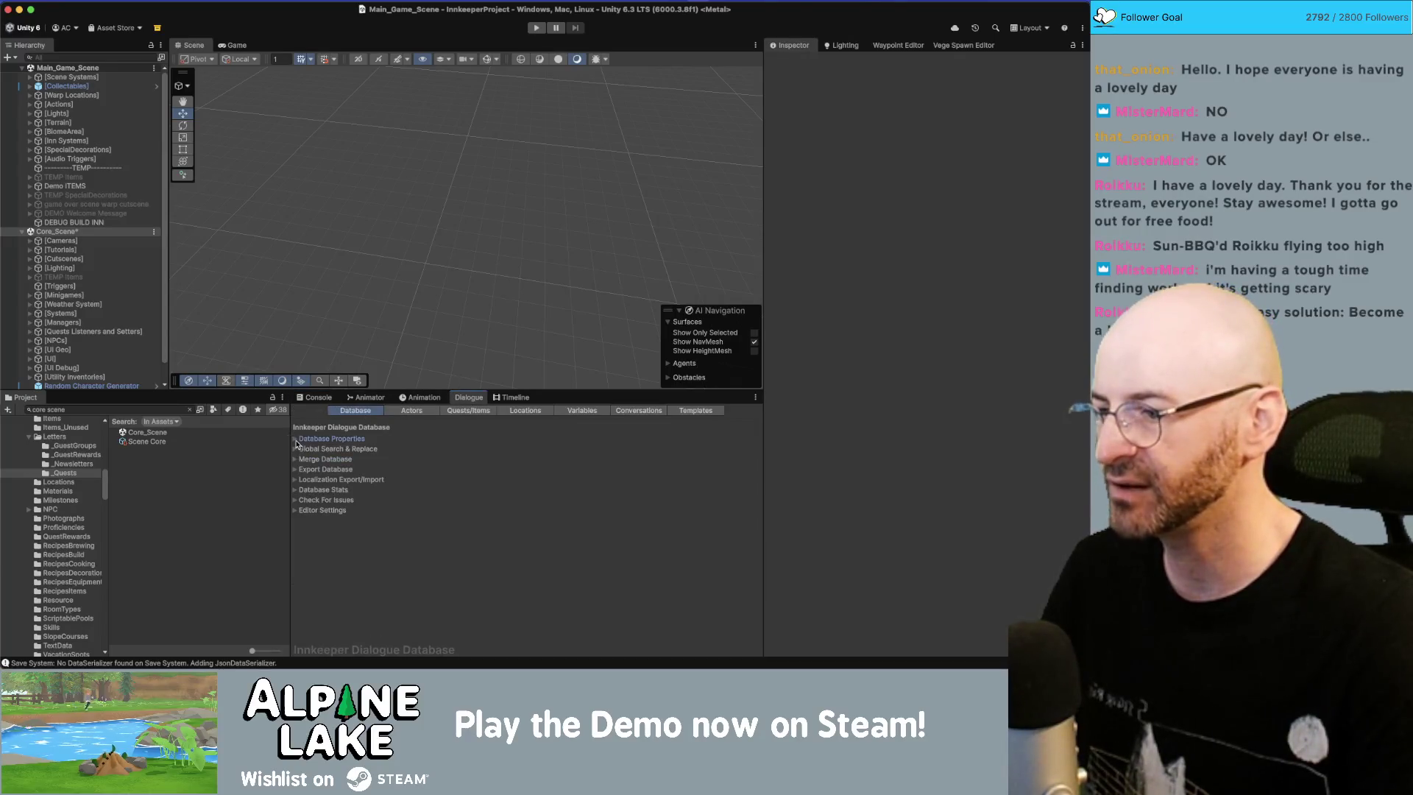
pyautogui.click(327, 398)
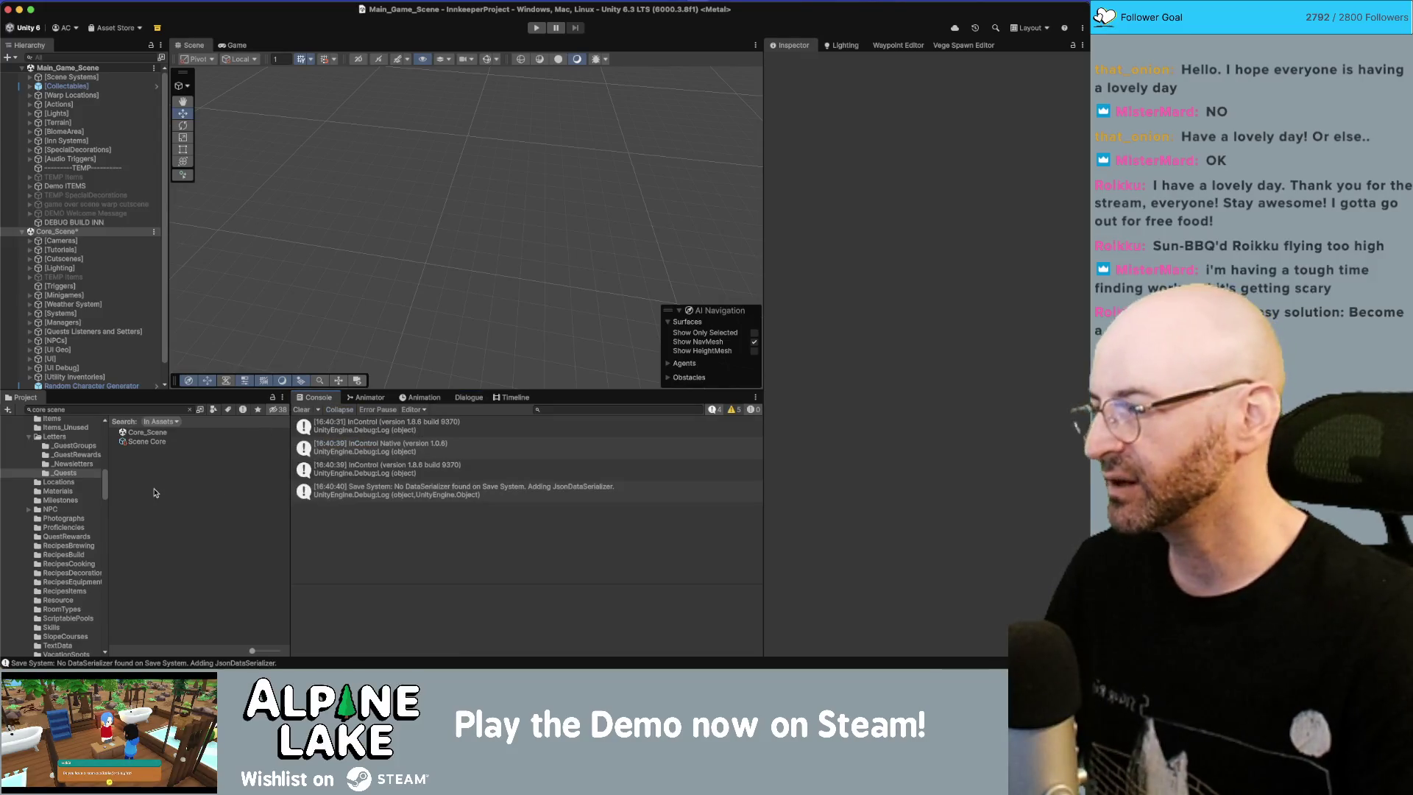
# Step: Clear the Project search, collapse the Letters folder, select the Assets folder, and pan the Scene view
pyautogui.click(189, 409)
pyautogui.click(173, 477)
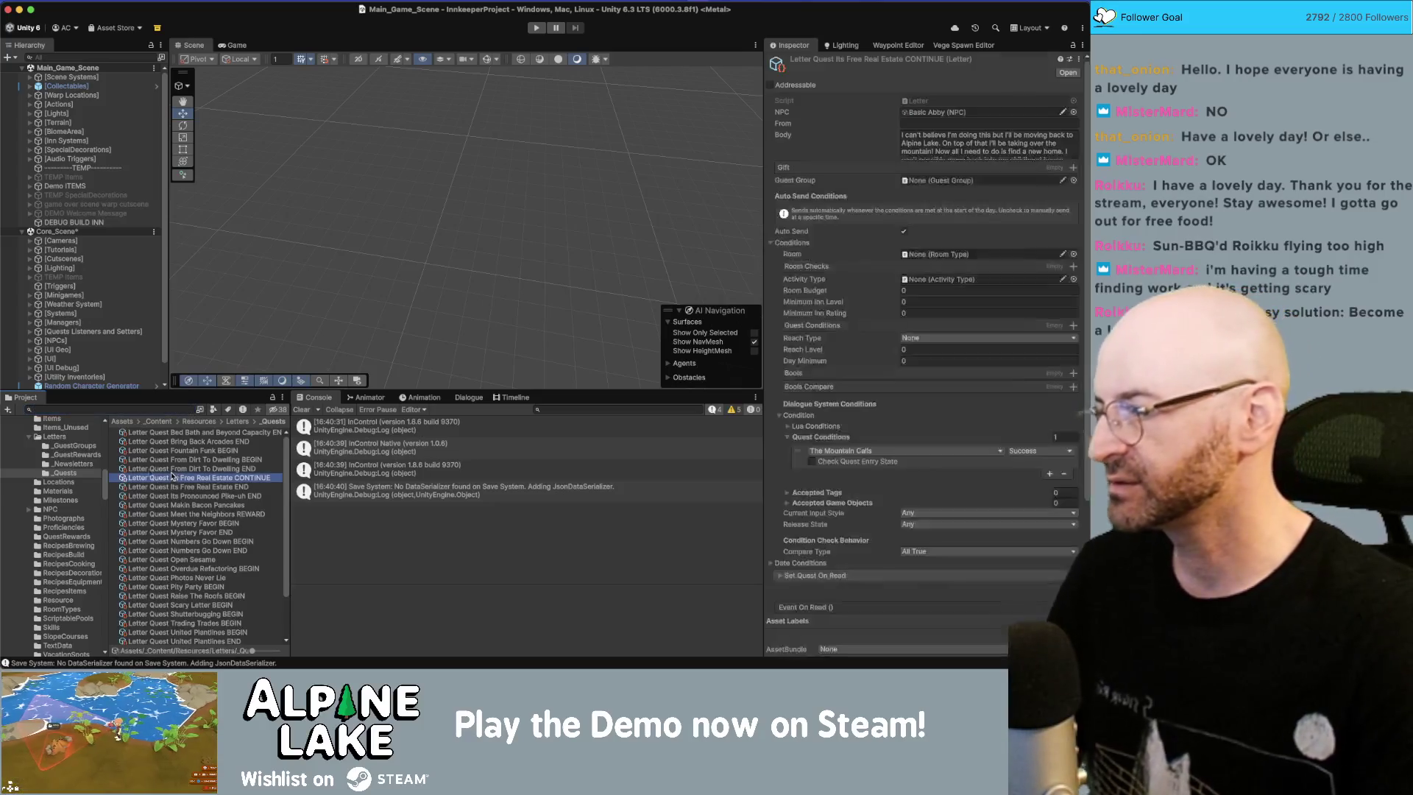
pyautogui.click(31, 440)
pyautogui.scroll(10, 47, 443)
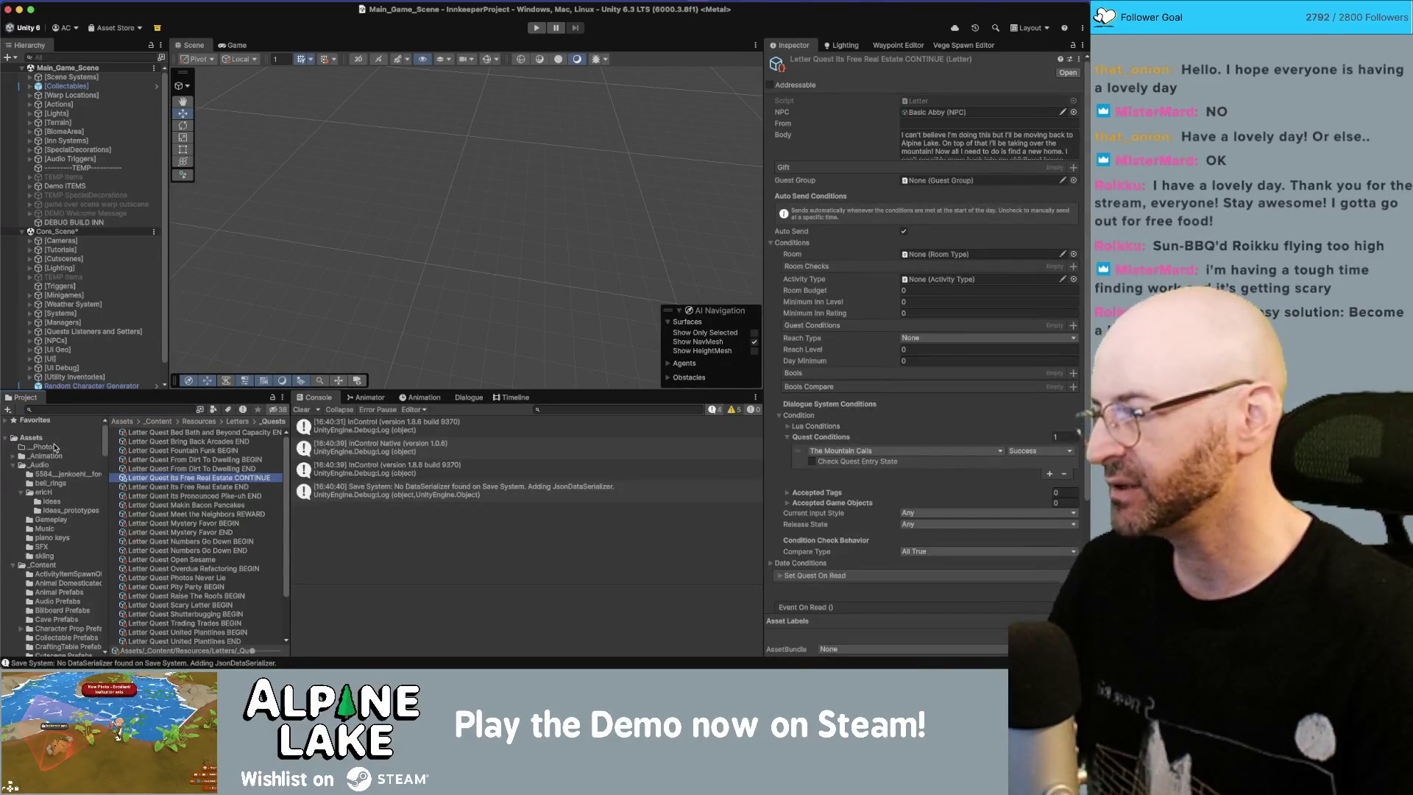
pyautogui.click(53, 442)
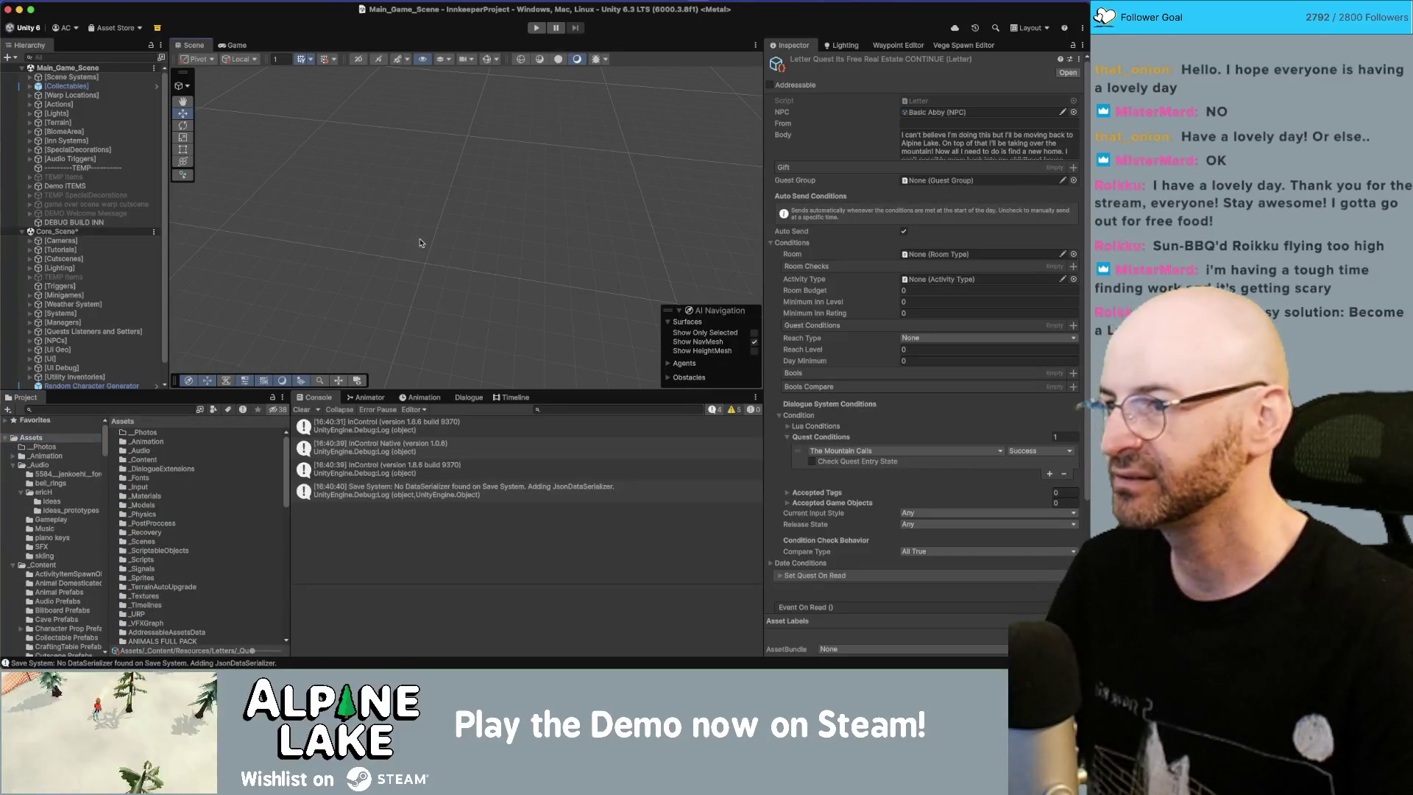
pyautogui.click(391, 209)
pyautogui.moveTo(469, 220); pyautogui.dragTo(445, 221)
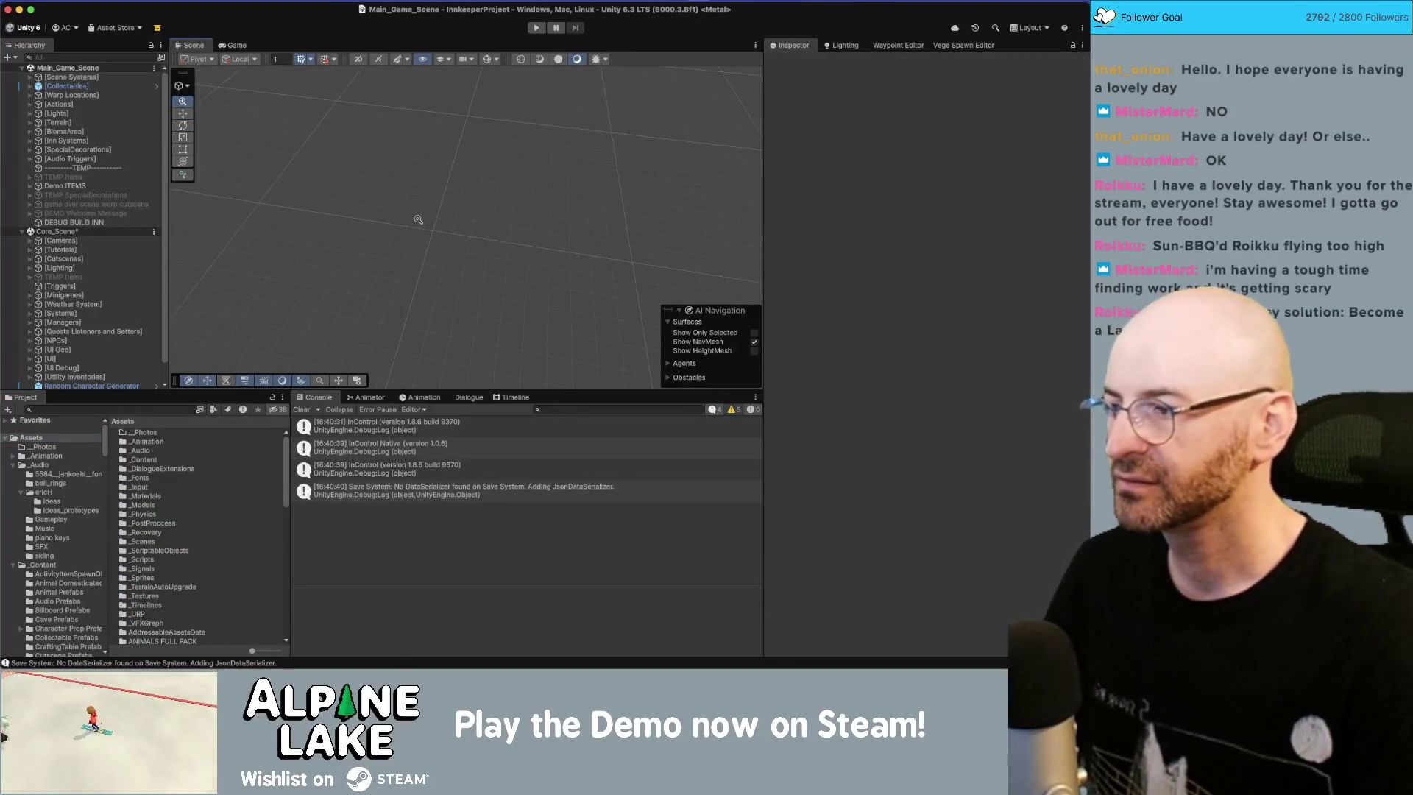
# Step: Save the core scene and start play mode to test the game
pyautogui.press('super+s')
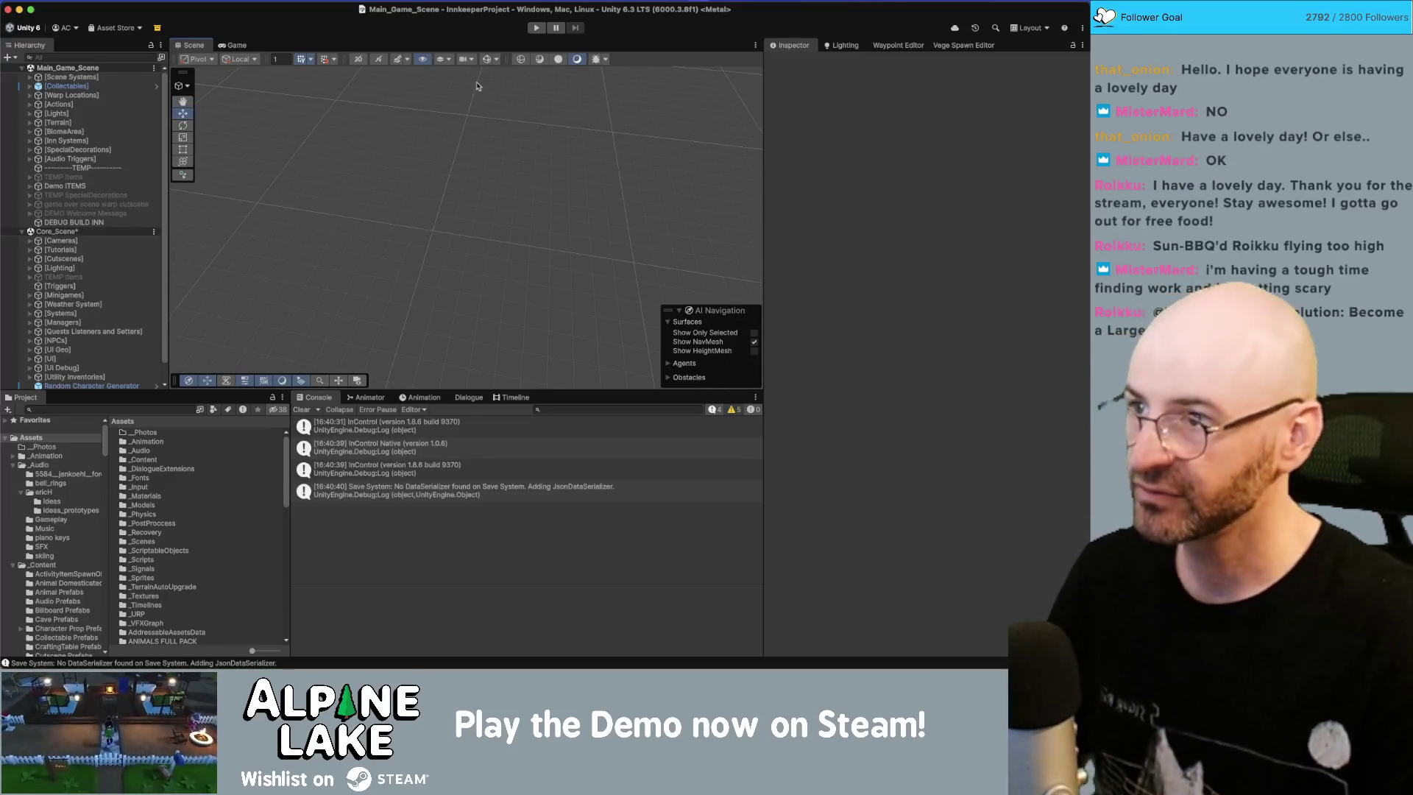
pyautogui.click(537, 31)
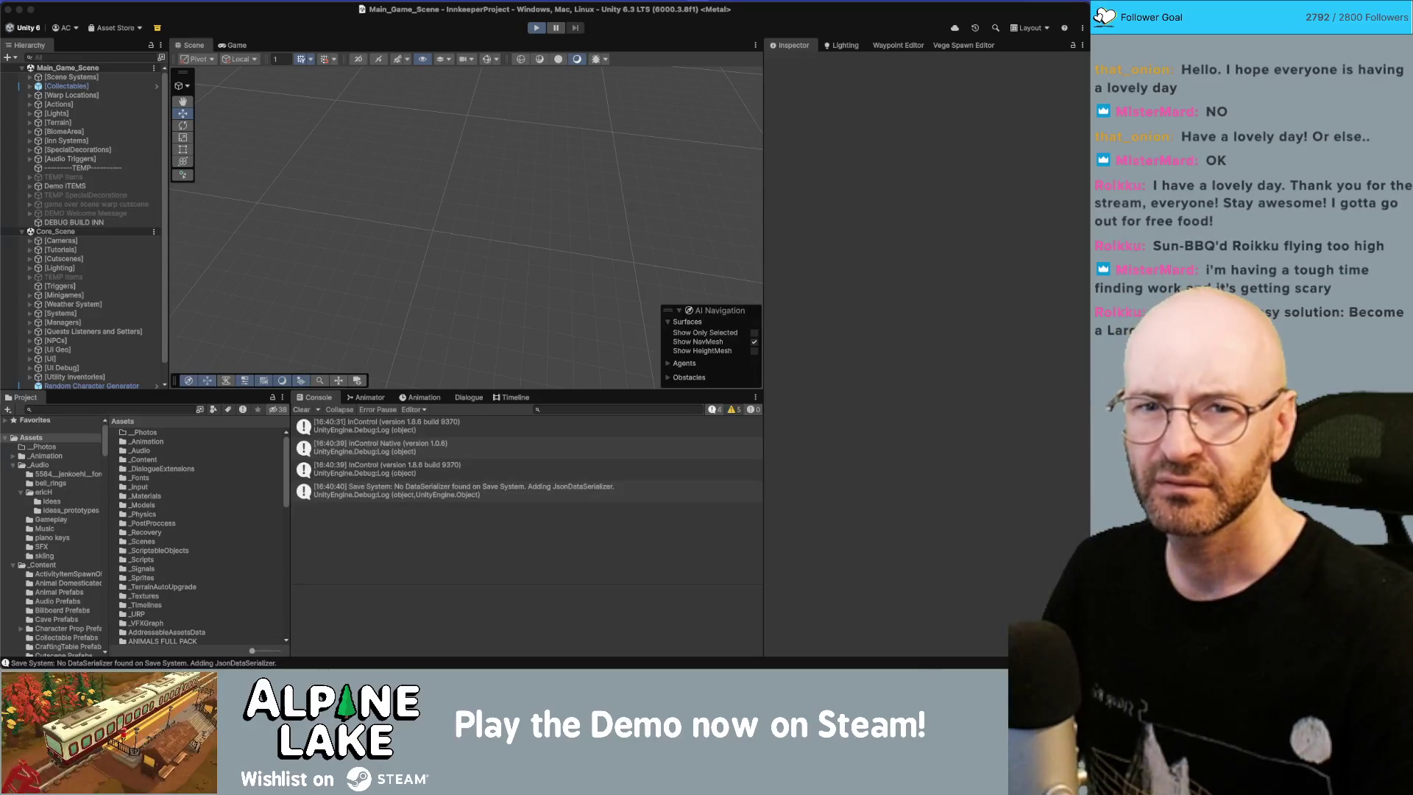
pyautogui.click(974, 254)
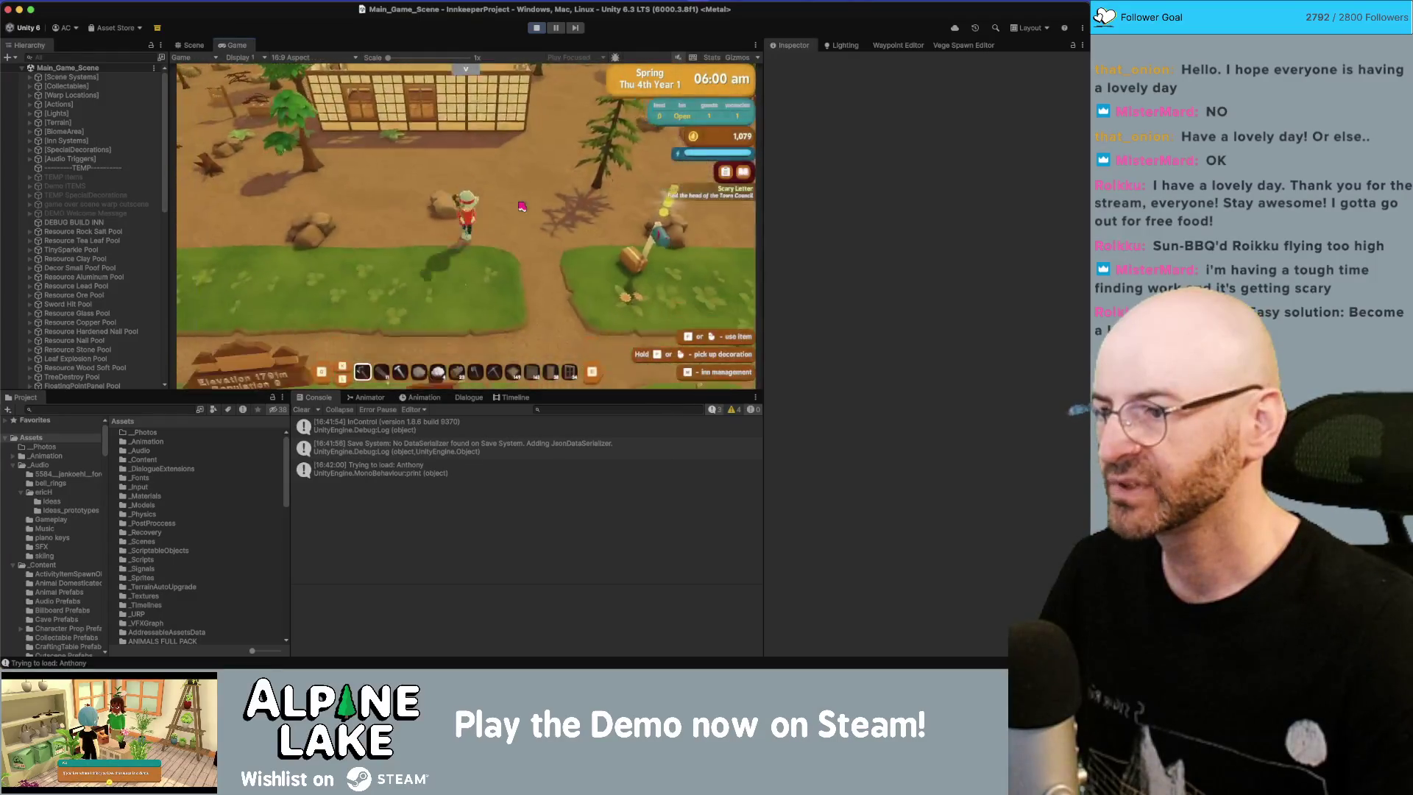
# Step: Walk the player around the inn yard with W, A, S, D until a guest arrives, then stop play
pyautogui.press('w')
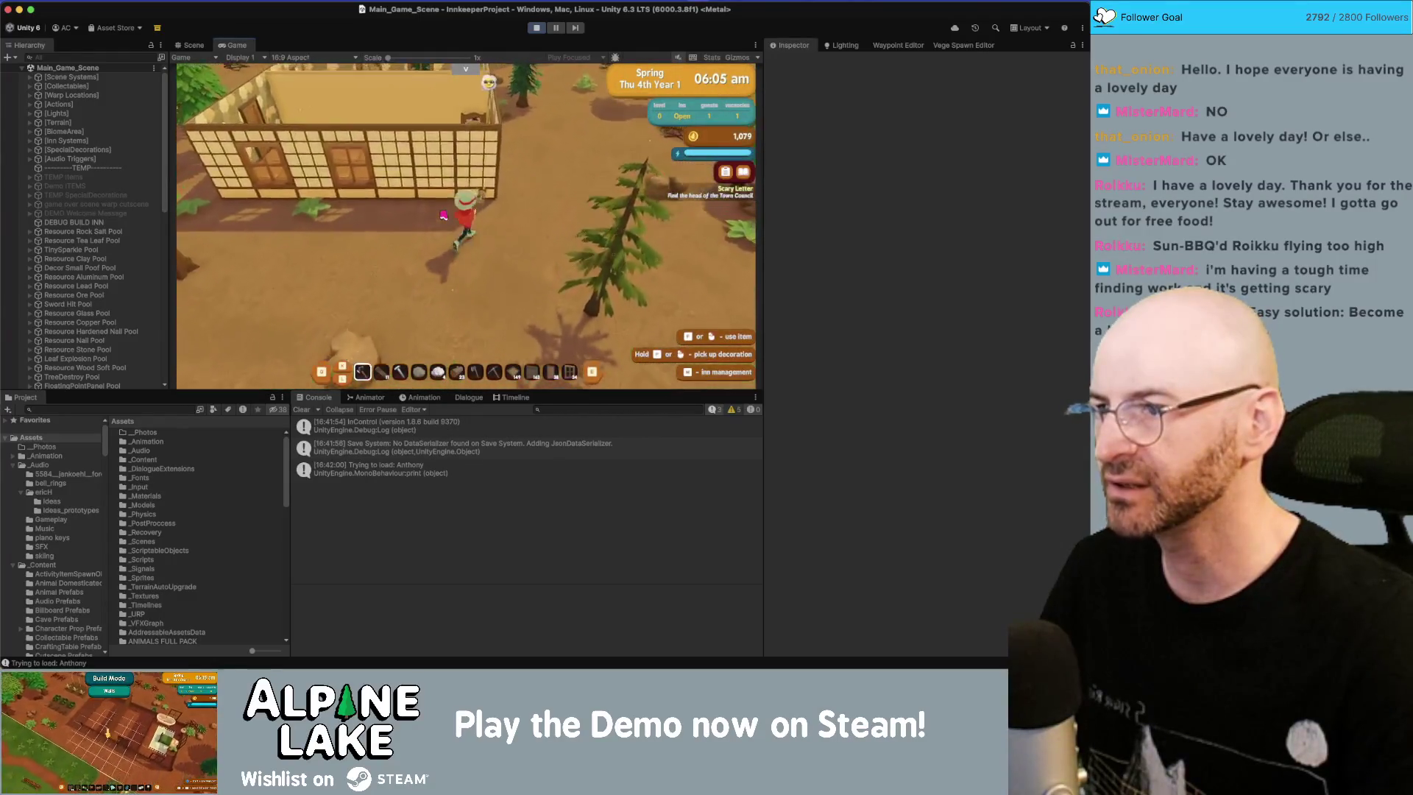
pyautogui.press('d')
pyautogui.press('w')
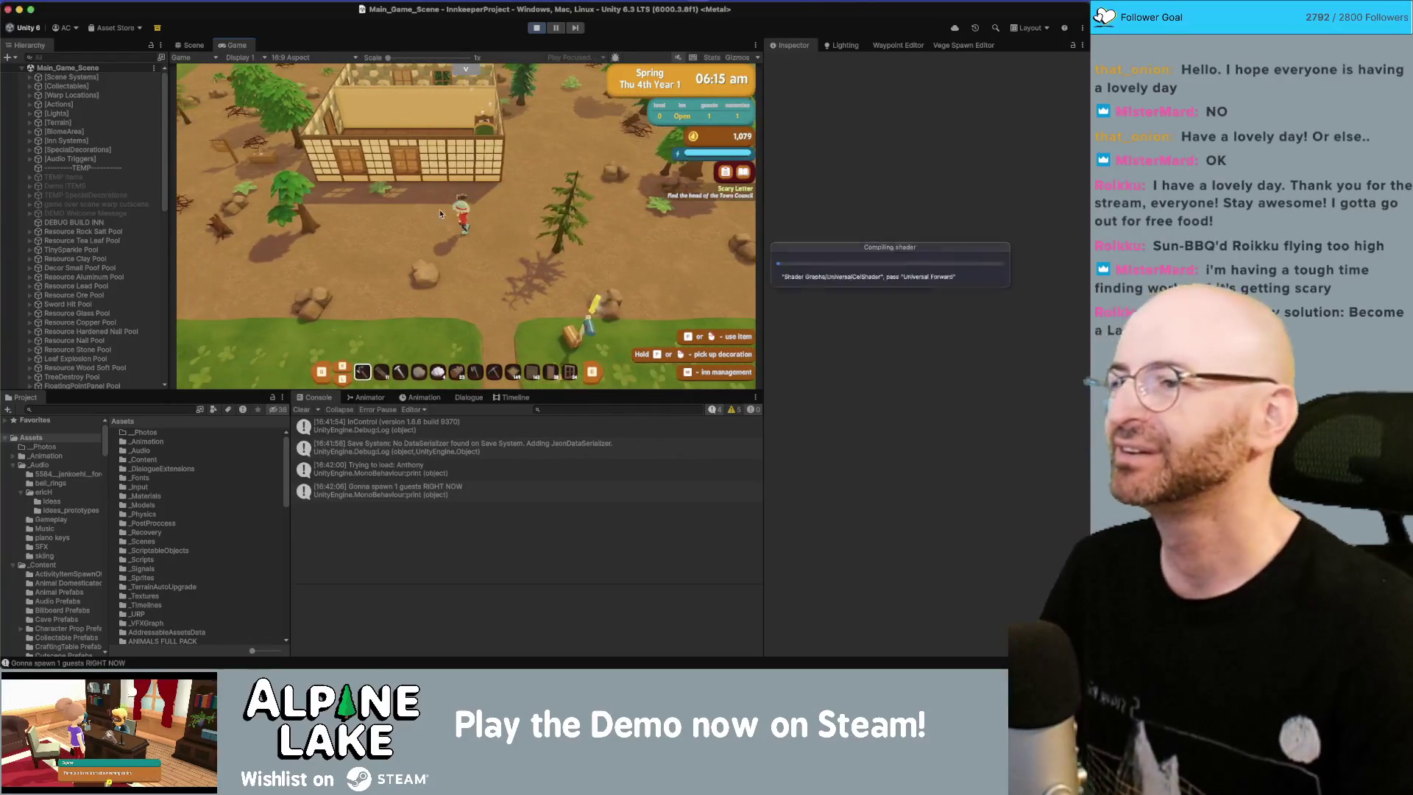
pyautogui.press('a')
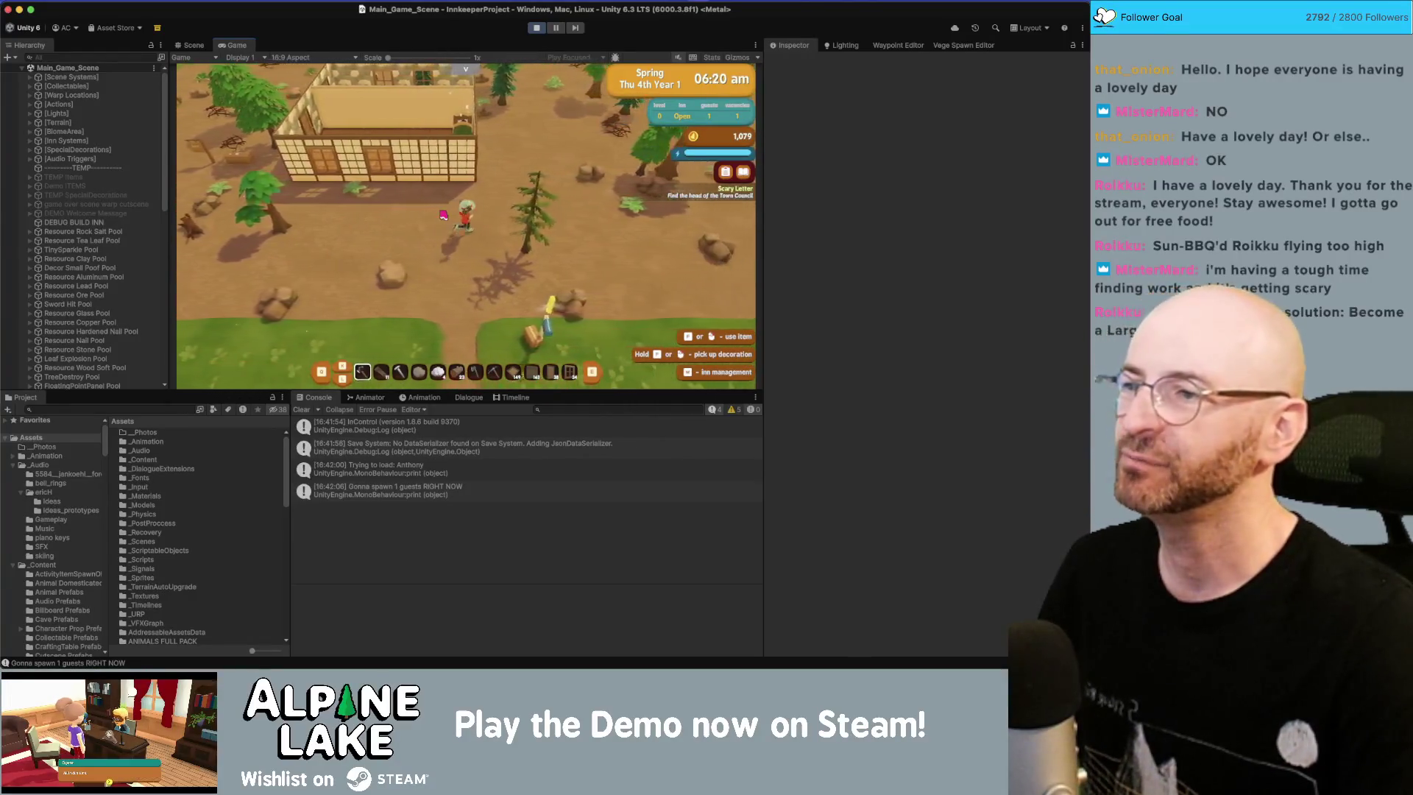
pyautogui.press('d')
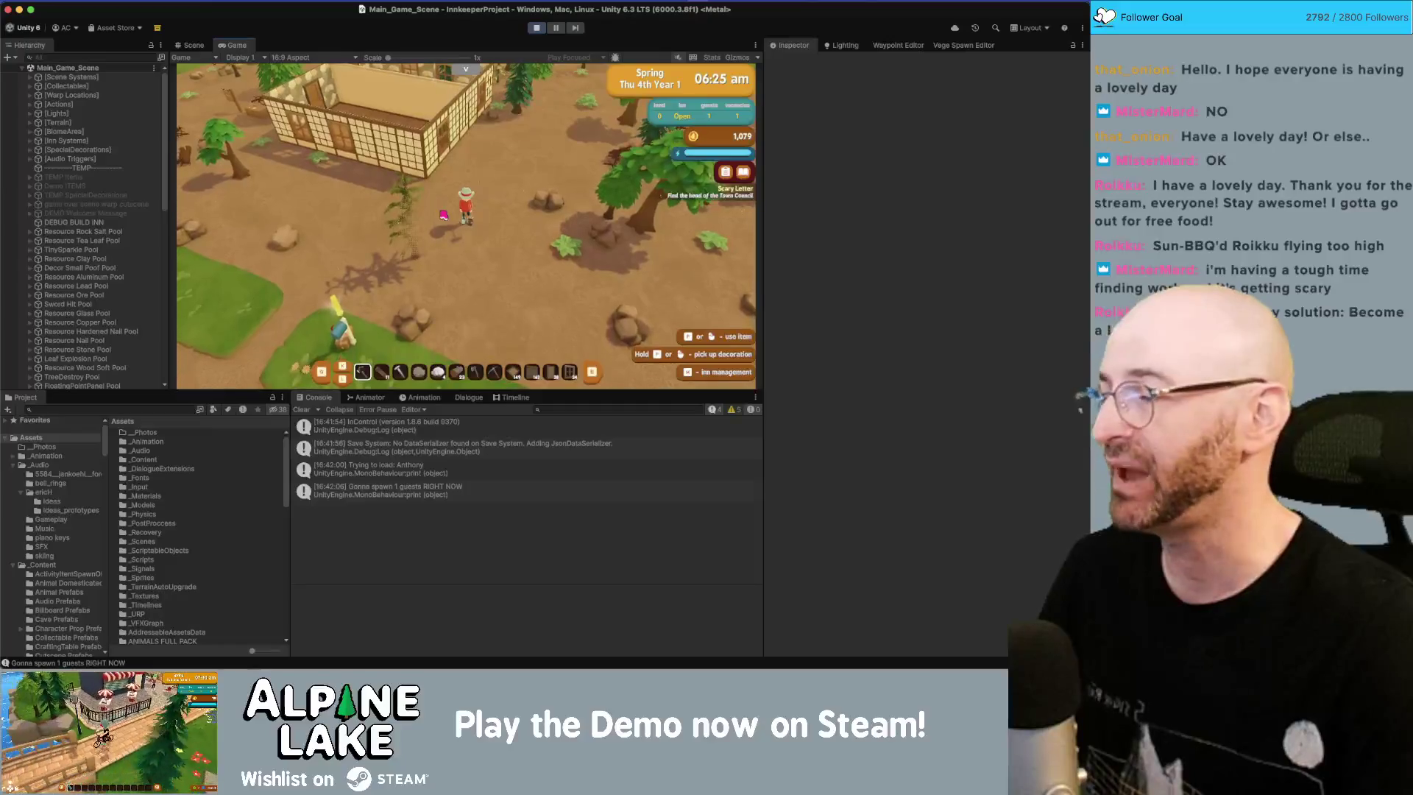
pyautogui.press('w')
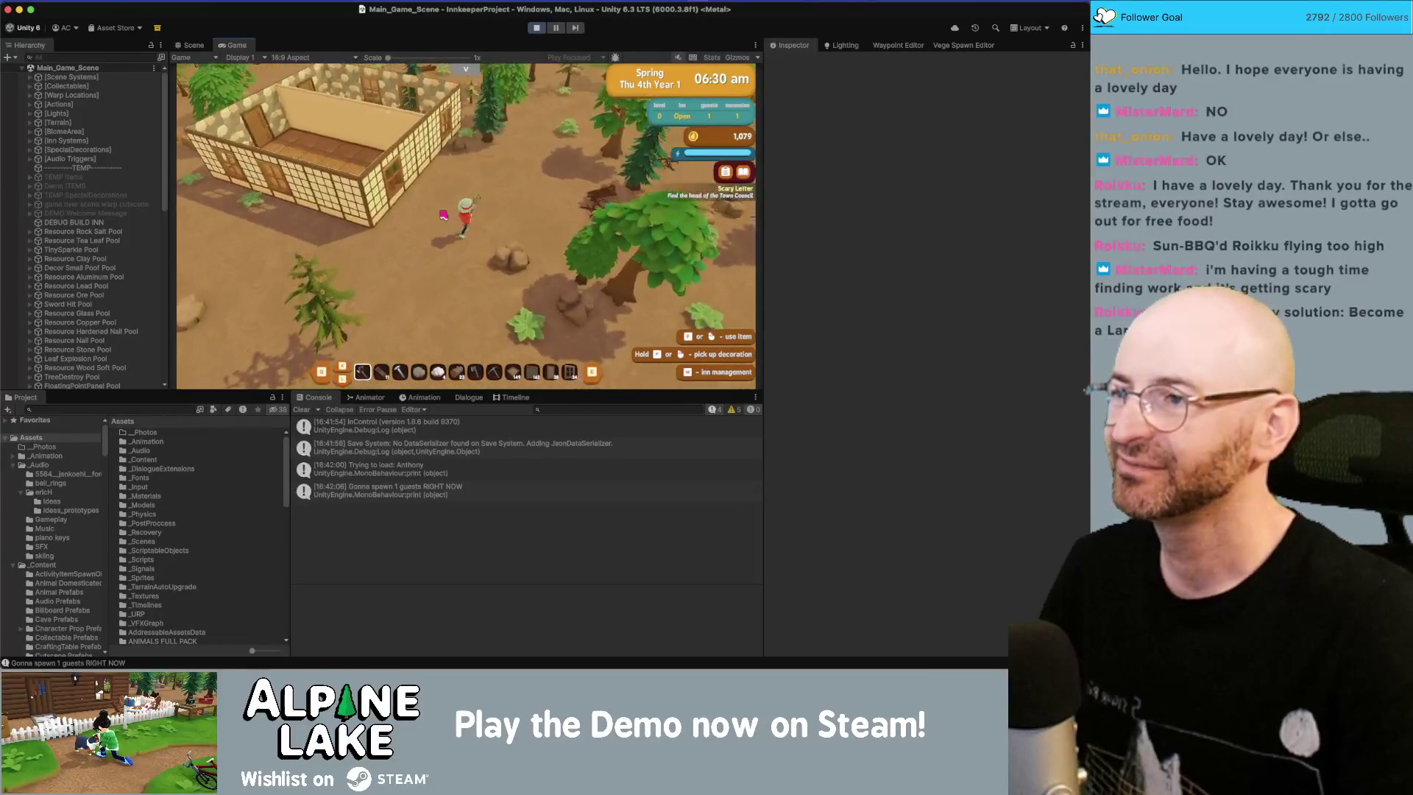
pyautogui.press('a')
pyautogui.press('s')
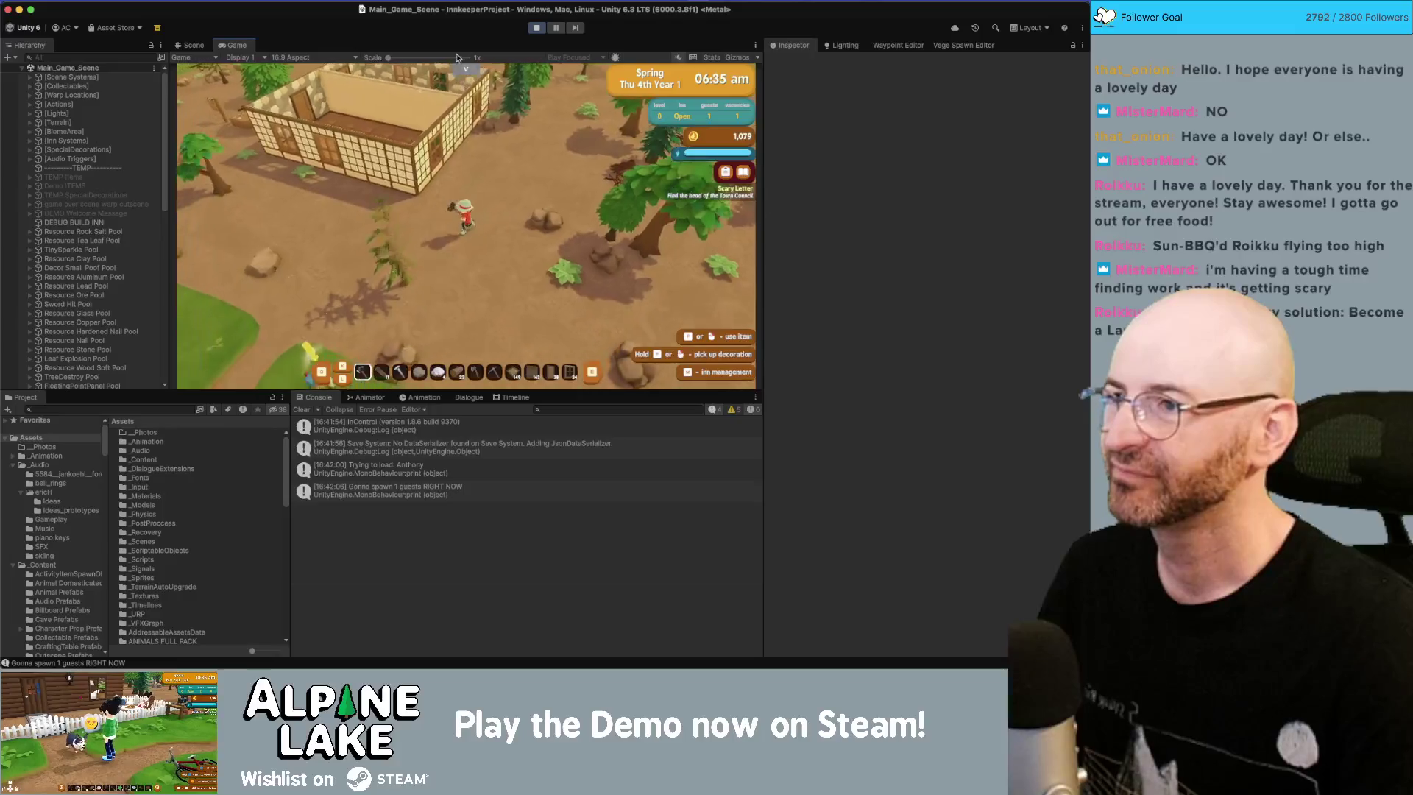
pyautogui.click(528, 29)
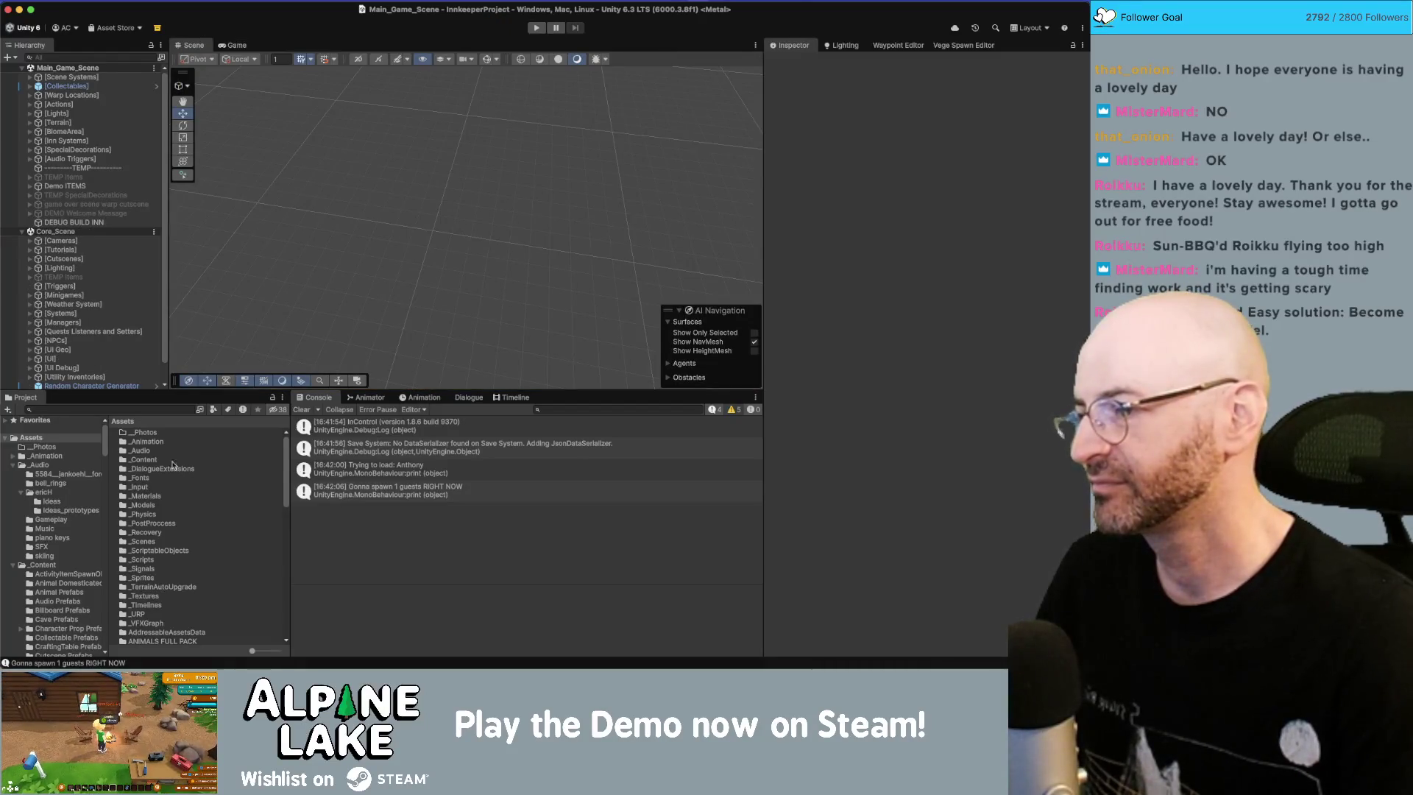
# Step: Collapse _Audio, expand Resources > Letters > _Quests, and select the Meet the Neighbors REWARD letter
pyautogui.click(13, 465)
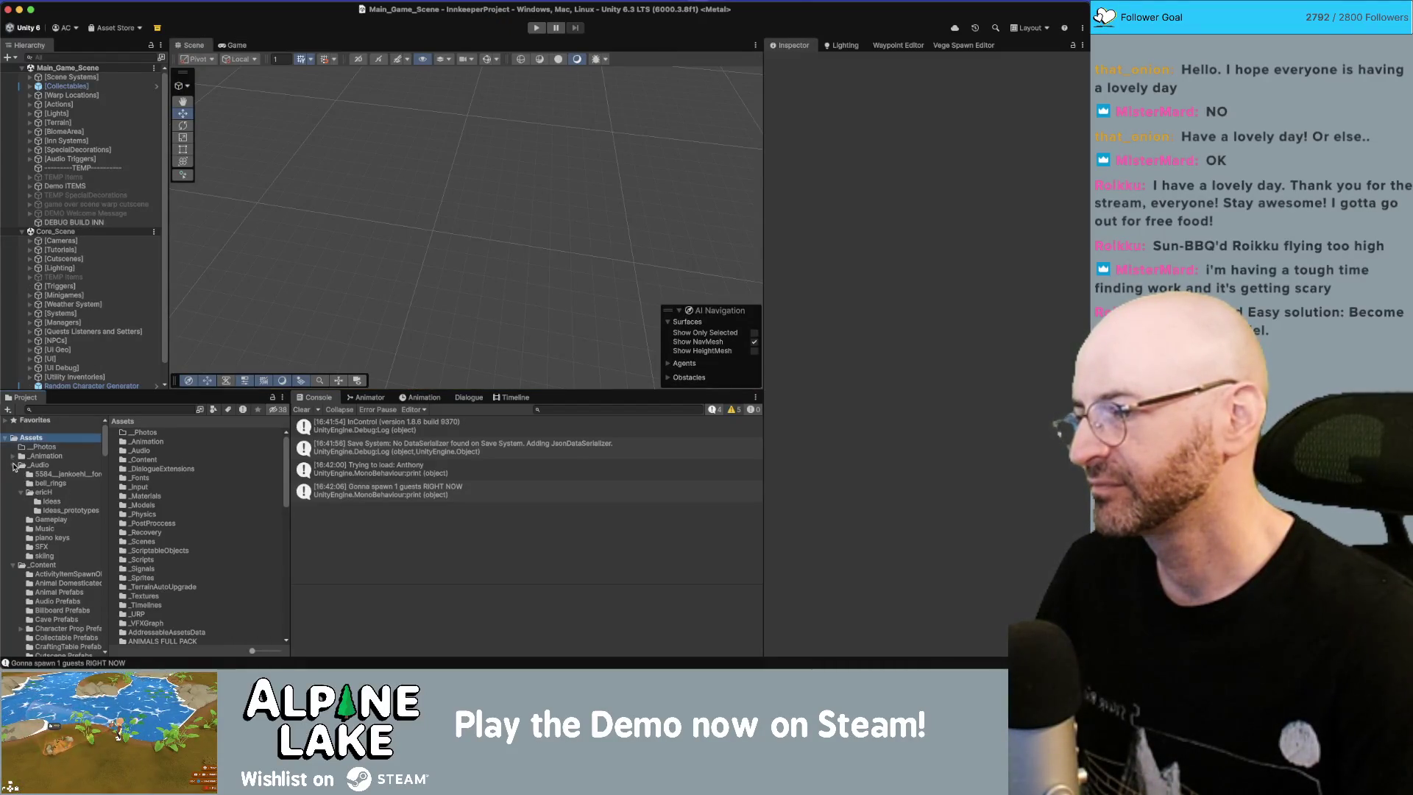
pyautogui.scroll(-10, 55, 584)
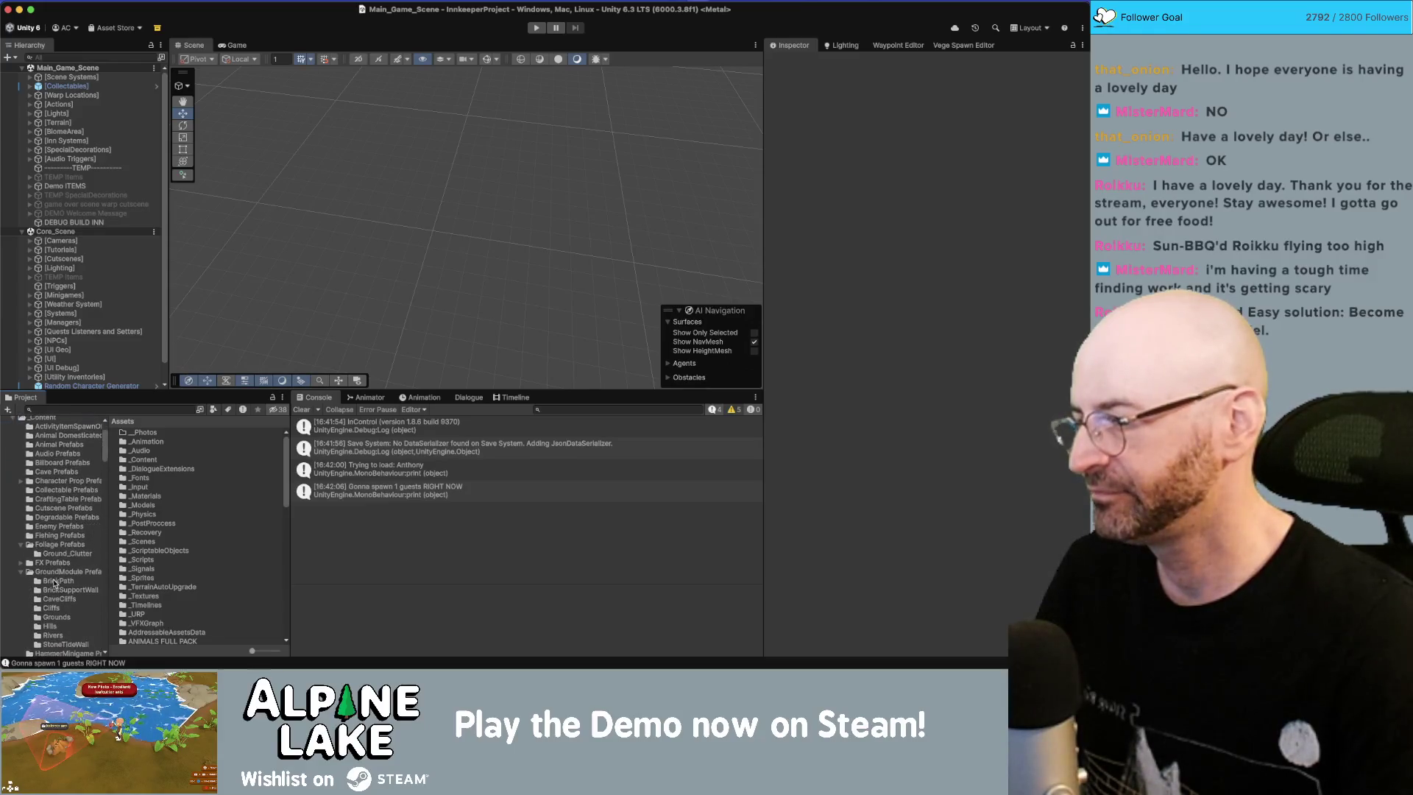
pyautogui.scroll(-4, 53, 558)
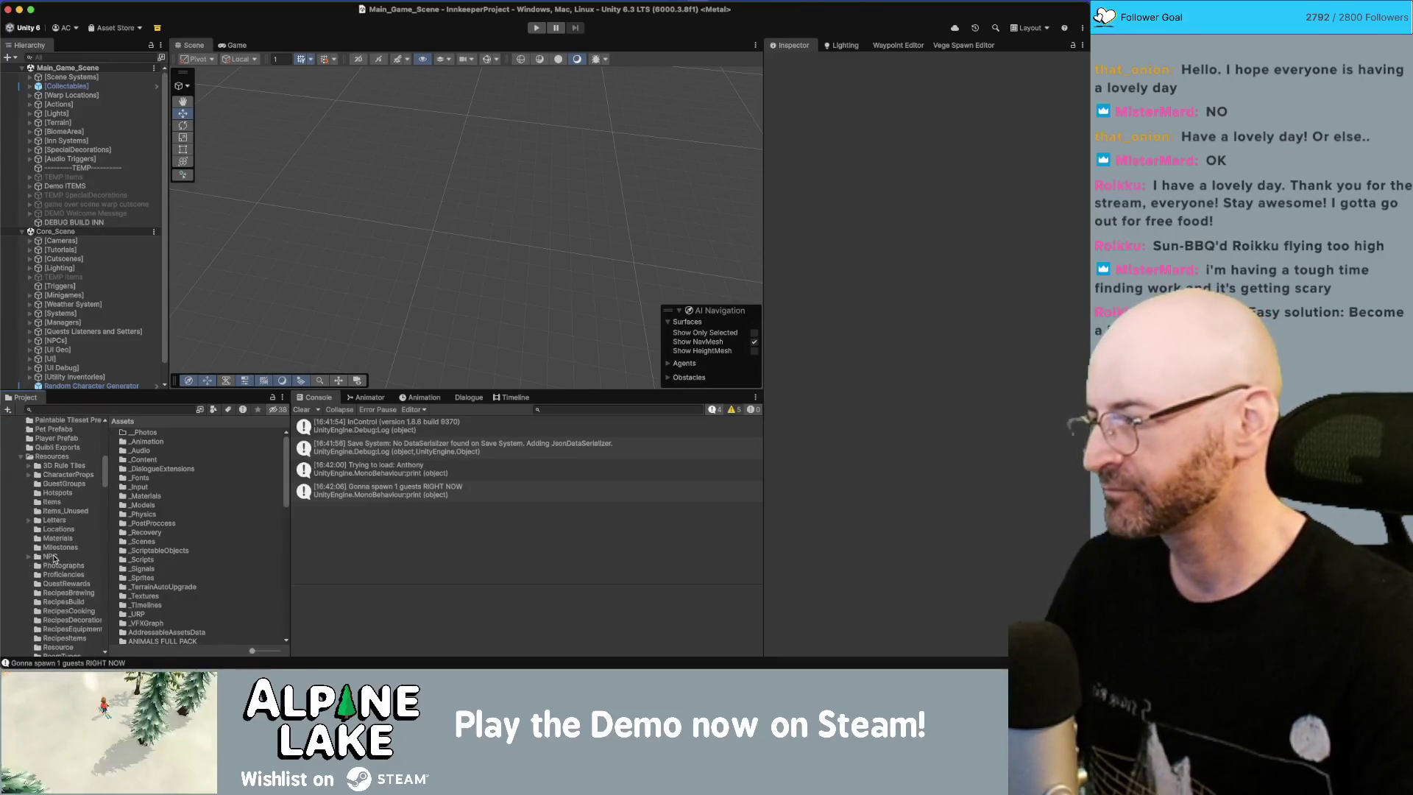
pyautogui.click(28, 520)
pyautogui.click(59, 556)
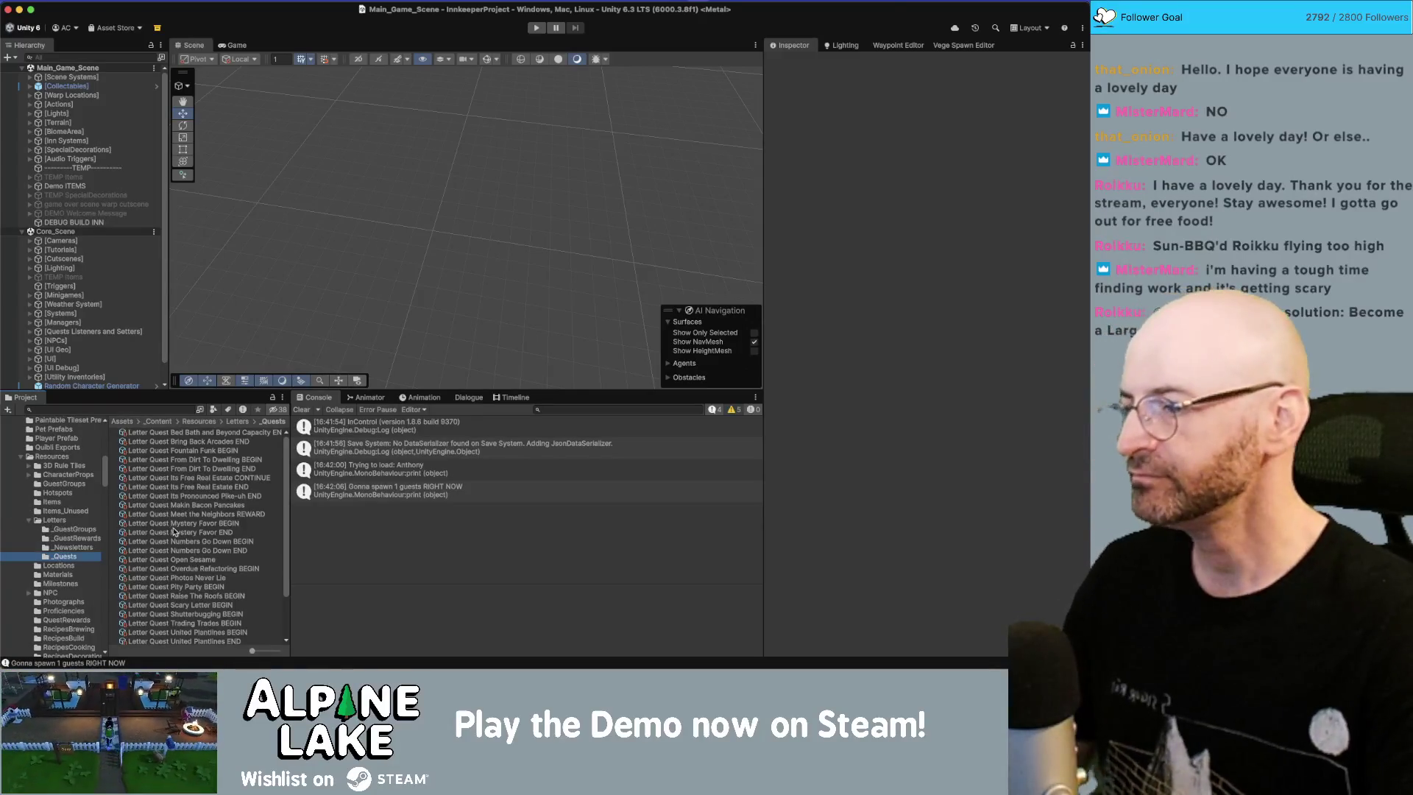
pyautogui.scroll(-3, 184, 524)
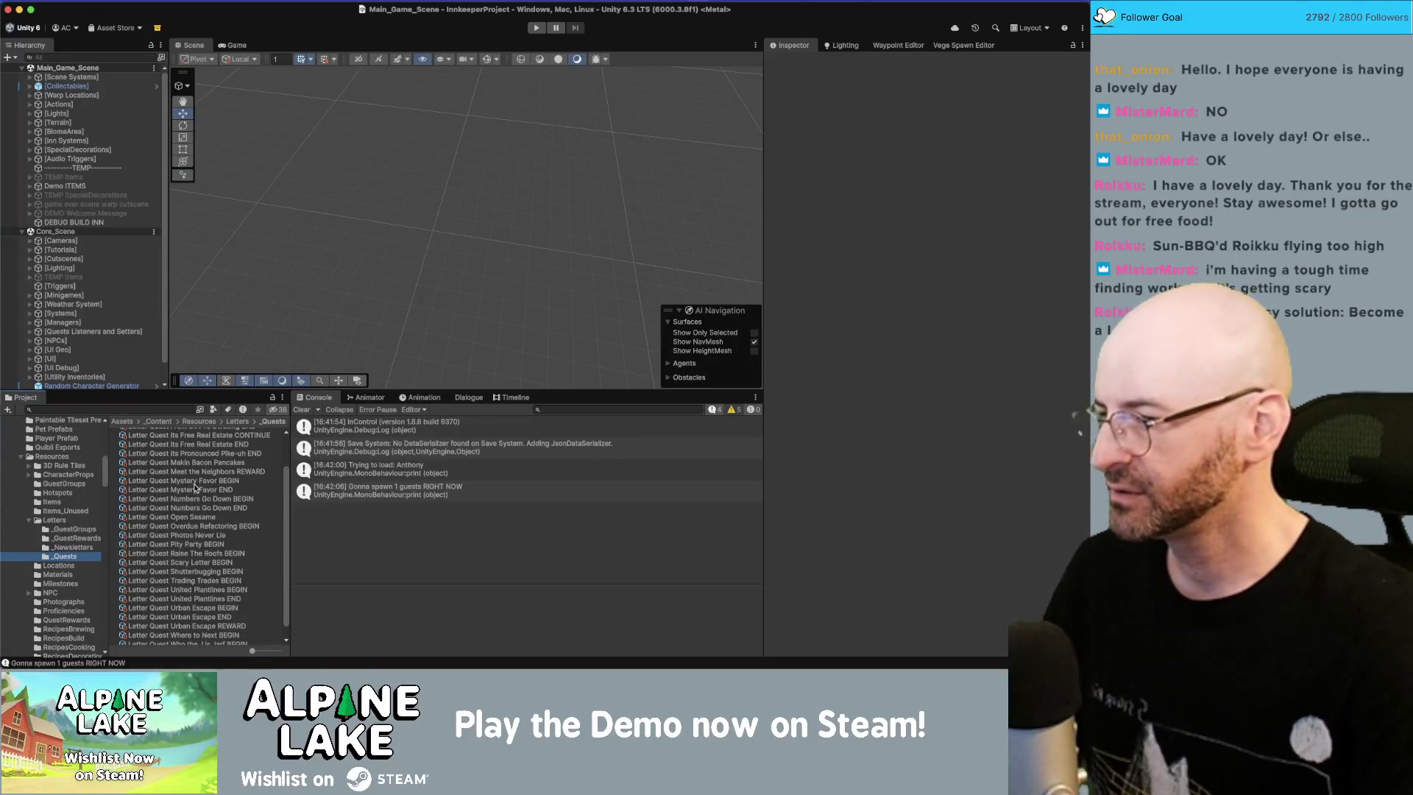
pyautogui.click(200, 473)
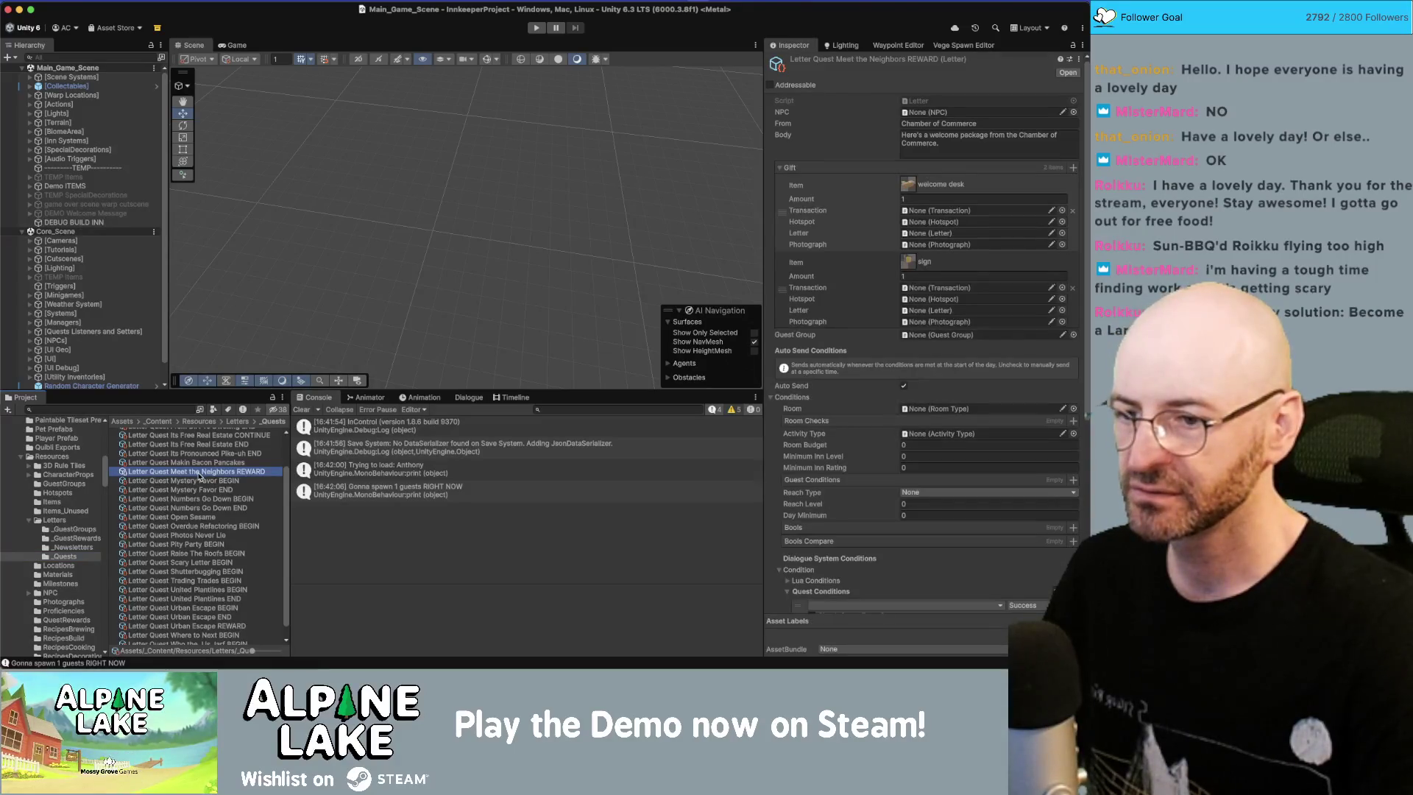
# Step: Check the REWARD letter's Quest Conditions list, then delete Letter Quest Meet the Neighbors REWARD with Cmd+Delete
pyautogui.scroll(-3, 883, 504)
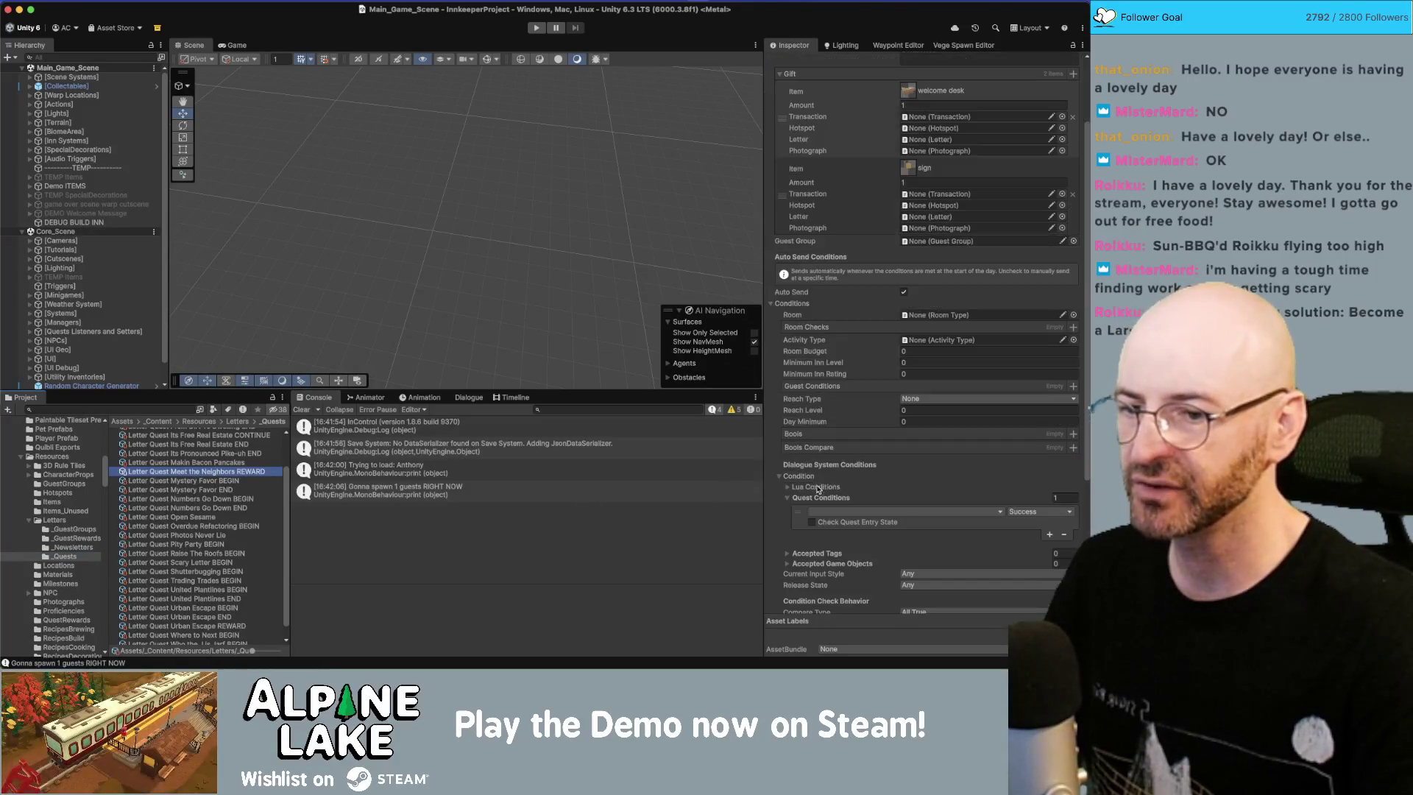
pyautogui.click(908, 512)
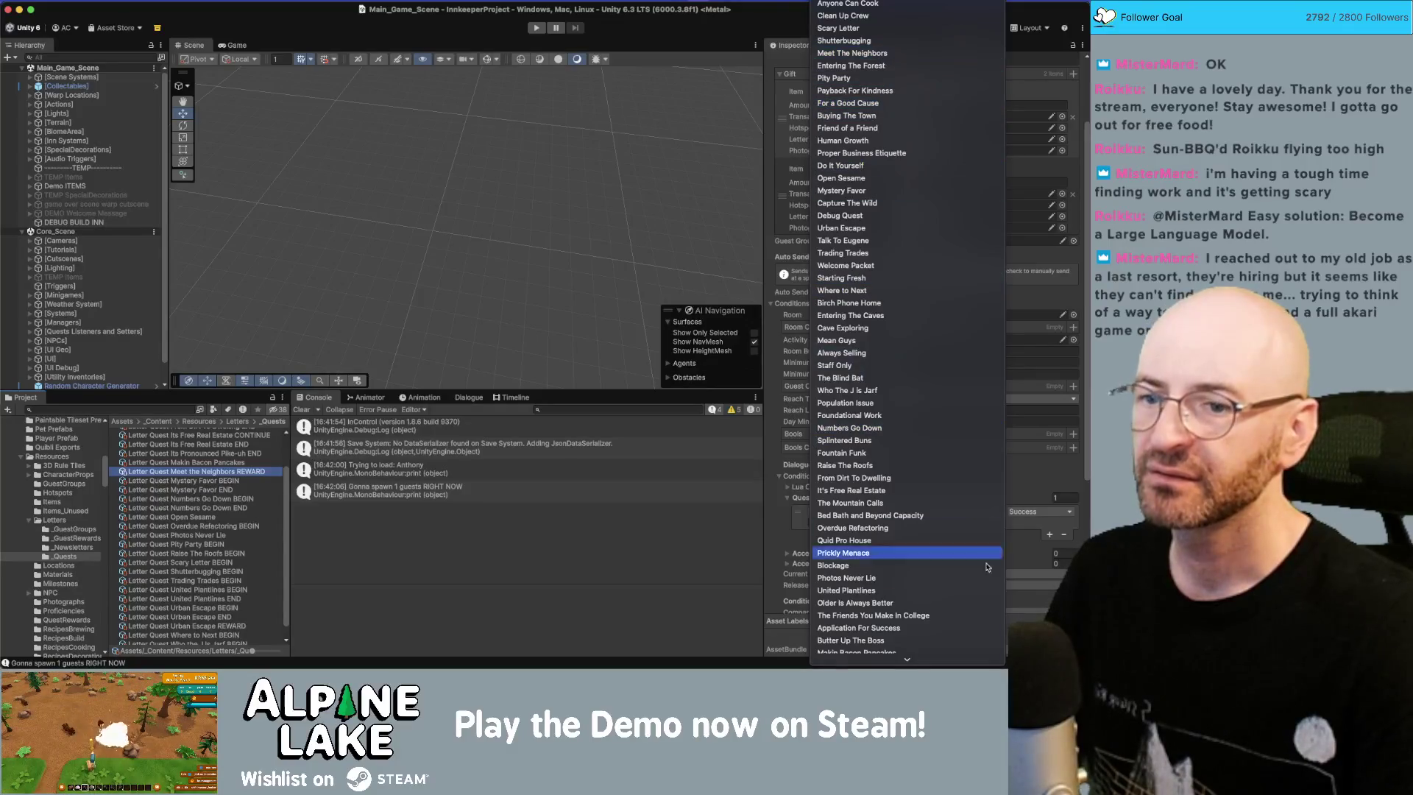
pyautogui.click(1018, 557)
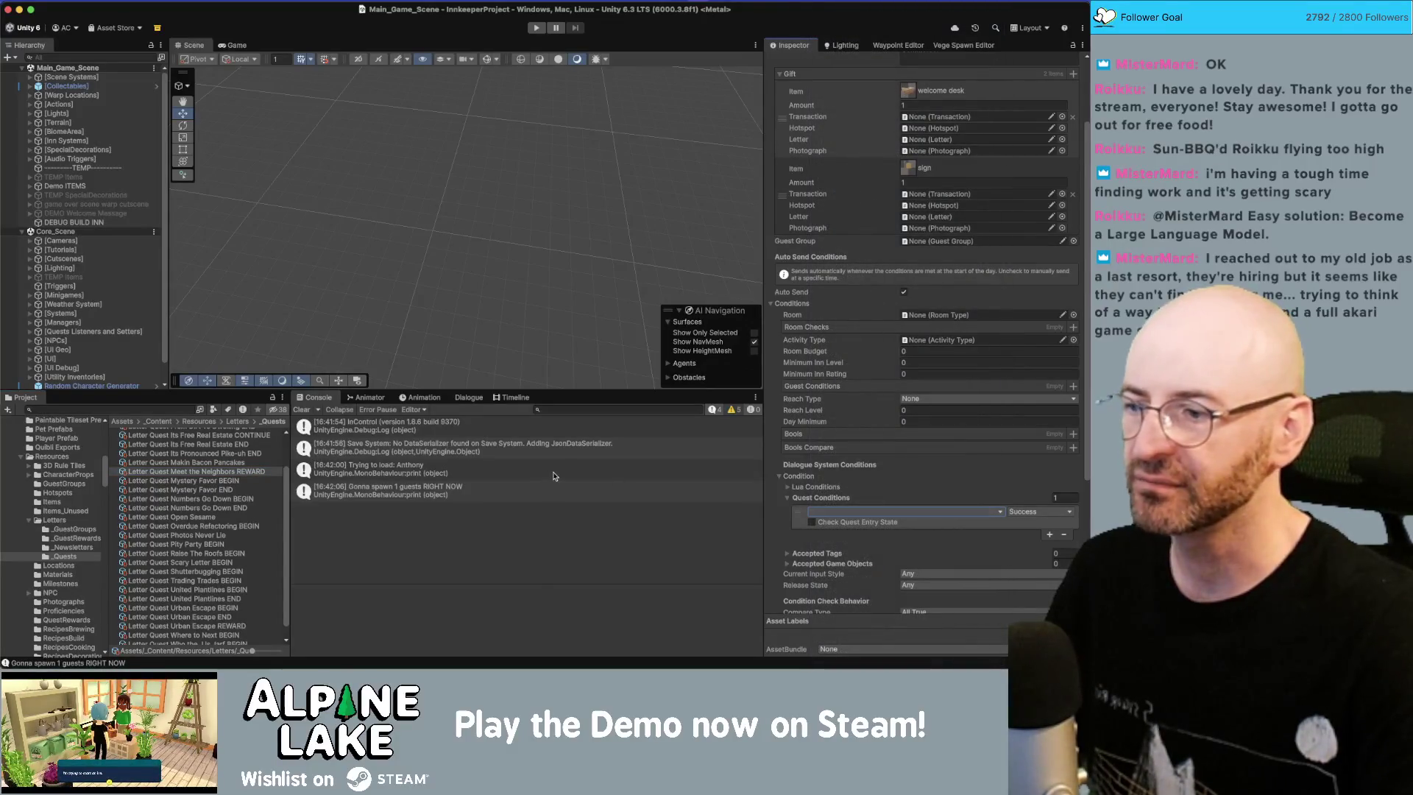
pyautogui.click(214, 491)
pyautogui.press('Up')
pyautogui.press('Up')
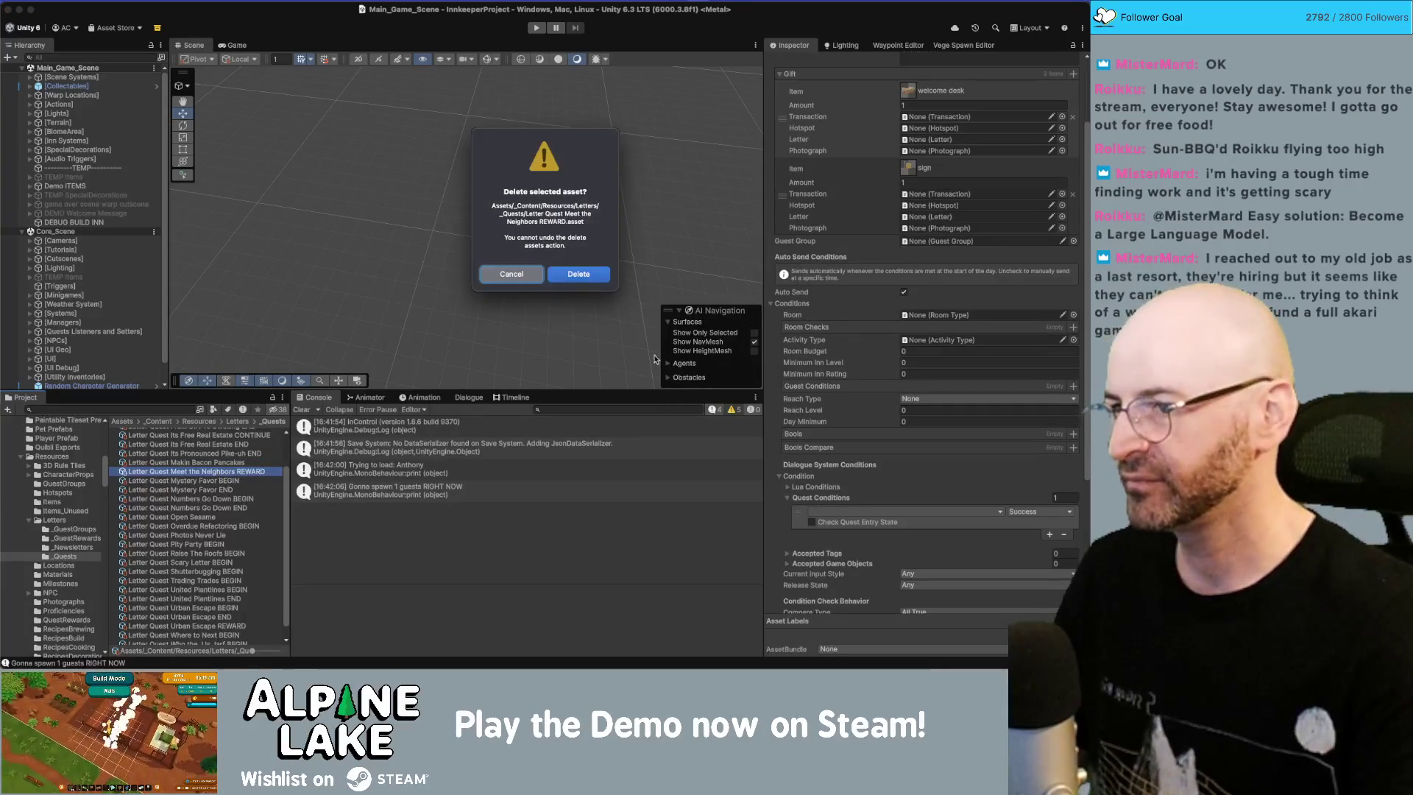
pyautogui.click(592, 283)
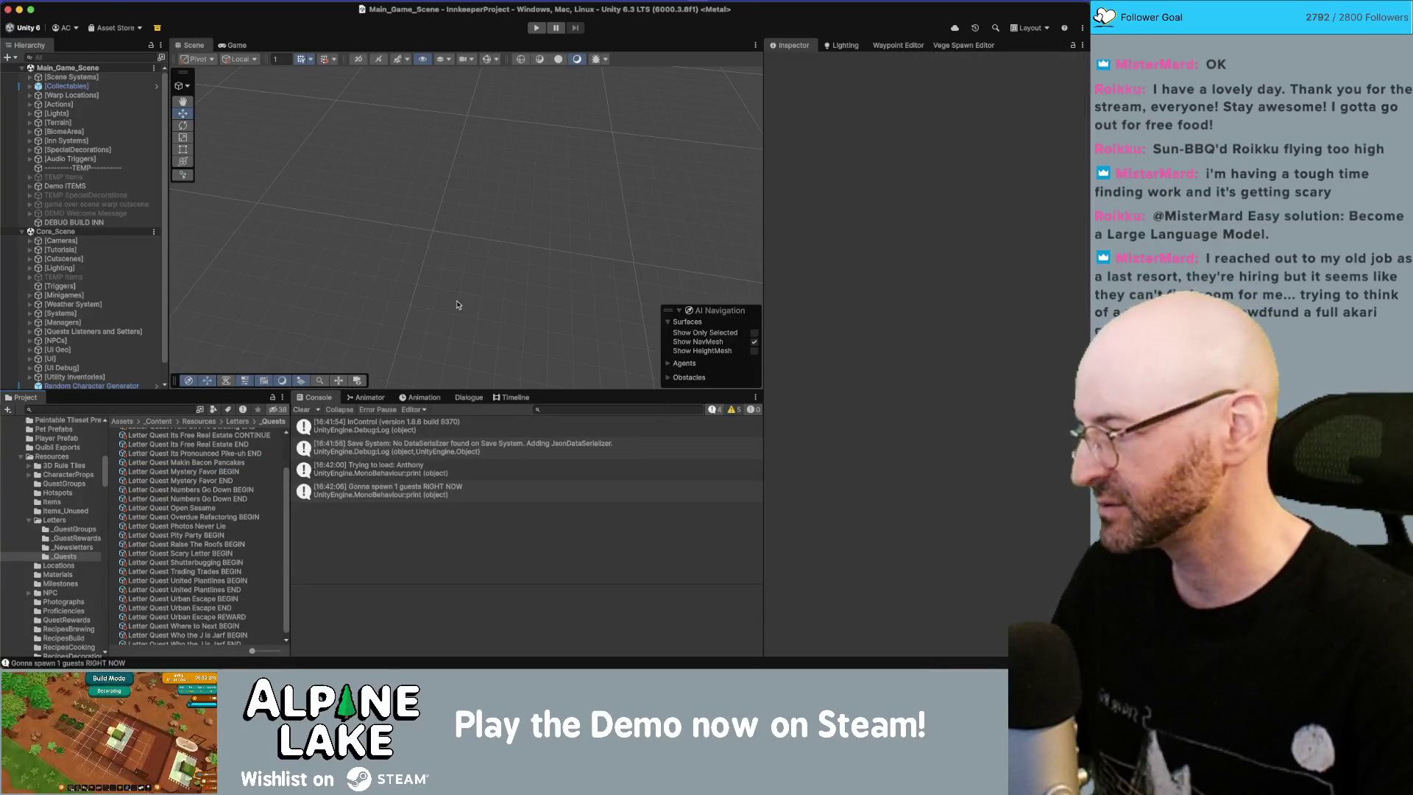
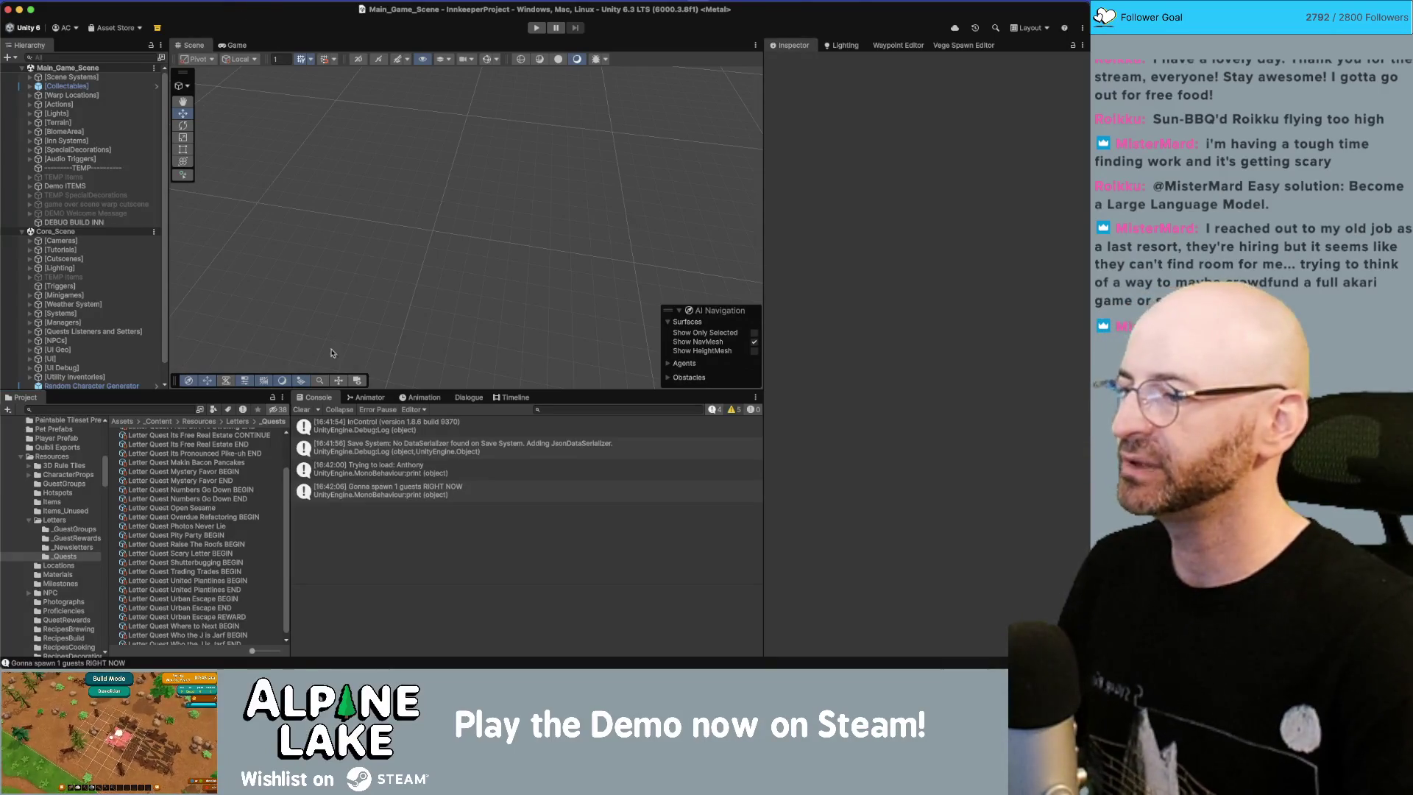
# Step: Expand the dialogue database properties, then launch the Economy Item Editor from the tools menu
pyautogui.click(469, 398)
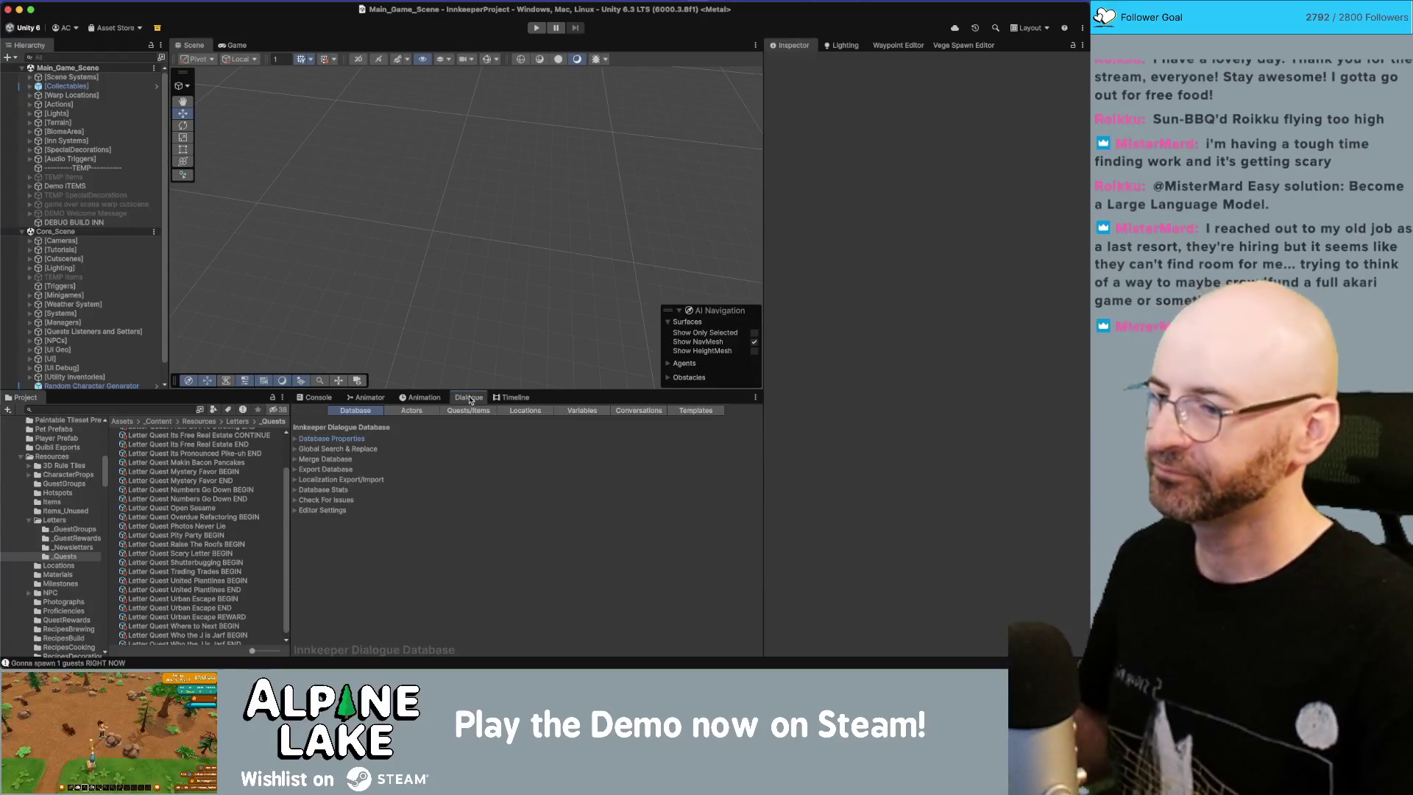
pyautogui.click(298, 440)
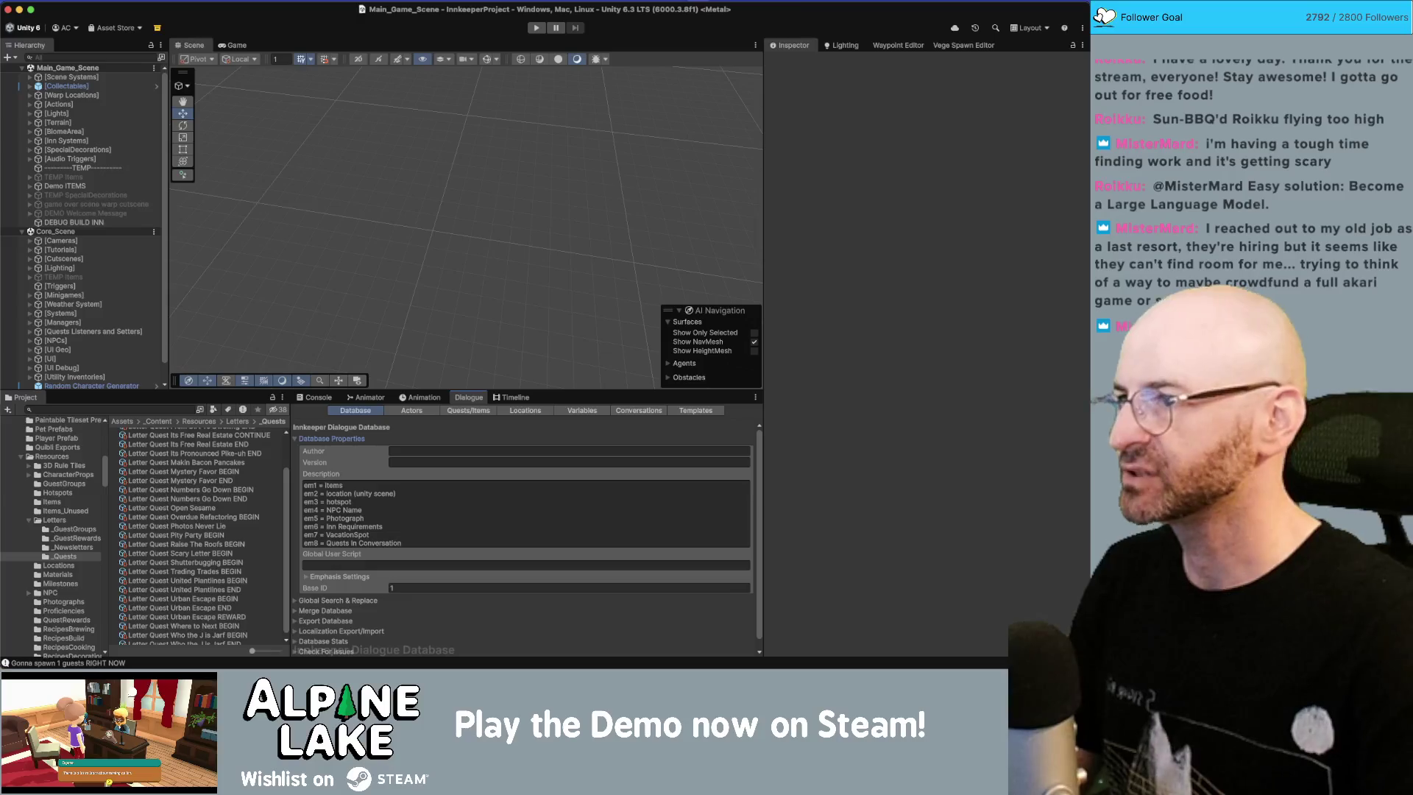
pyautogui.click(298, 2)
pyautogui.click(334, 185)
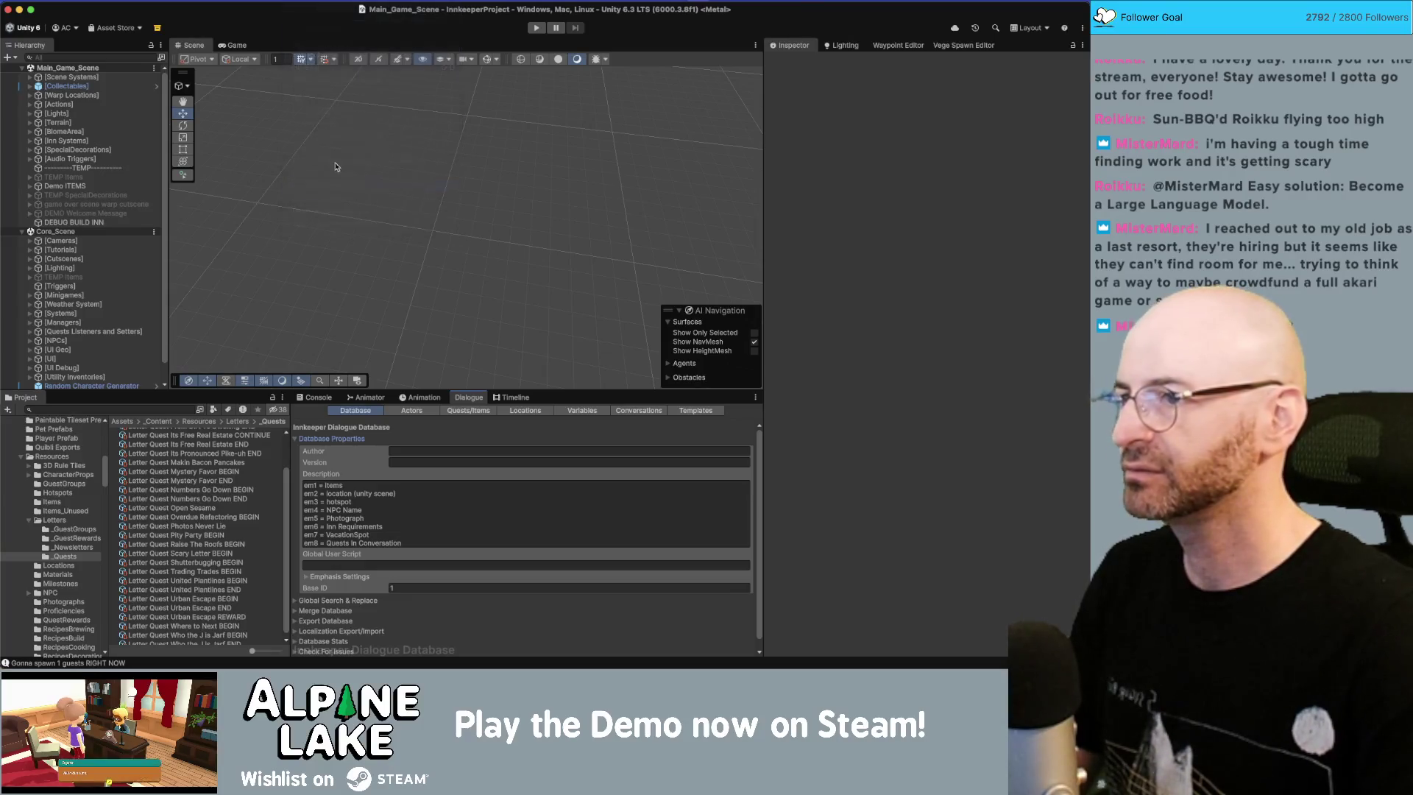
# Step: Jump from the 'Consumable Drink Green Tea' console entry to its source line in EconomyEditor.cs
pyautogui.click(314, 398)
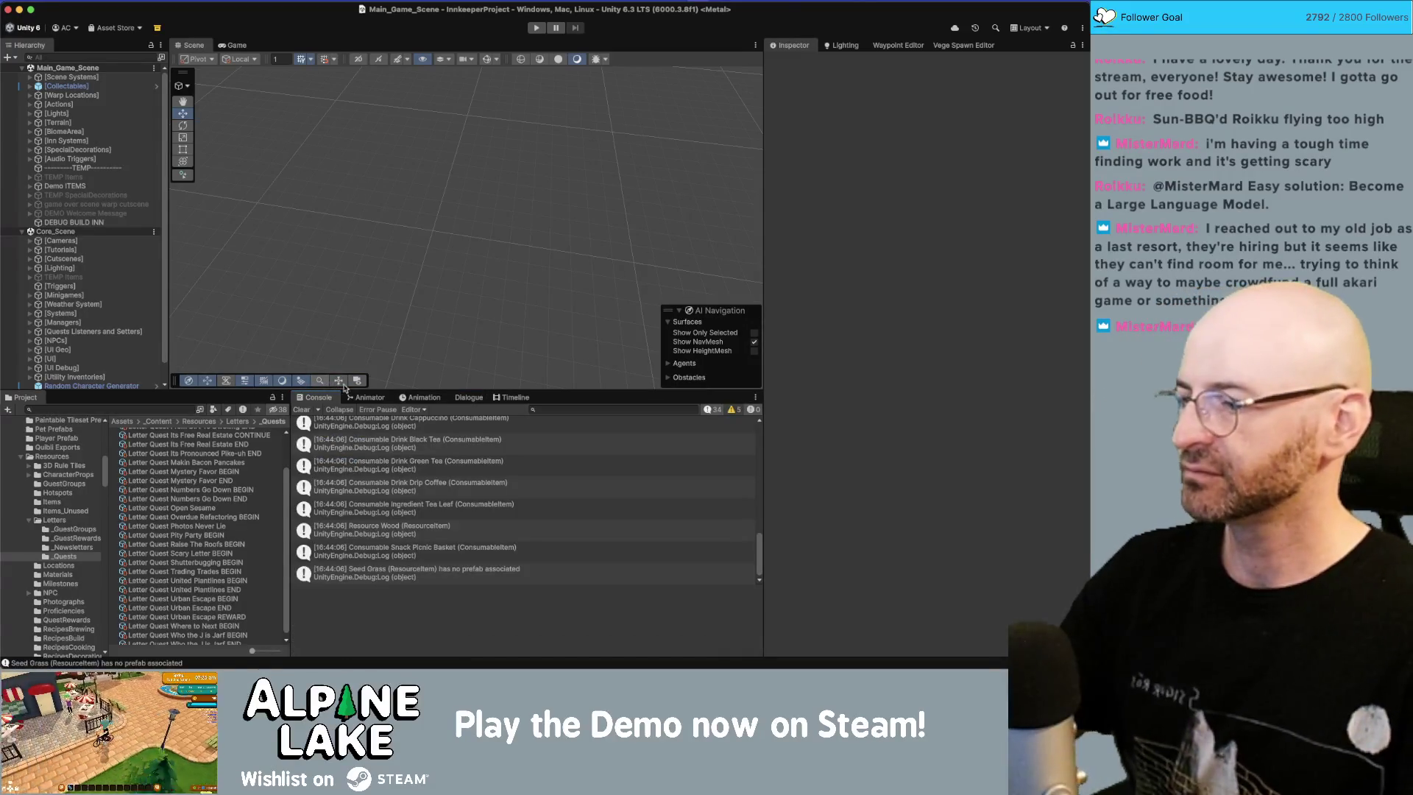
pyautogui.click(416, 461)
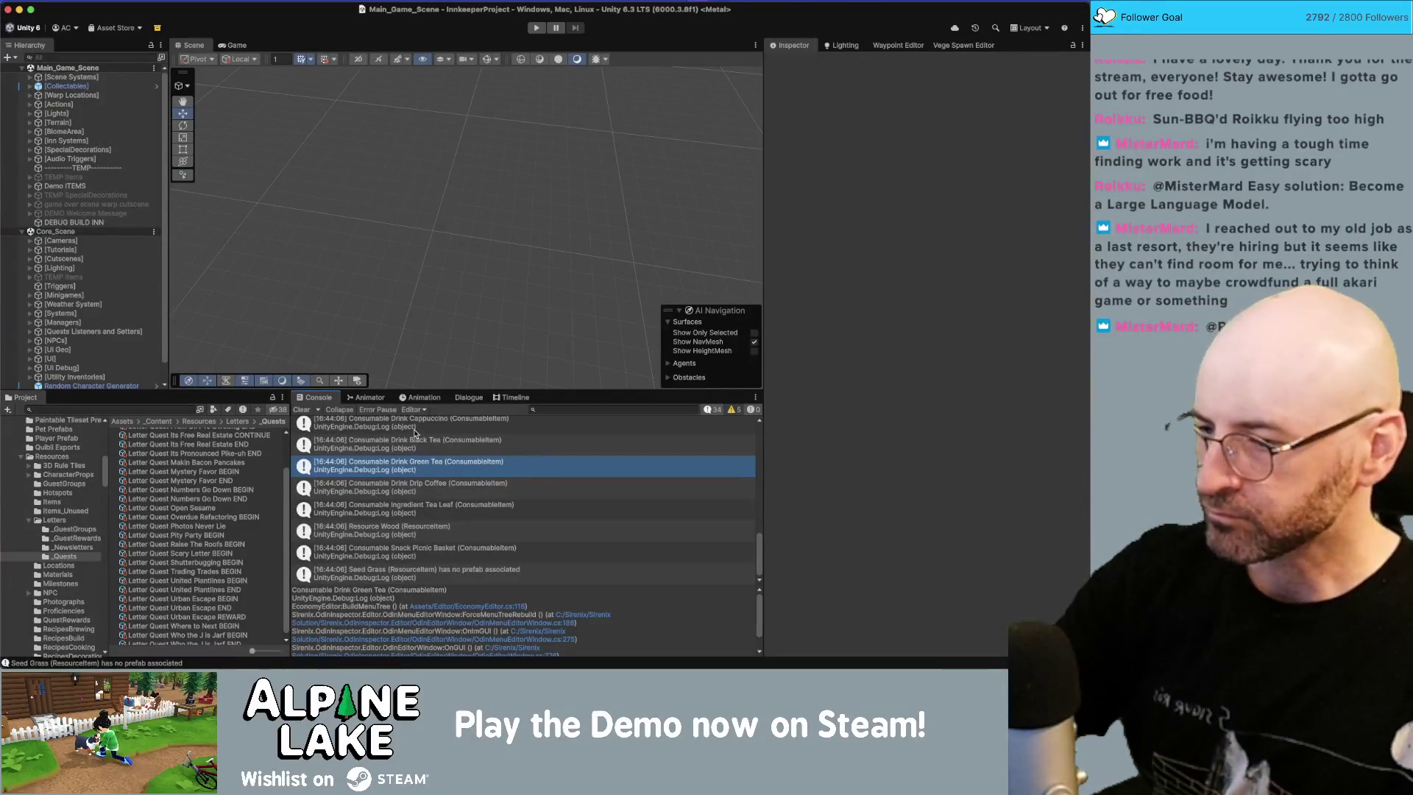
pyautogui.doubleClick(465, 472)
# Step: Delete the leftover Debug.Log line and its empty line
pyautogui.press('Home')
pyautogui.hotkey('shift', 'End')
pyautogui.press('BackSpace')
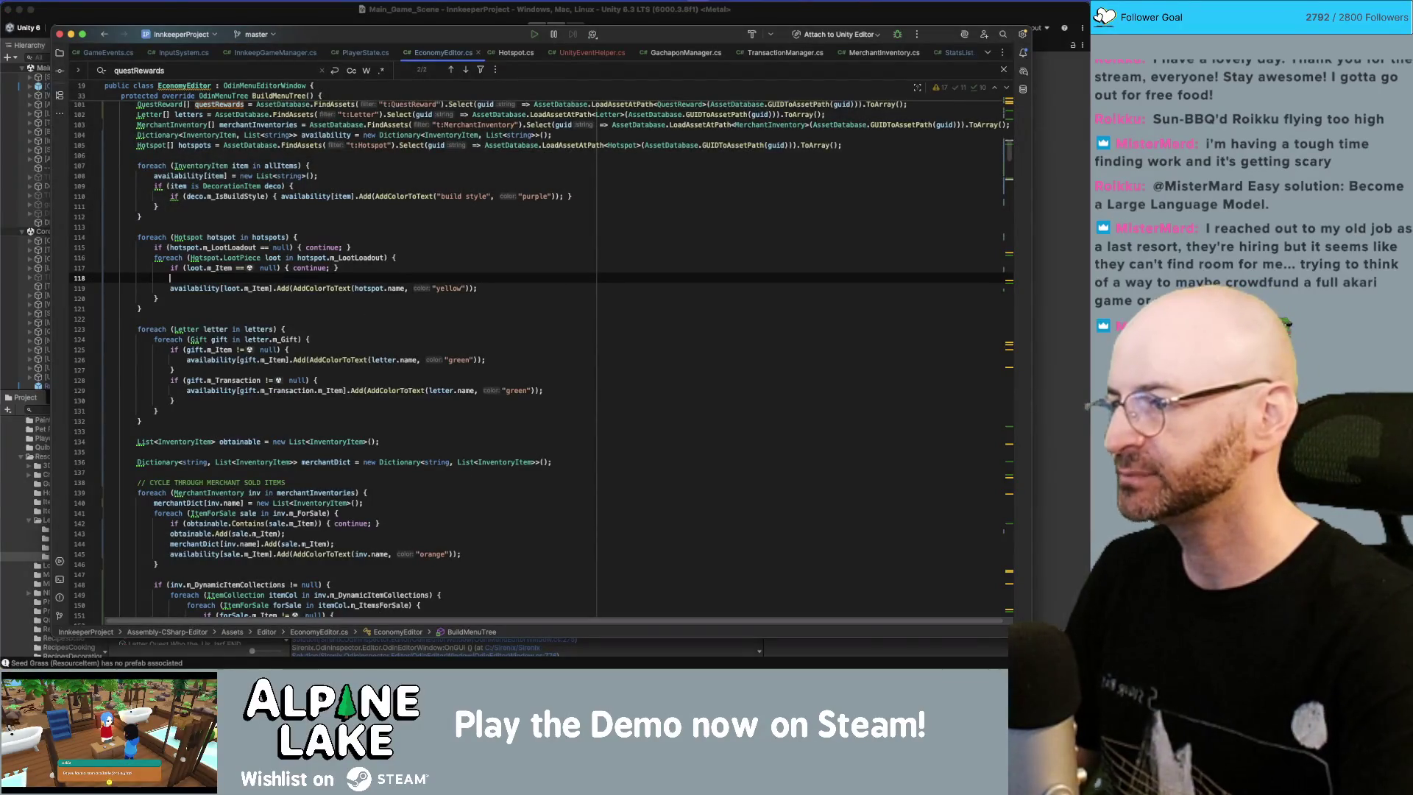
pyautogui.press('BackSpace')
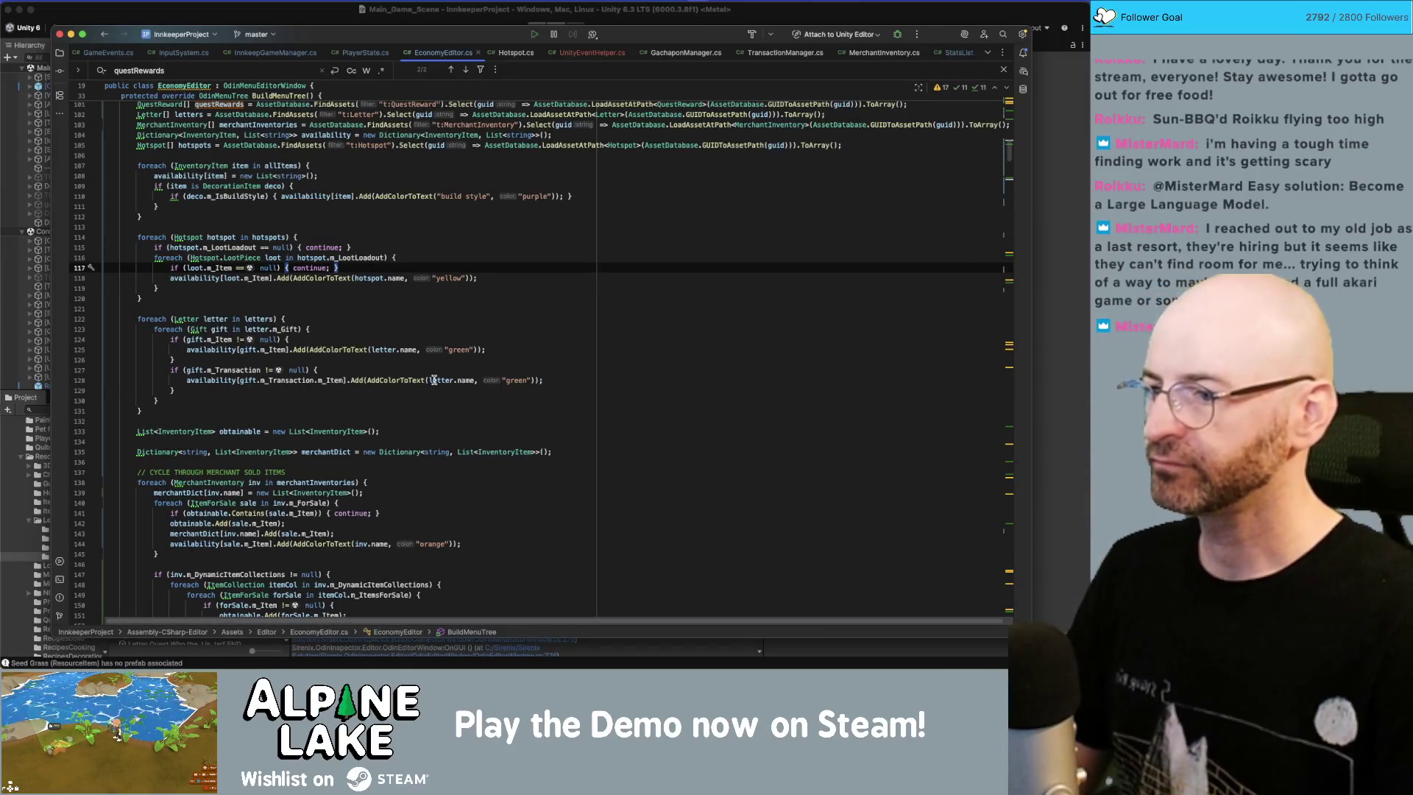
# Step: Label the letter gift on line 128 as $"Transaction: {letter.name}"
pyautogui.click(429, 380)
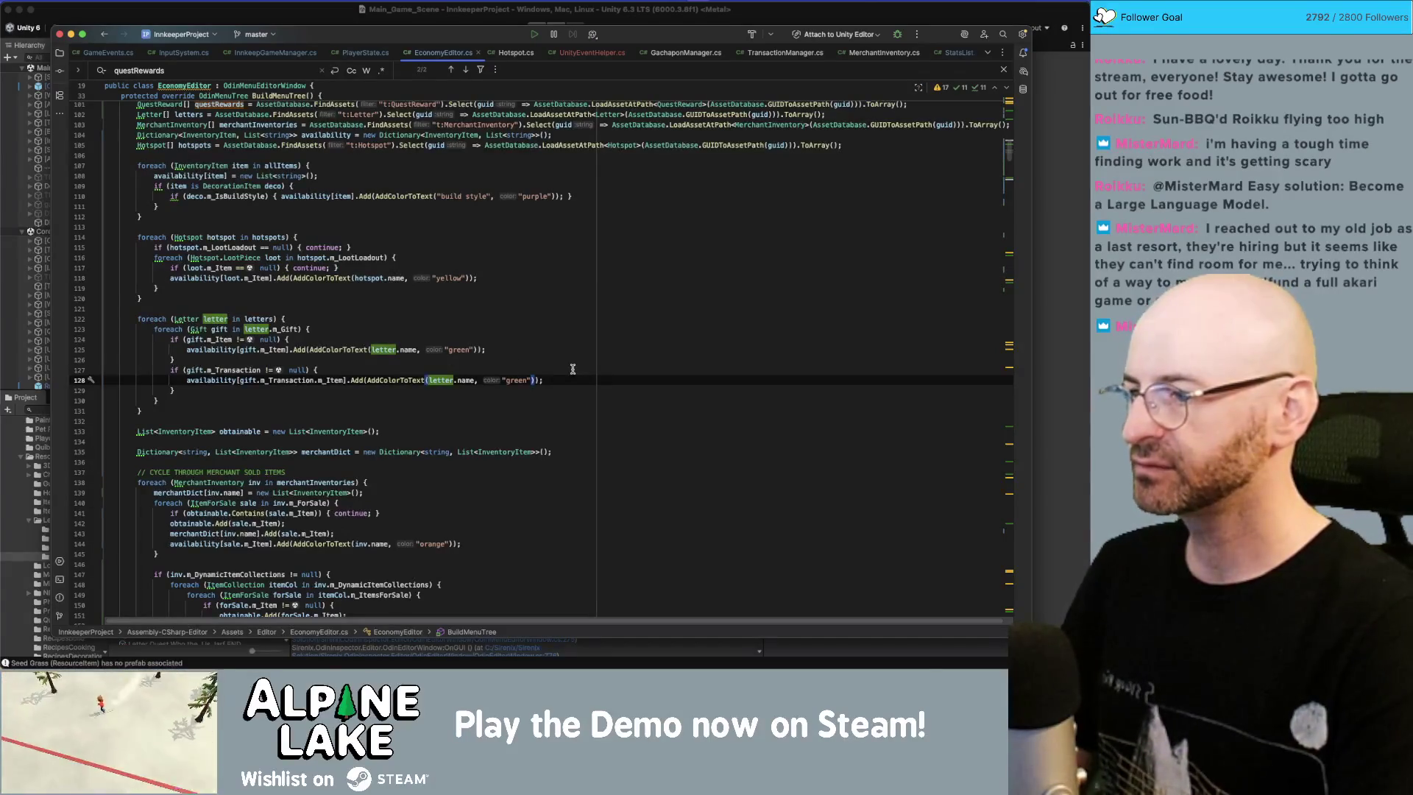
pyautogui.write('$"')
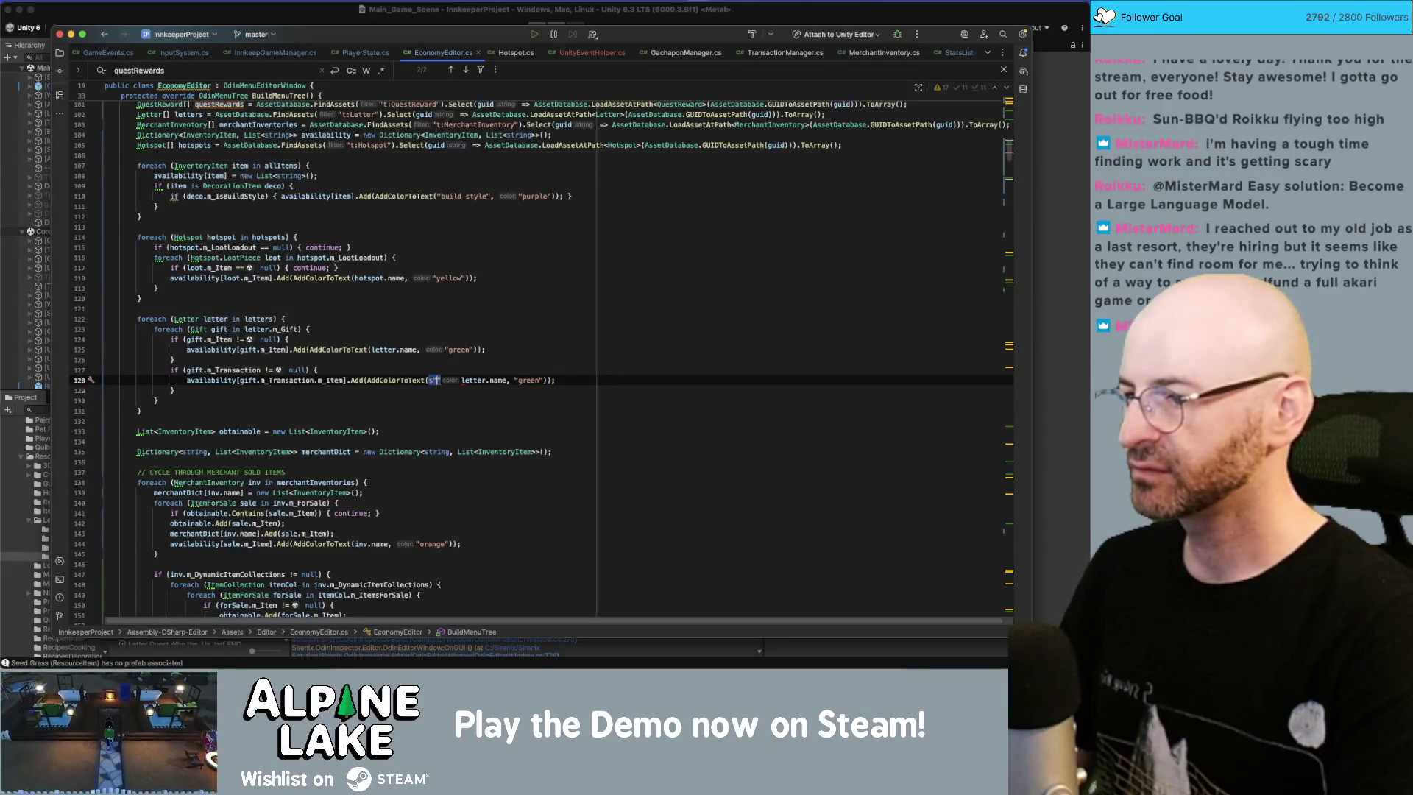
pyautogui.write('Transaction')
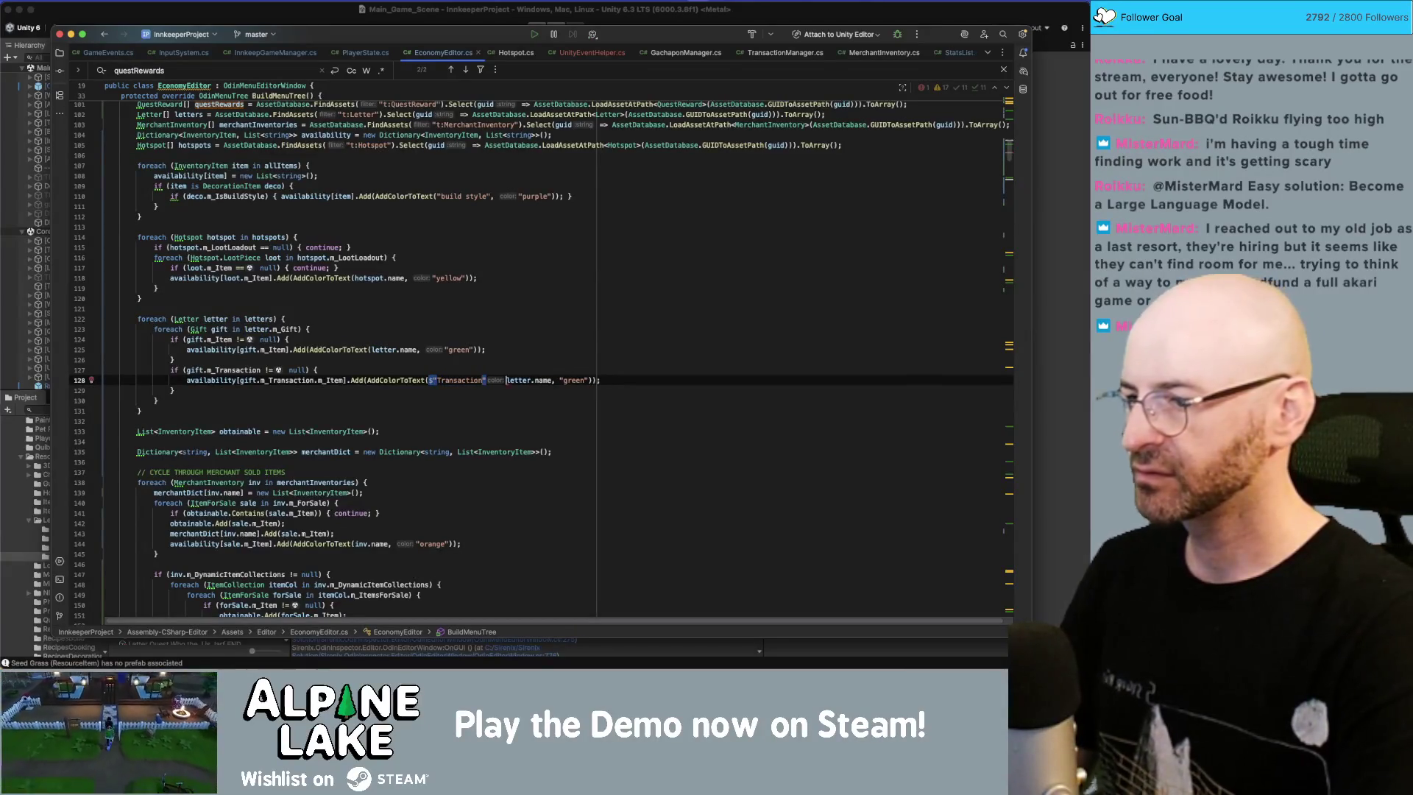
pyautogui.click(507, 380)
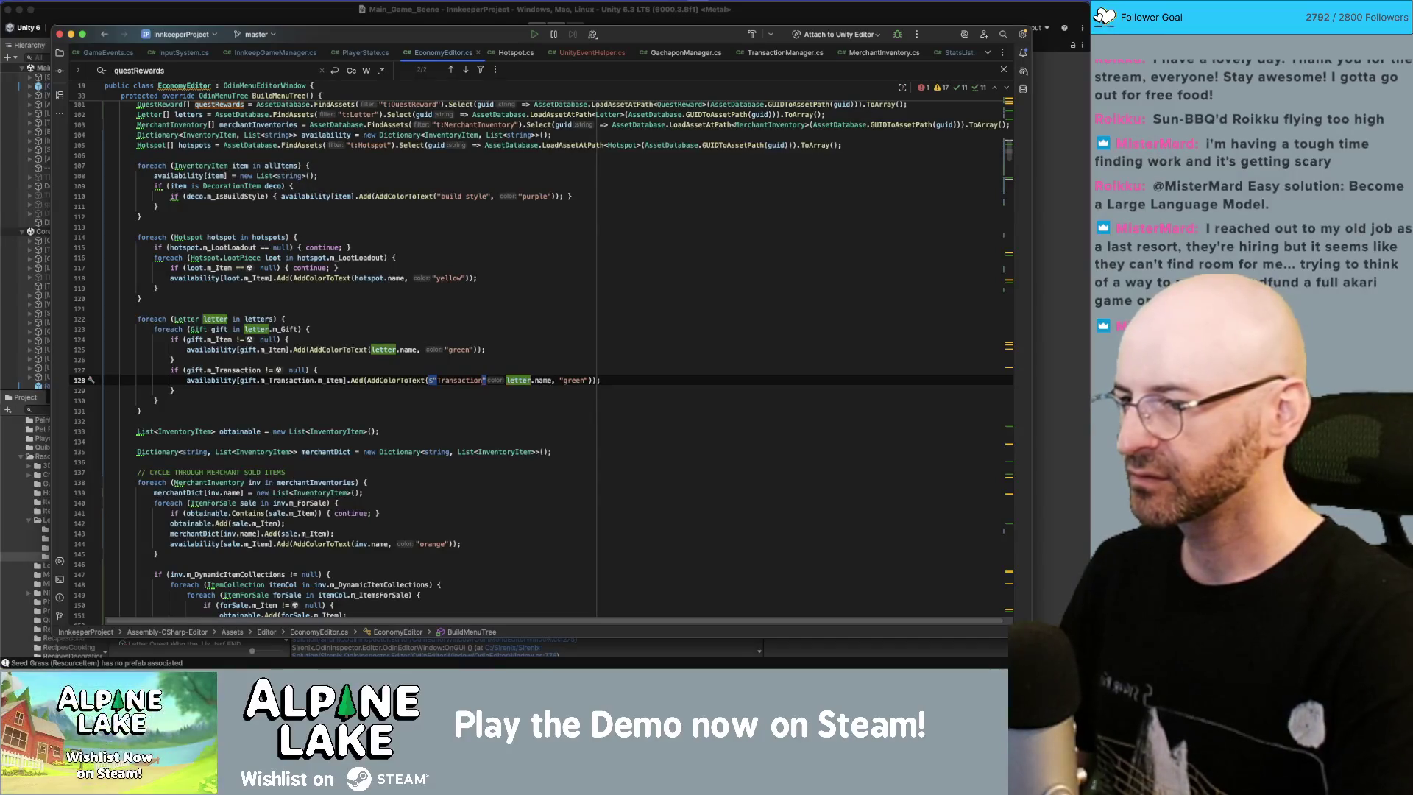
pyautogui.press('BackSpace')
pyautogui.write(': {')
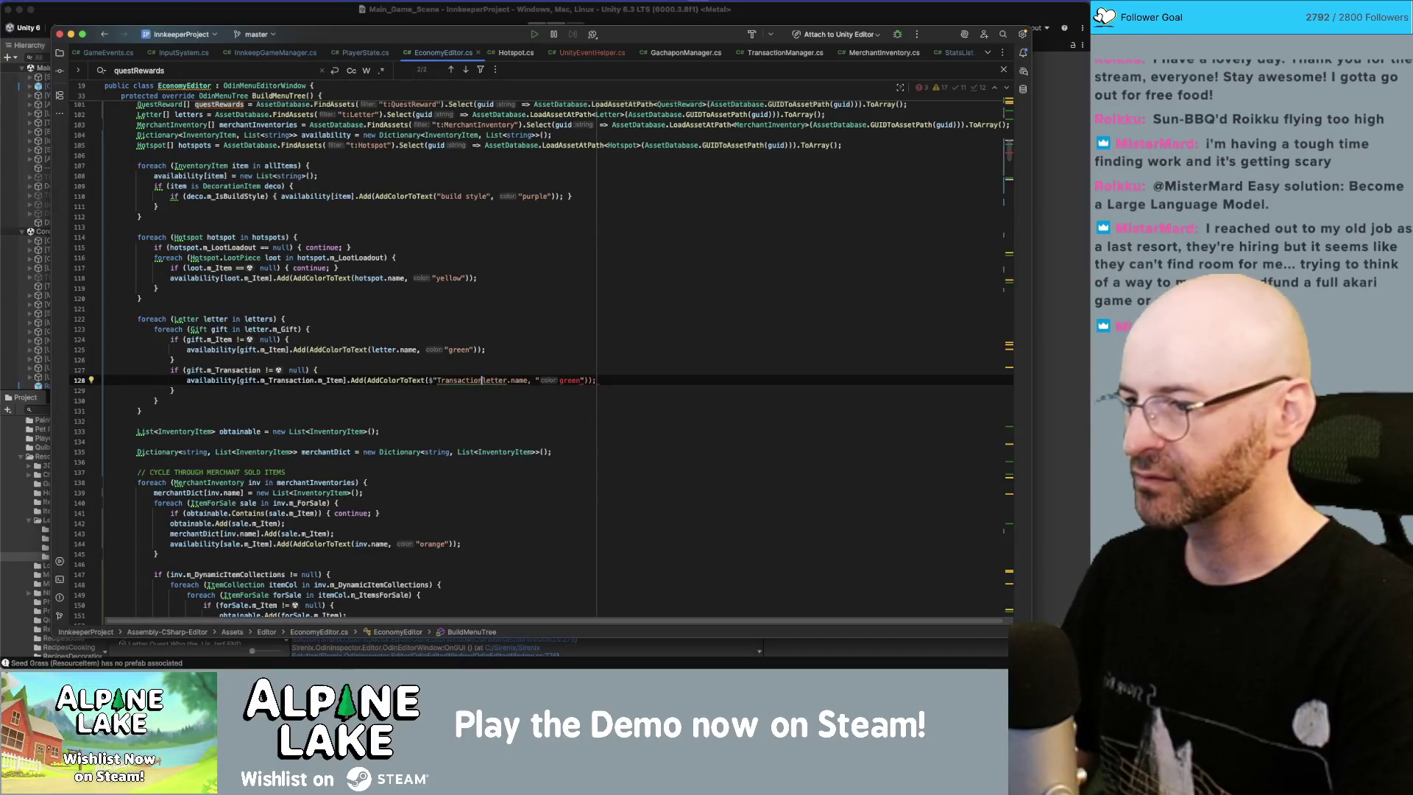
pyautogui.click(541, 380)
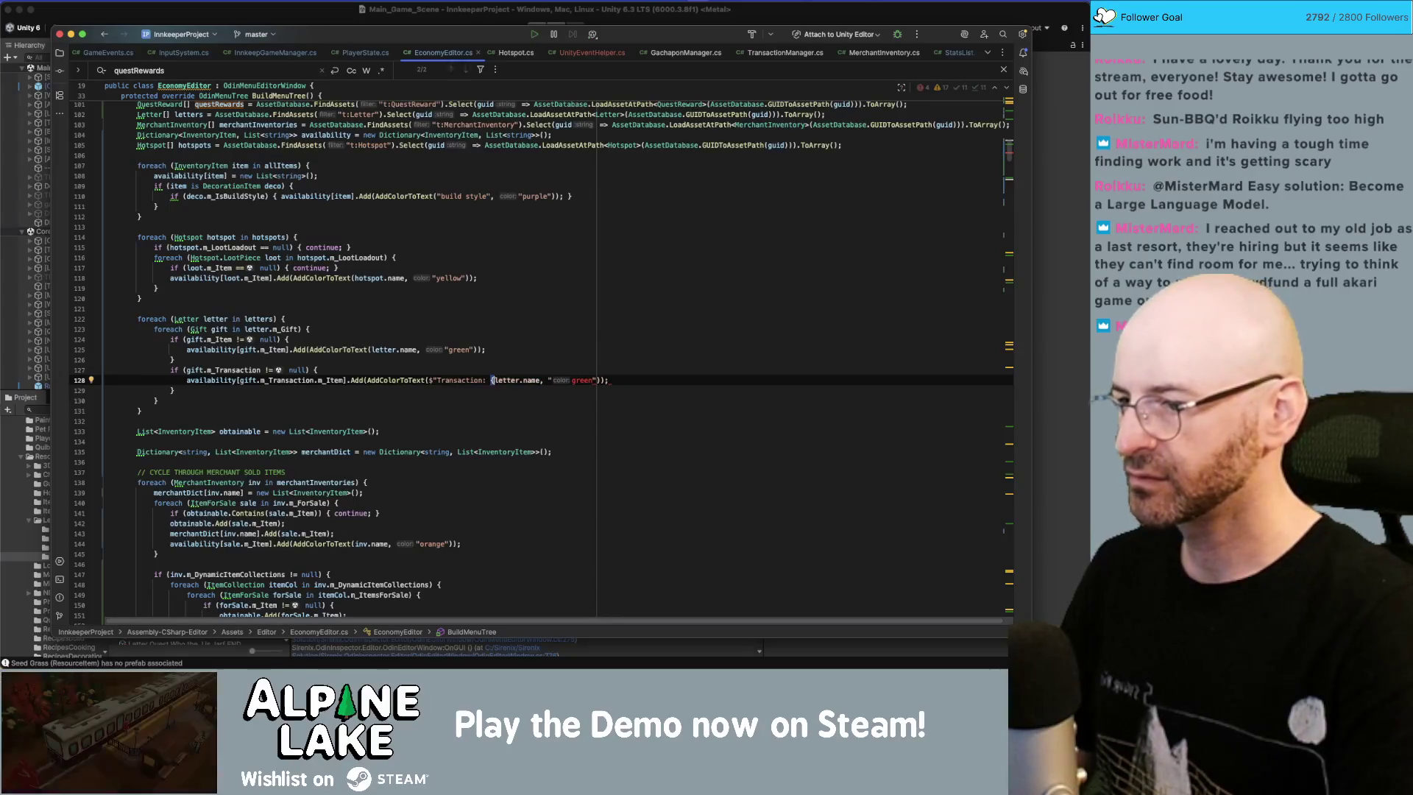
pyautogui.write('}", "')
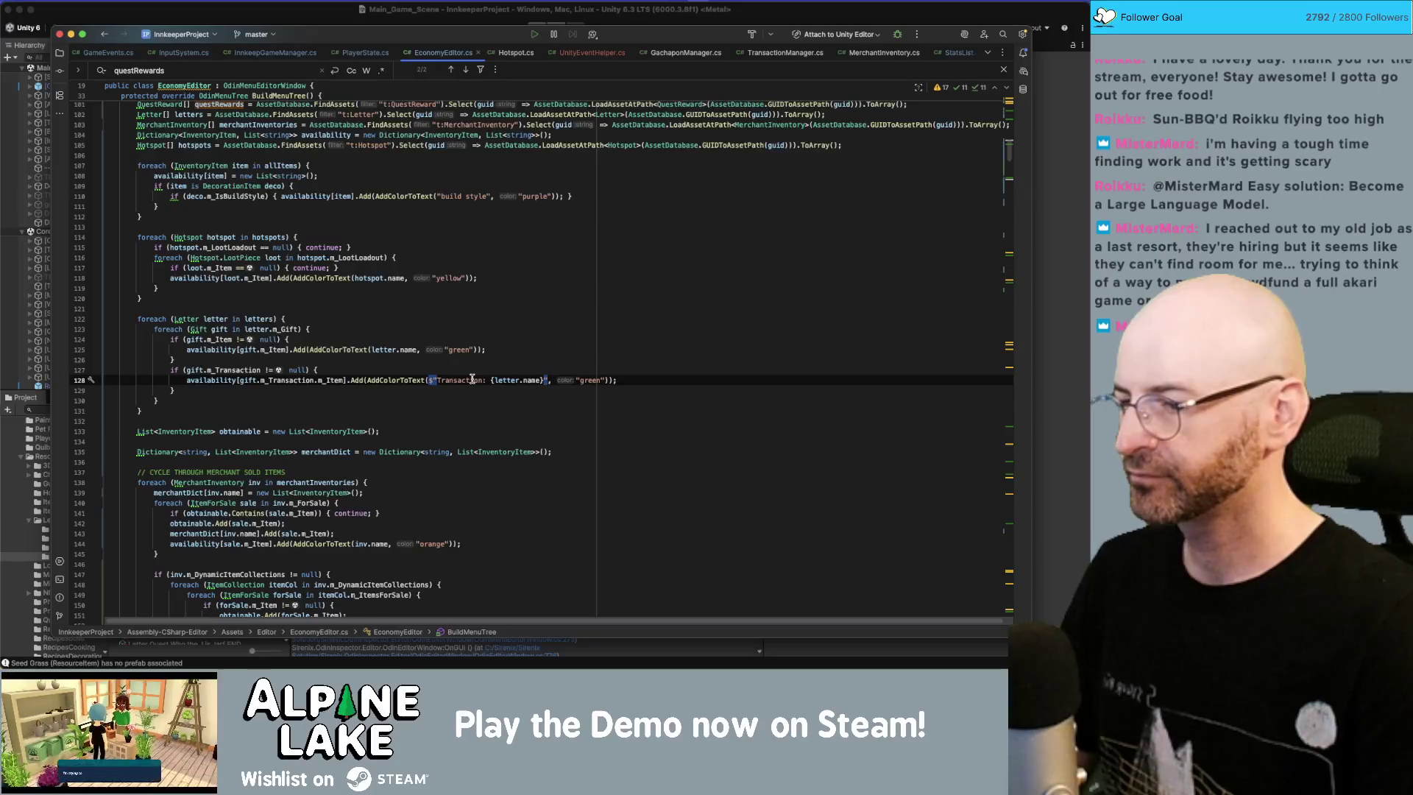
pyautogui.moveTo(488, 380); pyautogui.dragTo(438, 378)
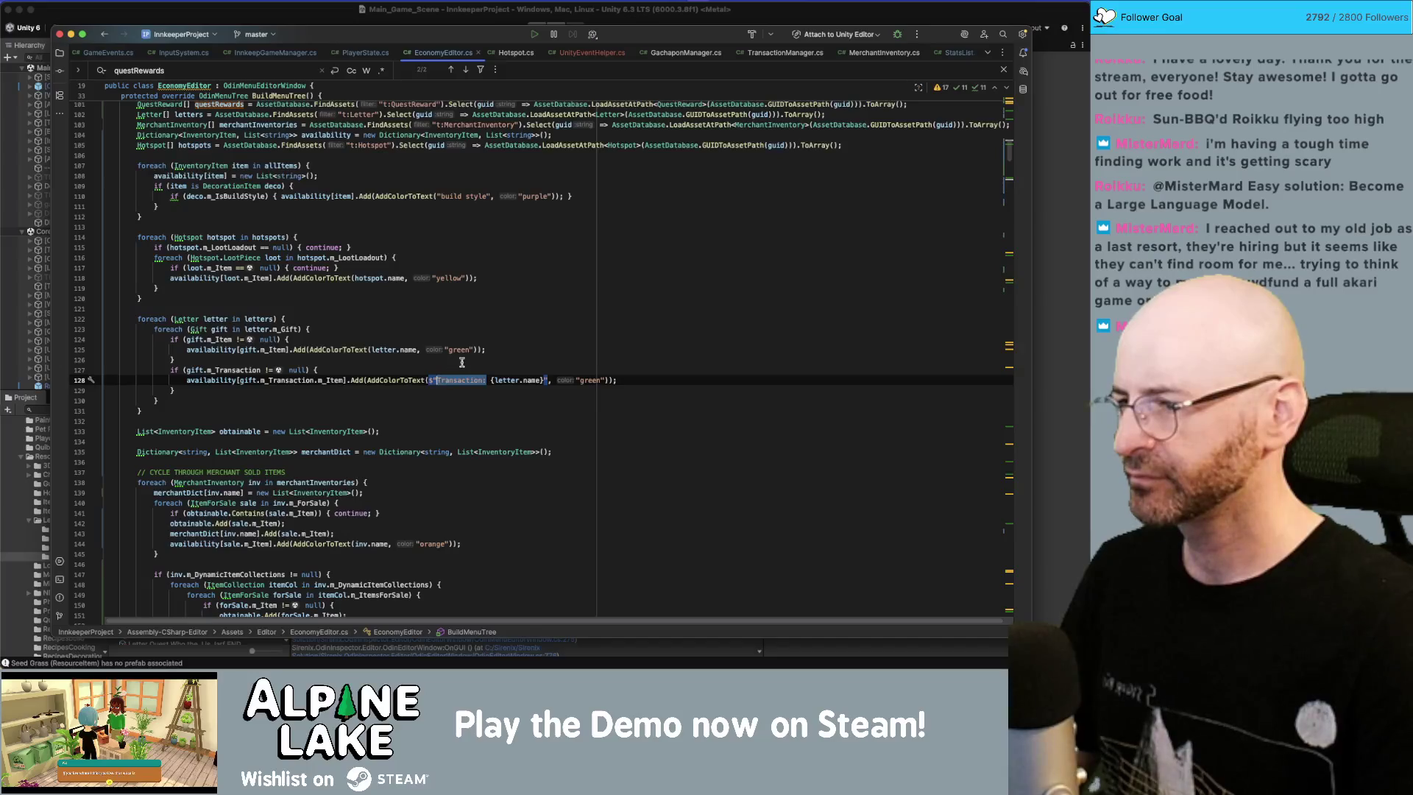
pyautogui.click(472, 381)
pyautogui.write(':')
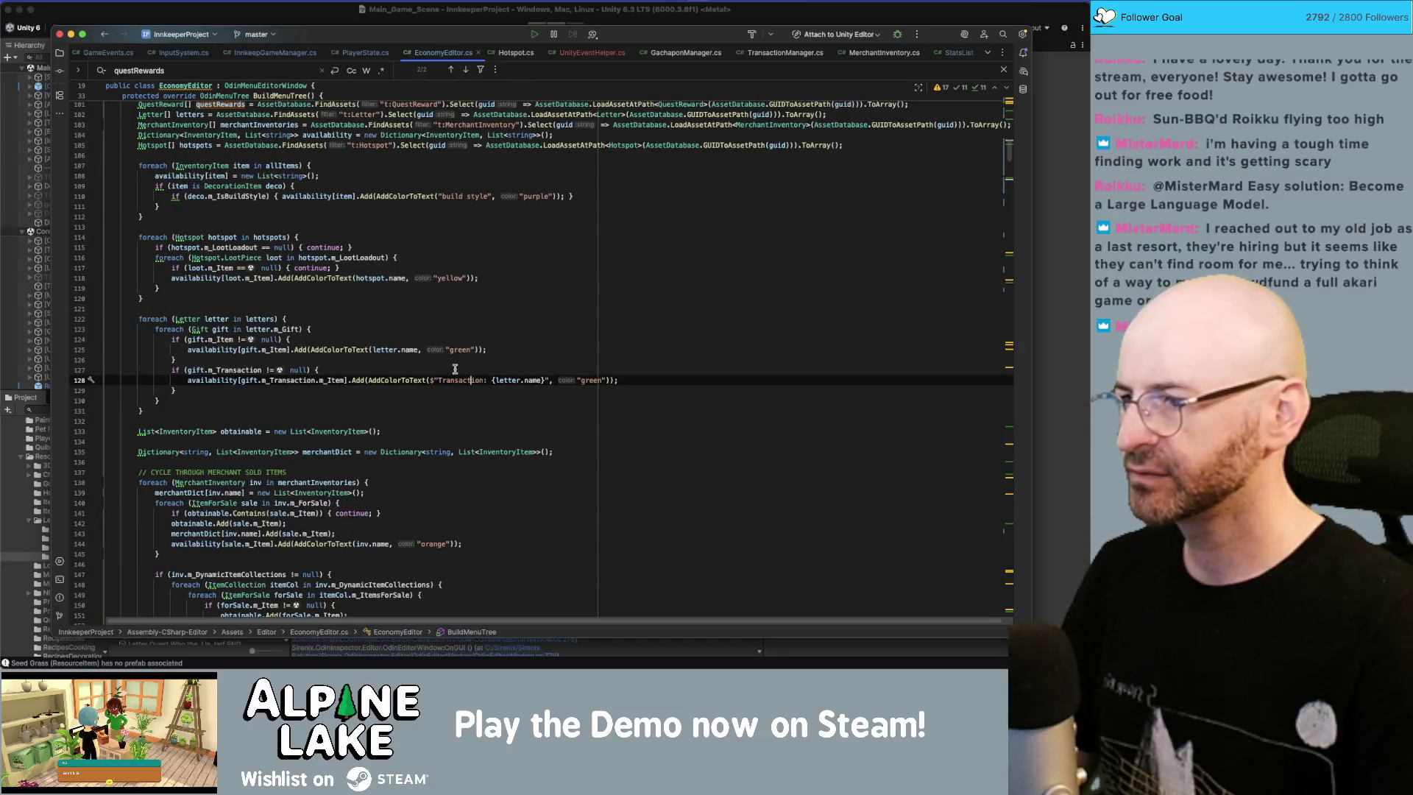
# Step: Label merchant collections on lines 159 and 176 as $"Transaction: {inv.name}"
pyautogui.scroll(-6, 454, 370)
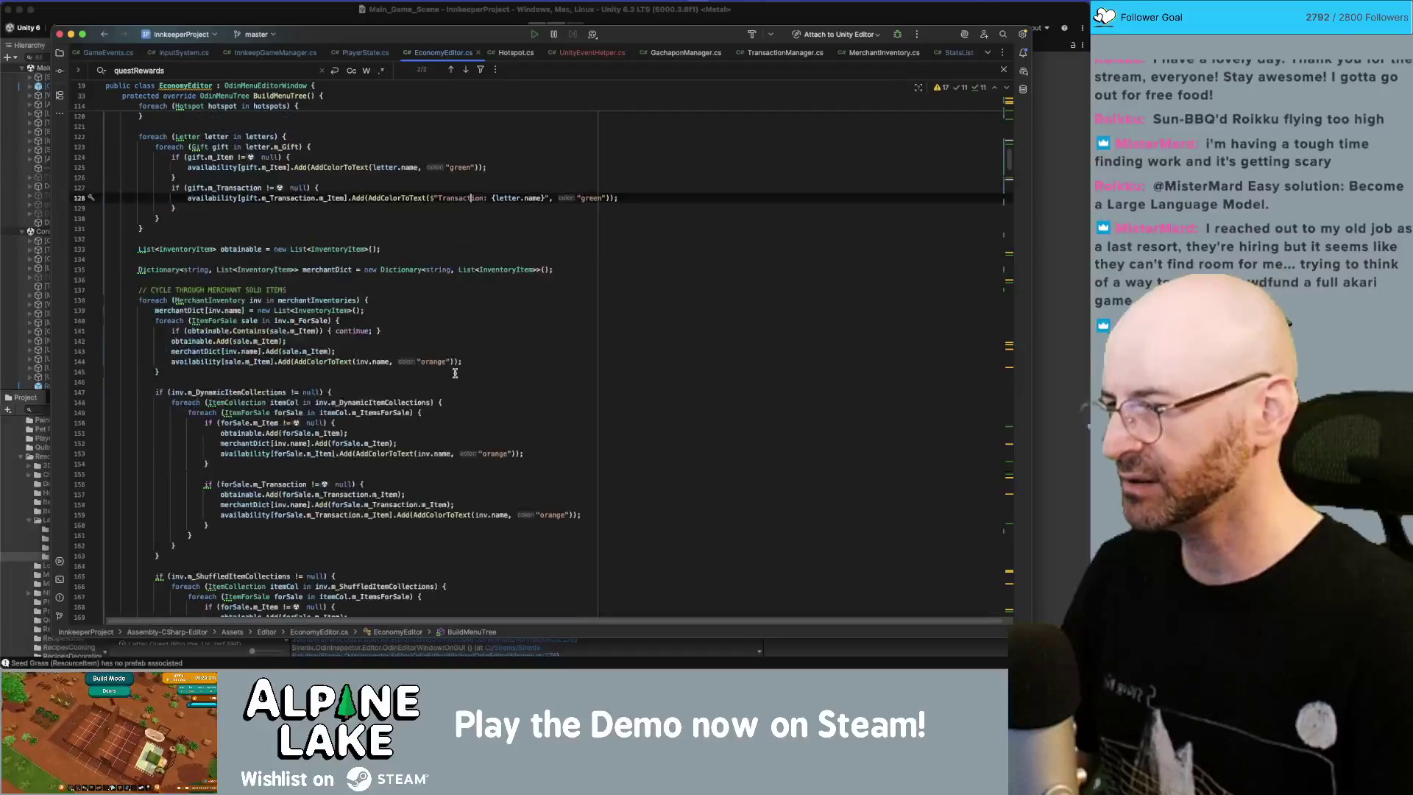
pyautogui.scroll(-2, 455, 373)
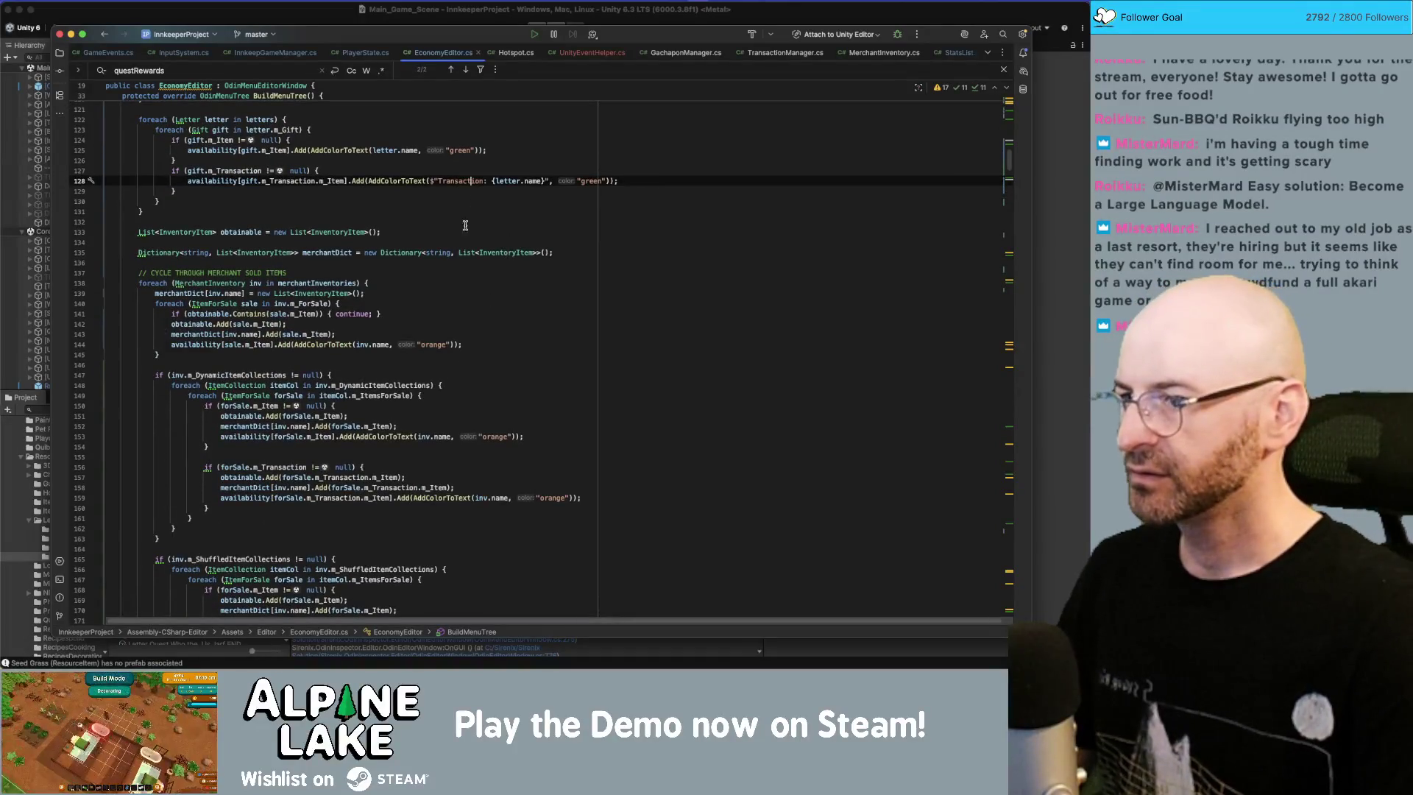
pyautogui.moveTo(426, 180); pyautogui.dragTo(543, 183)
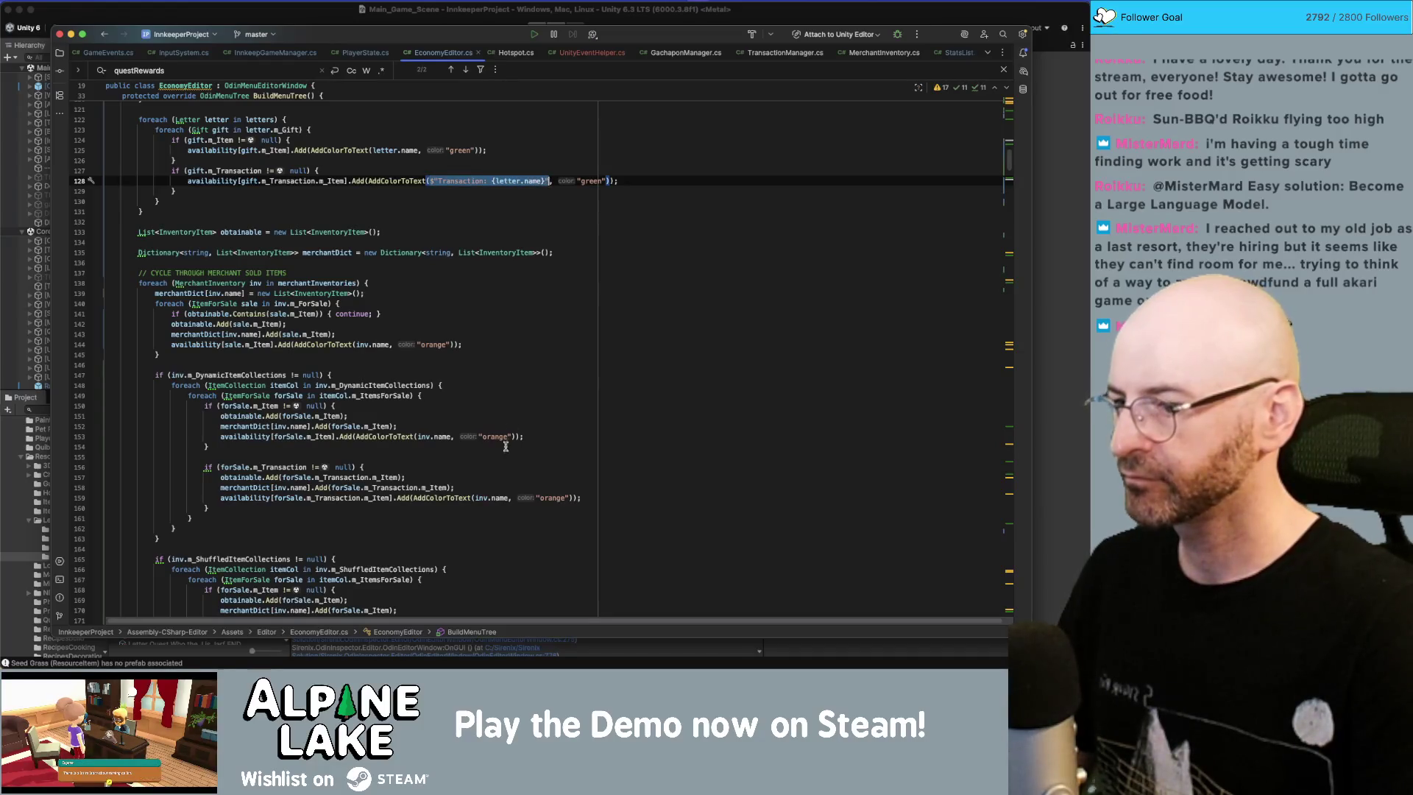
pyautogui.moveTo(473, 497); pyautogui.dragTo(508, 498)
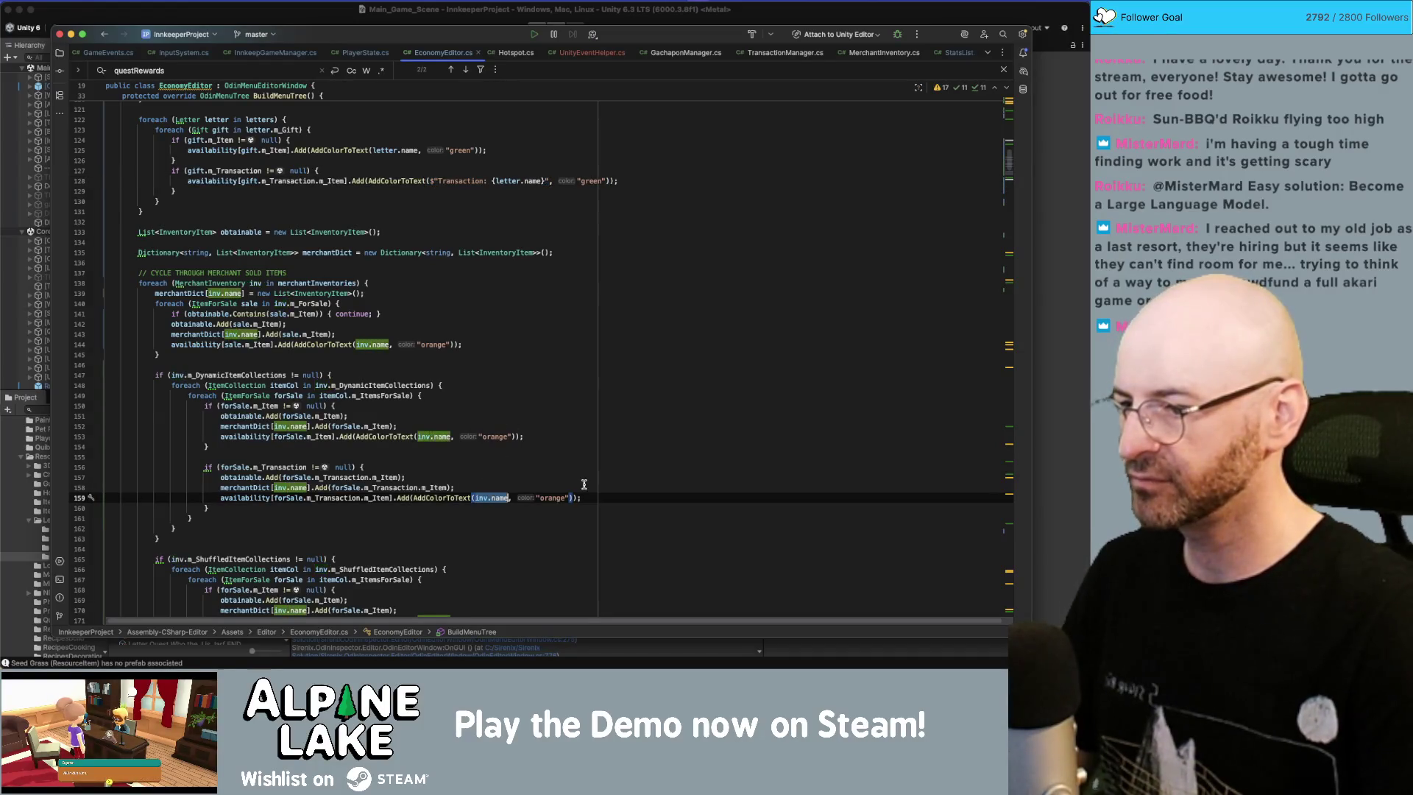
pyautogui.hotkey('ctrl', 'v')
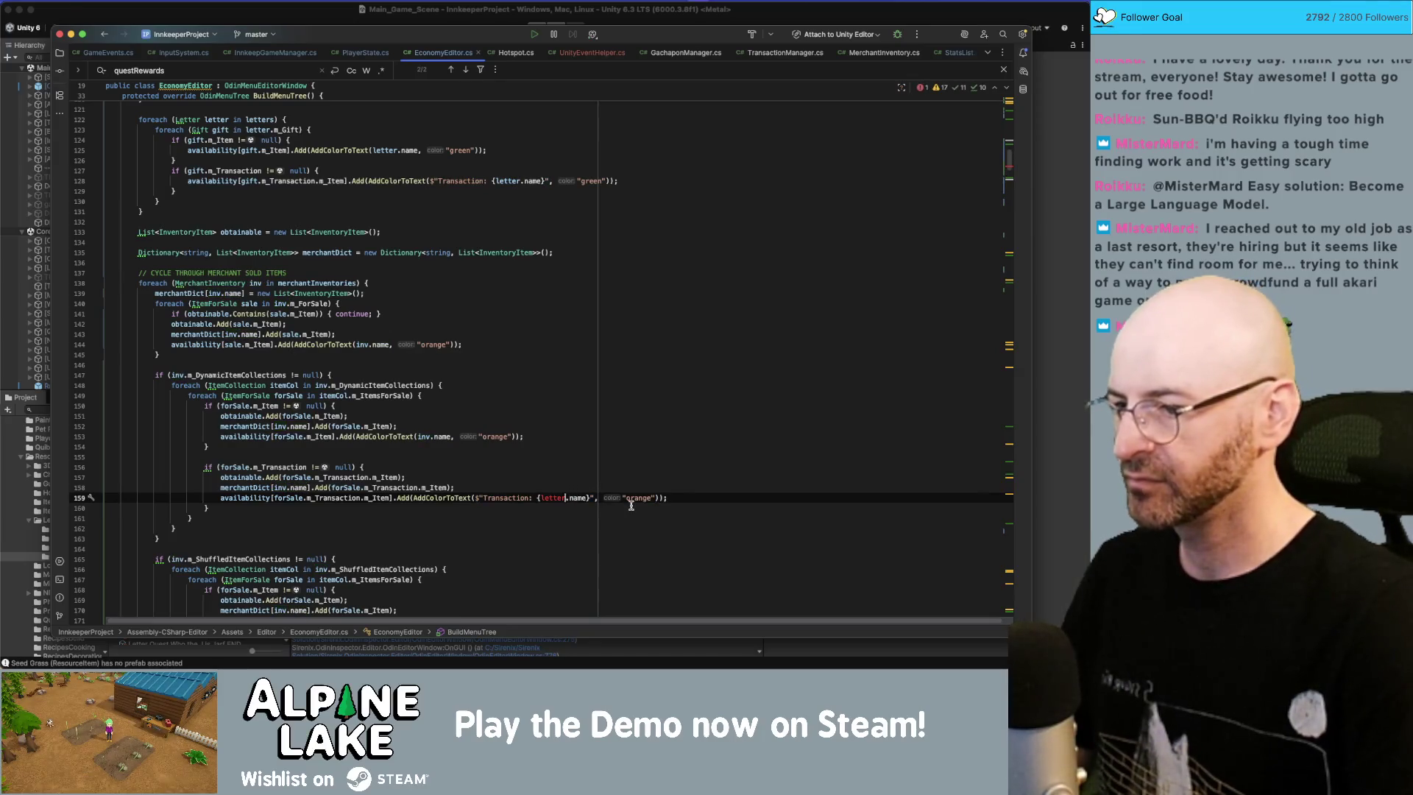
pyautogui.press('BackSpace')
pyautogui.press('BackSpace')
pyautogui.press('BackSpace')
pyautogui.write('inv')
pyautogui.hotkey('alt', 'Up')
pyautogui.hotkey('alt', 'Up')
pyautogui.hotkey('alt', 'Up')
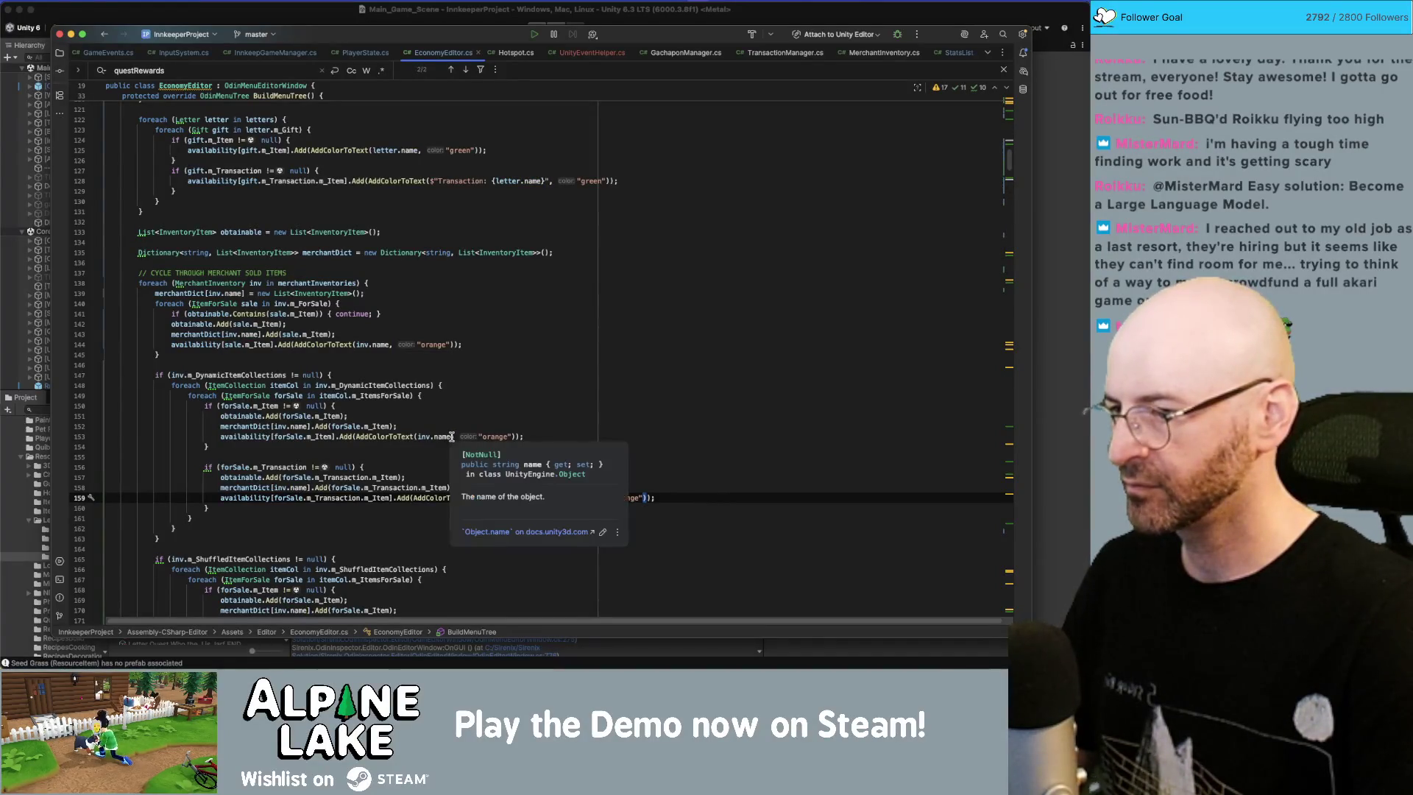
pyautogui.scroll(-4, 437, 481)
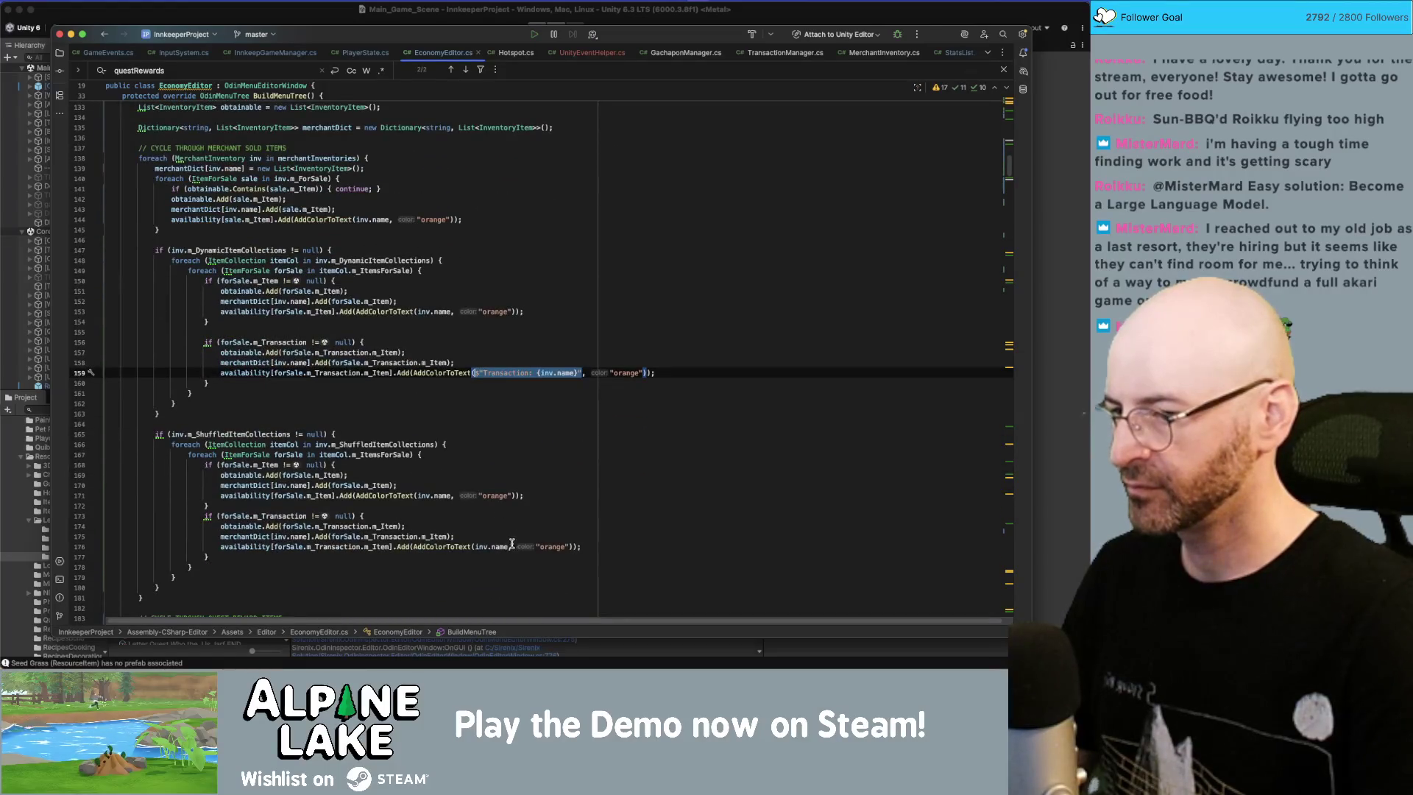
pyautogui.doubleClick(500, 546)
pyautogui.hotkey('alt', 'Up')
pyautogui.write('$"Transaction: {inv.name}"')
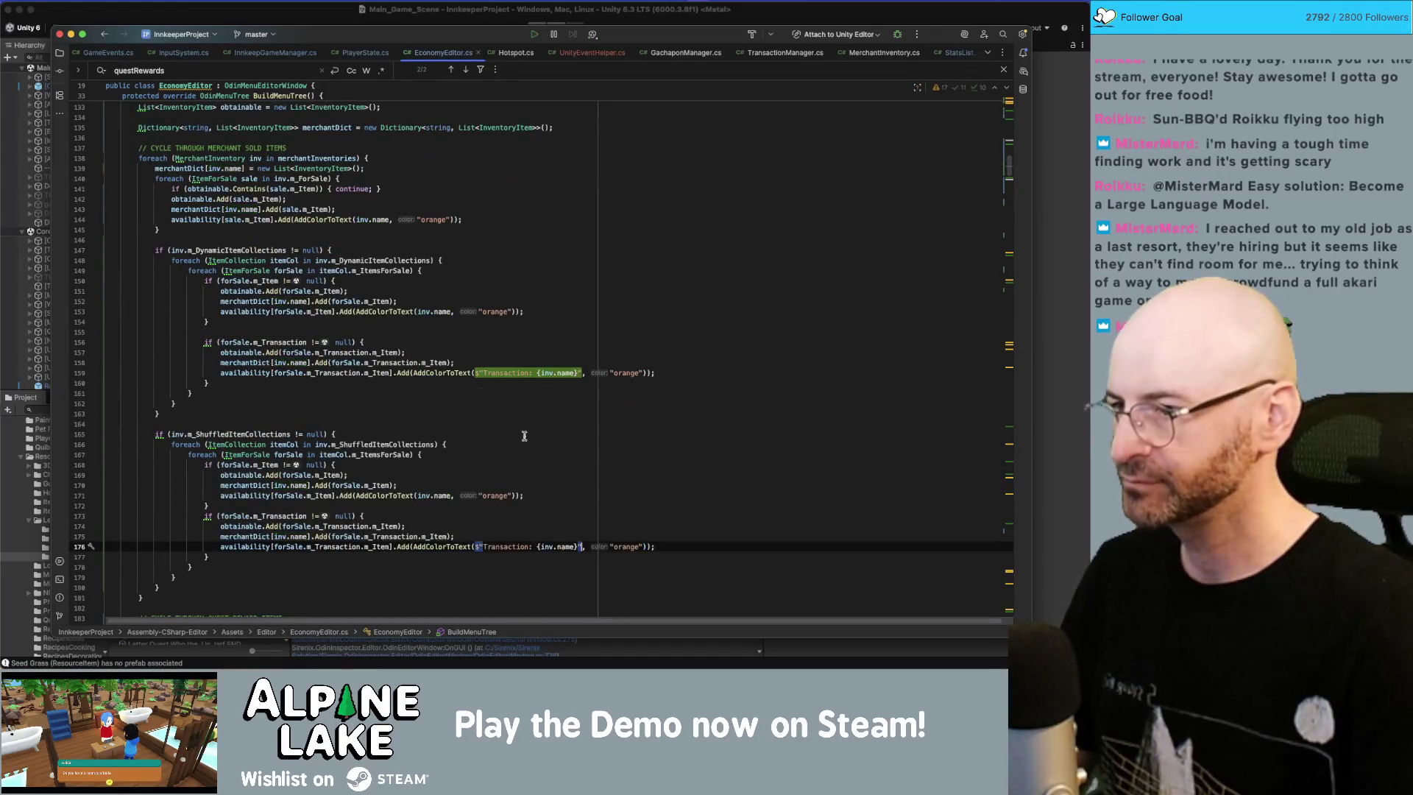
pyautogui.scroll(1, 444, 336)
# Step: Replace the duplicate-skip check with an if (sale.m_Item != null) block around the sale lines
pyautogui.click(505, 232)
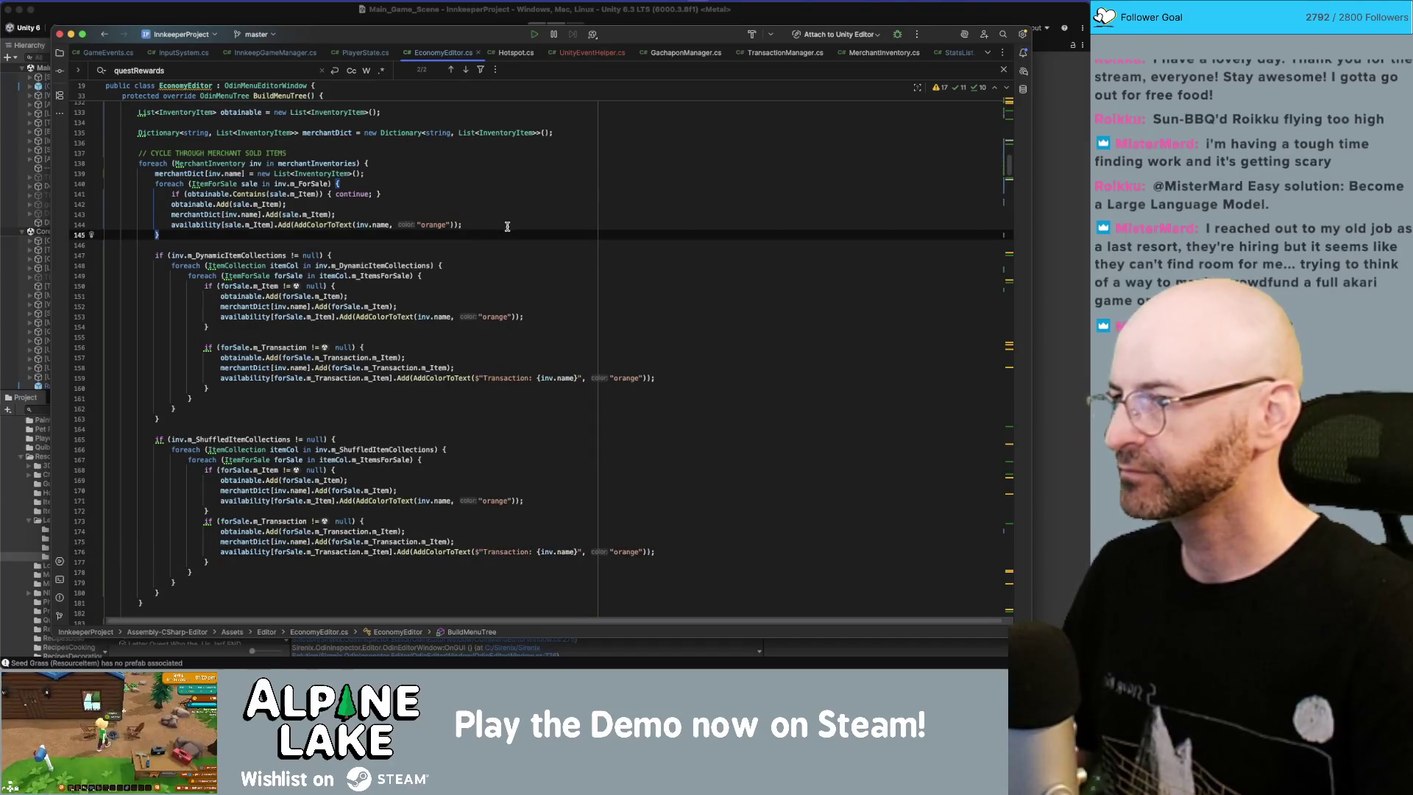
pyautogui.press('Up')
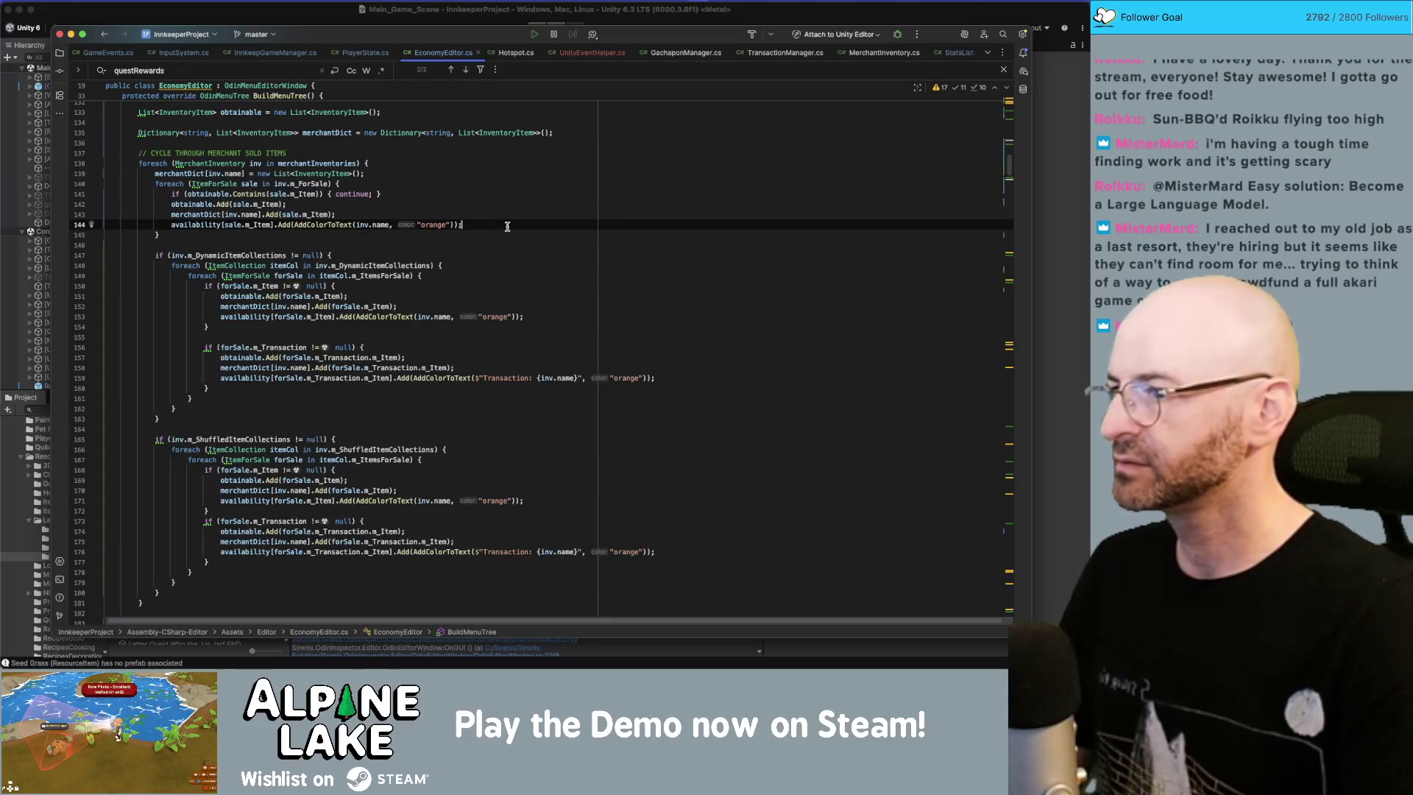
pyautogui.press('Up')
pyautogui.press('Up')
pyautogui.press('Up')
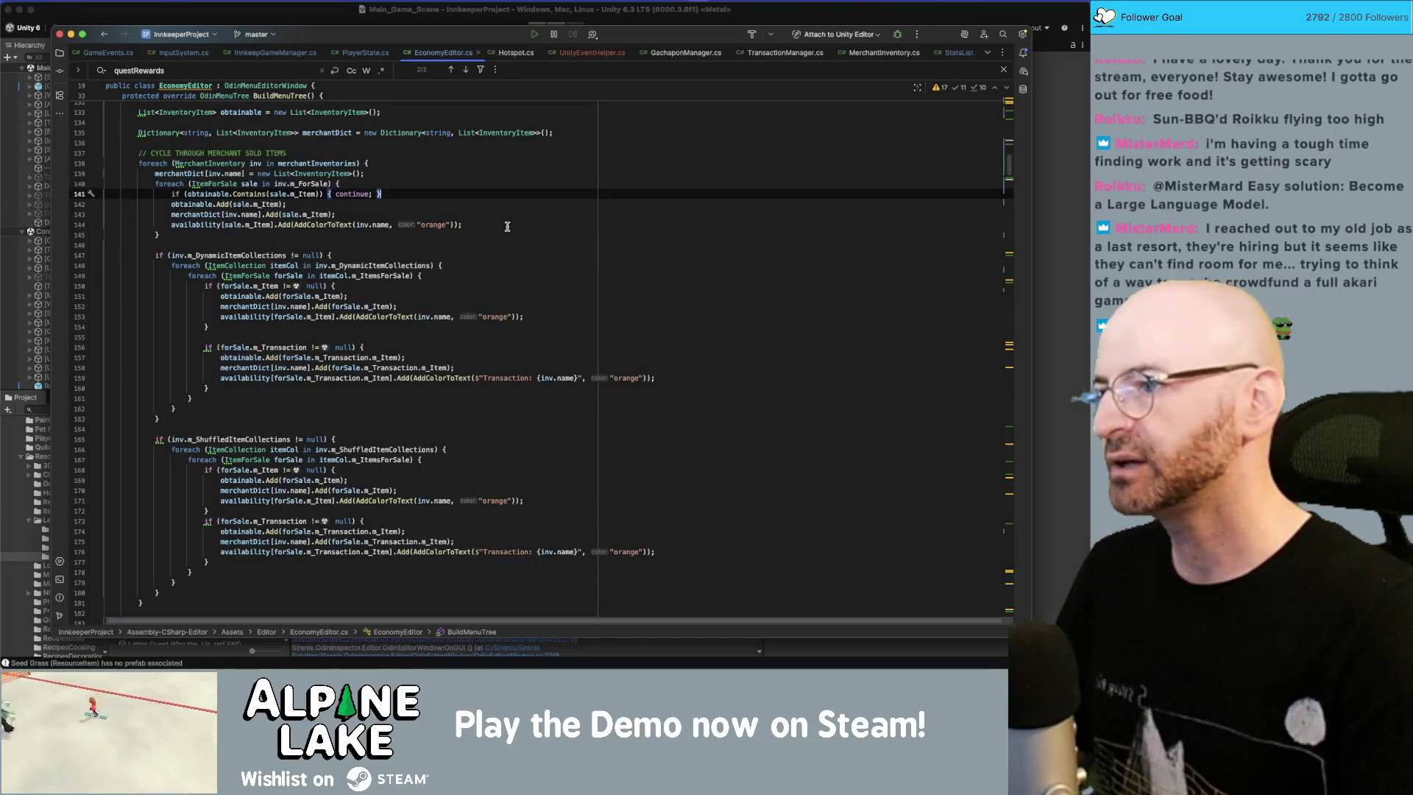
pyautogui.hotkey('shift', 'Home')
pyautogui.hotkey('shift', 'Home')
pyautogui.press('BackSpace')
pyautogui.press('BackSpace')
pyautogui.press('Return')
pyautogui.write('if (sale.m_I')
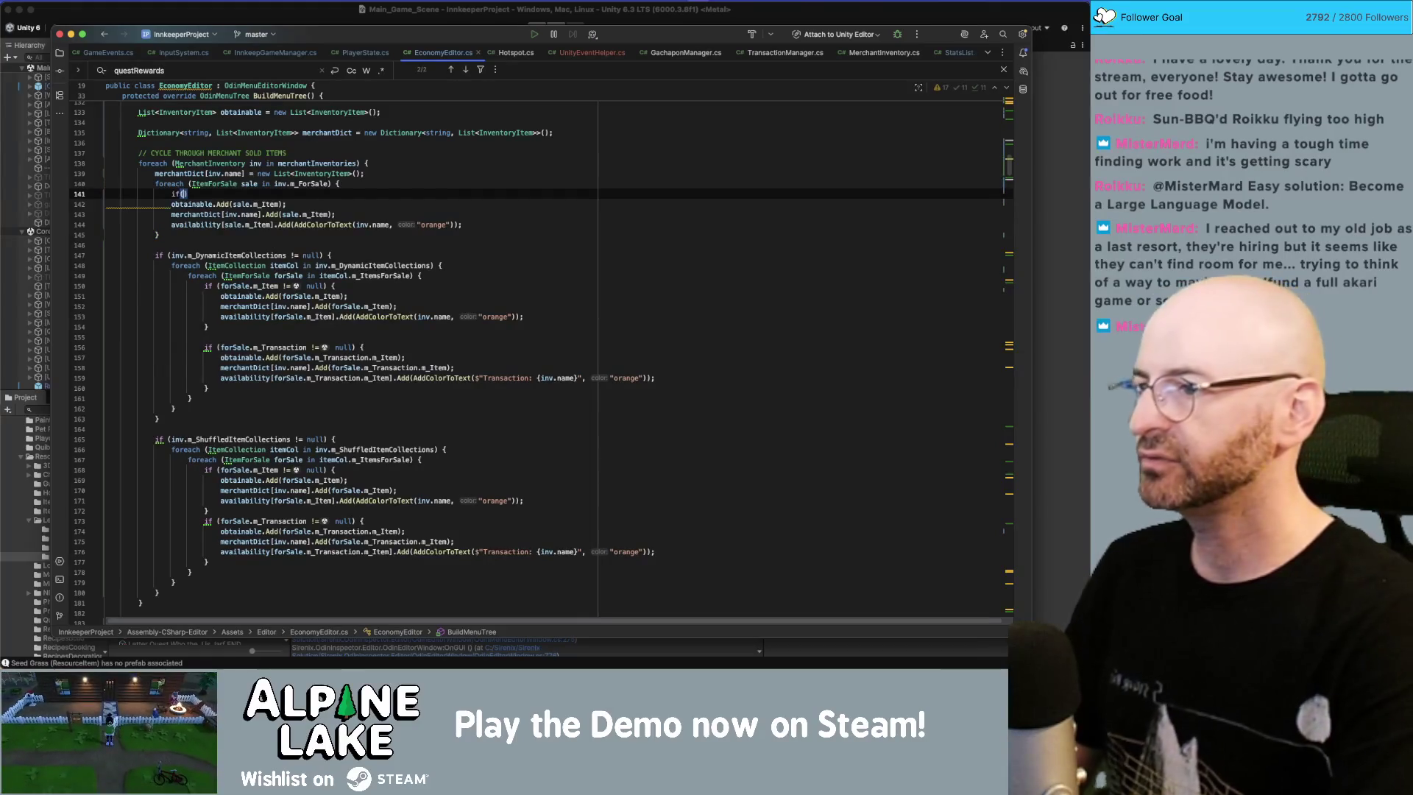
pyautogui.write('tem != null) {')
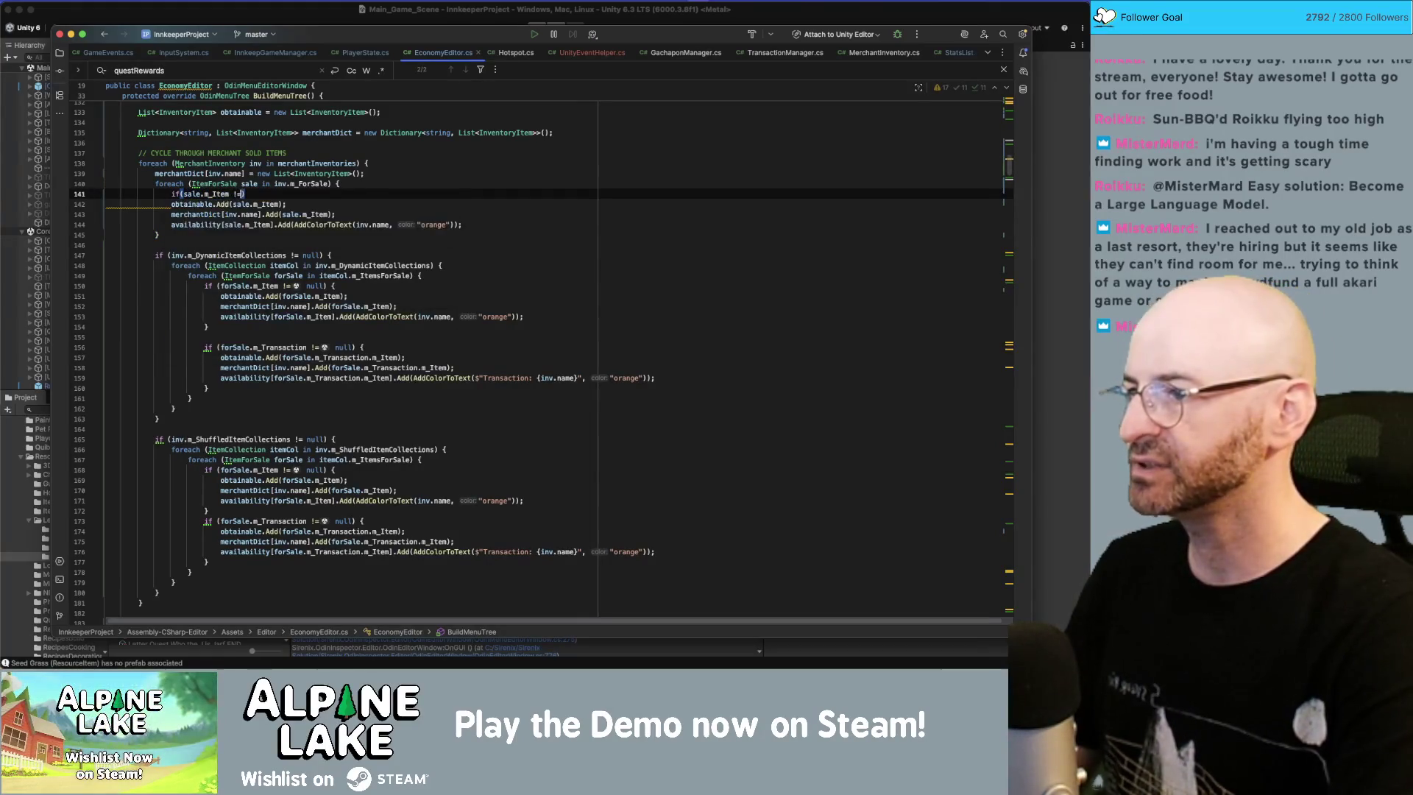
pyautogui.press('Return')
pyautogui.press('super+shift+Down')
pyautogui.press('super+shift+Down')
pyautogui.press('super+shift+Down')
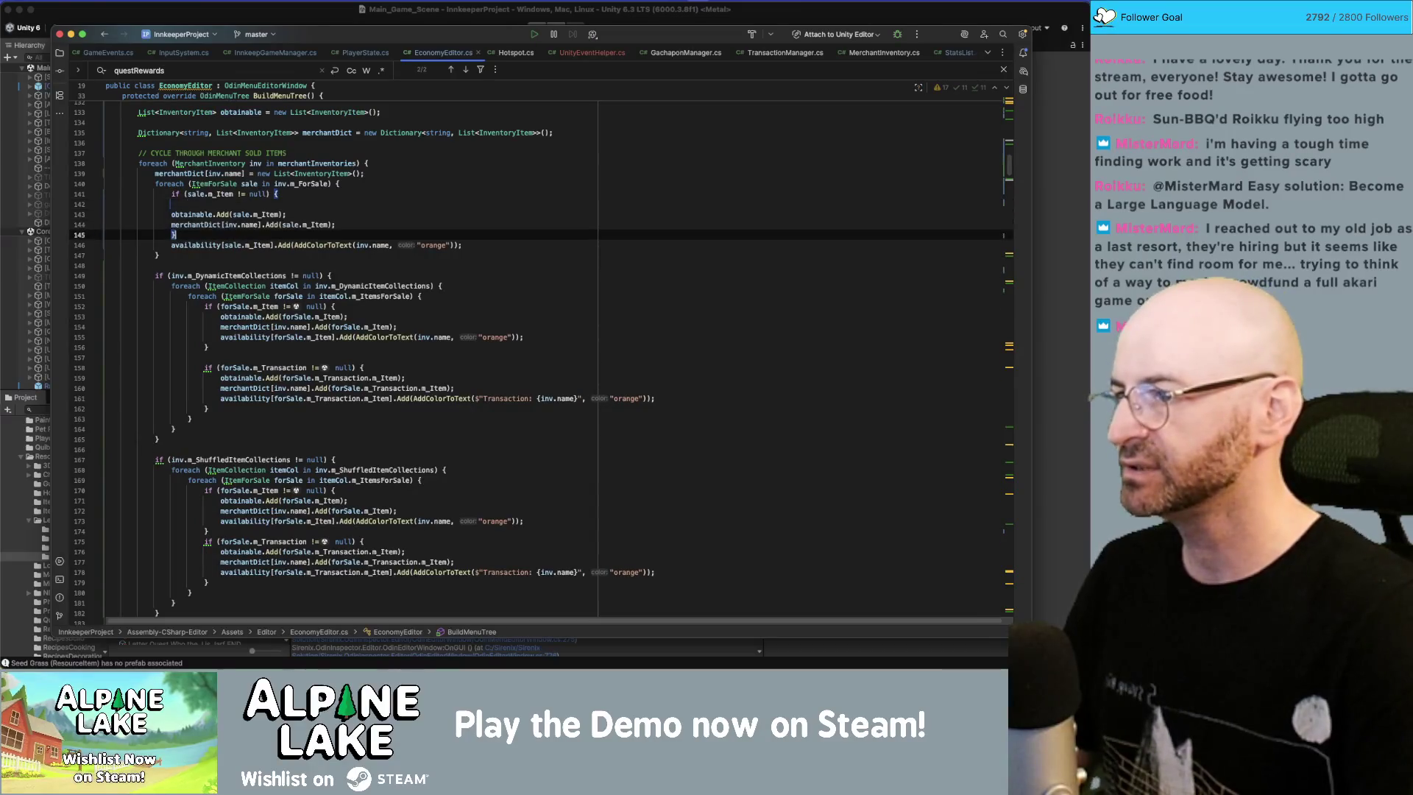
pyautogui.press('Up')
pyautogui.press('Up')
pyautogui.press('Up')
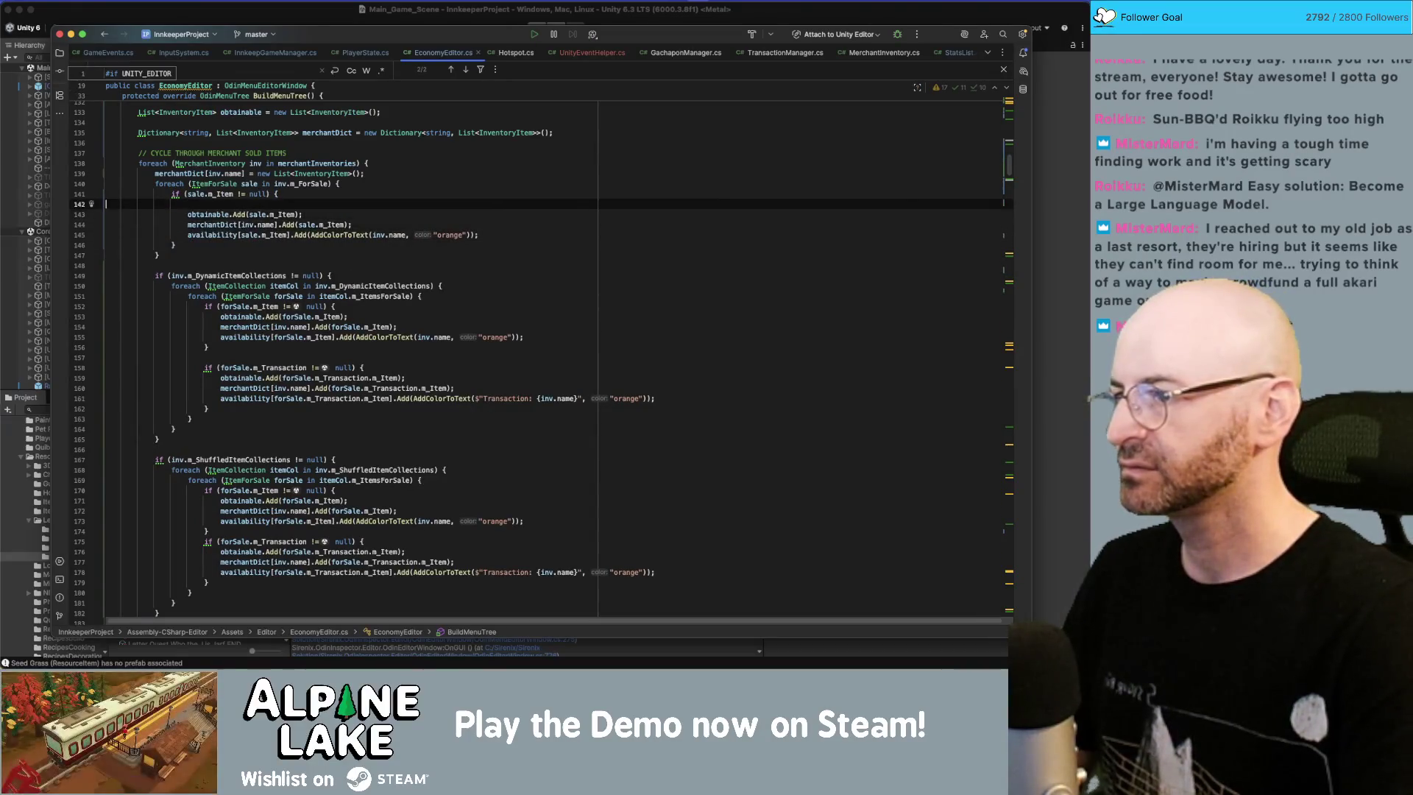
pyautogui.hotkey('alt', 'shift', 'Down')
pyautogui.hotkey('alt', 'shift', 'Down')
pyautogui.hotkey('alt', 'shift', 'Down')
pyautogui.write('if(sa')
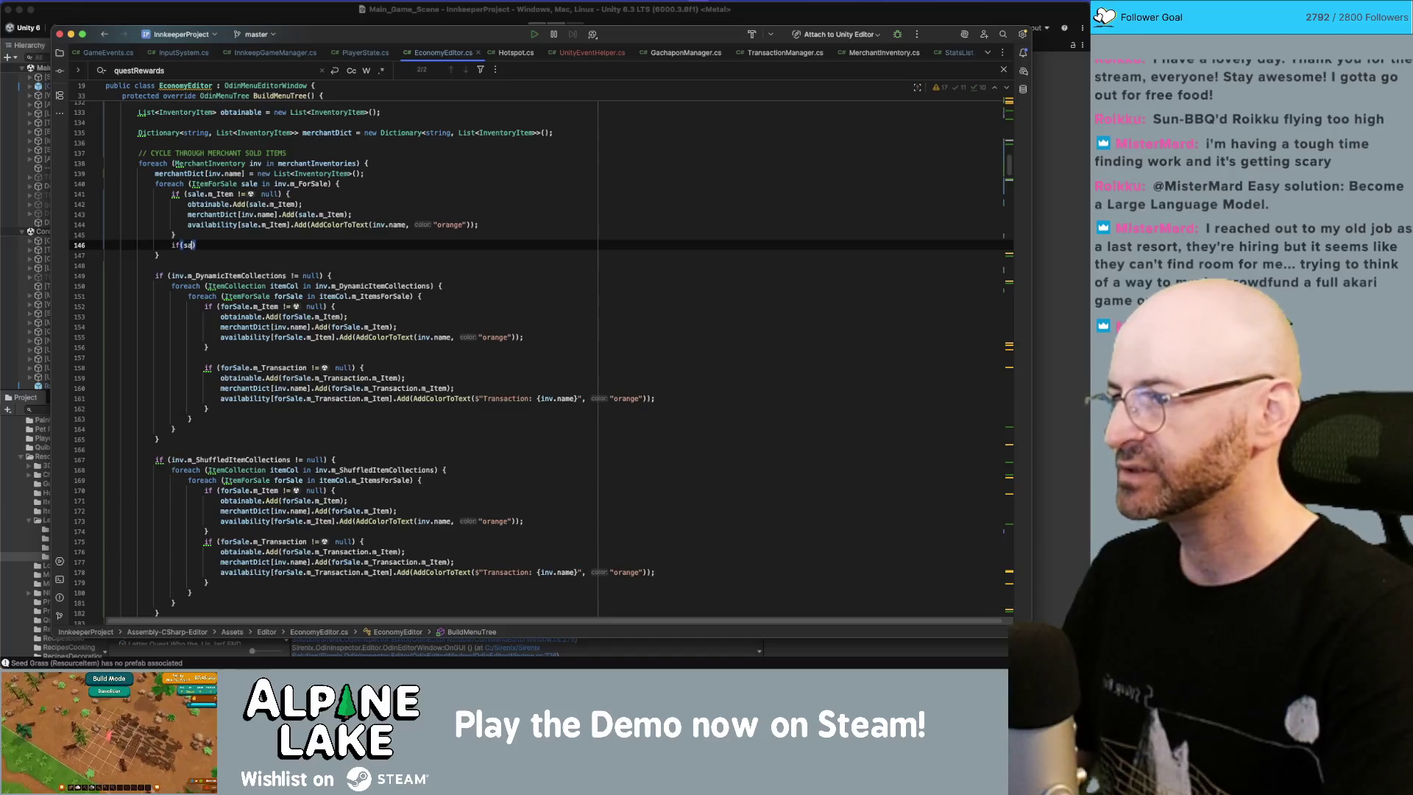
# Step: Add an if (sale.m_Transaction != null) block containing a copy of the three Add lines
pyautogui.write('le.m_Transaction')
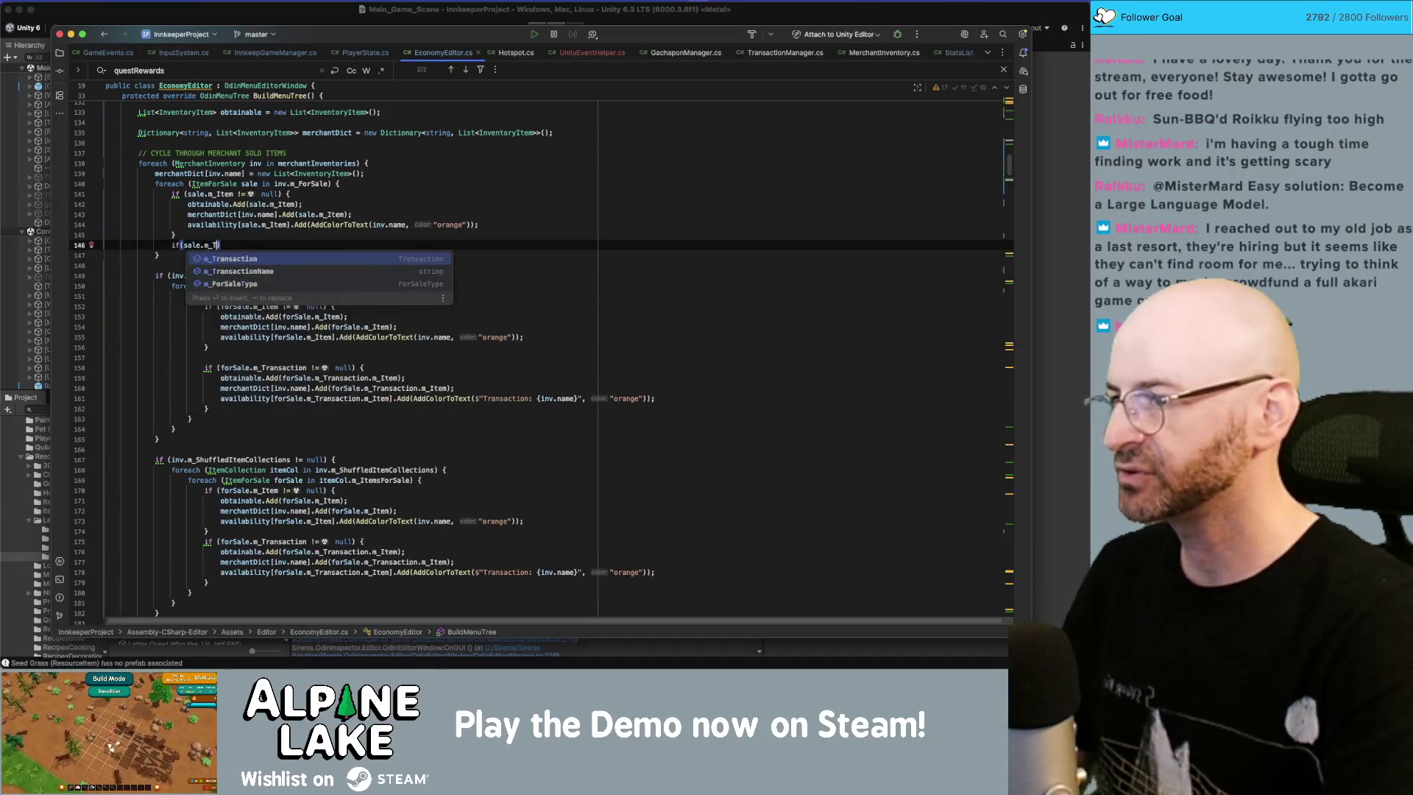
pyautogui.write('m.')
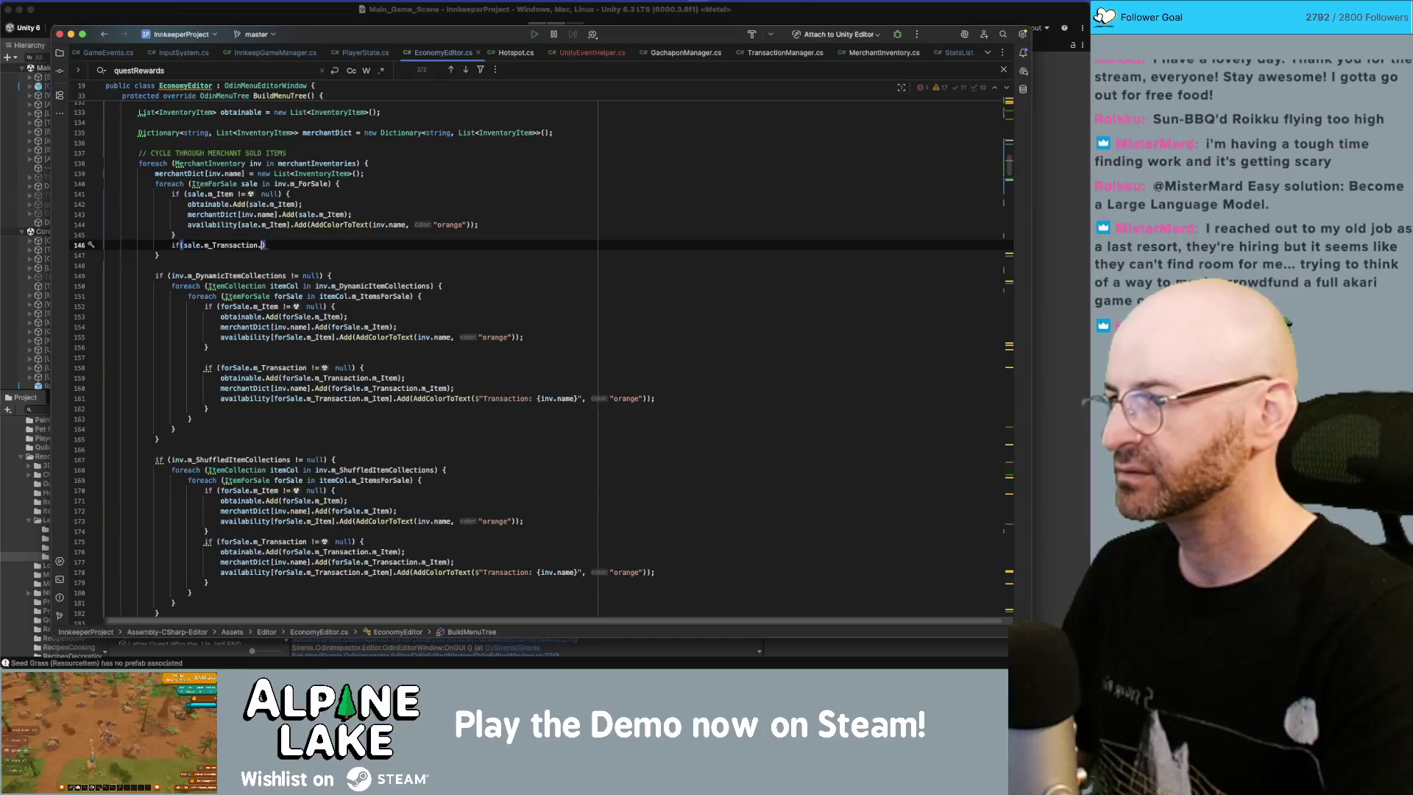
pyautogui.press('BackSpace')
pyautogui.write('!=')
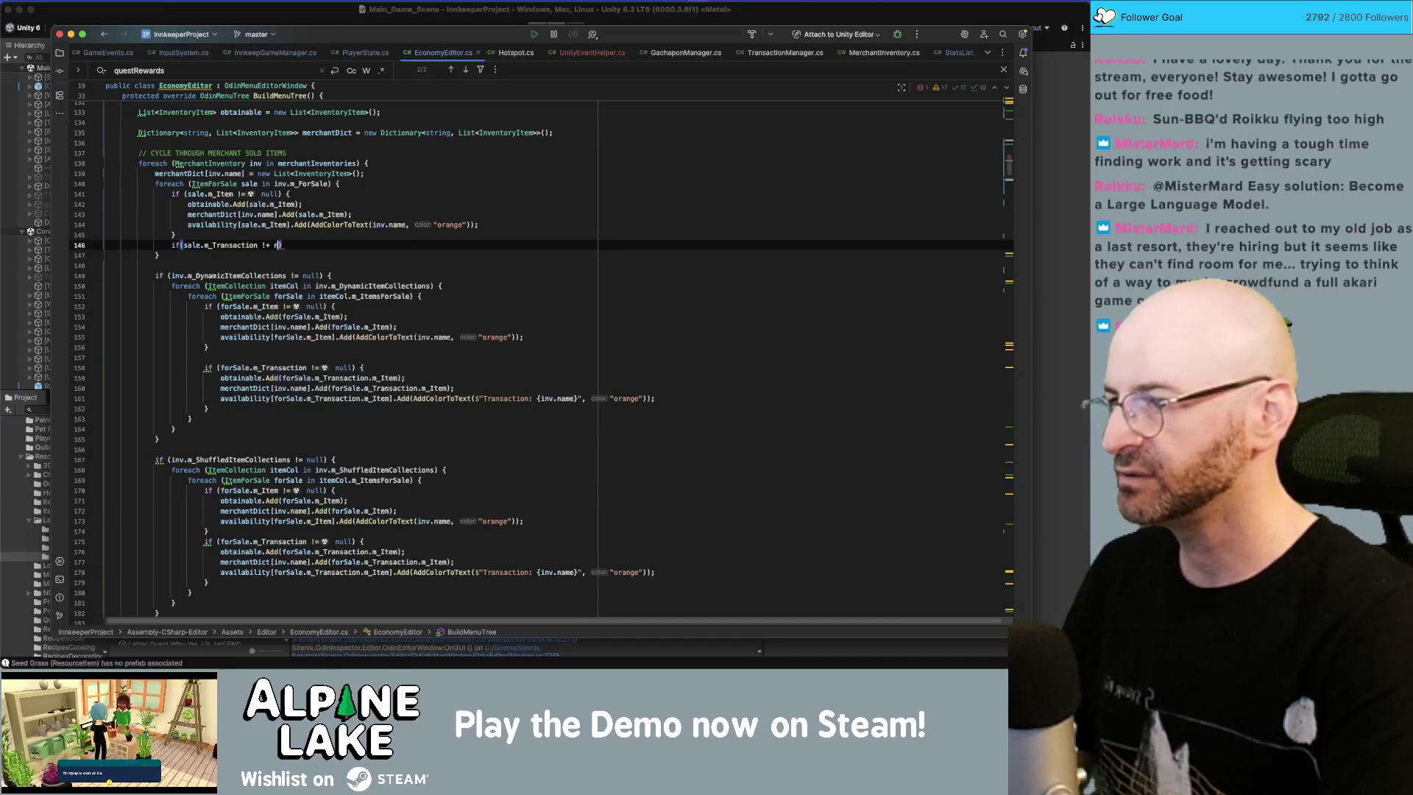
pyautogui.write(' null) {')
pyautogui.press('Return')
pyautogui.moveTo(479, 225)
pyautogui.mouseDown()
pyautogui.moveTo(187, 225)
pyautogui.moveTo(187, 204)
pyautogui.moveTo(176, 255)
pyautogui.moveTo(187, 214)
pyautogui.mouseUp()
pyautogui.click(187, 266)
pyautogui.hotkey('ctrl', 'v')
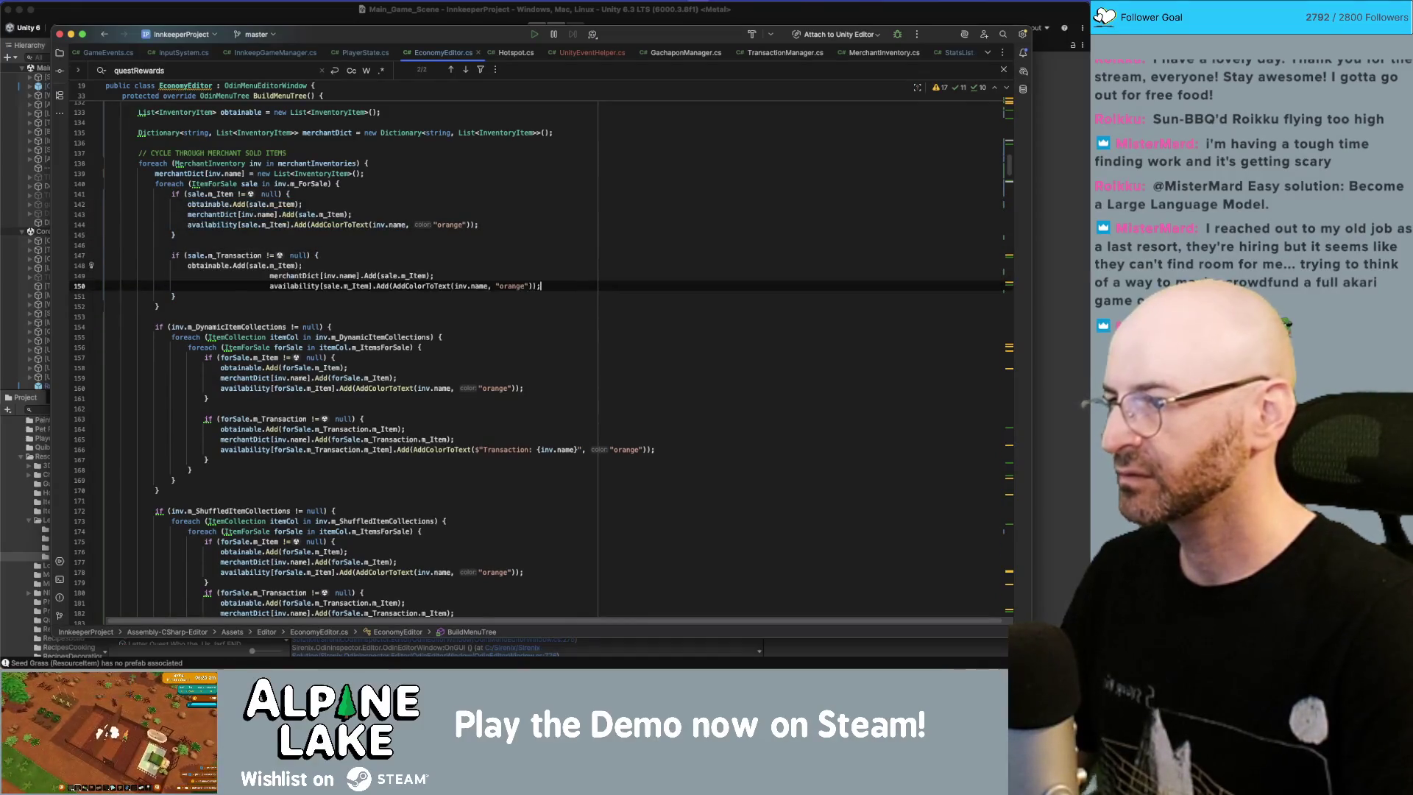
# Step: Point the copied lines 148–150 at sale.m_Transaction.m_Item
pyautogui.click(269, 266)
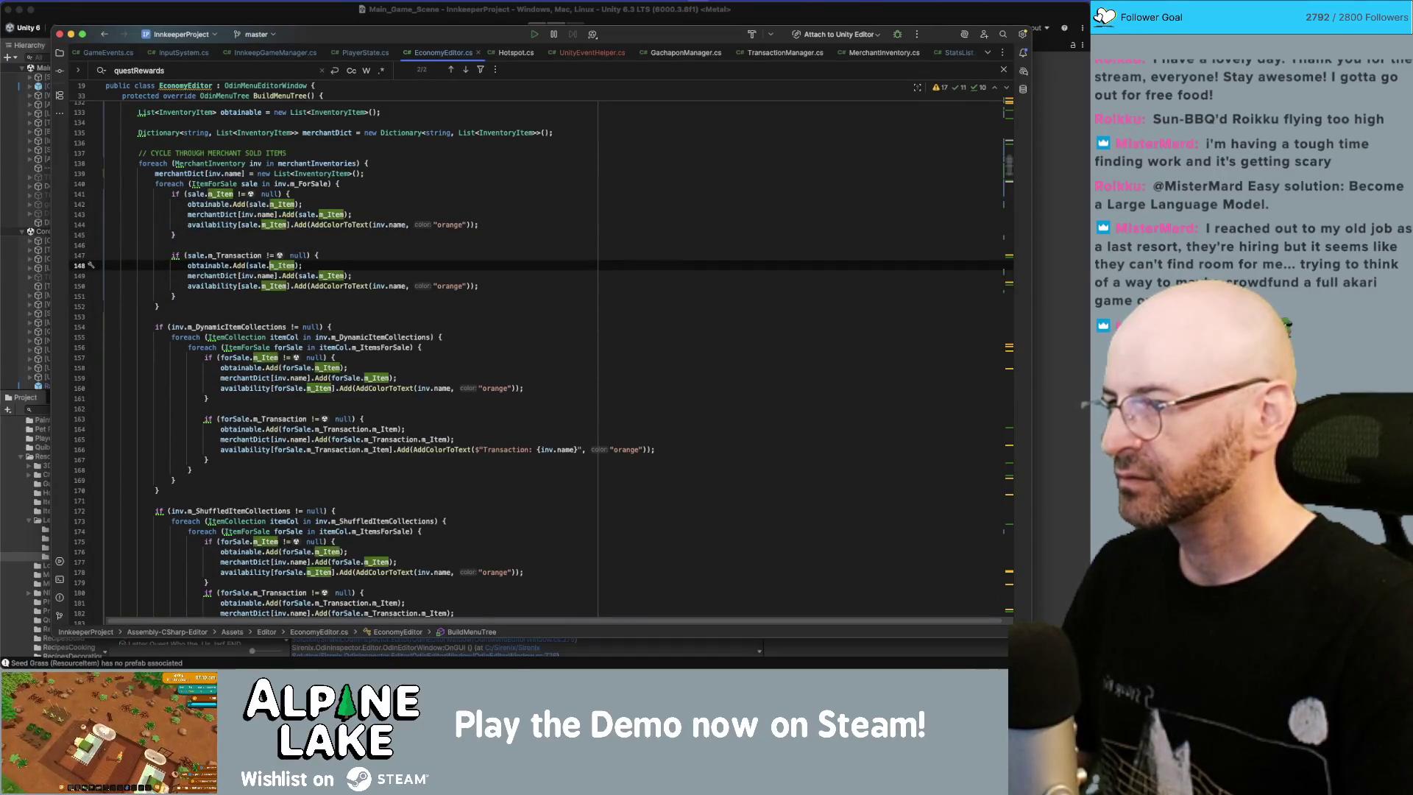
pyautogui.write('m_Transaction.')
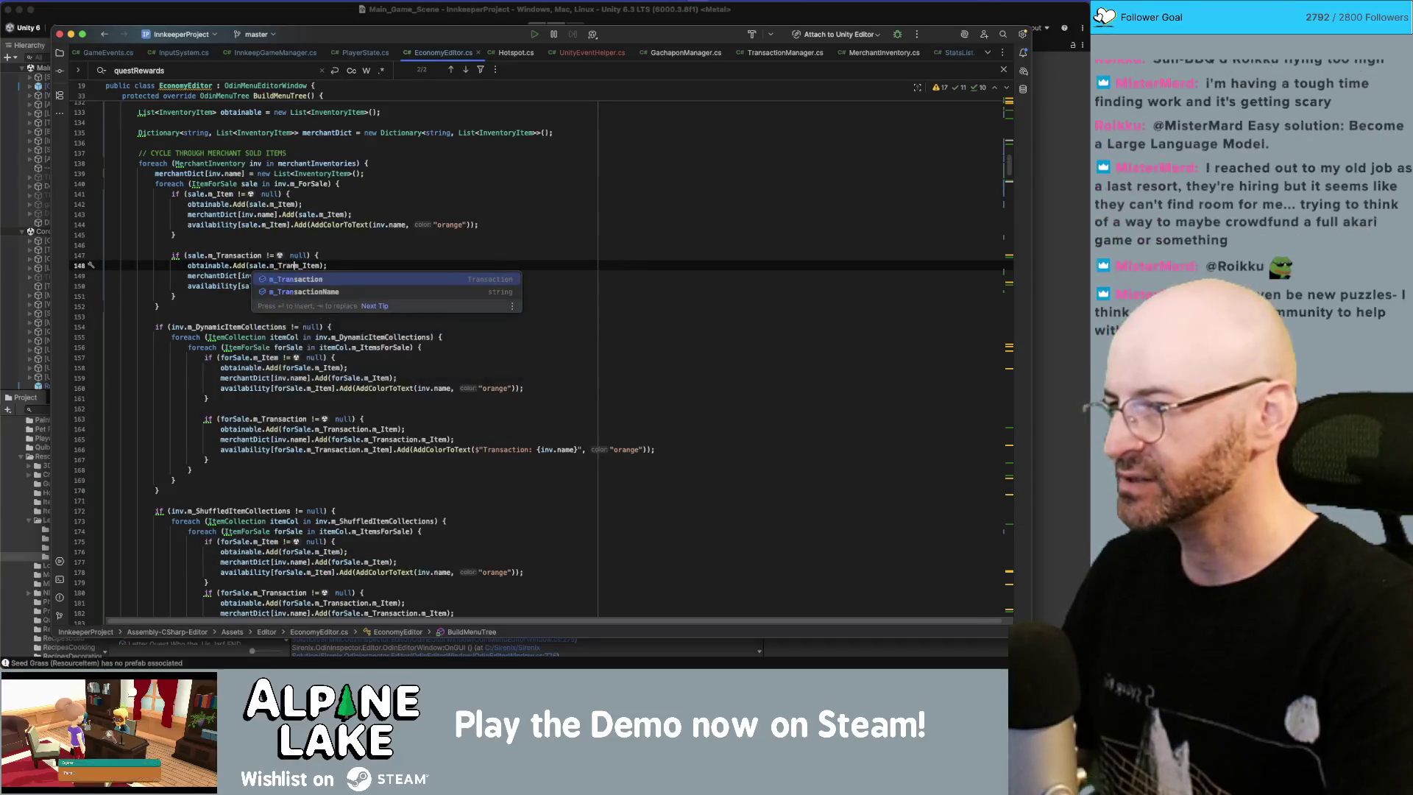
pyautogui.write('.m_Item')
pyautogui.click(353, 276)
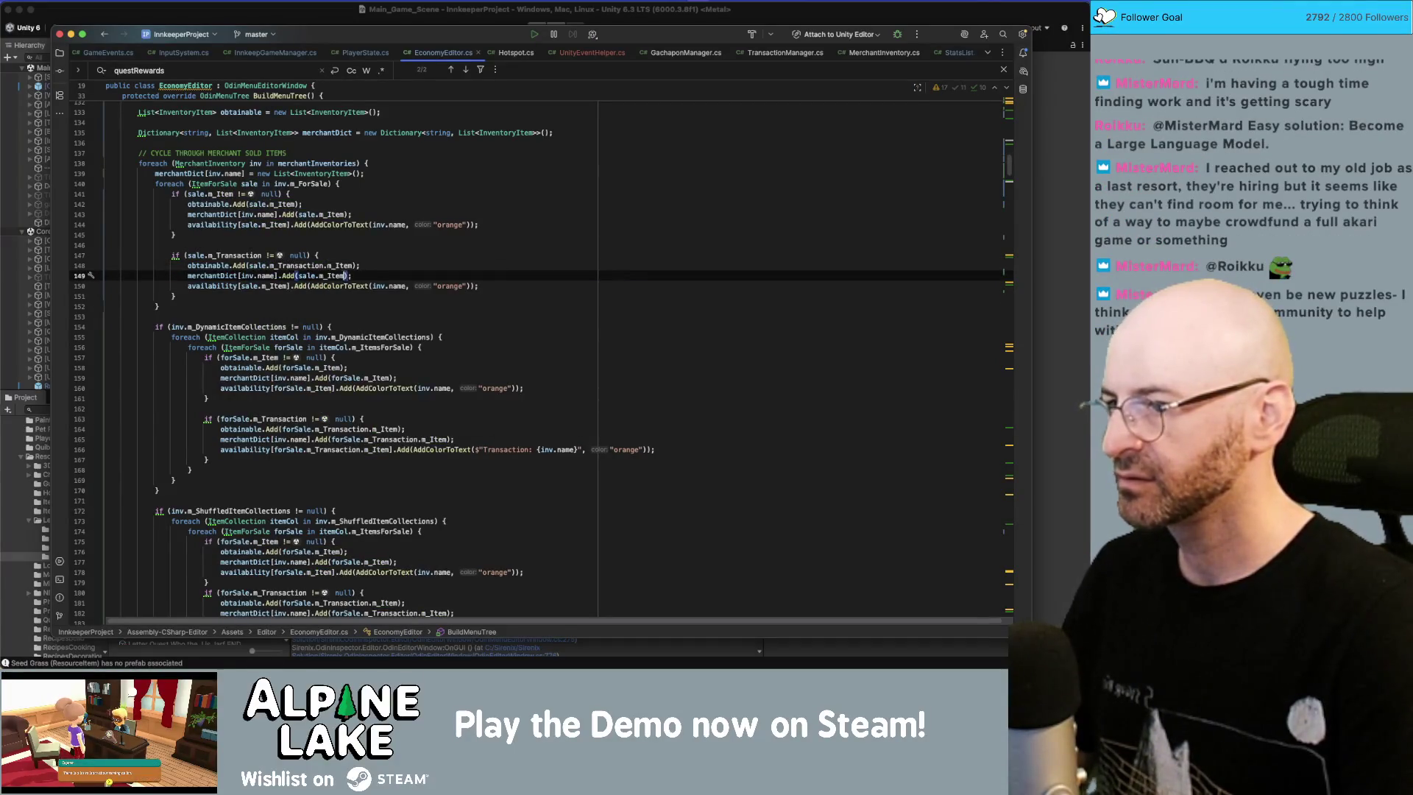
pyautogui.click(307, 276)
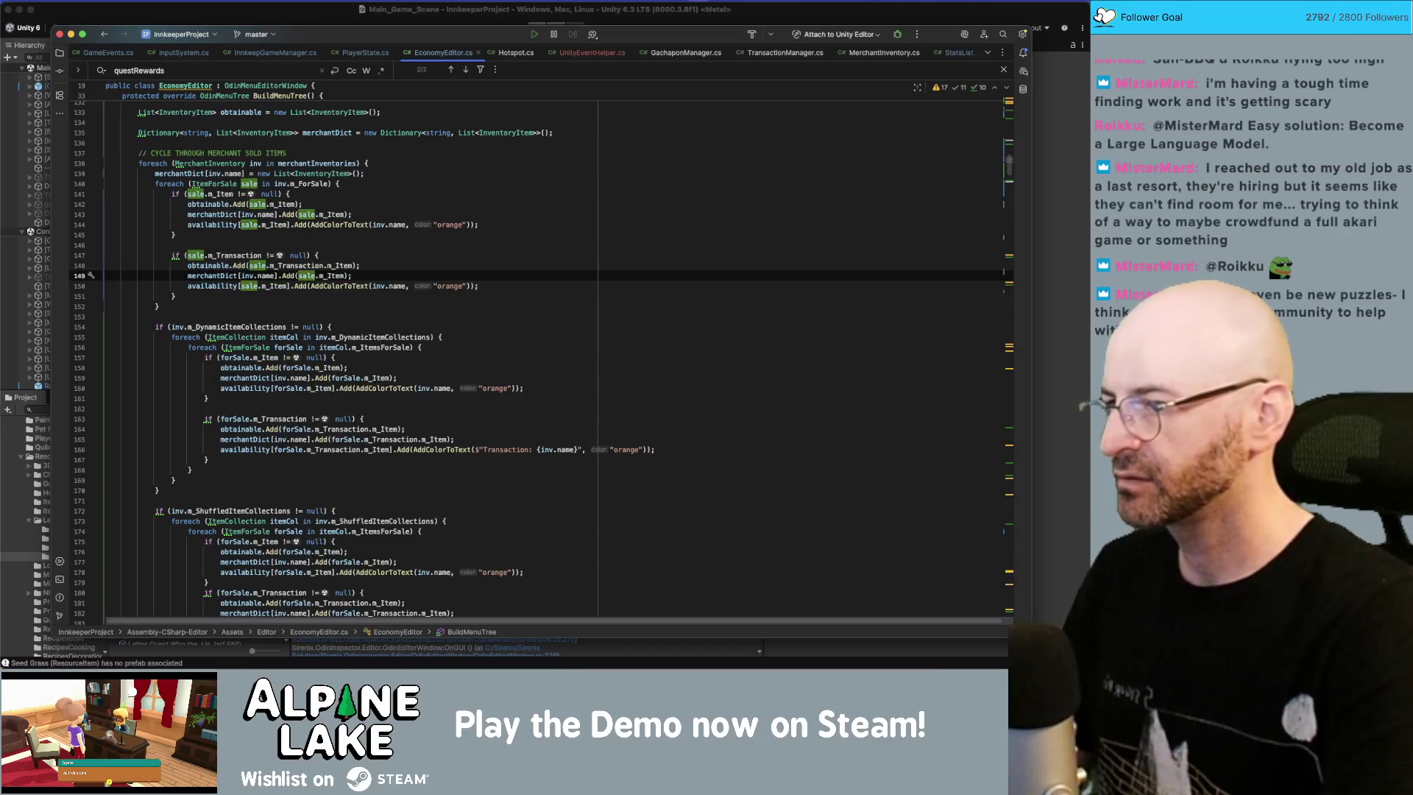
pyautogui.write('m_Transaction.')
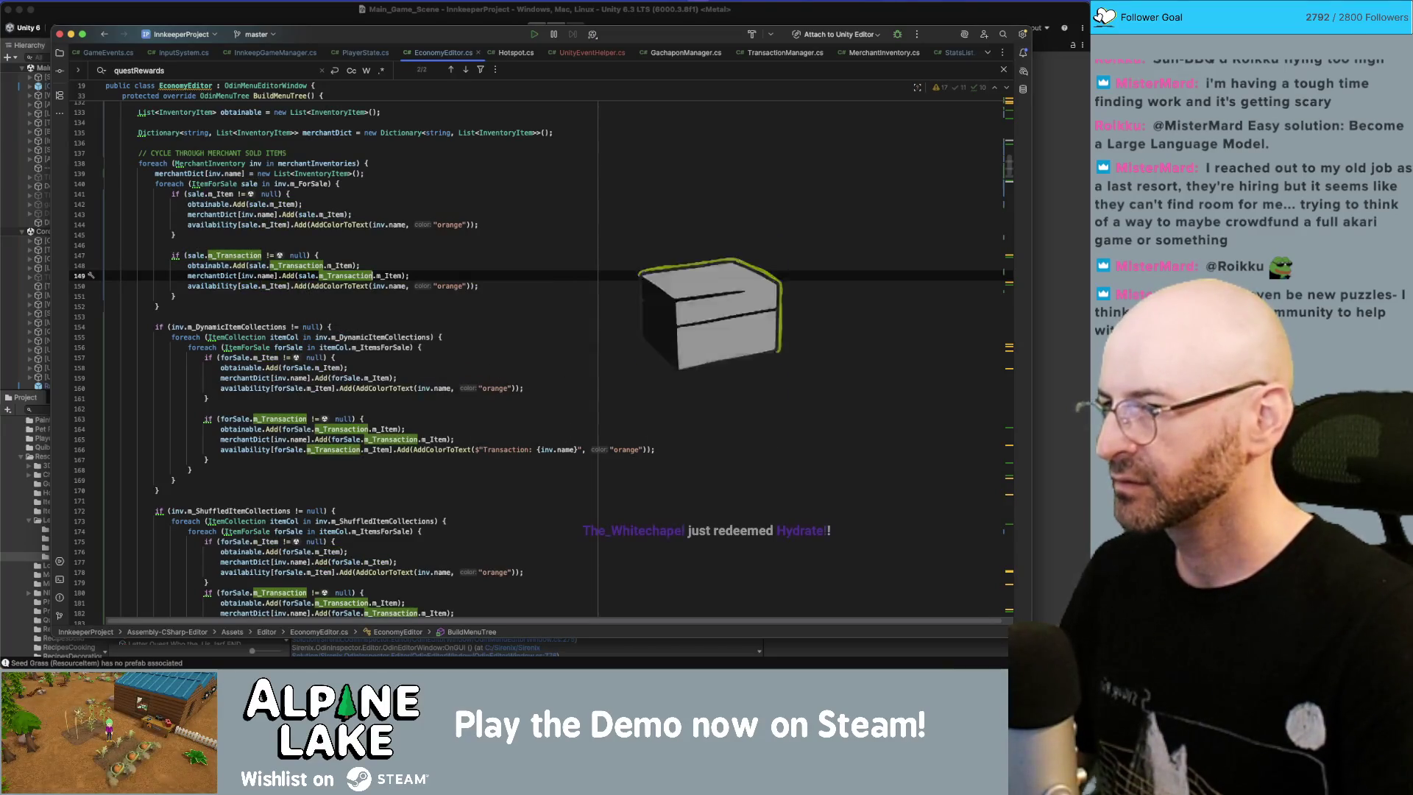
pyautogui.click(253, 285)
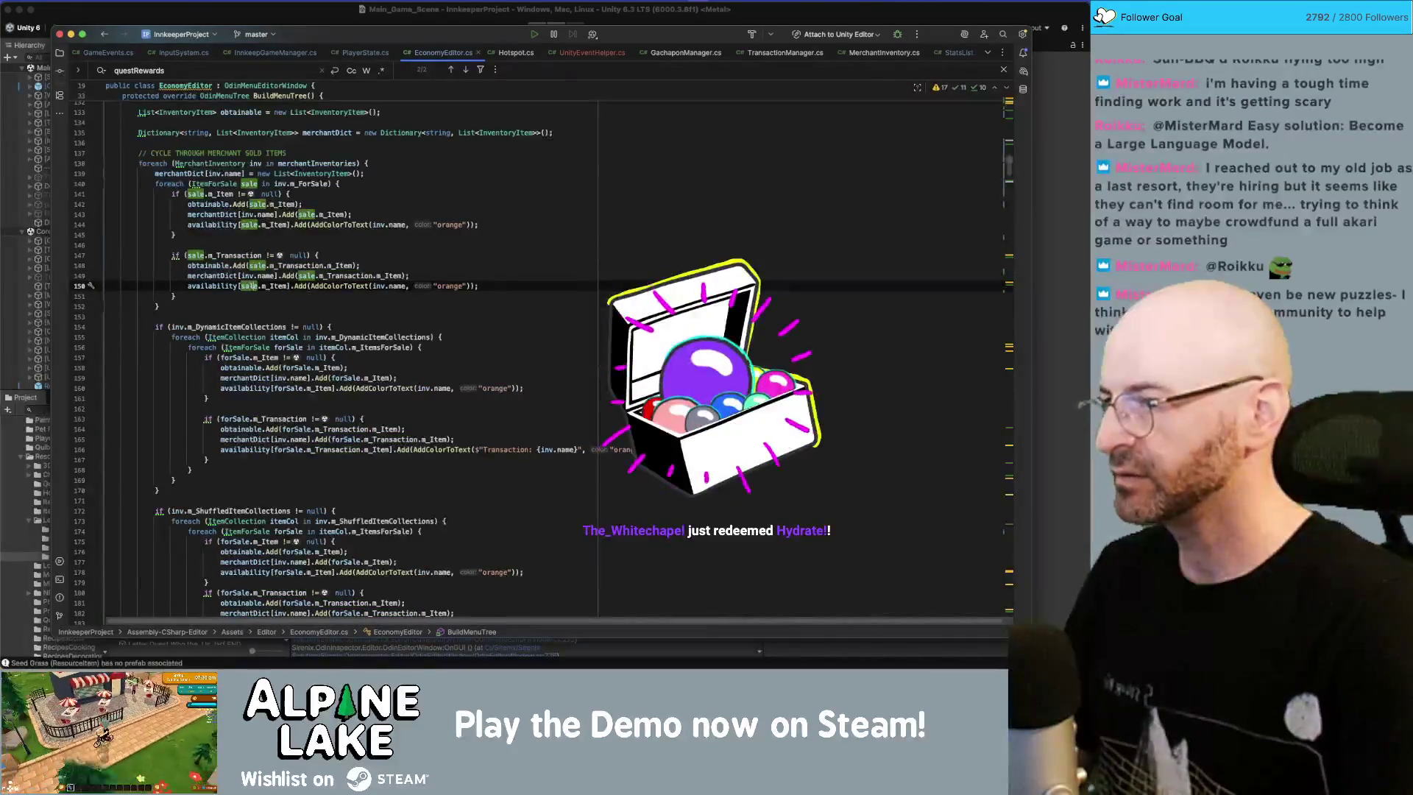
pyautogui.press('Right')
pyautogui.press('Right')
pyautogui.write('.m_Transaction')
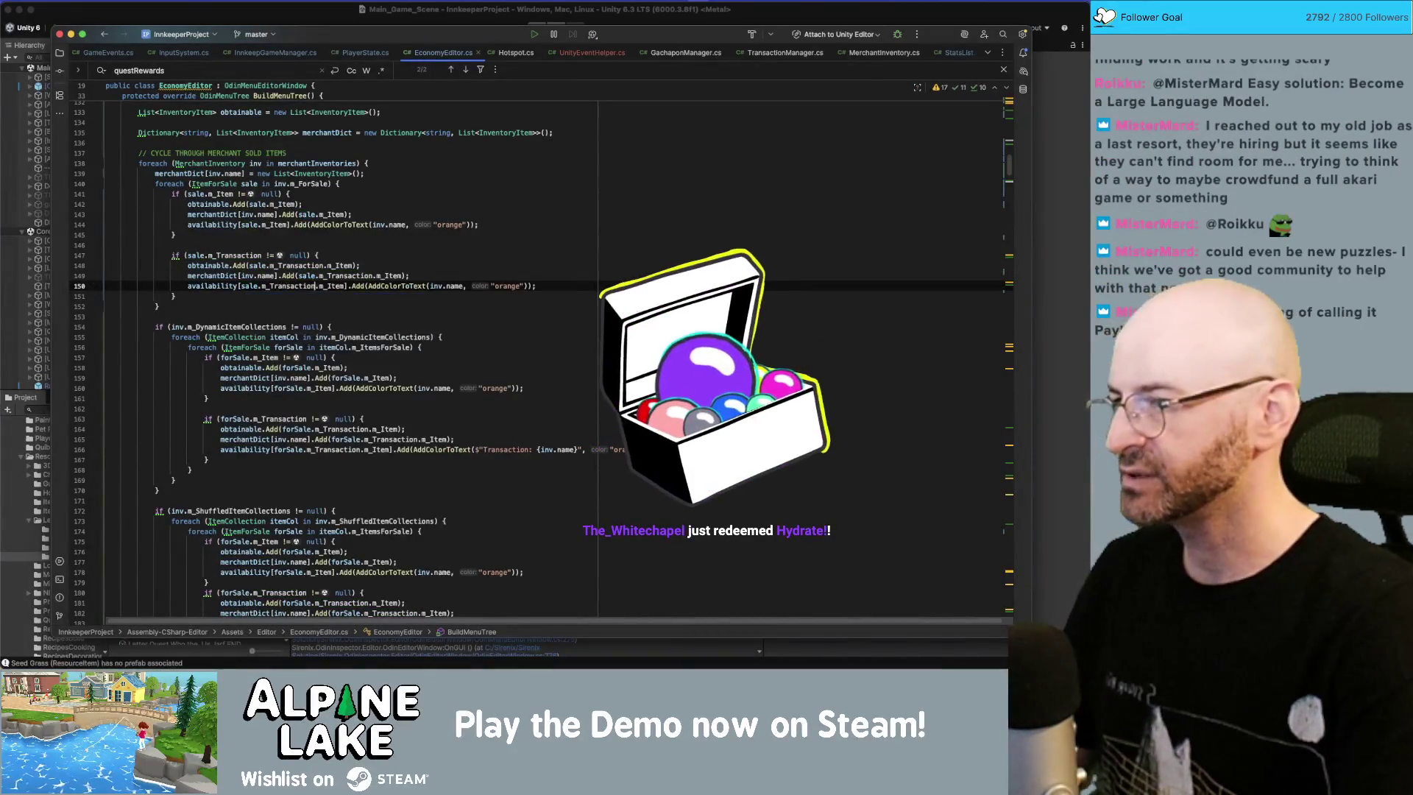
# Step: Replace inv.name on line 150 with the $"Transaction: {inv.name}" label
pyautogui.click(427, 285)
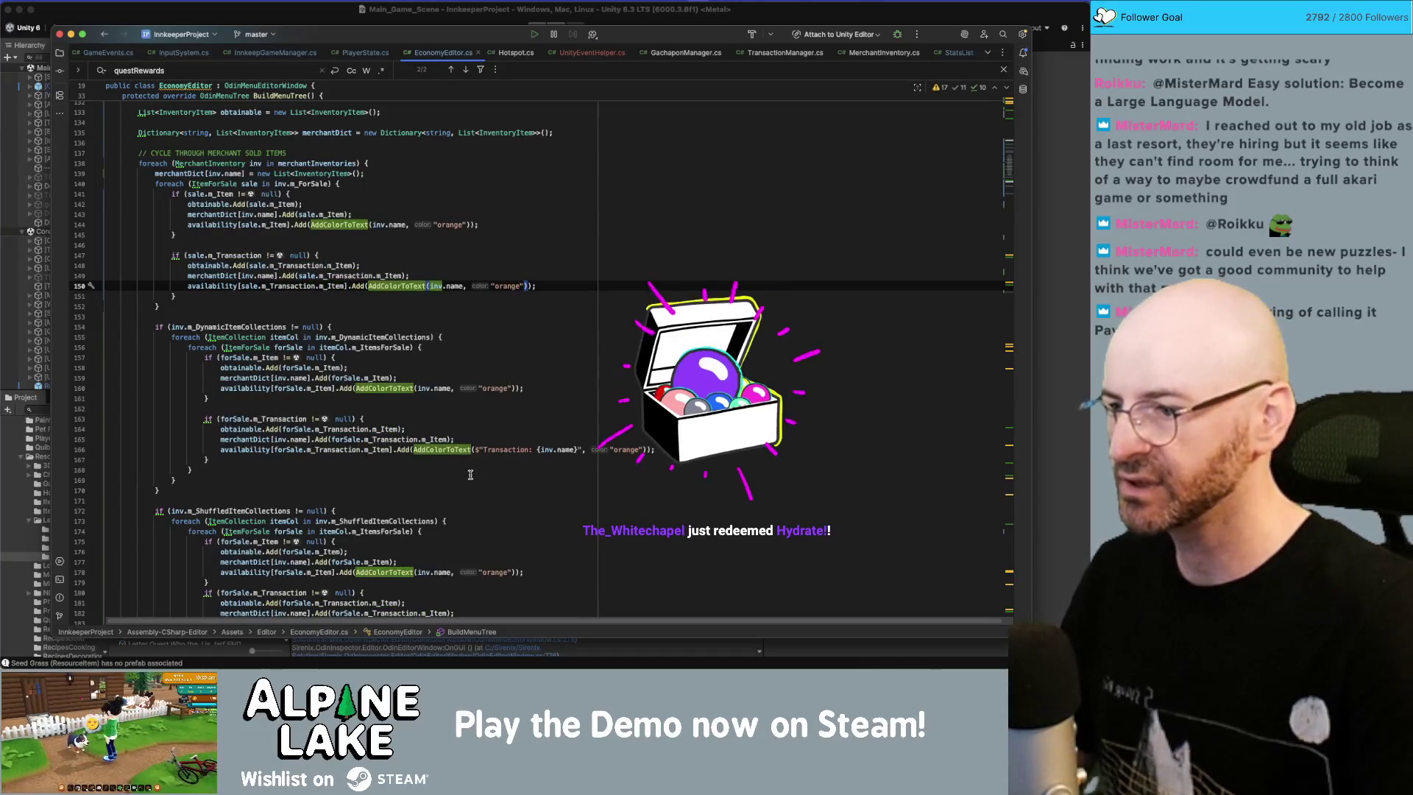
pyautogui.click(410, 449)
pyautogui.hotkey('shift', 'alt', 'Right')
pyautogui.hotkey('shift', 'alt', 'Right')
pyautogui.hotkey('shift', 'alt', 'Right')
pyautogui.hotkey('shift', 'alt', 'Right')
pyautogui.hotkey('shift', 'alt', 'Right')
pyautogui.hotkey('shift', 'alt', 'Right')
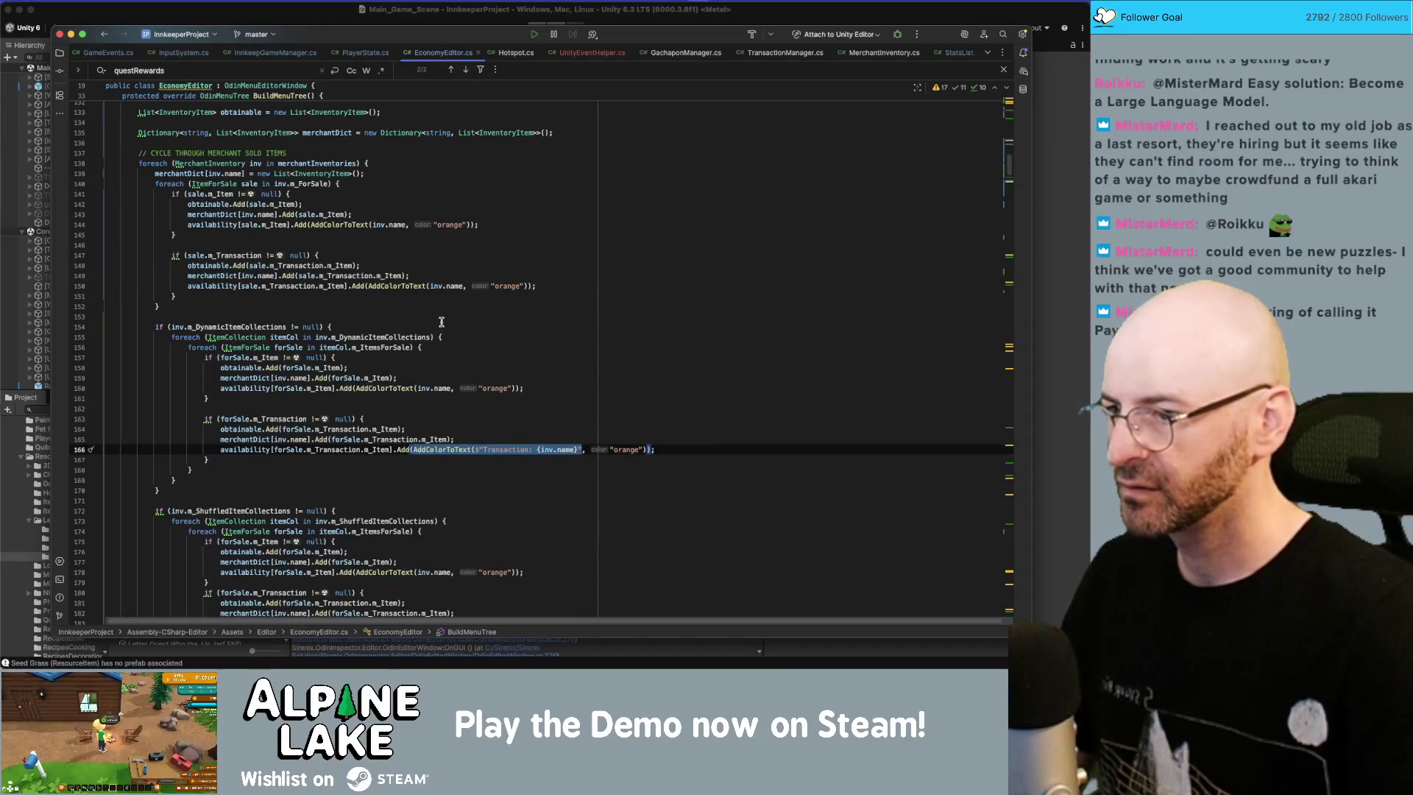
pyautogui.click(430, 285)
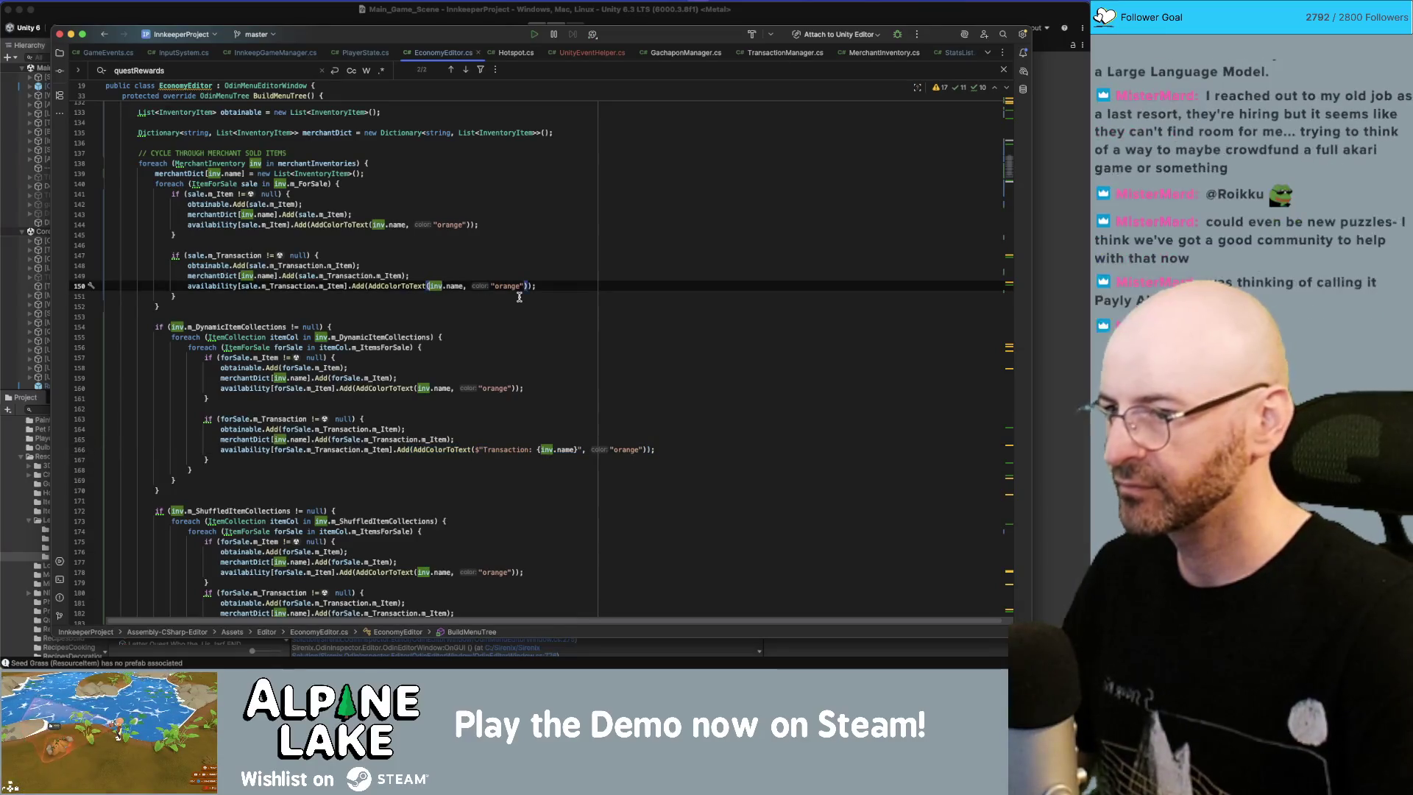
pyautogui.hotkey('shift', 'alt', 'Right')
pyautogui.hotkey('shift', 'alt', 'Right')
pyautogui.write('AddColorToText($"Transaction: {inv.name}"')
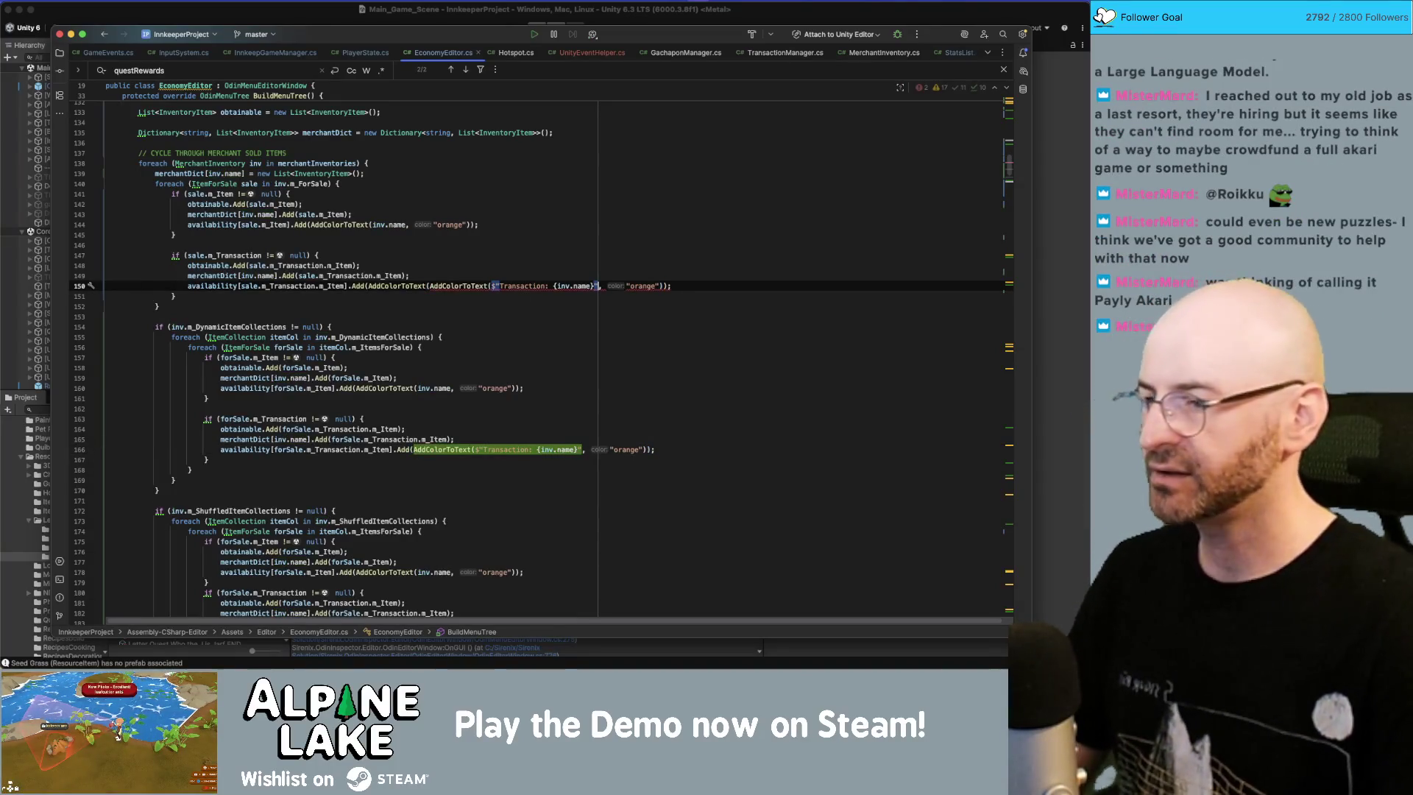
pyautogui.write(')')
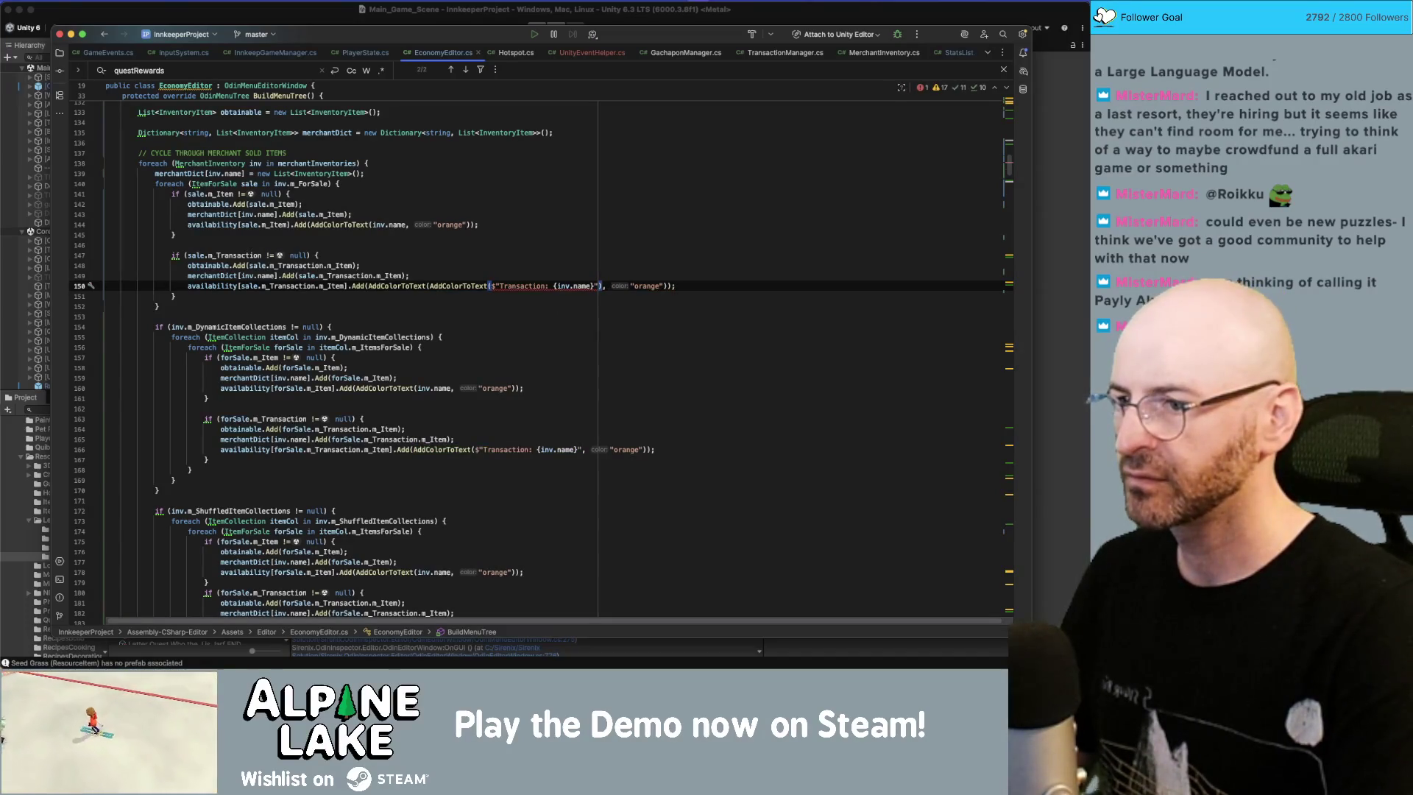
pyautogui.press('BackSpace')
pyautogui.click(668, 285)
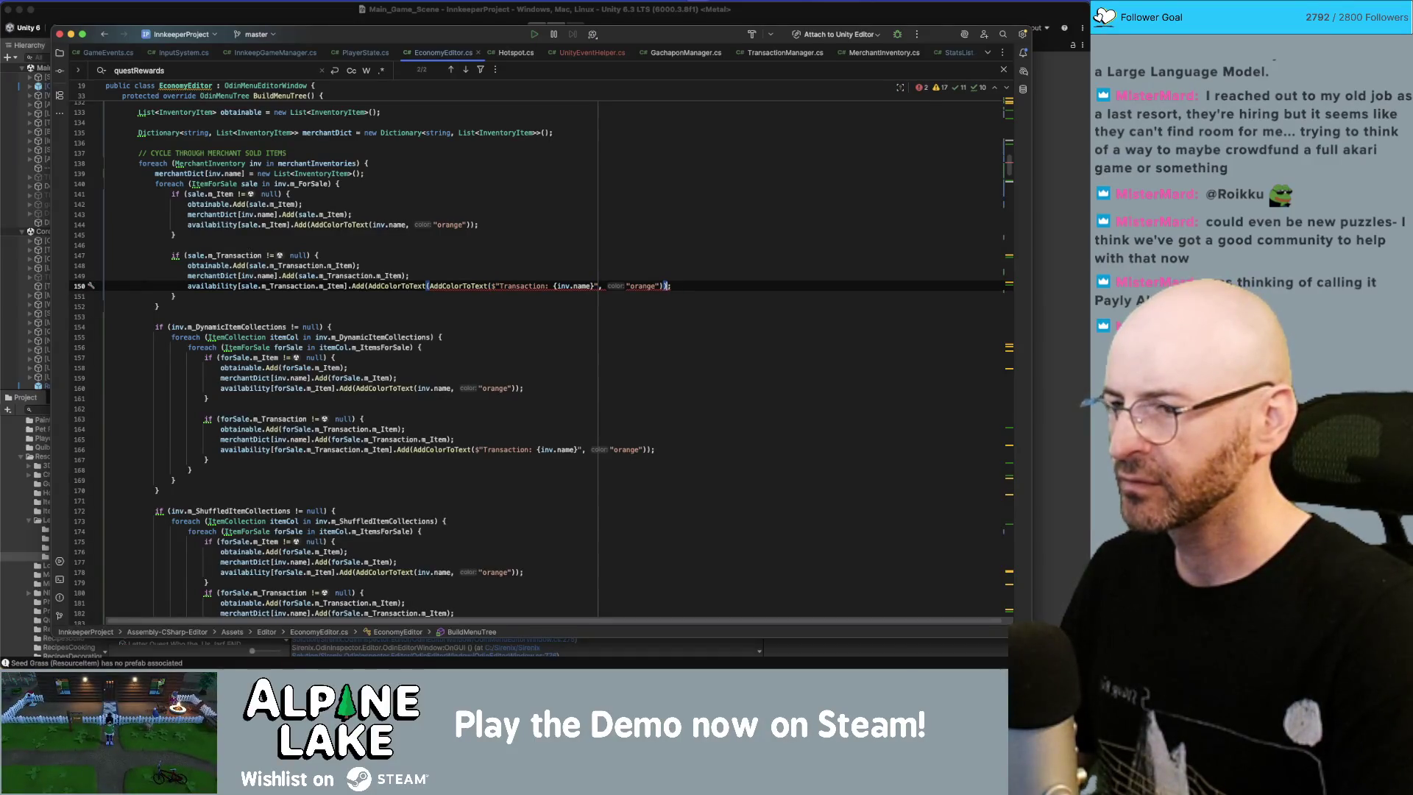
pyautogui.hotkey('ctrl', 'z')
pyautogui.hotkey('ctrl', 'z')
pyautogui.hotkey('ctrl', 'z')
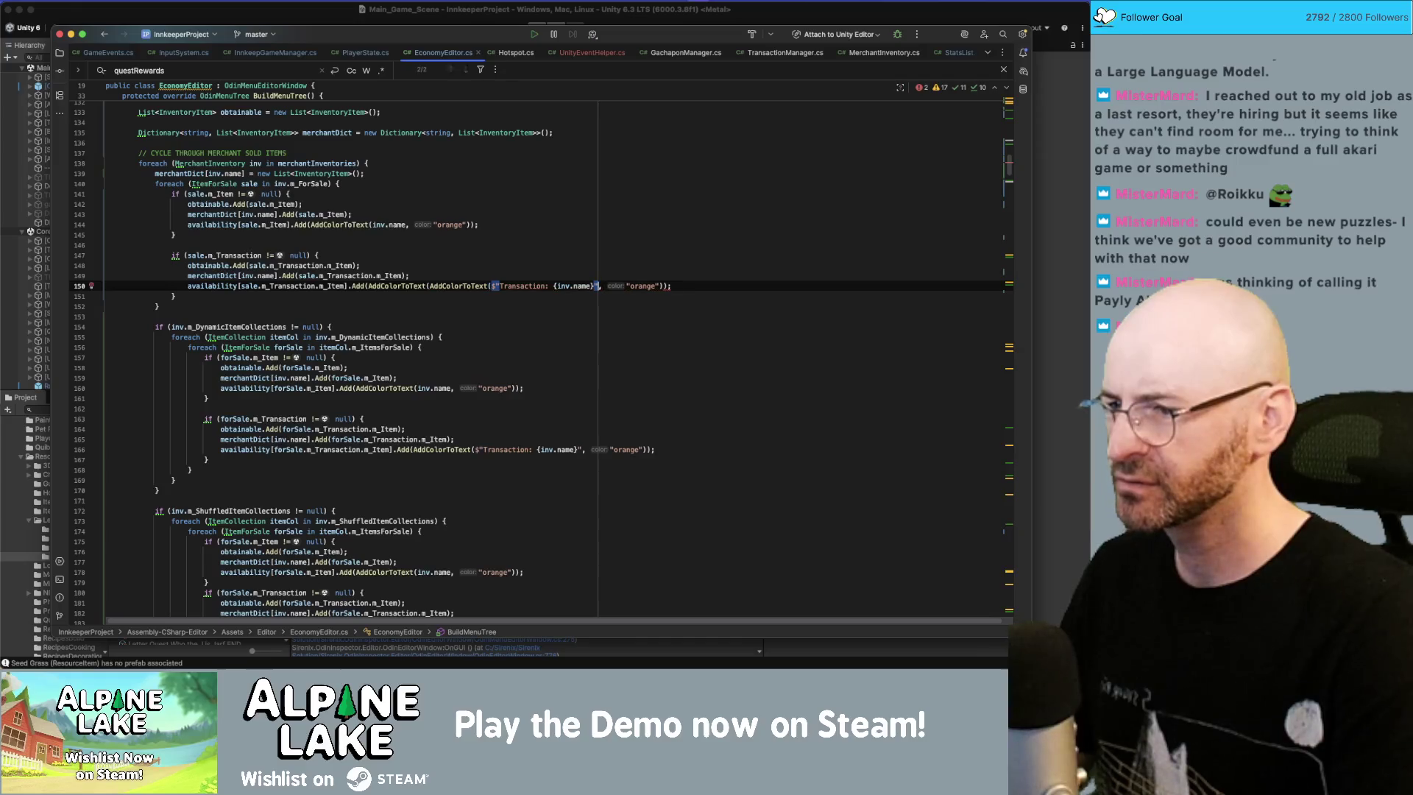
pyautogui.moveTo(474, 449); pyautogui.dragTo(583, 449)
pyautogui.hotkey('ctrl', 'c')
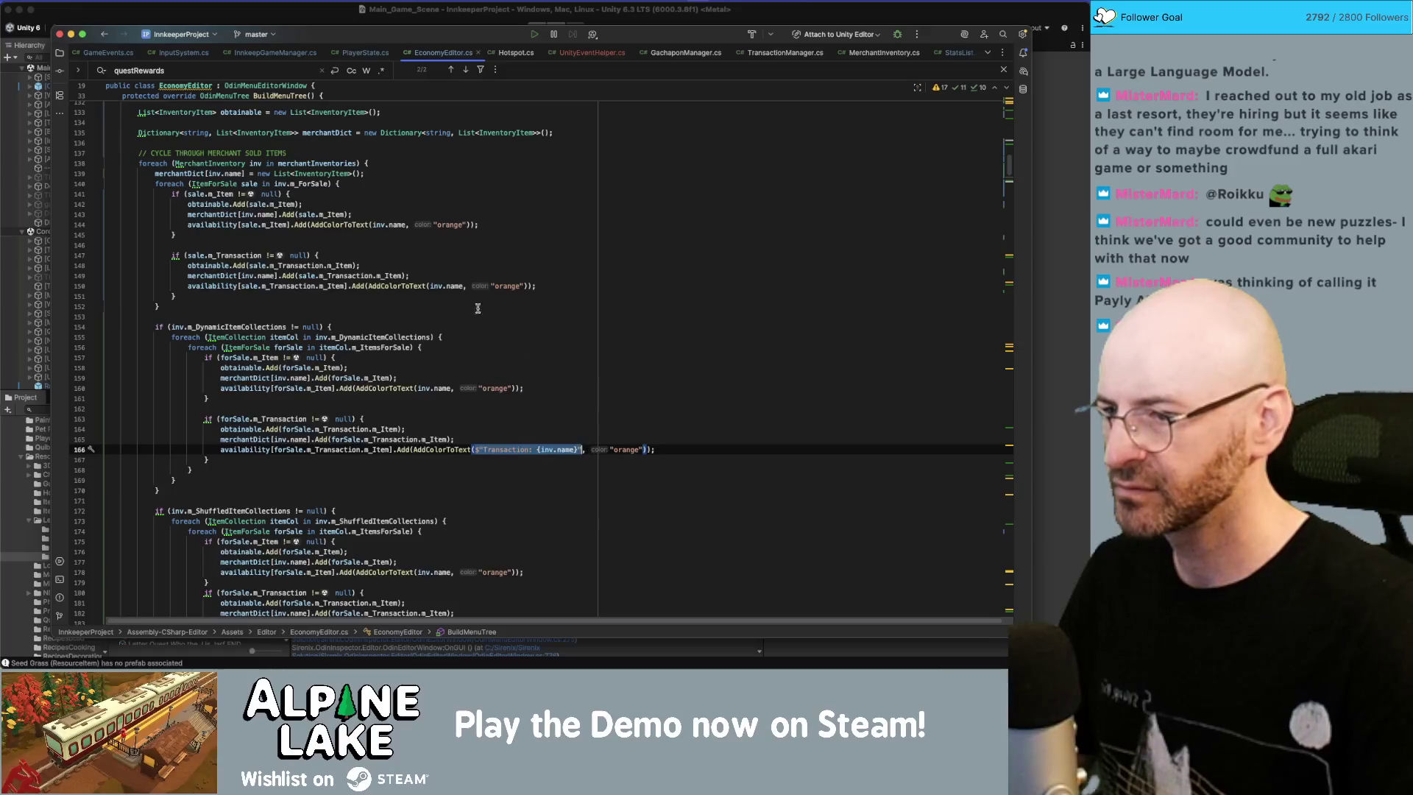
pyautogui.moveTo(430, 286); pyautogui.dragTo(464, 286)
pyautogui.hotkey('ctrl', 'v')
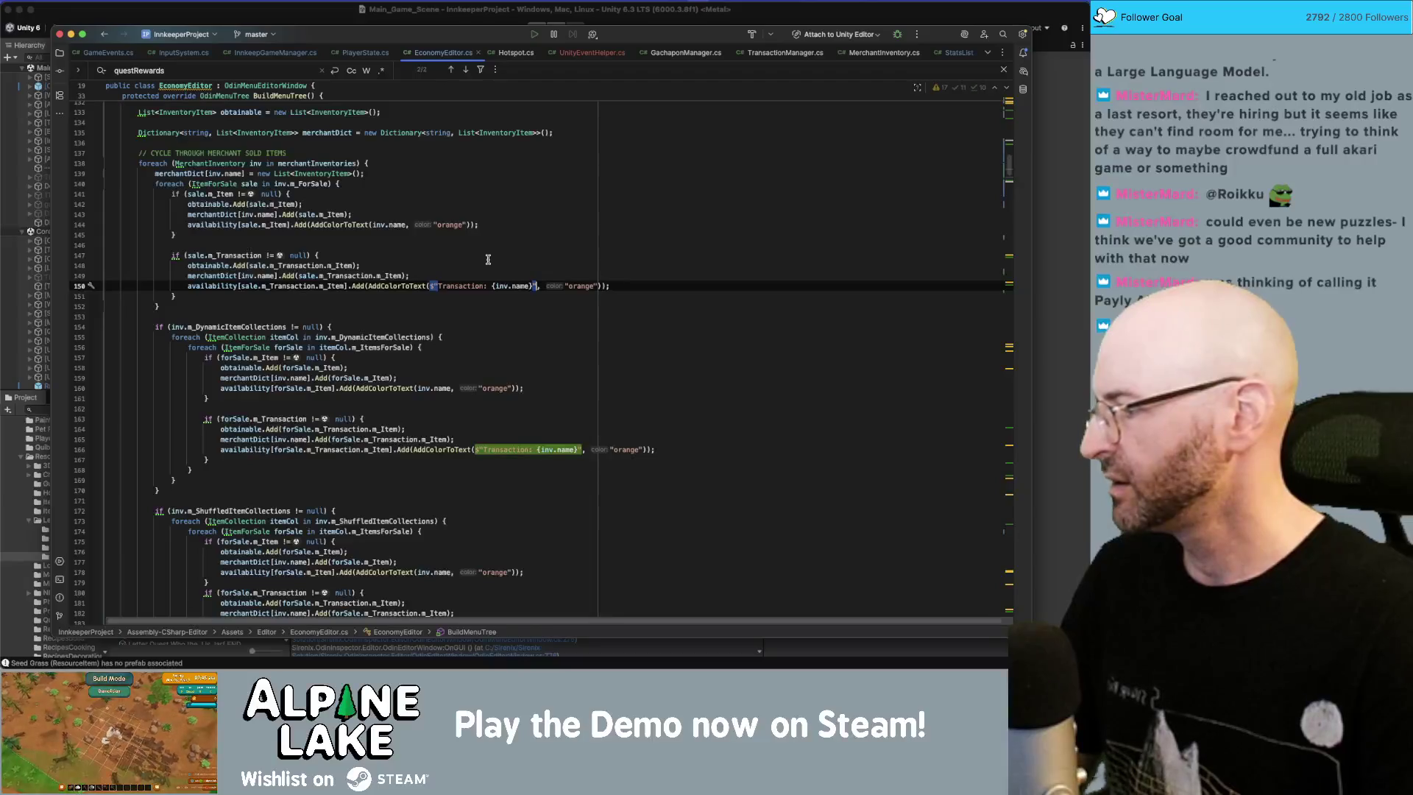
# Step: Check the new block's braces, then return to Unity
pyautogui.click(584, 296)
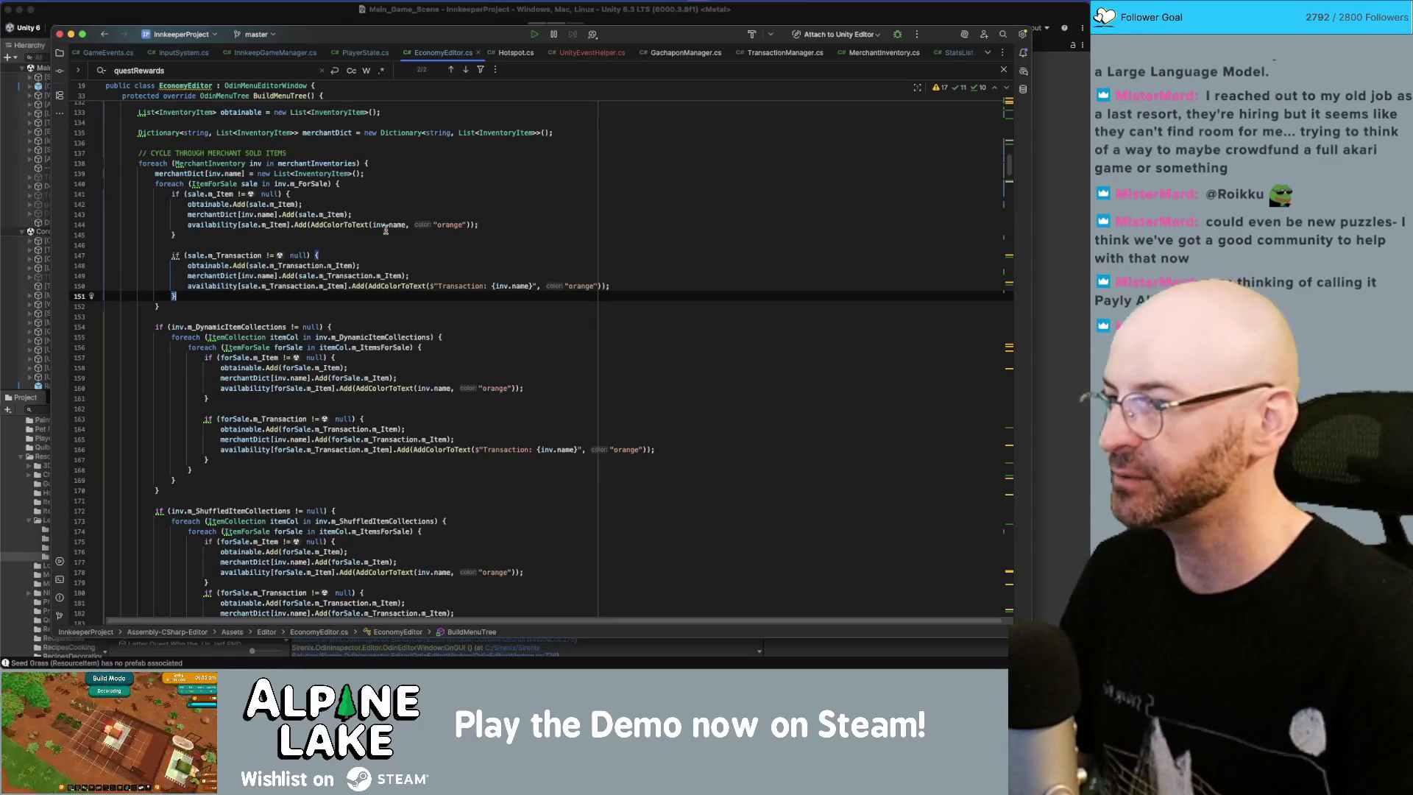
pyautogui.click(336, 243)
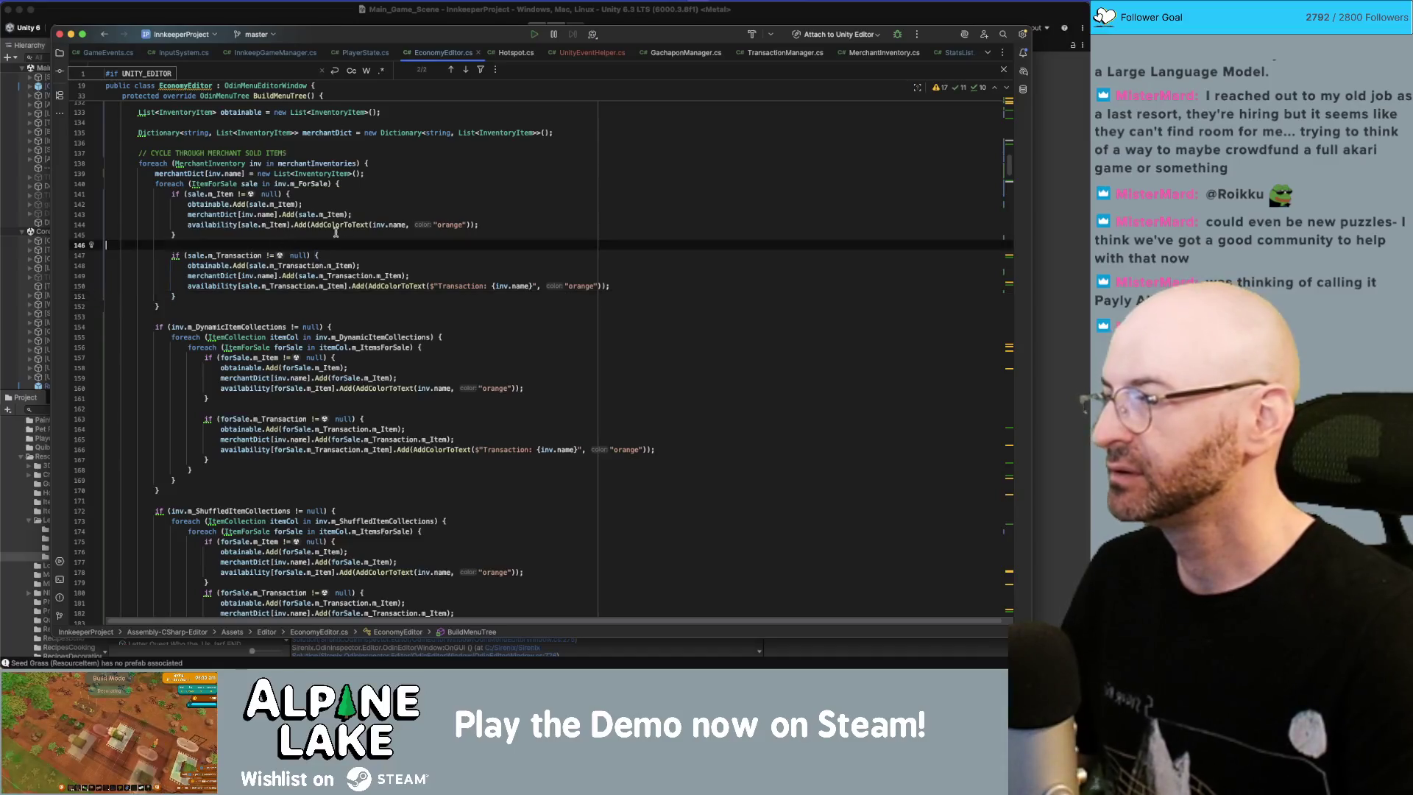
pyautogui.click(410, 297)
pyautogui.click(343, 22)
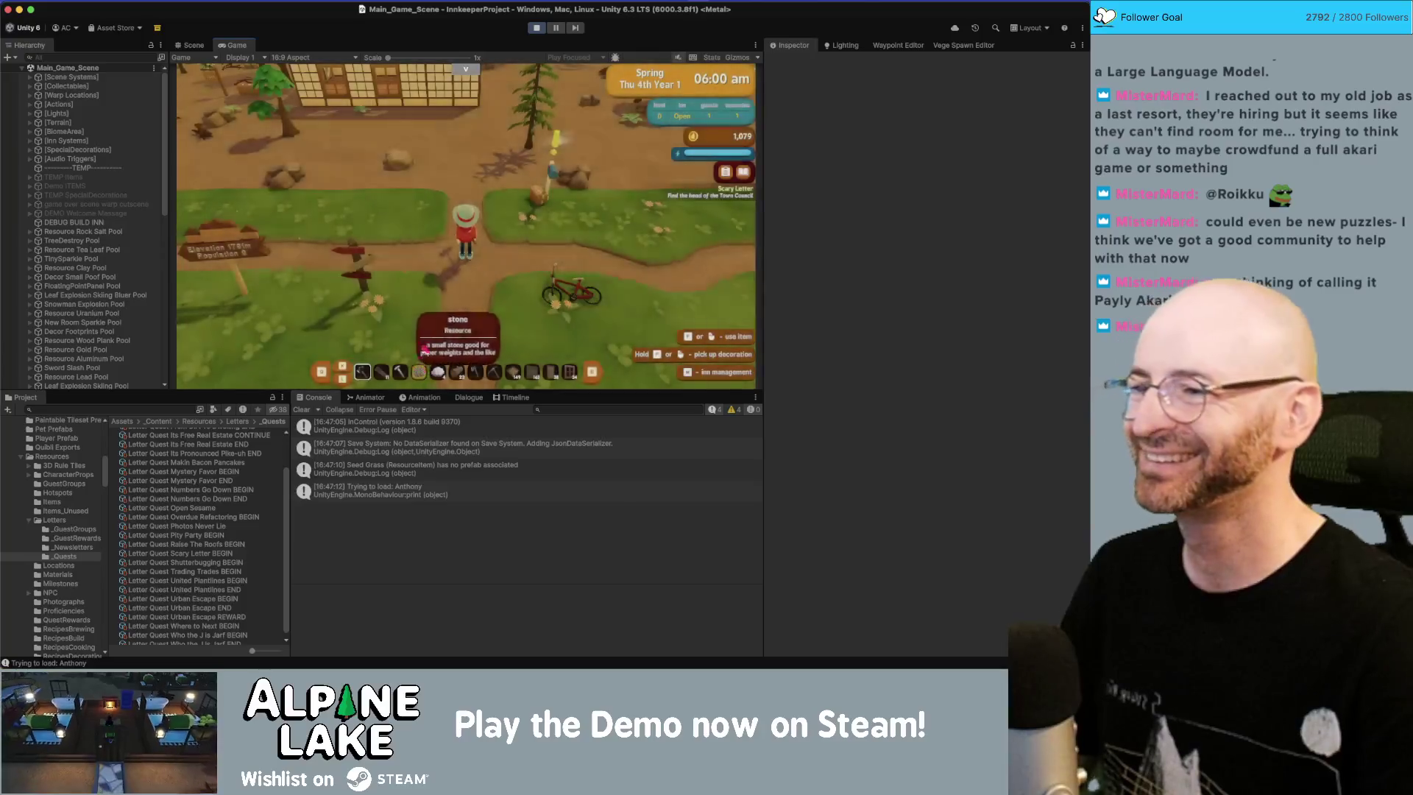
# Step: Stop Play mode and dock the Economy Item Editor beside the Scene and Game views
pyautogui.click(536, 27)
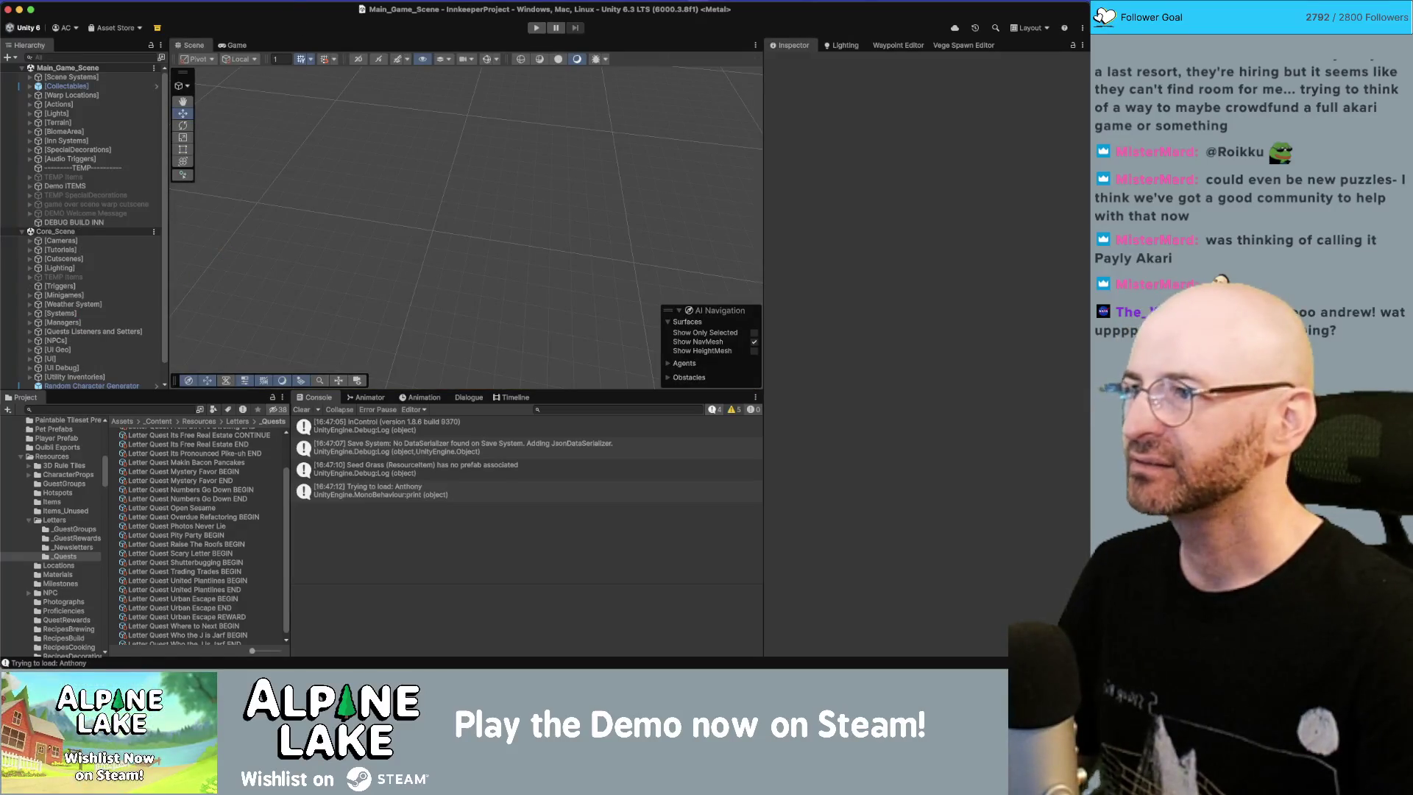
pyautogui.click(299, 0)
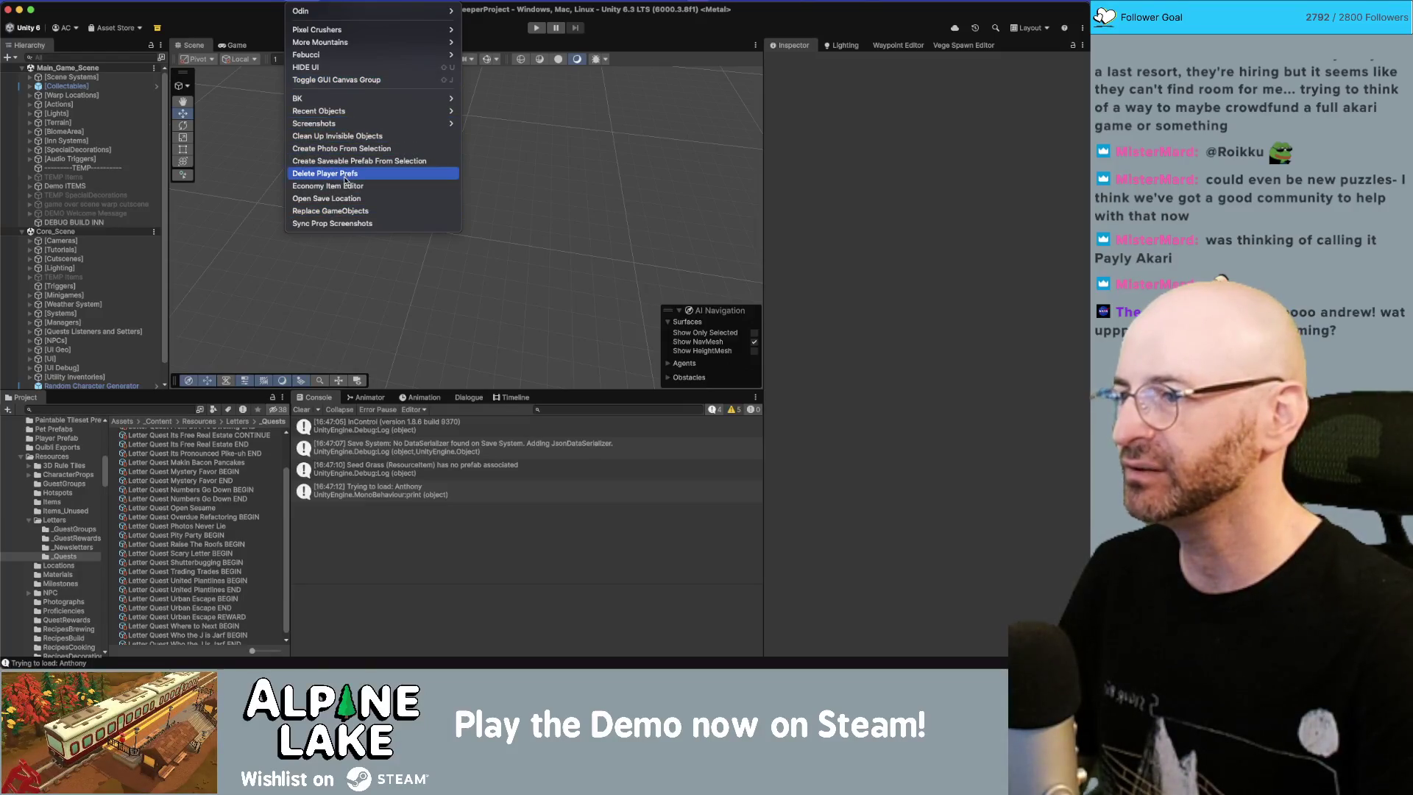
pyautogui.click(343, 185)
pyautogui.moveTo(390, 200)
pyautogui.mouseDown()
pyautogui.moveTo(400, 128)
pyautogui.moveTo(309, 45)
pyautogui.mouseUp()
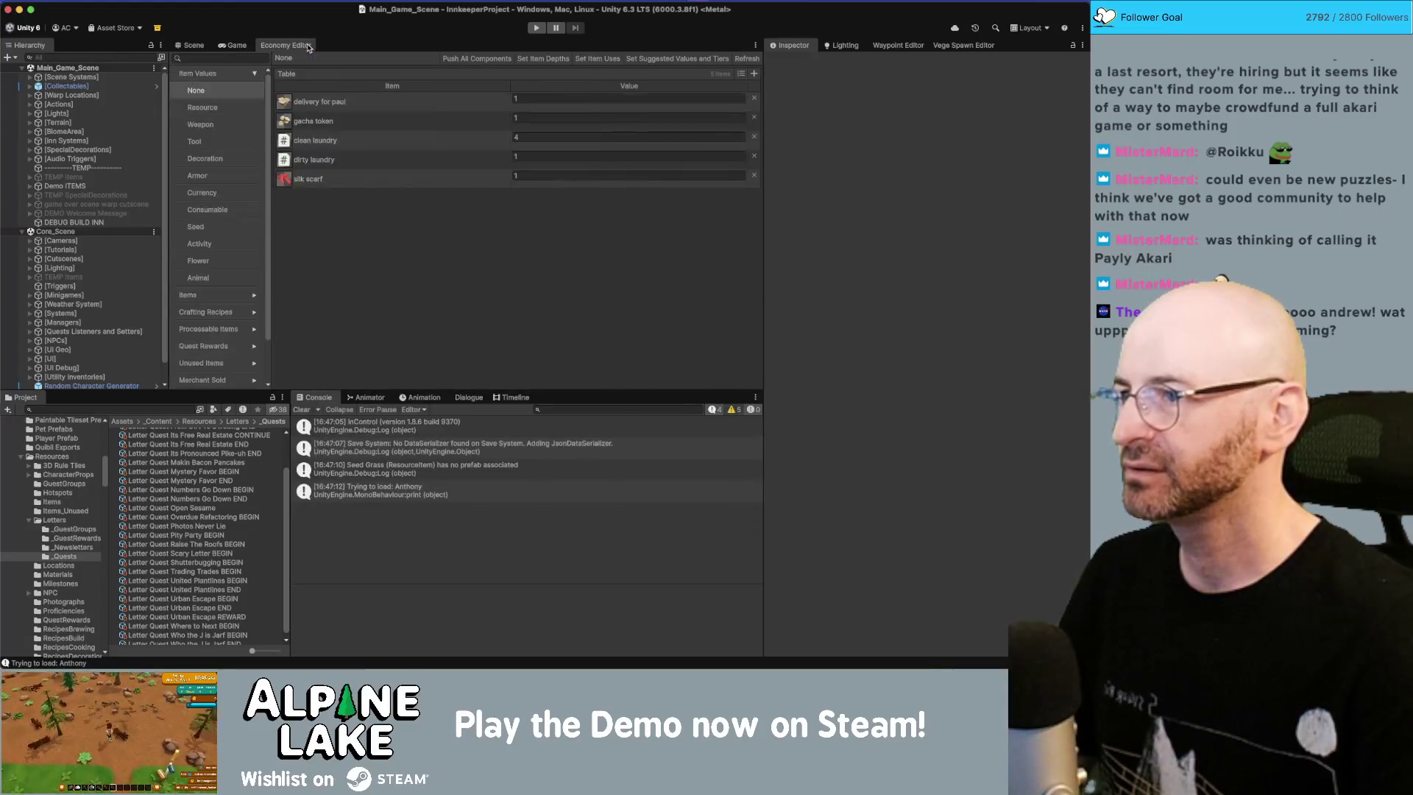
pyautogui.click(255, 73)
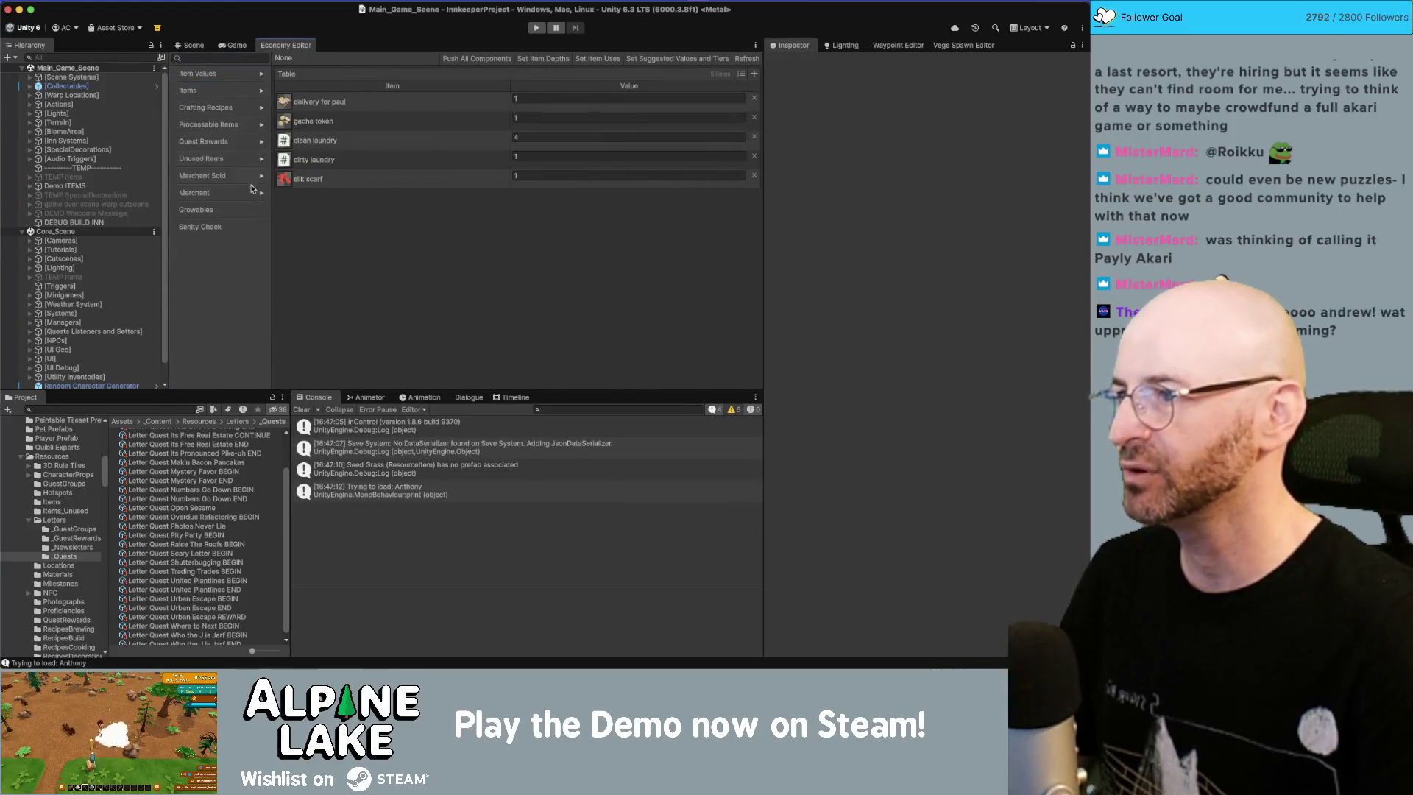
pyautogui.click(247, 228)
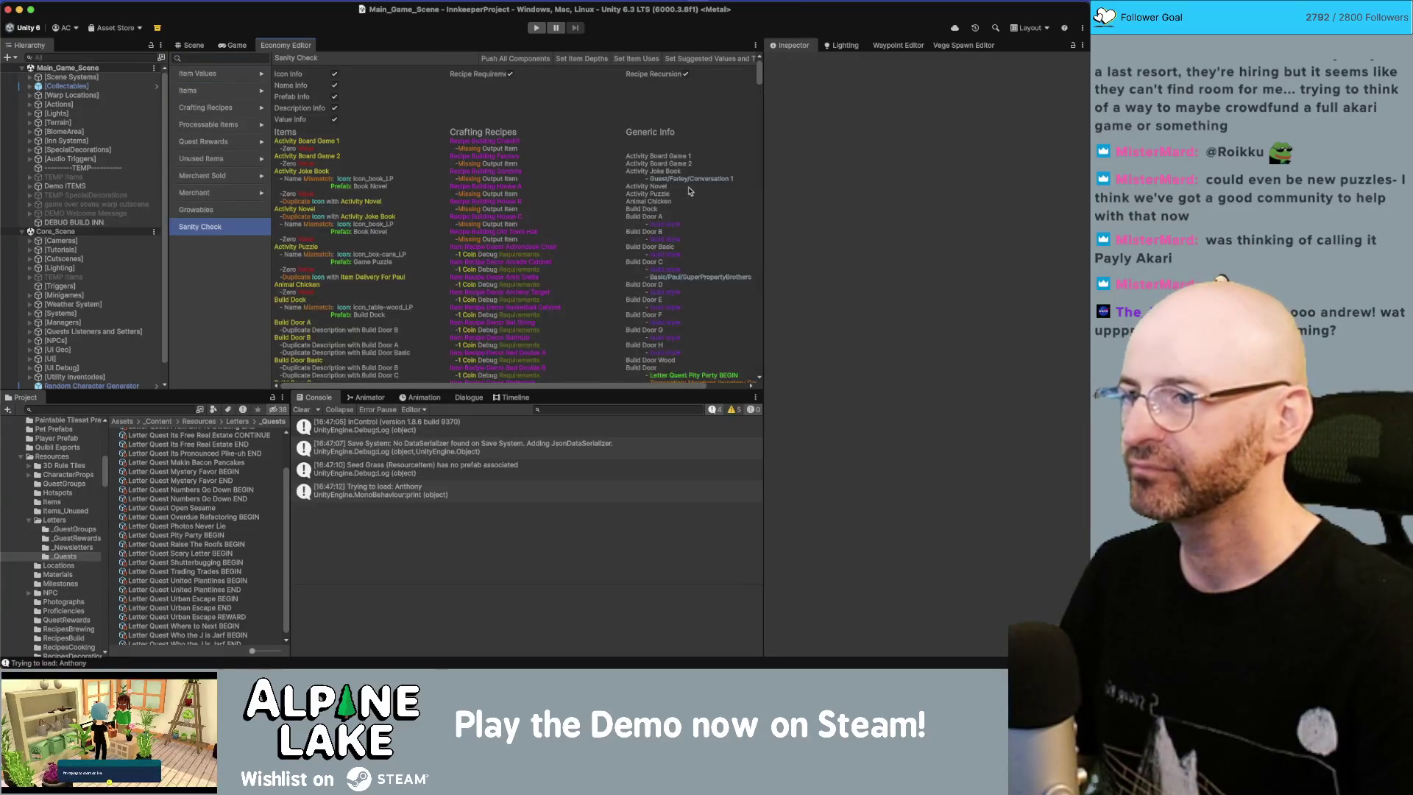
pyautogui.scroll(-2, 690, 154)
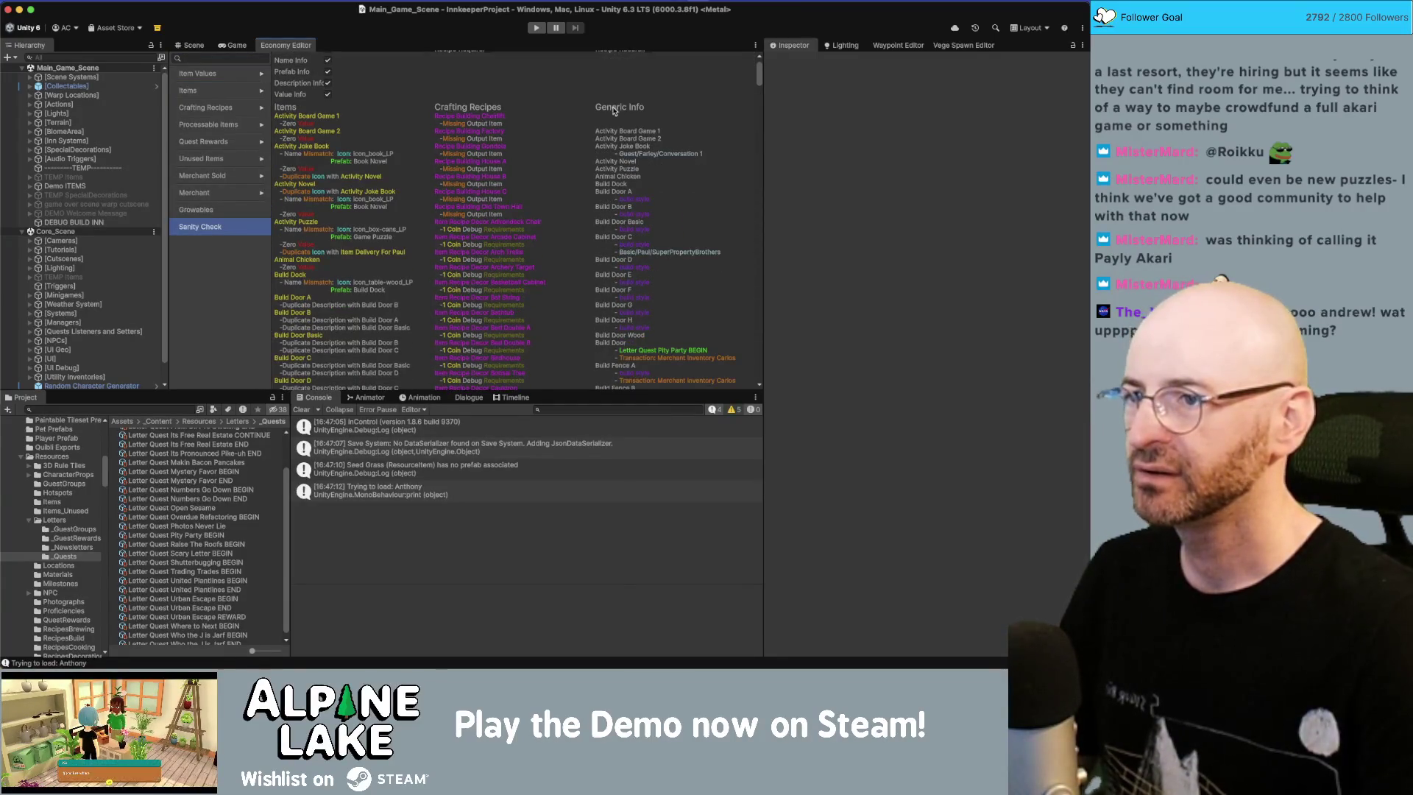
pyautogui.scroll(-3, 617, 110)
pyautogui.scroll(-1, 626, 104)
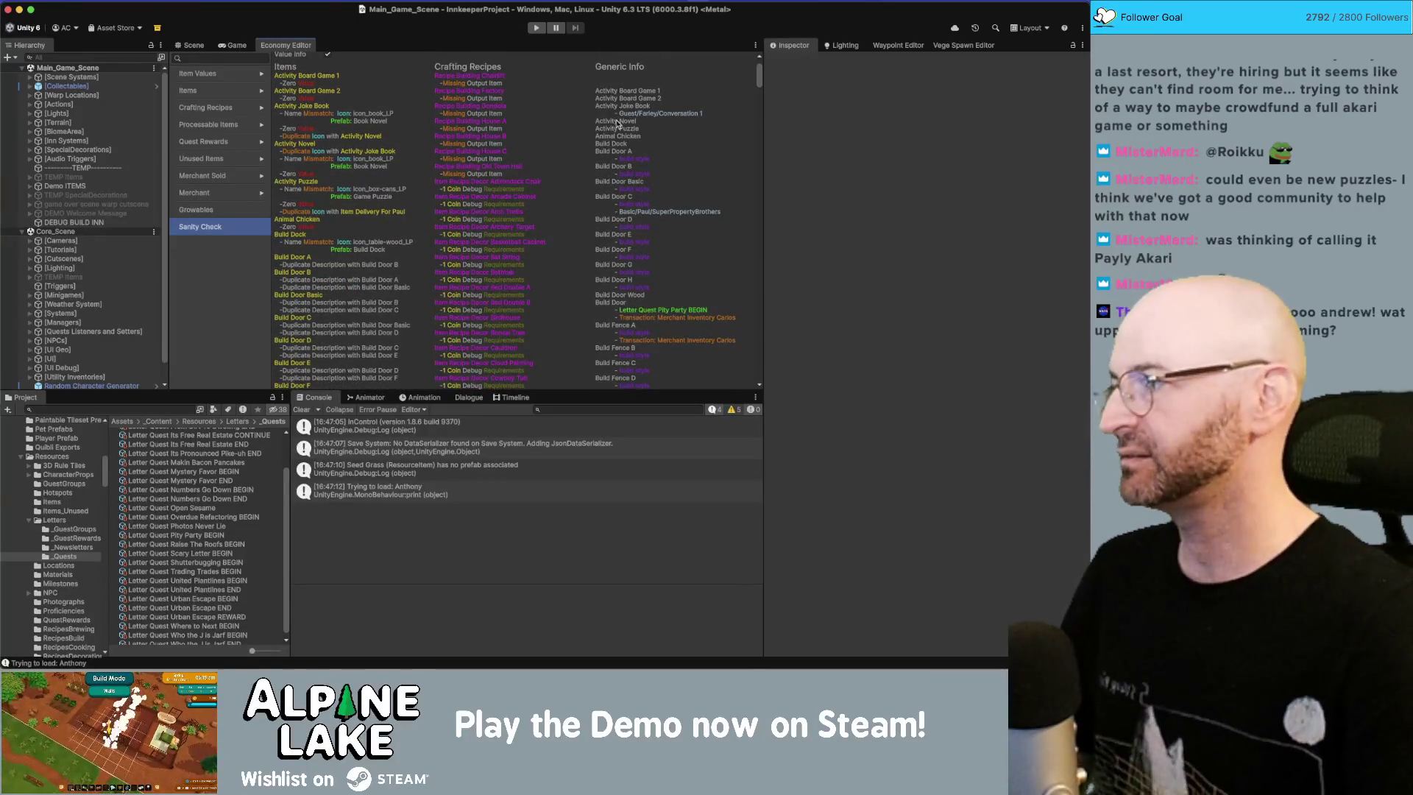
pyautogui.scroll(-1, 623, 123)
pyautogui.scroll(-6, 622, 127)
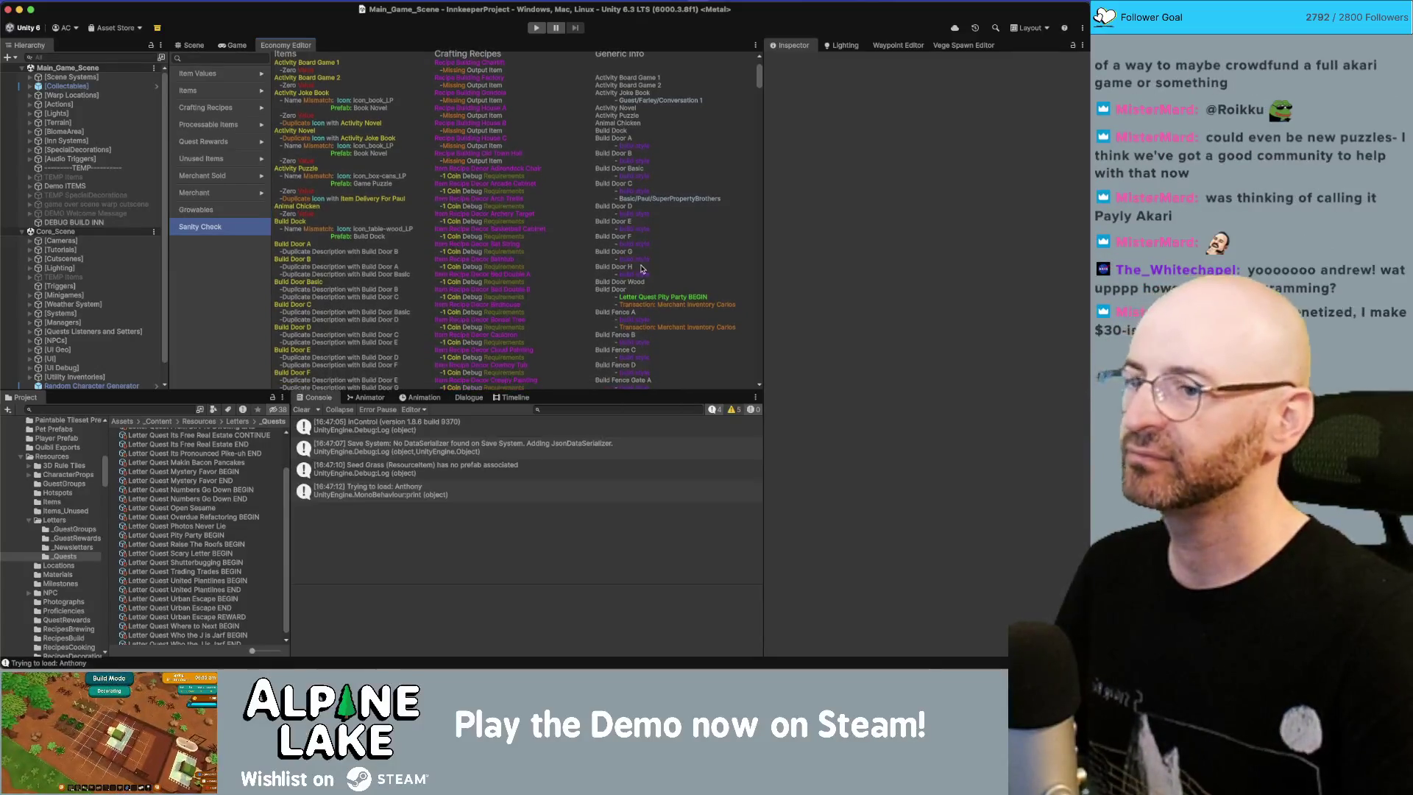
pyautogui.scroll(-1, 633, 236)
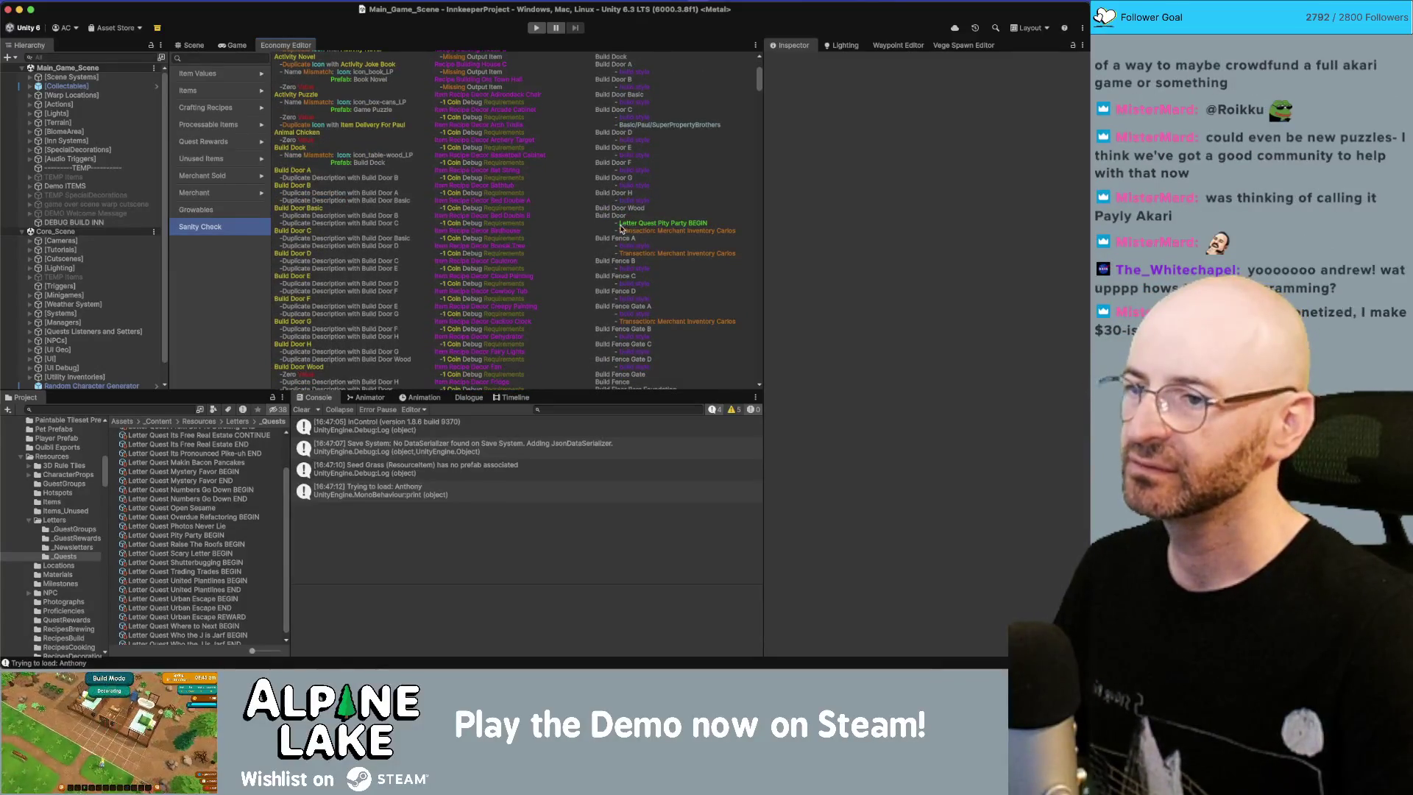
pyautogui.scroll(-3, 647, 225)
pyautogui.scroll(-15, 647, 217)
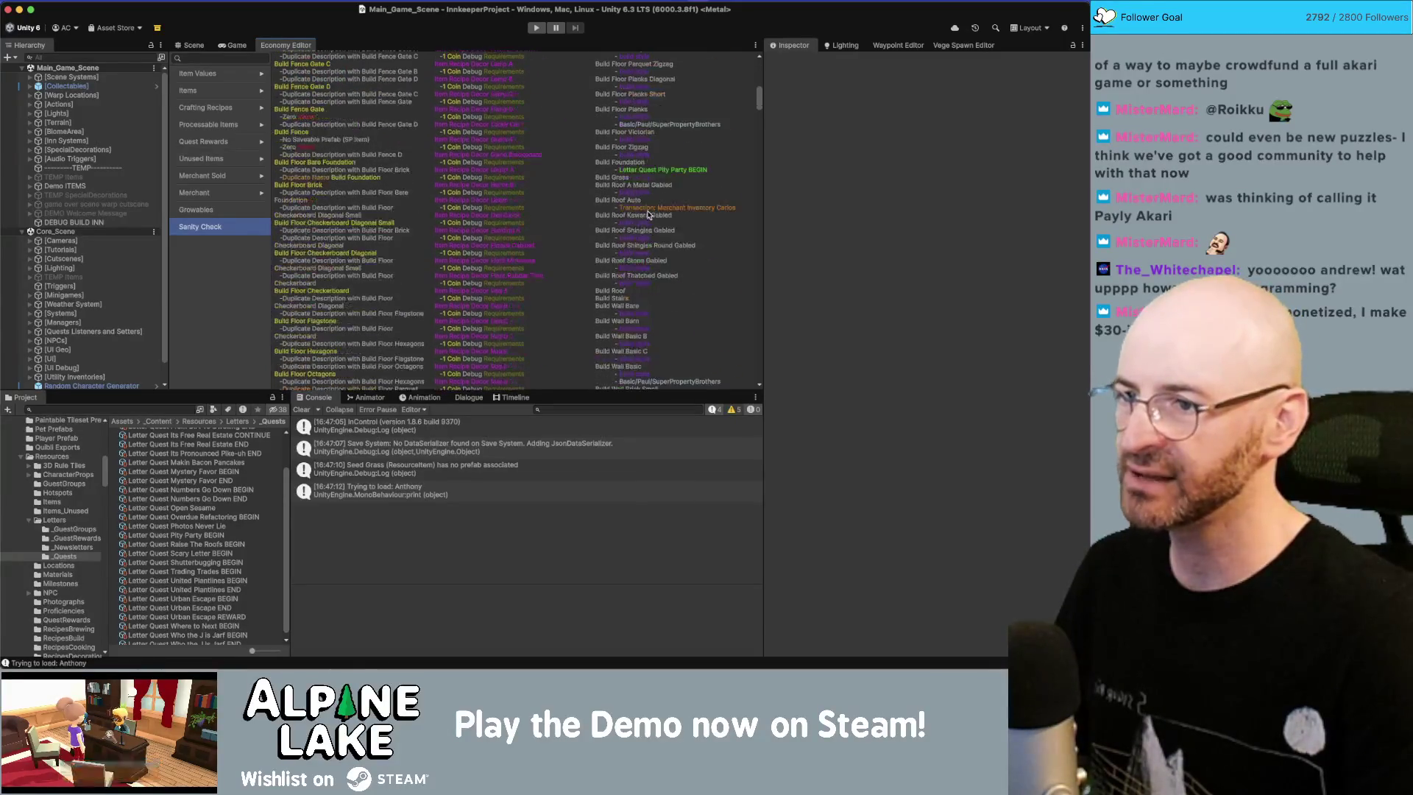
pyautogui.scroll(5, 660, 213)
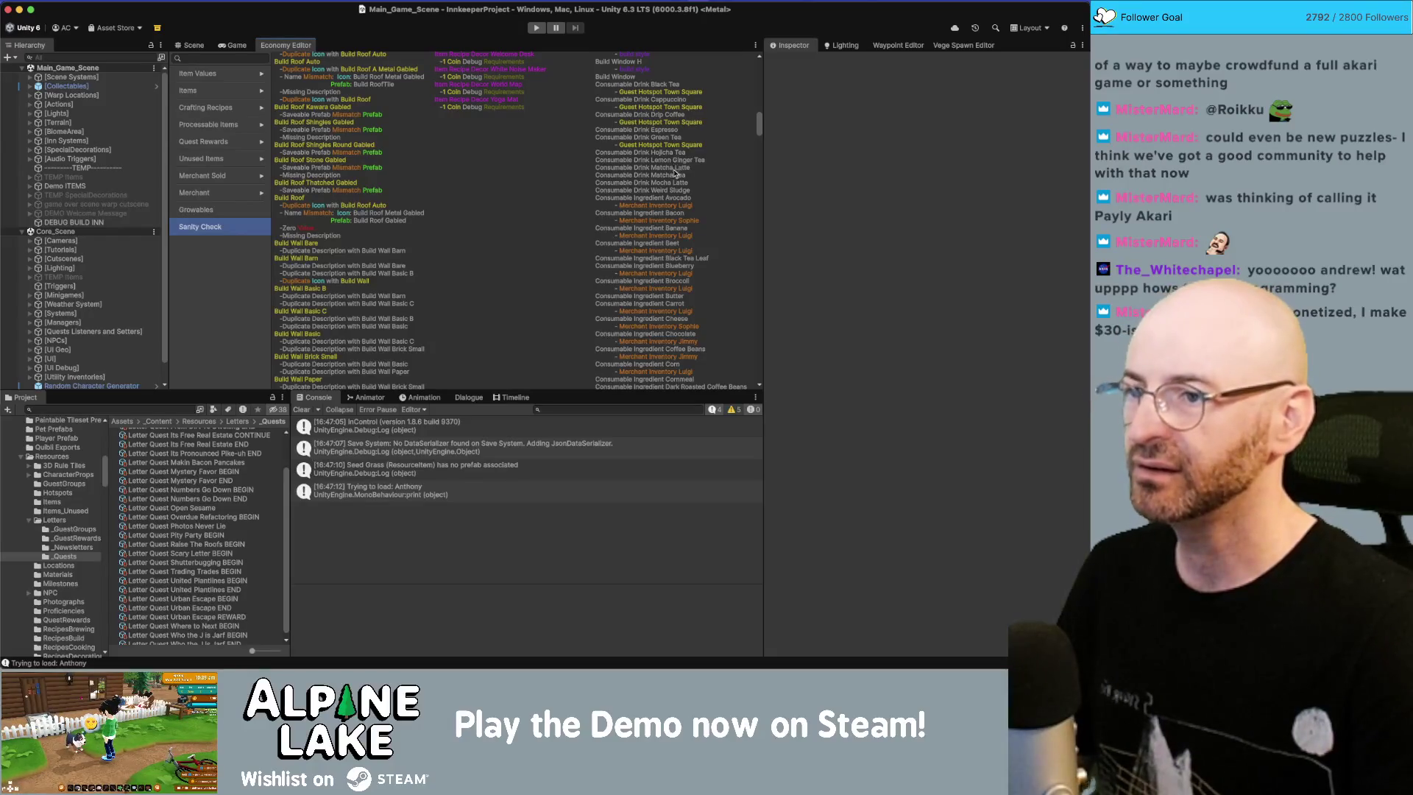
pyautogui.scroll(-1, 678, 170)
pyautogui.scroll(-15, 681, 173)
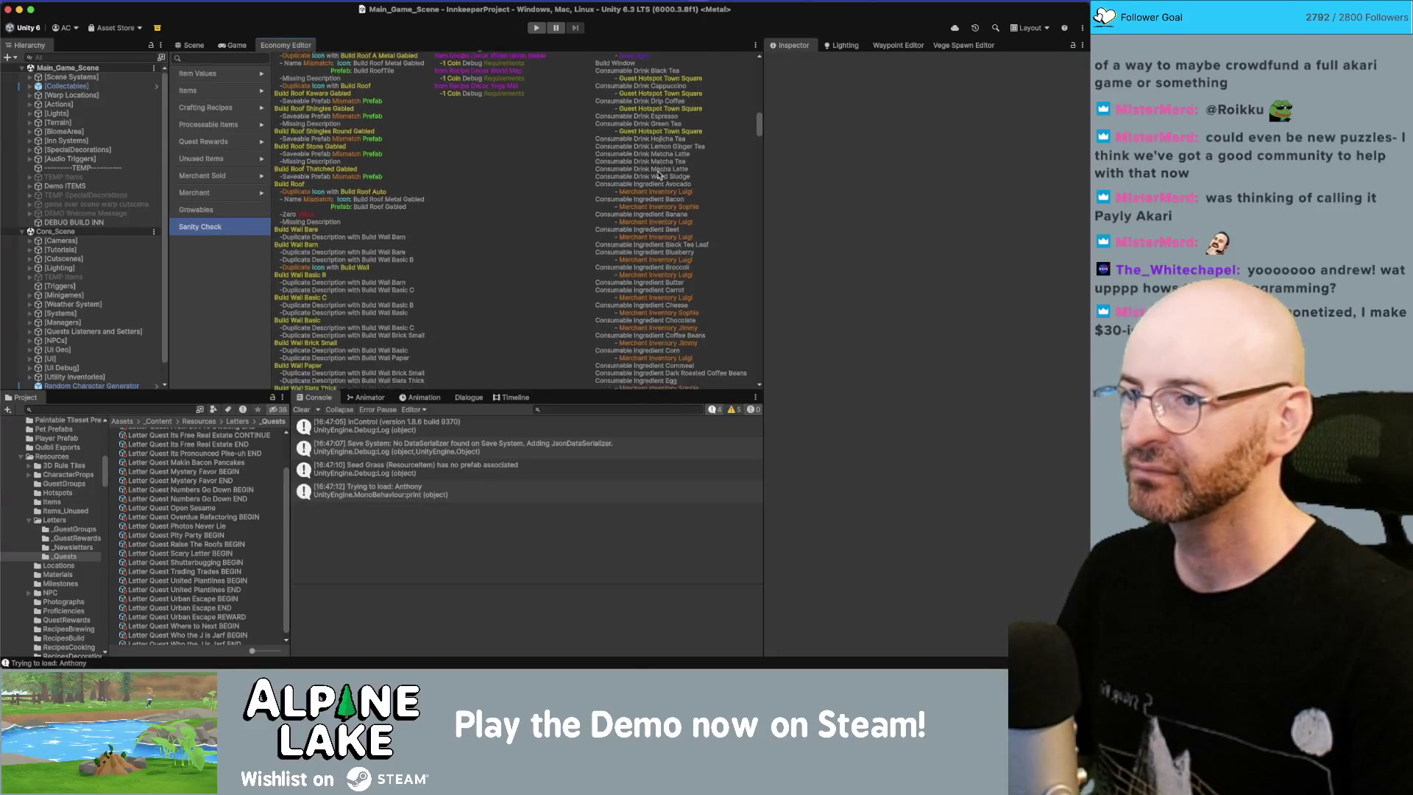
pyautogui.scroll(-5, 660, 166)
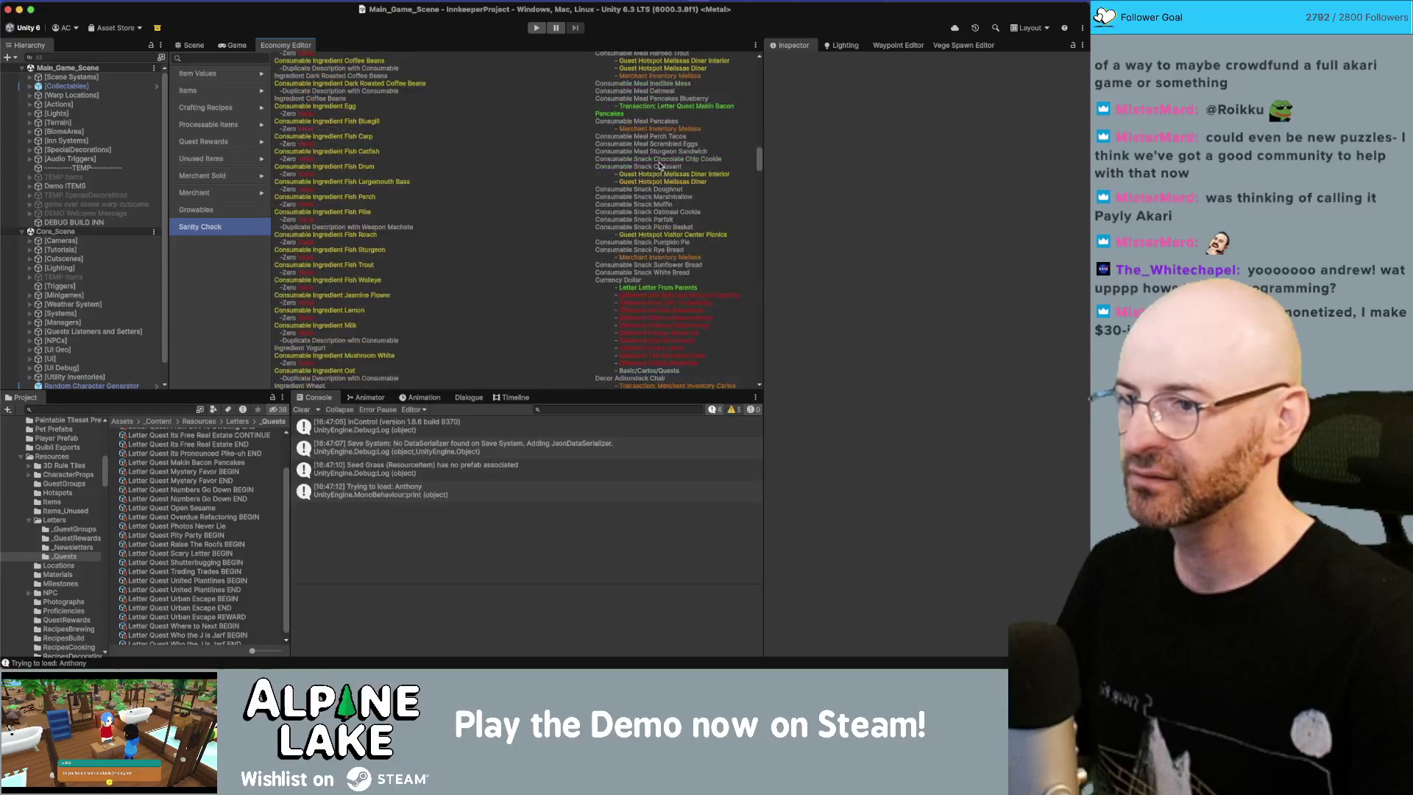
pyautogui.scroll(-10, 652, 173)
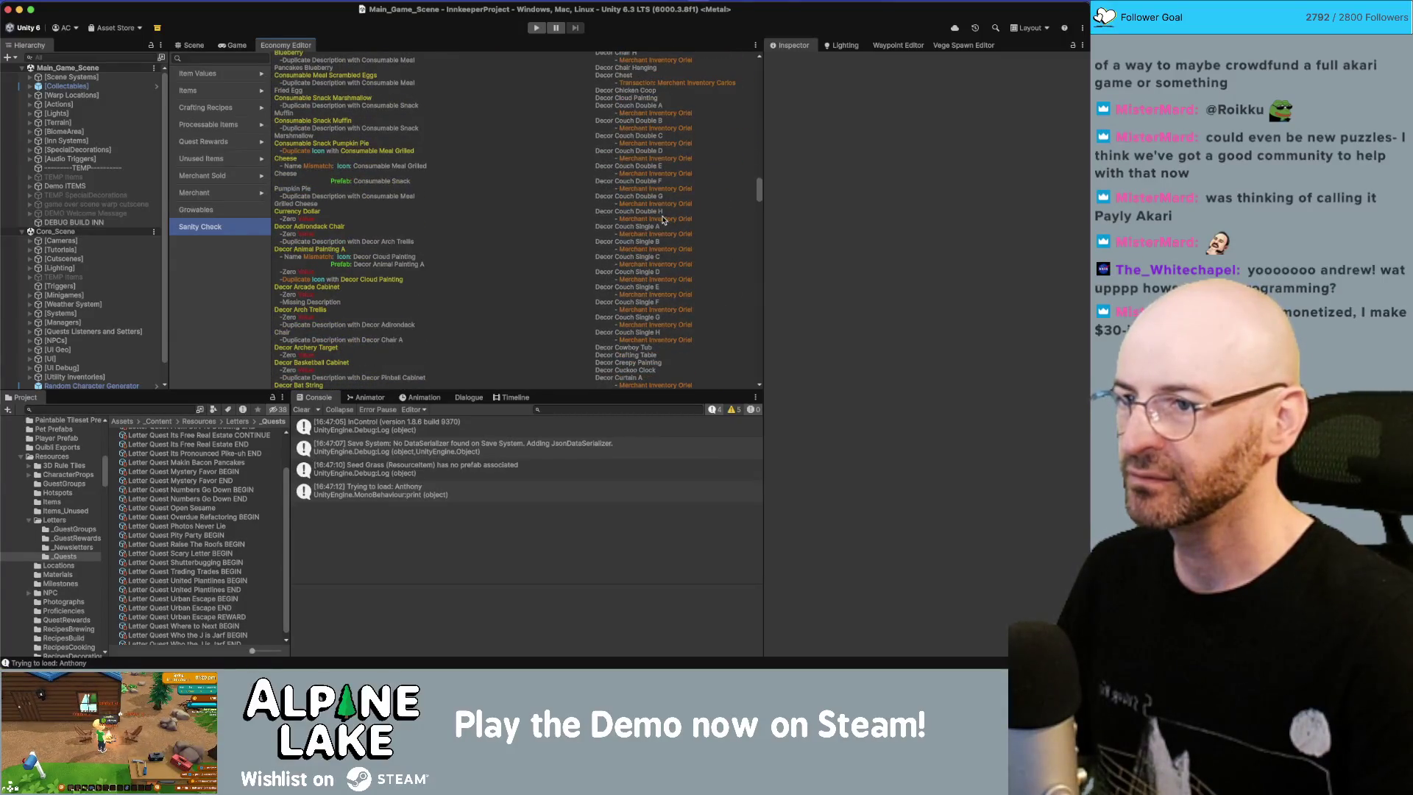
pyautogui.scroll(-5, 661, 219)
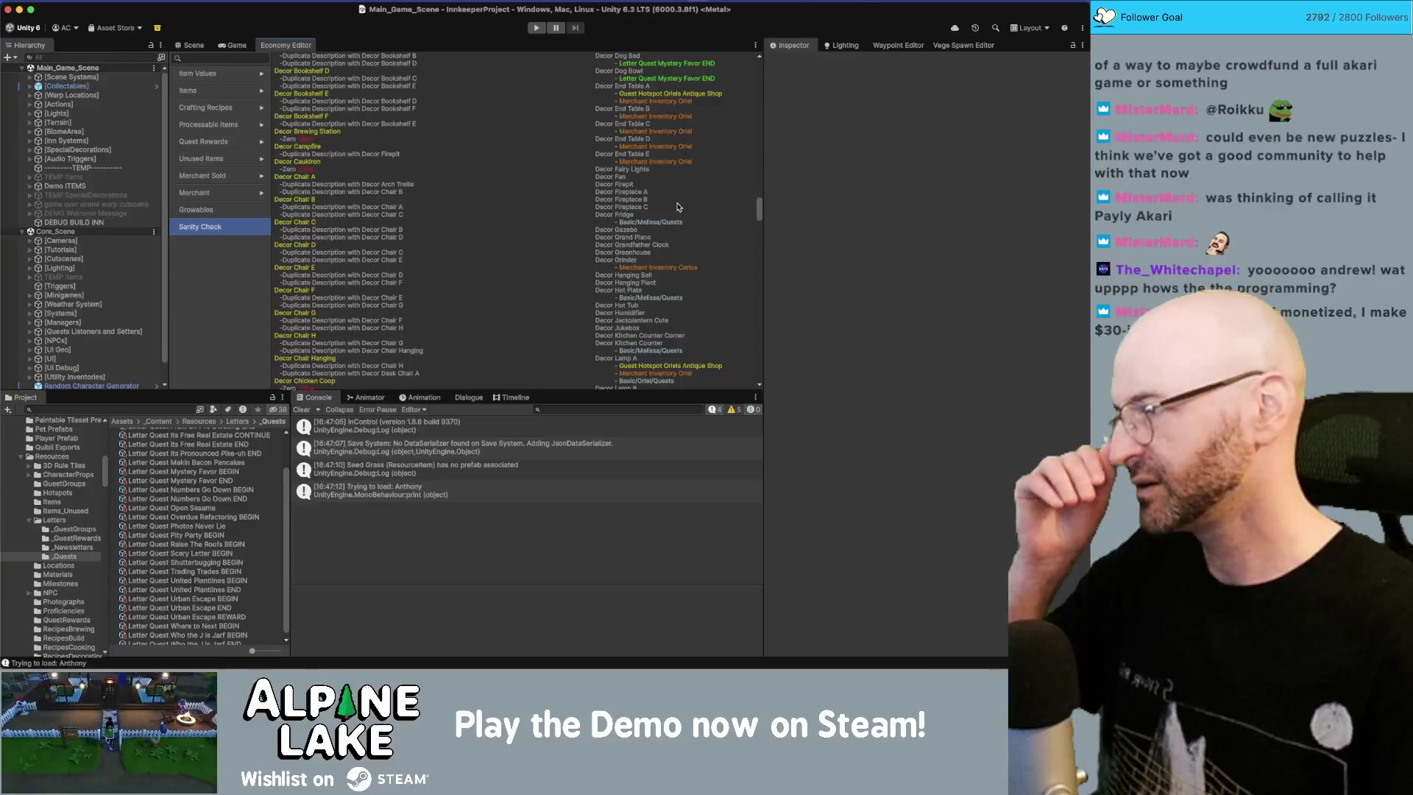
pyautogui.scroll(-5, 678, 207)
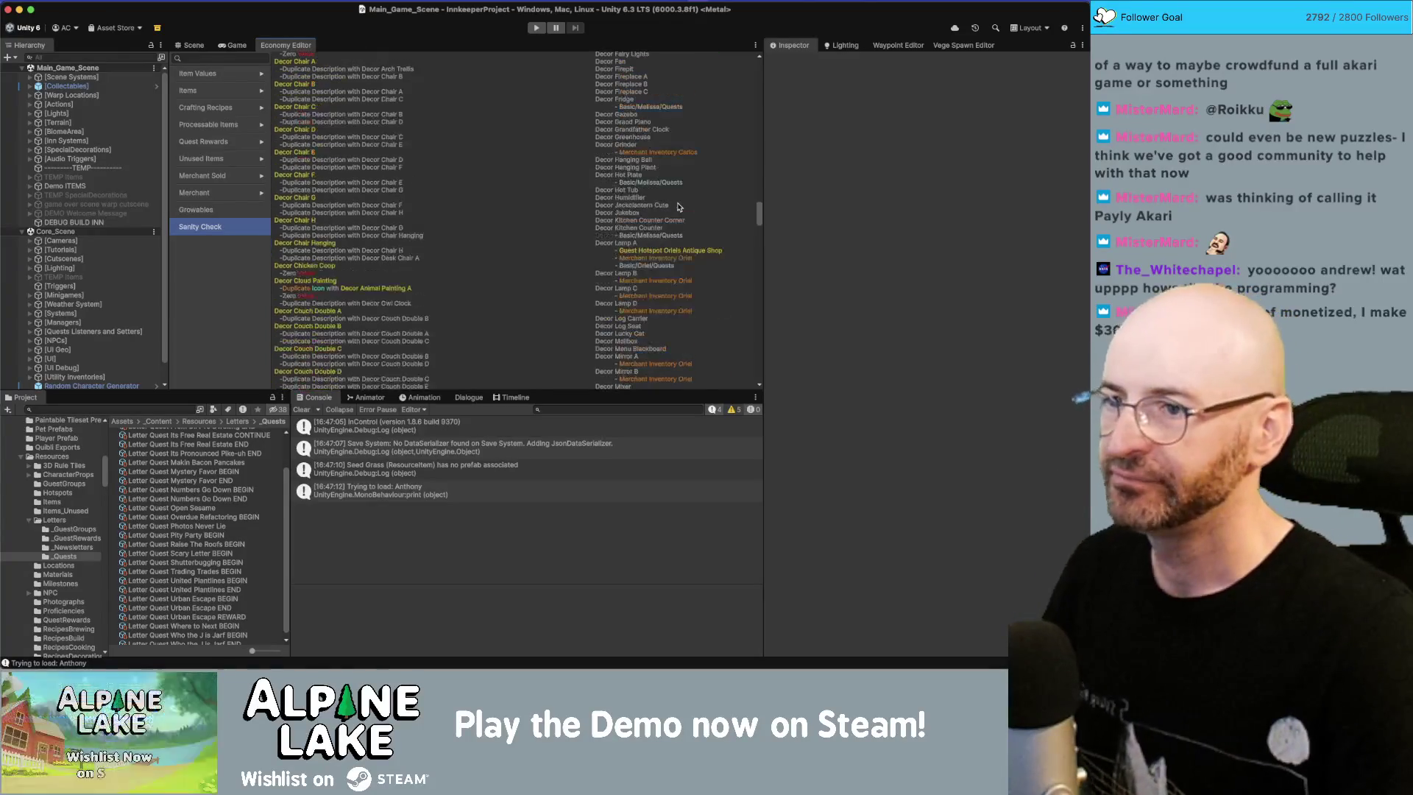
pyautogui.scroll(-12, 696, 234)
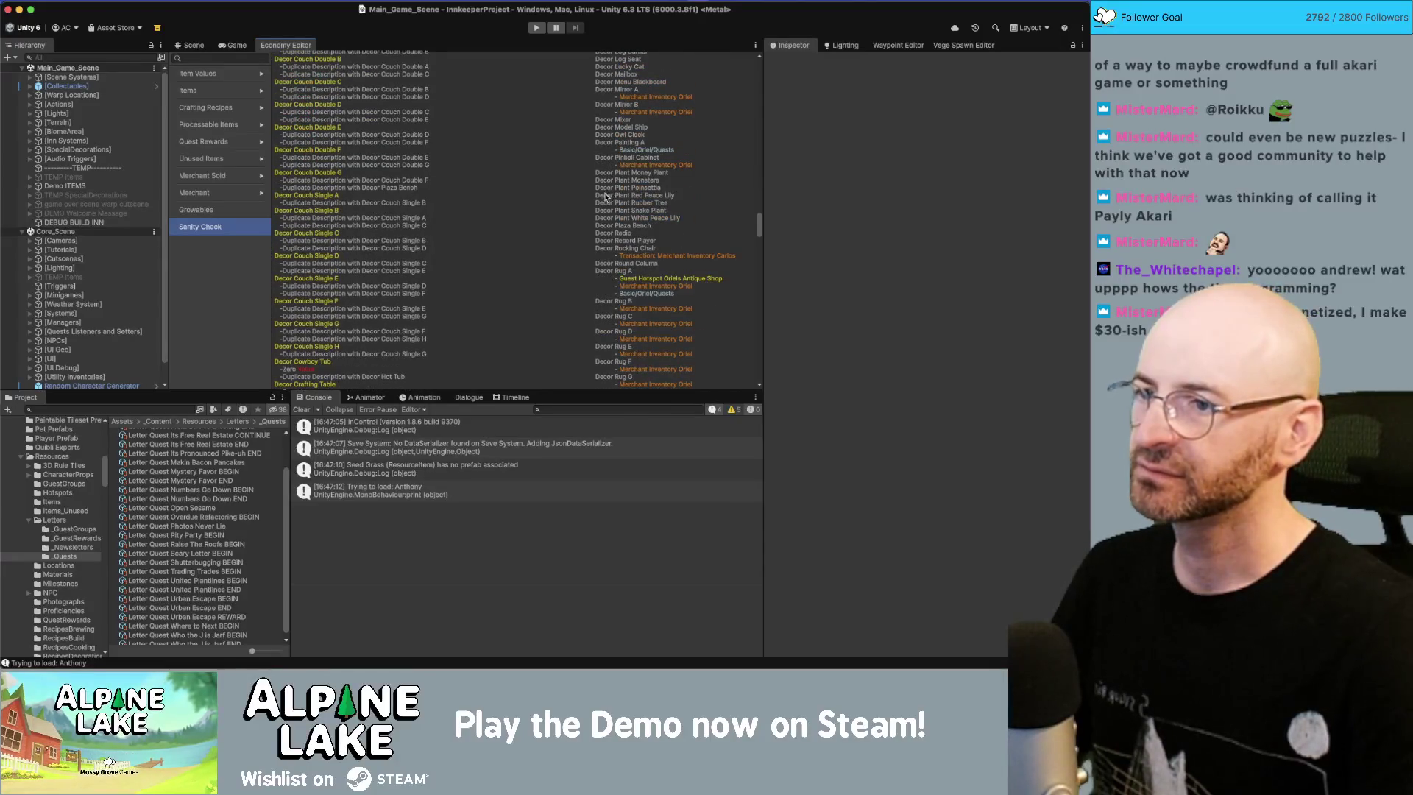
pyautogui.scroll(-6, 605, 197)
pyautogui.scroll(6, 656, 310)
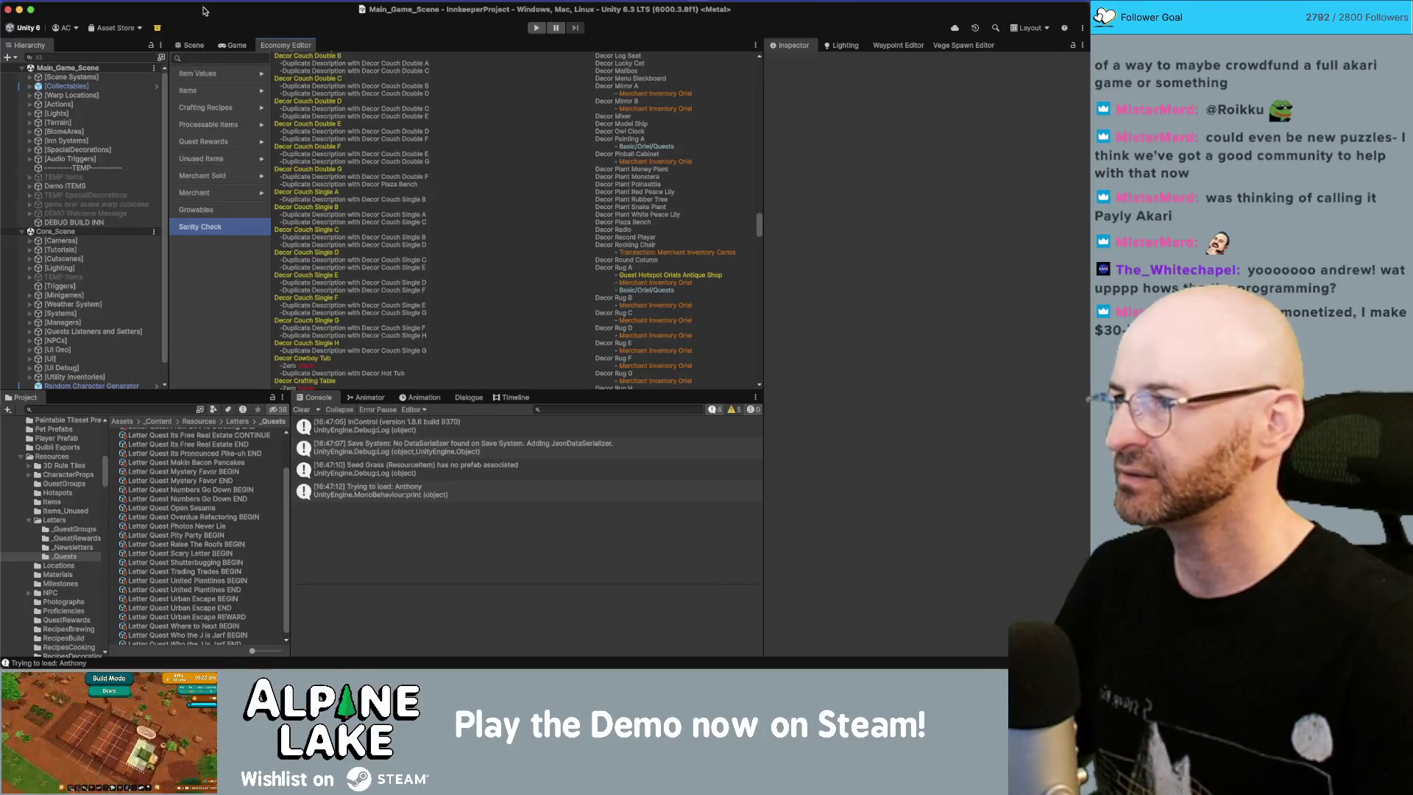
# Step: Search the Project for 'merch' and select the Carlos Merchant Static Tier 1 Processors collection
pyautogui.click(192, 45)
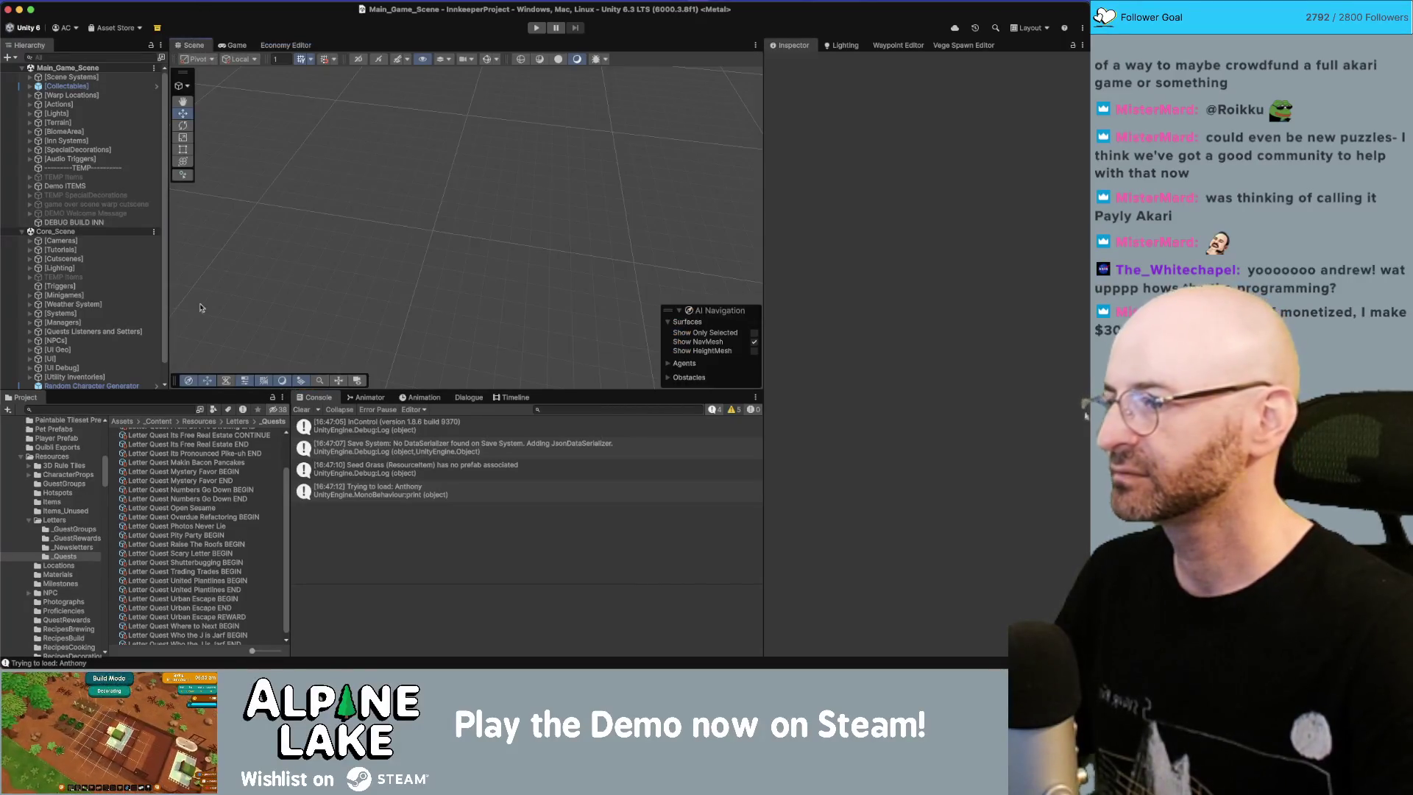
pyautogui.click(129, 407)
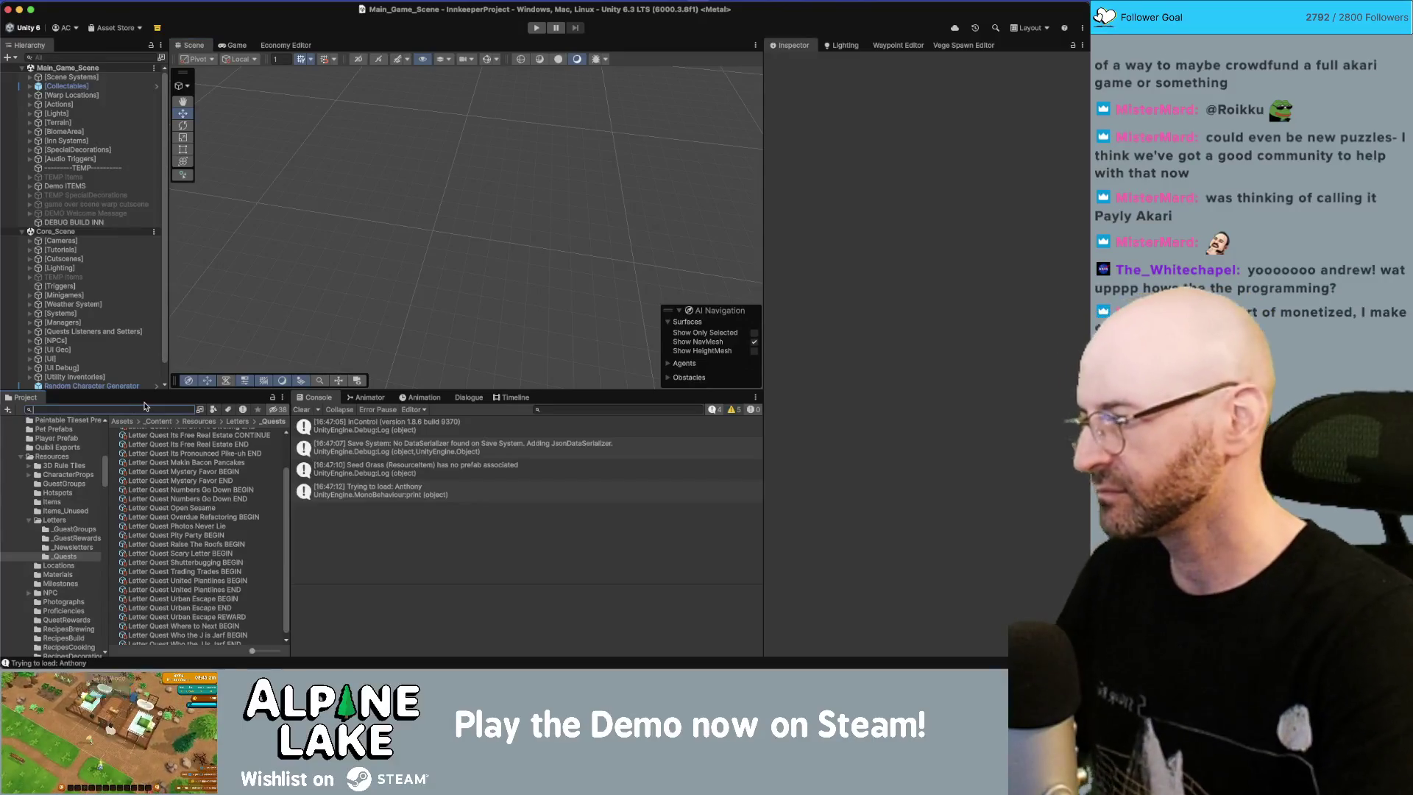
pyautogui.write('merch')
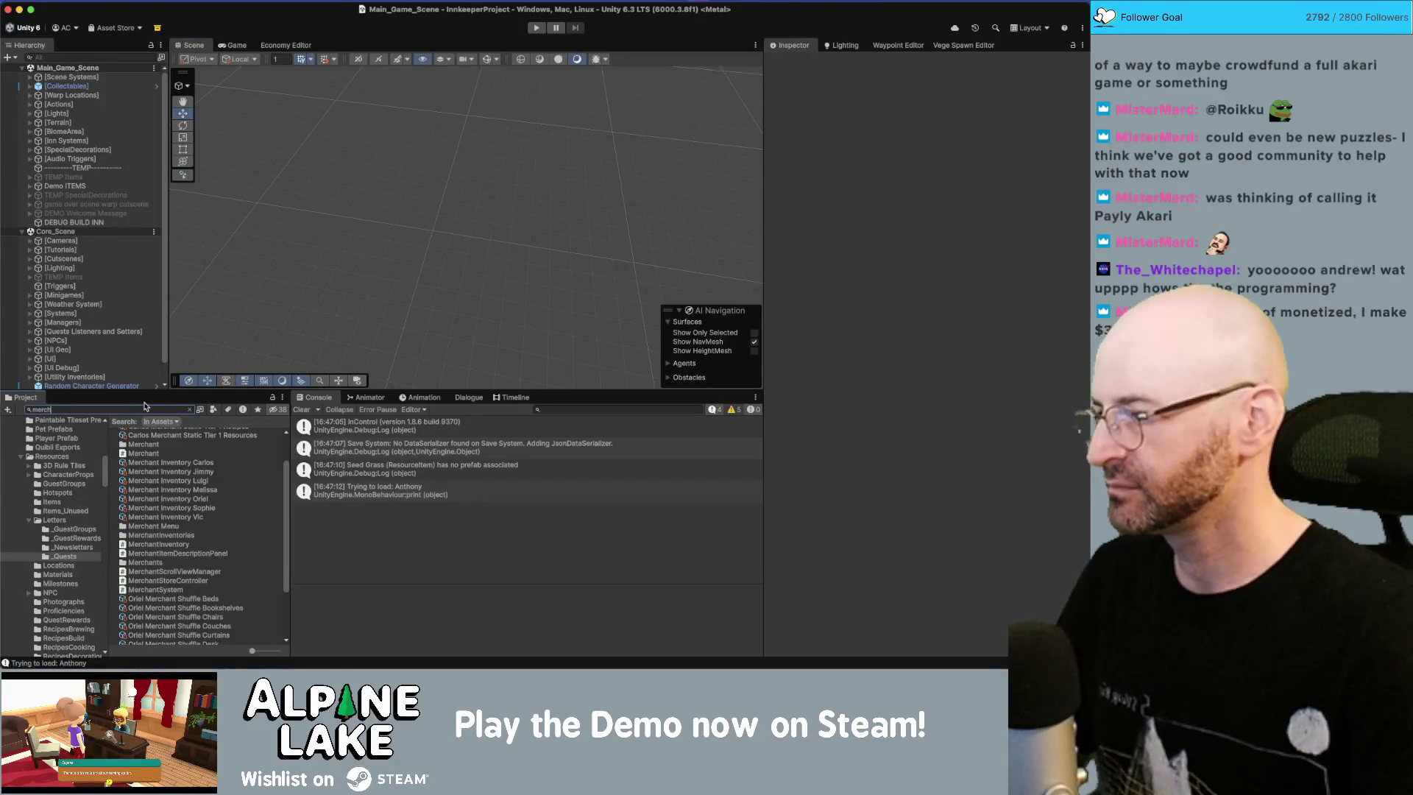
pyautogui.scroll(2, 187, 535)
pyautogui.scroll(2, 219, 530)
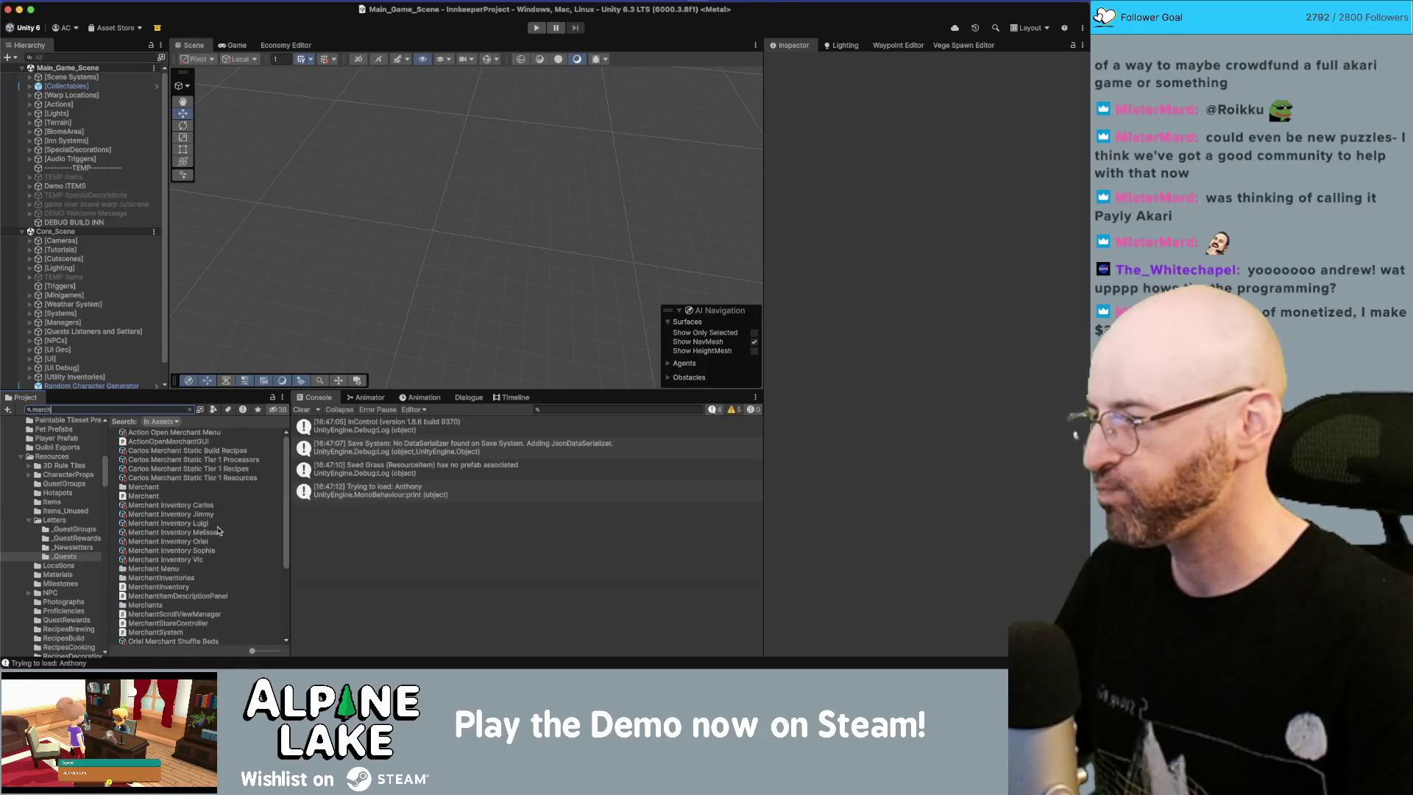
pyautogui.scroll(-1, 218, 531)
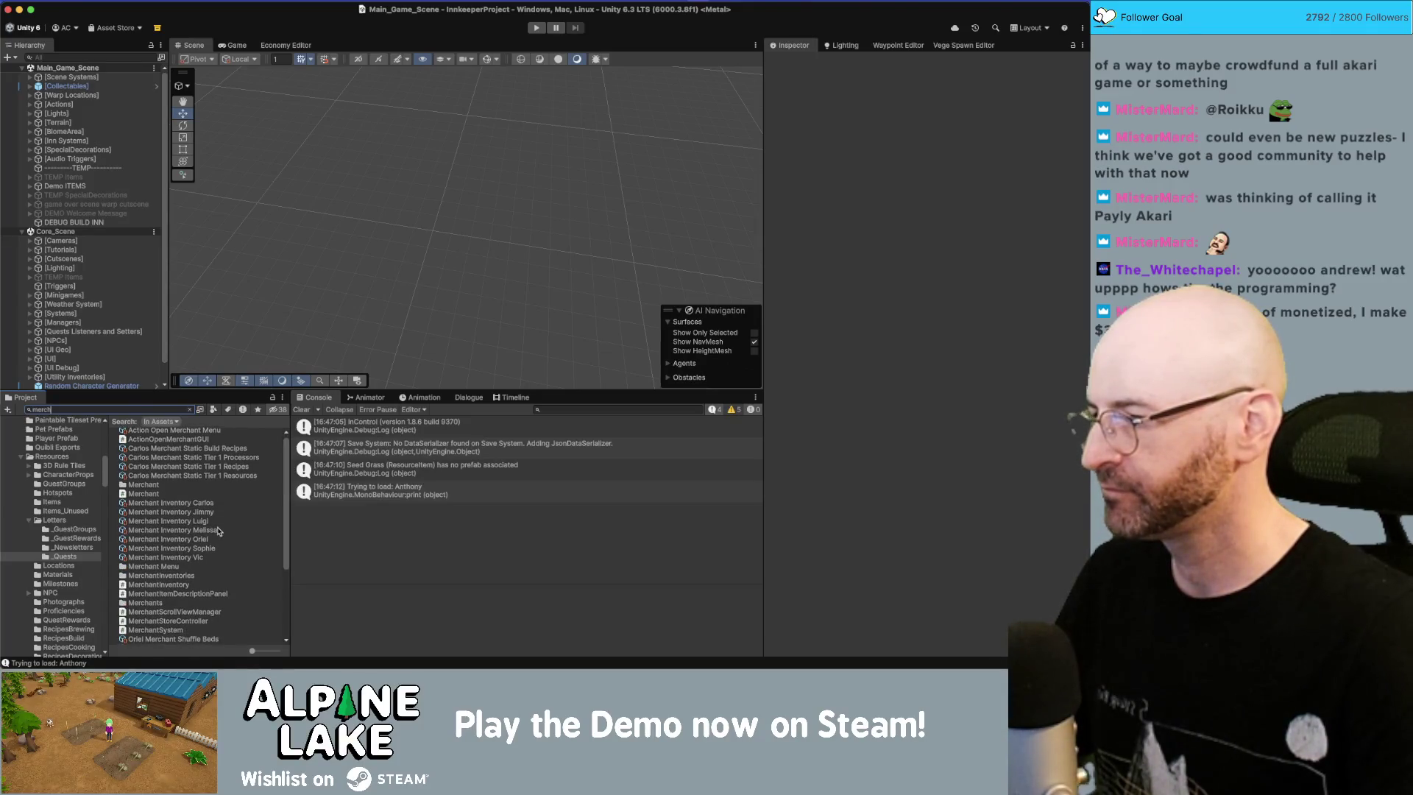
pyautogui.click(214, 449)
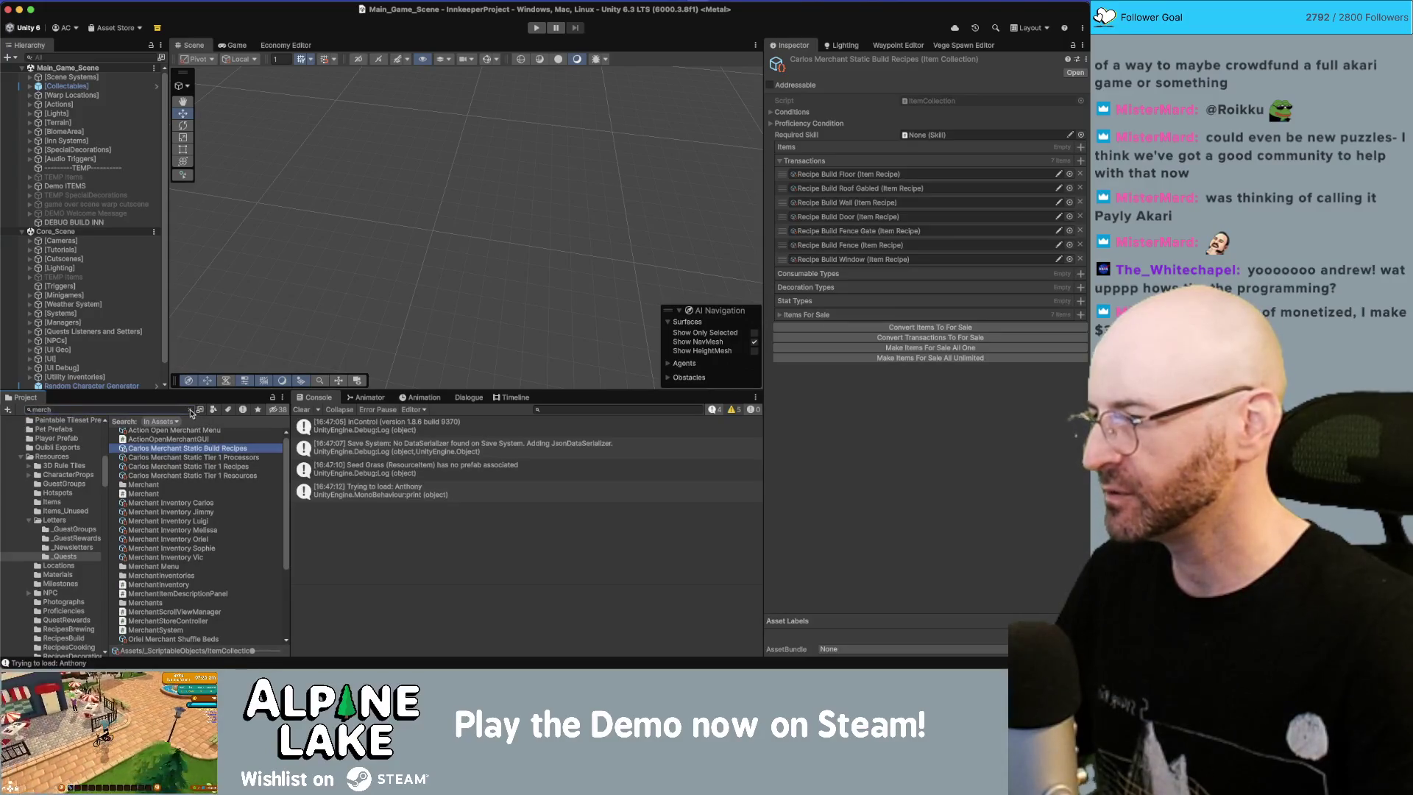
pyautogui.click(191, 413)
pyautogui.click(203, 441)
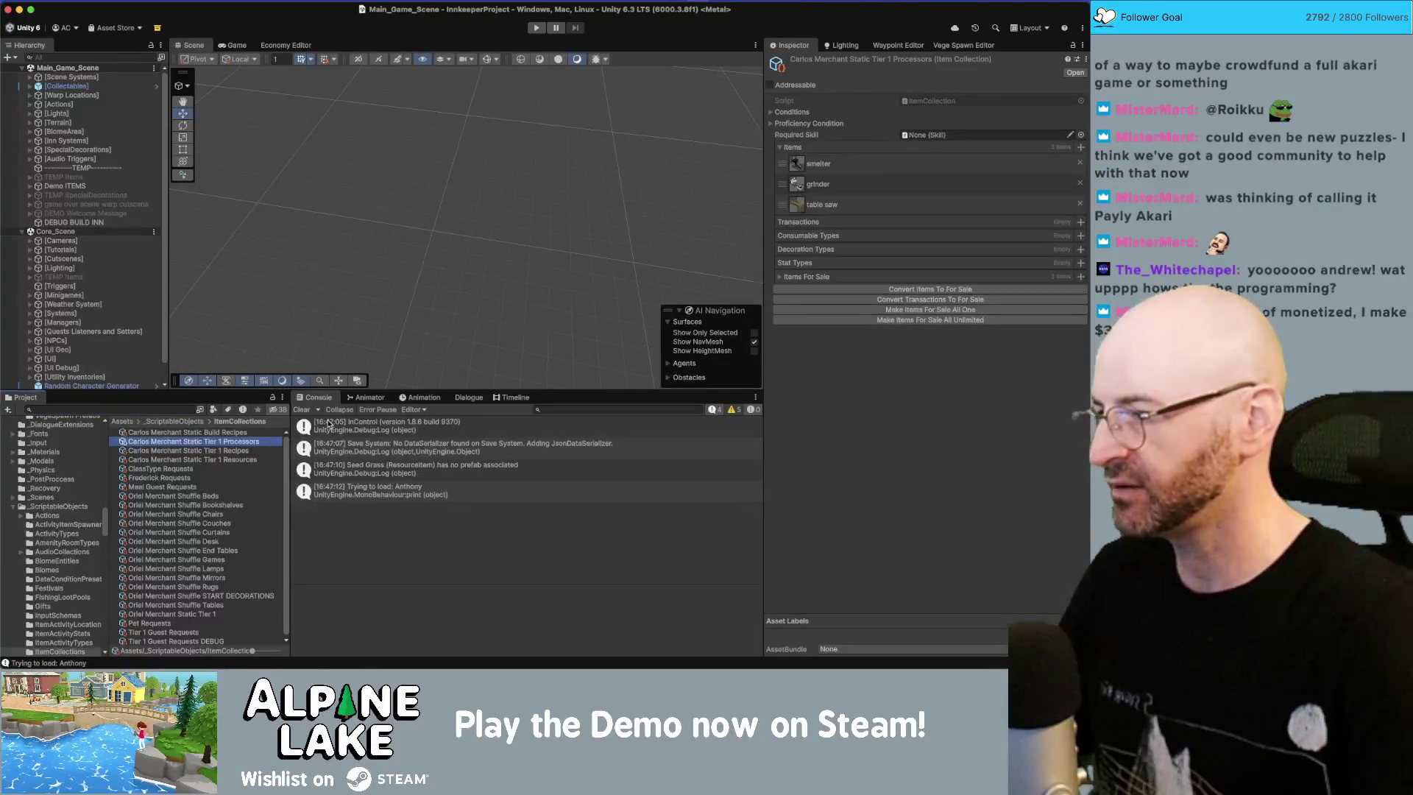
# Step: Compare the Carlos Merchant Tier 1 Recipes and Processors collections, ending on Tier 1 Resources
pyautogui.press('Up')
pyautogui.press('Down')
pyautogui.press('Up')
pyautogui.press('Down')
pyautogui.press('Down')
pyautogui.press('Up')
pyautogui.press('Down')
pyautogui.press('Up')
pyautogui.press('Down')
pyautogui.press('Up')
pyautogui.press('Down')
pyautogui.press('Down')
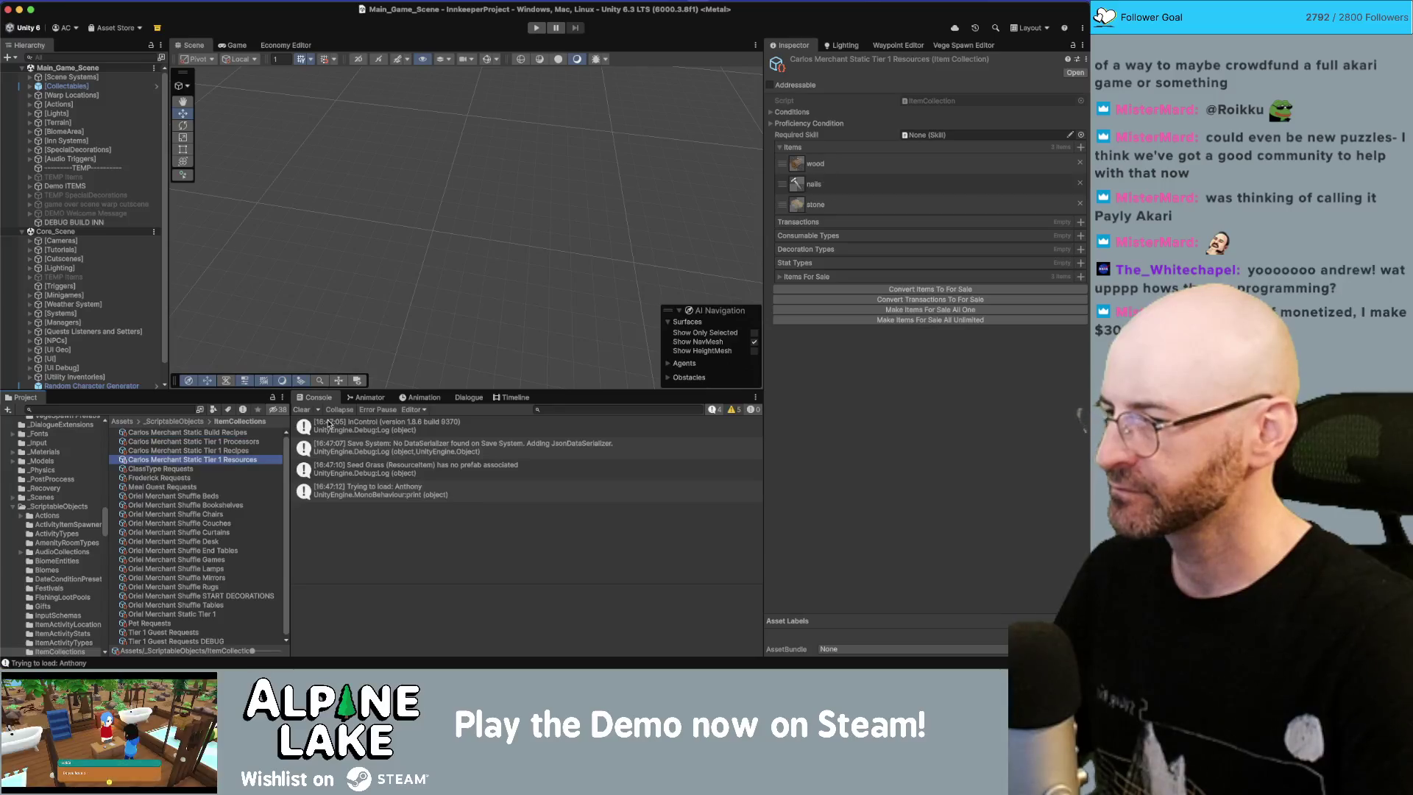
# Step: Duplicate Tier 1 Resources as Vic Merchant Static Tier 1 Plants, empty its items, and search 'decor plant'
pyautogui.press('super+d')
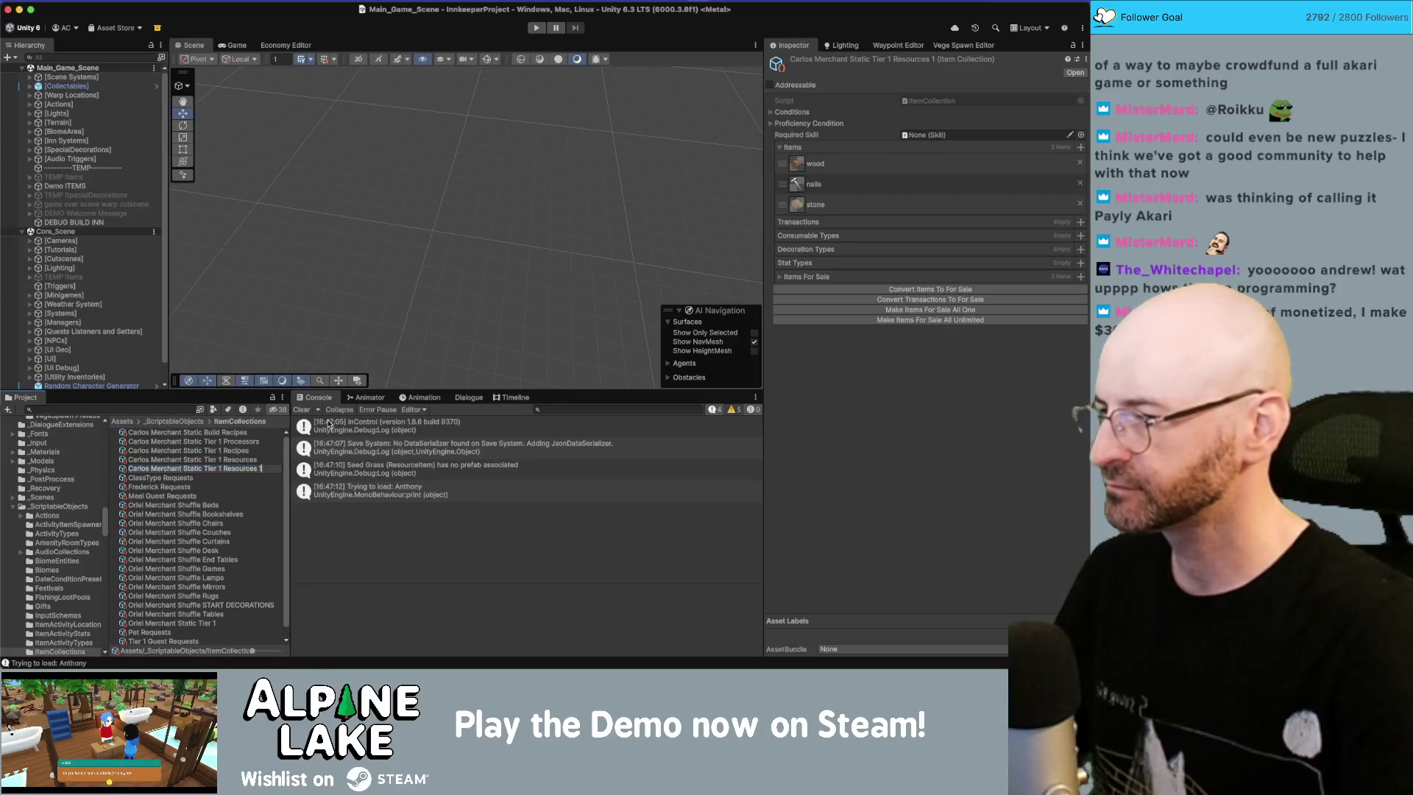
pyautogui.write('Plant')
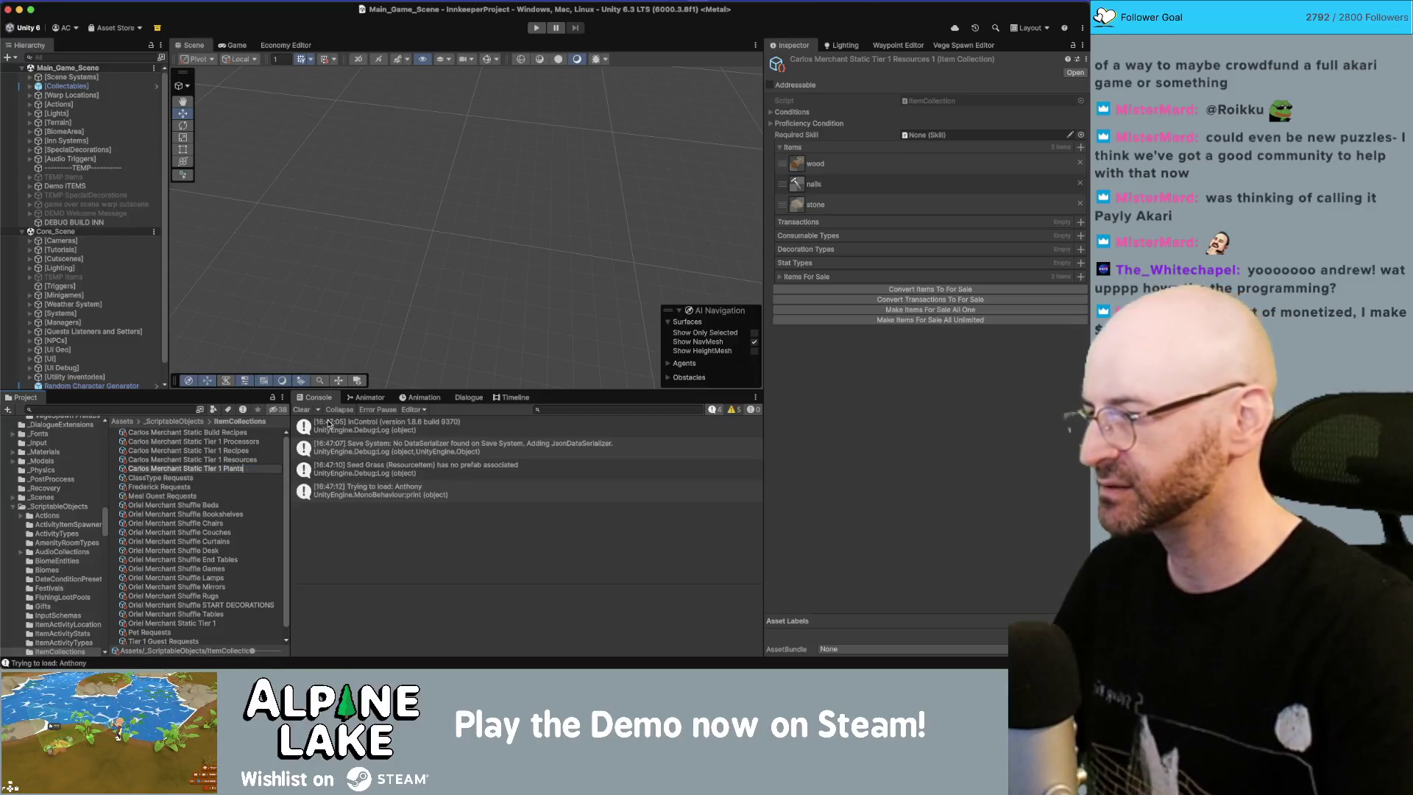
pyautogui.press('Return')
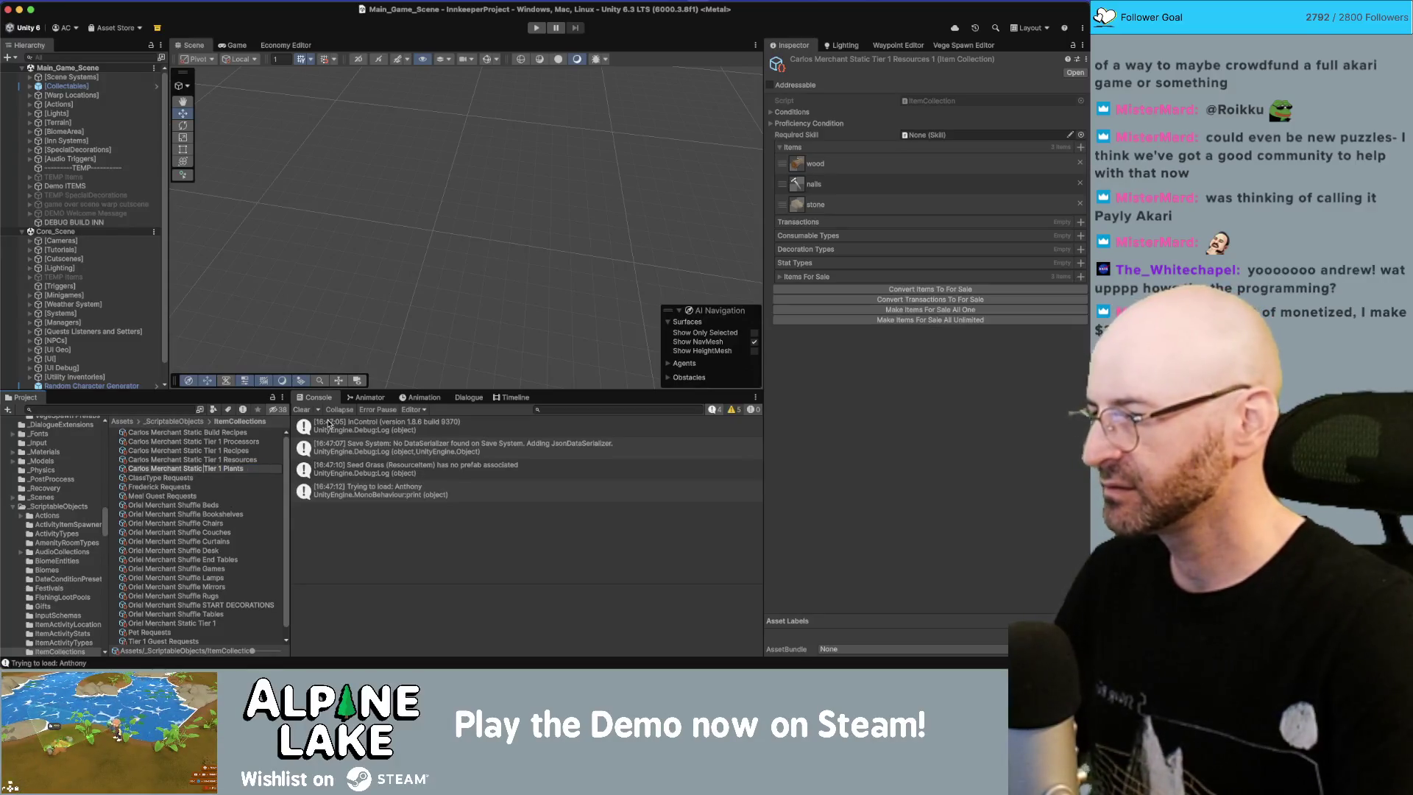
pyautogui.write('Vic')
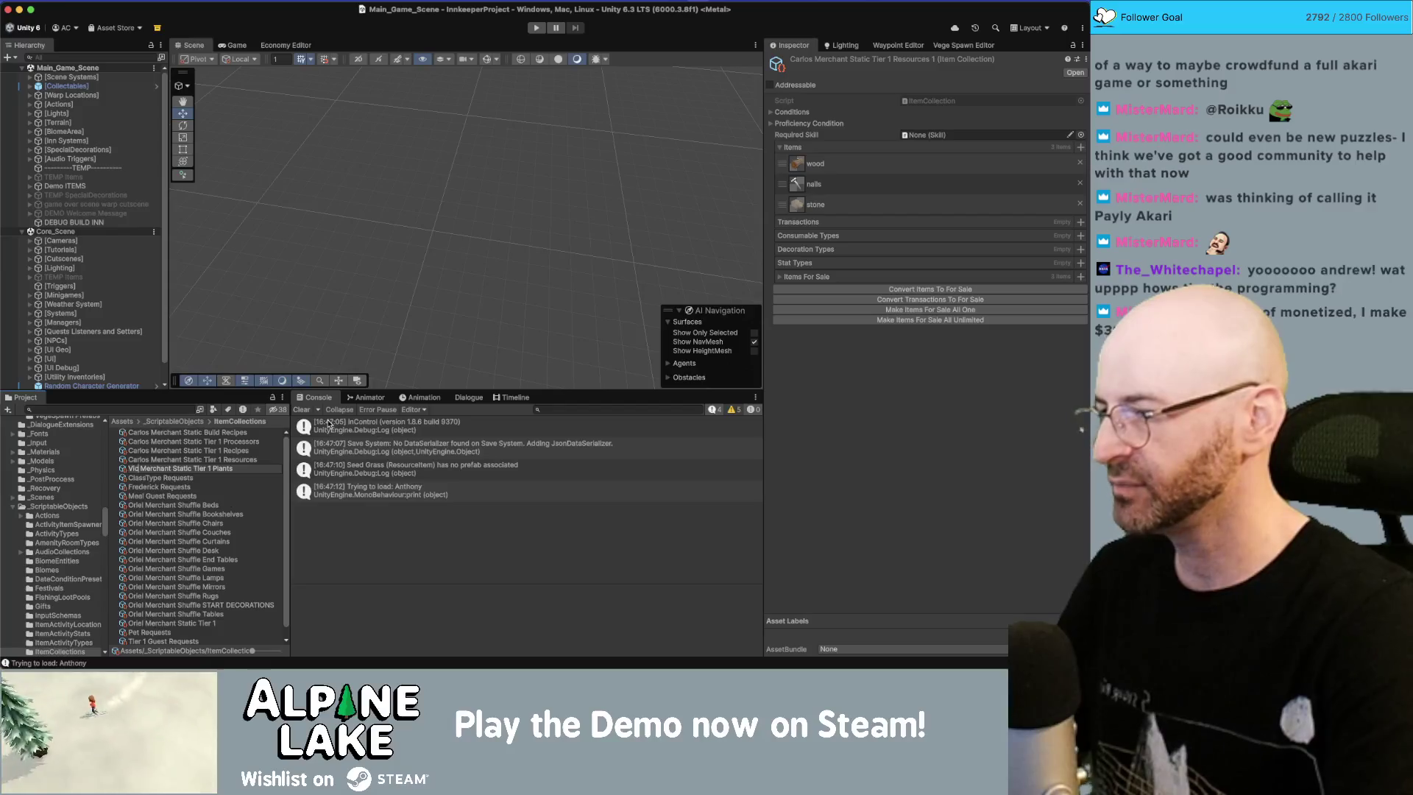
pyautogui.press('Return')
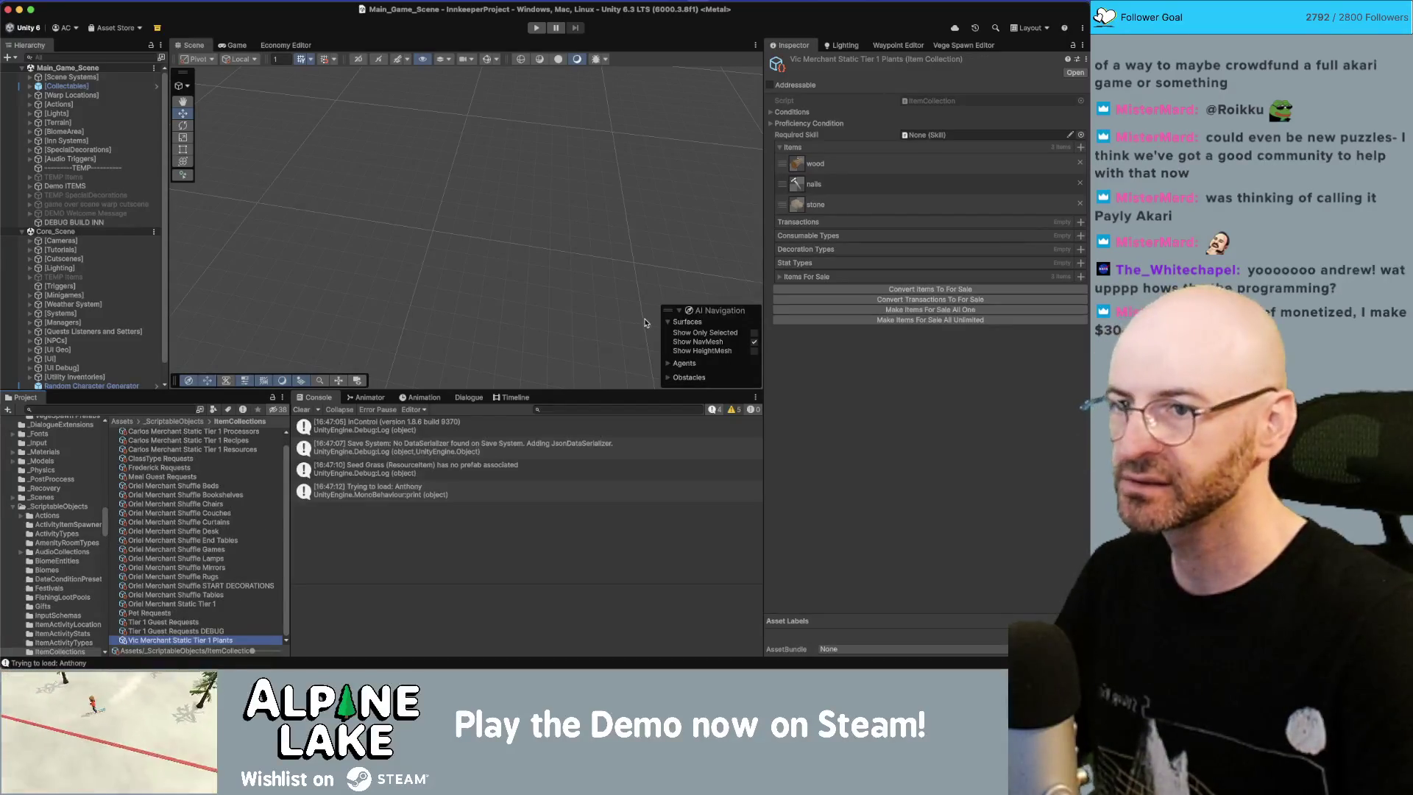
pyautogui.click(1080, 164)
pyautogui.click(1079, 164)
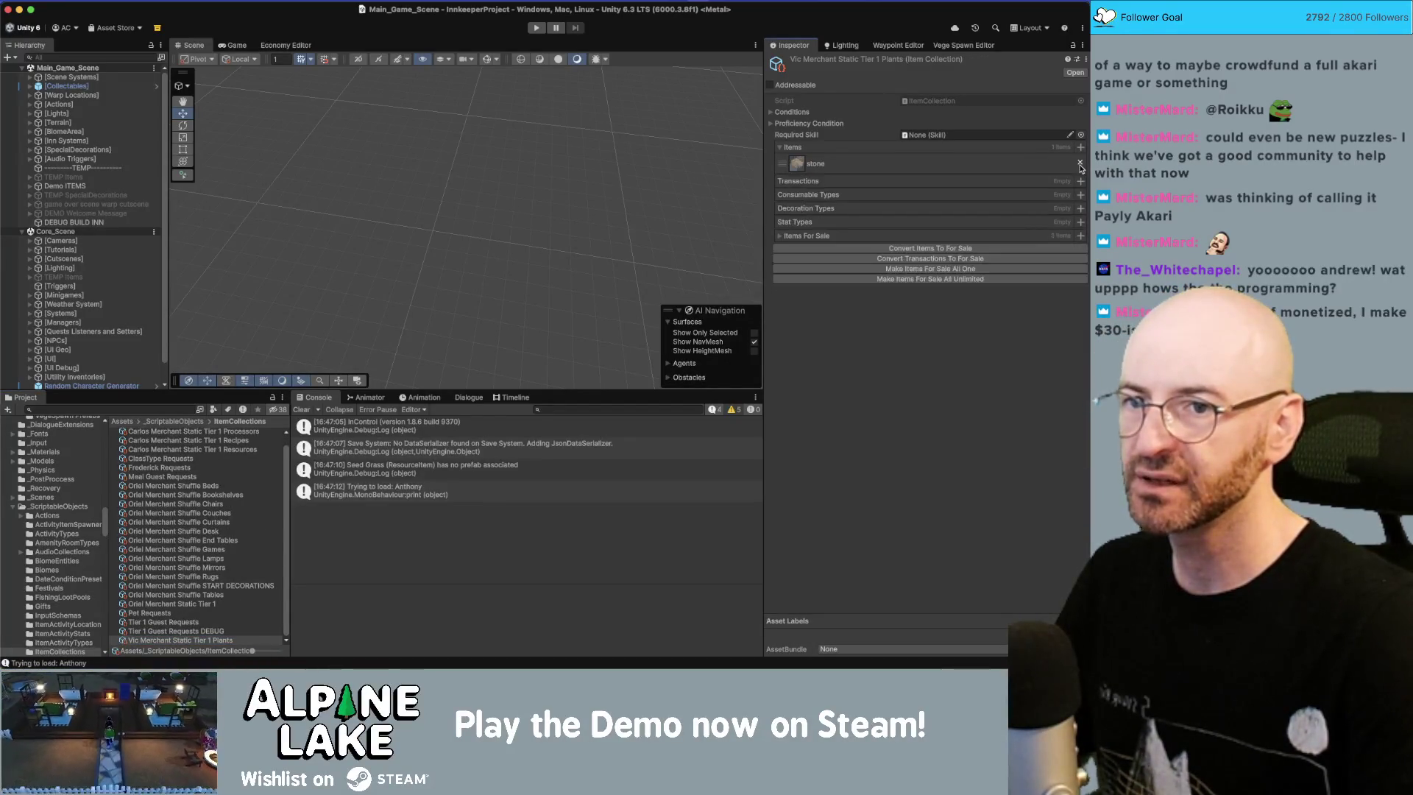
pyautogui.click(1080, 163)
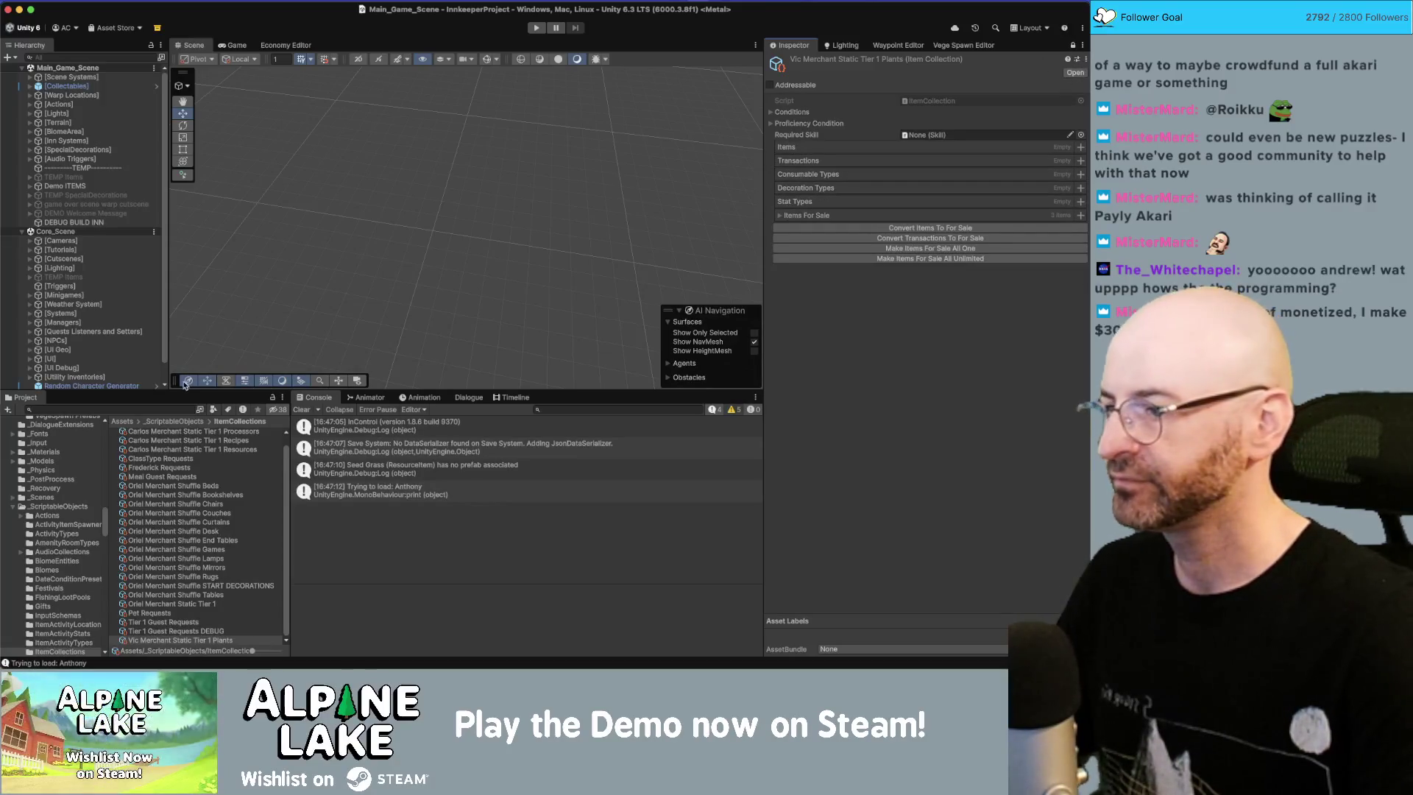
pyautogui.click(171, 407)
pyautogui.write('decor plant')
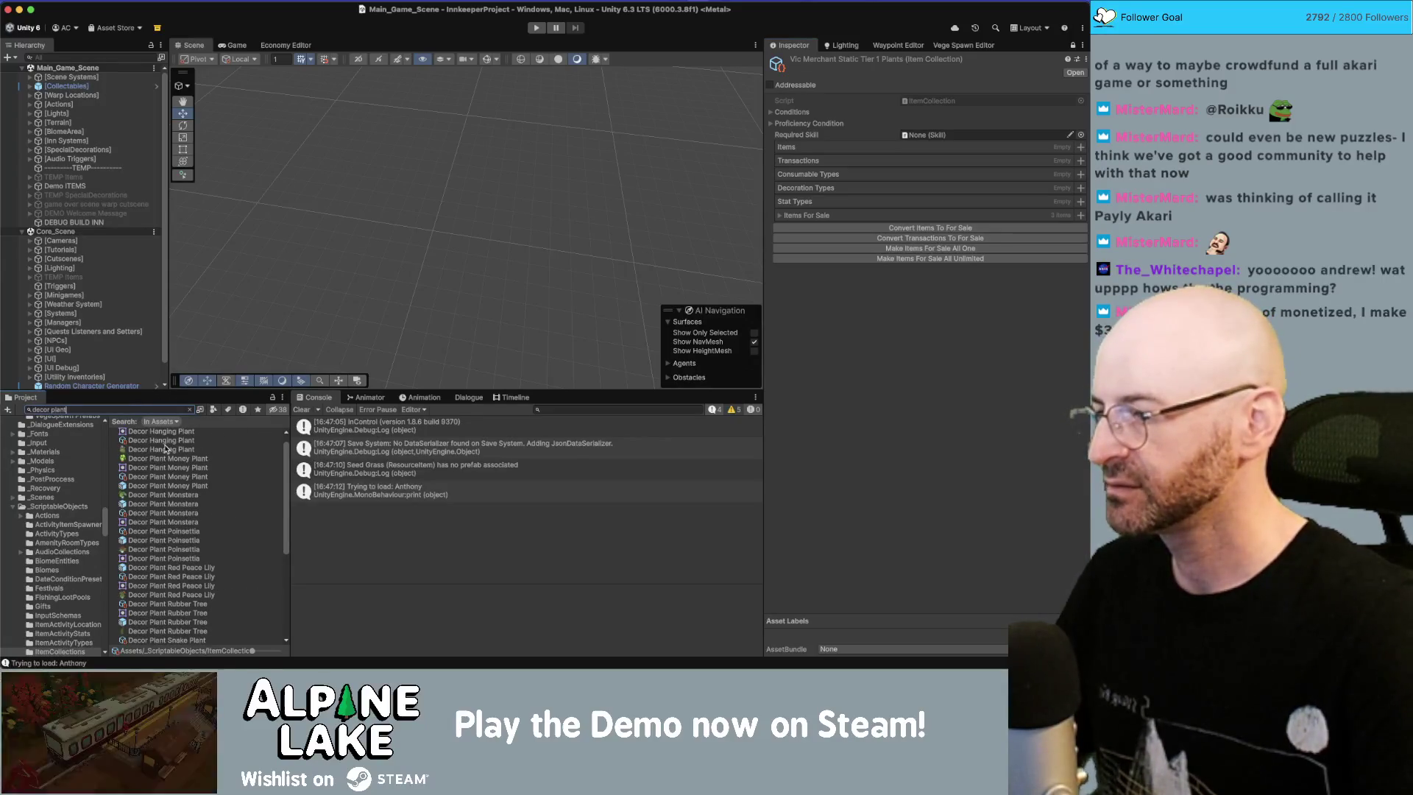
# Step: Add all seven decor plant assets to the collection's Items list
pyautogui.click(167, 477)
pyautogui.click(186, 409)
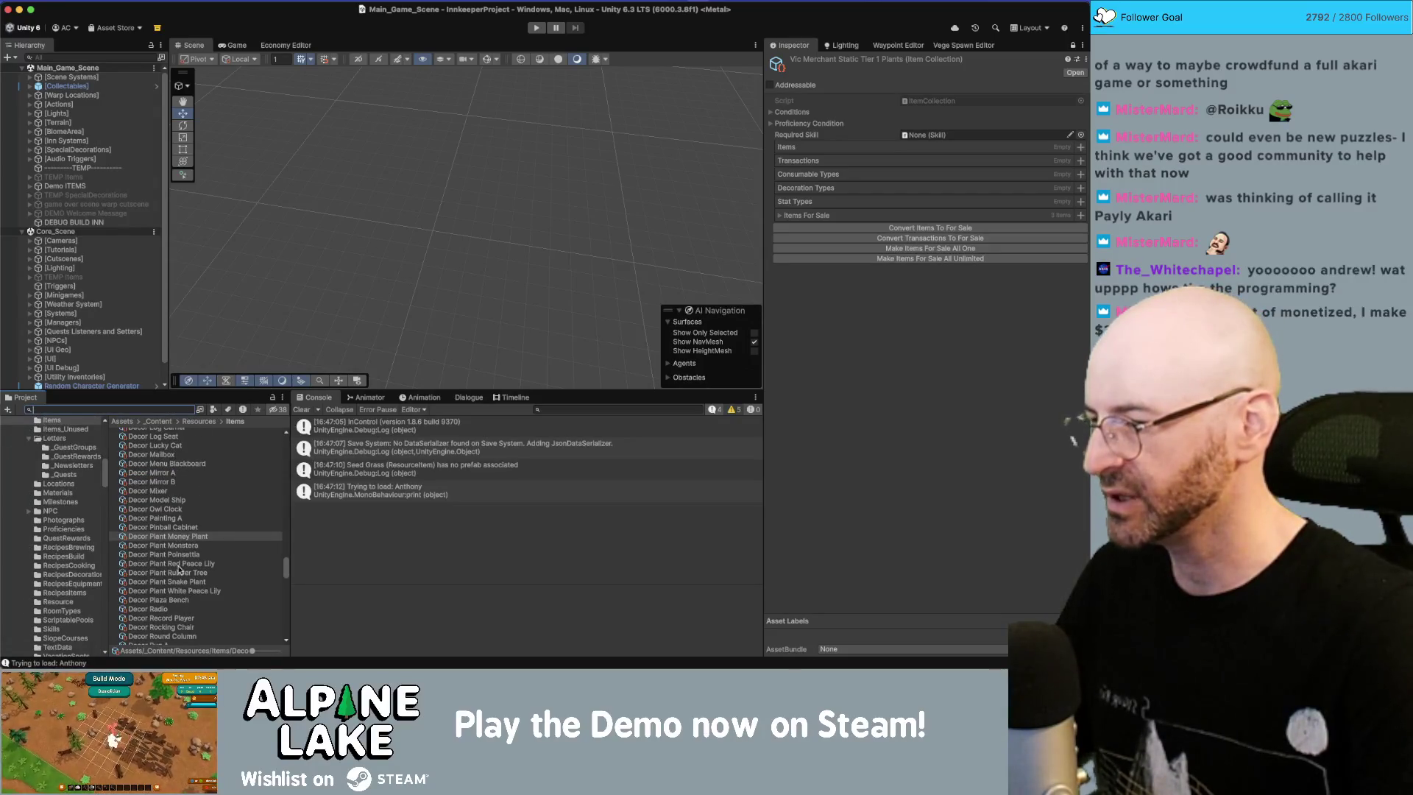
pyautogui.keyDown('shift'); pyautogui.click(181, 591); pyautogui.keyUp('shift')
pyautogui.moveTo(801, 152); pyautogui.dragTo(801, 151)
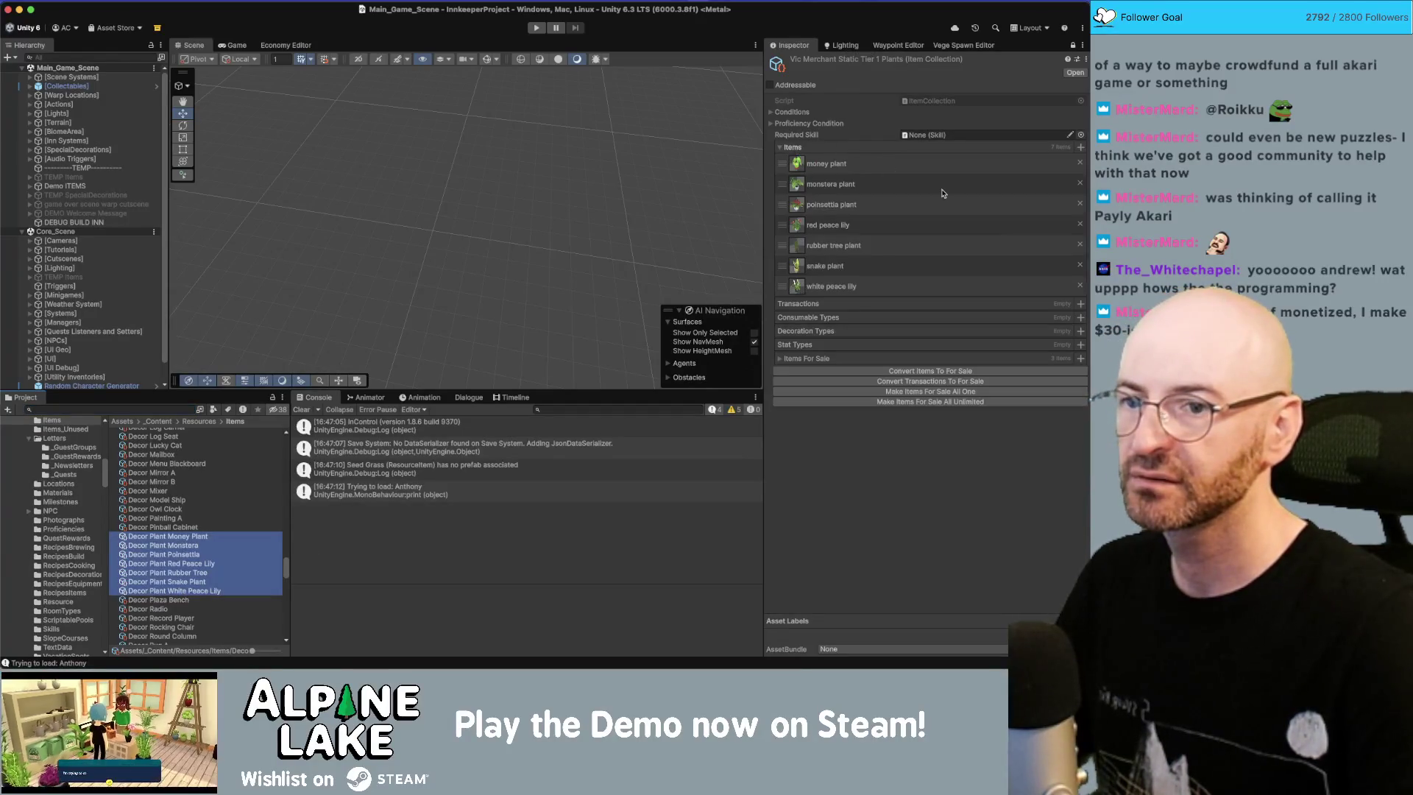
# Step: Rebuild Items For Sale from the plants, each at quantity one, then search 'merchant vic'
pyautogui.rightClick(990, 360)
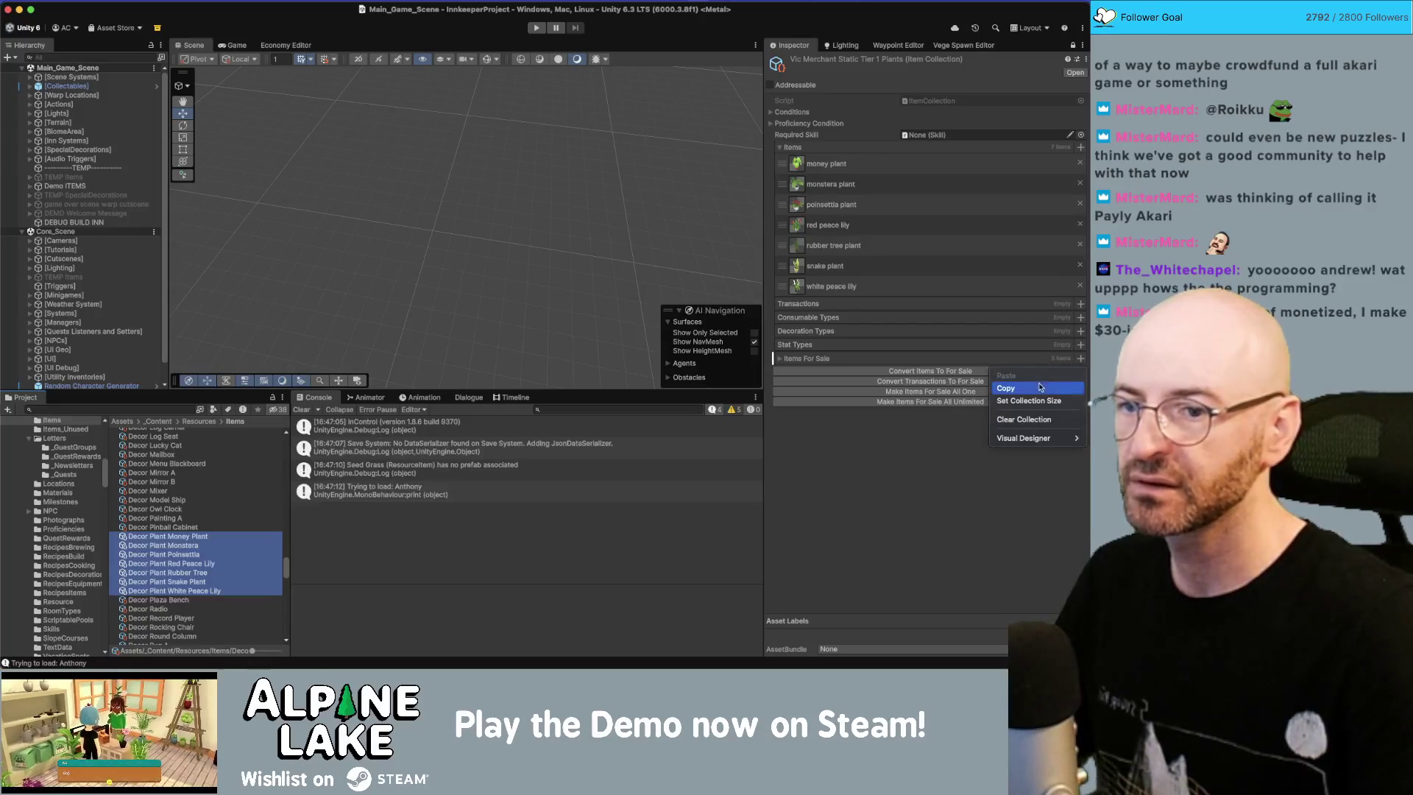
pyautogui.click(1031, 417)
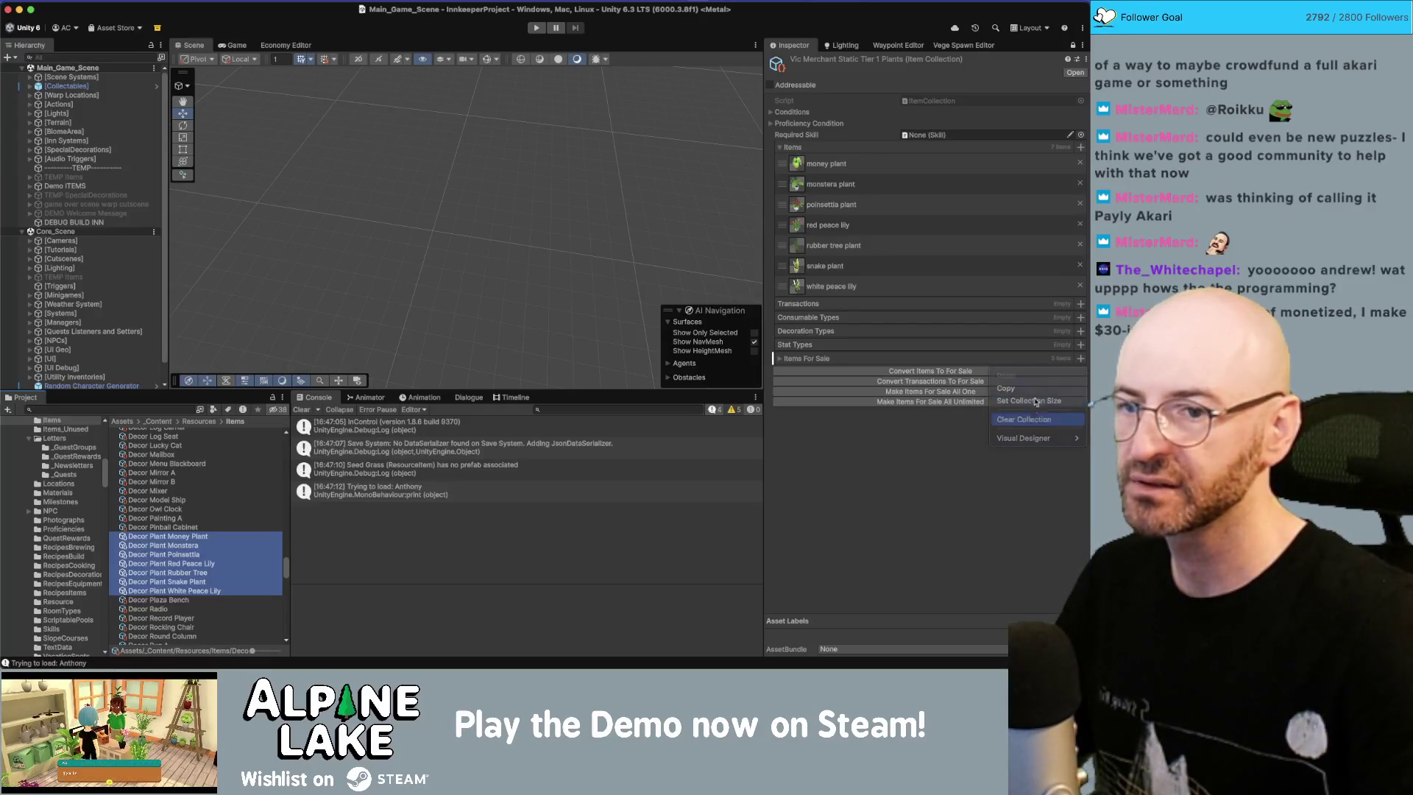
pyautogui.click(954, 371)
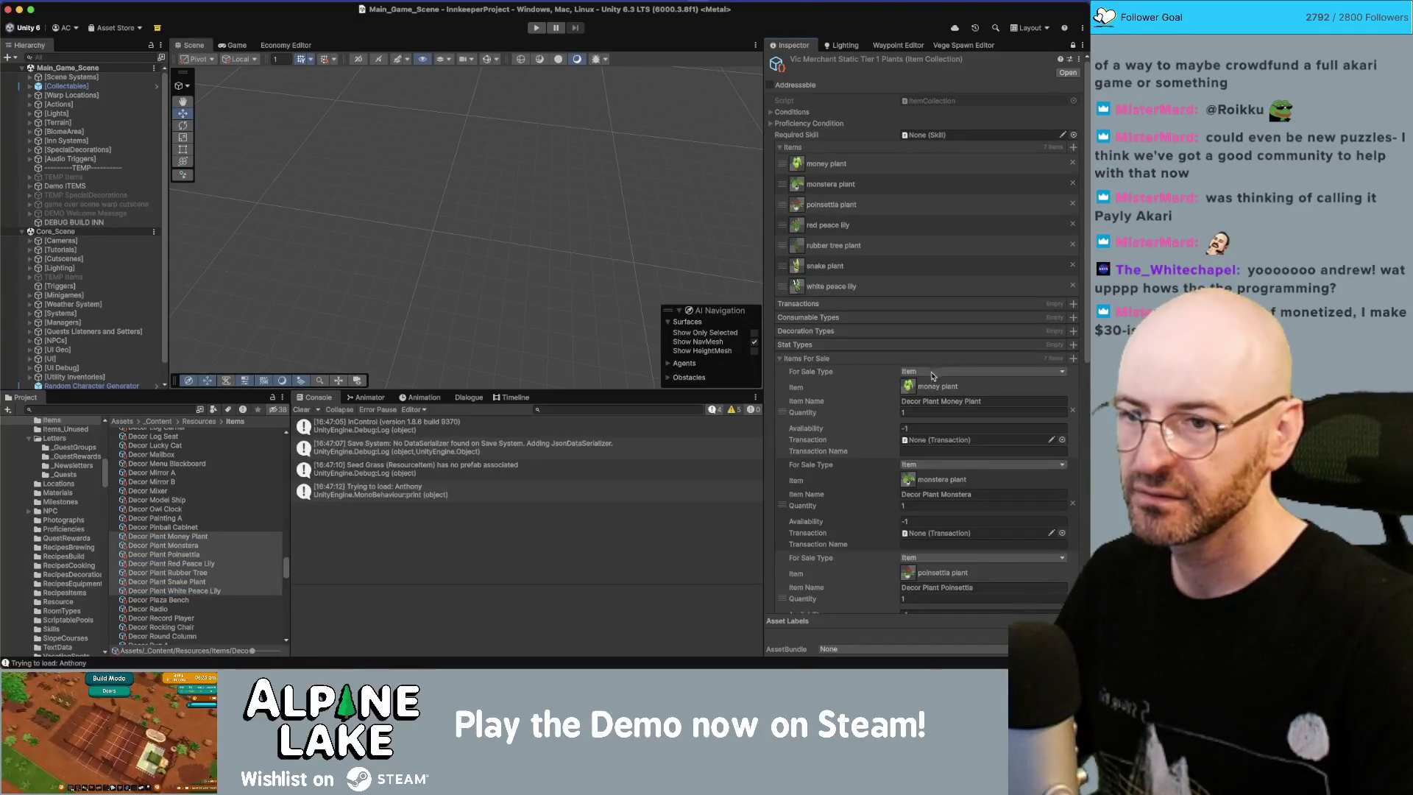
pyautogui.click(779, 359)
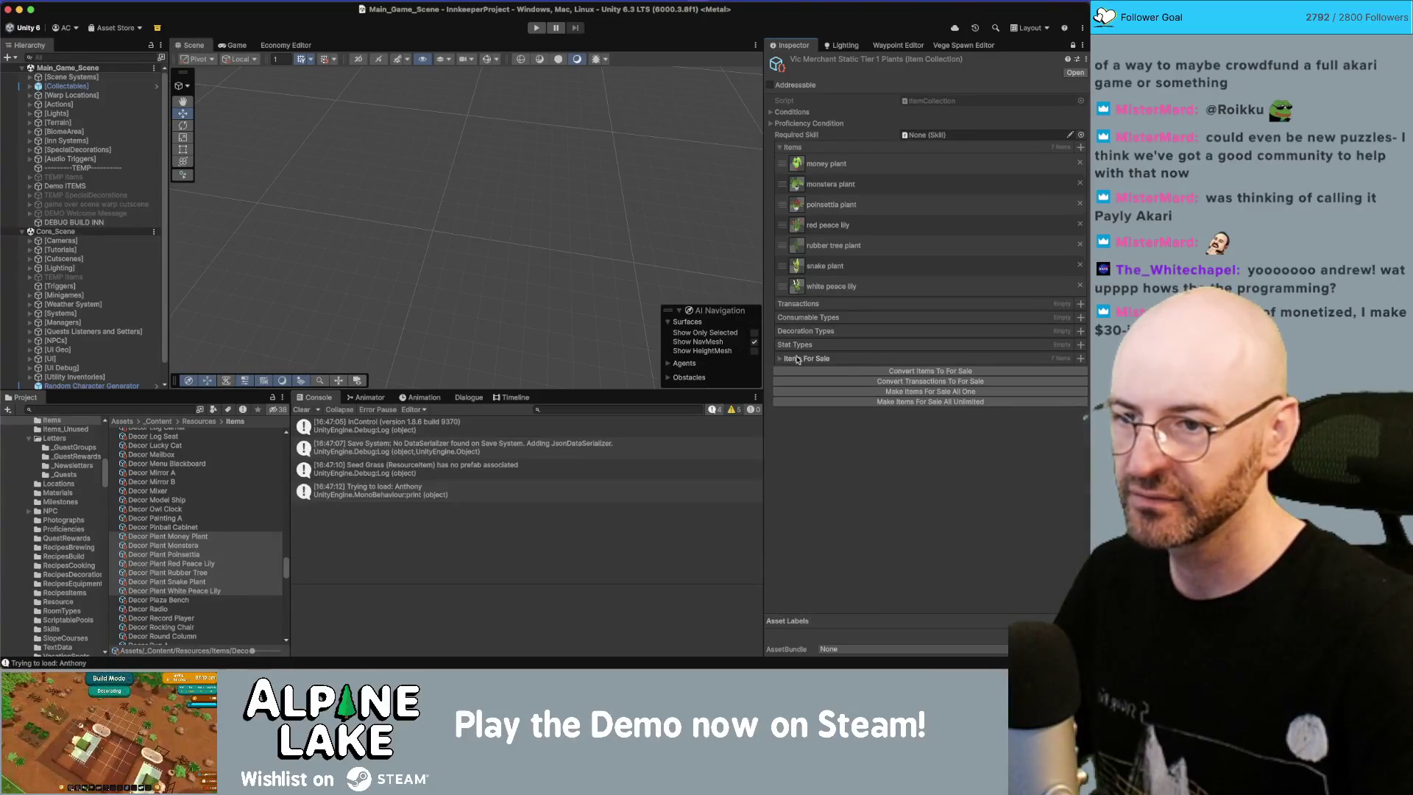
pyautogui.click(906, 392)
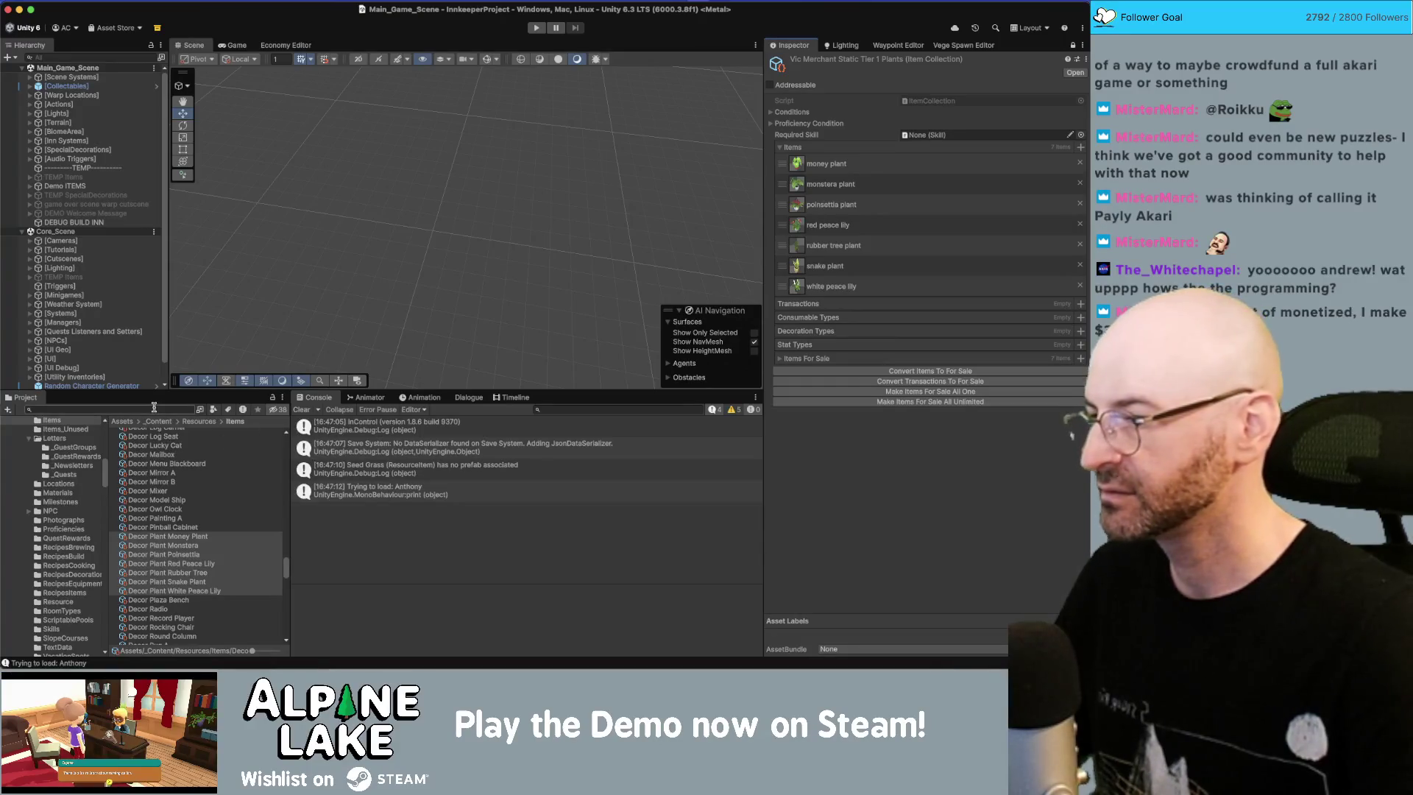
pyautogui.write('merchant vic')
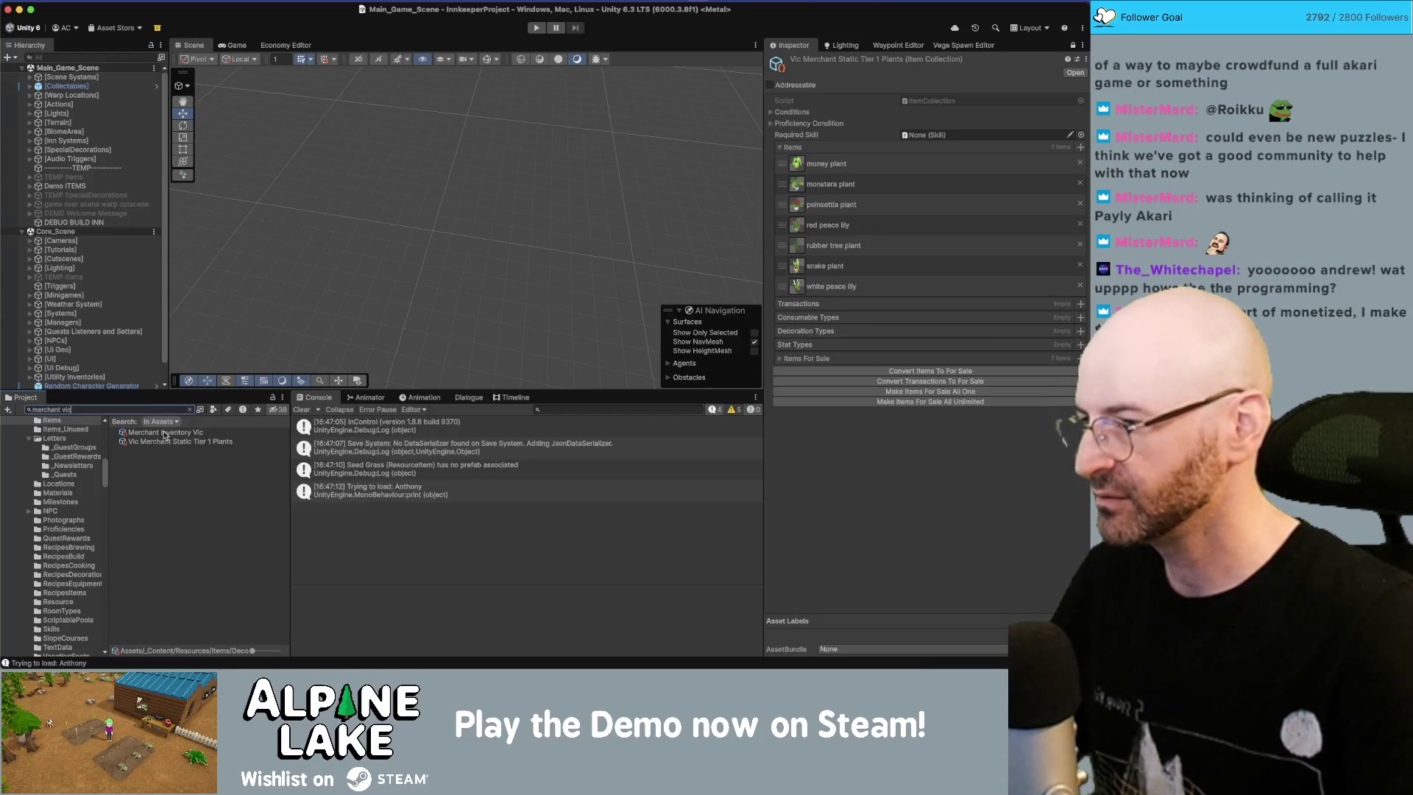
# Step: Add the Vic plants collection to Merchant Inventory Vic's Dynamic Item Collections and review its seeds for sale
pyautogui.click(165, 435)
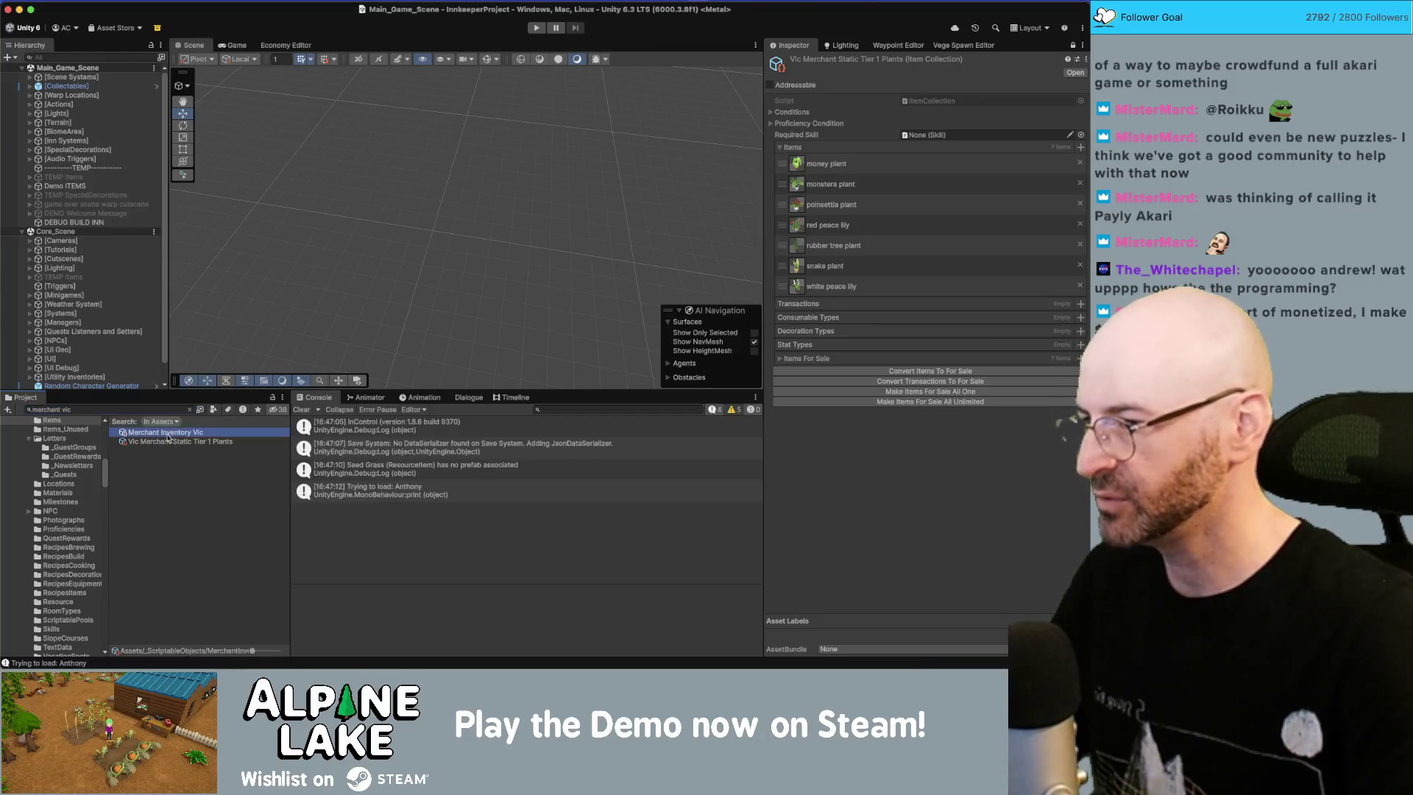
pyautogui.click(1075, 45)
pyautogui.moveTo(165, 442)
pyautogui.mouseDown()
pyautogui.moveTo(218, 486)
pyautogui.moveTo(793, 353)
pyautogui.moveTo(795, 129)
pyautogui.mouseUp()
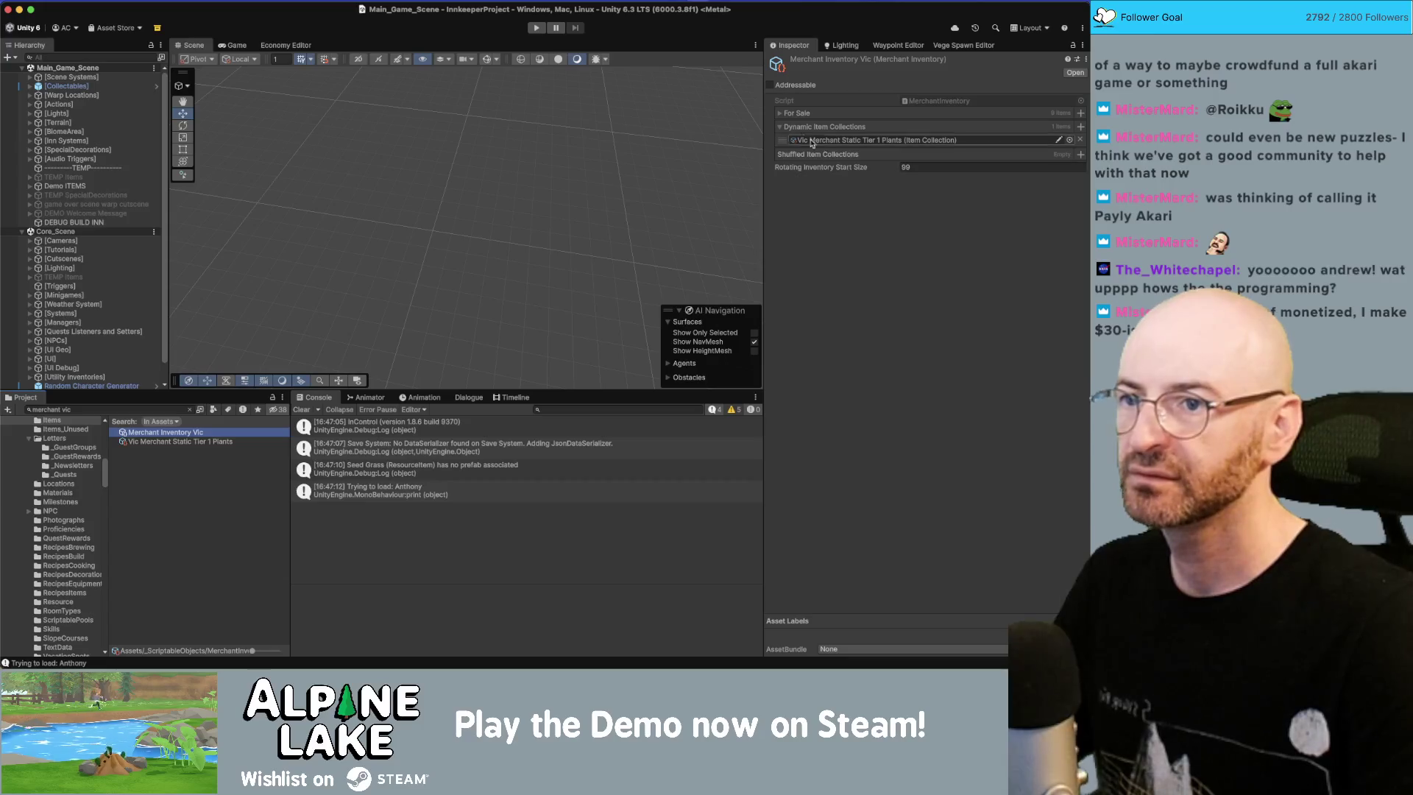
pyautogui.click(780, 114)
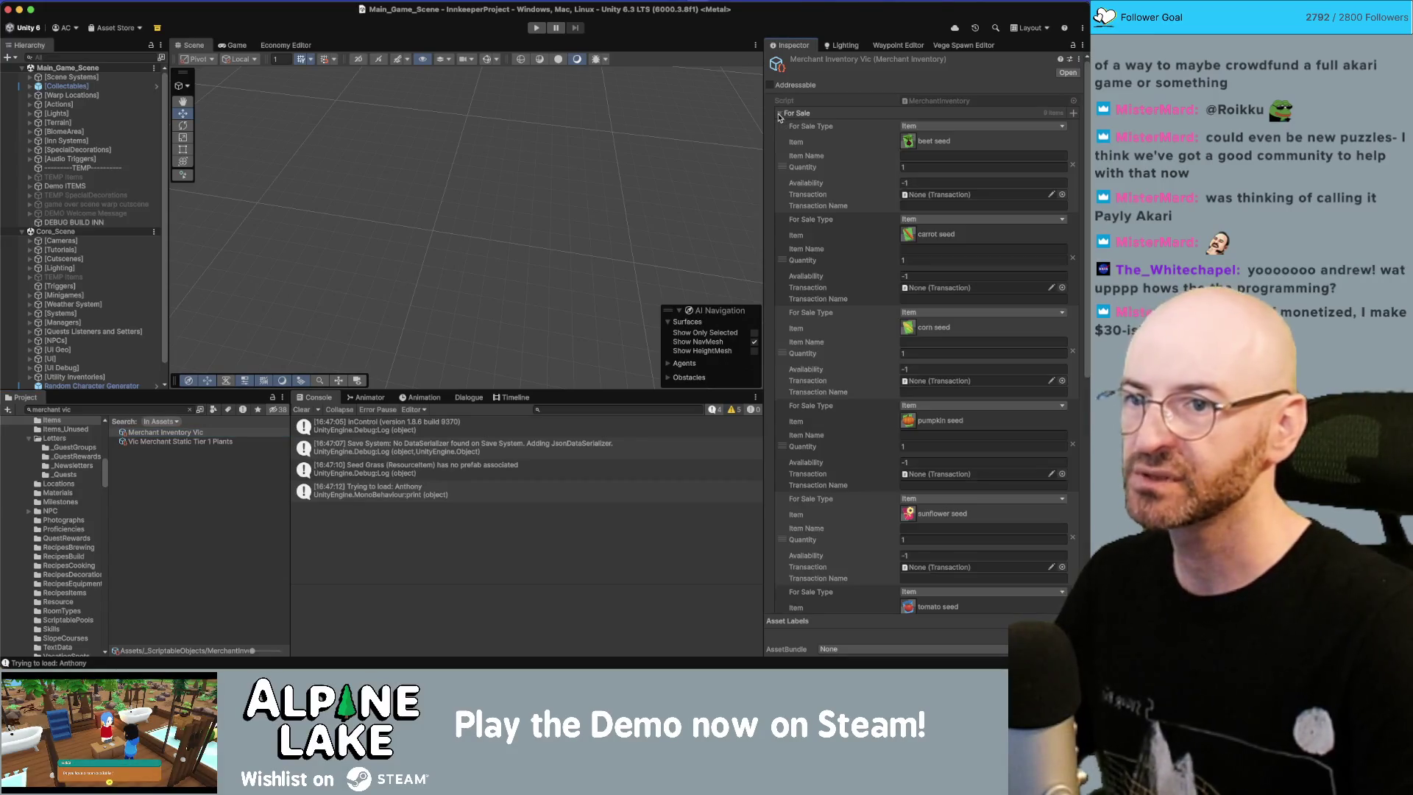
pyautogui.click(780, 115)
pyautogui.click(780, 115)
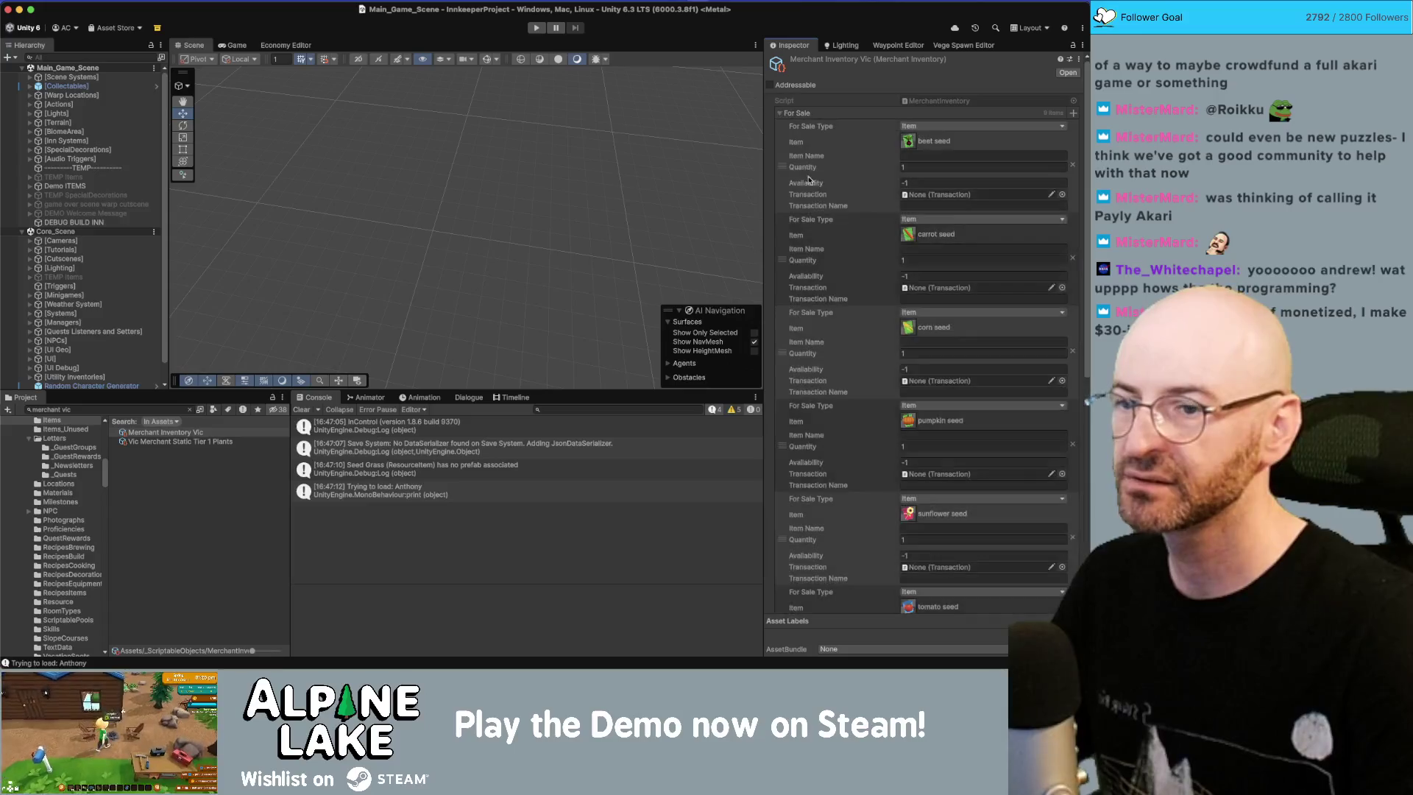
pyautogui.scroll(-5, 843, 254)
pyautogui.scroll(-2, 843, 254)
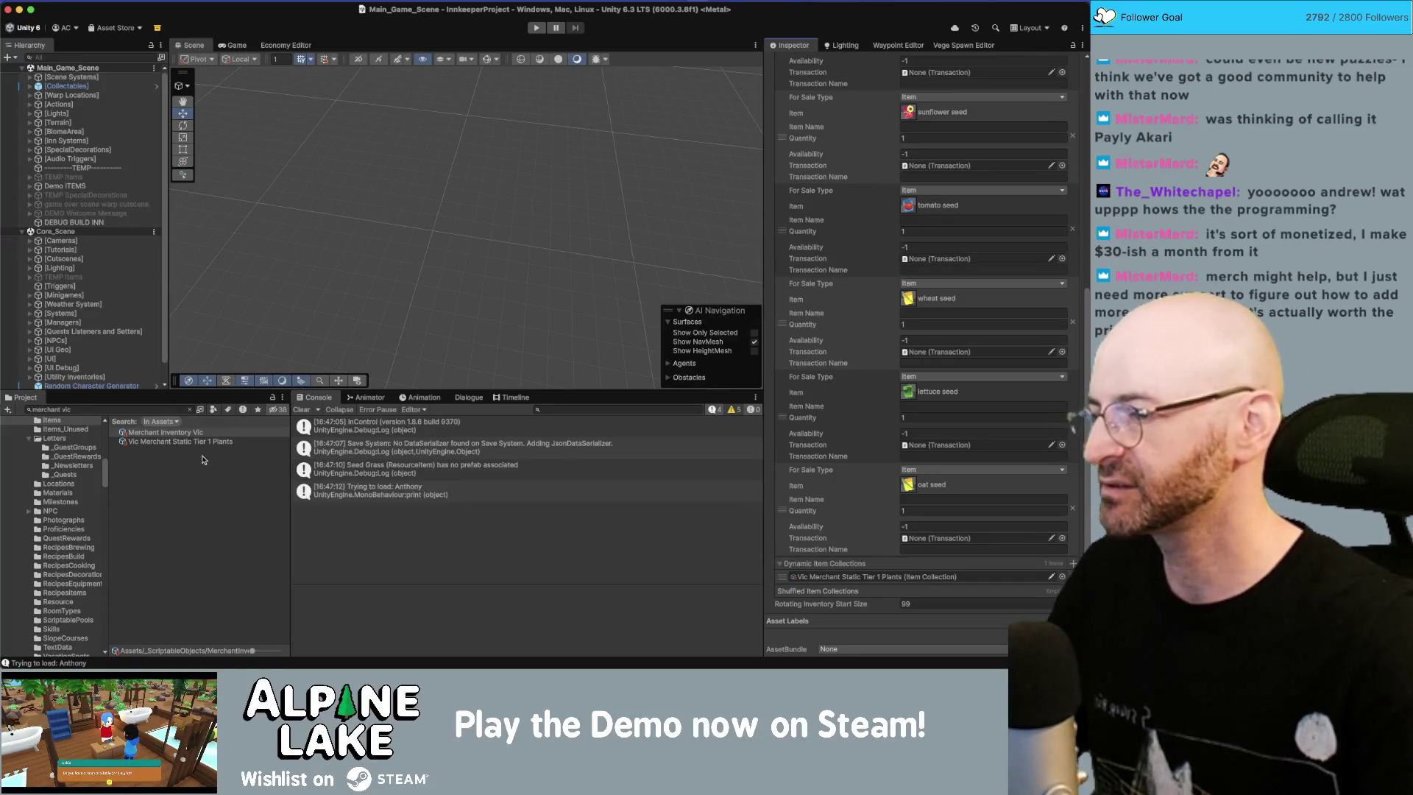
pyautogui.click(193, 442)
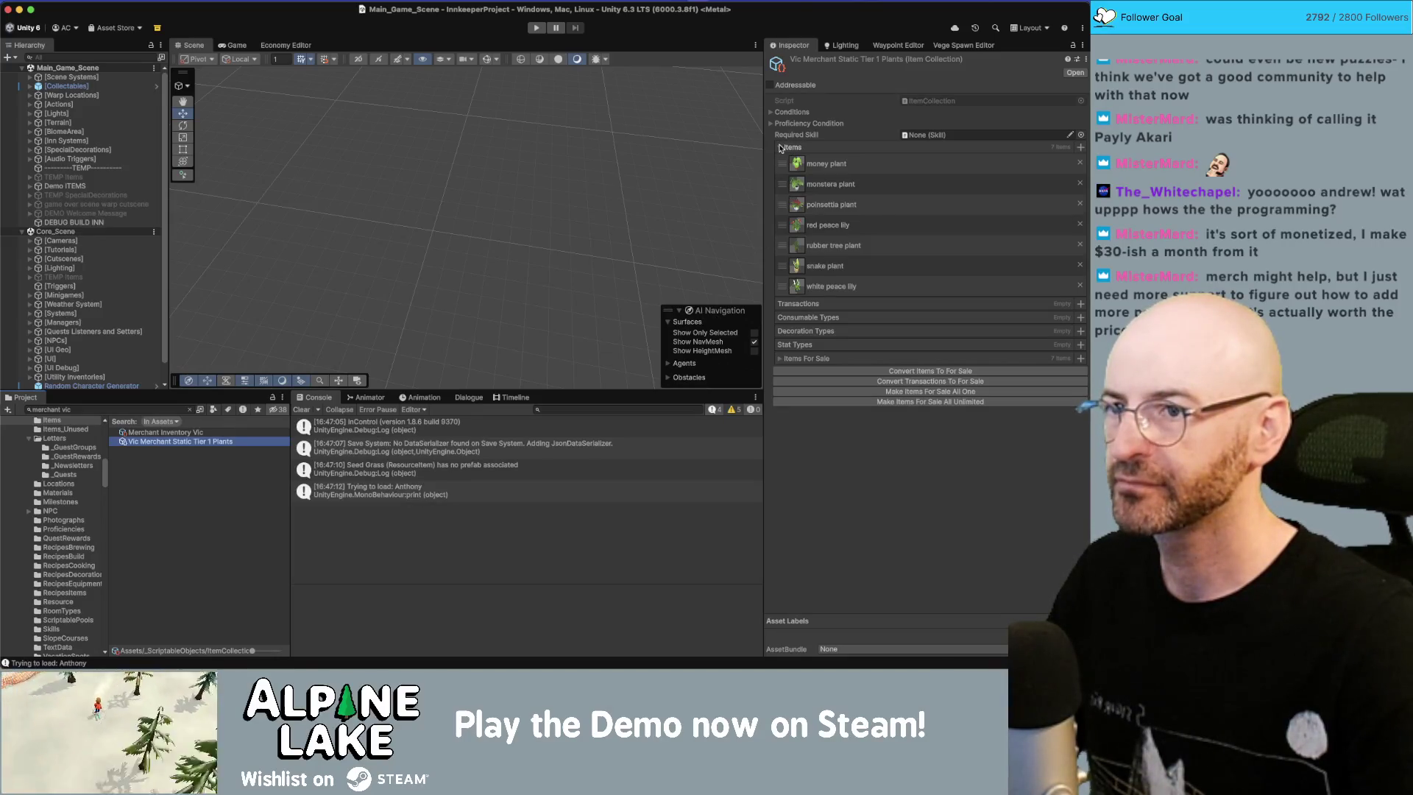
# Step: Review the Vic plants collection's Conditions, then deselect it
pyautogui.click(771, 112)
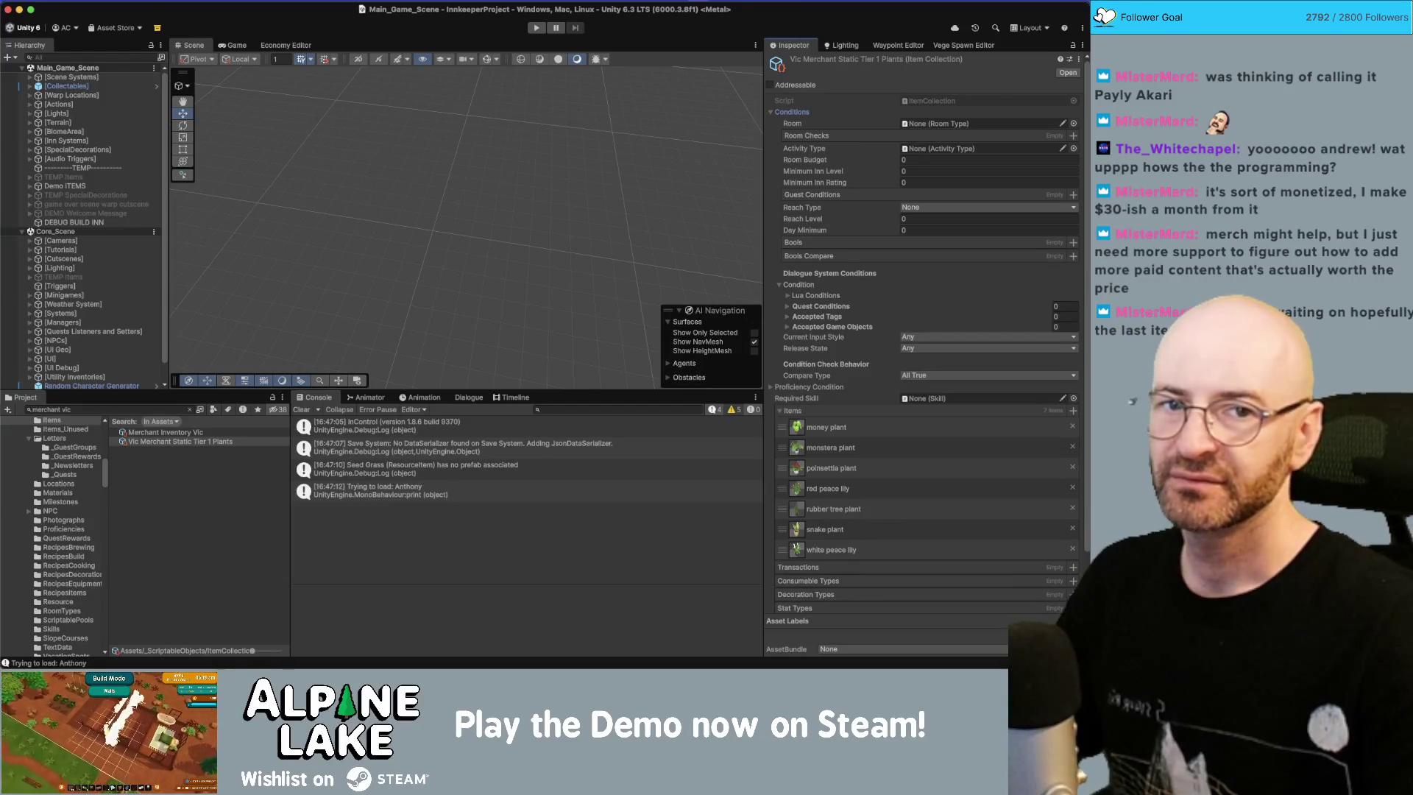
pyautogui.click(230, 526)
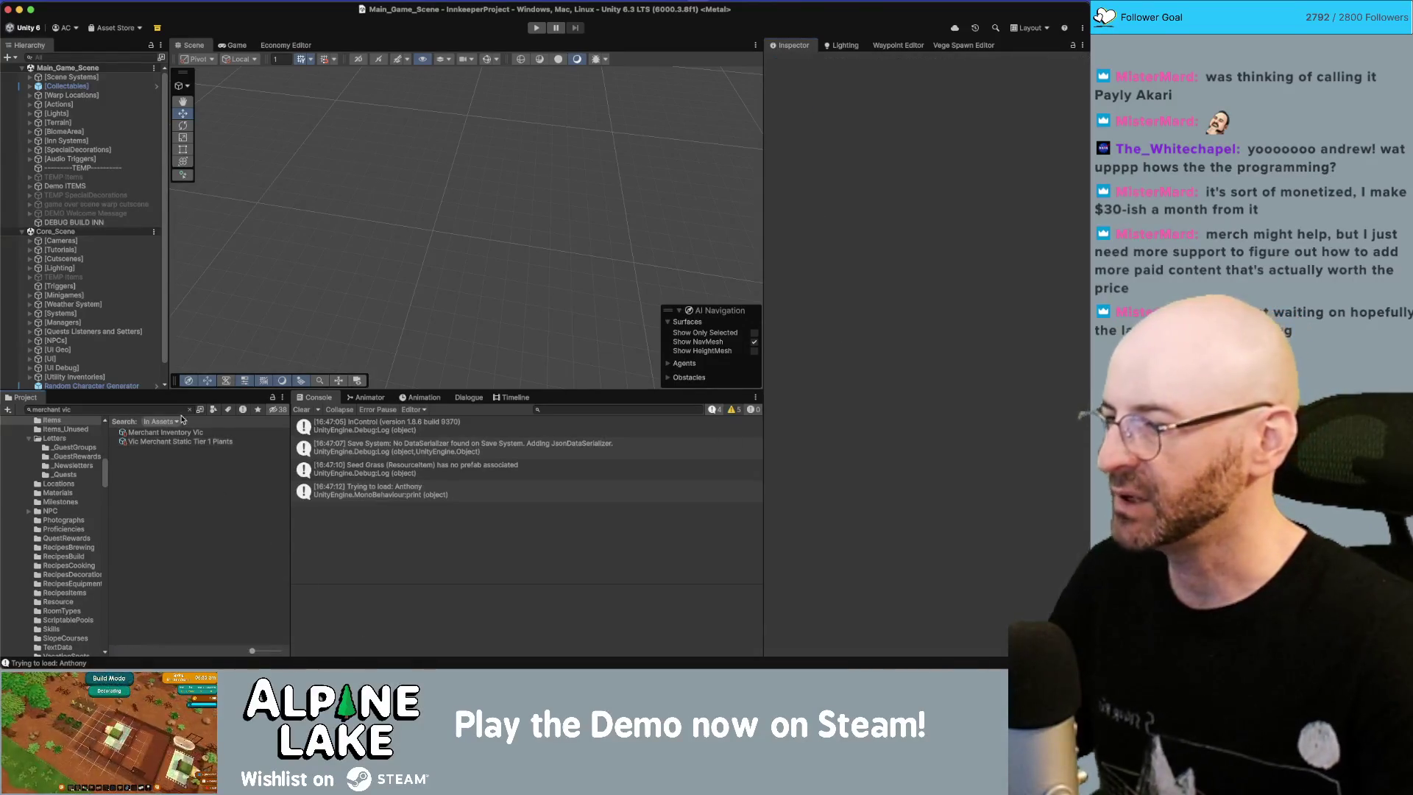
# Step: Clear the asset search and console messages, open the Economy Editor, then switch to the Miro board
pyautogui.click(189, 410)
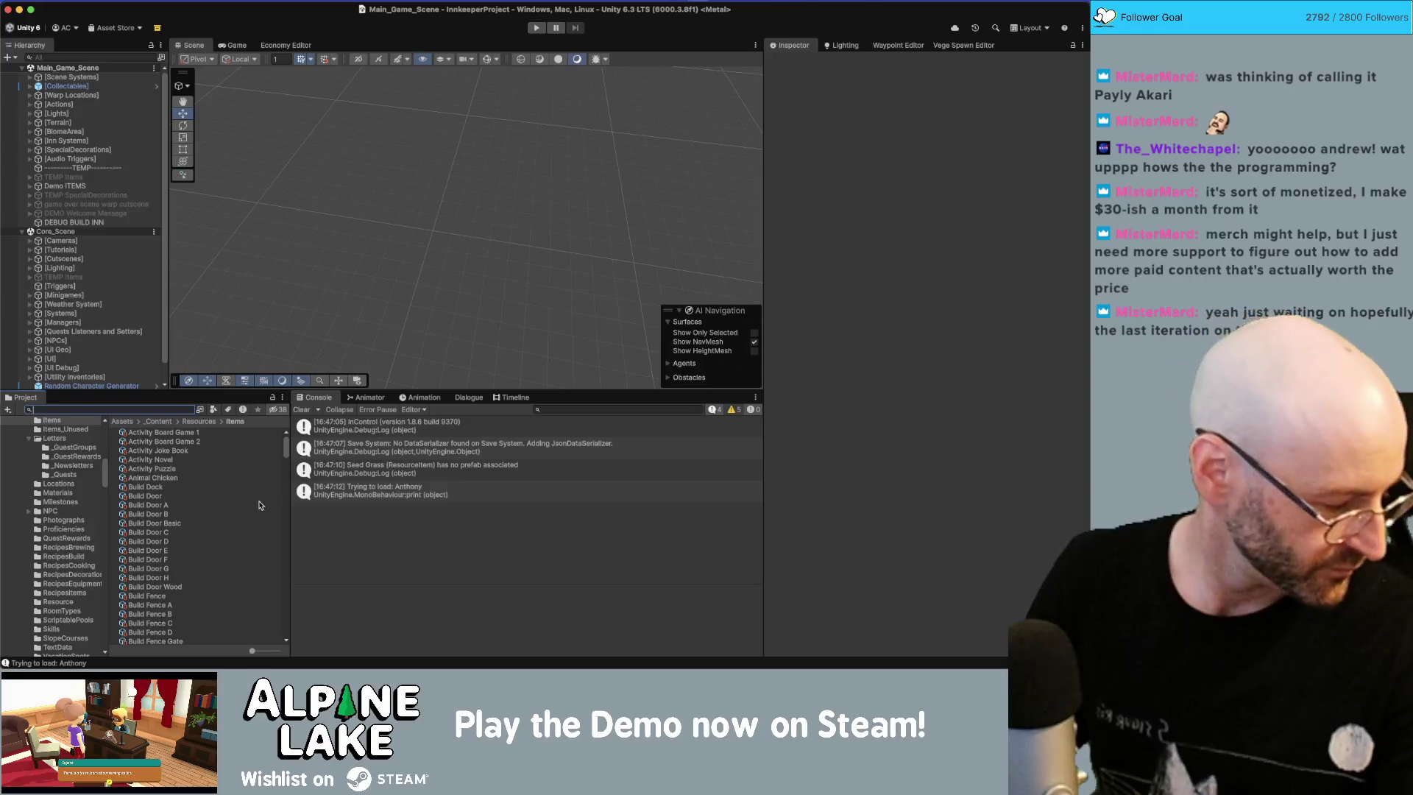
pyautogui.press('super+Tab')
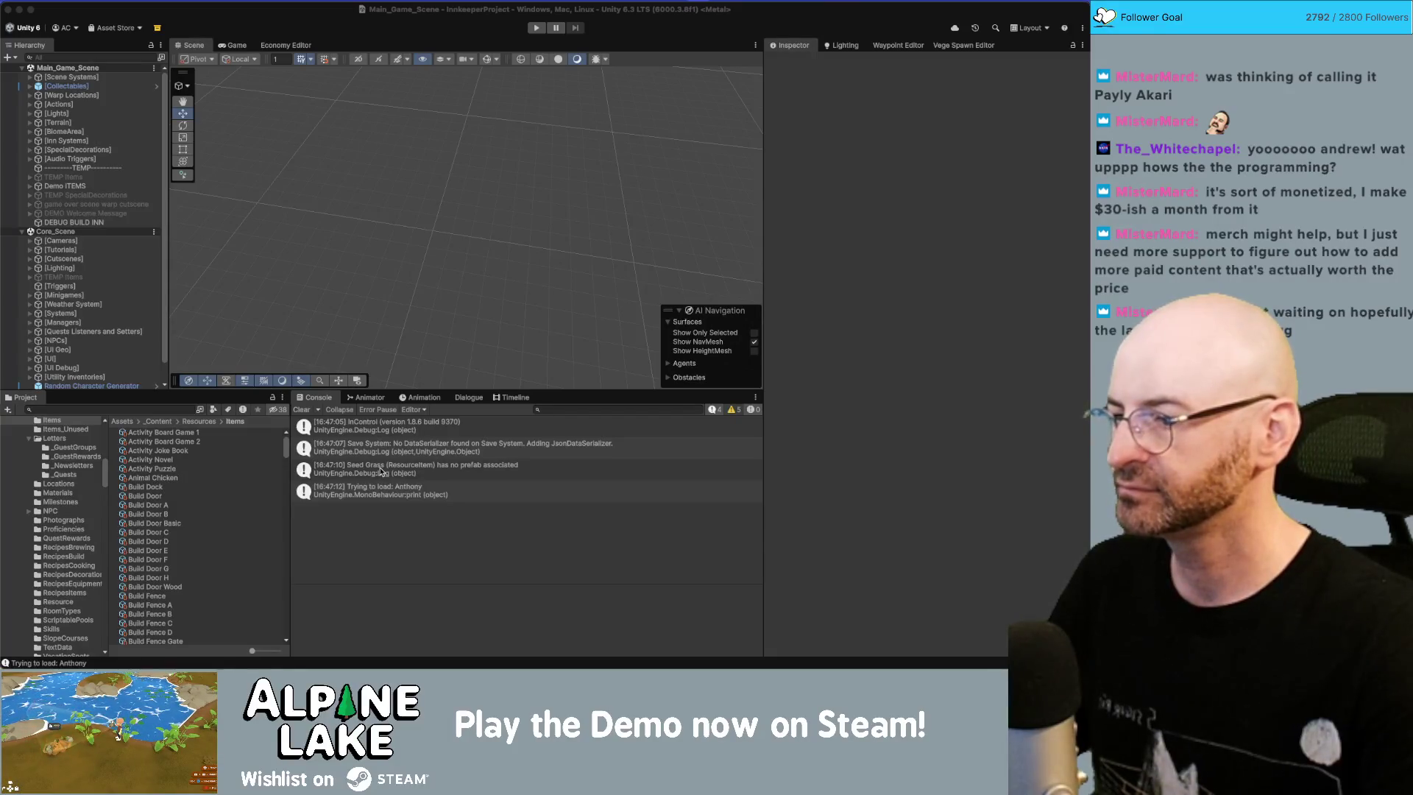
pyautogui.click(376, 473)
pyautogui.click(375, 473)
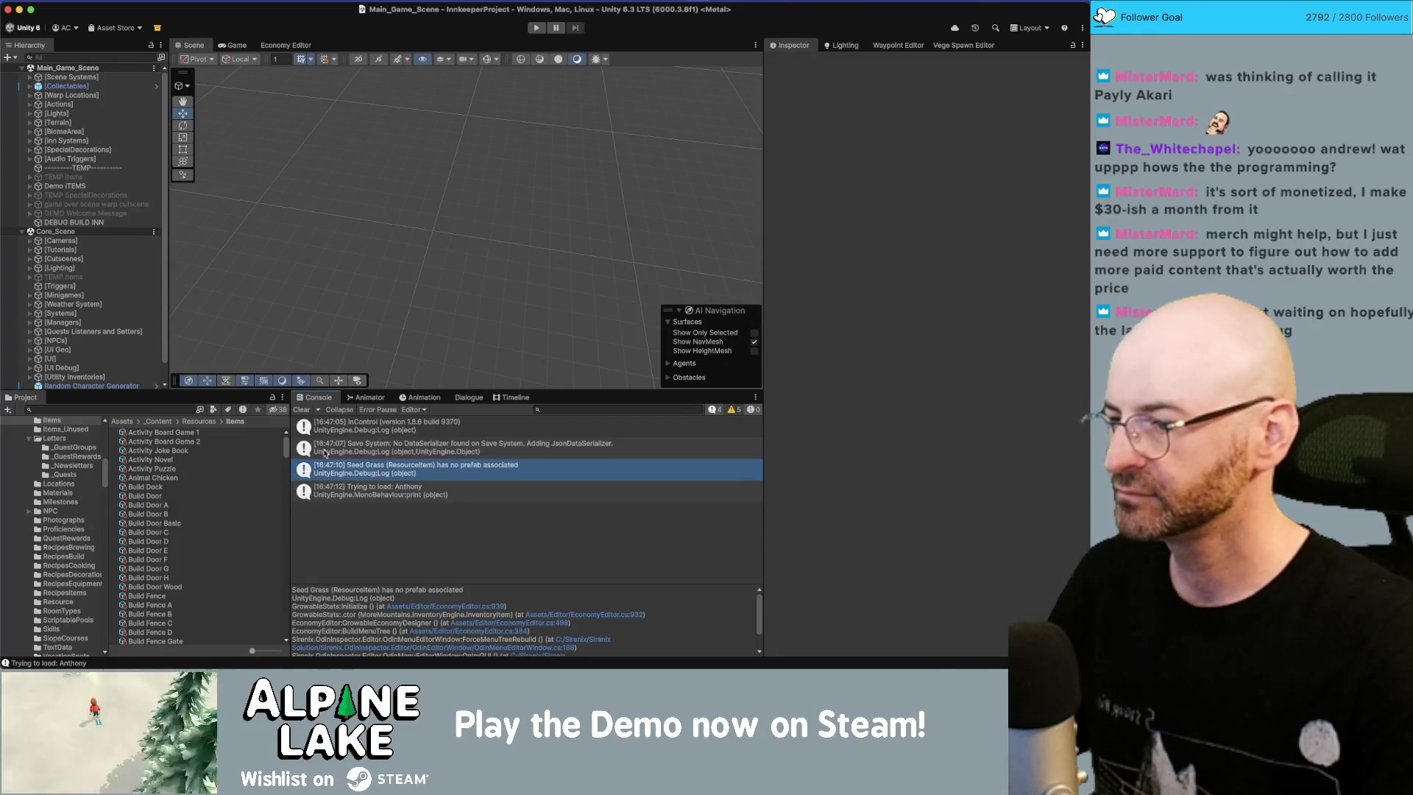
pyautogui.click(302, 410)
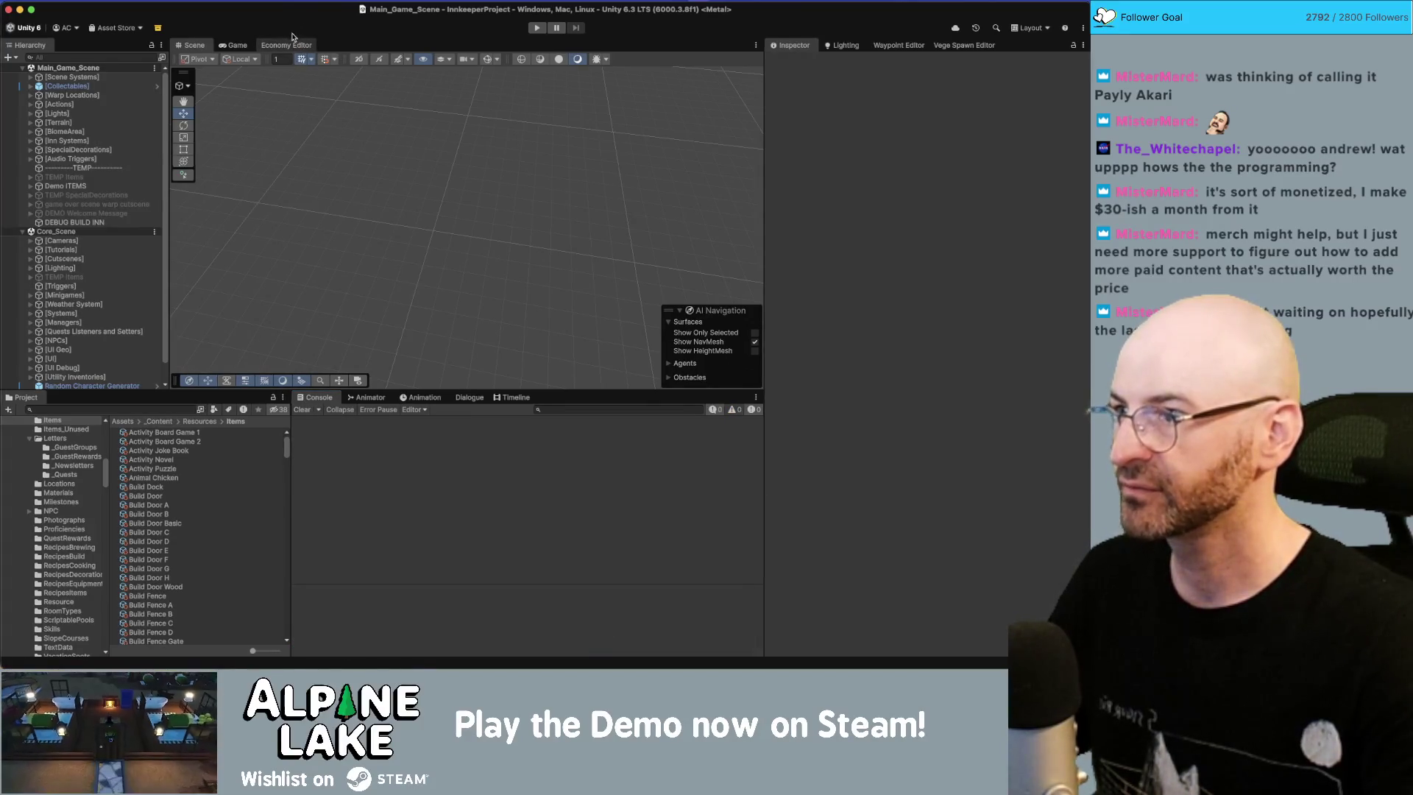
pyautogui.click(297, 45)
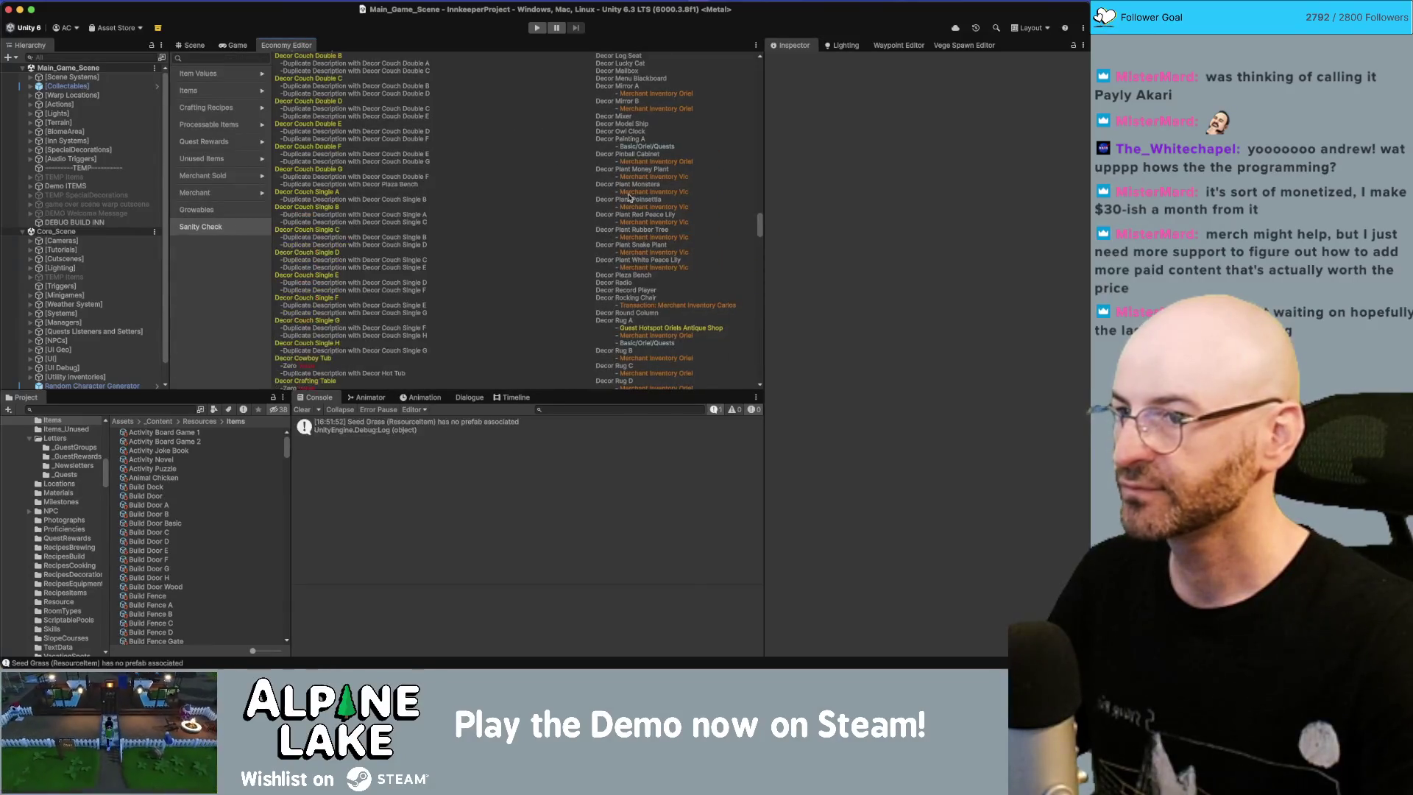
pyautogui.press('super+Tab')
pyautogui.press('super+Tab')
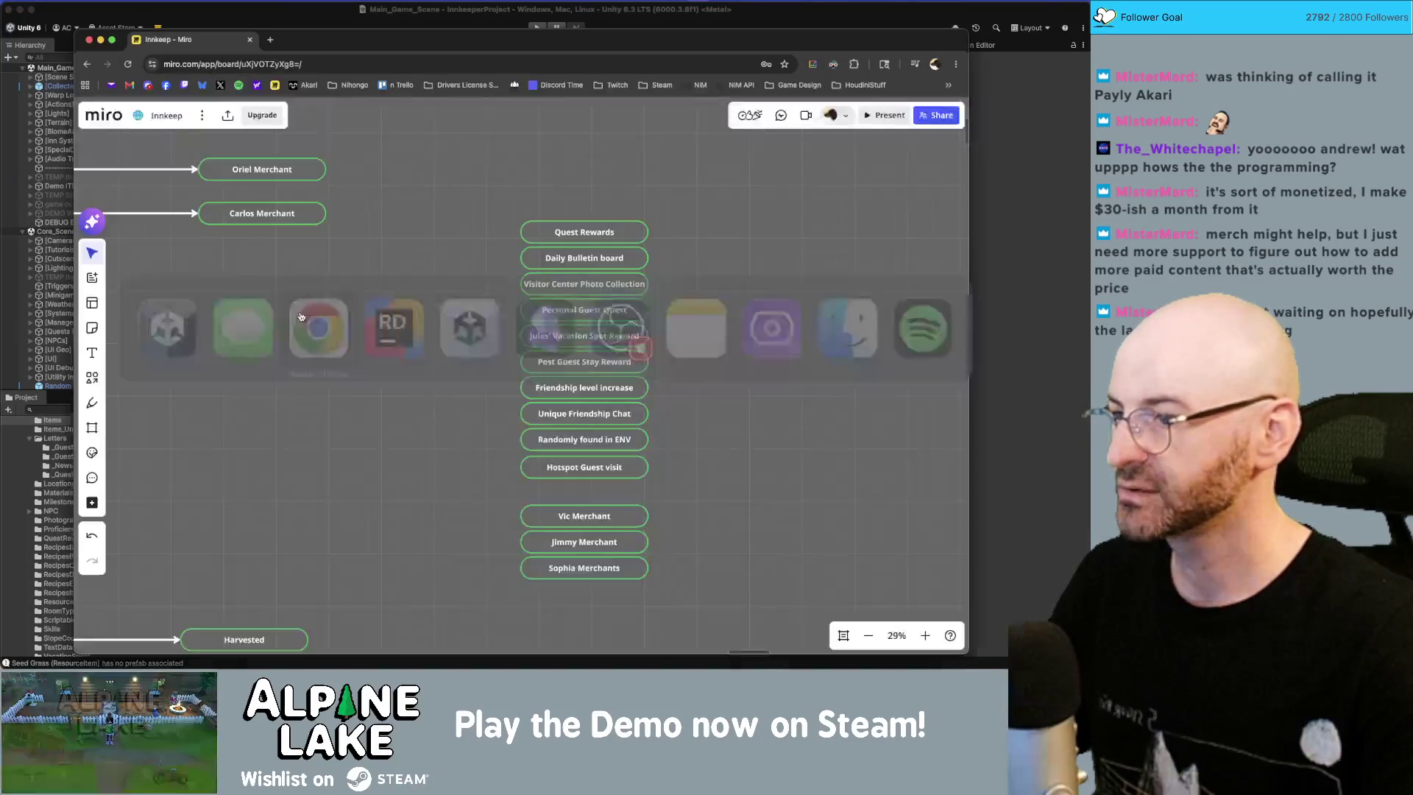
# Step: Drag the Miro Daily Bulletin board box left, clear of the reward column, then return to Unity
pyautogui.click(638, 262)
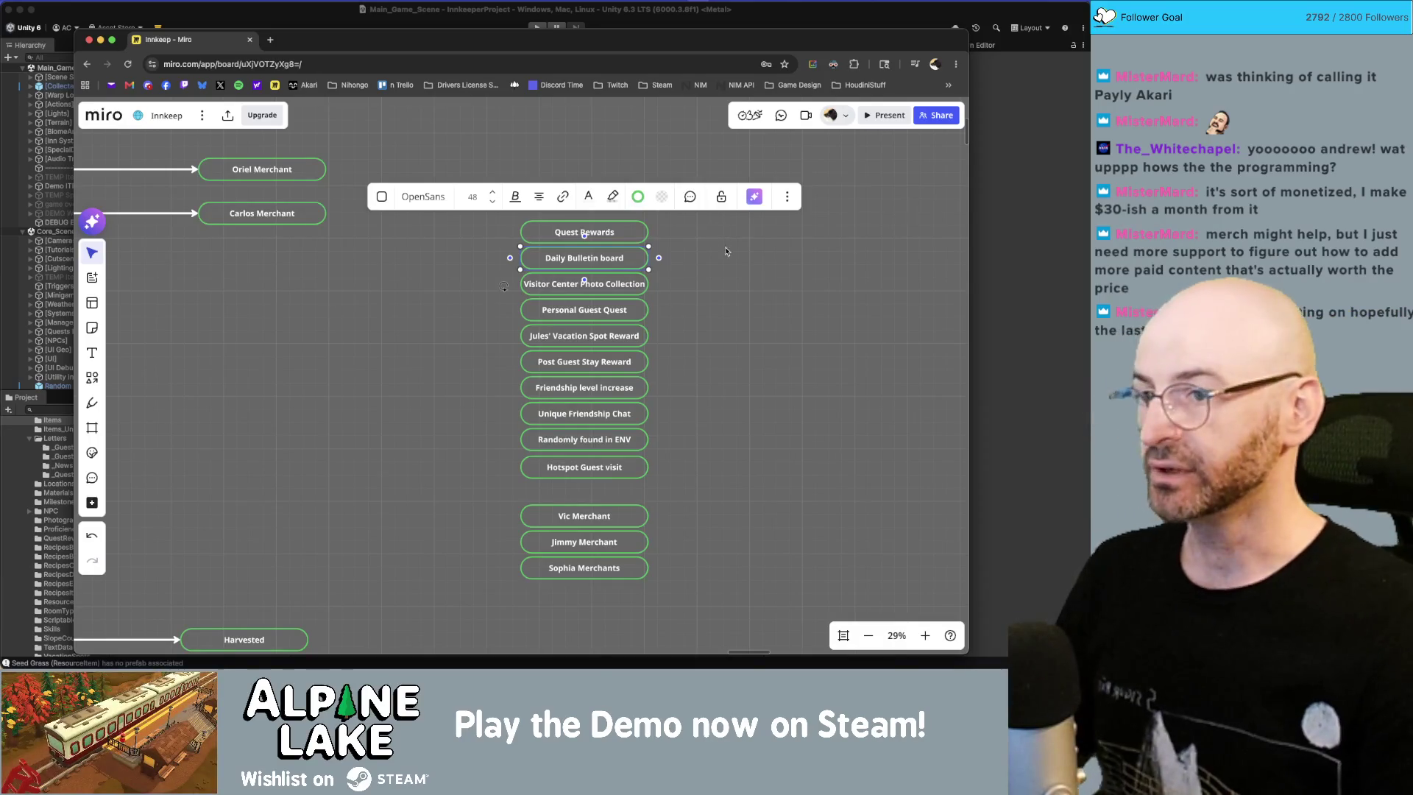
pyautogui.click(725, 251)
pyautogui.moveTo(581, 234)
pyautogui.mouseDown()
pyautogui.moveTo(581, 219)
pyautogui.moveTo(555, 254)
pyautogui.moveTo(524, 248)
pyautogui.mouseUp()
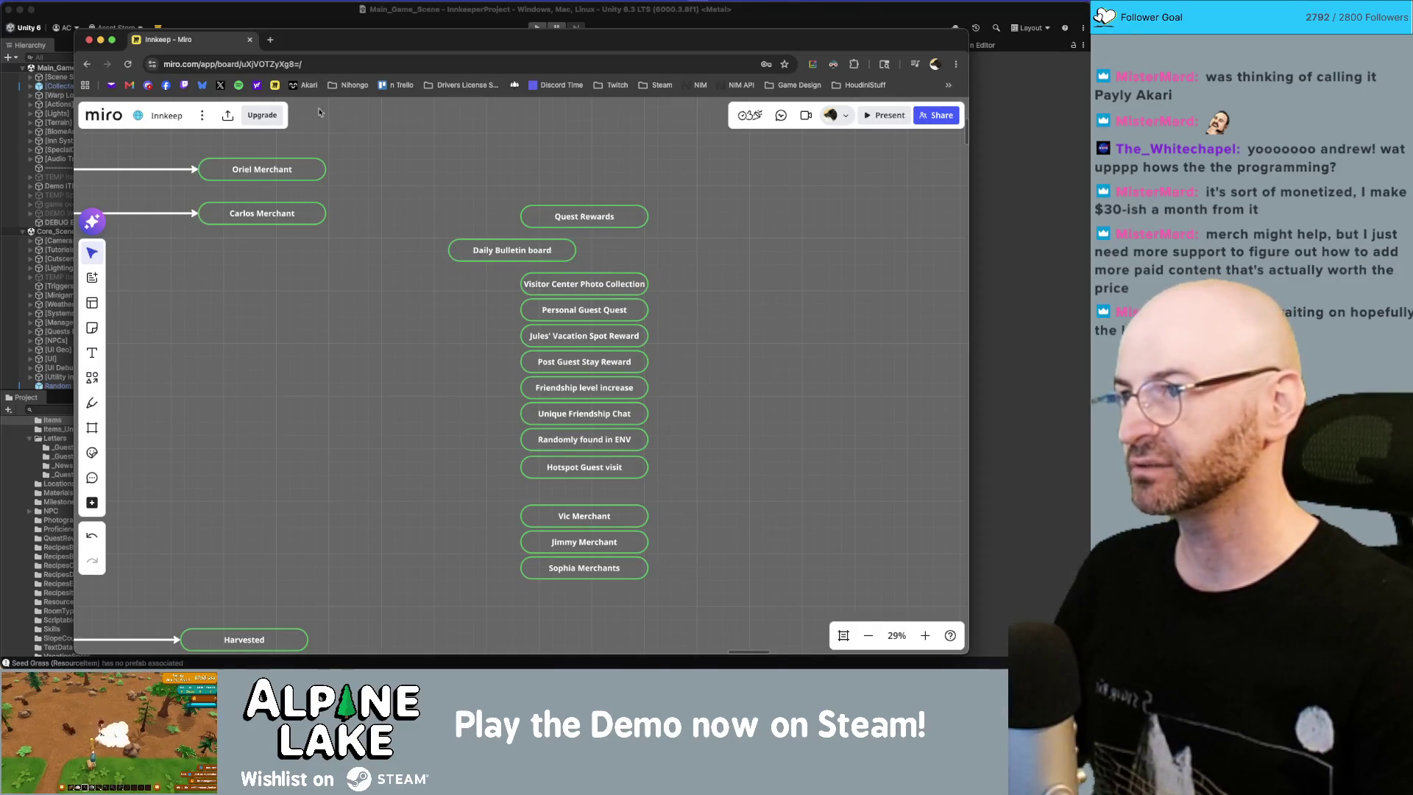
pyautogui.click(245, 11)
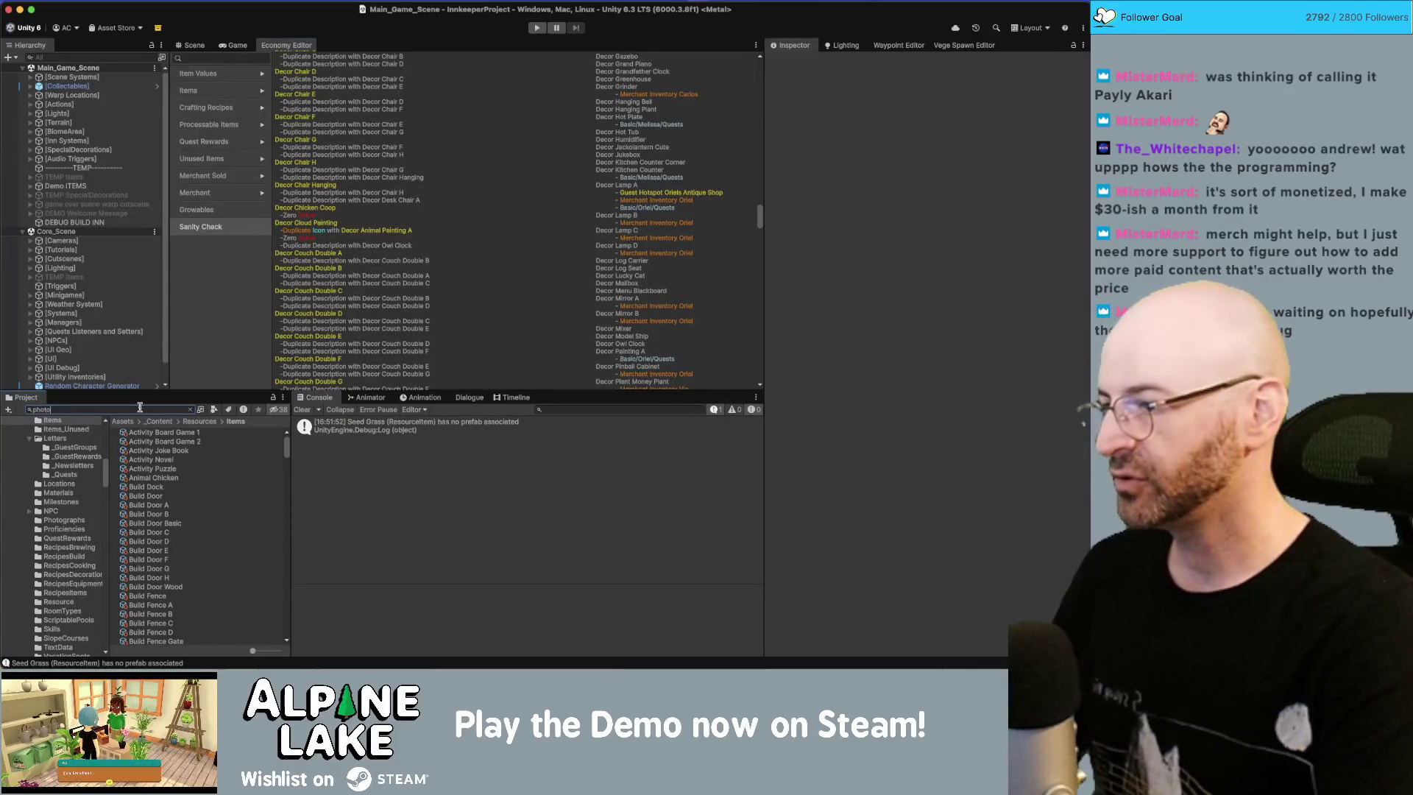
# Step: Search the Project for 'visitor center int' and load VisitorCenterInterior_Scene alongside the open scenes
pyautogui.write(' coll')
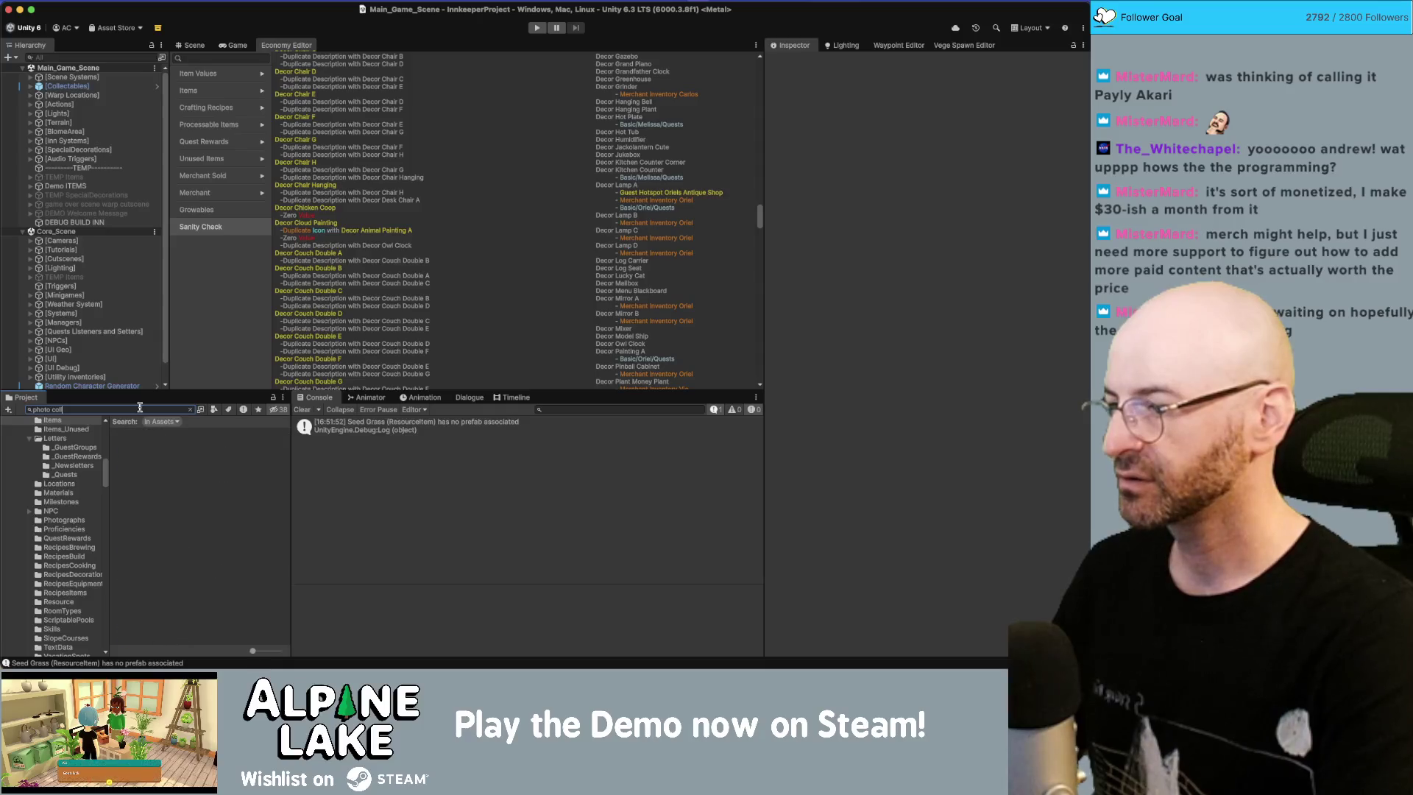
pyautogui.press('super+a')
pyautogui.press('BackSpace')
pyautogui.write('t')
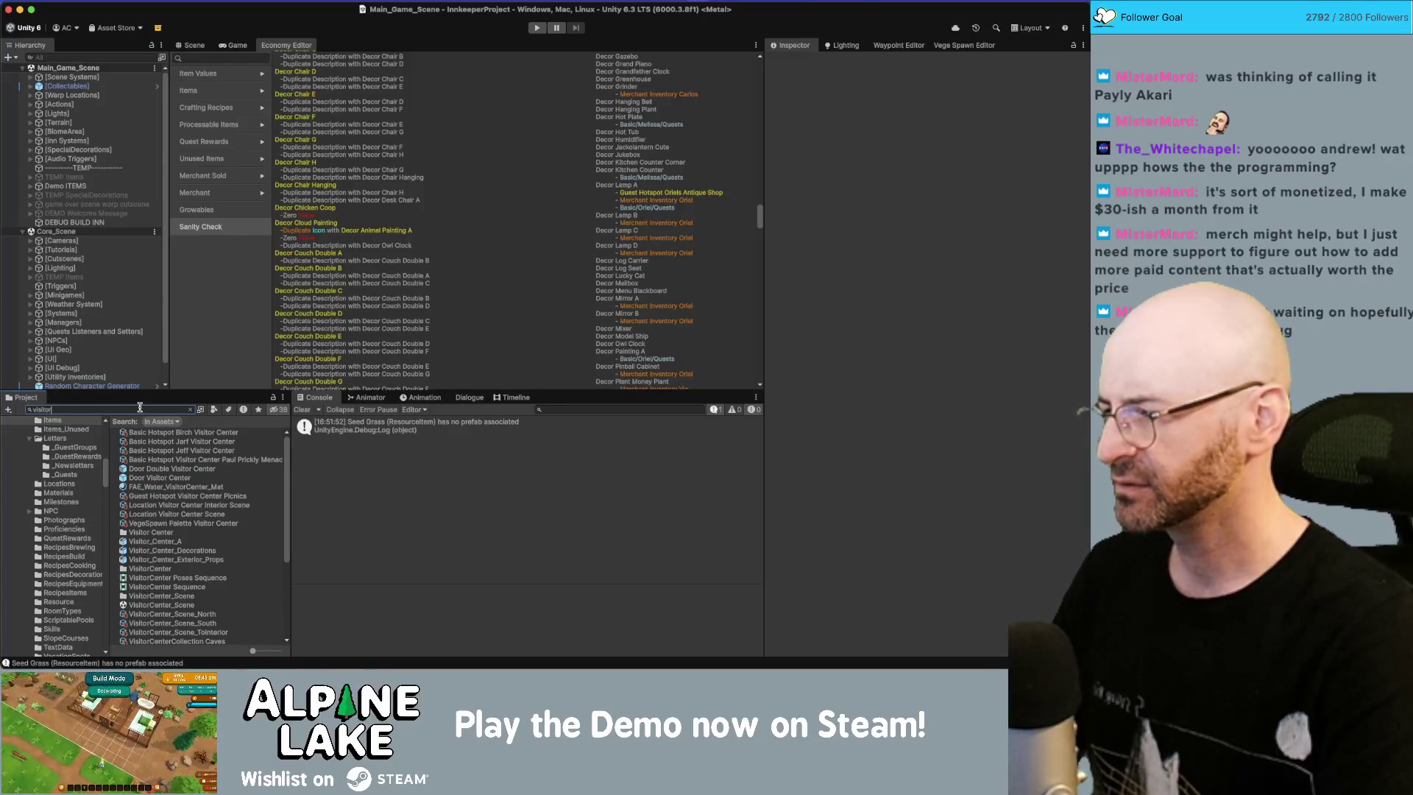
pyautogui.press('super+a')
pyautogui.press('BackSpace')
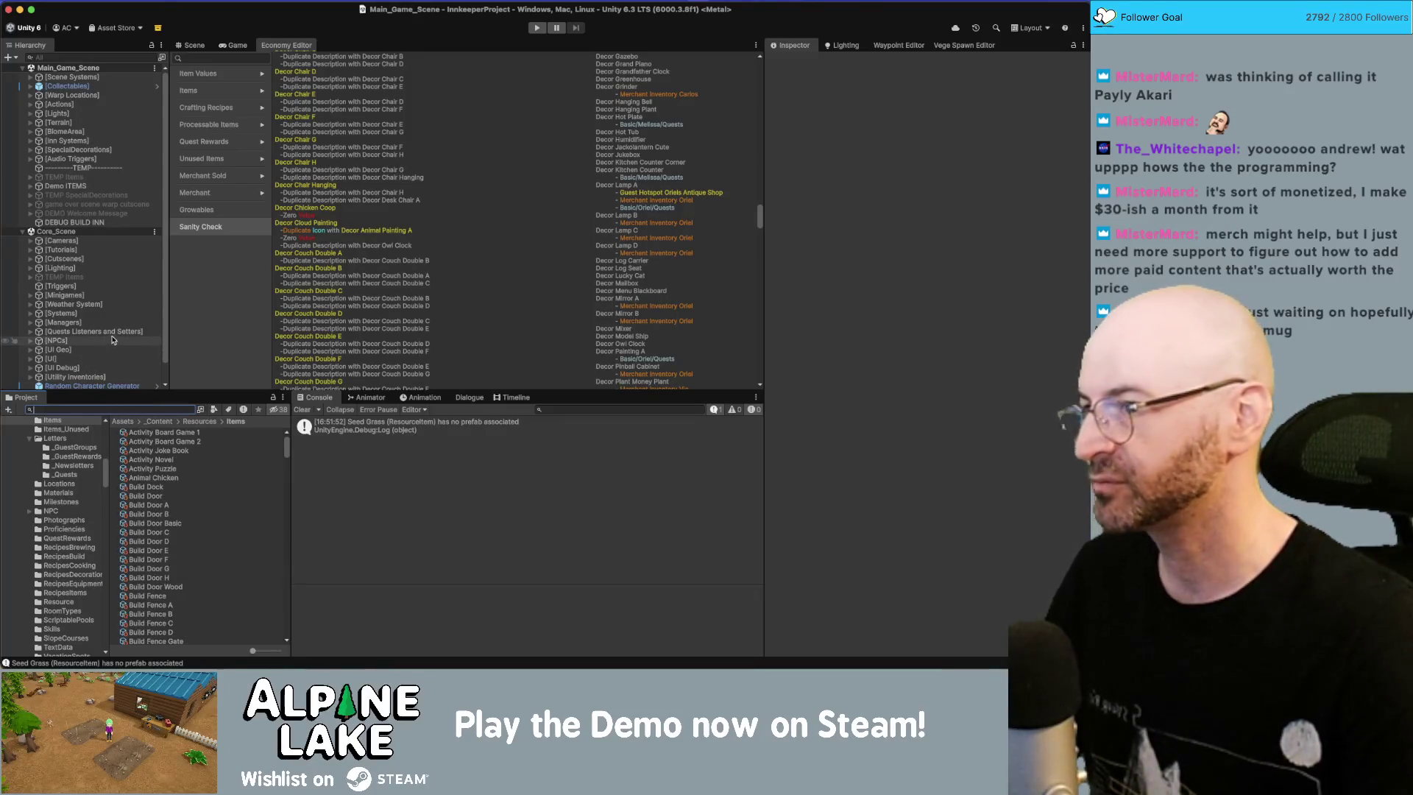
pyautogui.scroll(-1, 120, 345)
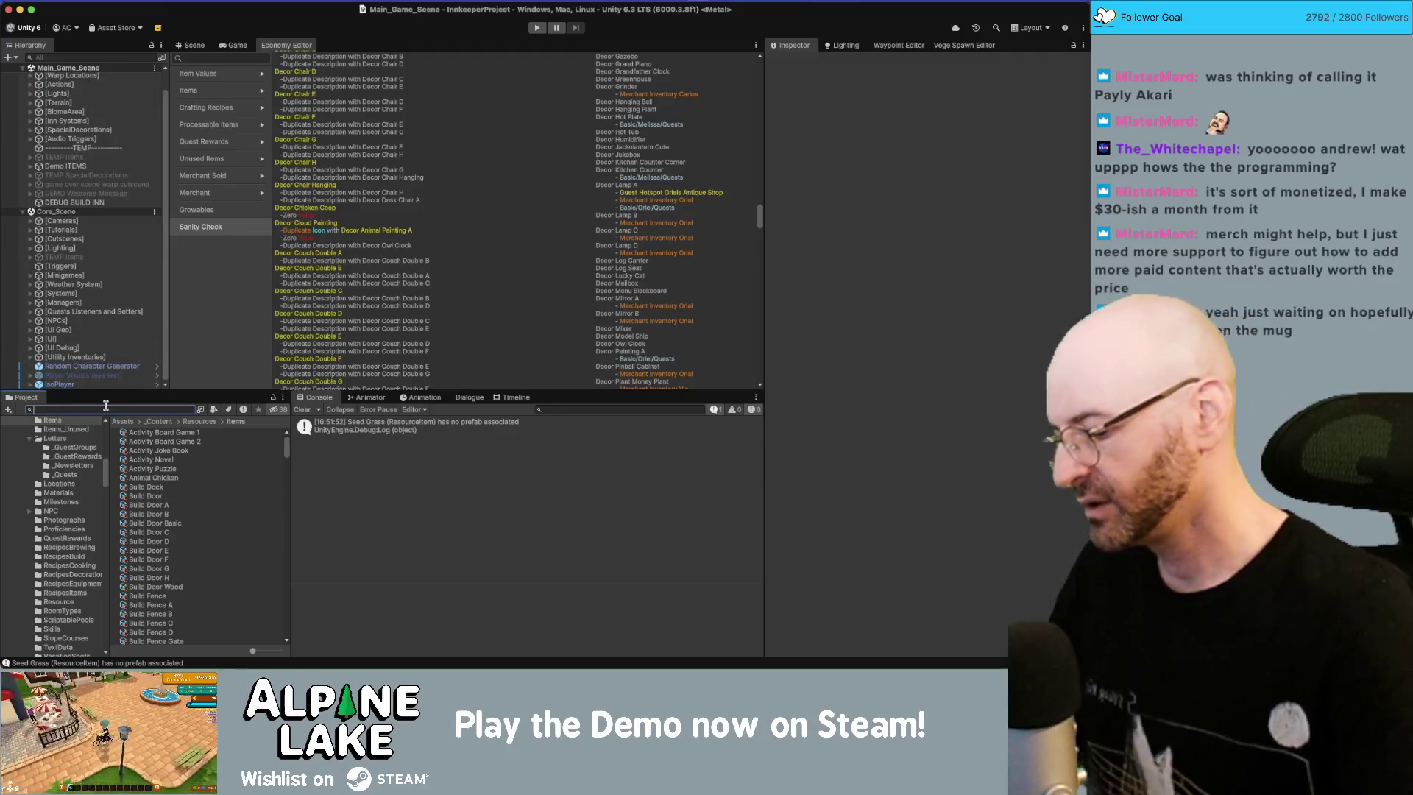
pyautogui.write('visitor center')
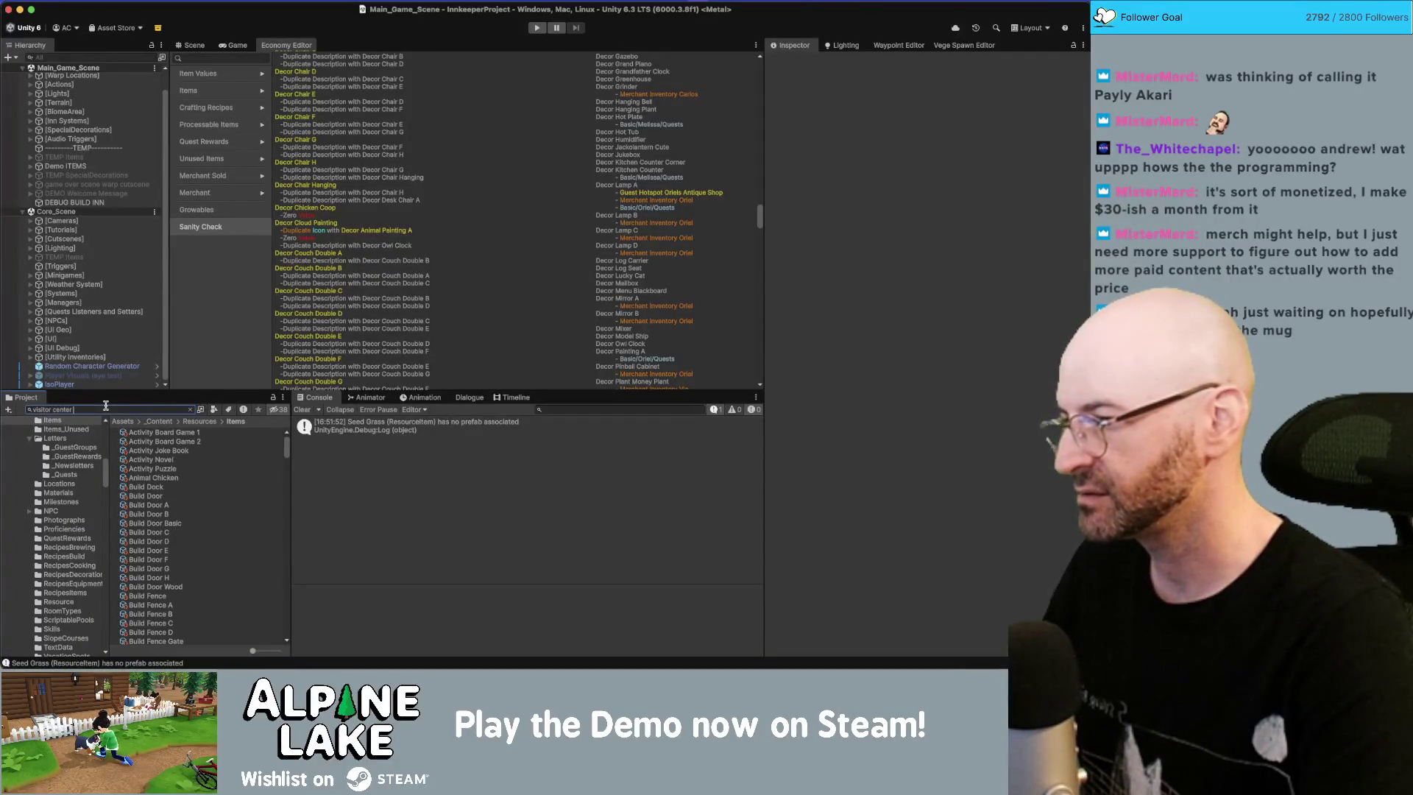
pyautogui.write(' int')
pyautogui.moveTo(159, 461); pyautogui.dragTo(102, 340)
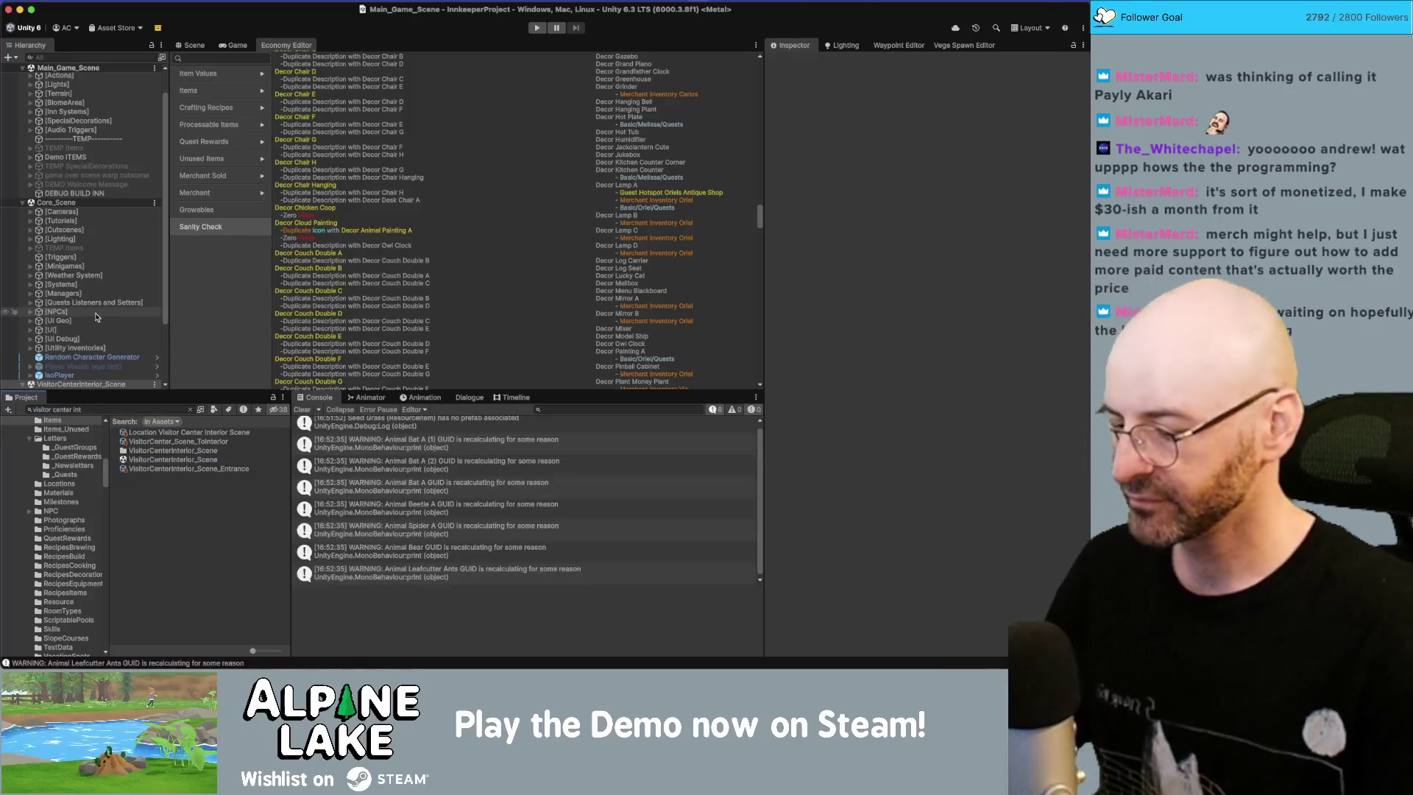
pyautogui.scroll(-3, 111, 324)
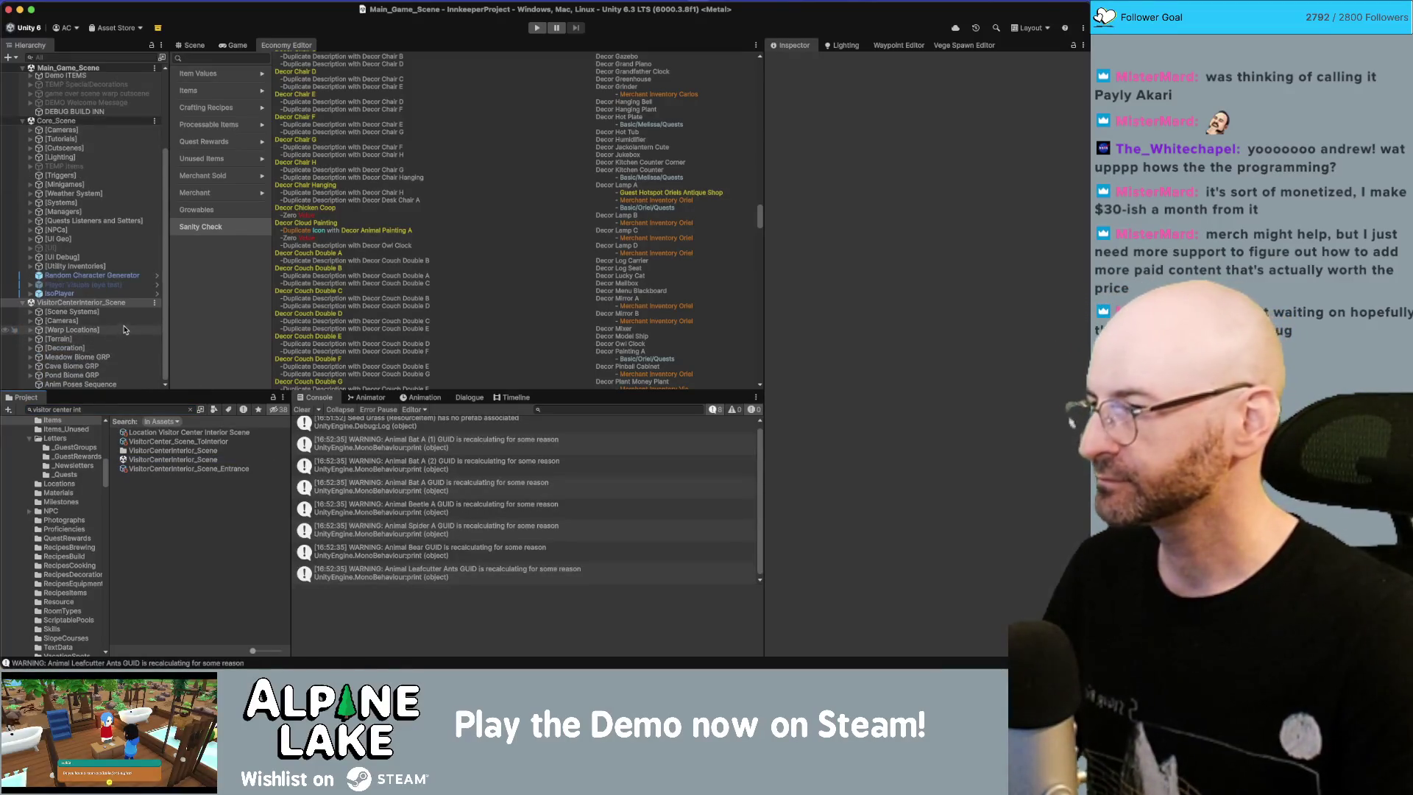
pyautogui.click(123, 329)
pyautogui.press('Down')
pyautogui.press('Down')
pyautogui.press('Down')
pyautogui.press('Right')
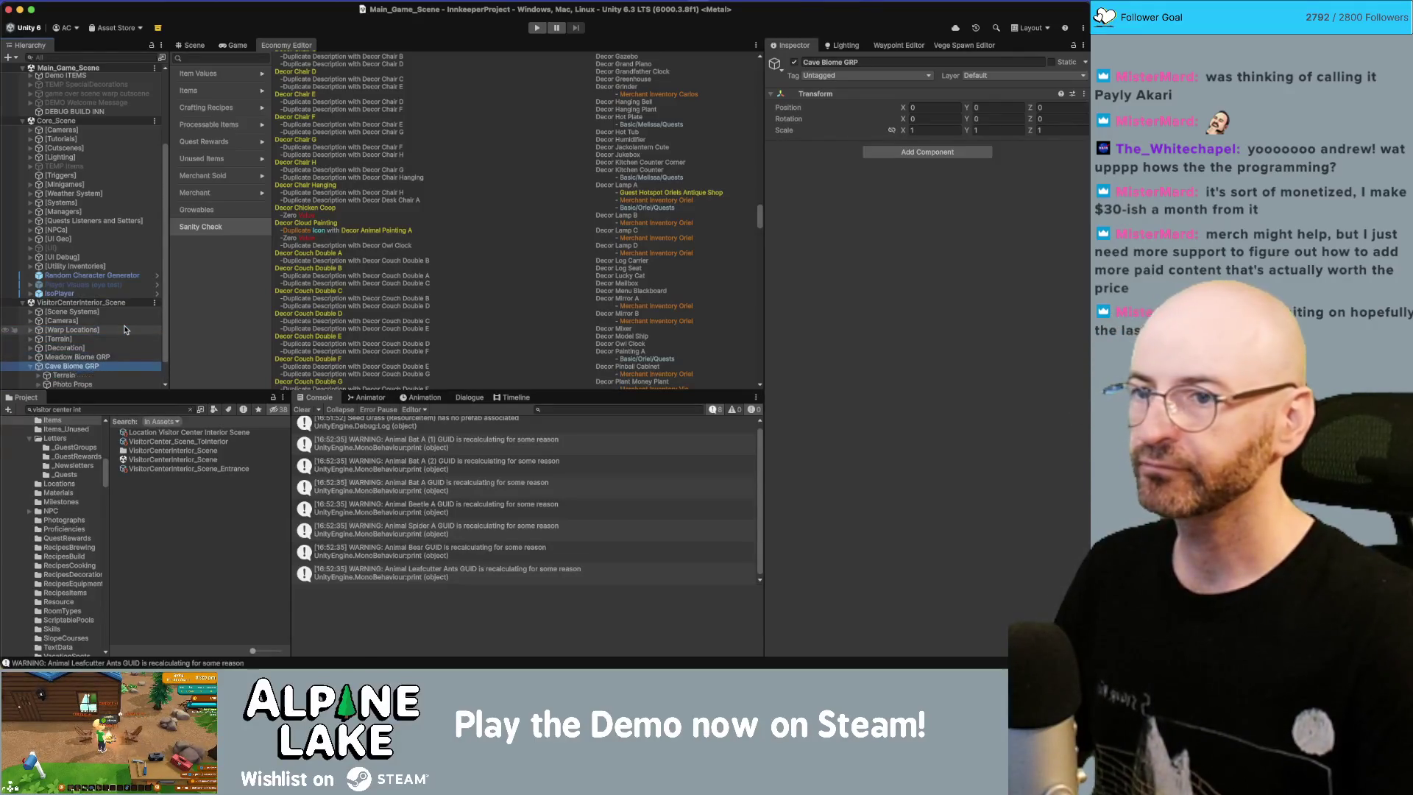
pyautogui.press('Down')
pyautogui.scroll(-1, 111, 353)
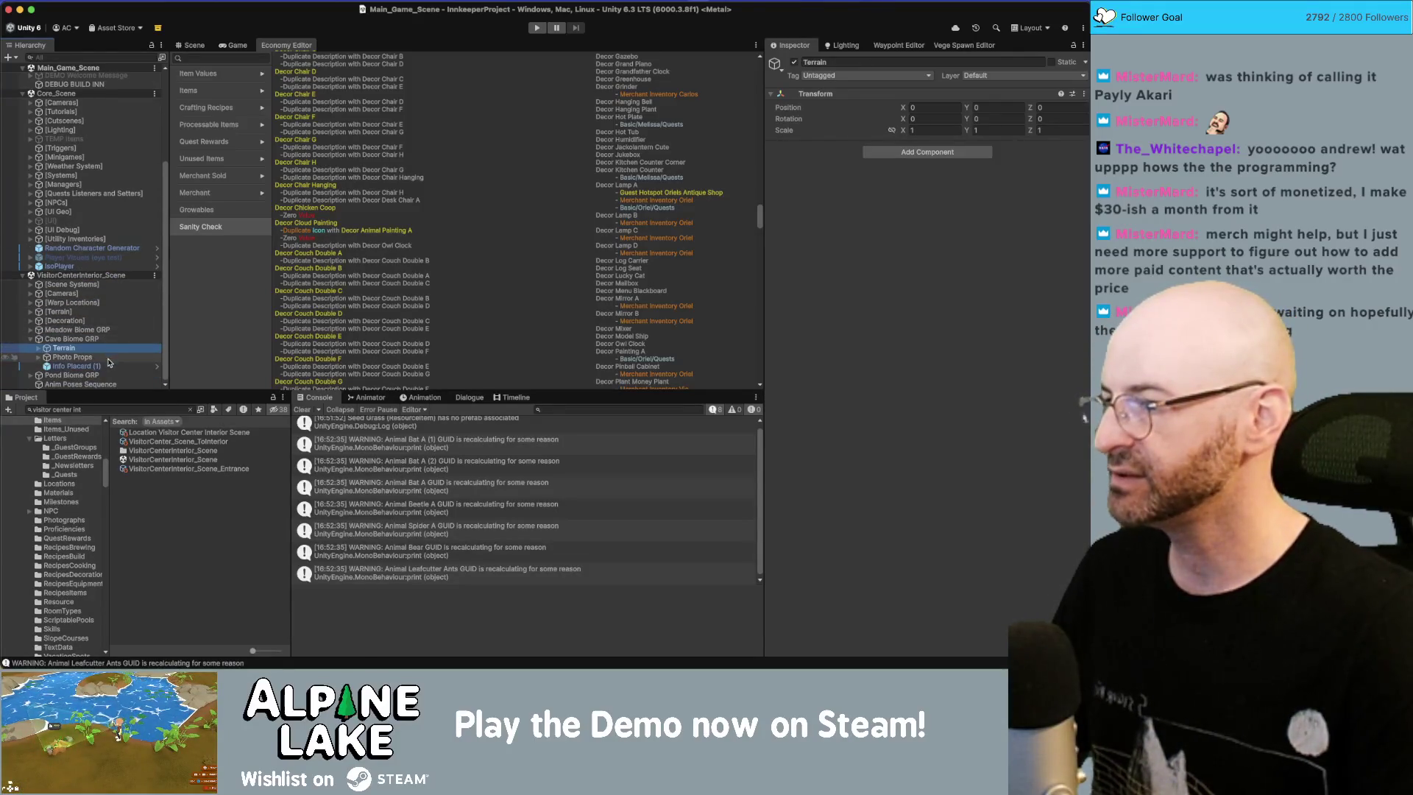
pyautogui.click(106, 366)
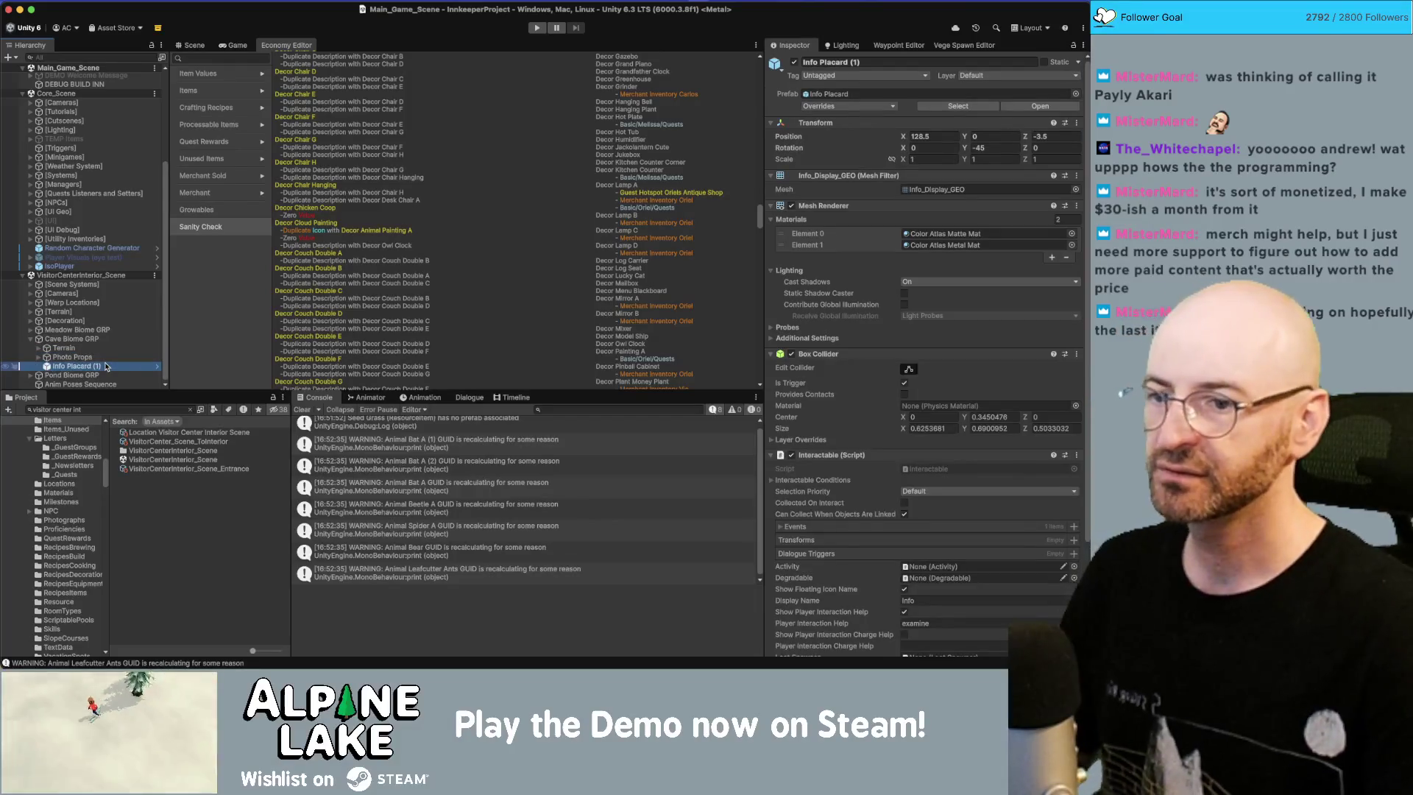
pyautogui.scroll(-3, 814, 297)
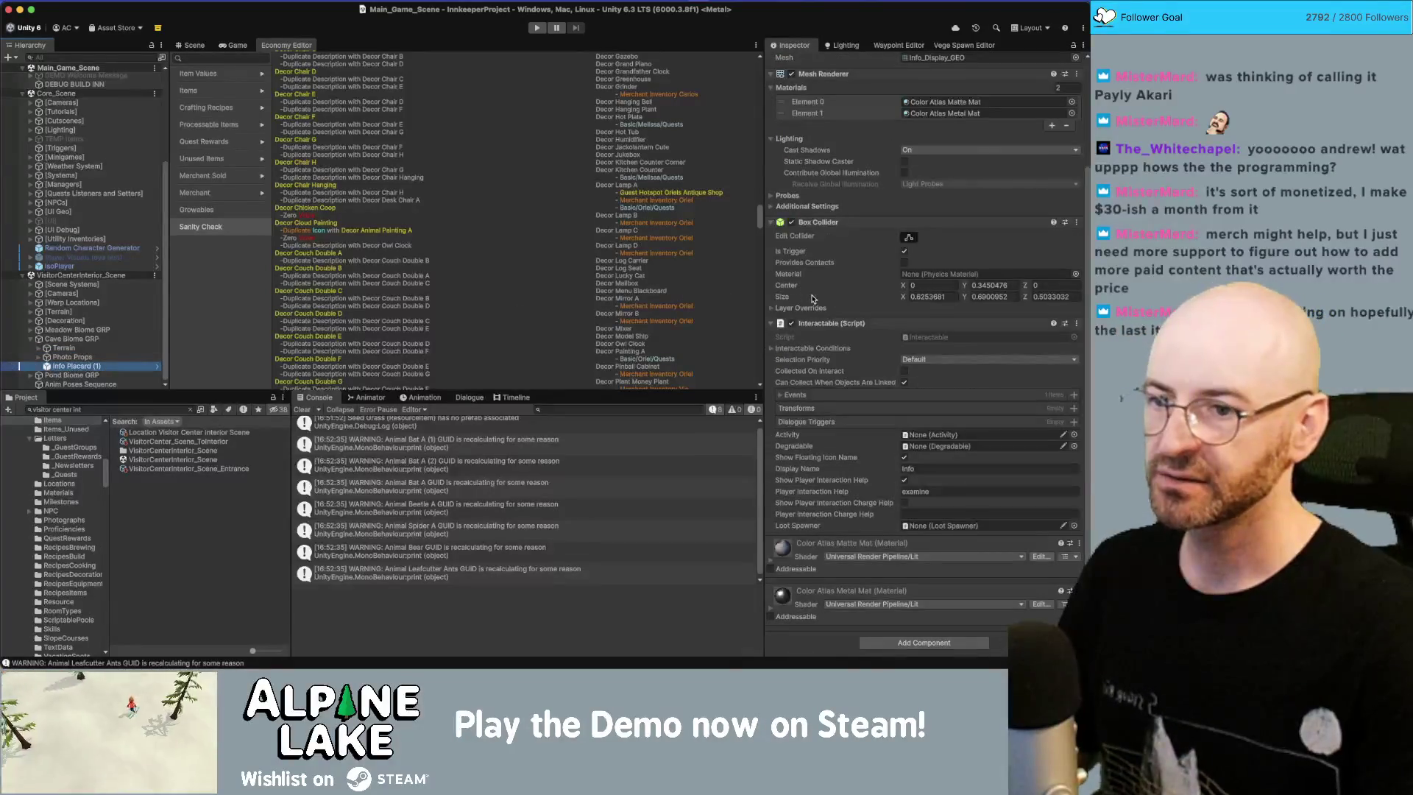
pyautogui.click(133, 343)
pyautogui.press('Down')
pyautogui.press('Down')
pyautogui.press('Right')
pyautogui.press('Down')
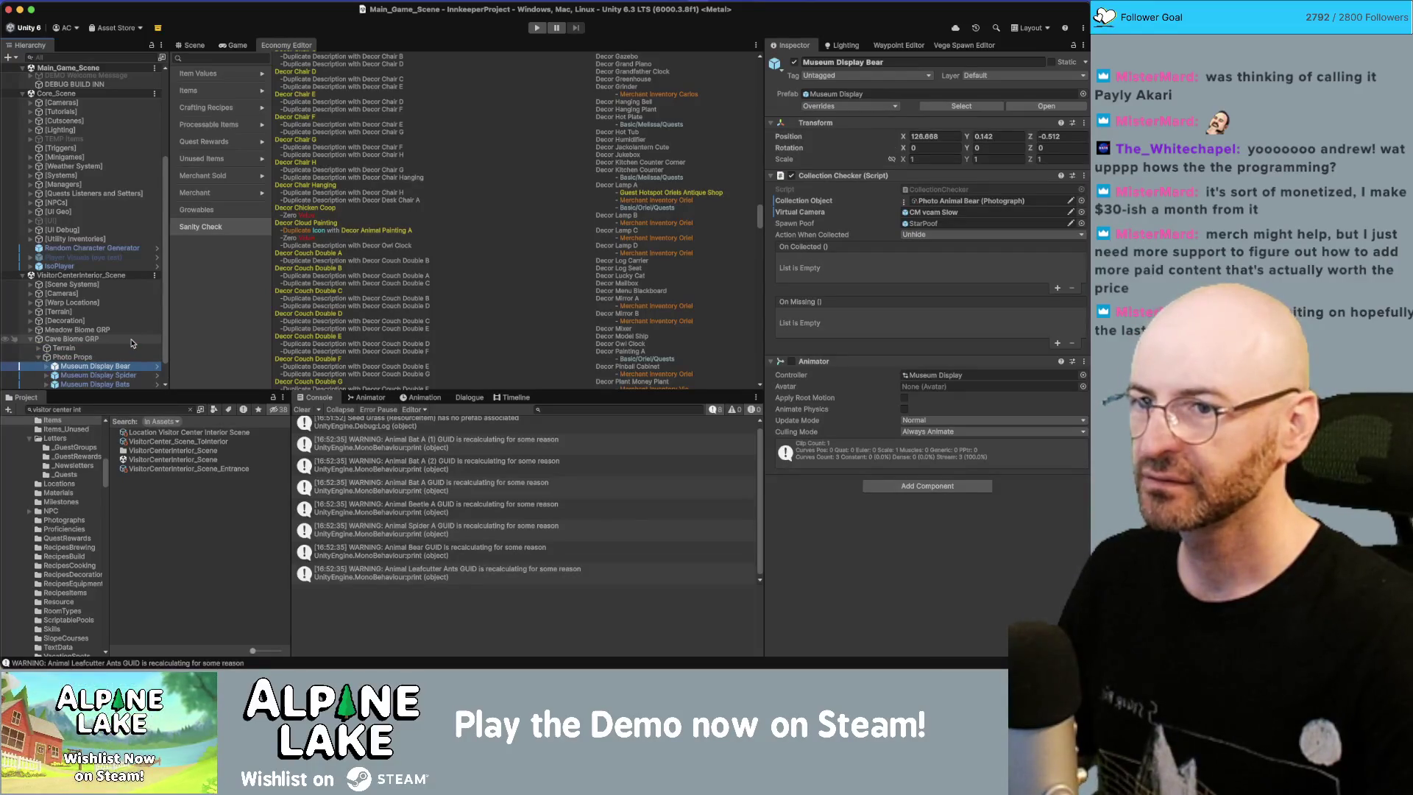
pyautogui.press('Left')
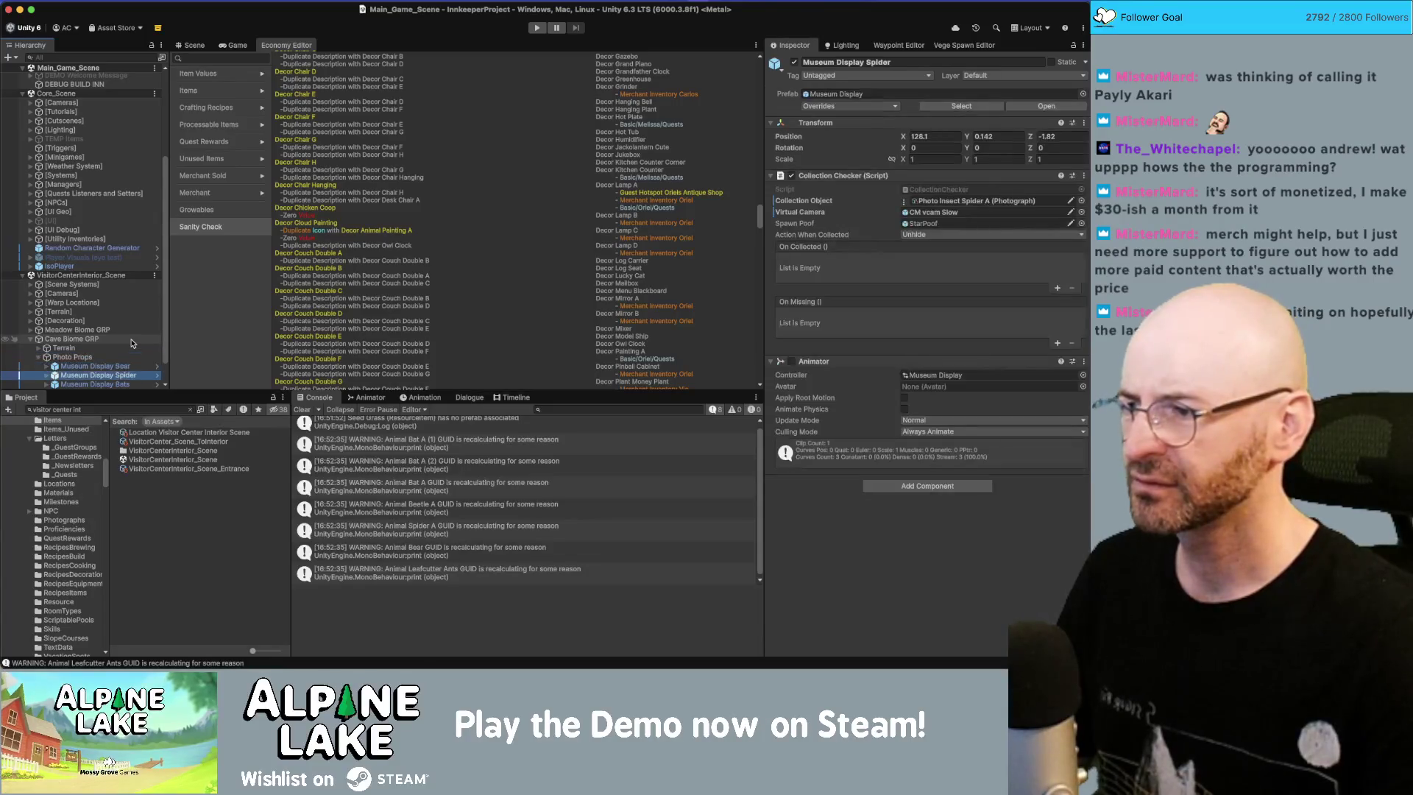
pyautogui.press('Up')
pyautogui.press('Up')
pyautogui.press('Left')
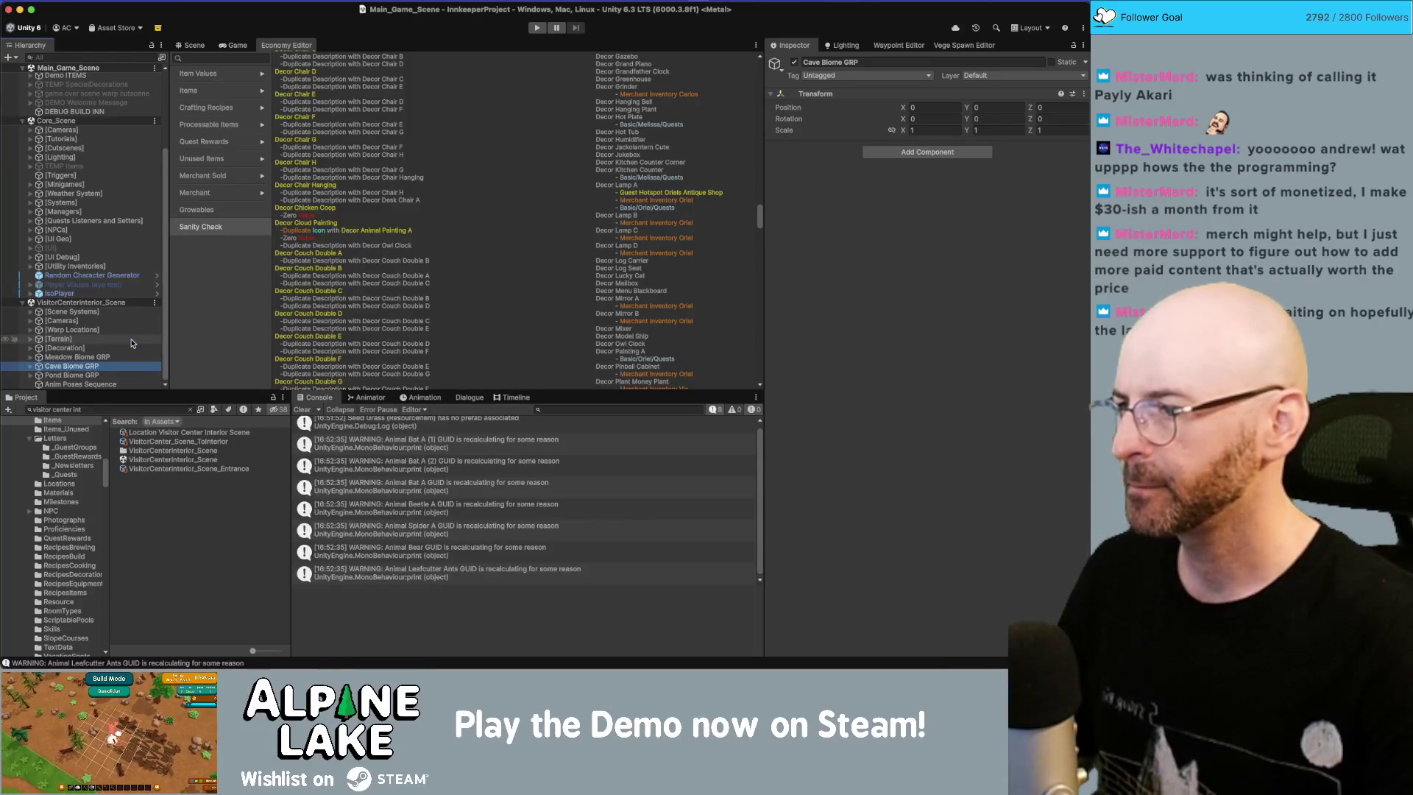
pyautogui.press('Down')
pyautogui.press('Down')
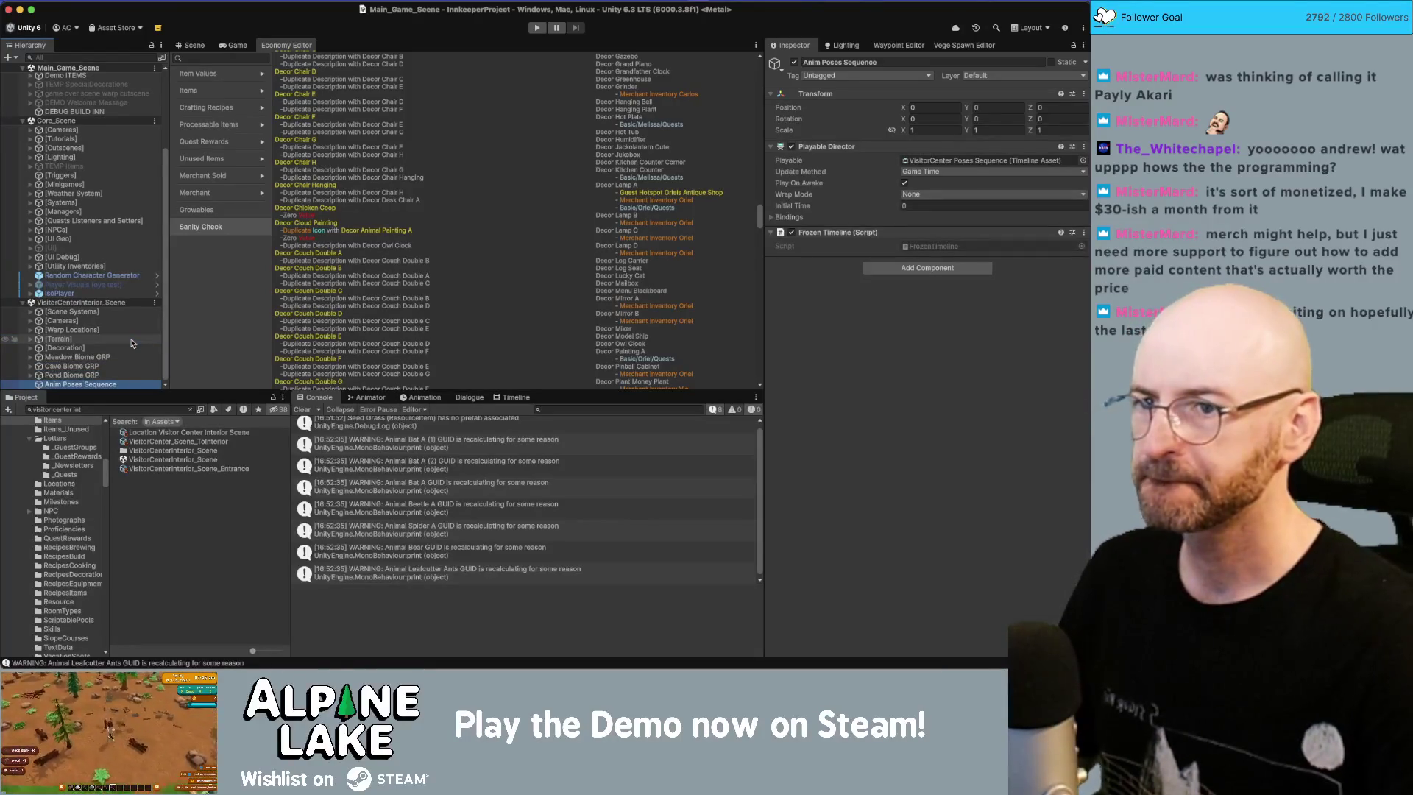
pyautogui.press('Up')
pyautogui.press('Up')
pyautogui.press('Up')
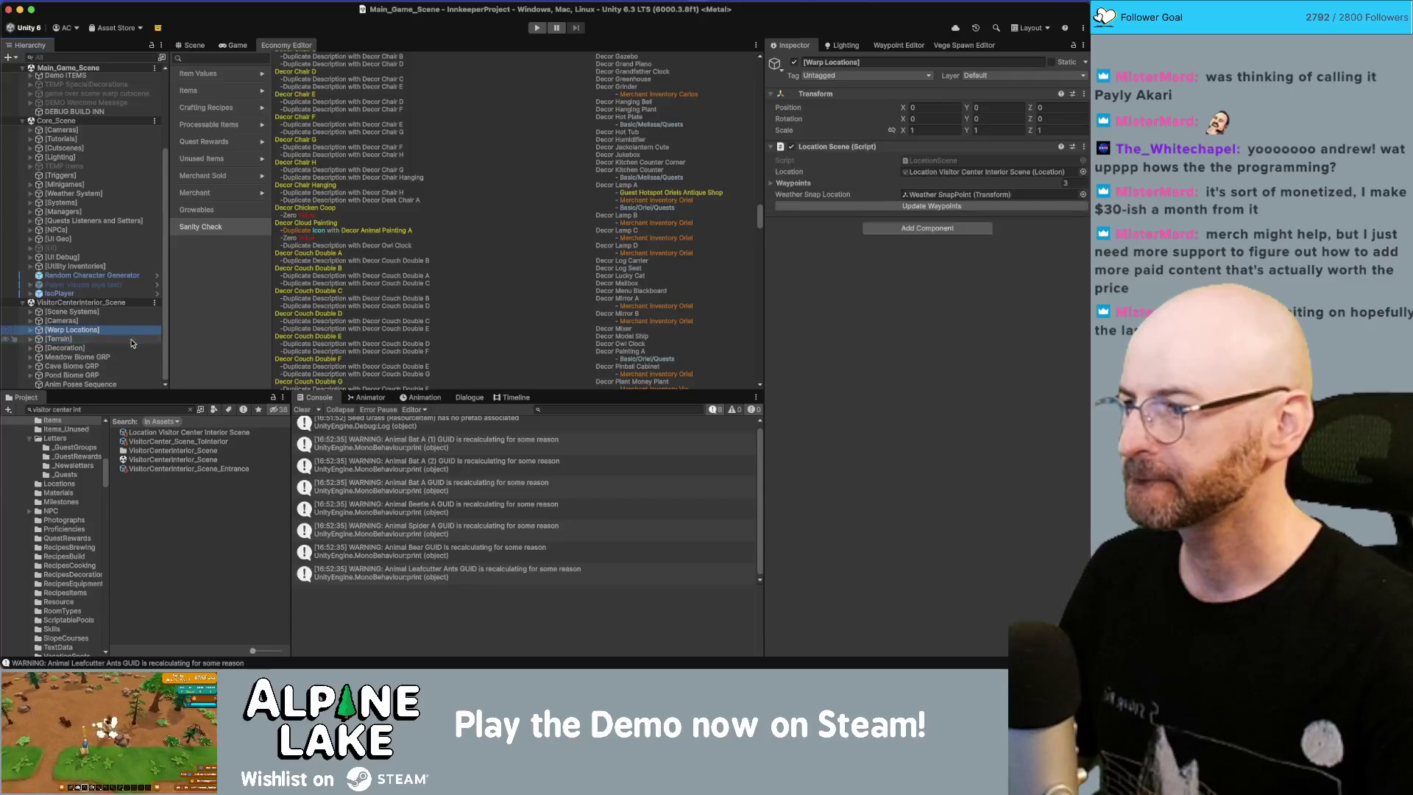
pyautogui.press('Down')
pyautogui.press('Down')
pyautogui.press('Down')
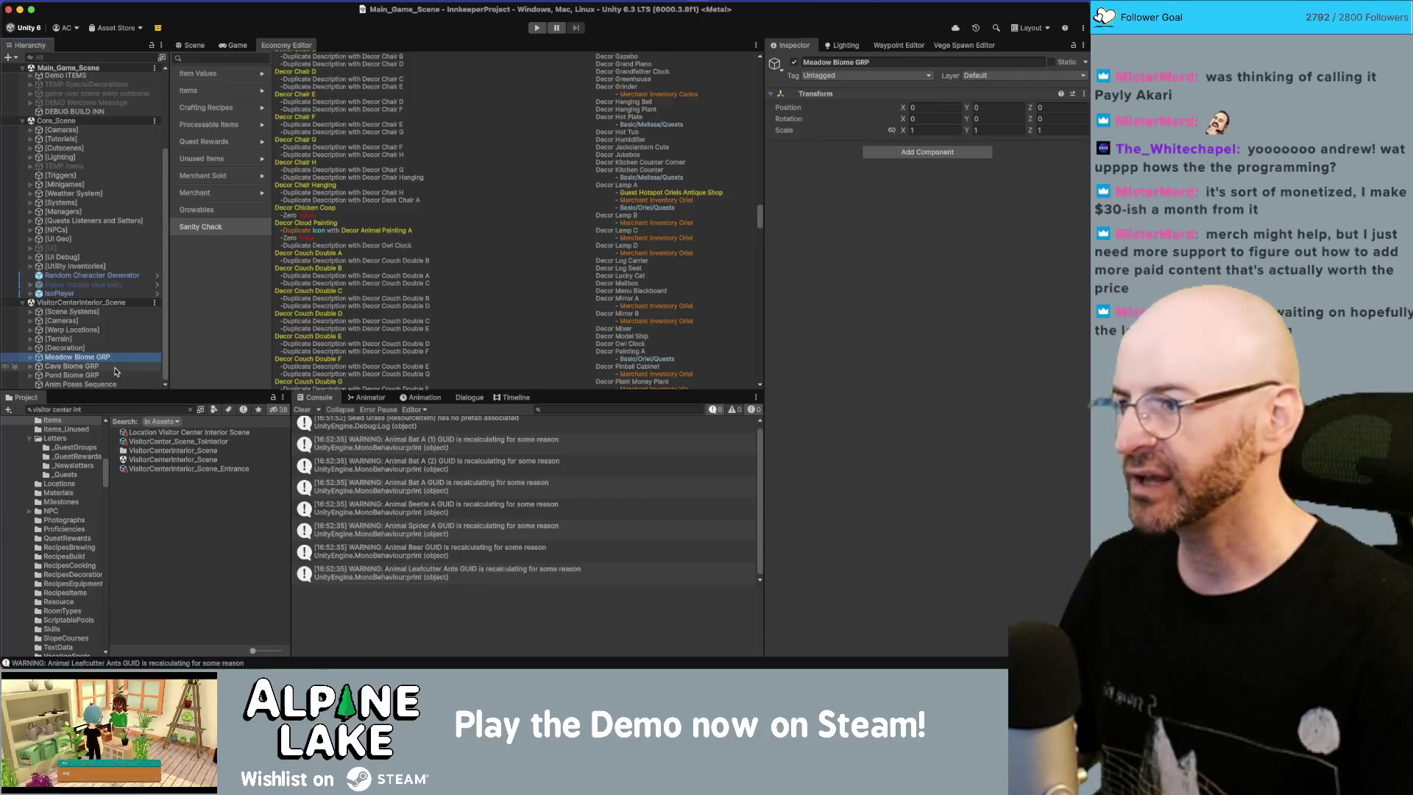
pyautogui.press('Down')
pyautogui.press('Right')
pyautogui.scroll(-2, 125, 360)
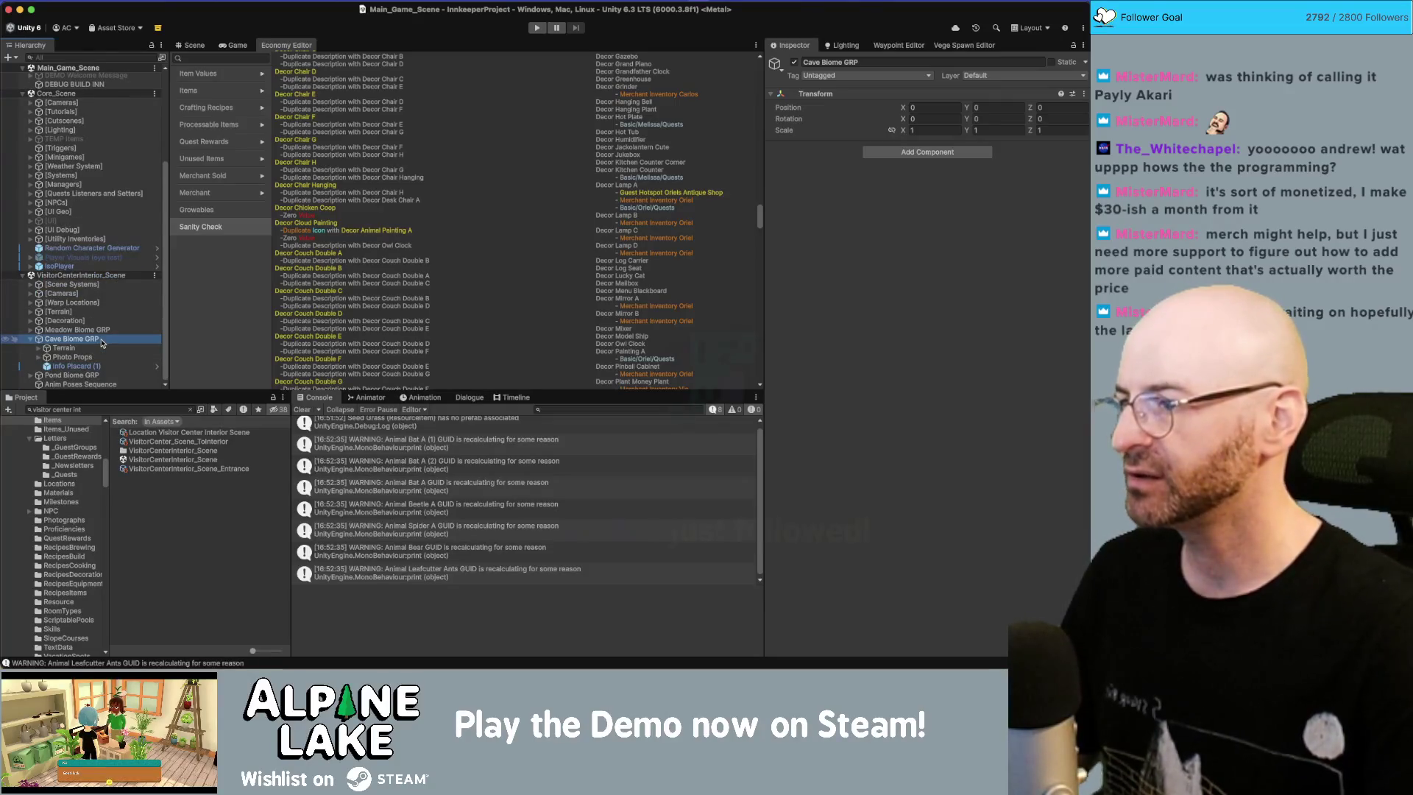
# Step: Collapse Cave Biome GRP and expand Meadow Biome GRP down to its Photo Props
pyautogui.press('Down')
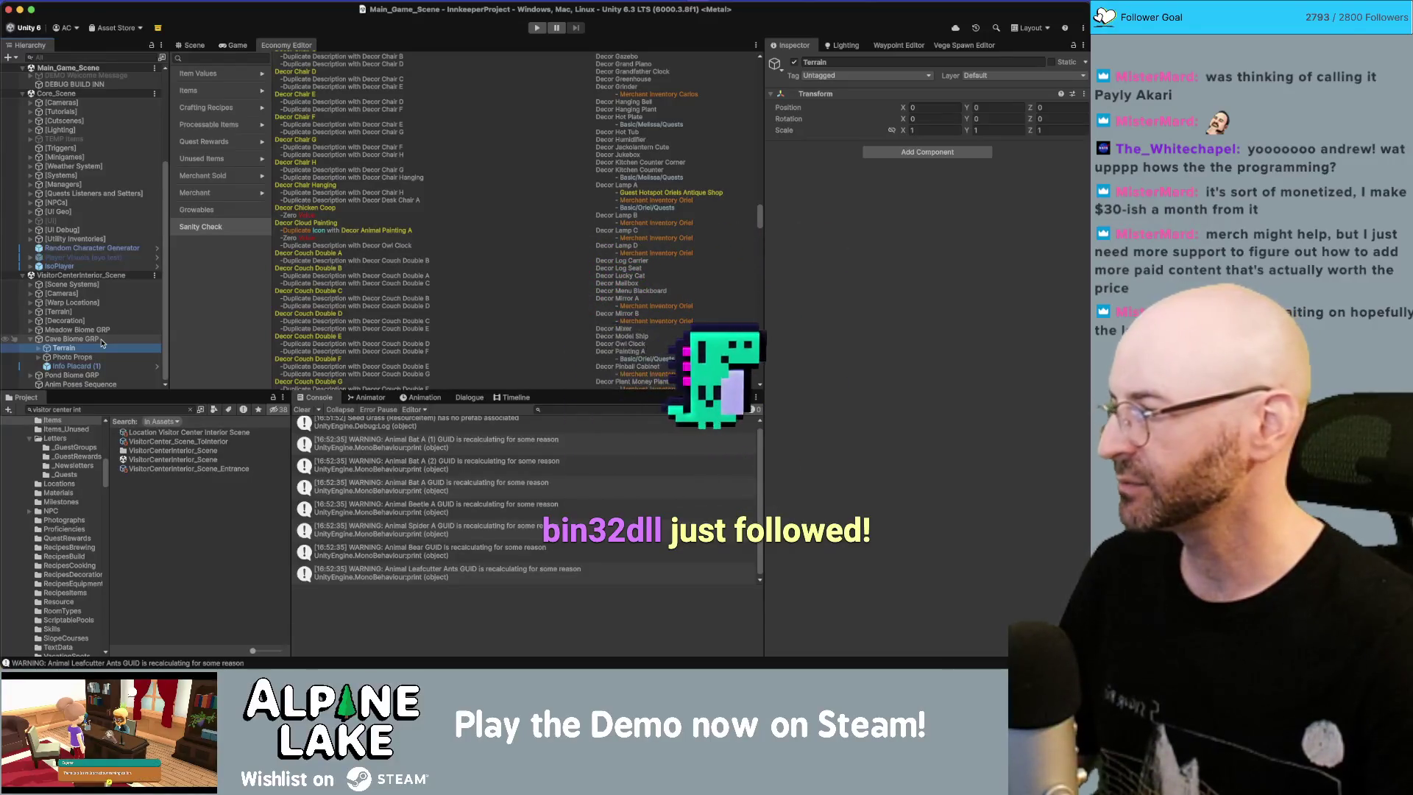
pyautogui.click(102, 332)
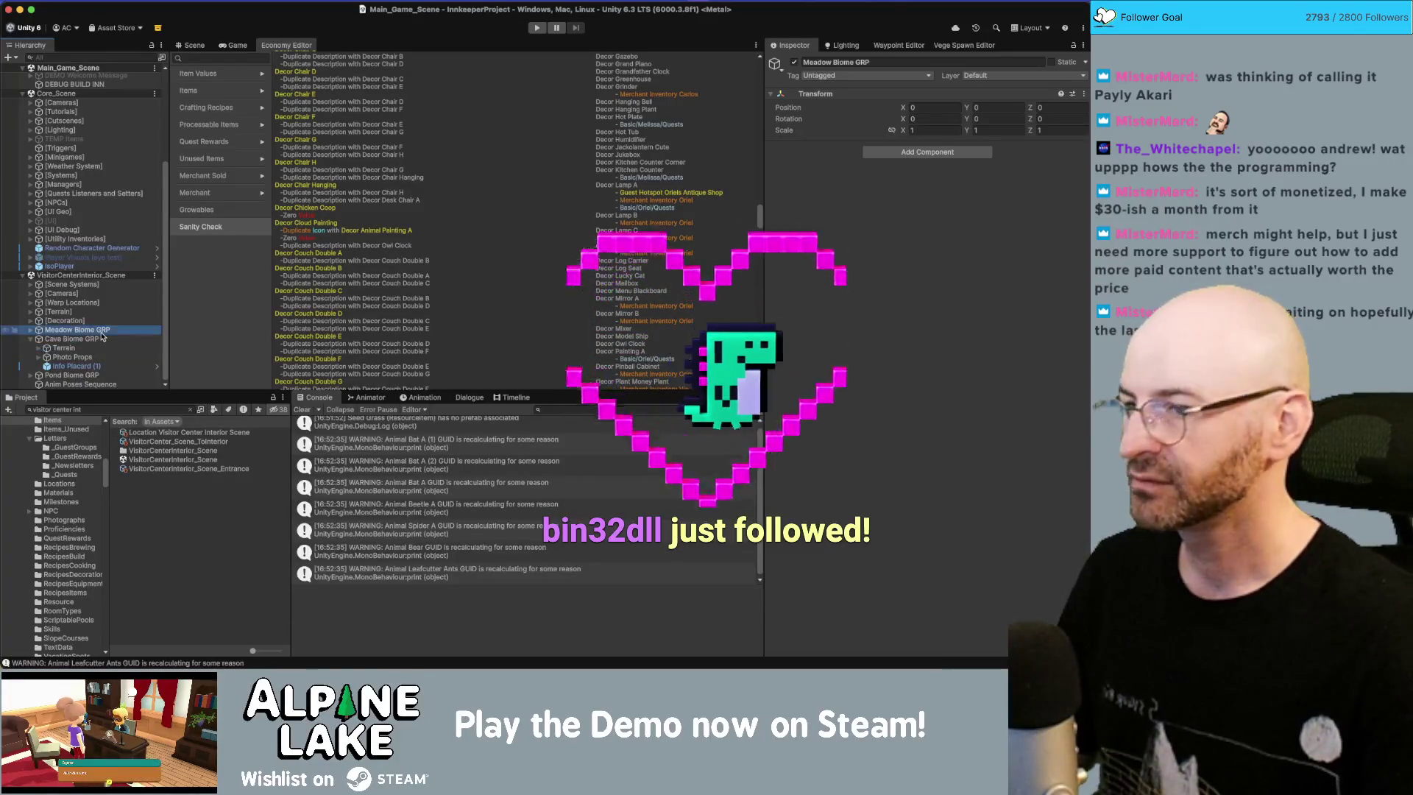
pyautogui.press('Right')
pyautogui.press('Left')
pyautogui.press('Down')
pyautogui.press('Down')
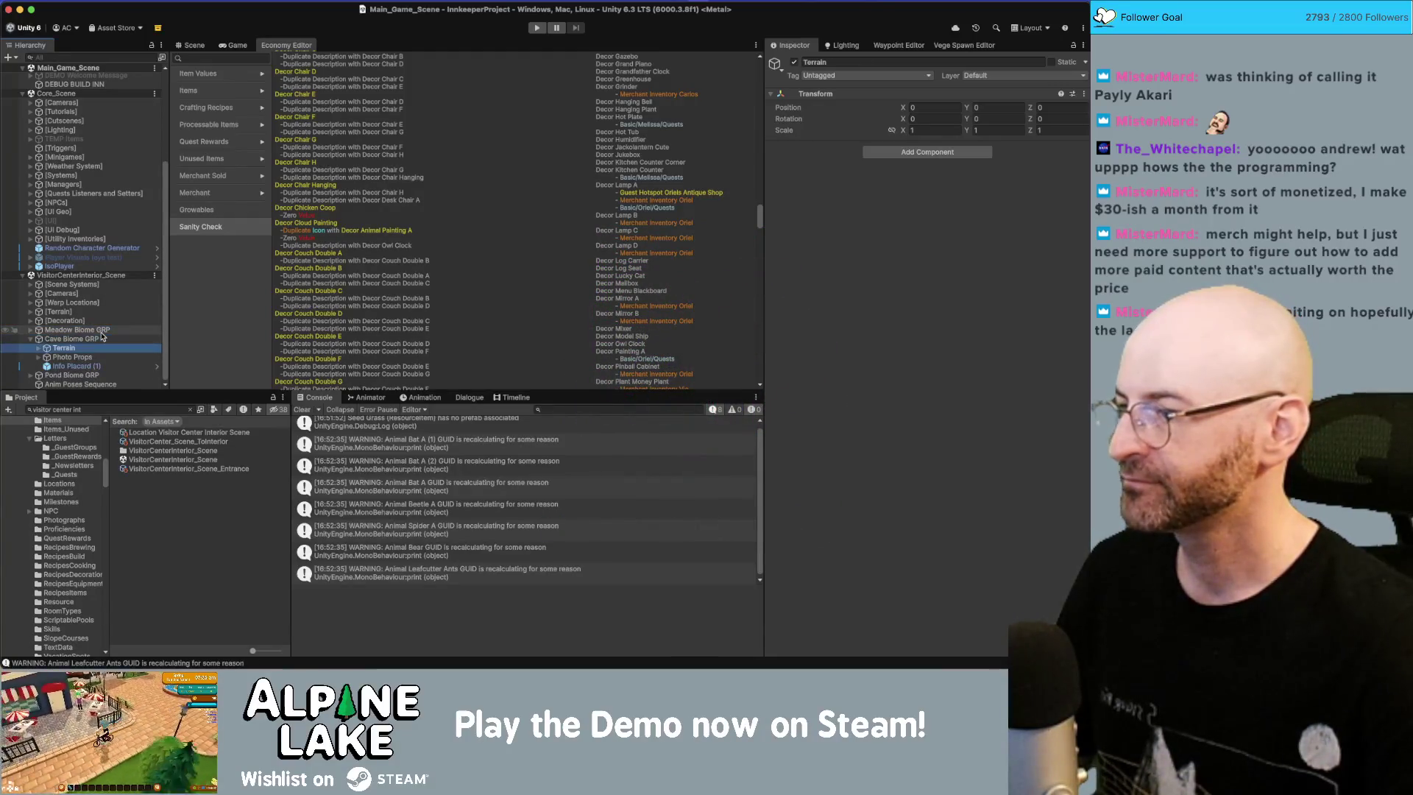
pyautogui.press('Left')
pyautogui.press('Left')
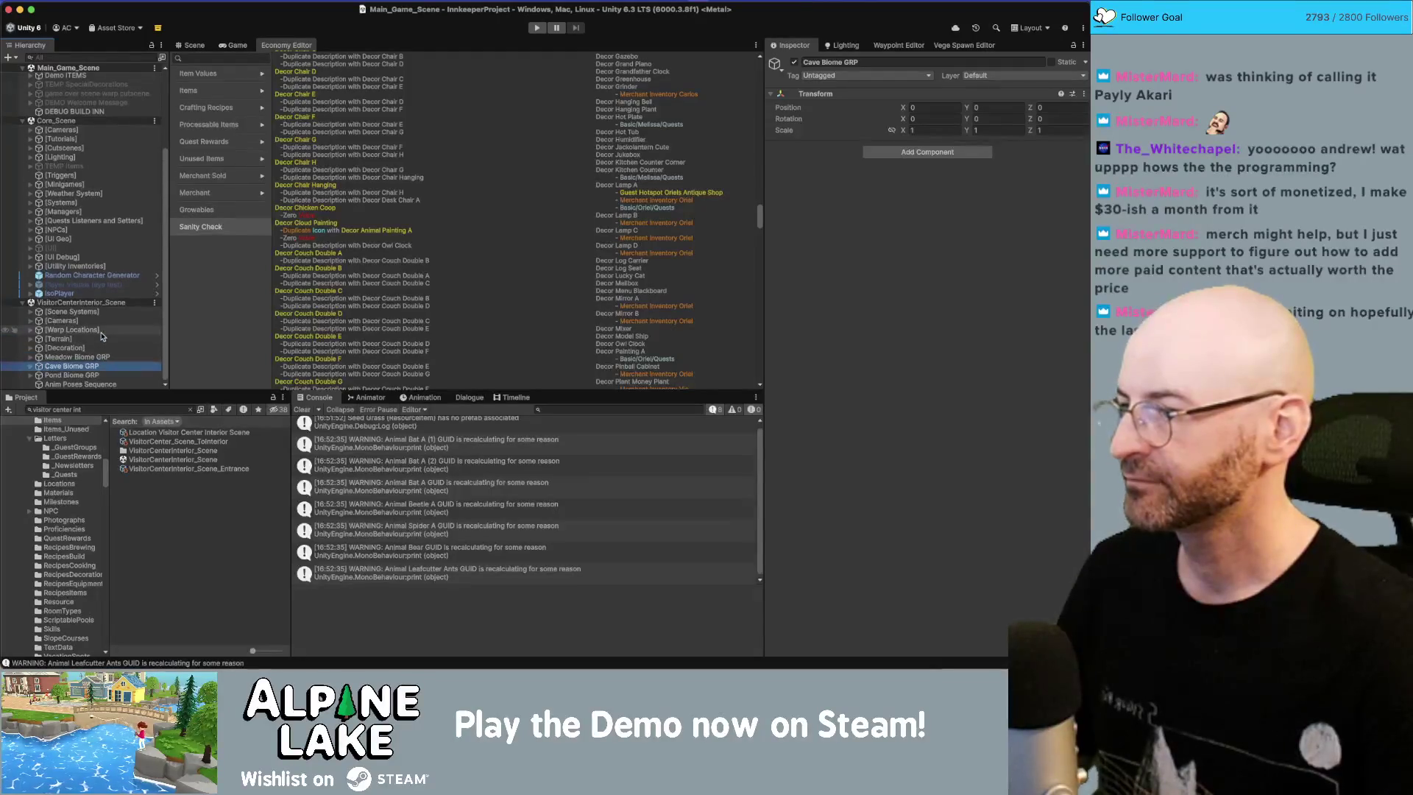
pyautogui.press('Up')
pyautogui.press('Right')
pyautogui.press('Down')
pyautogui.press('Down')
pyautogui.press('Down')
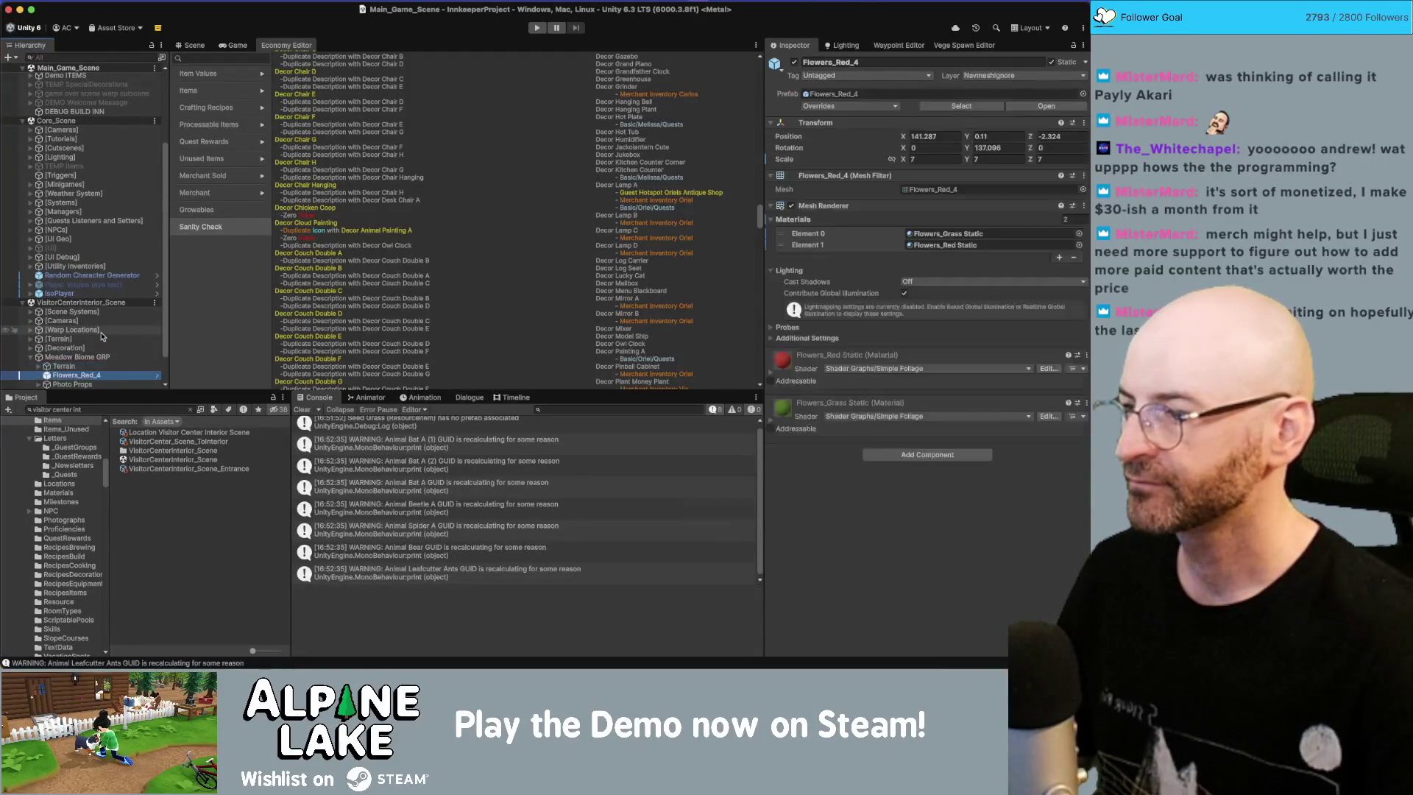
# Step: Step through the meadow Photo Props displays, Info Placard and Flowers_Red_4, back up to Meadow Biome GRP
pyautogui.press('Down')
pyautogui.press('Up')
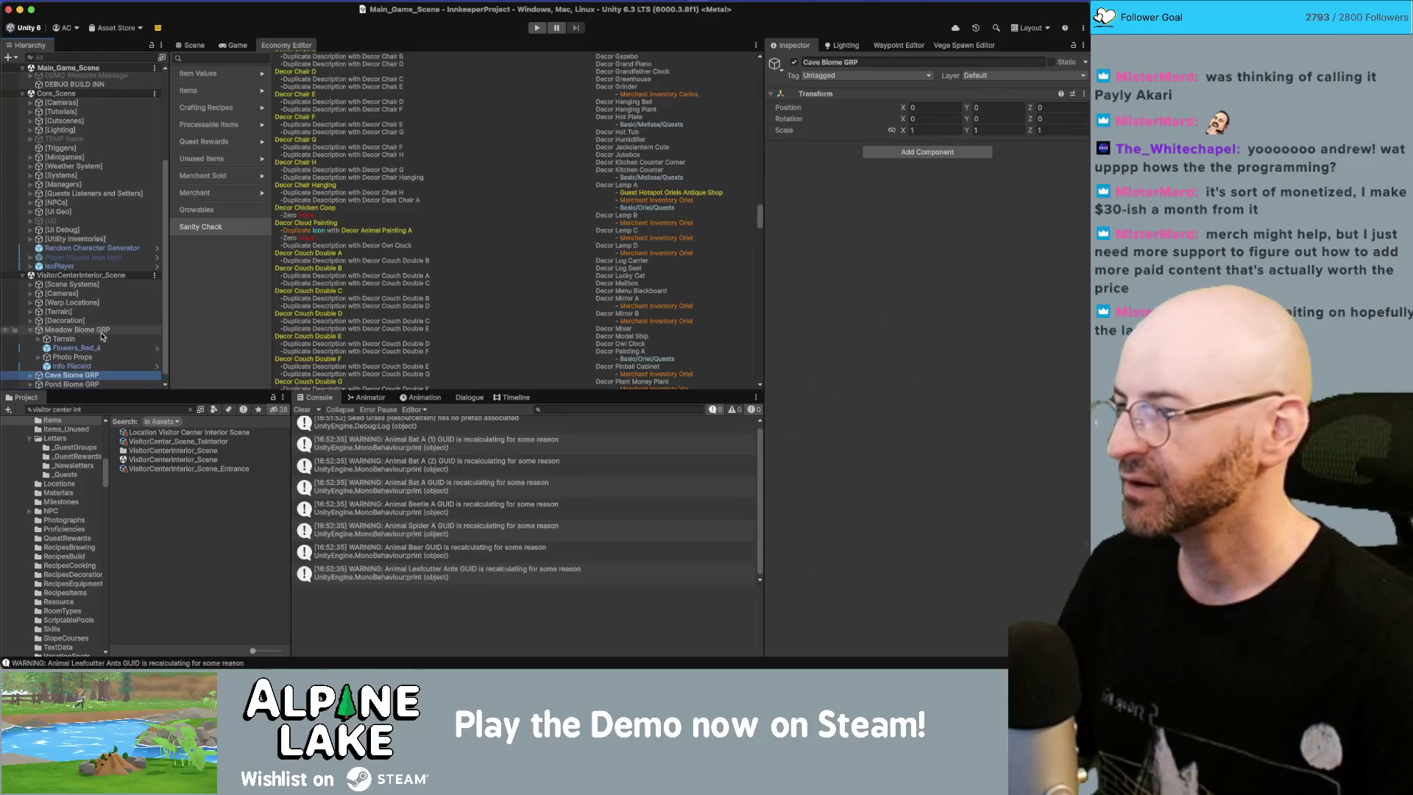
pyautogui.press('Right')
pyautogui.press('Down')
pyautogui.press('Down')
pyautogui.press('Down')
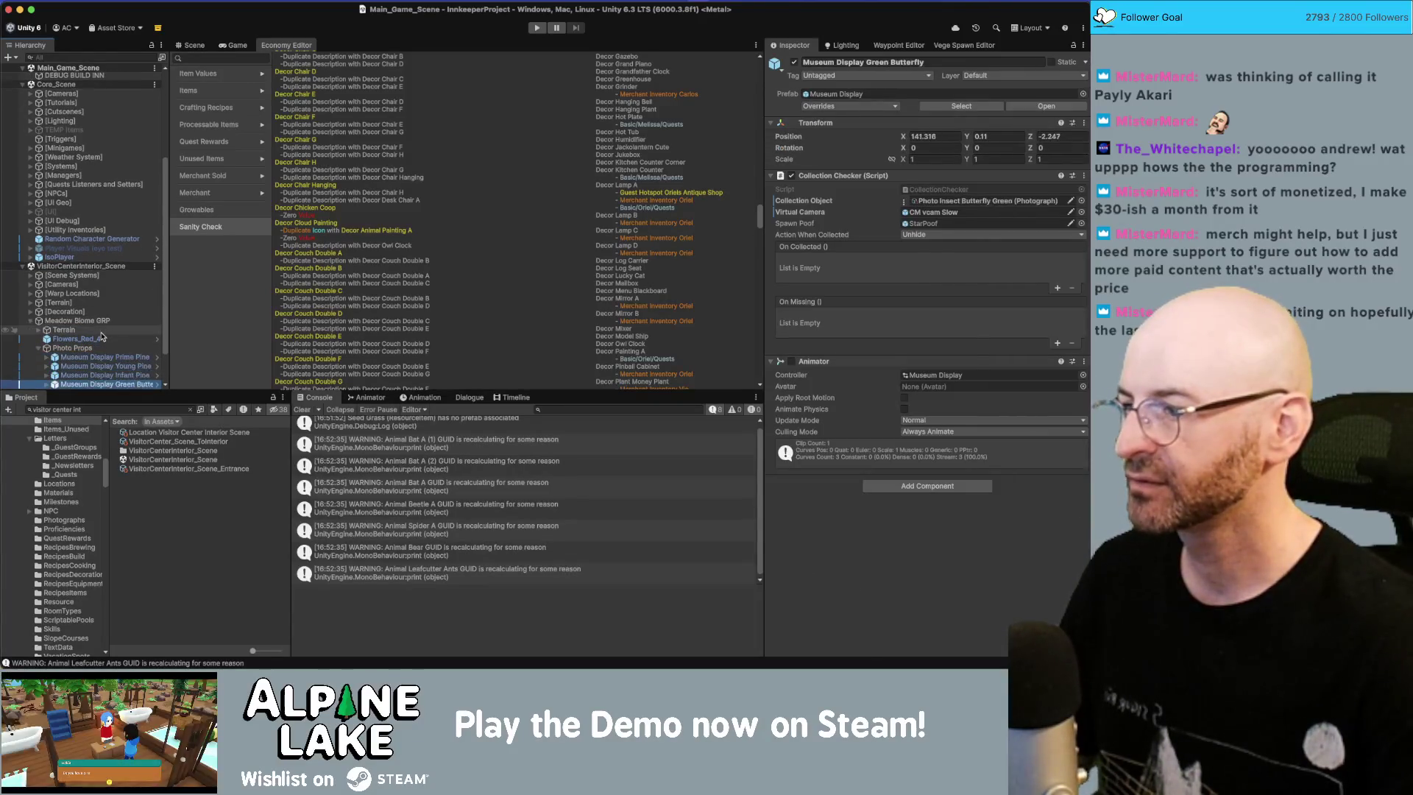
pyautogui.press('Up')
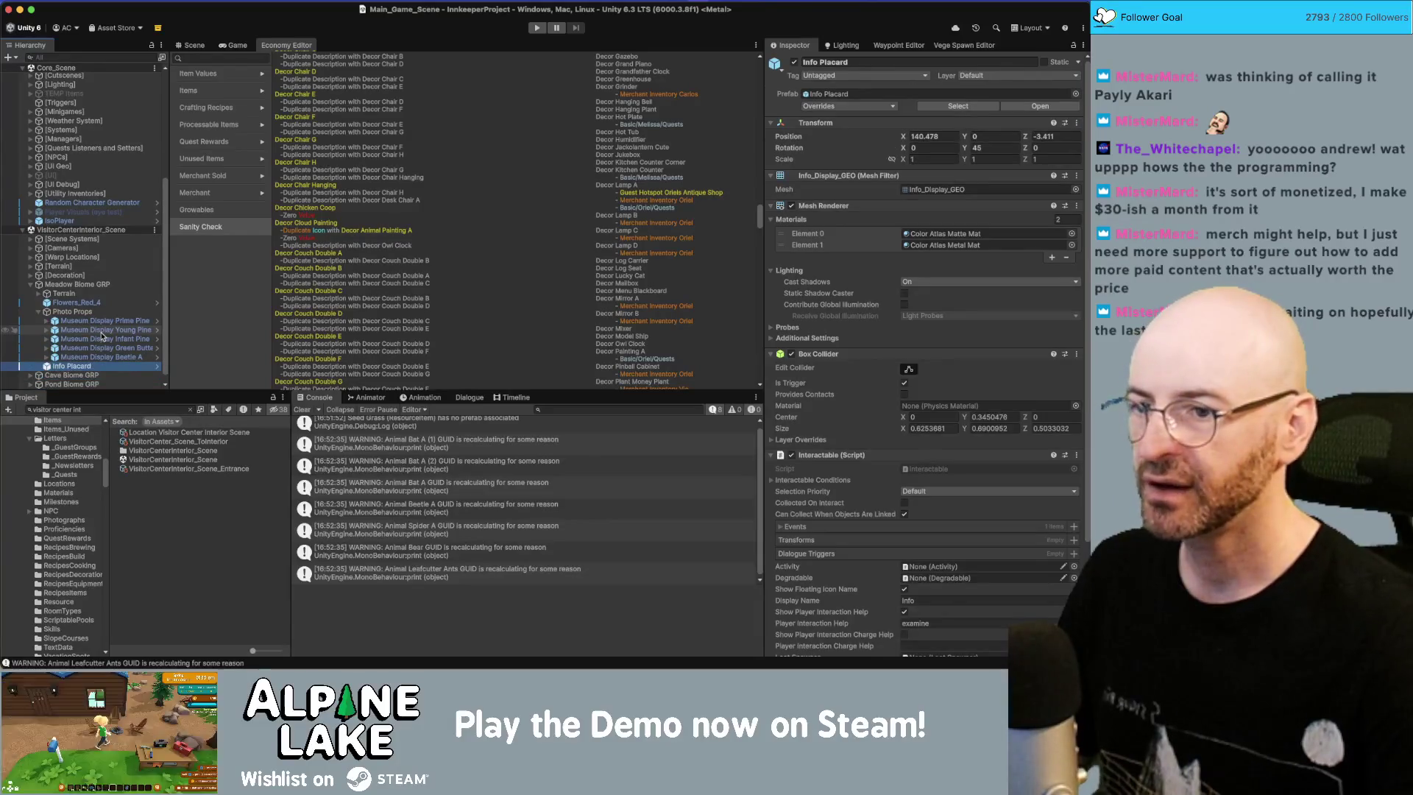
pyautogui.scroll(-5, 890, 406)
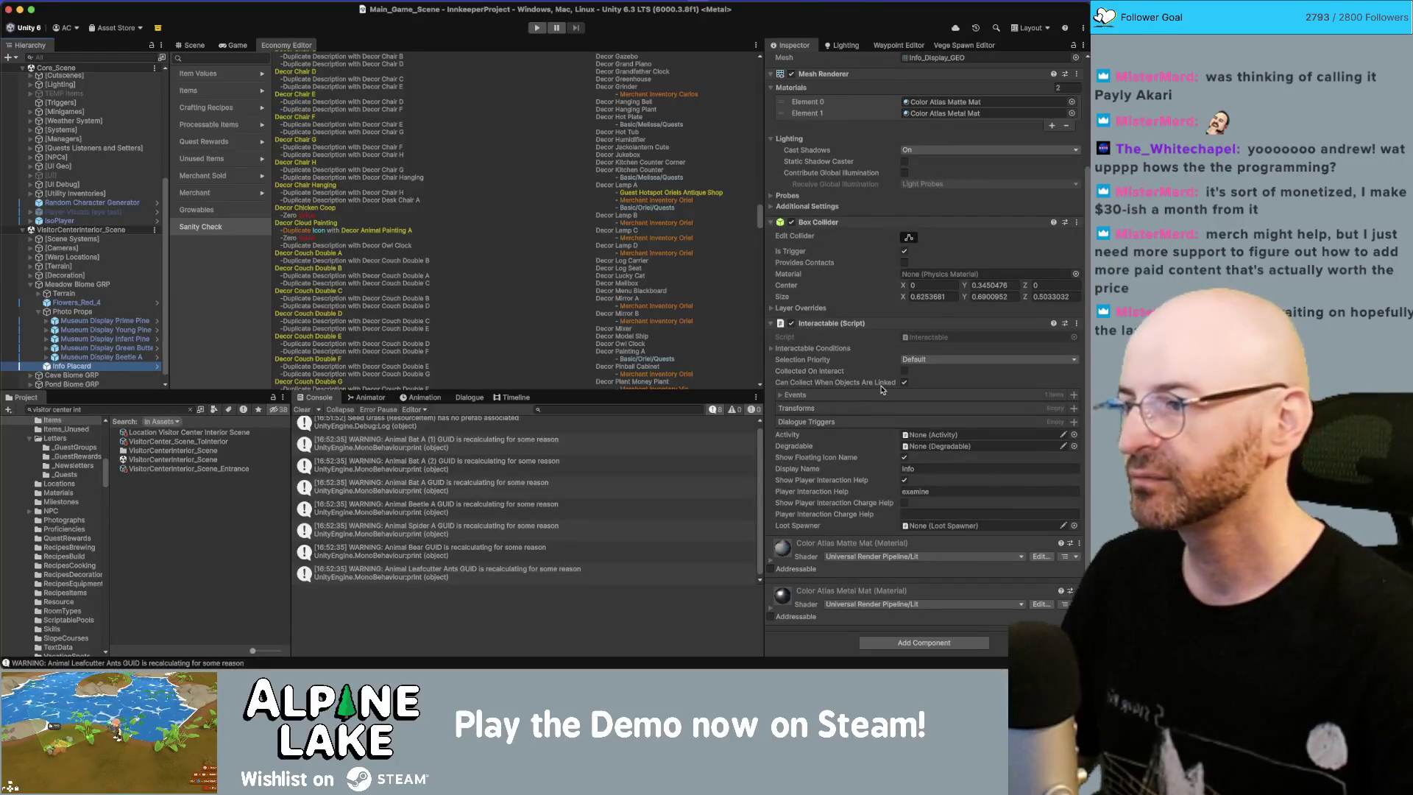
pyautogui.press('Up')
pyautogui.press('Up')
pyautogui.press('Up')
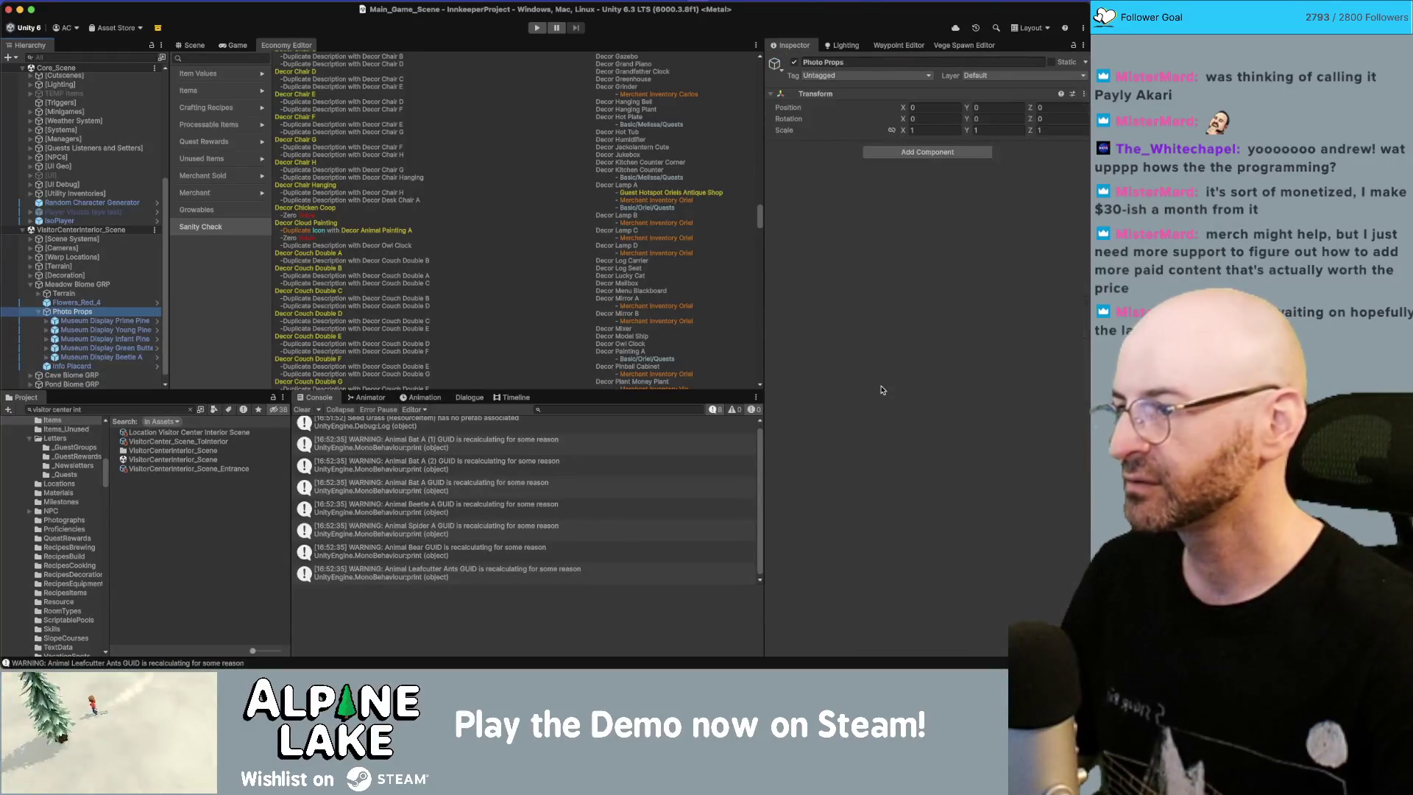
pyautogui.press('Up')
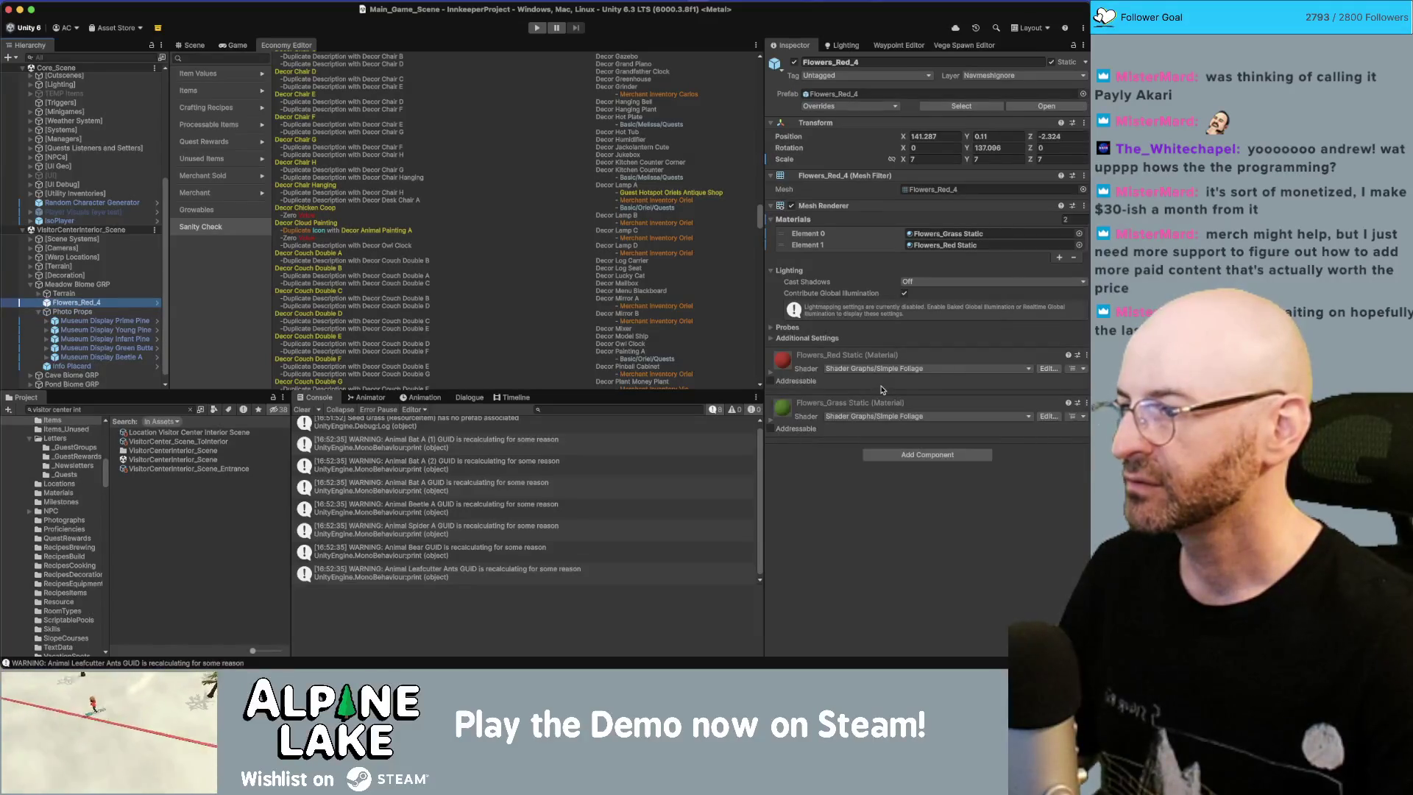
pyautogui.press('Down')
pyautogui.press('Down')
pyautogui.press('Down')
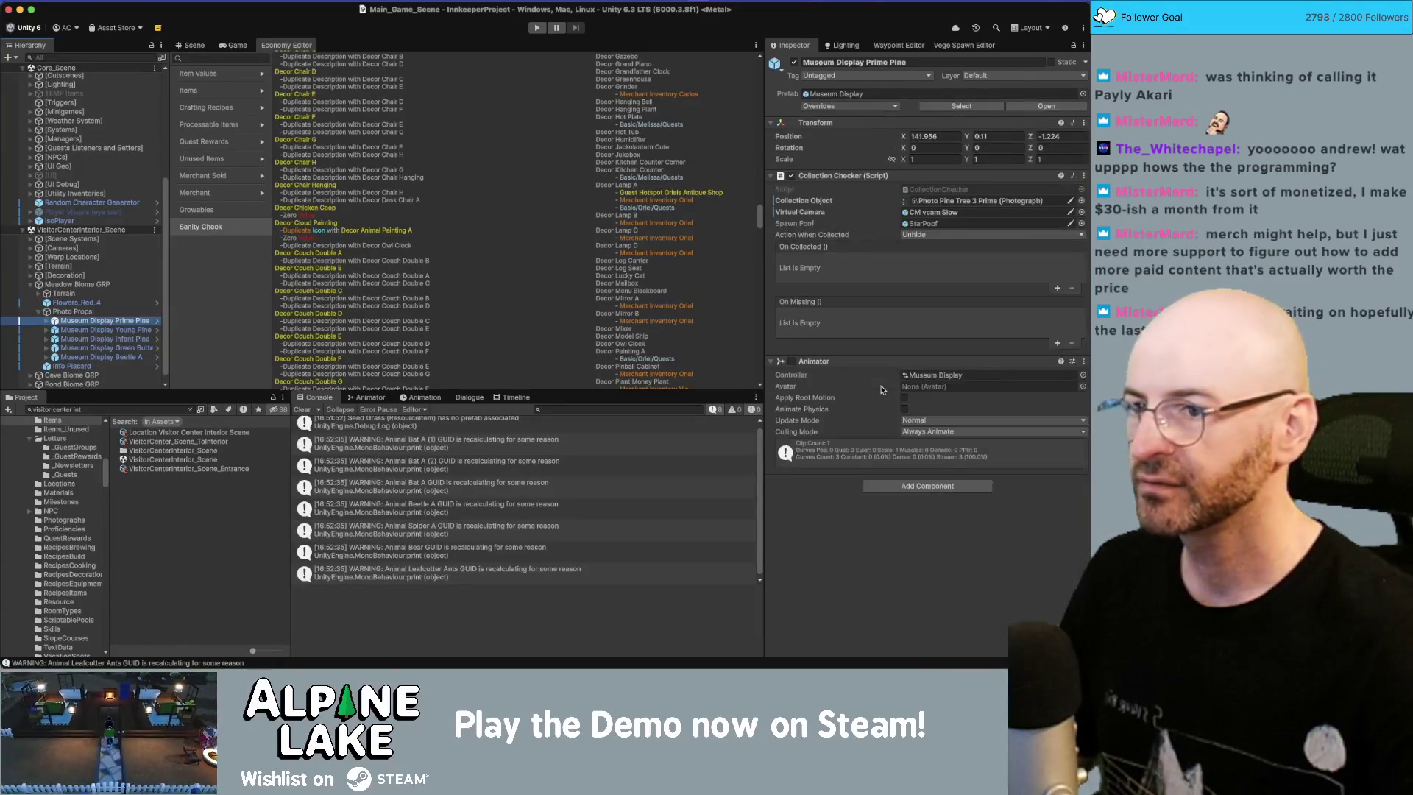
pyautogui.press('Up')
pyautogui.press('Up')
pyautogui.press('Up')
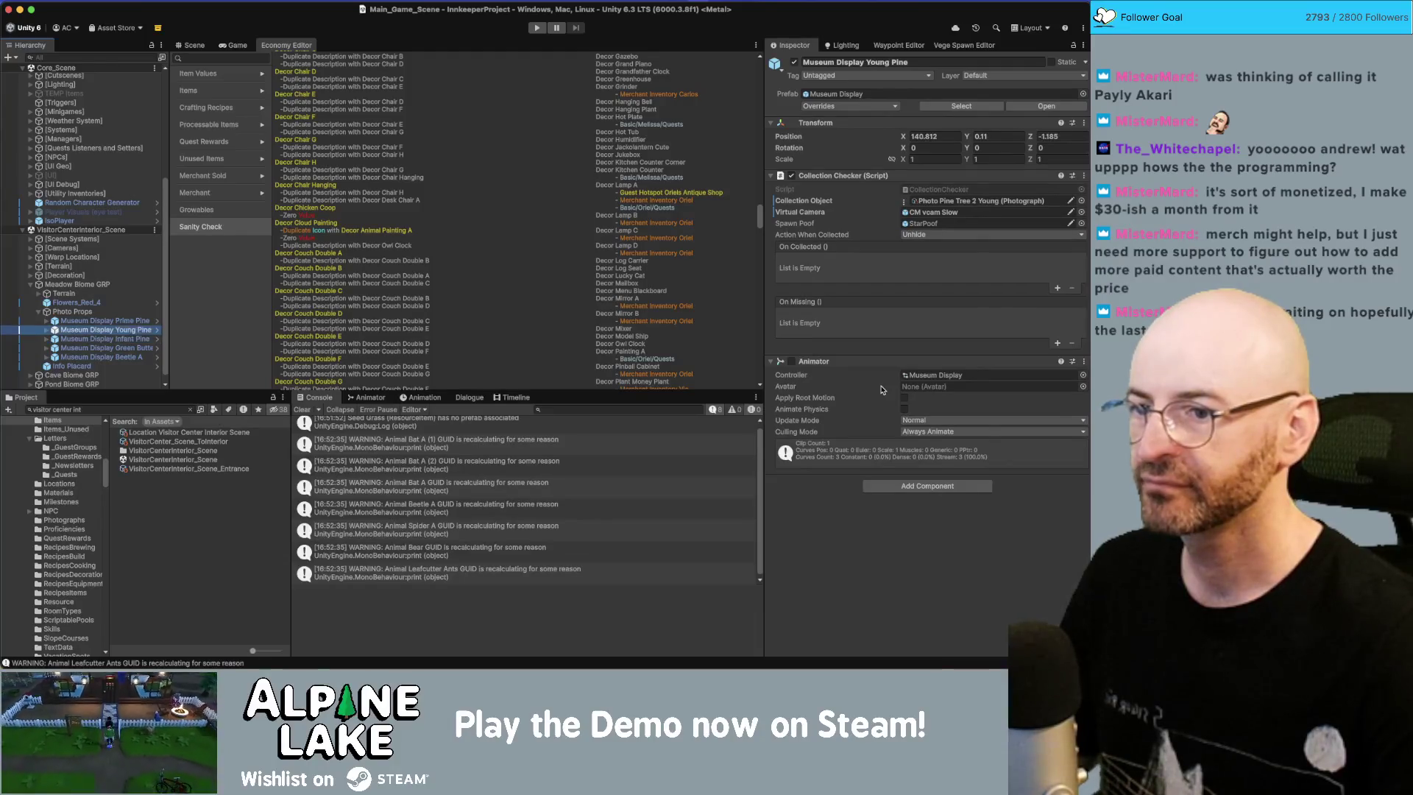
pyautogui.press('Up')
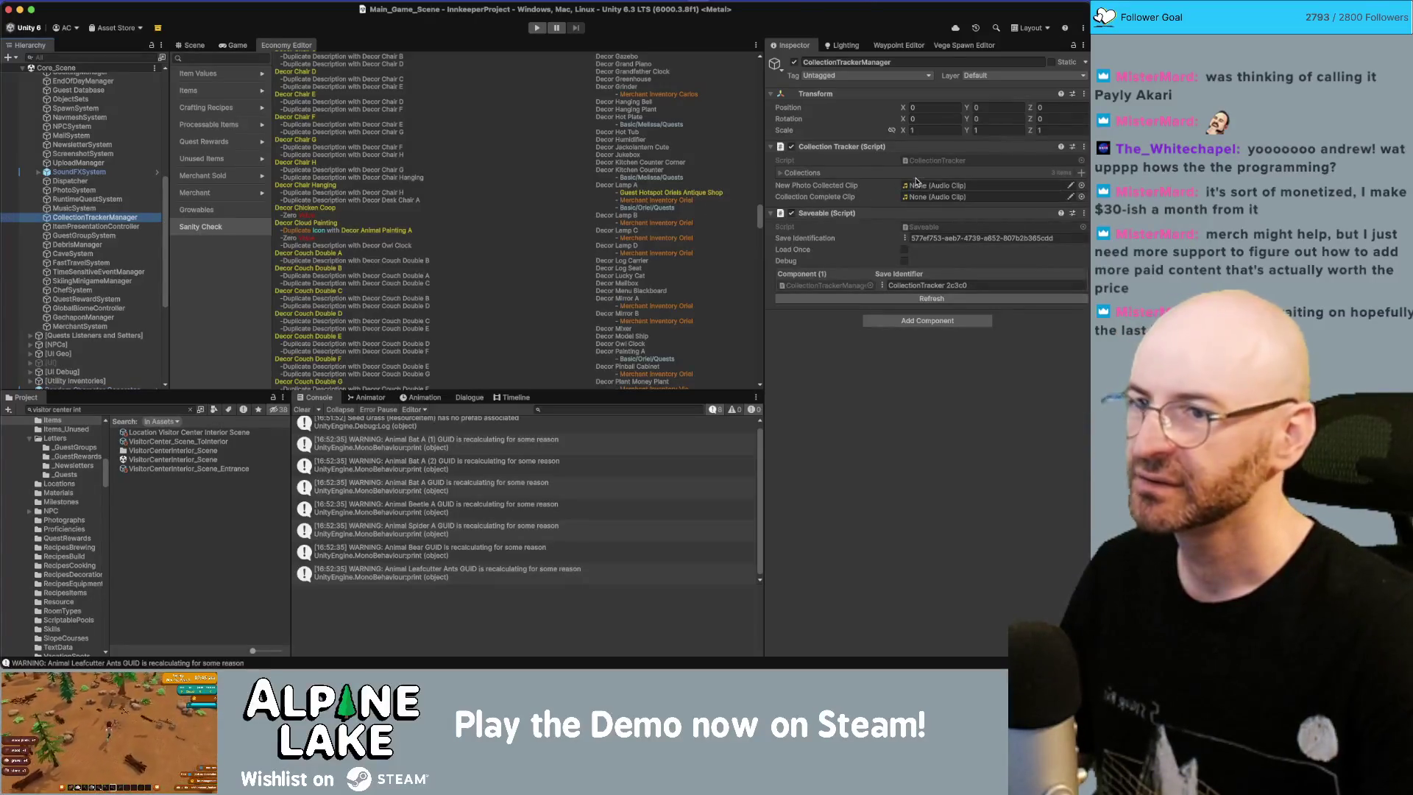
# Step: List the tracker's visitor collections, find them in the Project, and expand Caves' Photographs and Gift Reward
pyautogui.click(782, 174)
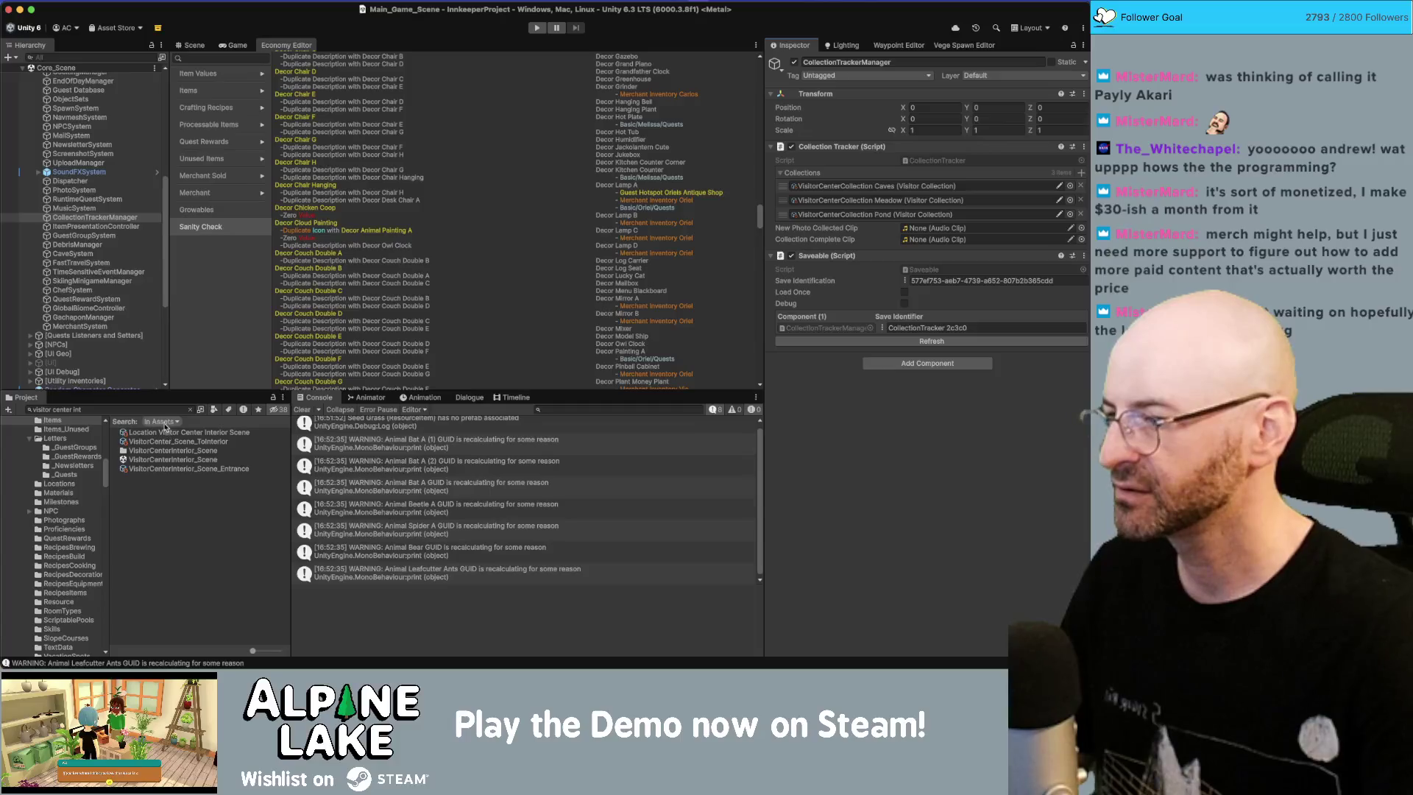
pyautogui.click(107, 410)
pyautogui.write('v')
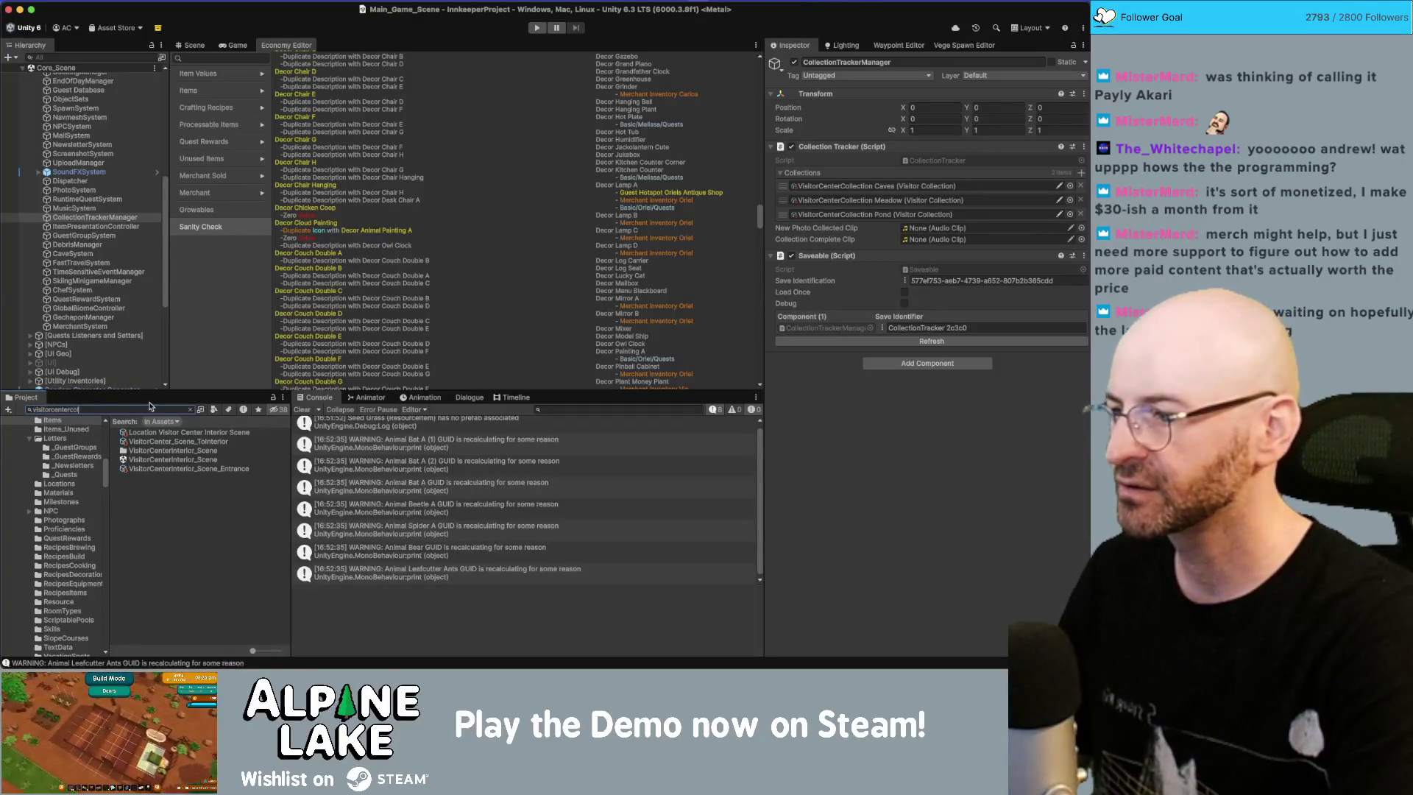
pyautogui.write('oll')
pyautogui.click(189, 432)
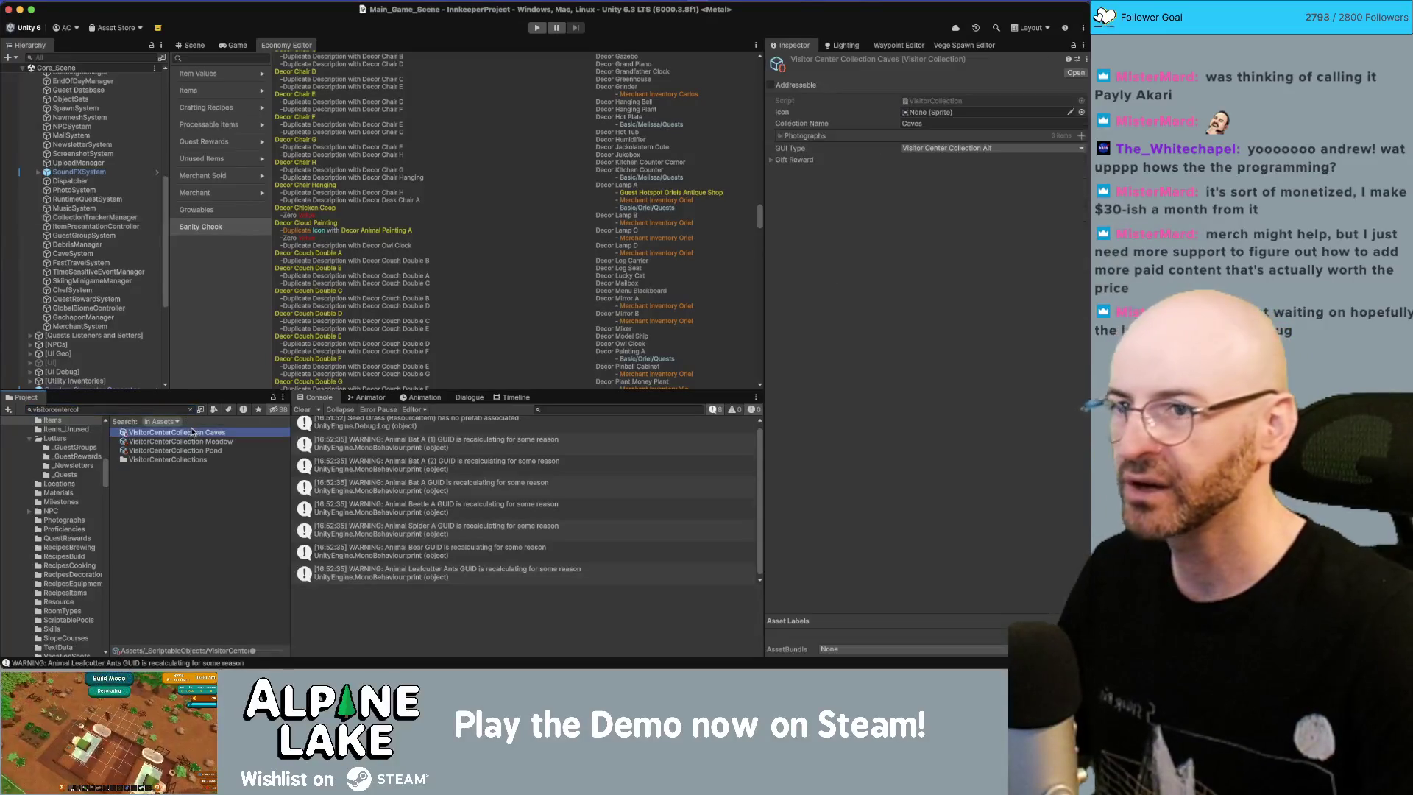
pyautogui.click(781, 137)
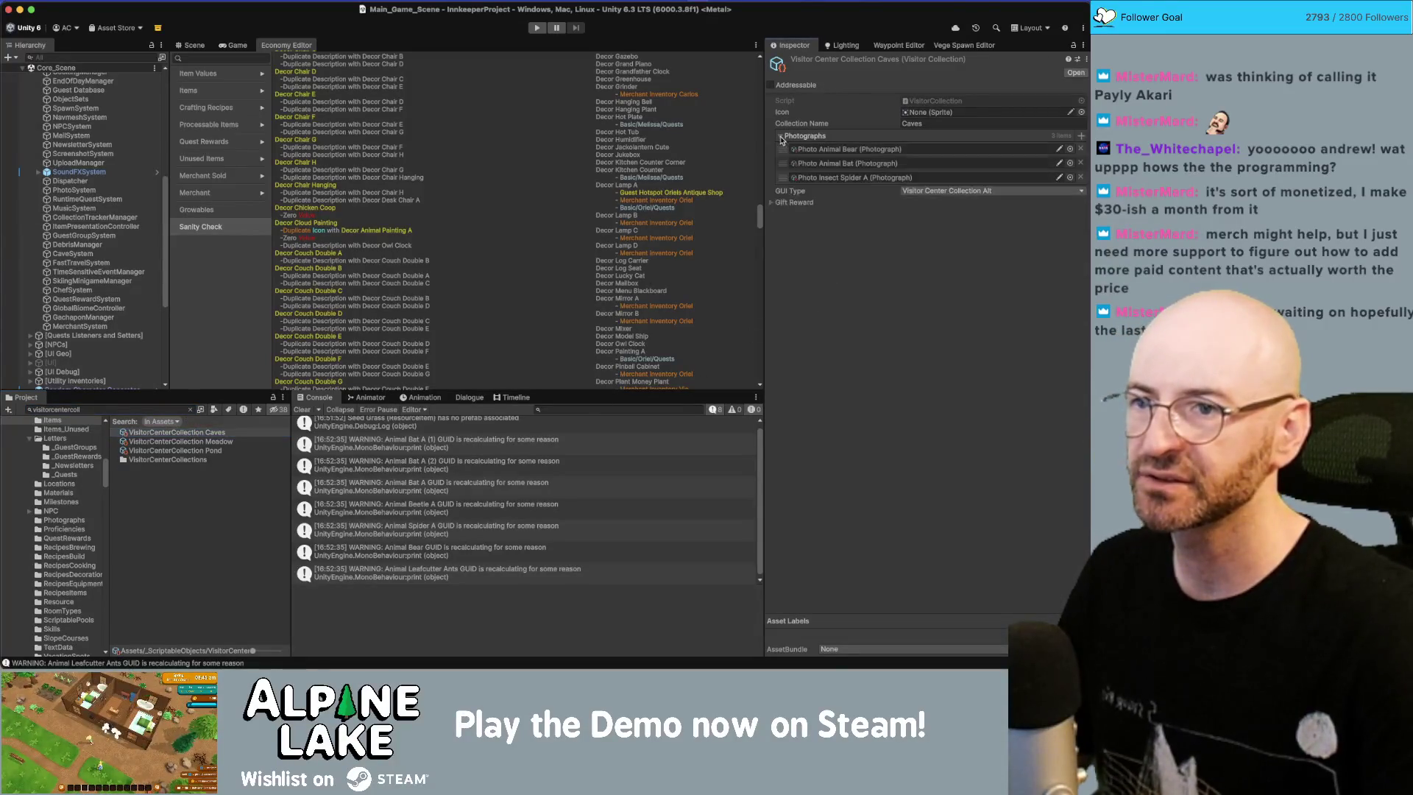
pyautogui.click(770, 203)
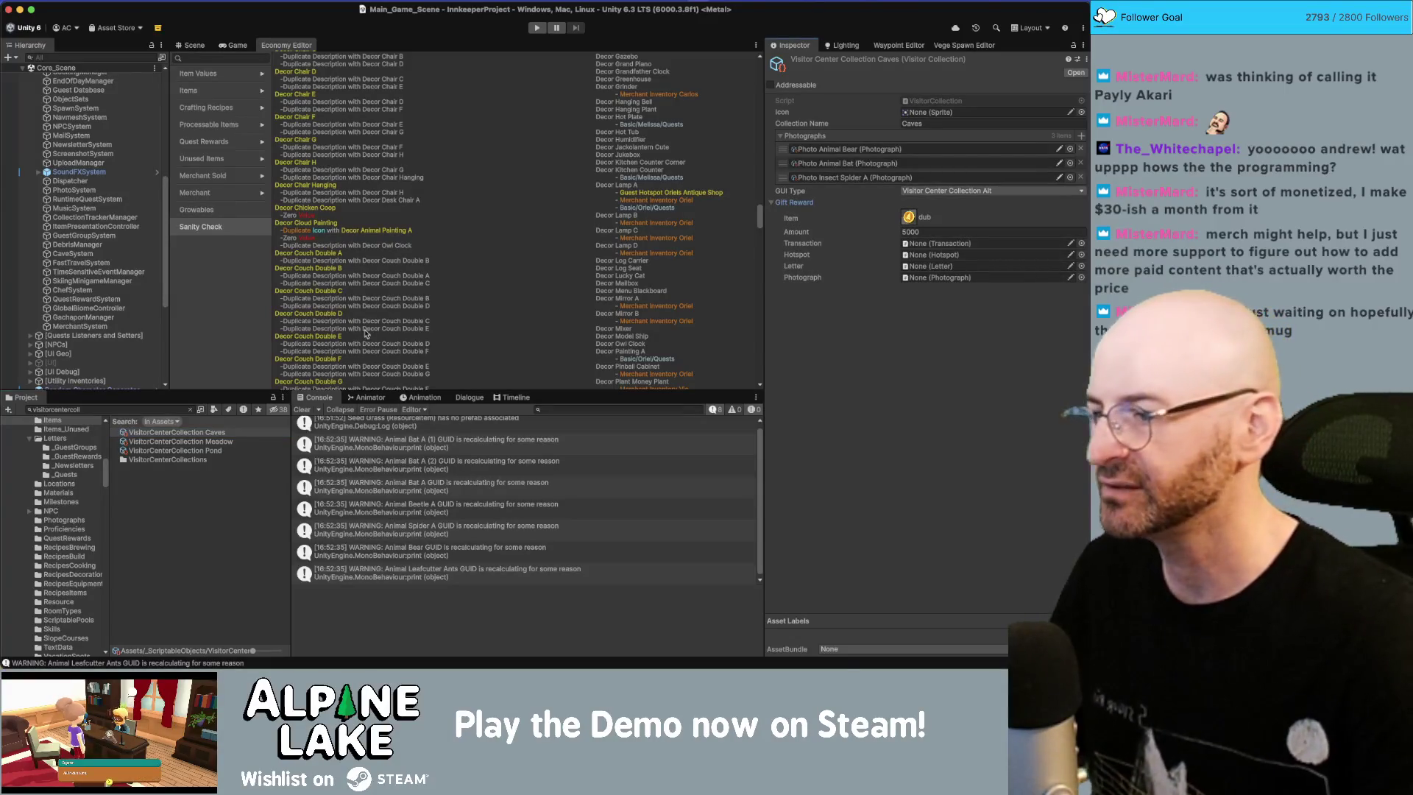
# Step: Select the Pond visitor collection, with two photographs and a 2000 dub gift reward
pyautogui.click(228, 442)
pyautogui.press('Up')
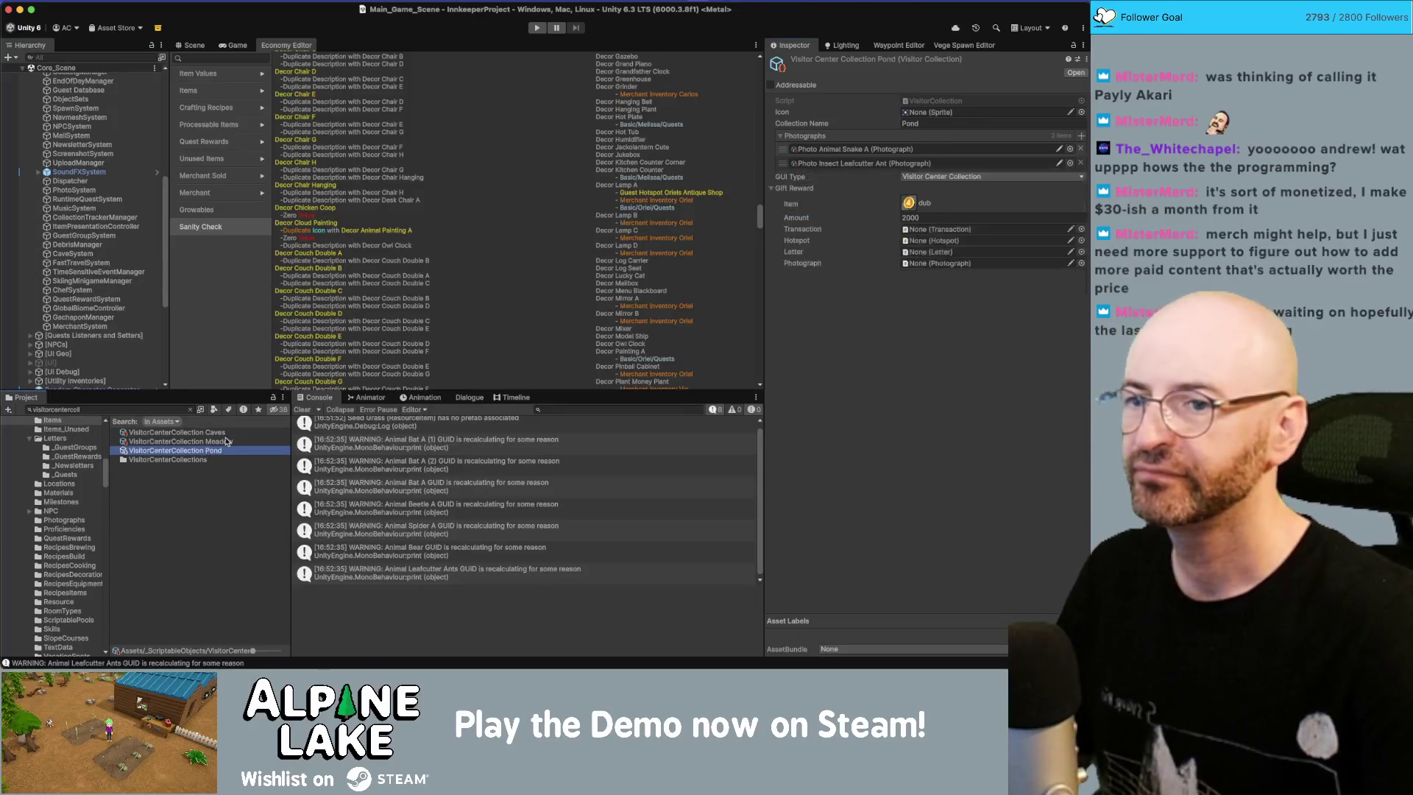
pyautogui.press('Down')
pyautogui.press('Down')
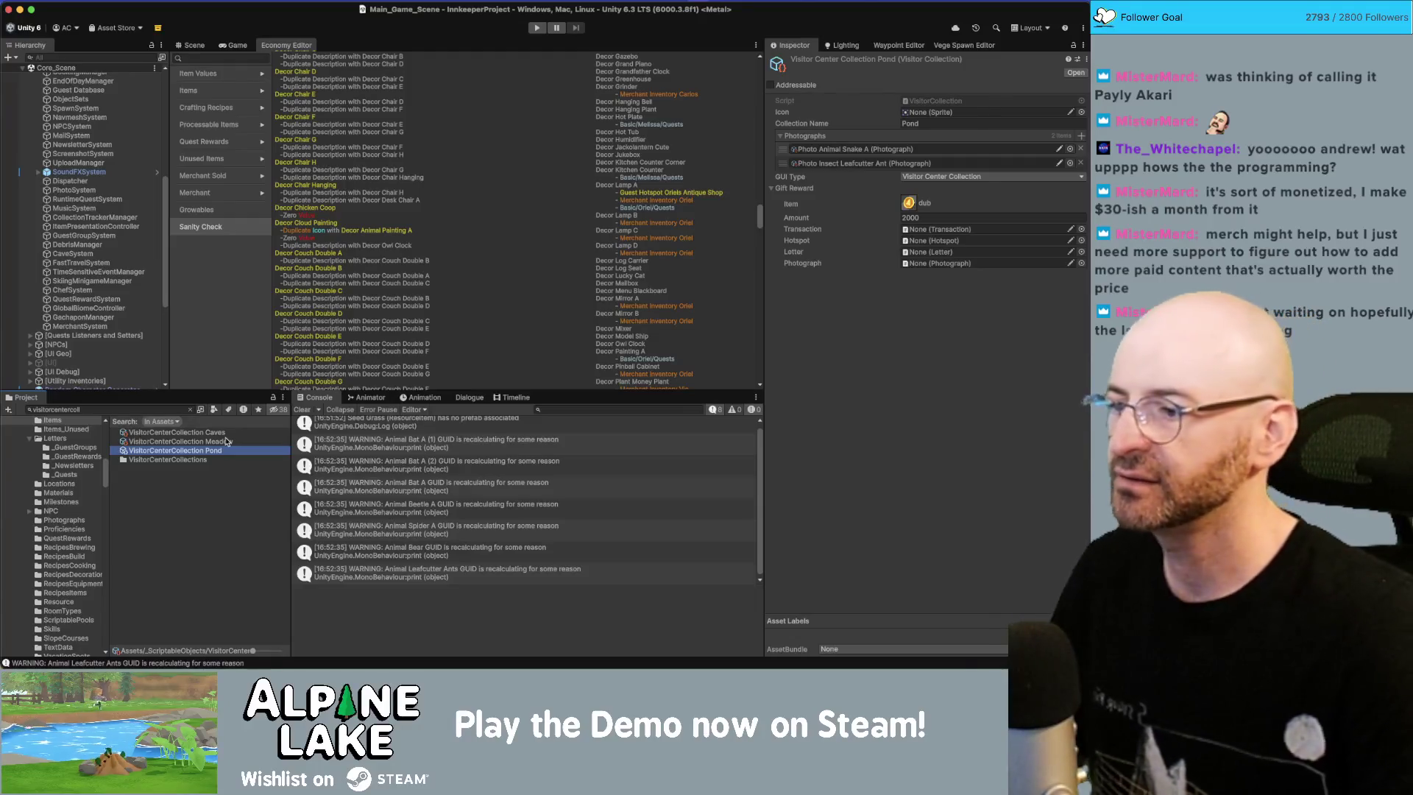
pyautogui.press('super+Tab')
pyautogui.press('super+Tab')
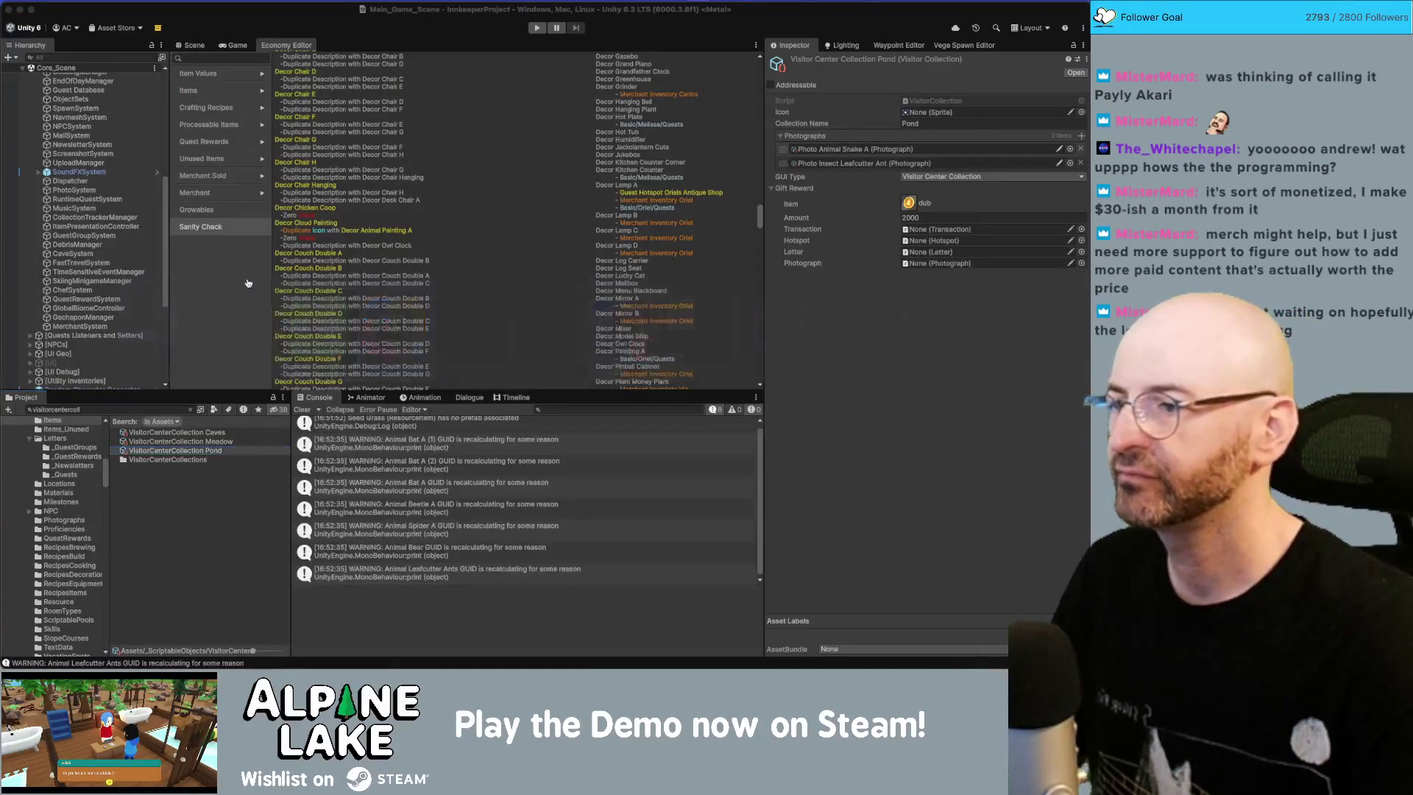
pyautogui.press('super+Tab')
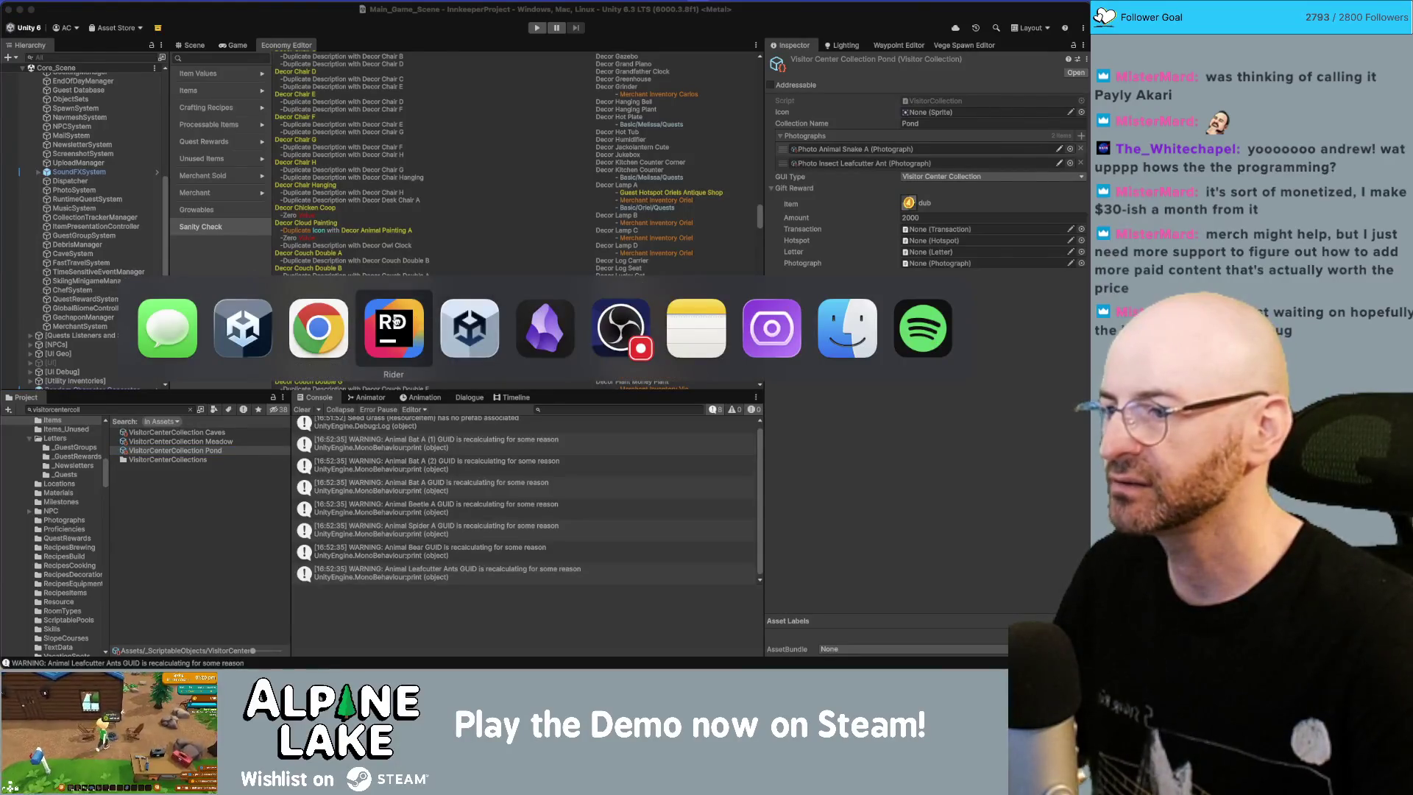
# Step: Duplicate the Hotspot FindAssets loading line in EconomyEditor.cs
pyautogui.click(396, 322)
pyautogui.click(404, 282)
pyautogui.press('End')
pyautogui.hotkey('shift', 'Home')
pyautogui.press('Right')
pyautogui.press('Down')
pyautogui.press('Down')
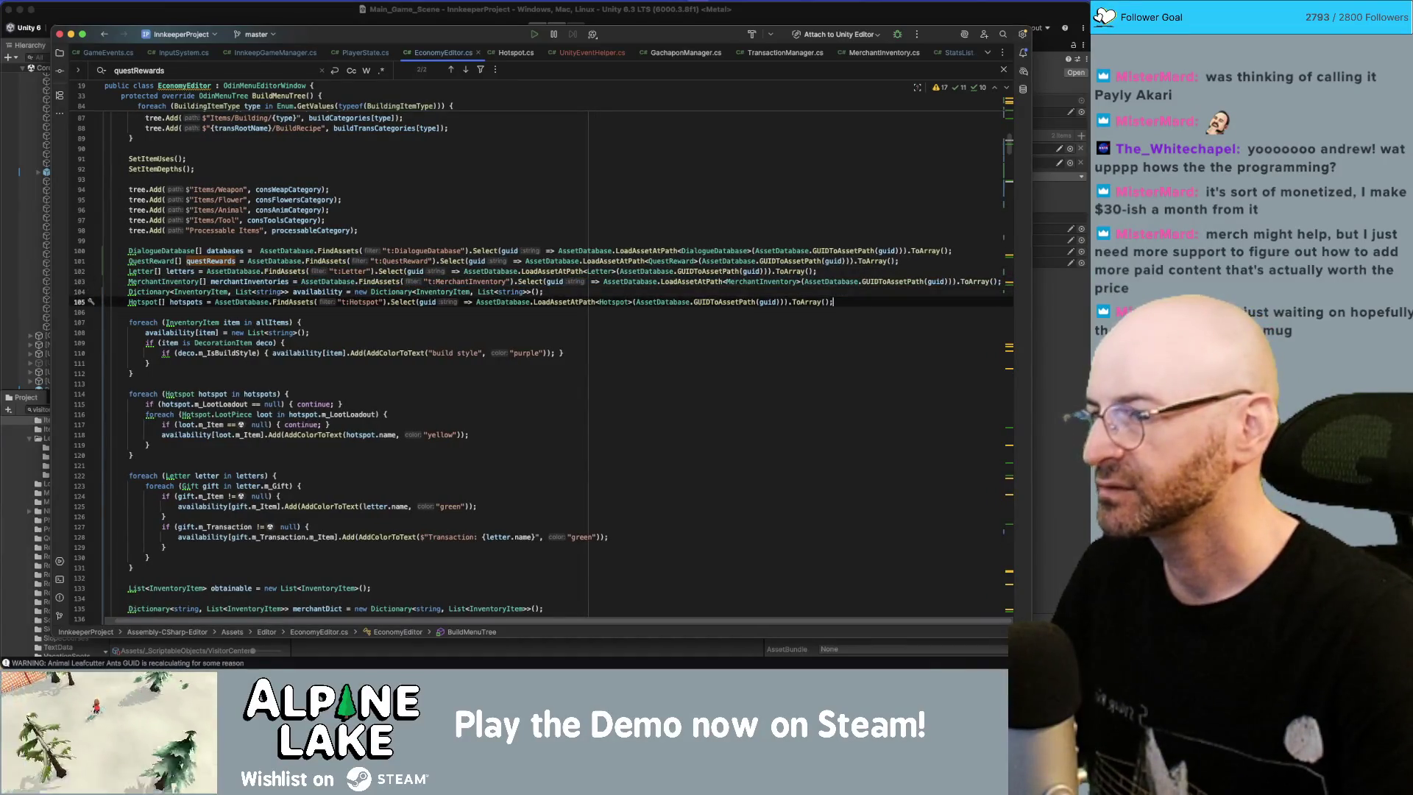
pyautogui.hotkey('shift', 'Home')
pyautogui.press('super+d')
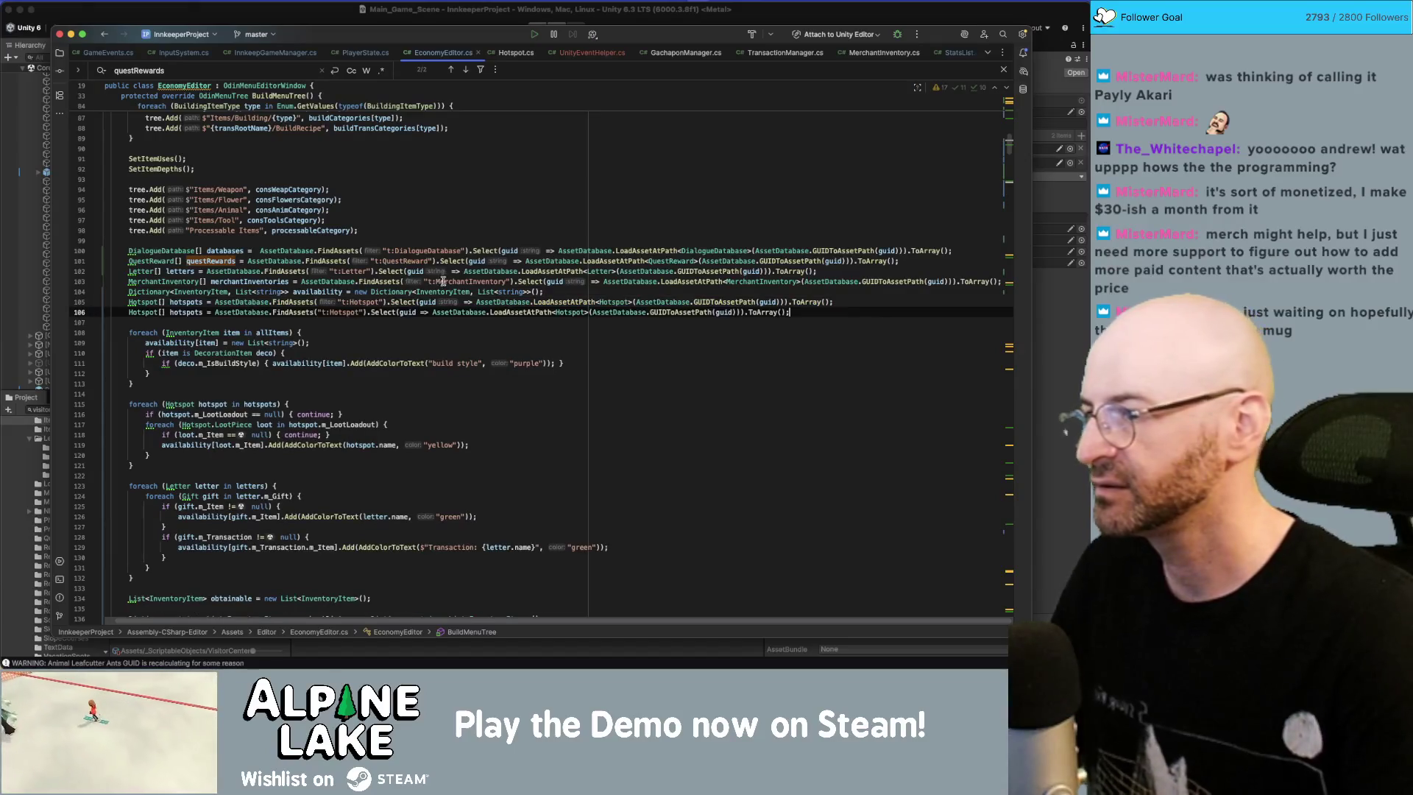
# Step: Change the copied line's array type from Hotspot to VisitorCollection
pyautogui.doubleClick(139, 313)
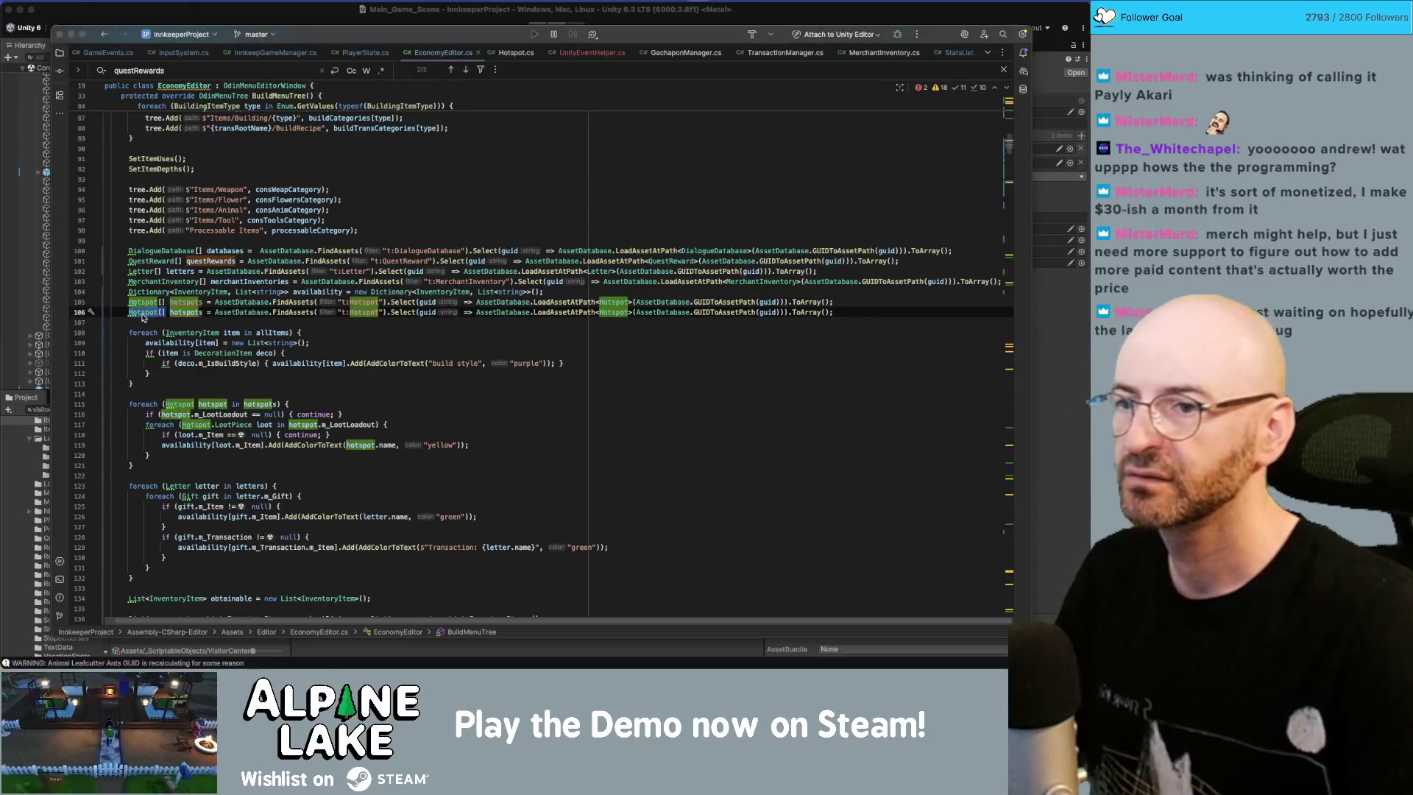
pyautogui.write('Vi')
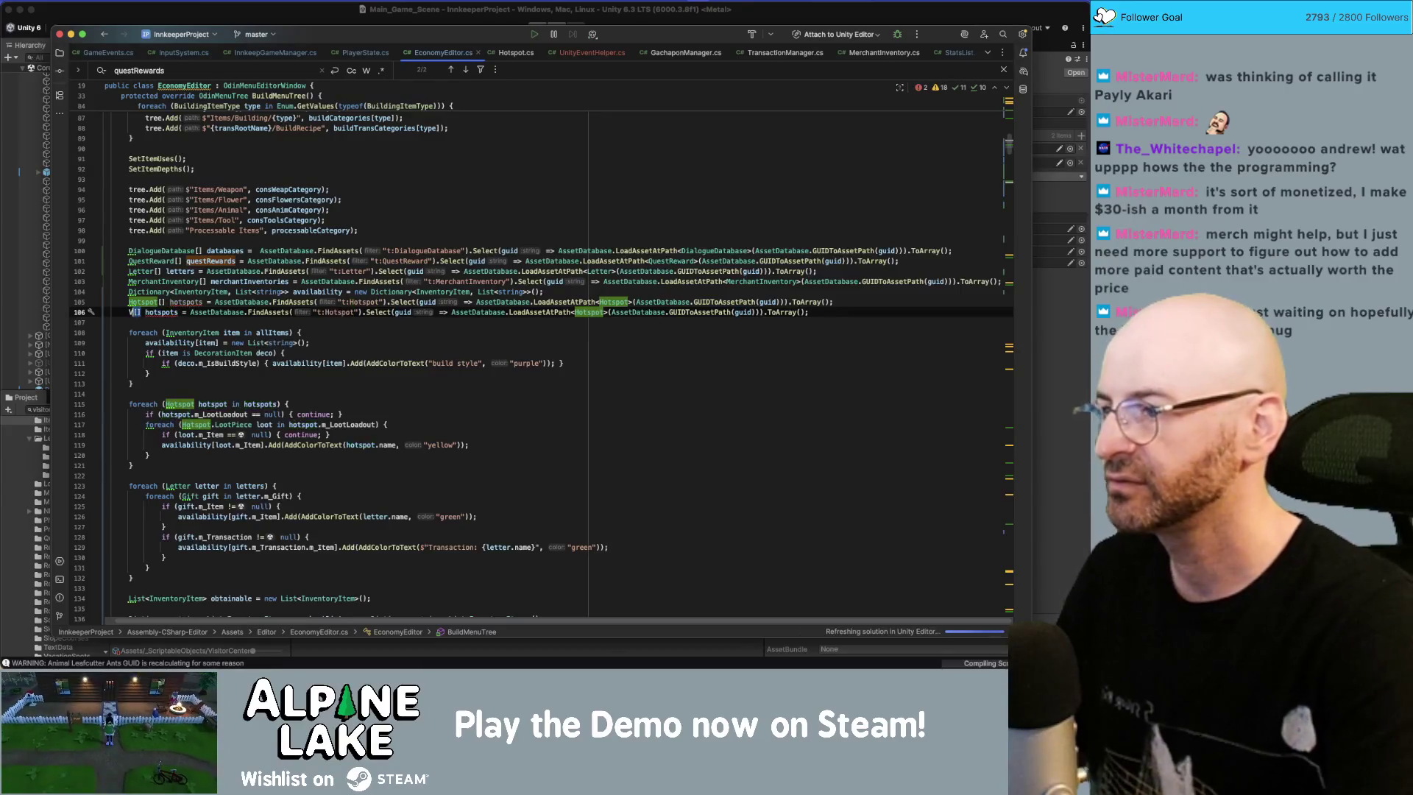
pyautogui.write('sitorcenter')
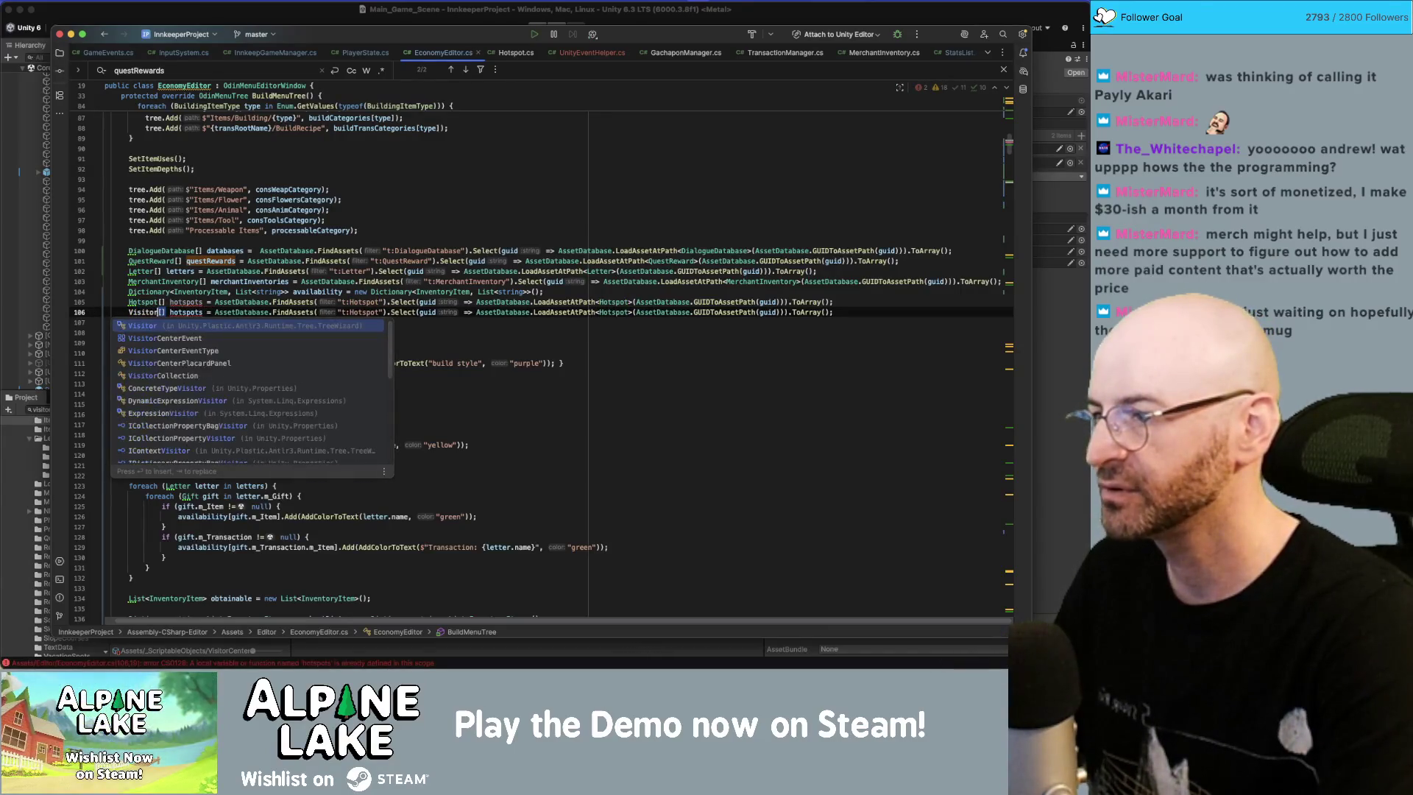
pyautogui.press('Escape')
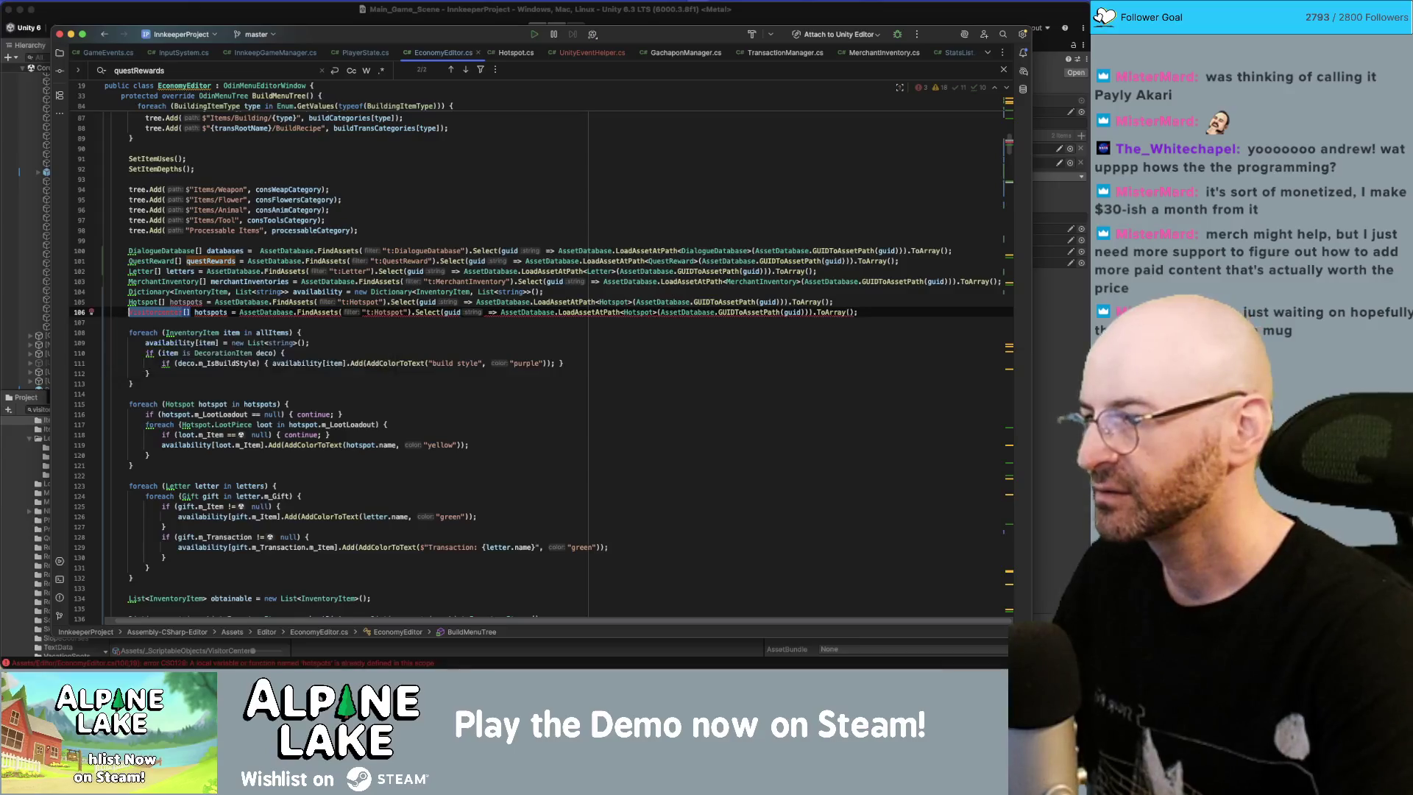
pyautogui.write('C')
pyautogui.press('BackSpace')
pyautogui.press('BackSpace')
pyautogui.press('BackSpace')
pyautogui.write('Center')
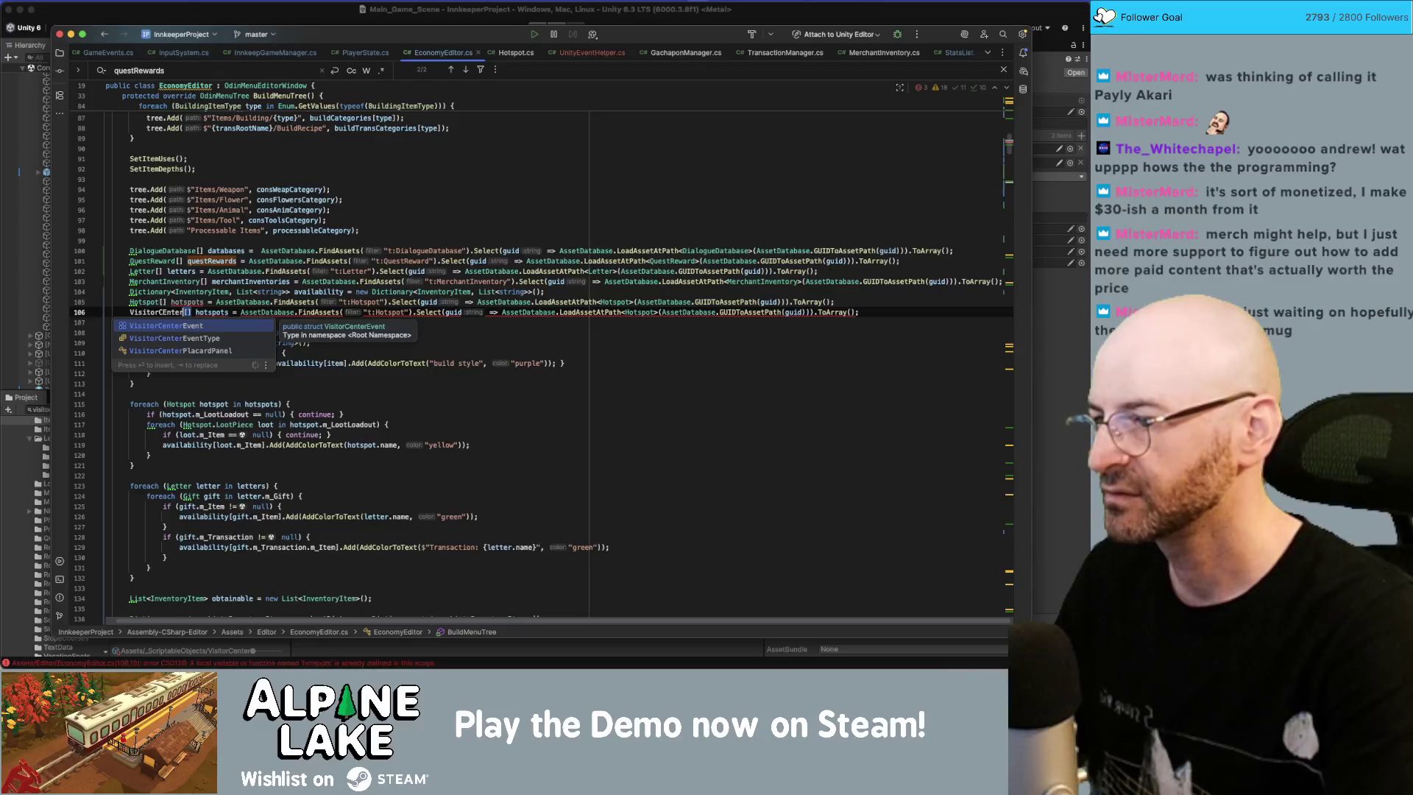
pyautogui.hotkey('alt', 'BackSpace')
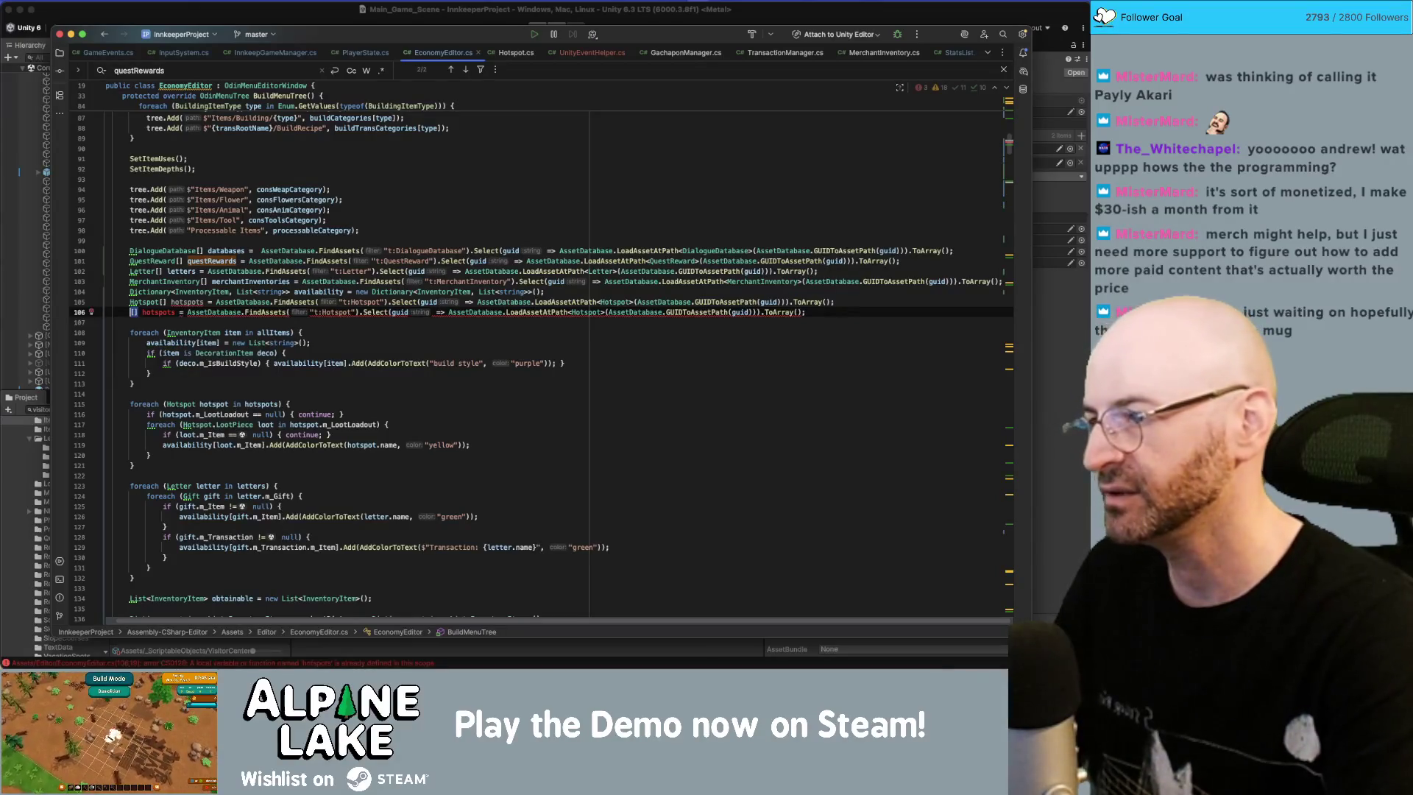
pyautogui.press('super+Tab')
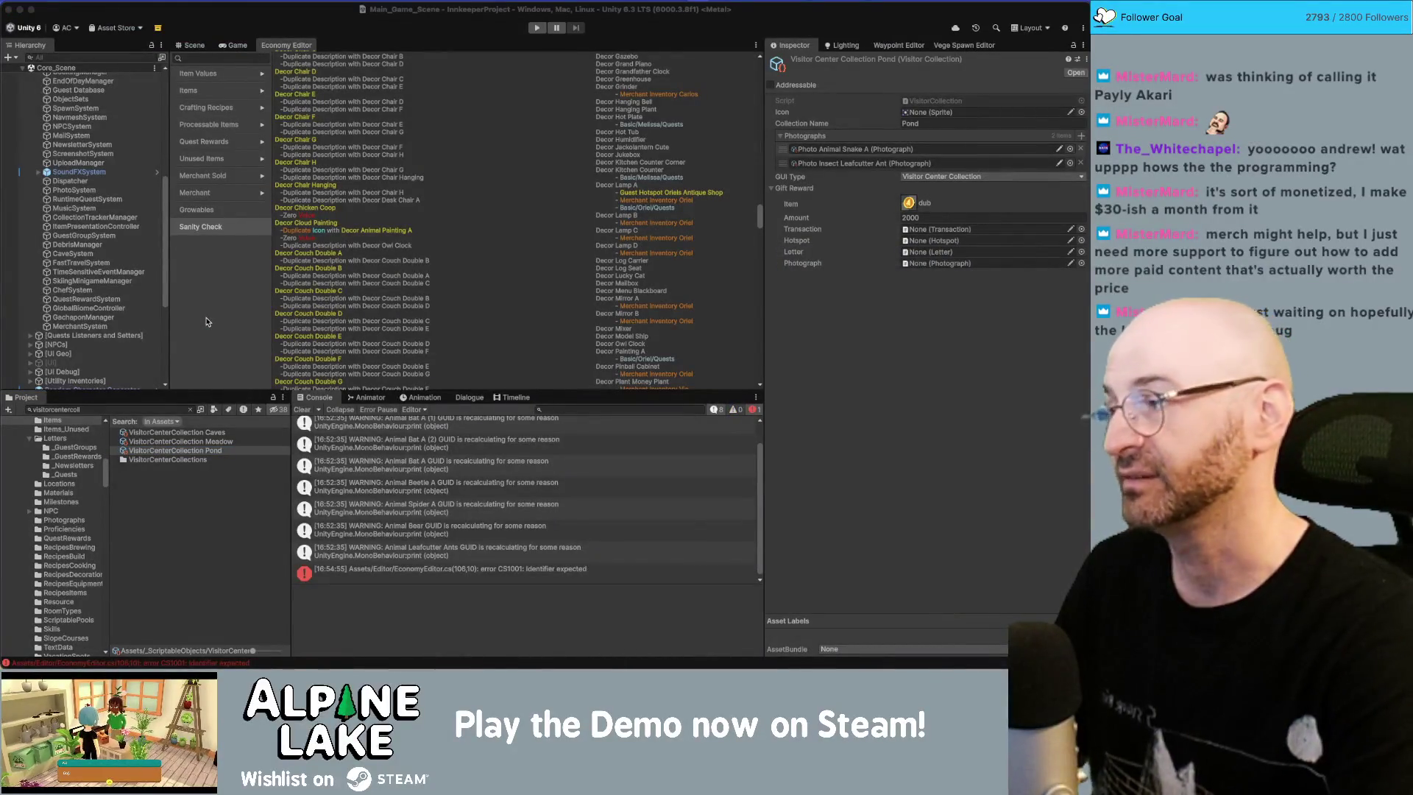
pyautogui.press('super+Tab')
pyautogui.press('super+Tab')
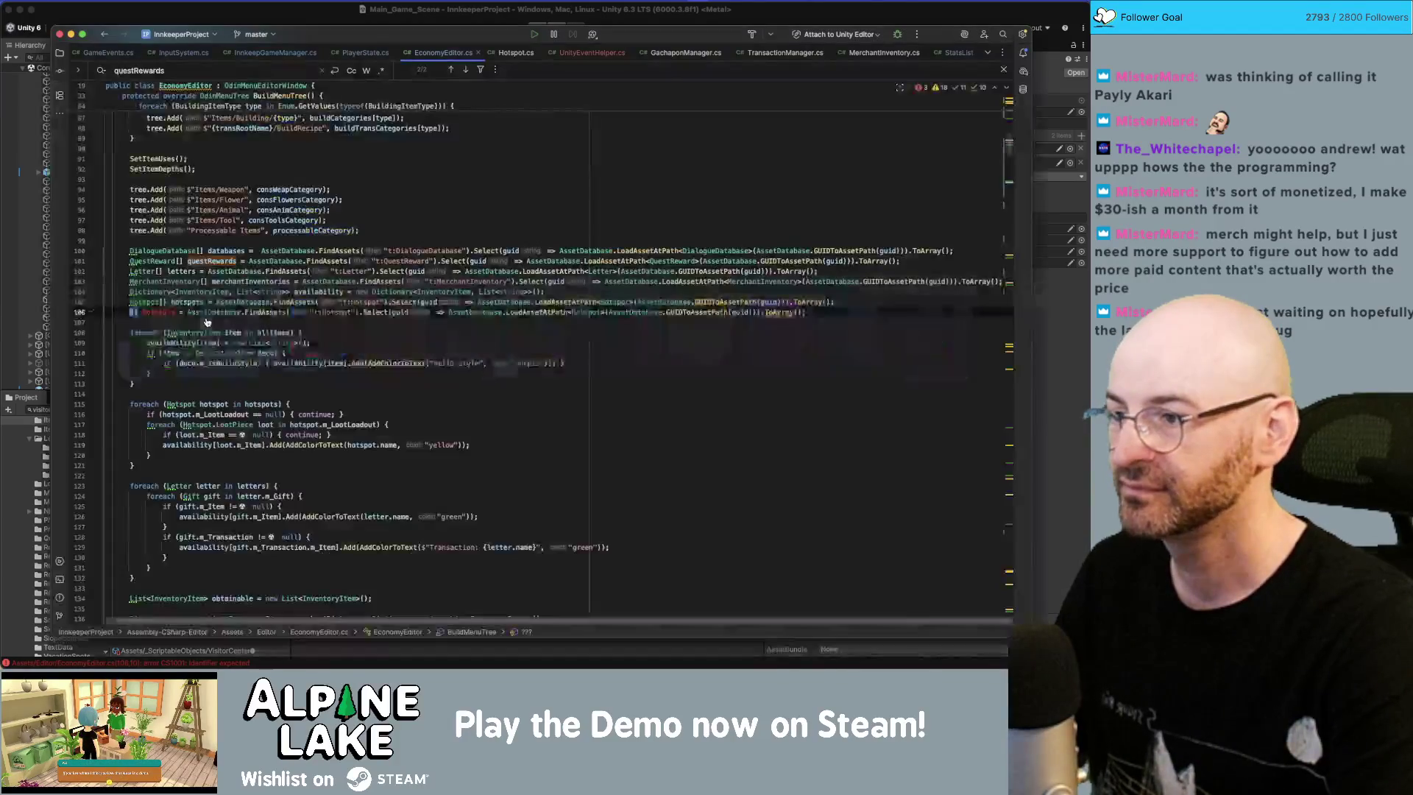
pyautogui.write('Visot')
pyautogui.press('BackSpace')
pyautogui.press('BackSpace')
pyautogui.write('itorColl')
pyautogui.press('Return')
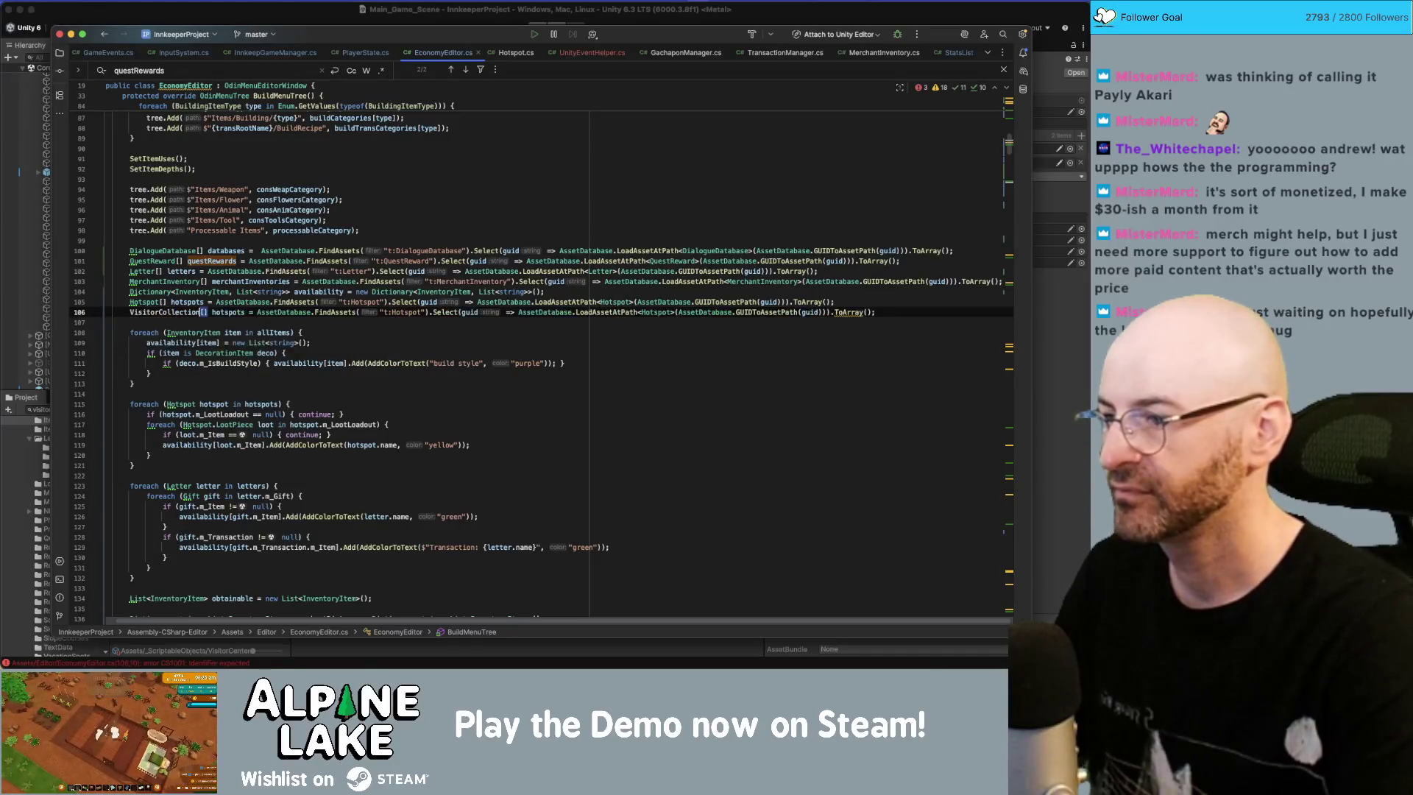
# Step: Switch the t: filter and load generic to VisitorCollection and rename the variable photoCollections
pyautogui.doubleClick(405, 312)
pyautogui.write('VisitorCollection')
pyautogui.doubleClick(696, 312)
pyautogui.write('VisitorCollection')
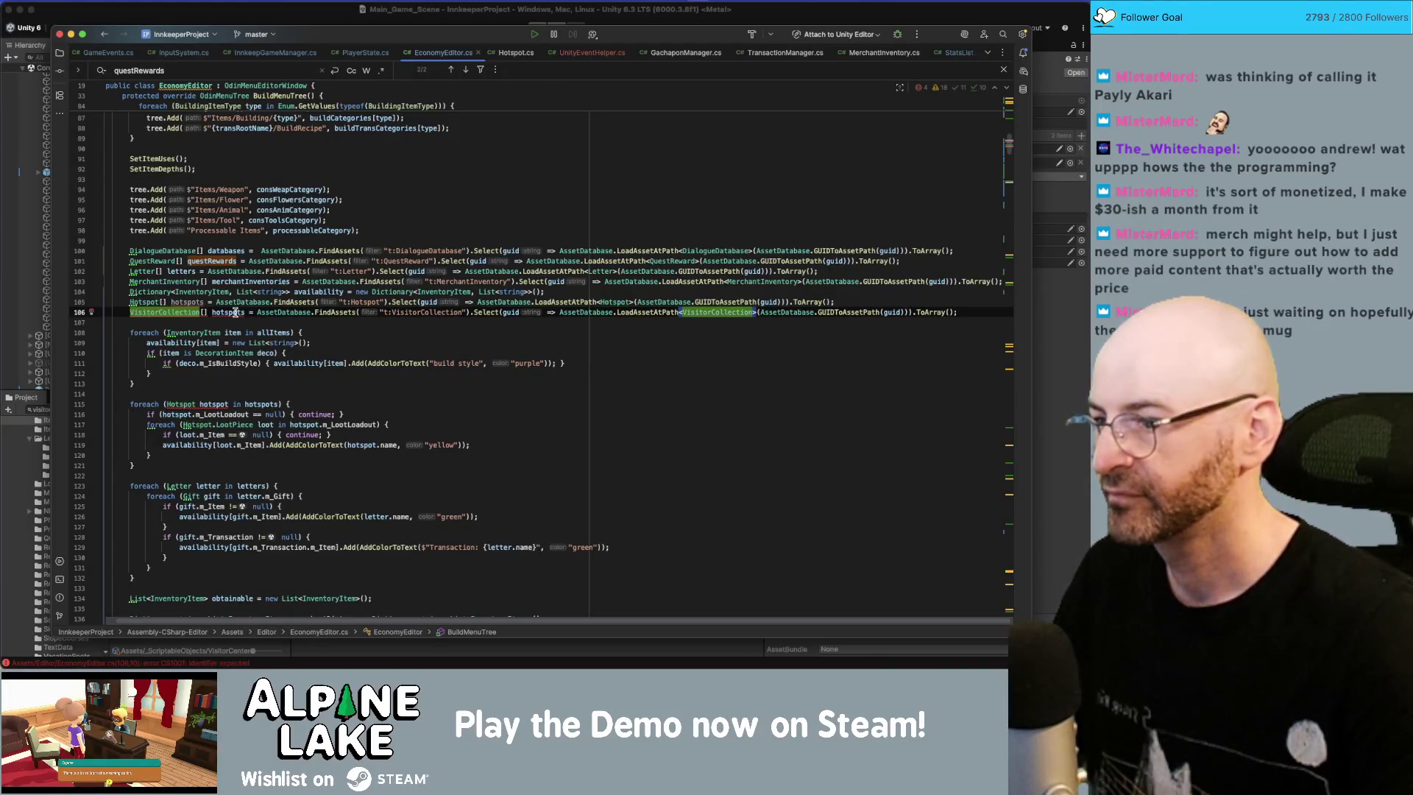
pyautogui.doubleClick(228, 312)
pyautogui.moveTo(307, 303)
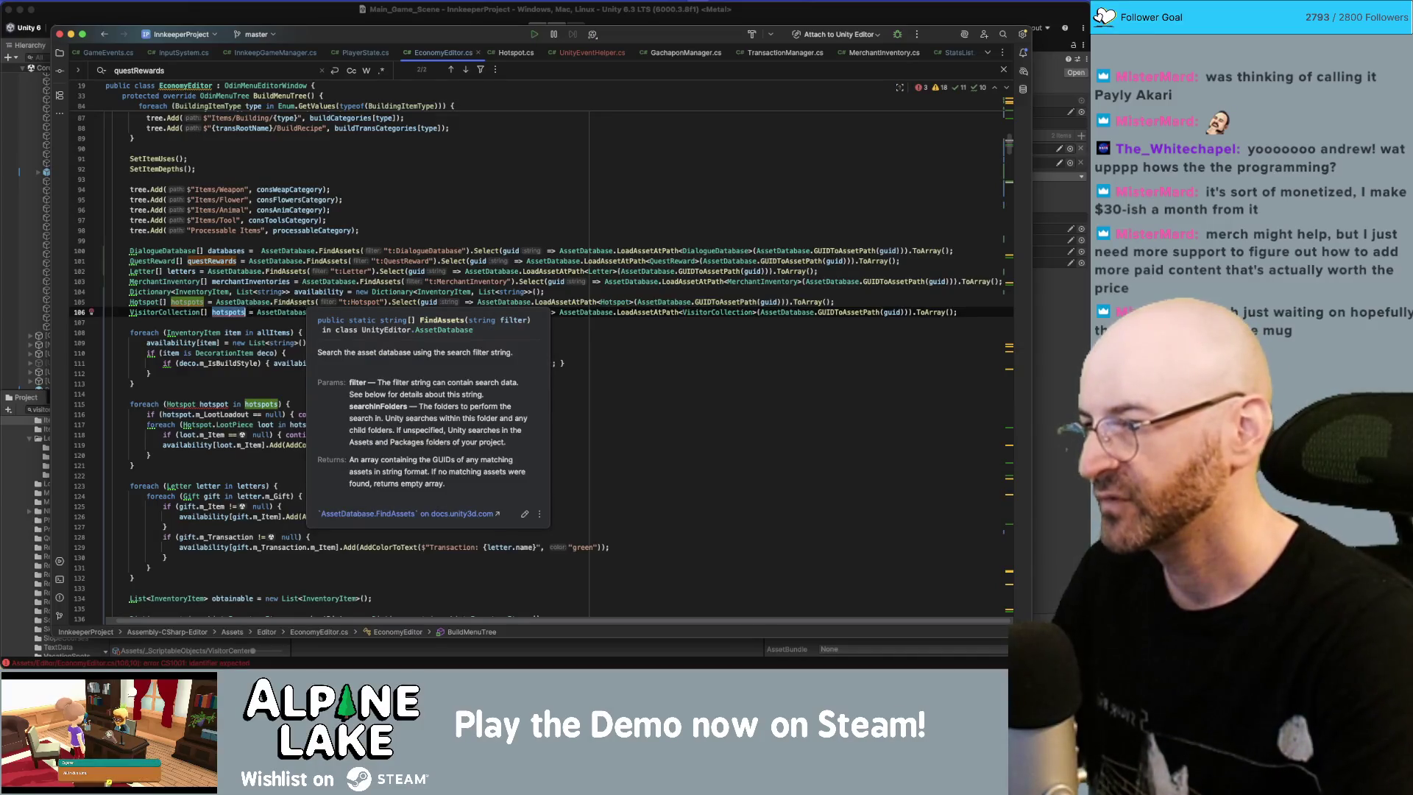
pyautogui.write('photoCollections')
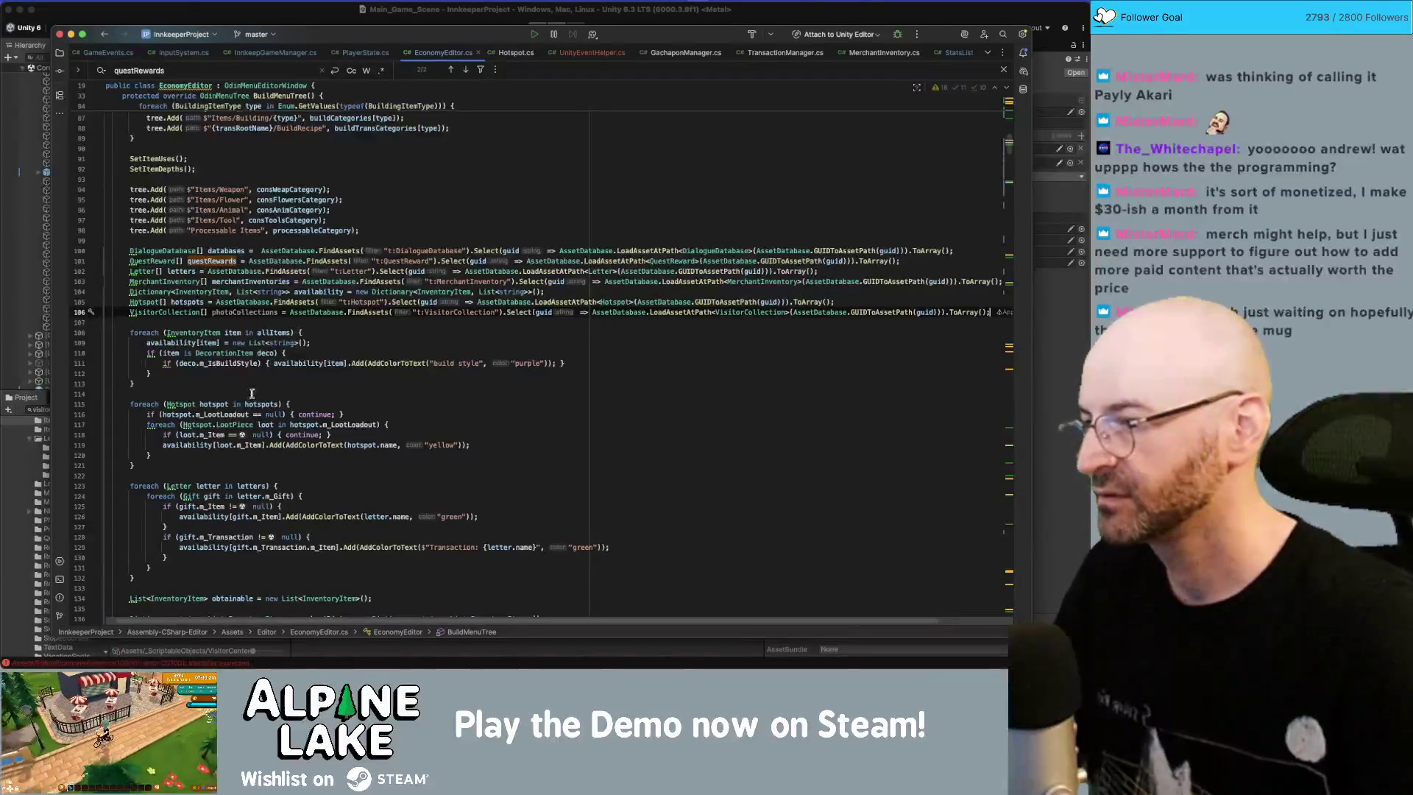
# Step: Paste a copy of the hotspot loot loop right after the original
pyautogui.click(258, 462)
pyautogui.hotkey('shift', 'Up')
pyautogui.hotkey('shift', 'Up')
pyautogui.hotkey('shift', 'Up')
pyautogui.click(258, 462)
pyautogui.press('Return')
pyautogui.write('foreach (Hotspot hotspot in hotspots) {     if (hotspot.m_LootLoadout == null) { continue; }     foreach (Hotspot.LootPiece loot in hotspot.m_LootLoadout) {         if (loot.m_Item == null) { continue; }         availability[loot.m_Item].Add(AddColorToText(hotspot.name, "yellow"));     } }')
# Step: Make the copied loop iterate VisitorCollection col over photoCollections
pyautogui.doubleClick(190, 486)
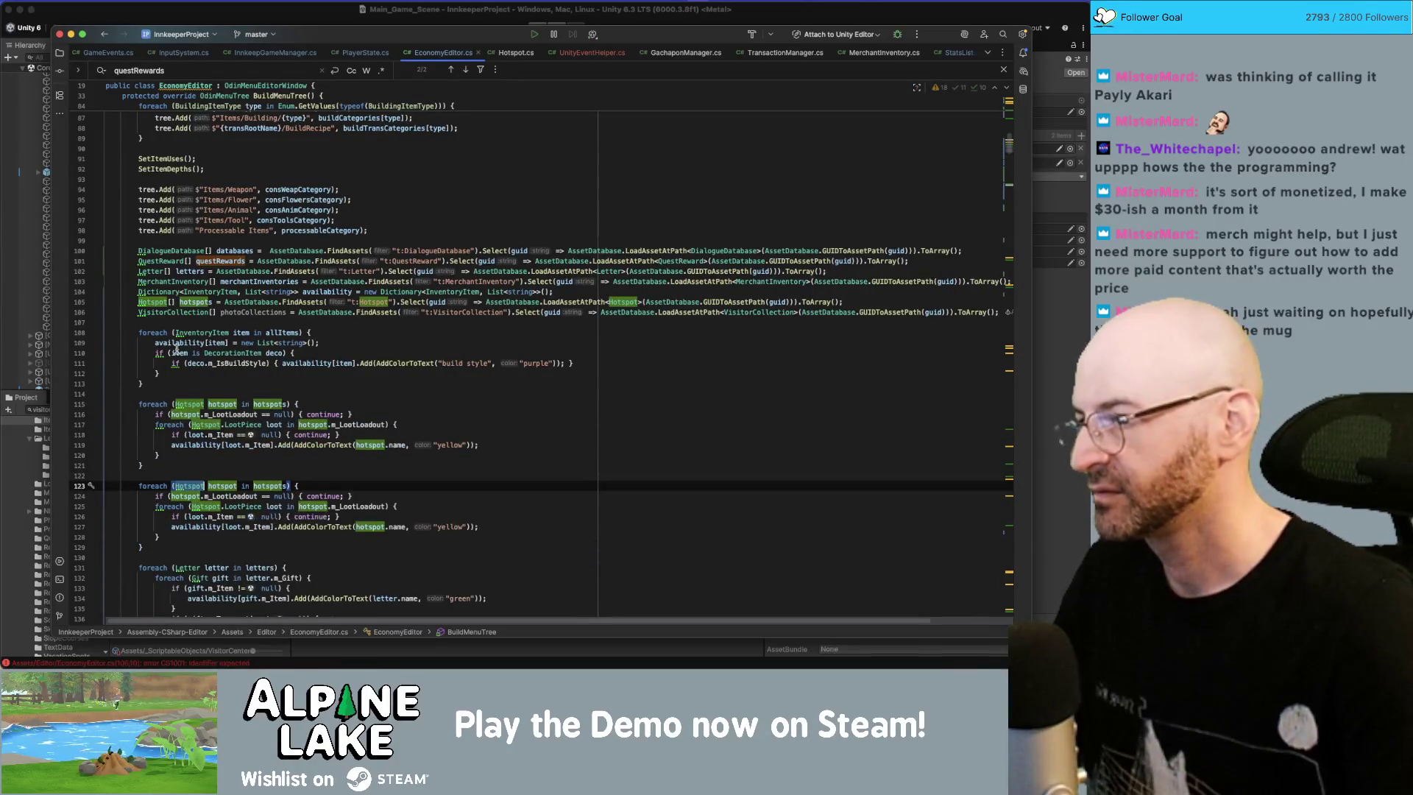
pyautogui.click(177, 313)
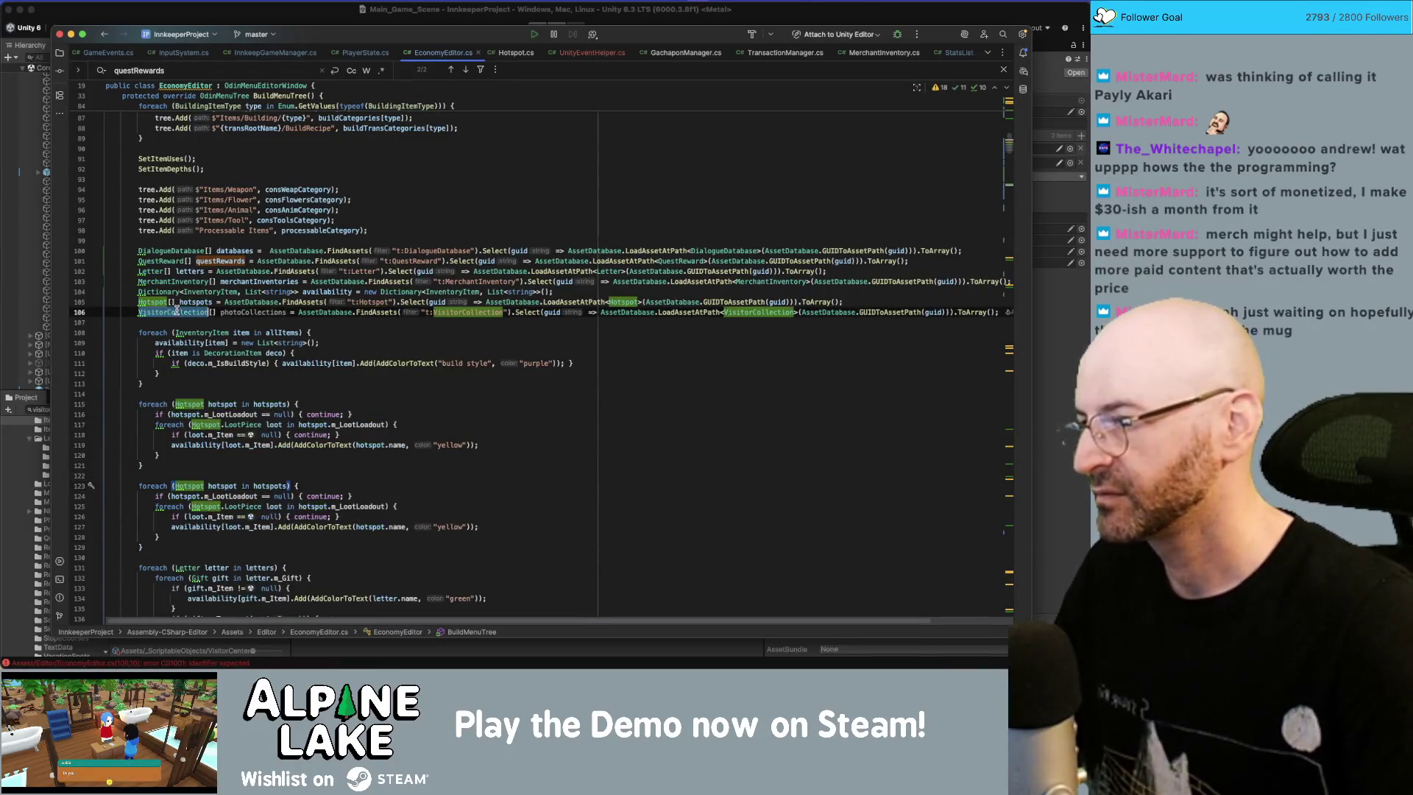
pyautogui.doubleClick(189, 485)
pyautogui.write('VisitorCollection')
pyautogui.doubleClick(265, 485)
pyautogui.write('vo')
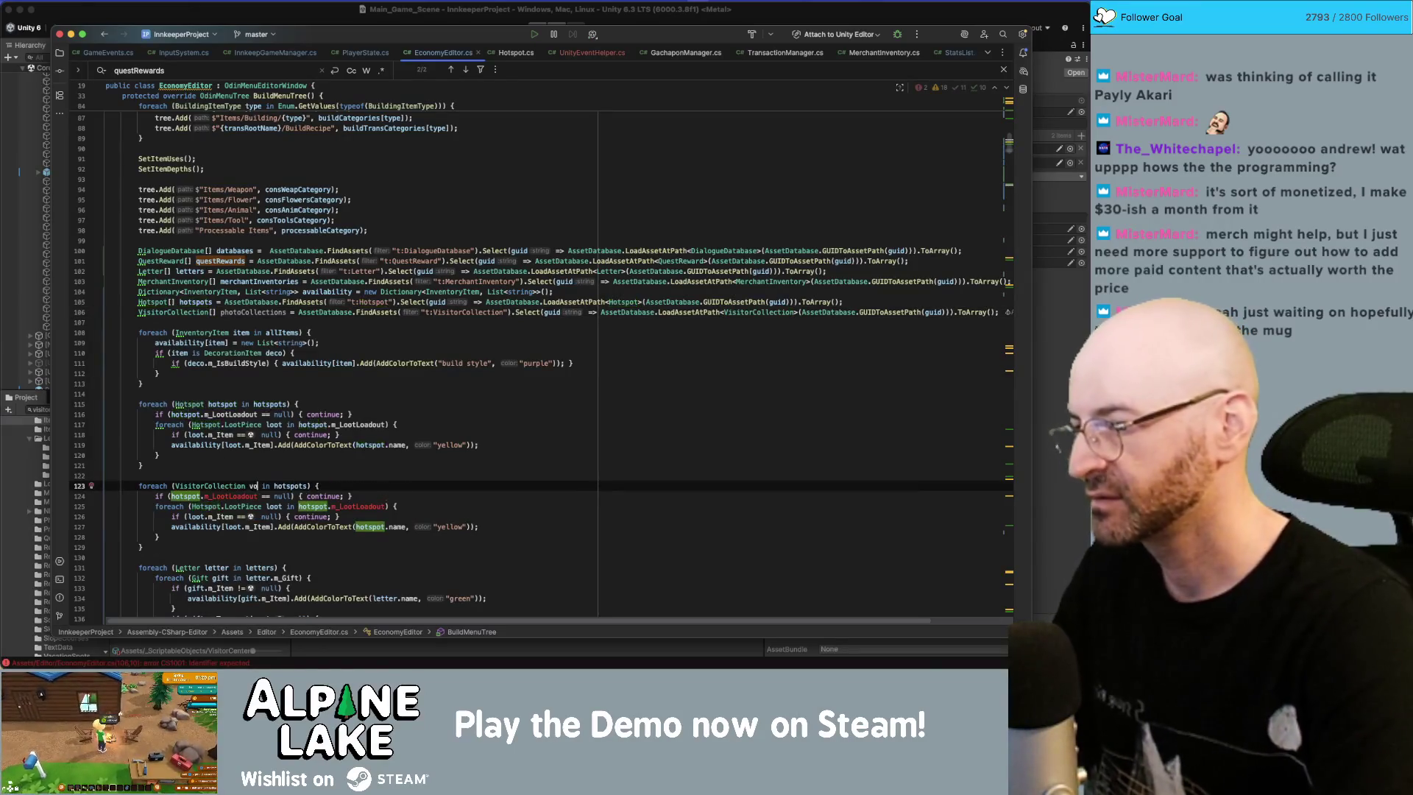
pyautogui.press('BackSpace')
pyautogui.press('BackSpace')
pyautogui.write('col')
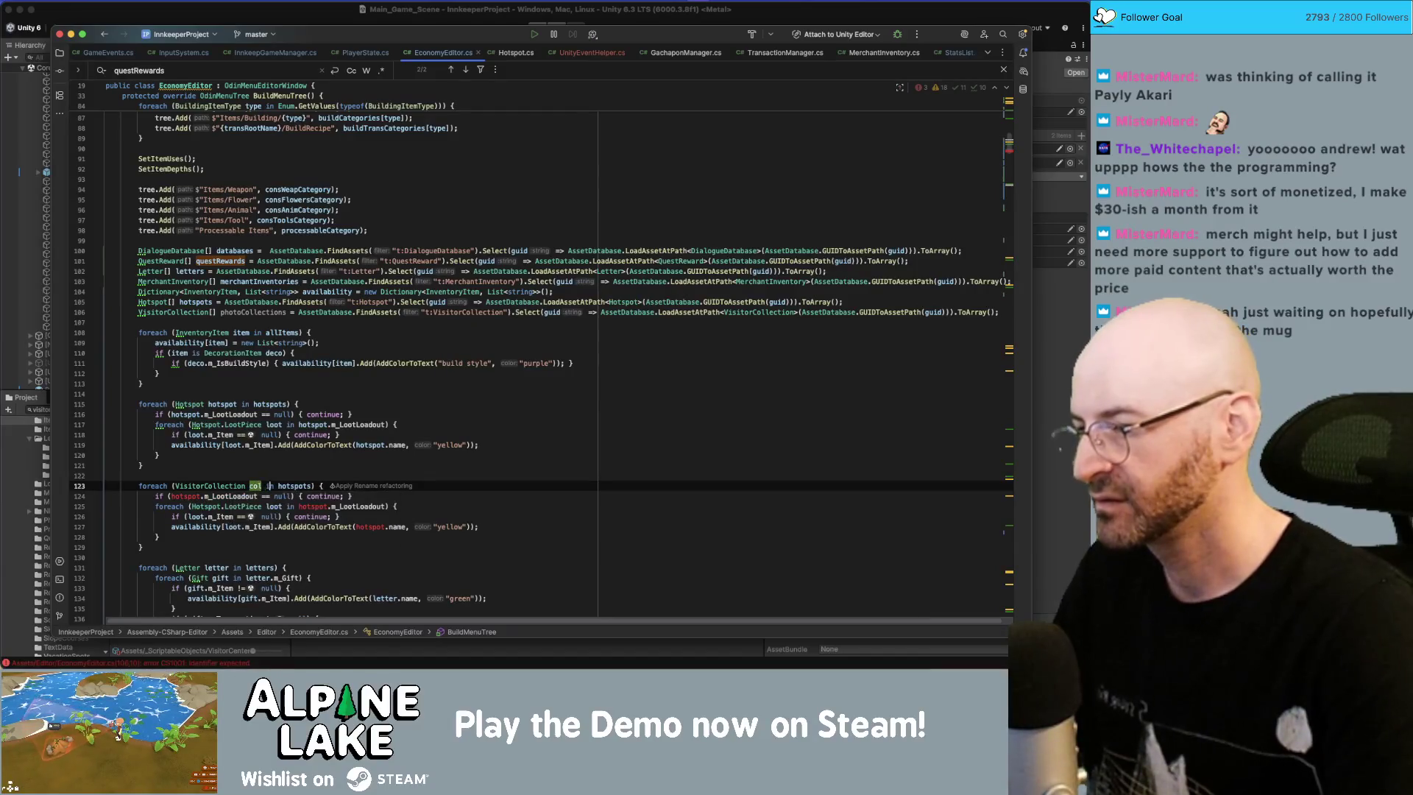
pyautogui.doubleClick(295, 486)
pyautogui.write('visitor')
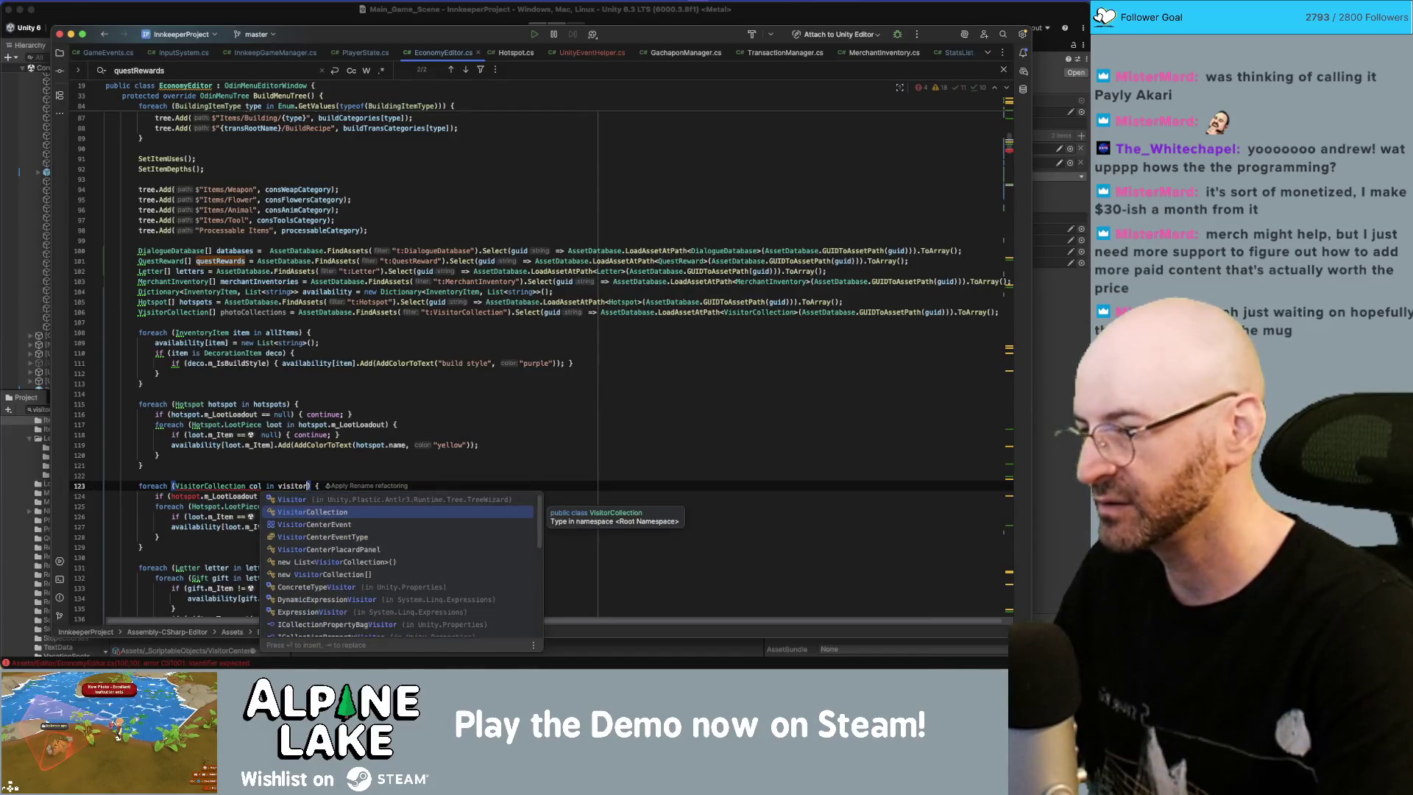
pyautogui.press('BackSpace')
pyautogui.press('BackSpace')
pyautogui.press('BackSpace')
pyautogui.write('photocollec')
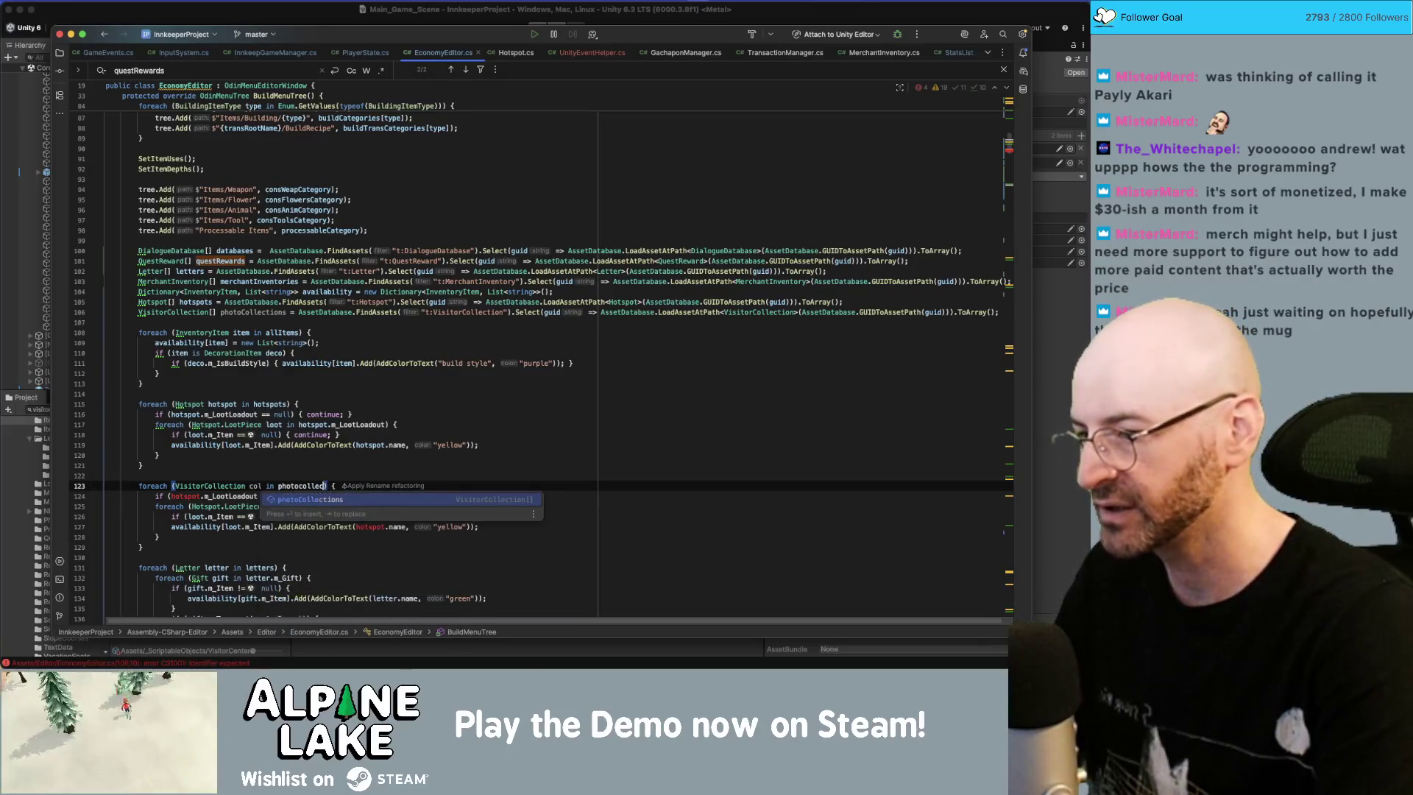
pyautogui.press('Return')
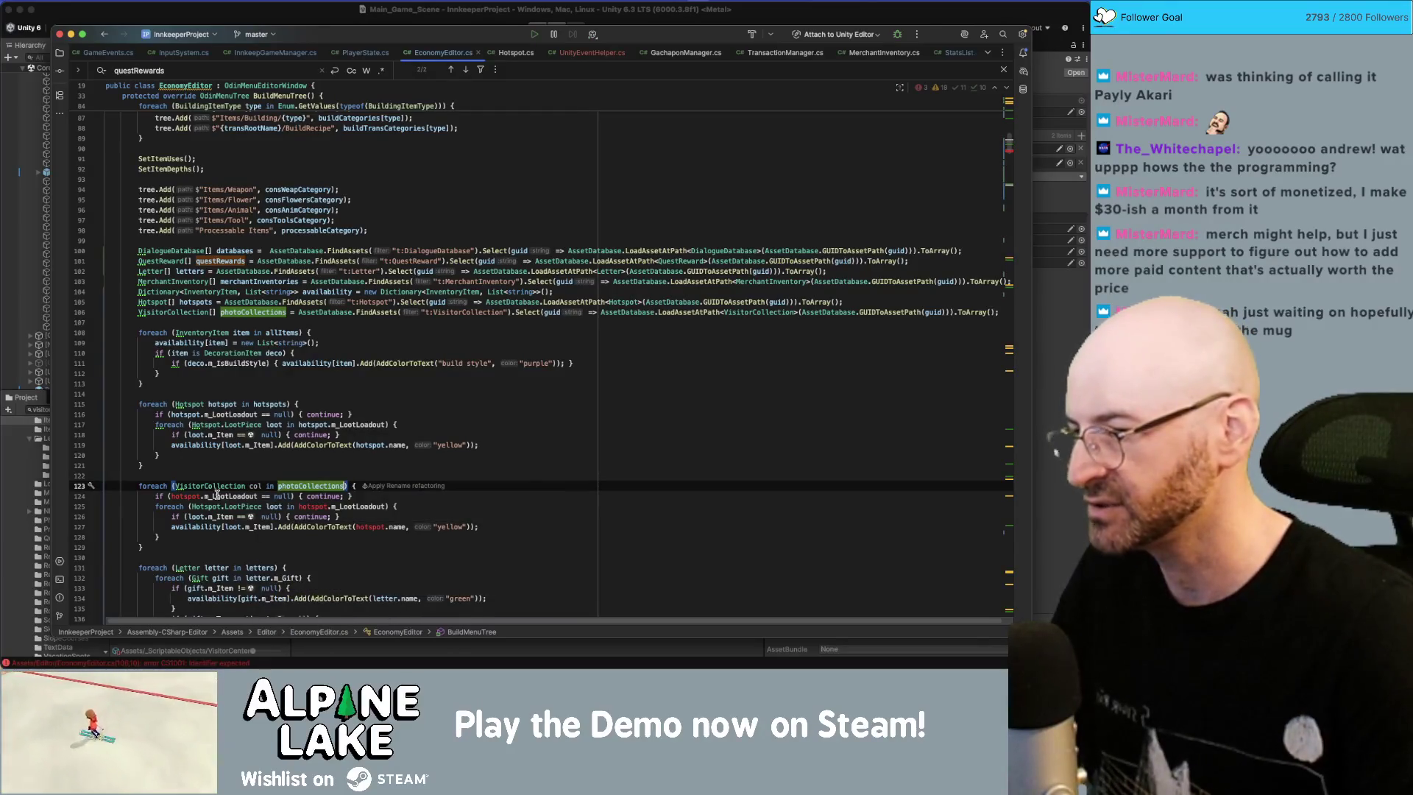
# Step: Turn the null check into a not-null block on col.m_GiftReward.m_Item
pyautogui.doubleClick(194, 496)
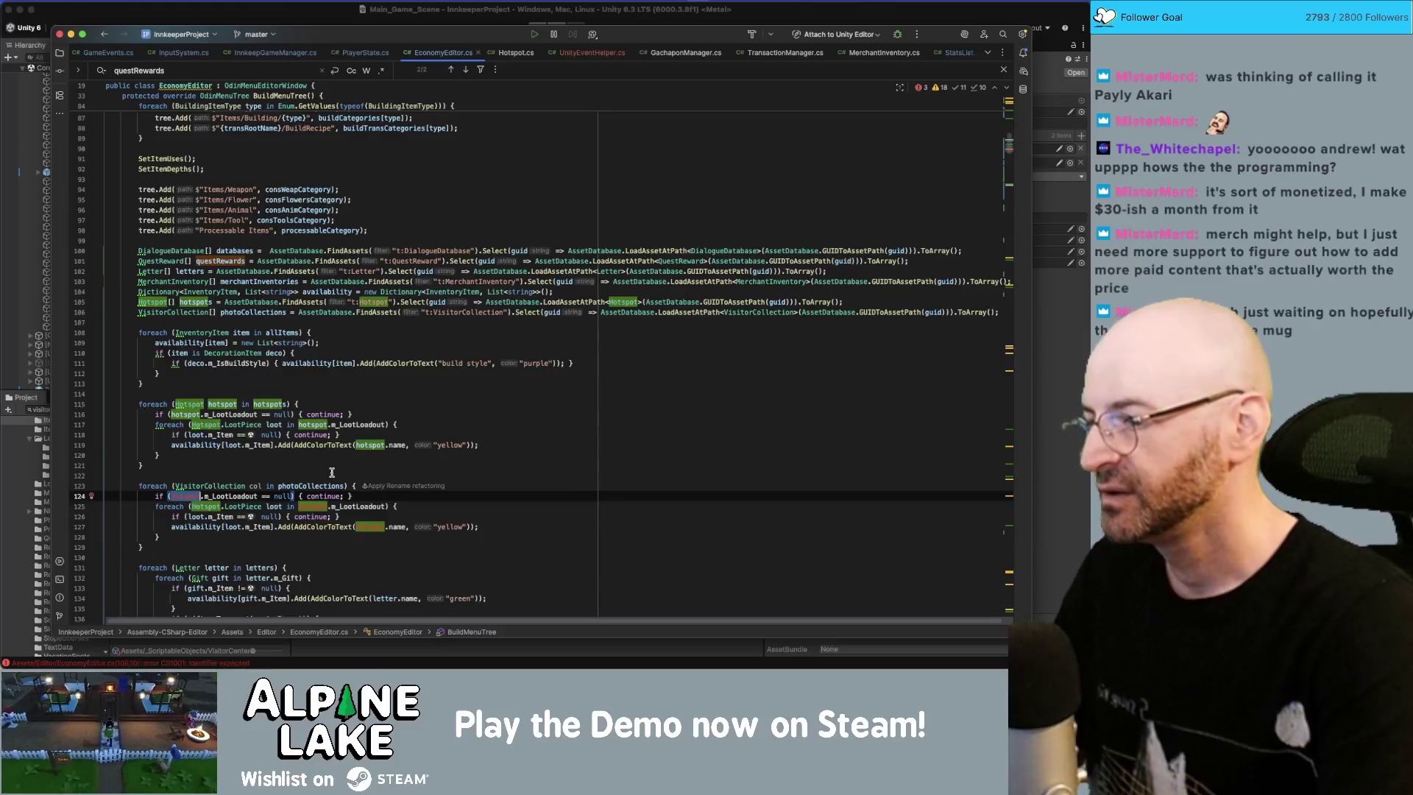
pyautogui.write('col.m_G')
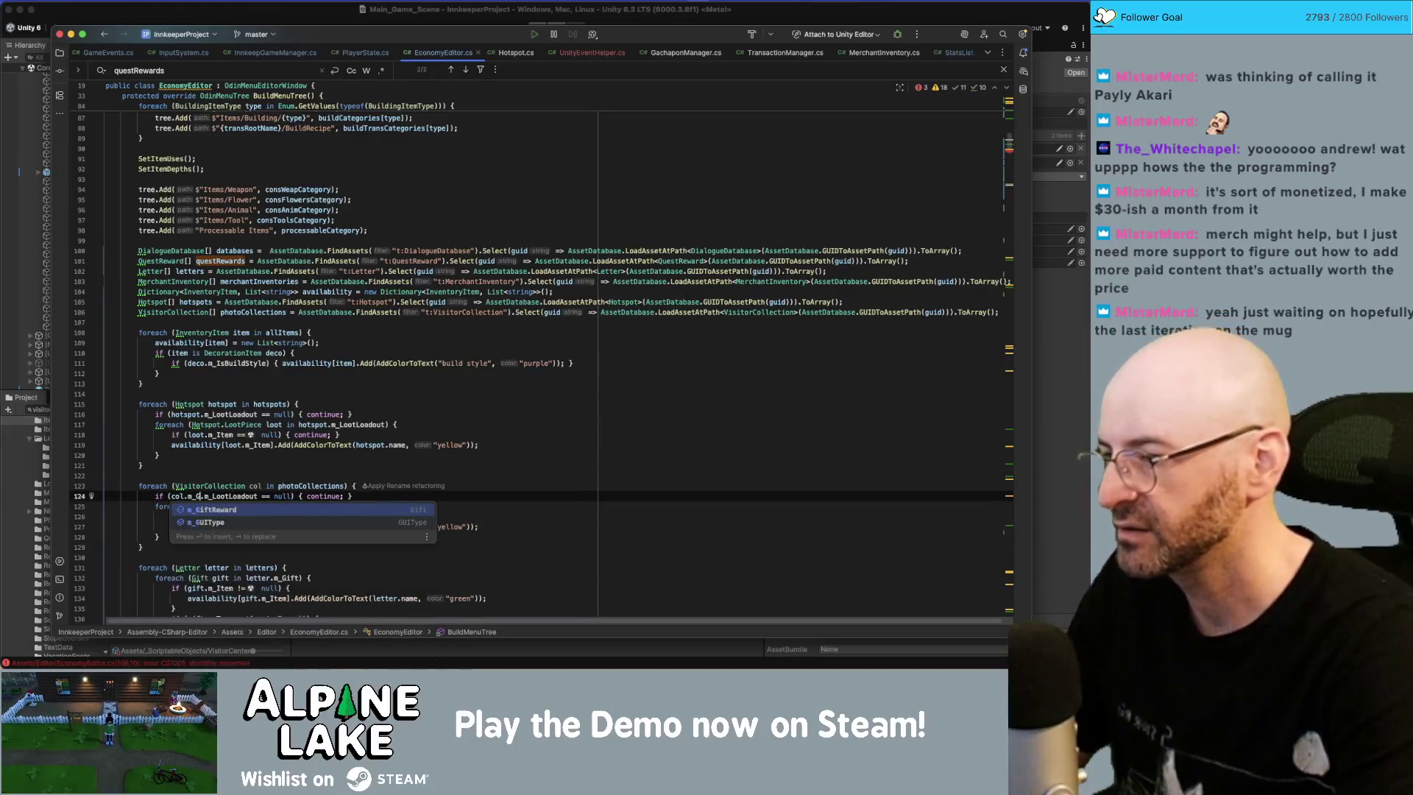
pyautogui.write('i')
pyautogui.press('Return')
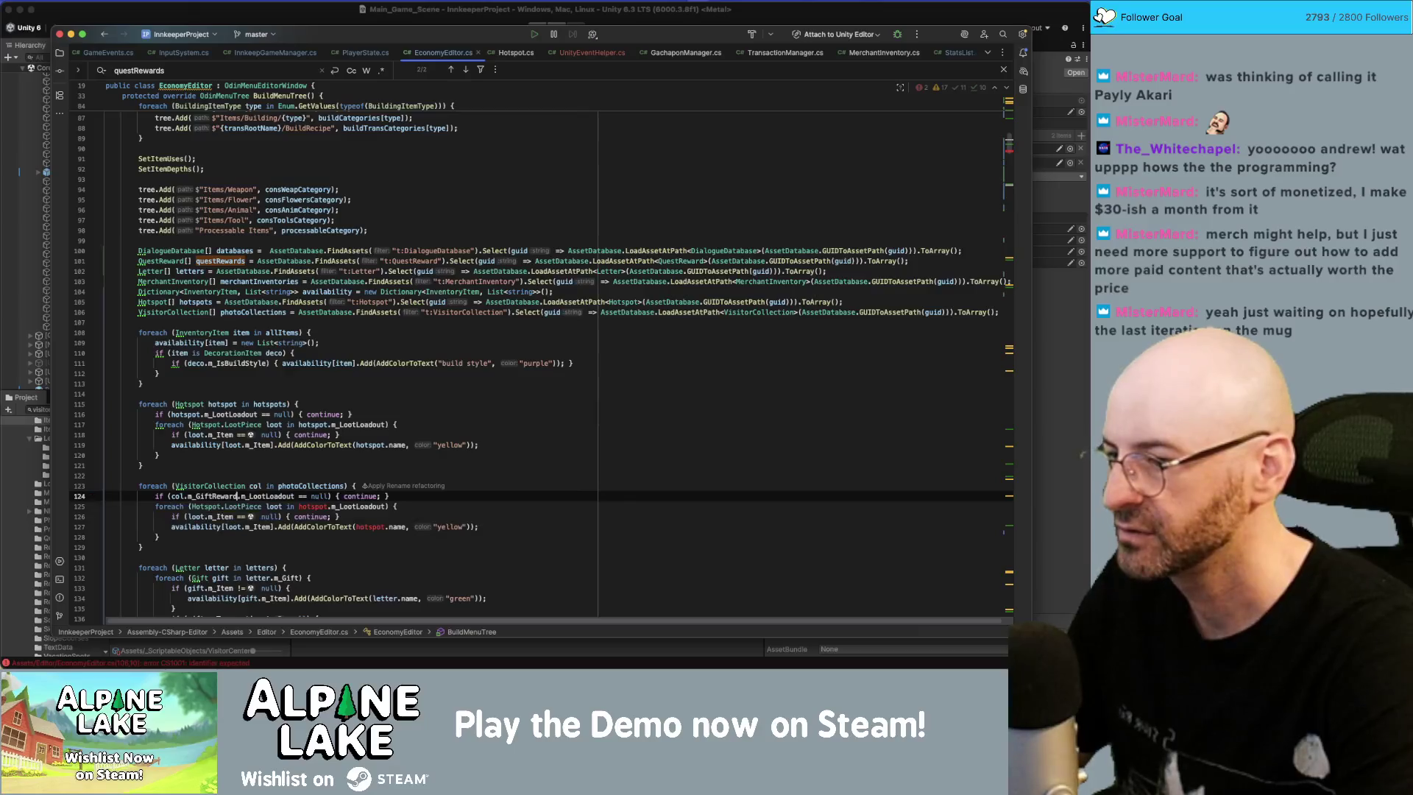
pyautogui.press('Right')
pyautogui.write('m_I')
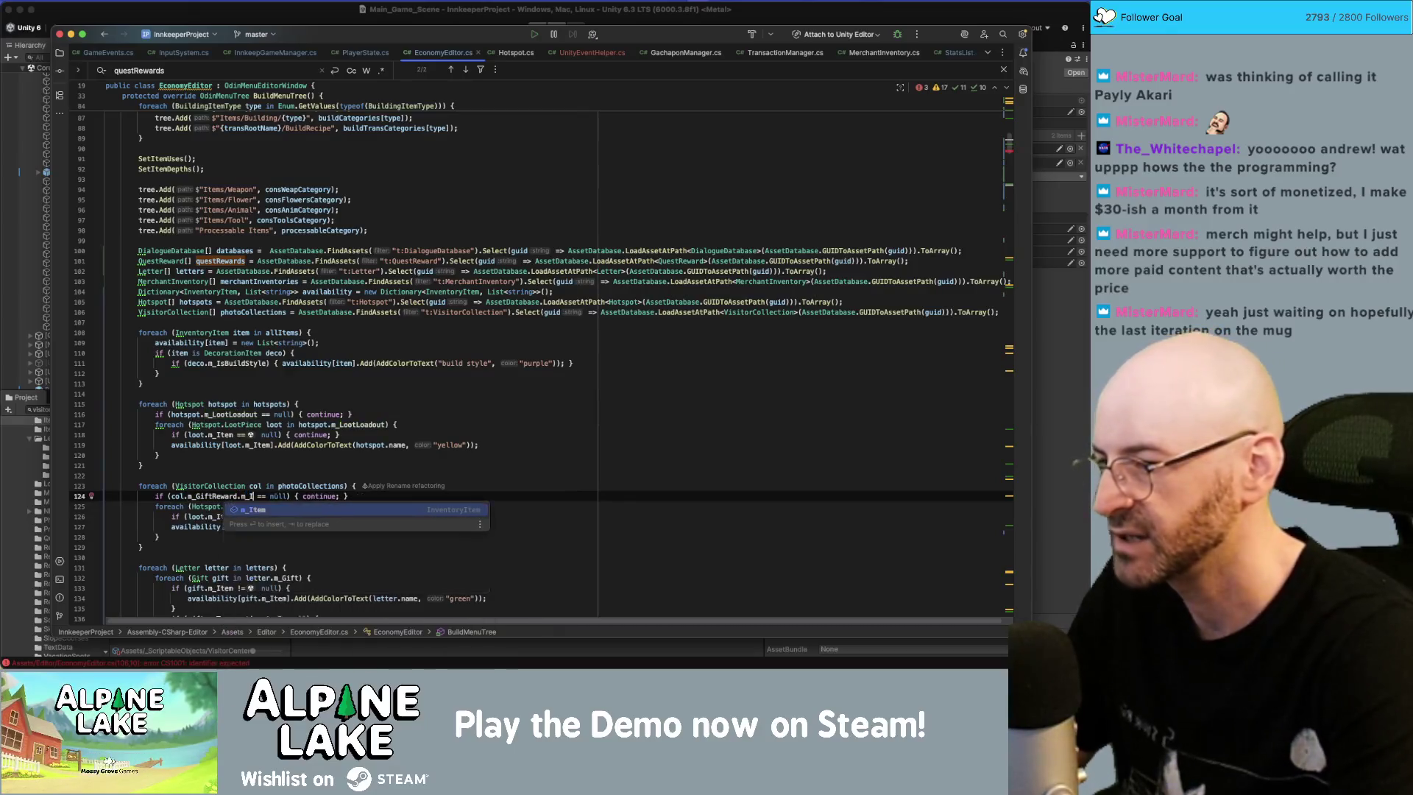
pyautogui.press('Tab')
pyautogui.press('BackSpace')
pyautogui.write('!')
pyautogui.press('End')
pyautogui.press('BackSpace')
pyautogui.press('BackSpace')
pyautogui.press('BackSpace')
pyautogui.press('Return')
# Step: Move the yellow availability line into the block, keyed by the gift reward item and col.name
pyautogui.press('Down')
pyautogui.press('Down')
pyautogui.press('Down')
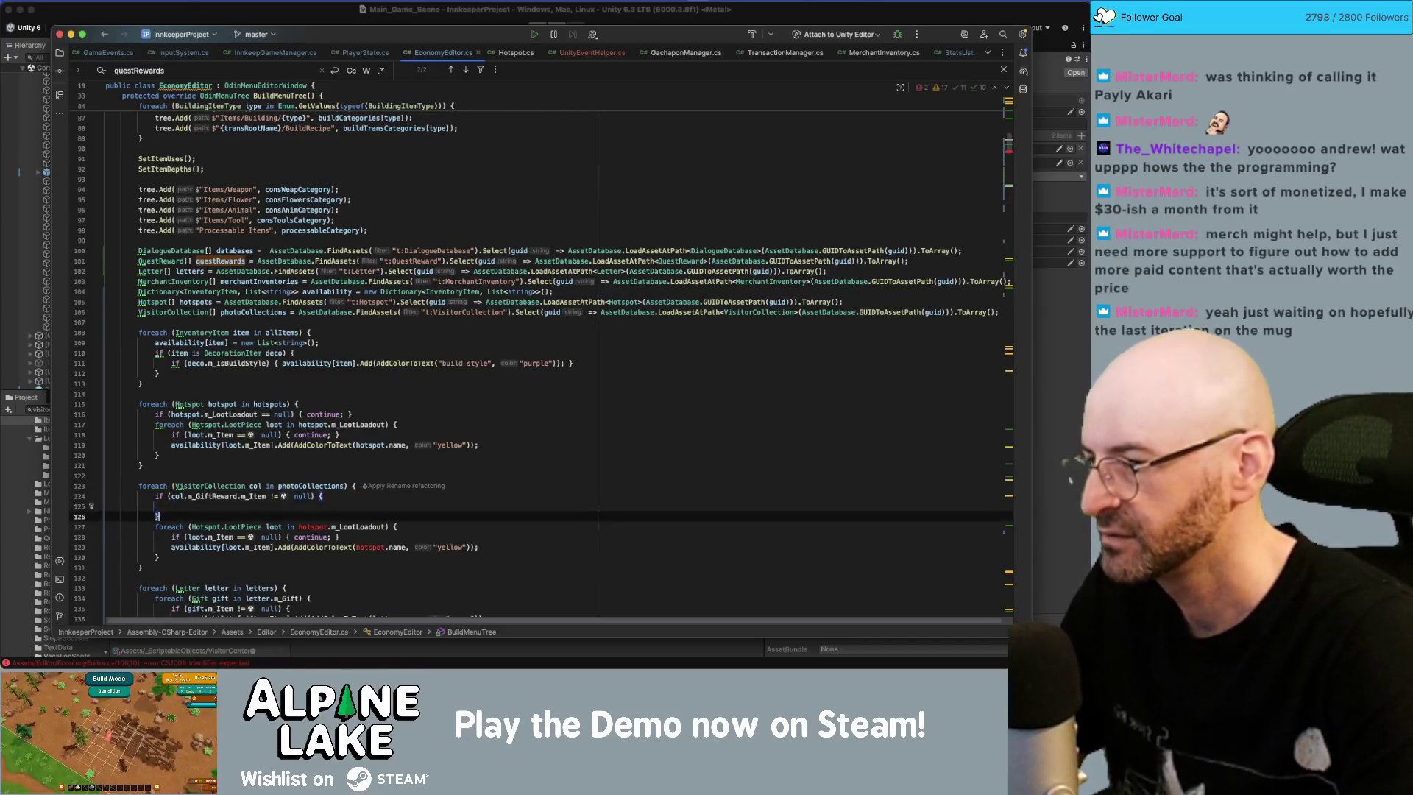
pyautogui.press('End')
pyautogui.hotkey('shift', 'Home')
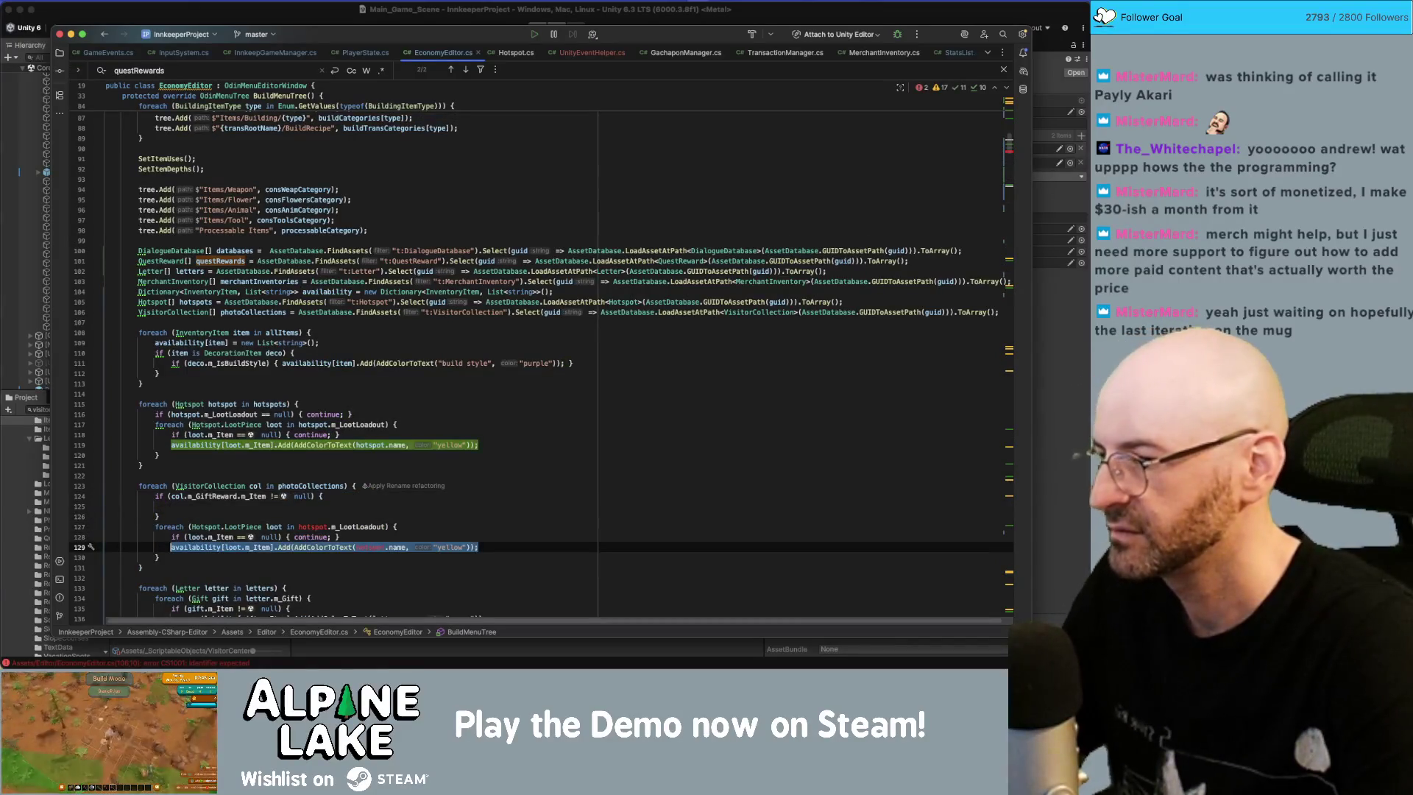
pyautogui.press('super+shift+Up')
pyautogui.press('super+shift+Up')
pyautogui.press('Up')
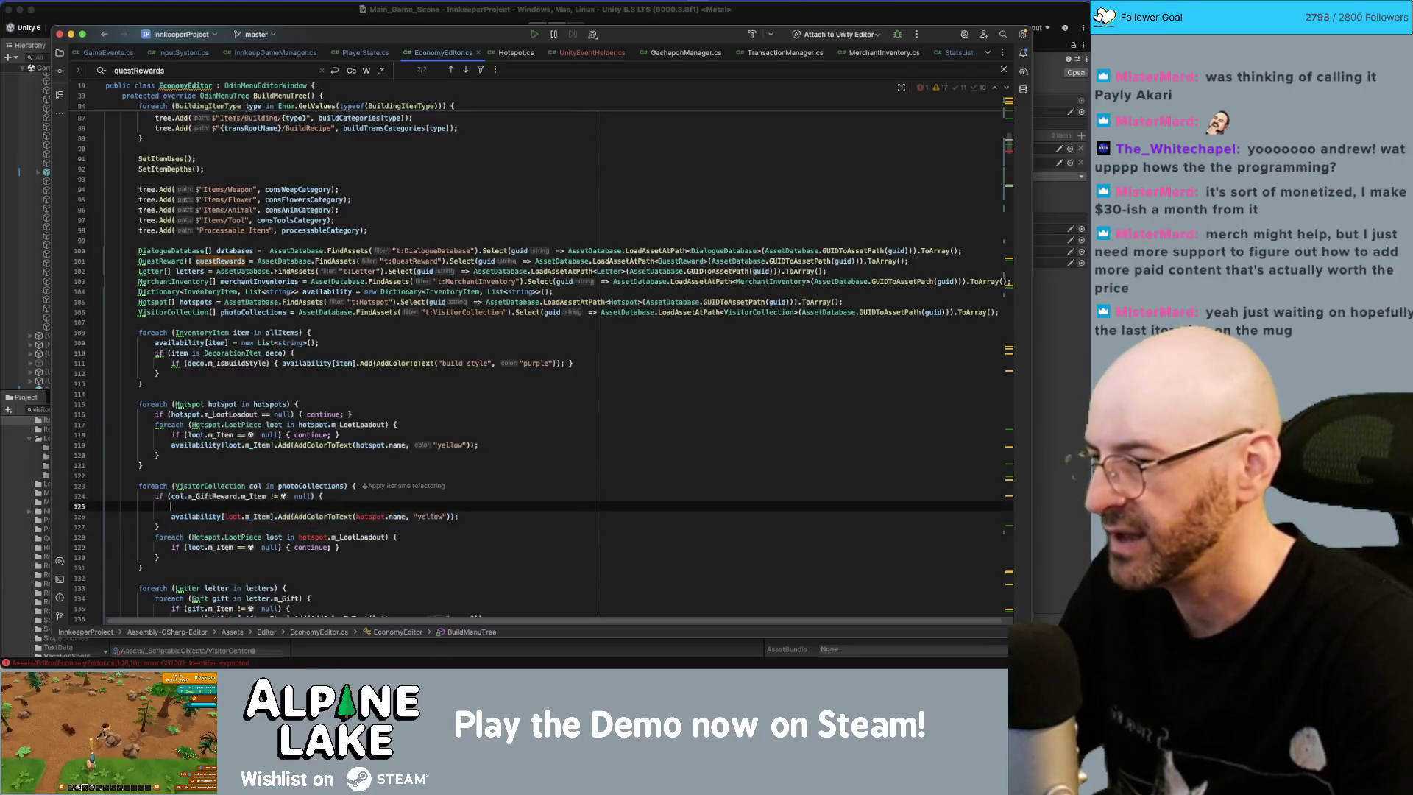
pyautogui.click(227, 506)
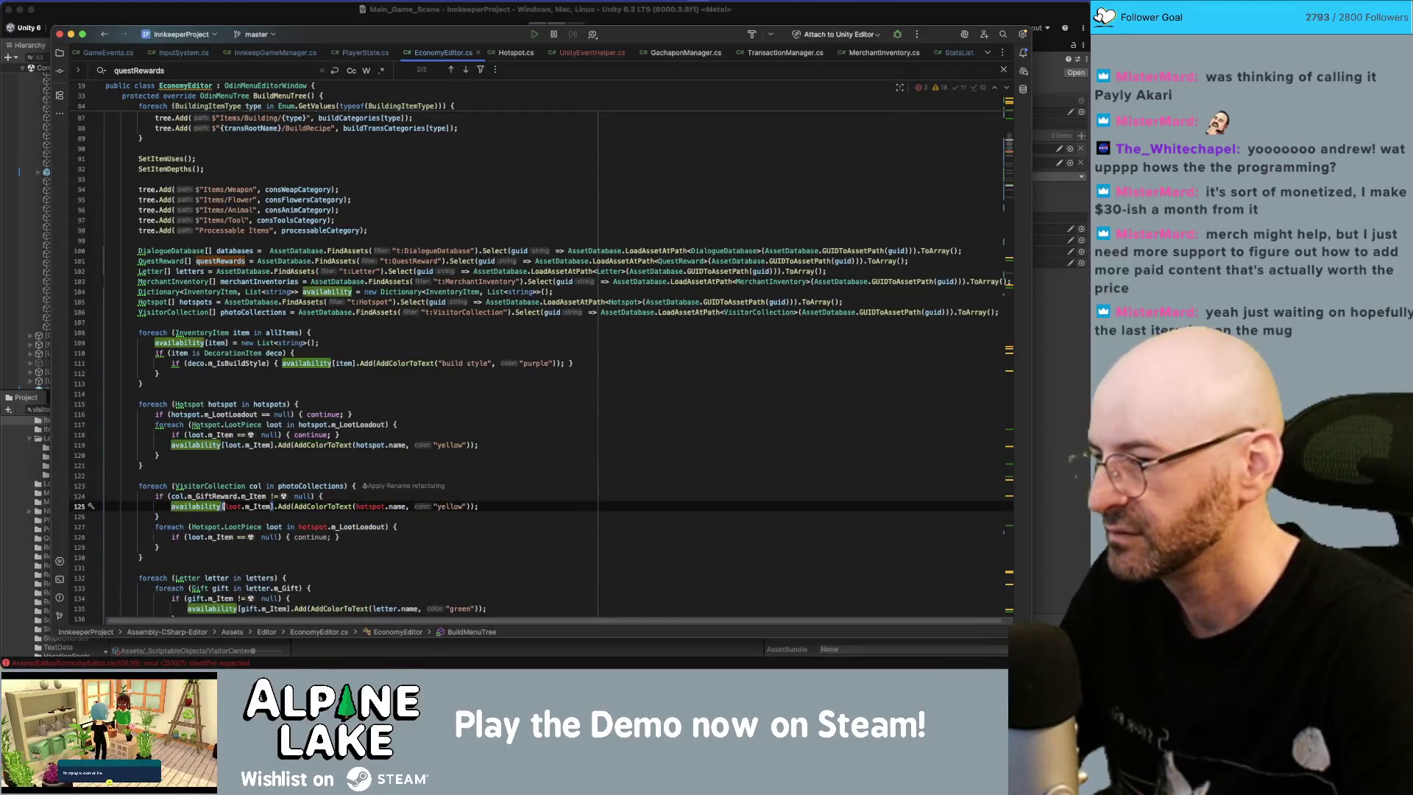
pyautogui.hotkey('alt', 'Delete')
pyautogui.write('m_Gif')
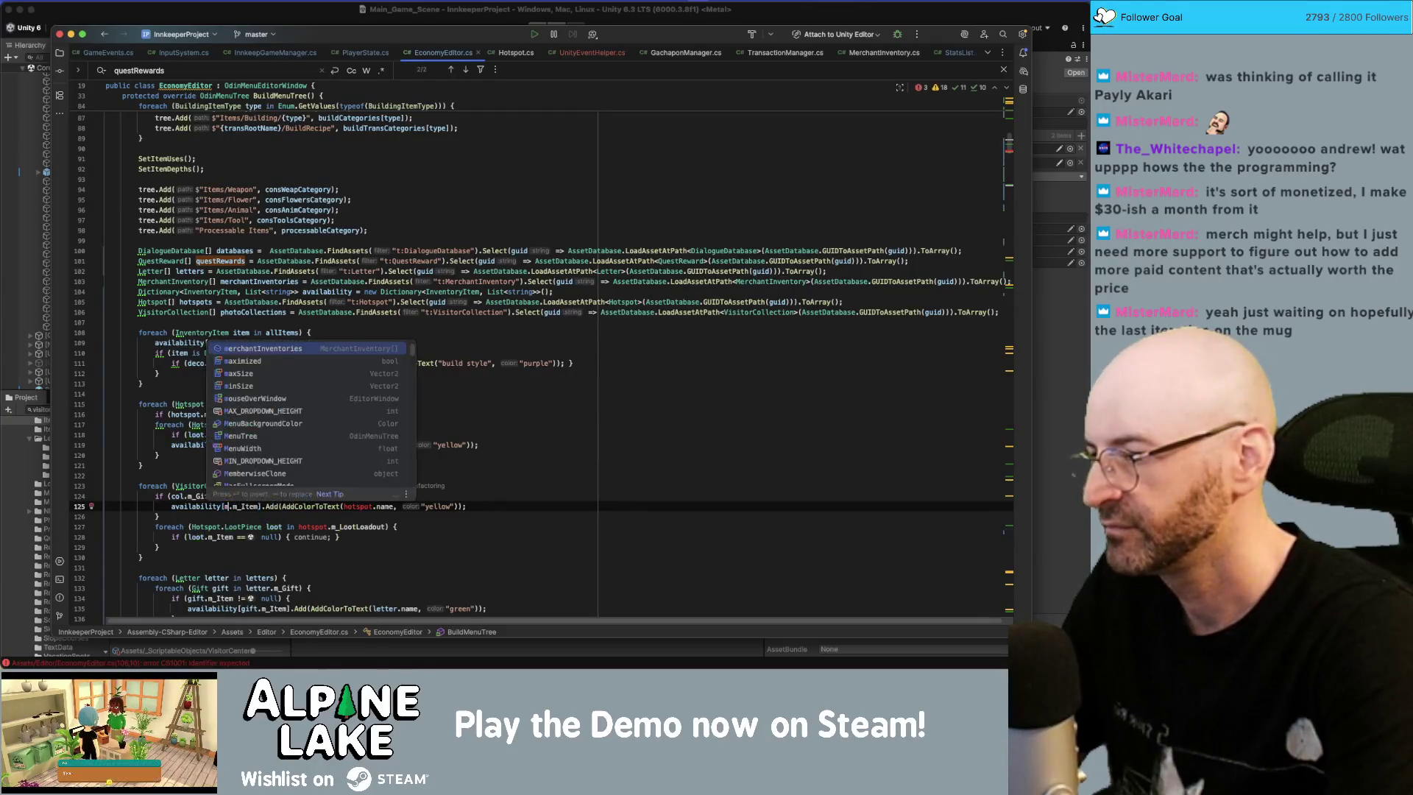
pyautogui.write('tReward')
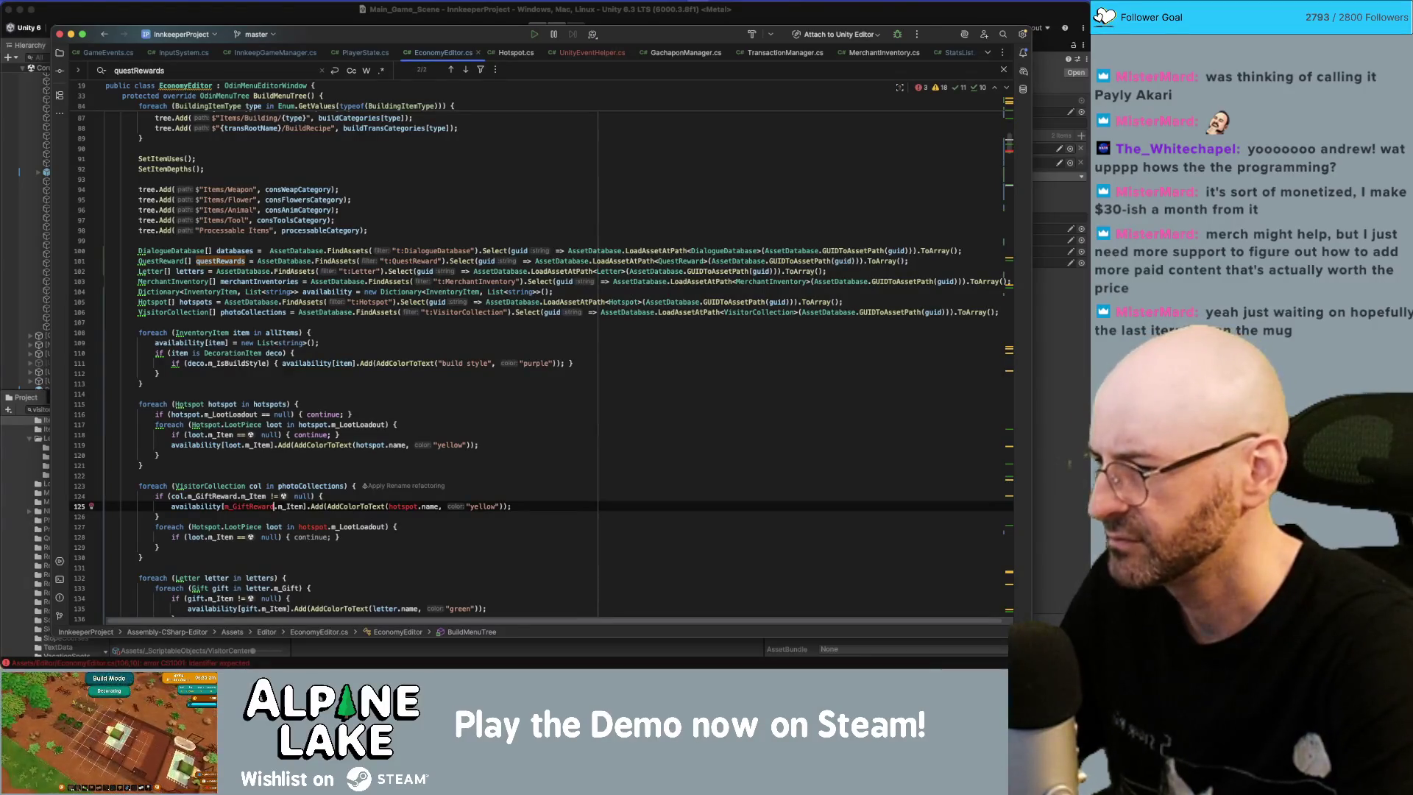
pyautogui.write('col.')
pyautogui.press('Escape')
pyautogui.hotkey('alt', 'Right')
pyautogui.hotkey('alt', 'Right')
pyautogui.hotkey('alt', 'Right')
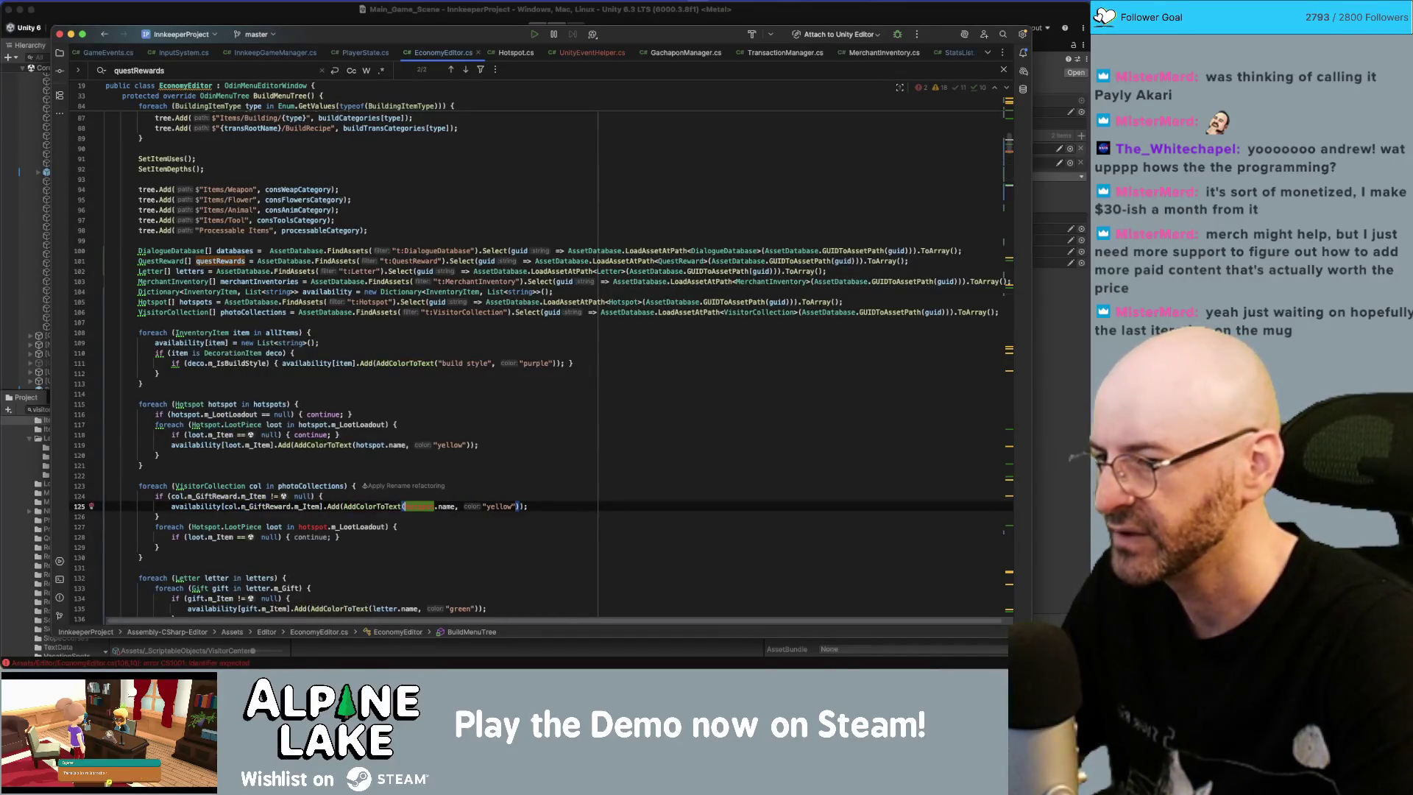
pyautogui.write('col')
pyautogui.press('Escape')
pyautogui.press('End')
# Step: Delete the leftover inner foreach block
pyautogui.click(340, 537)
pyautogui.press('Down')
pyautogui.hotkey('shift', 'Up')
pyautogui.hotkey('shift', 'Up')
pyautogui.press('BackSpace')
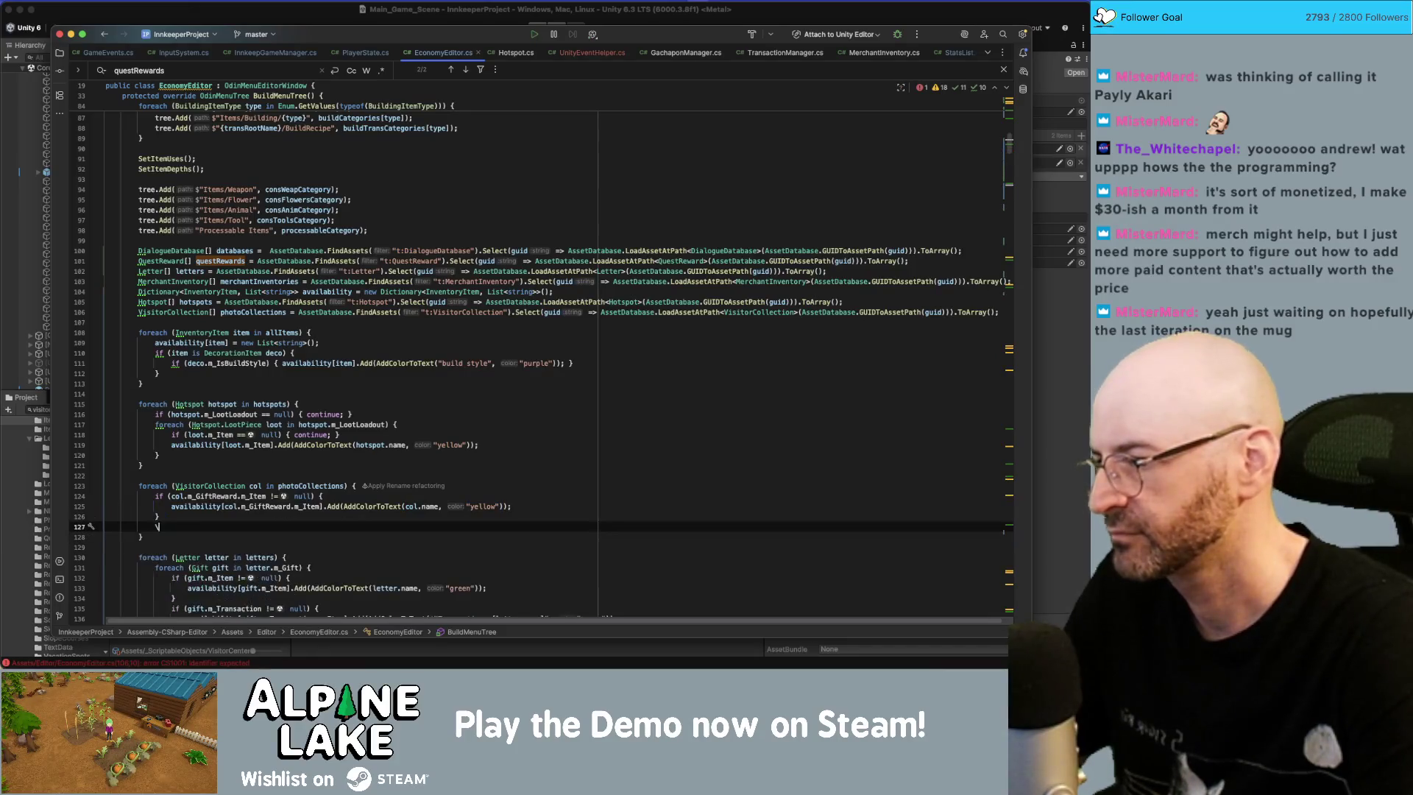
pyautogui.press('BackSpace')
# Step: Duplicate the gift item block for col.m_GiftReward.m_Transaction.m_Item
pyautogui.hotkey('shift', 'Up')
pyautogui.hotkey('shift', 'Up')
pyautogui.press('super+d')
pyautogui.press('Up')
pyautogui.hotkey('alt', 'Right')
pyautogui.hotkey('alt', 'Right')
pyautogui.hotkey('alt', 'Right')
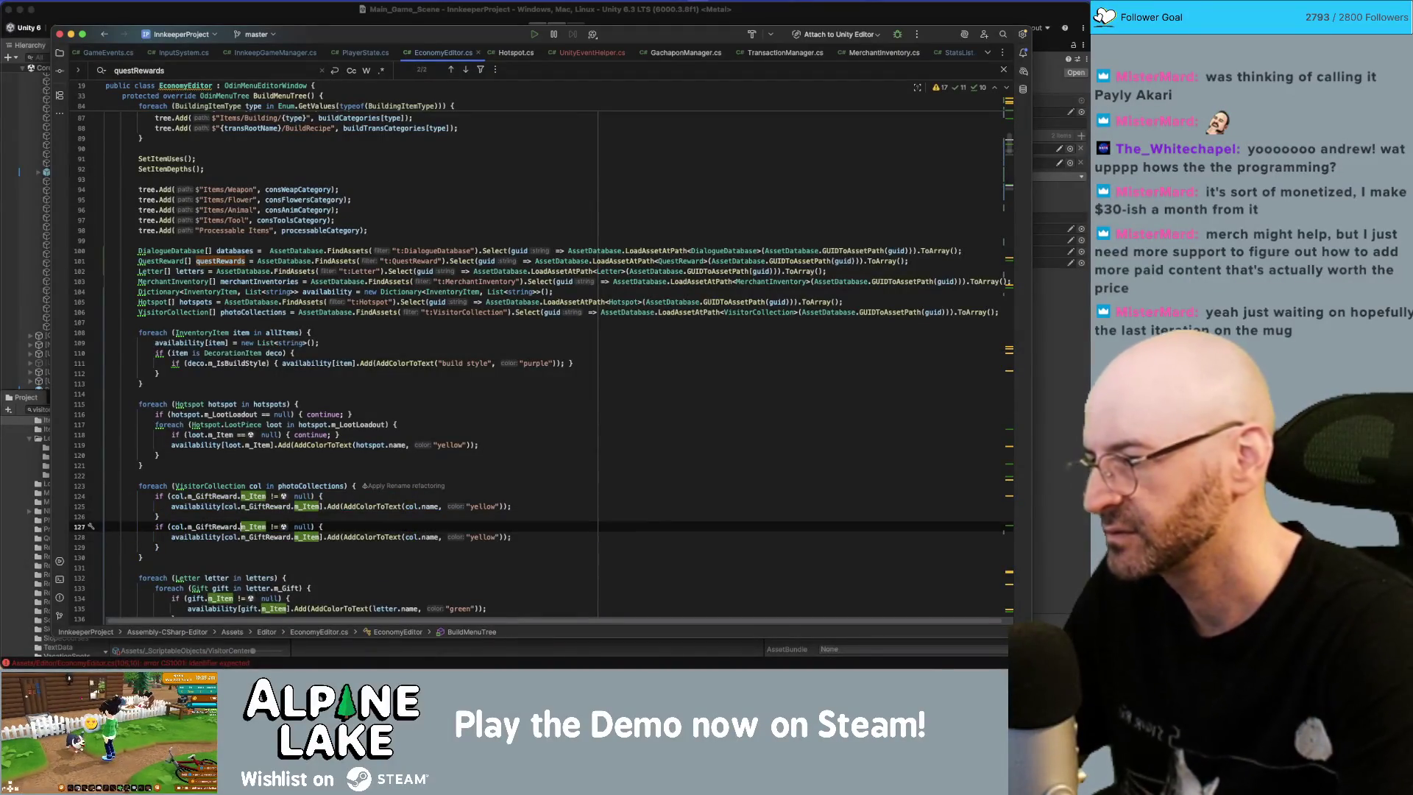
pyautogui.write('tran')
pyautogui.press('Return')
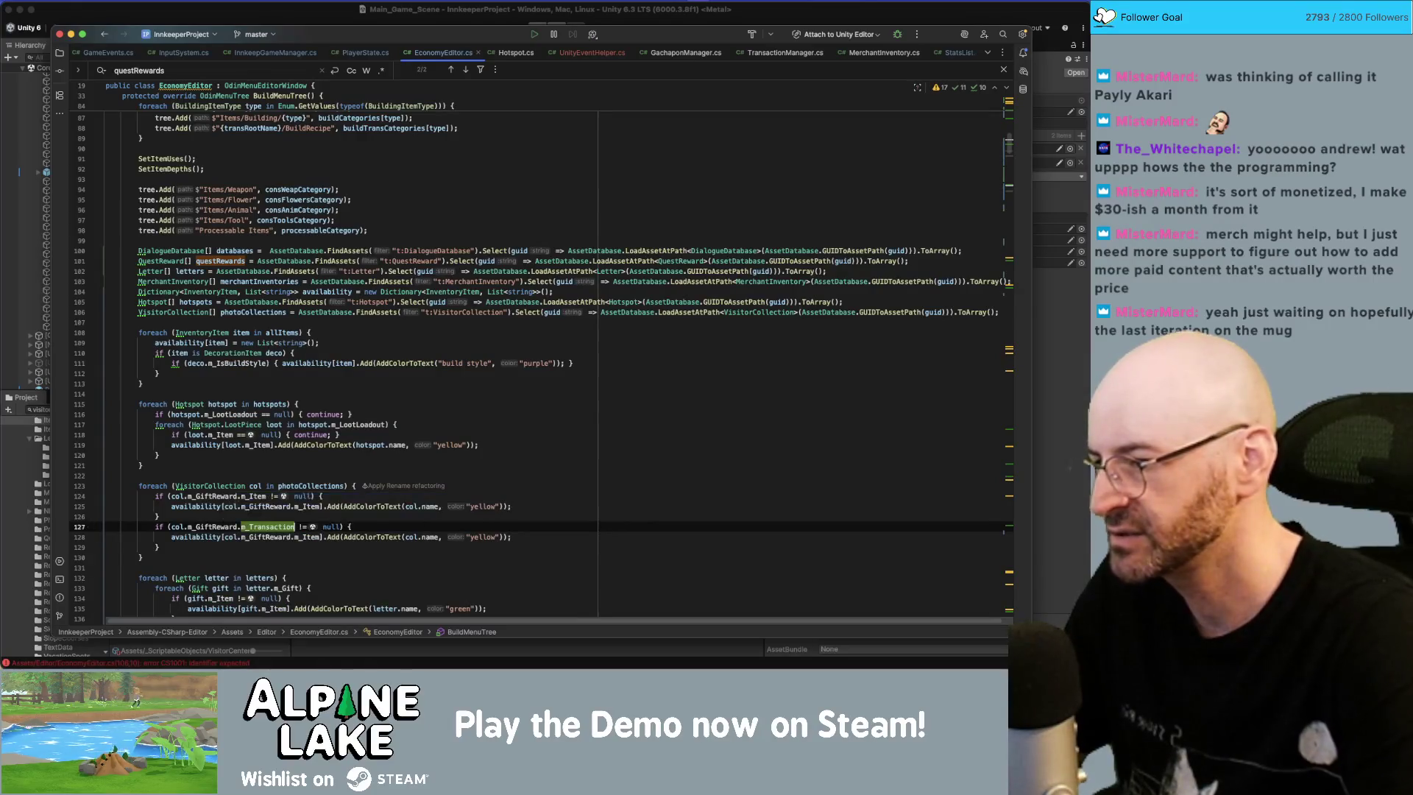
pyautogui.press('Down')
pyautogui.write('tran')
pyautogui.press('Return')
pyautogui.write('.')
pyautogui.press('End')
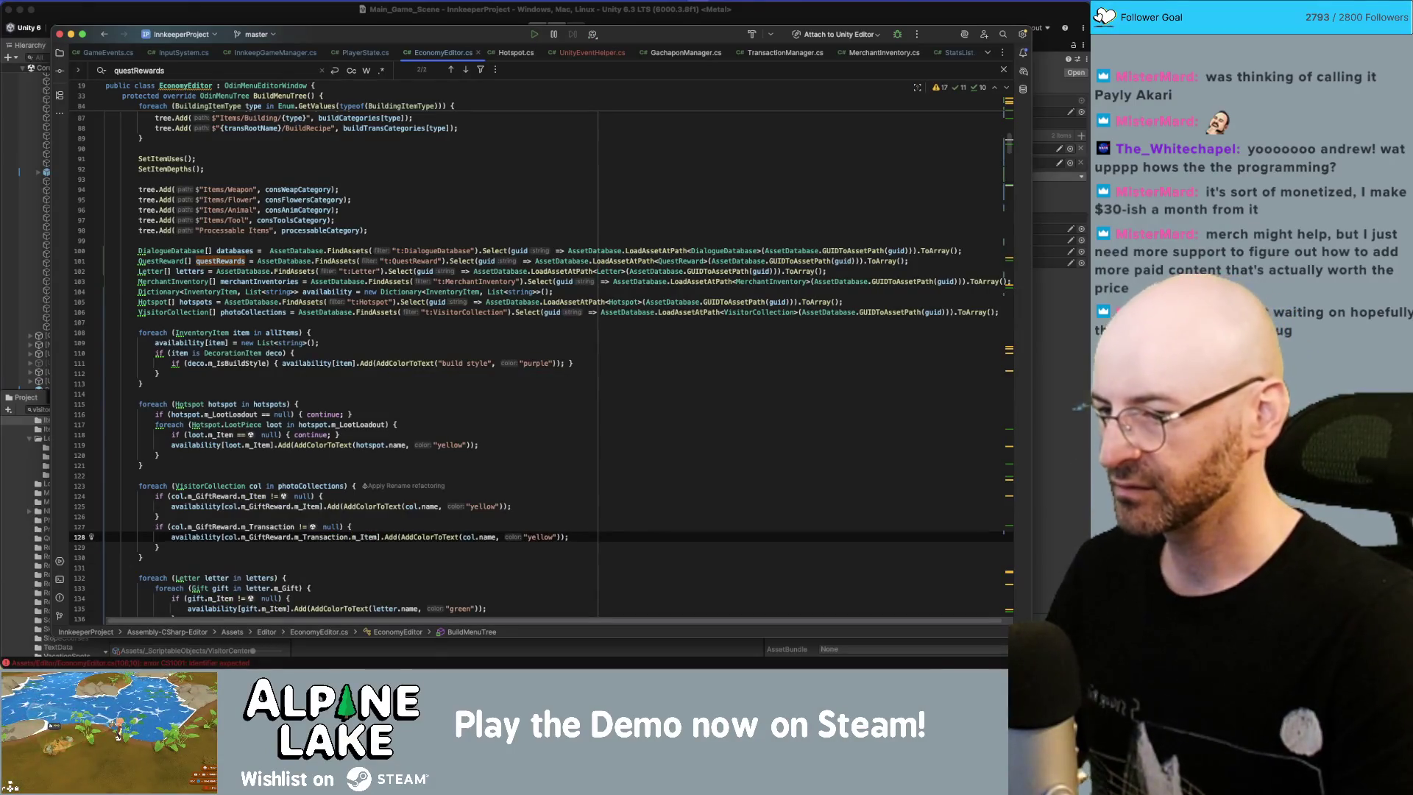
# Step: Look over the rest of the loop code, then return to Unity
pyautogui.scroll(-3, 449, 441)
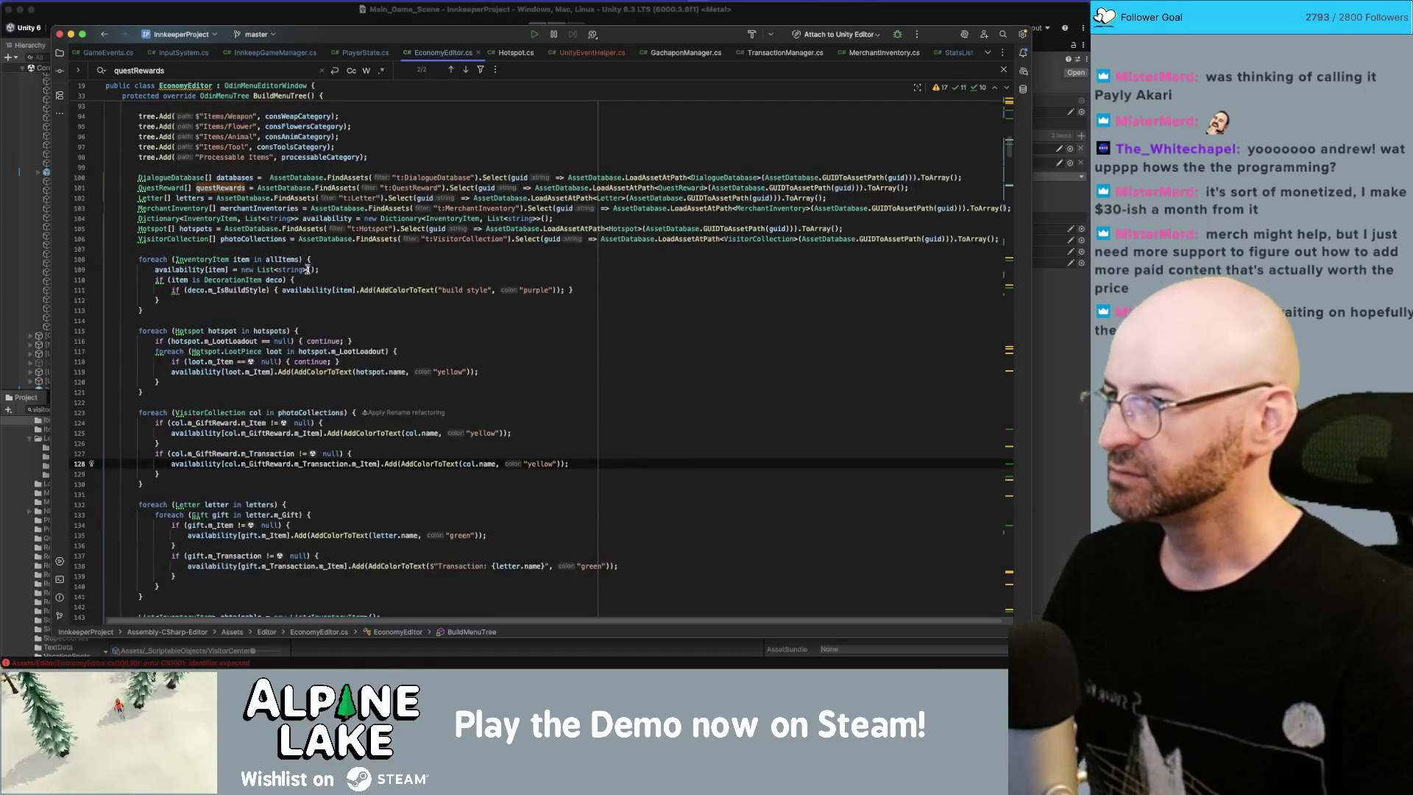
pyautogui.scroll(-2, 515, 354)
pyautogui.click(530, 335)
pyautogui.click(543, 286)
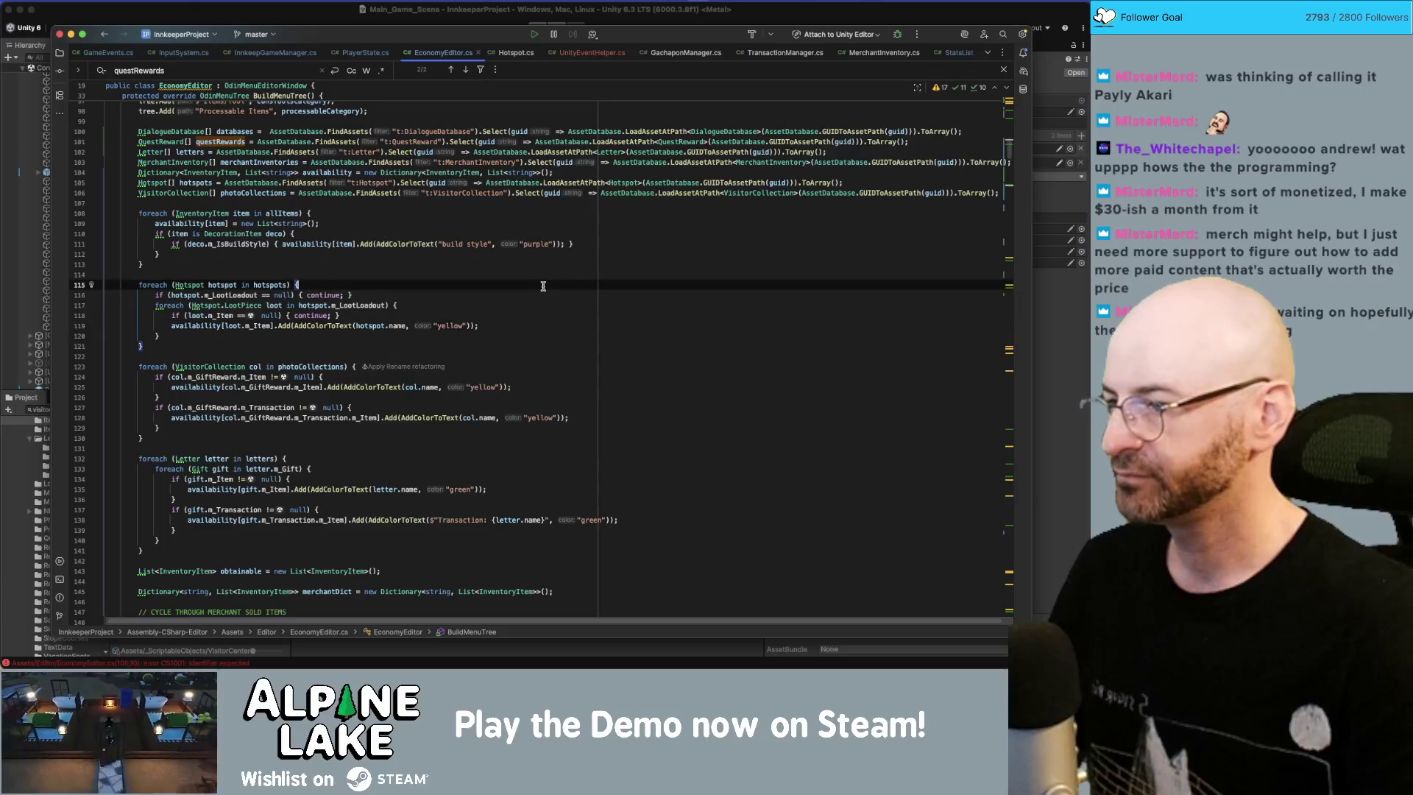
pyautogui.click(307, 16)
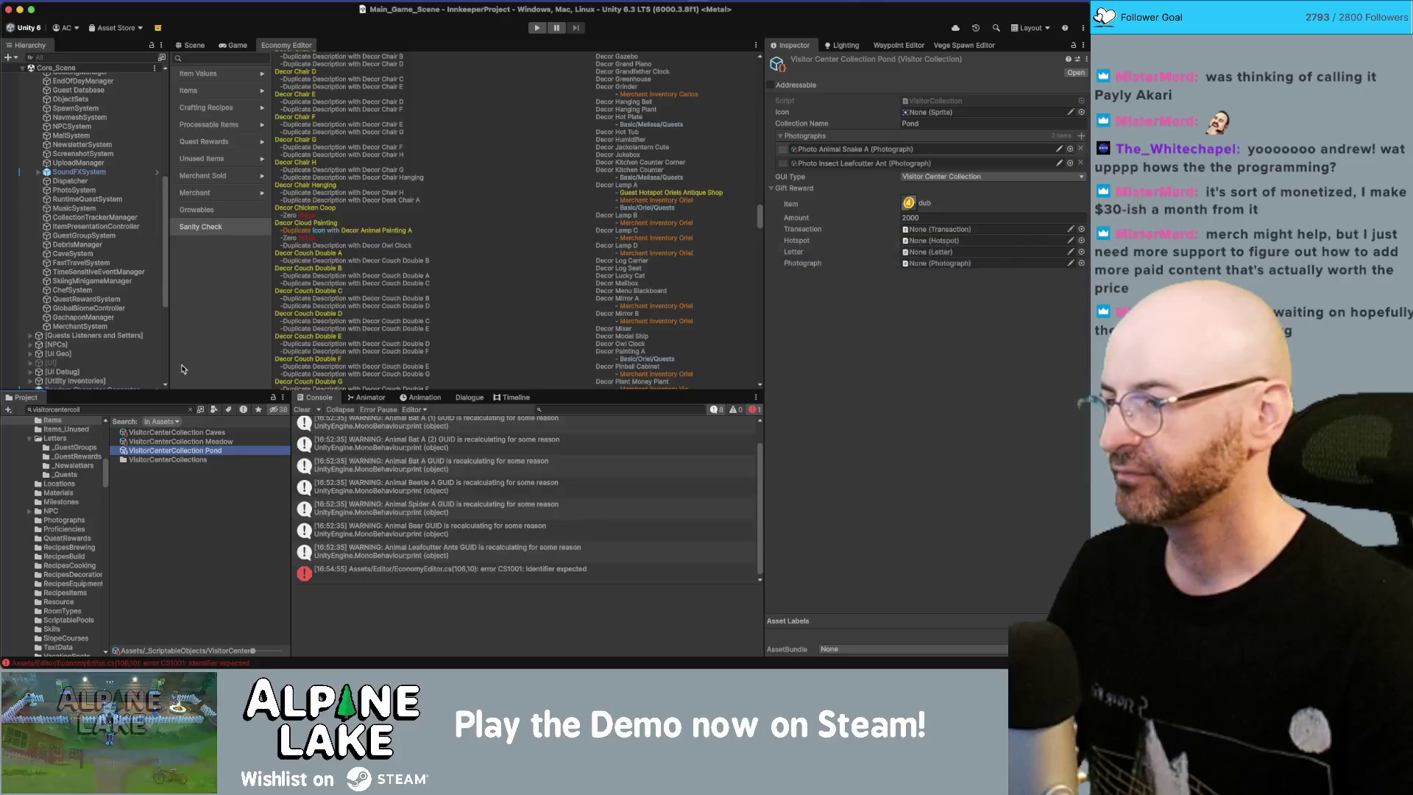
# Step: Search the Project for 'request', select Tier 1 Billboard Requests, and expand its 3-wood request and rewards
pyautogui.click(153, 410)
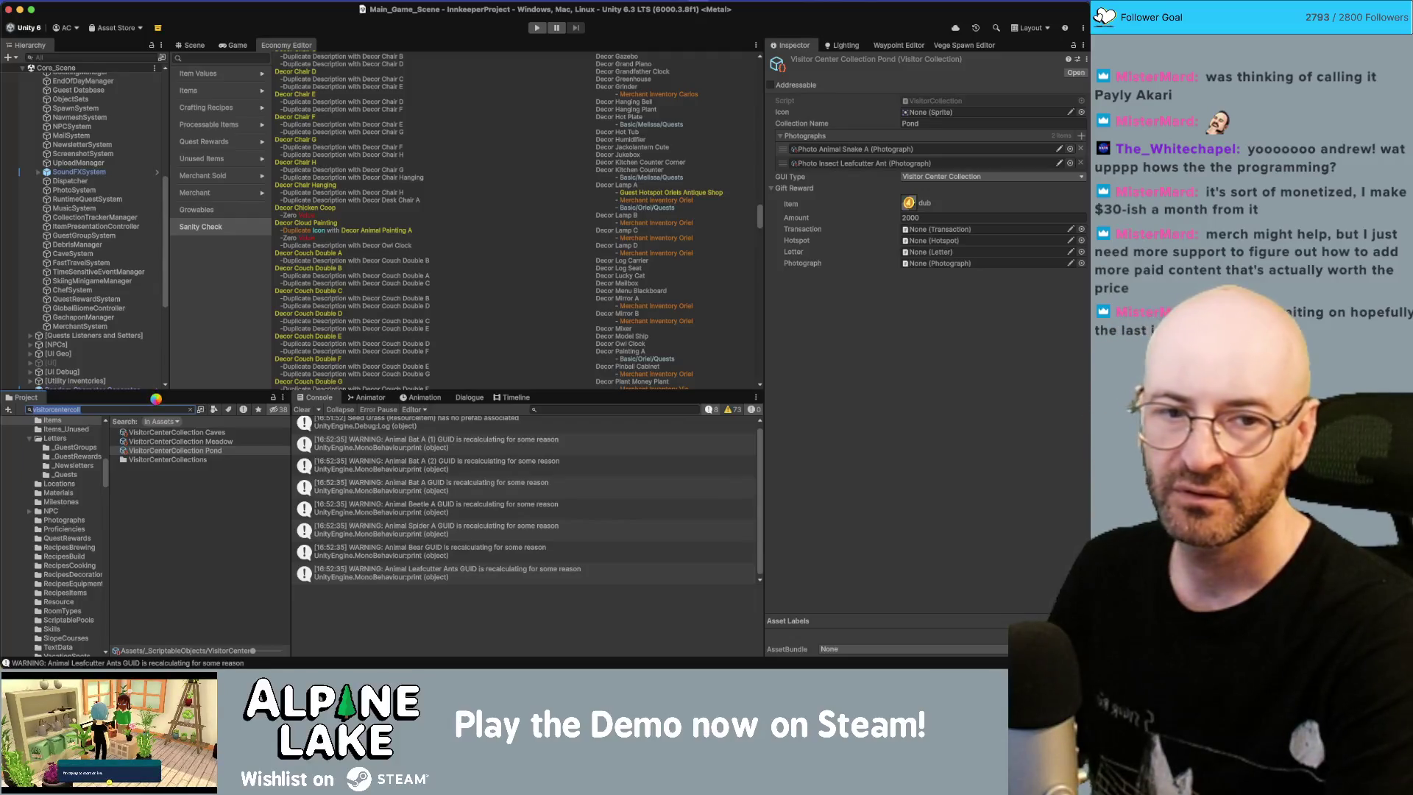
pyautogui.write('rew')
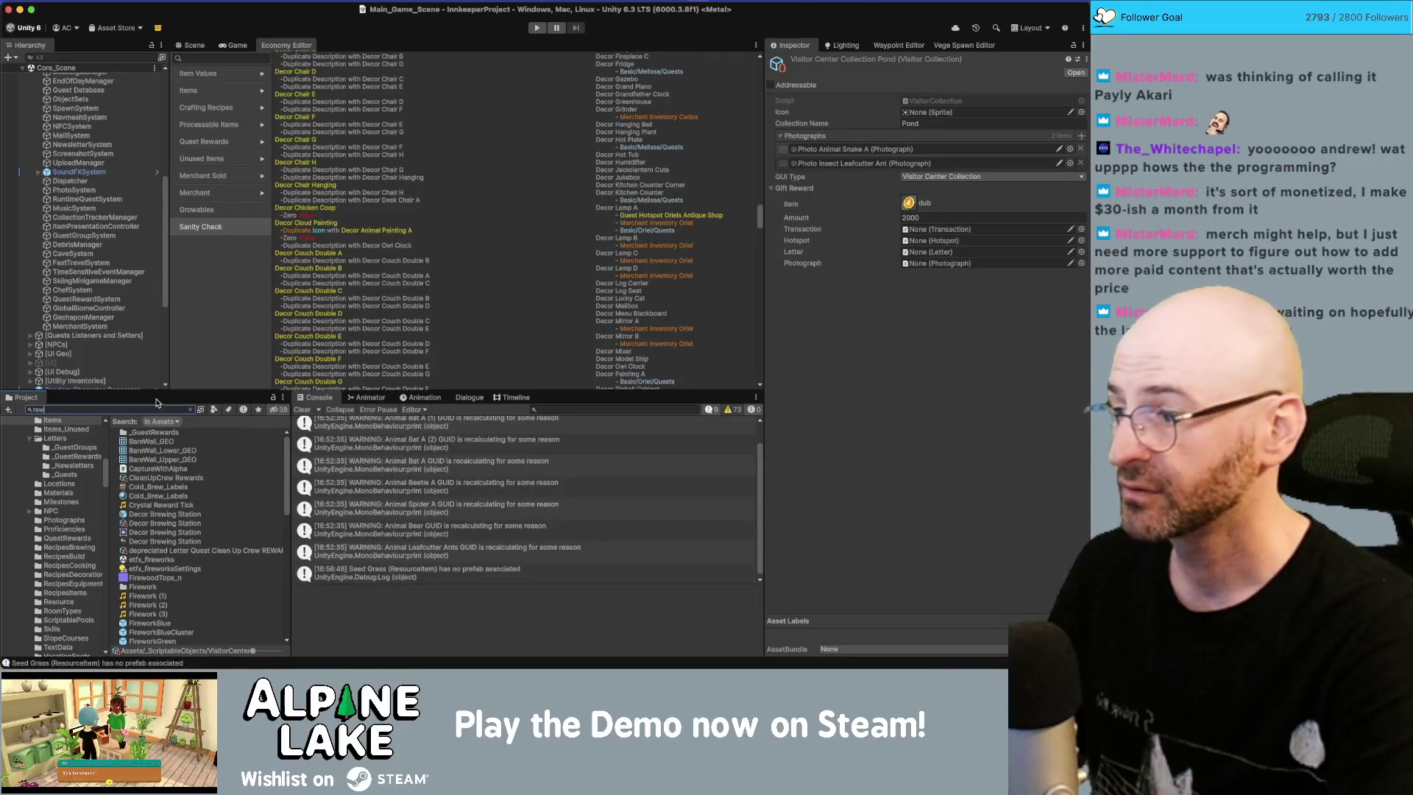
pyautogui.write('uest')
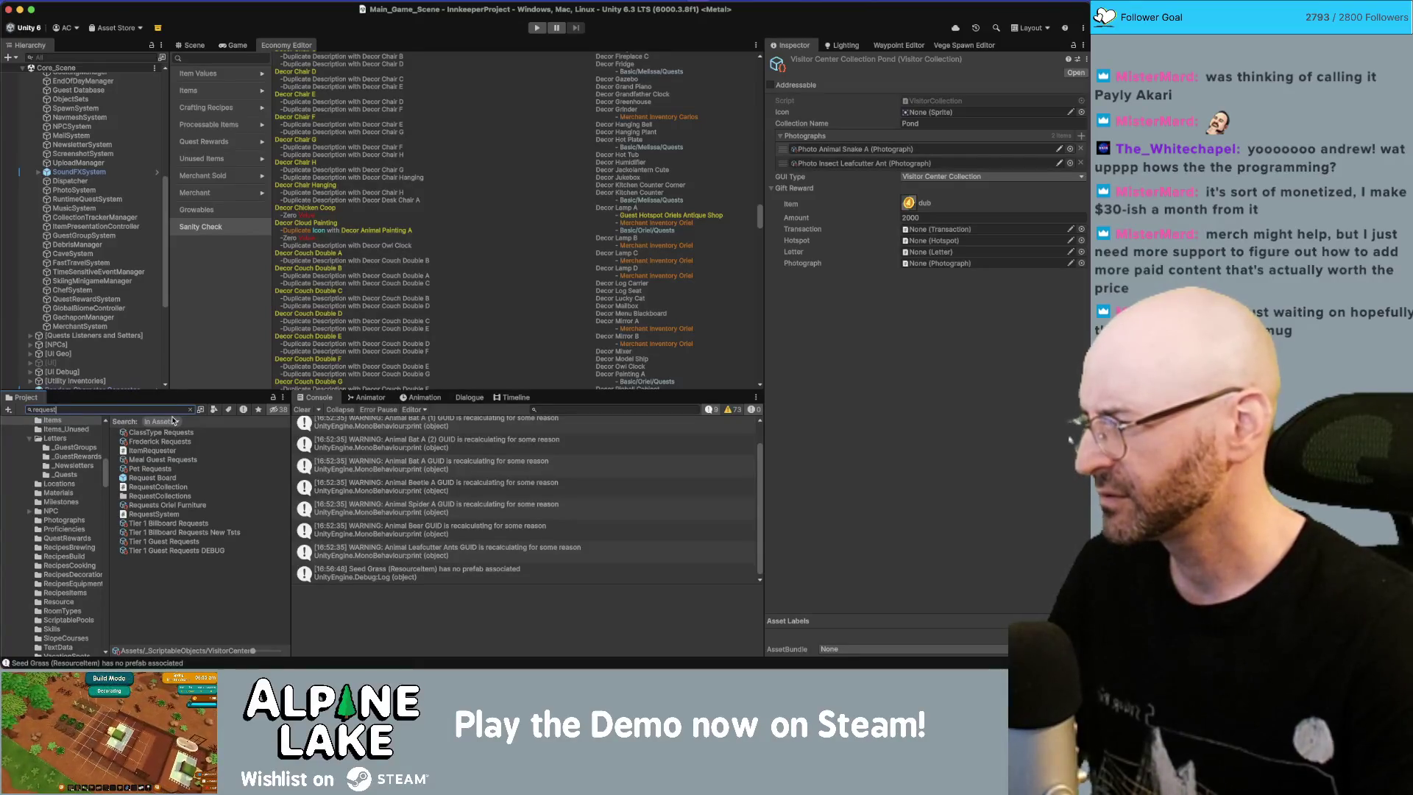
pyautogui.click(184, 523)
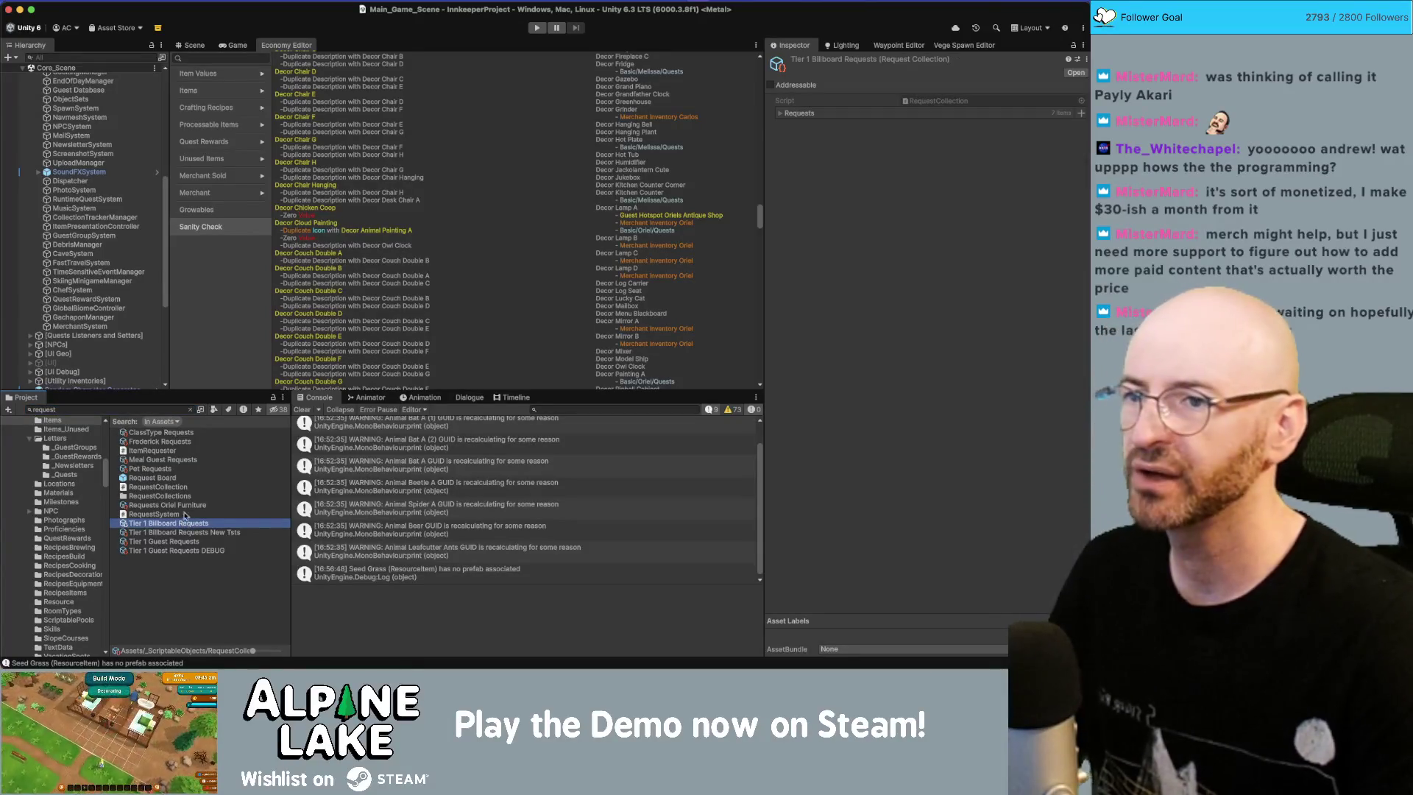
pyautogui.click(780, 114)
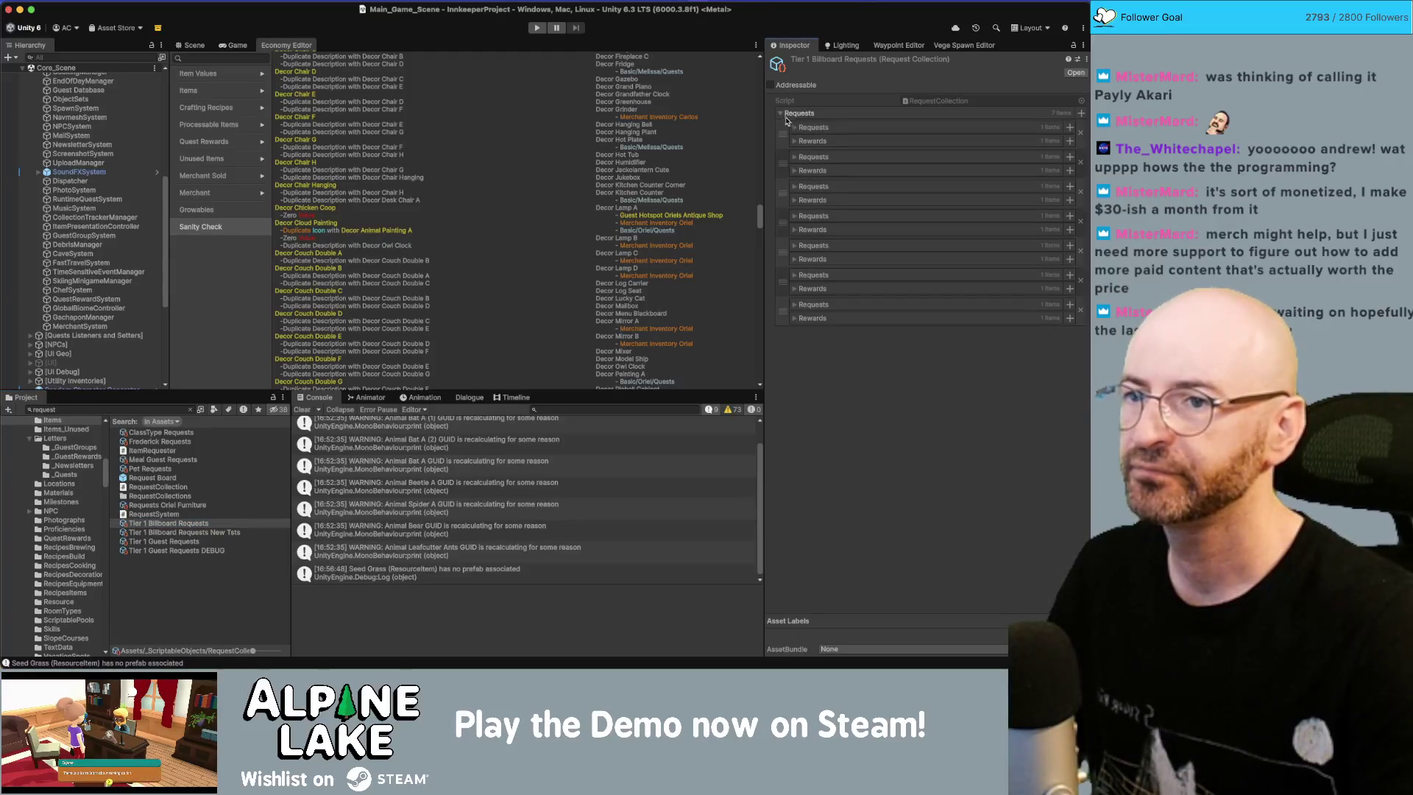
pyautogui.click(795, 128)
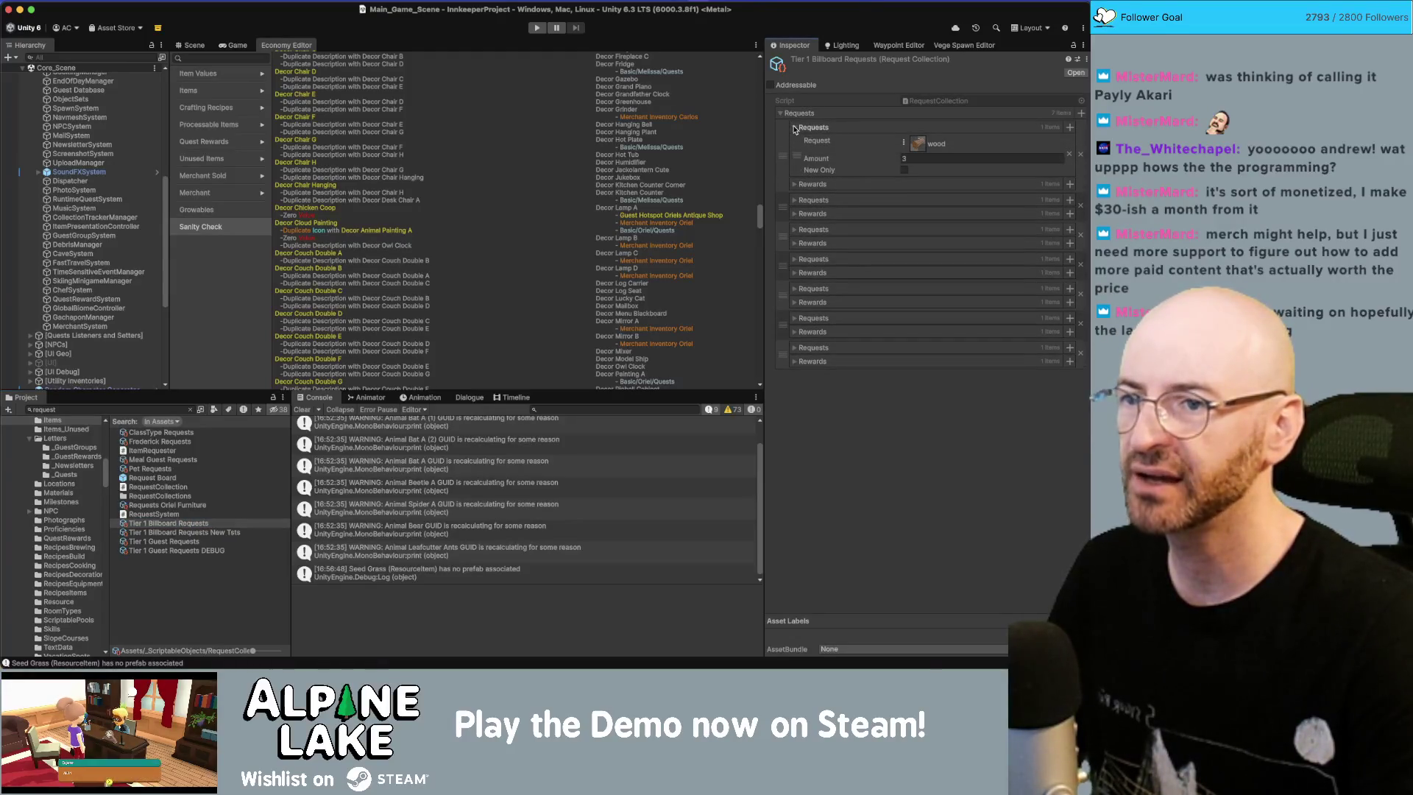
pyautogui.click(794, 184)
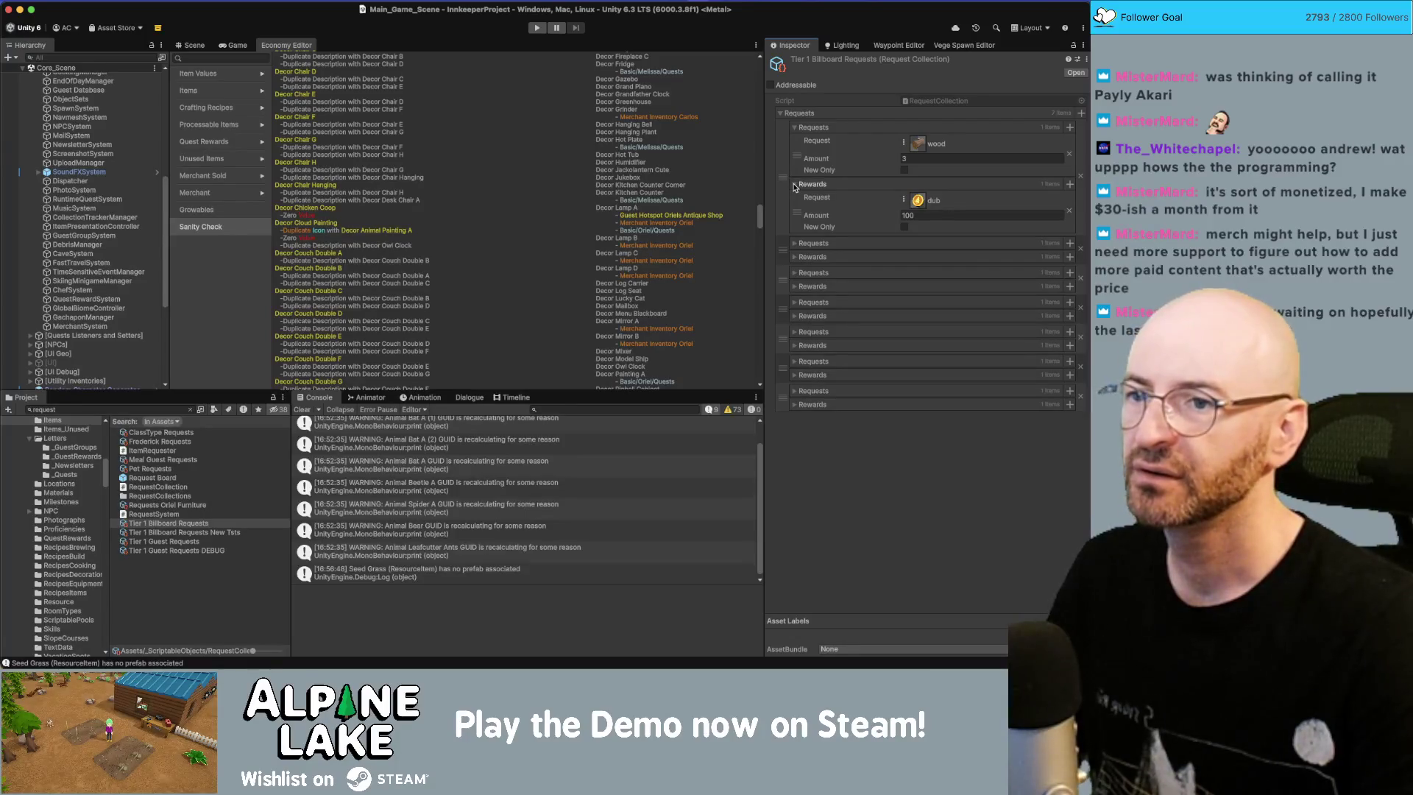
pyautogui.click(793, 131)
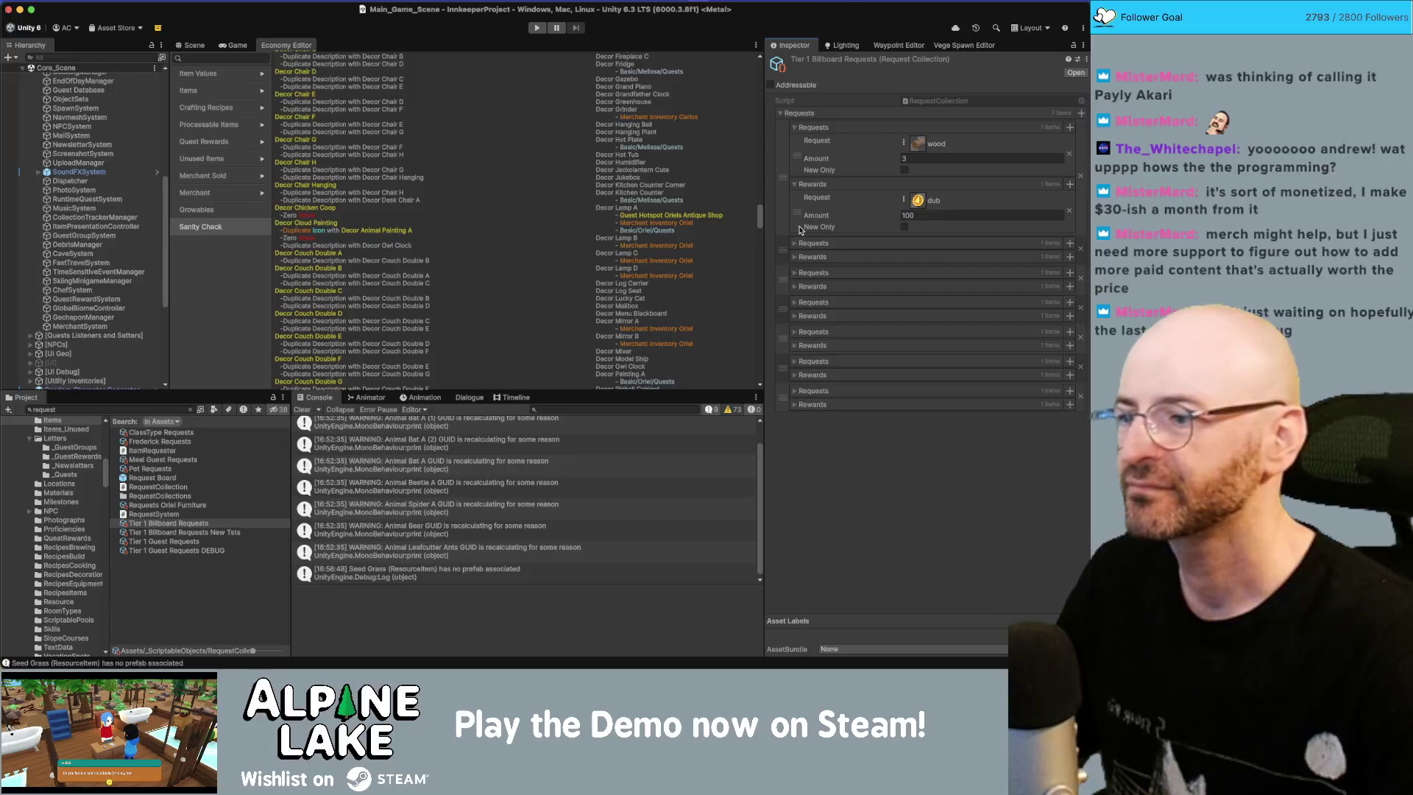
# Step: Compare neighbouring request assets, then expand the Photo Oak Tree 2 Young request and its reward
pyautogui.click(225, 531)
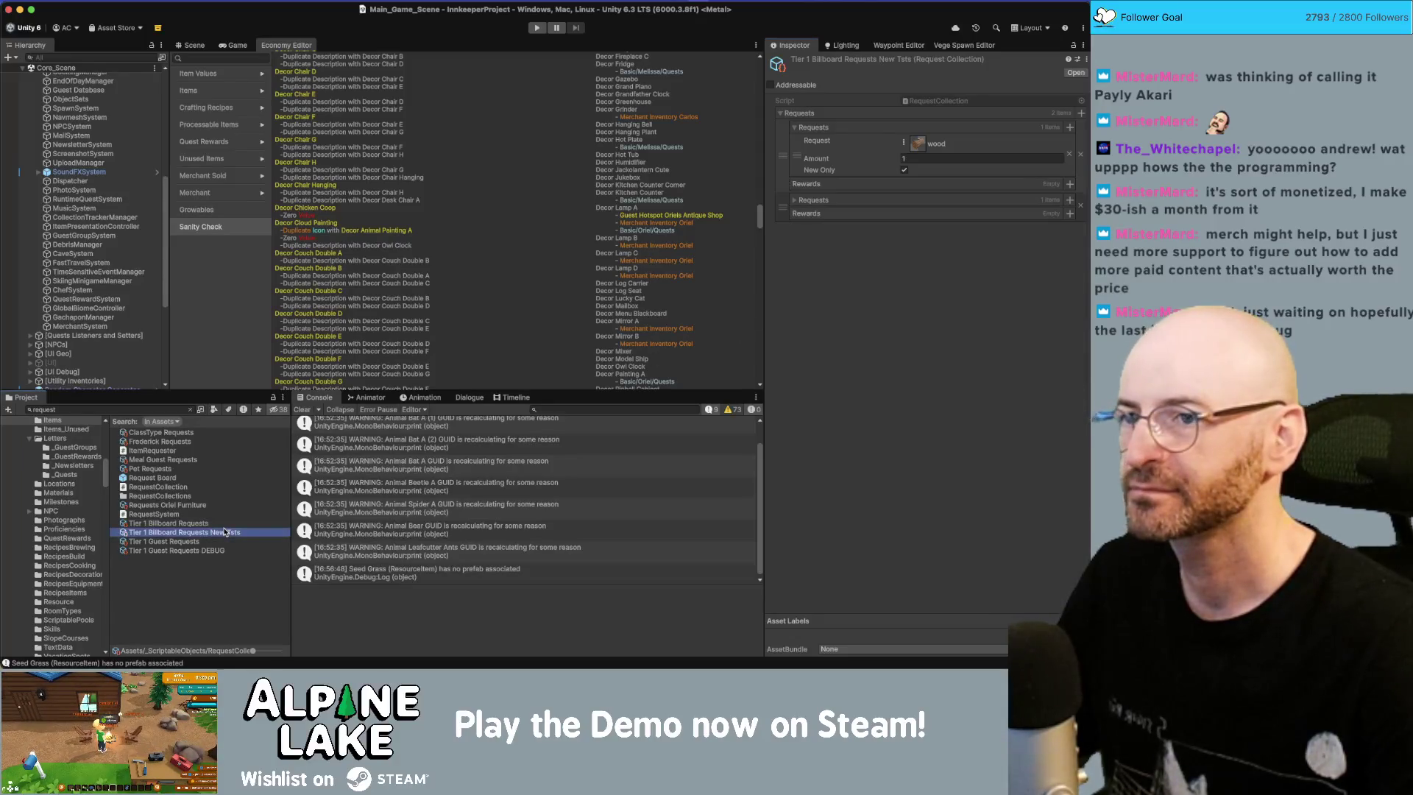
pyautogui.press('Down')
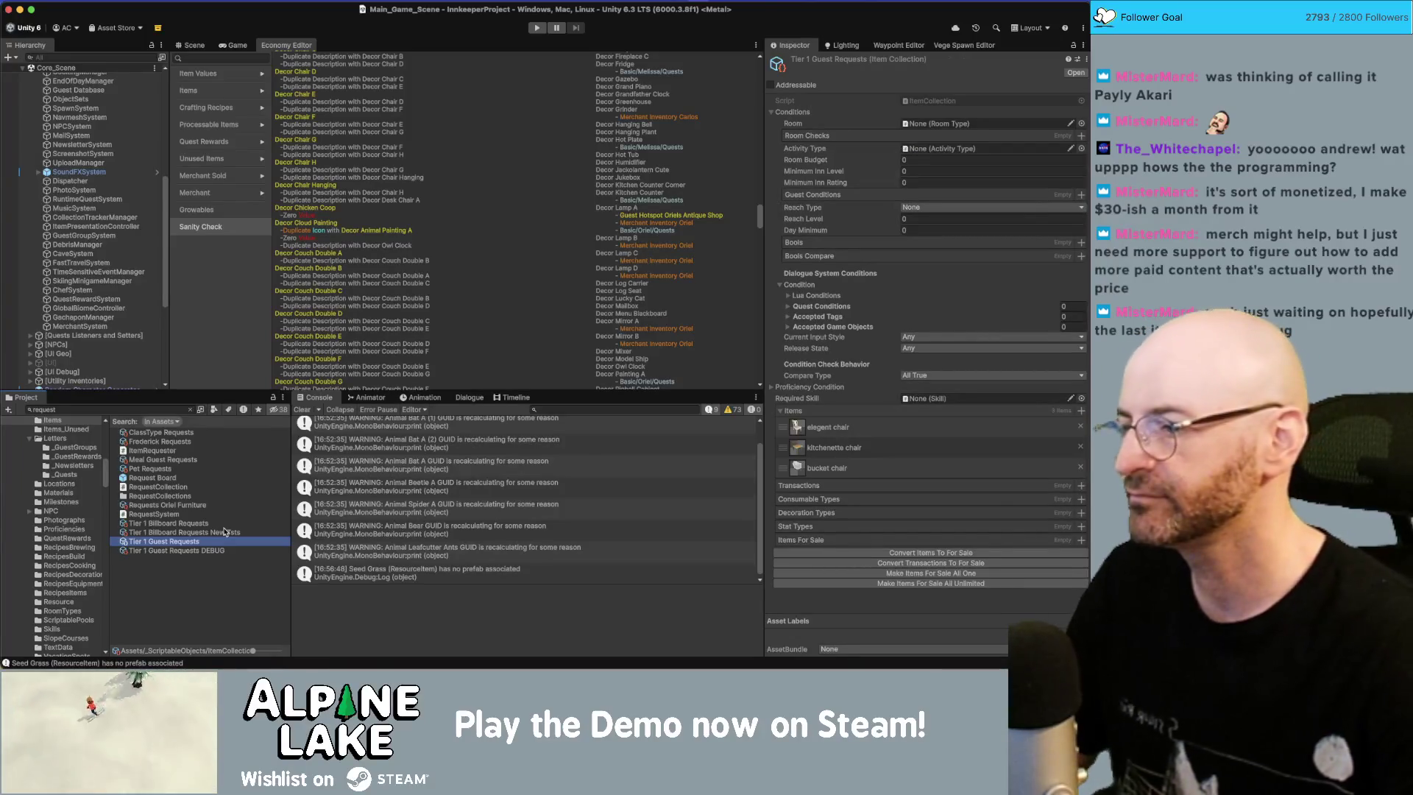
pyautogui.press('Up')
pyautogui.press('Up')
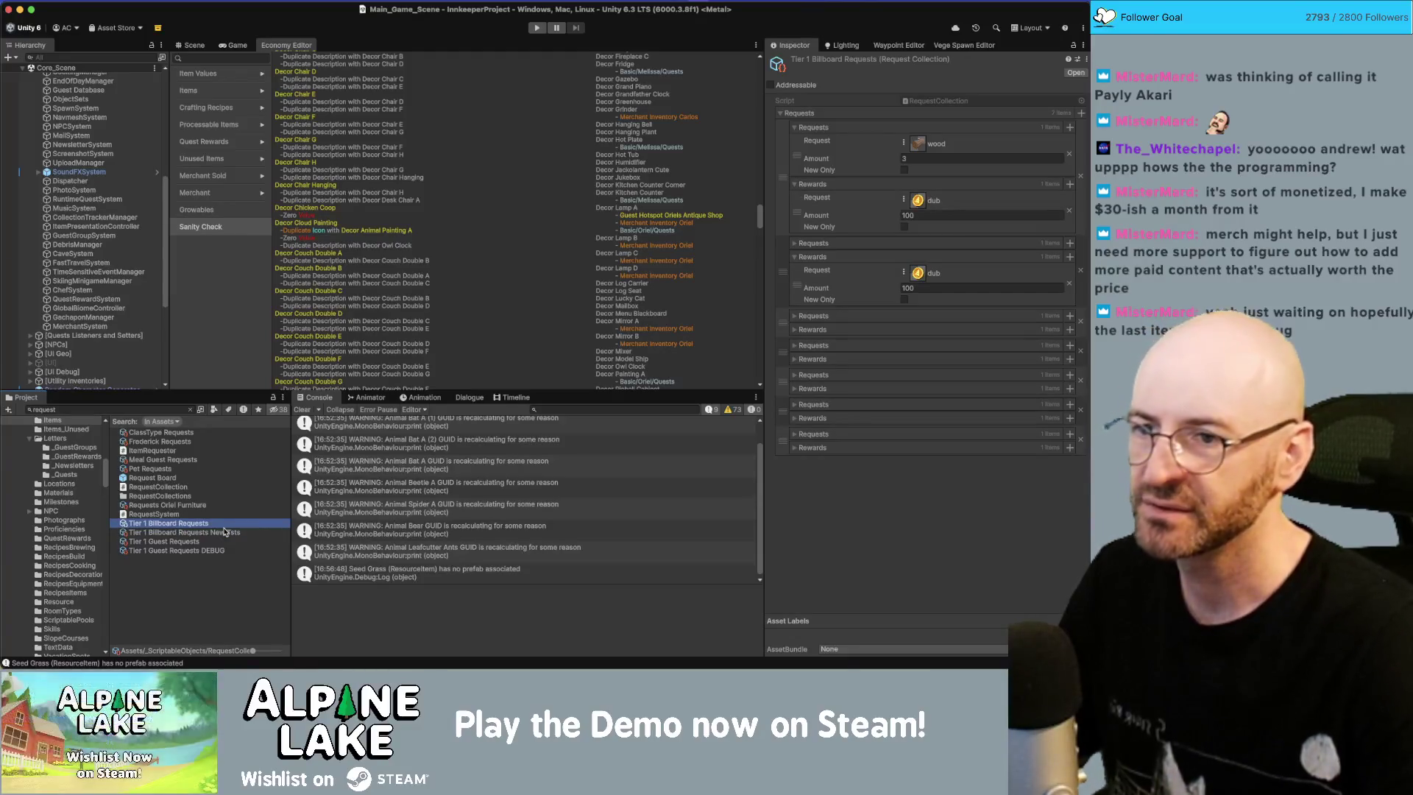
pyautogui.click(795, 244)
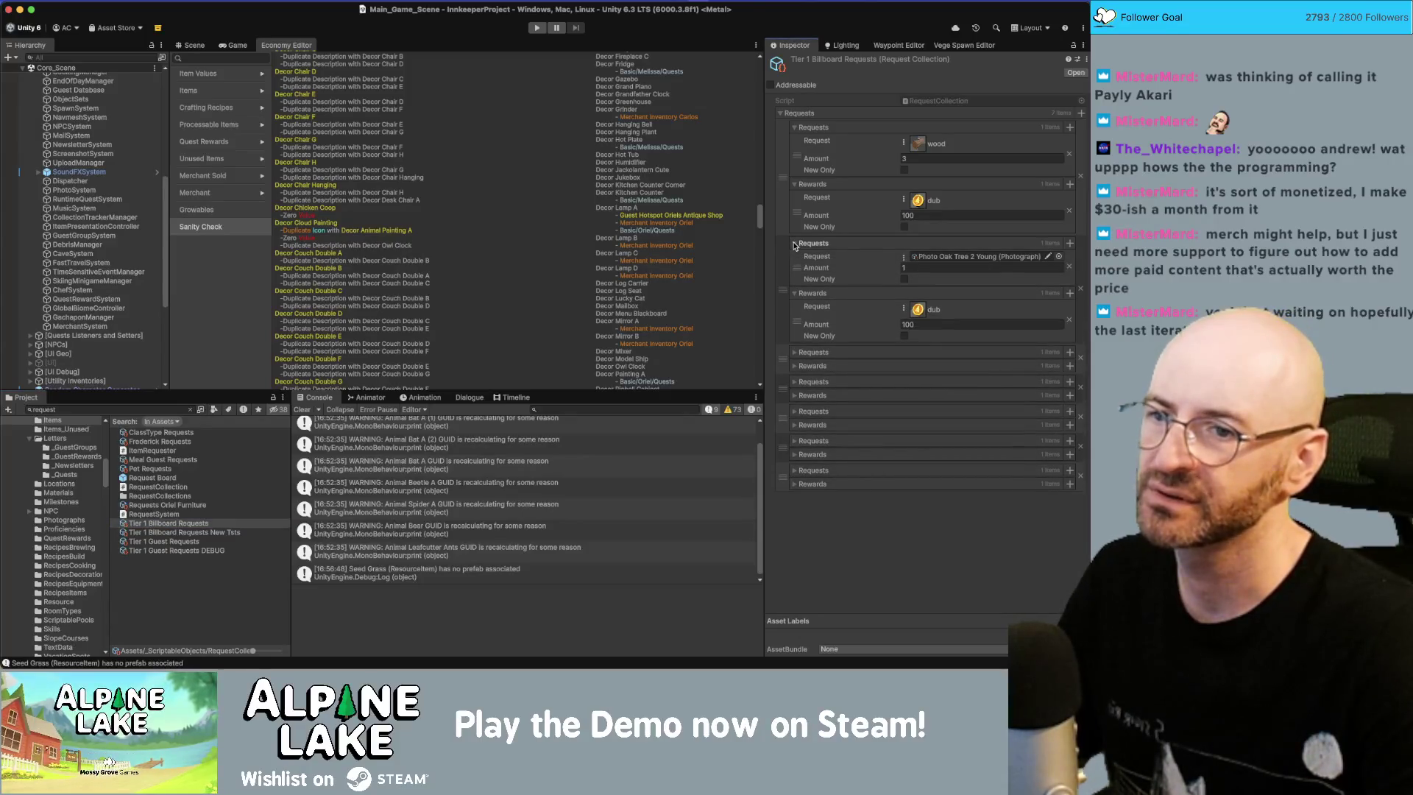
pyautogui.click(793, 244)
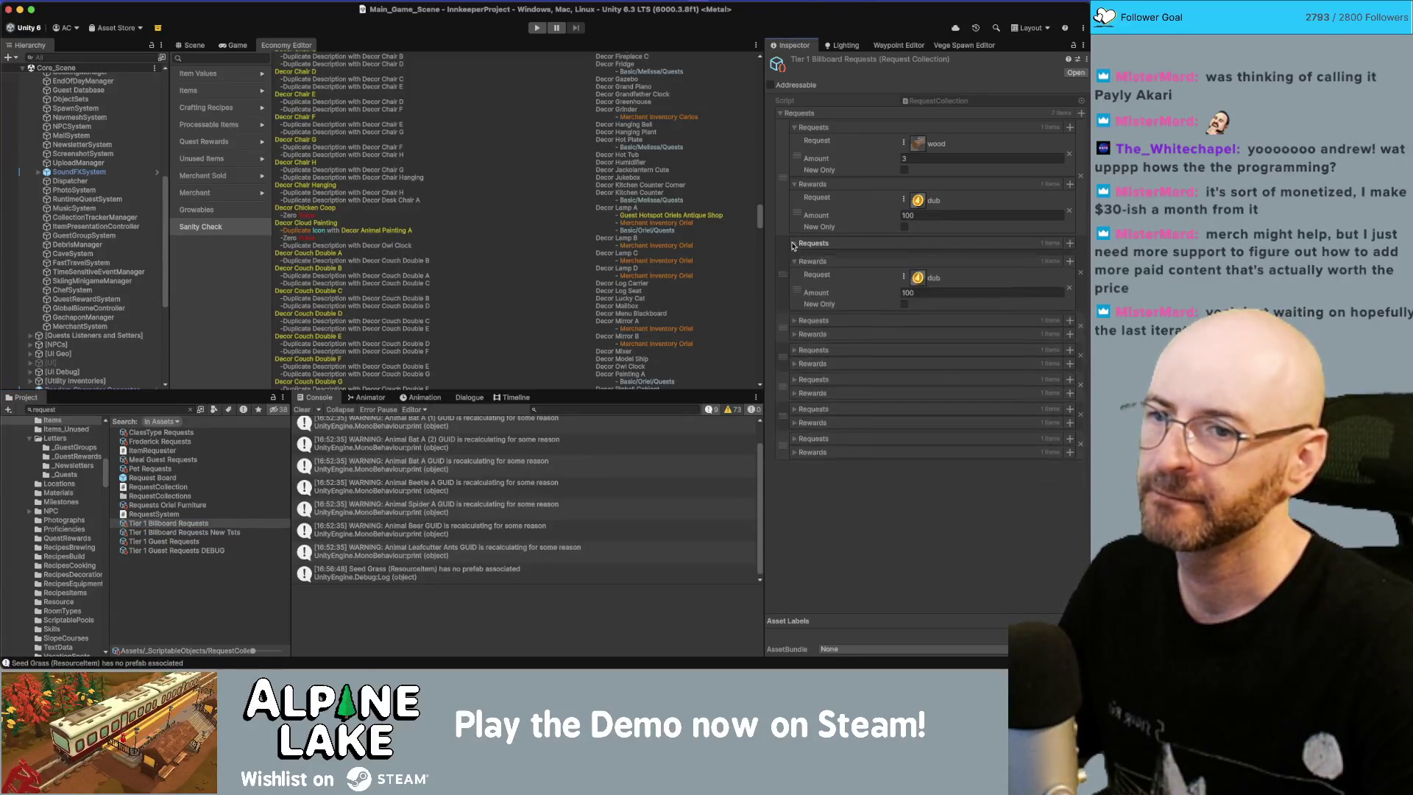
pyautogui.click(795, 257)
pyautogui.click(795, 257)
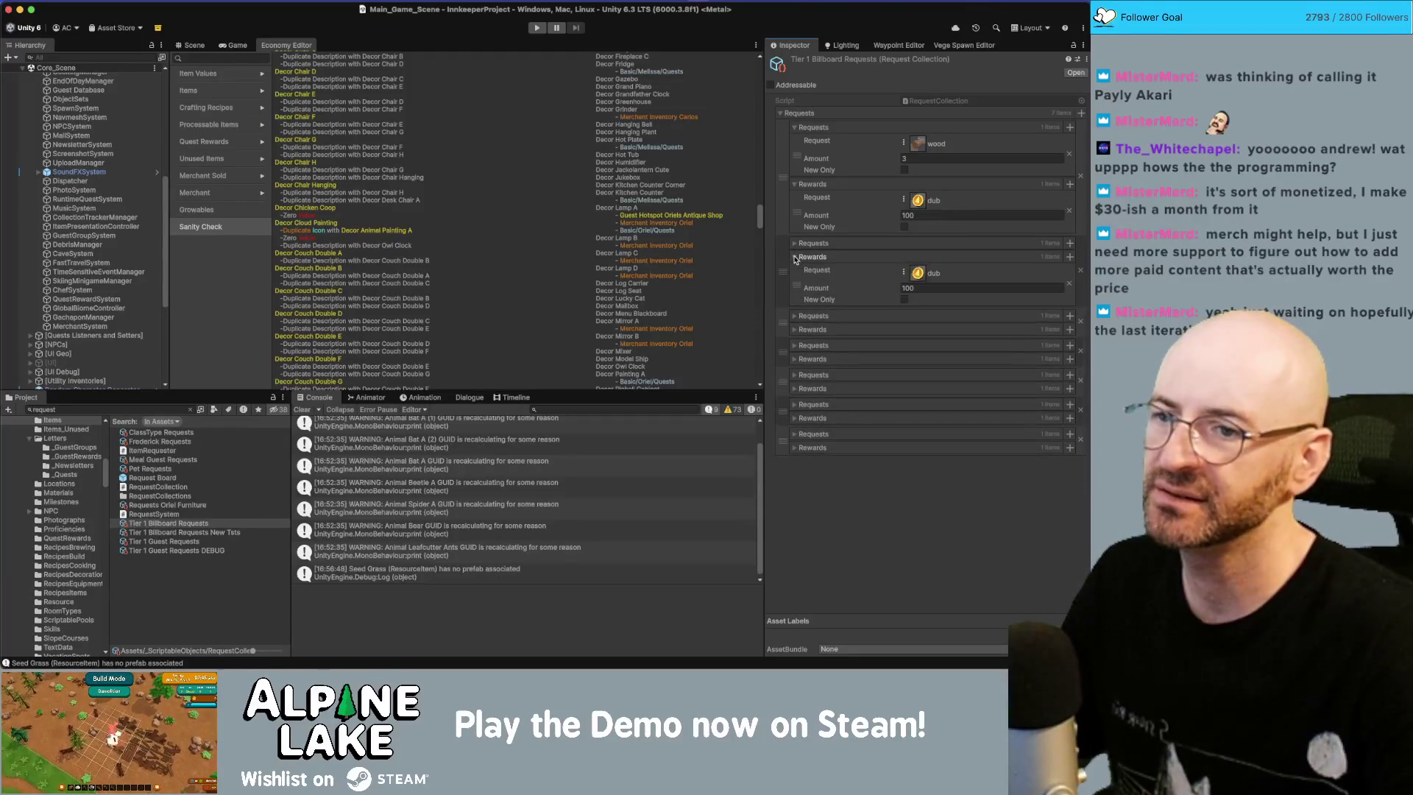
pyautogui.click(795, 243)
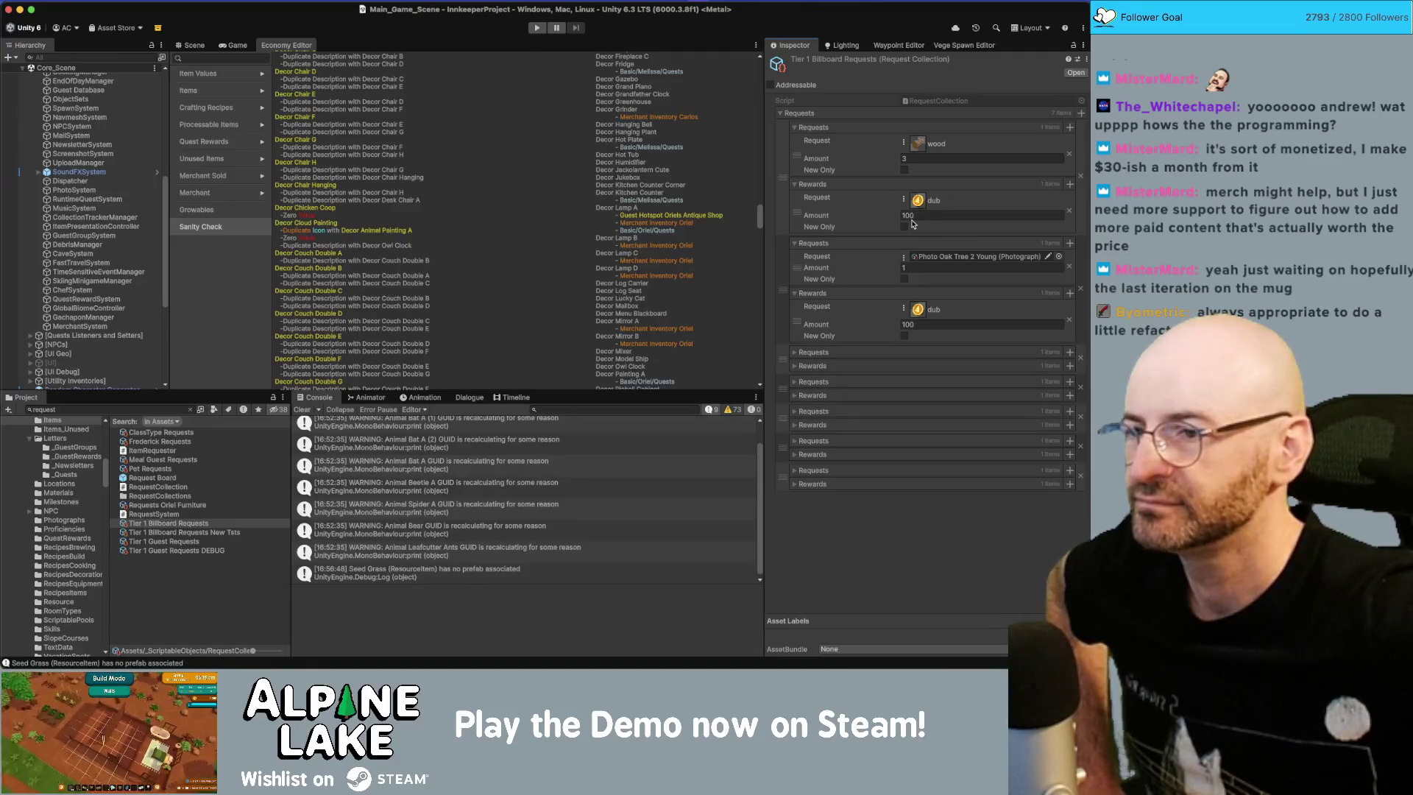
pyautogui.press('super+Tab')
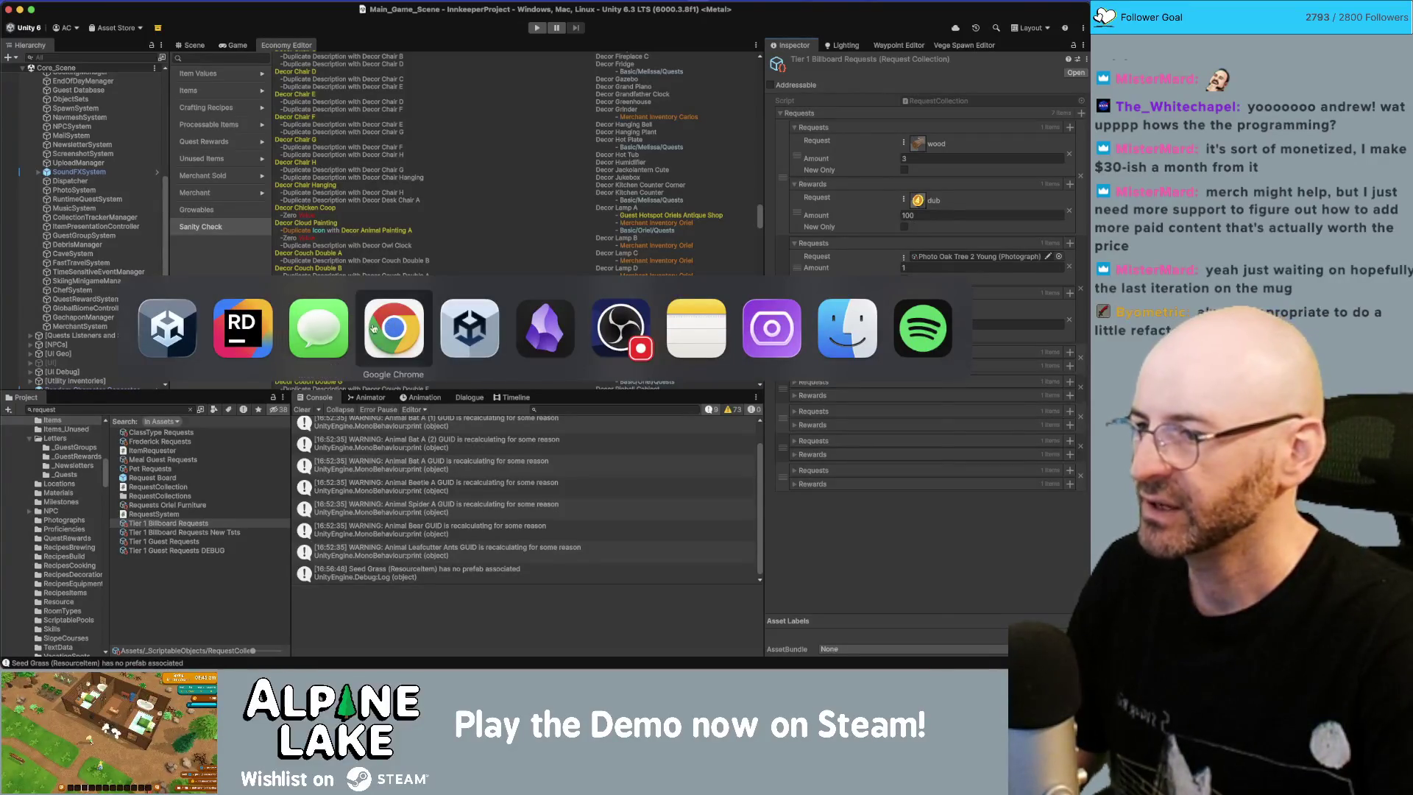
# Step: Bring up the Miro Innkeep board in Chrome showing Quest Rewards and the other reward-source boxes
pyautogui.click(393, 328)
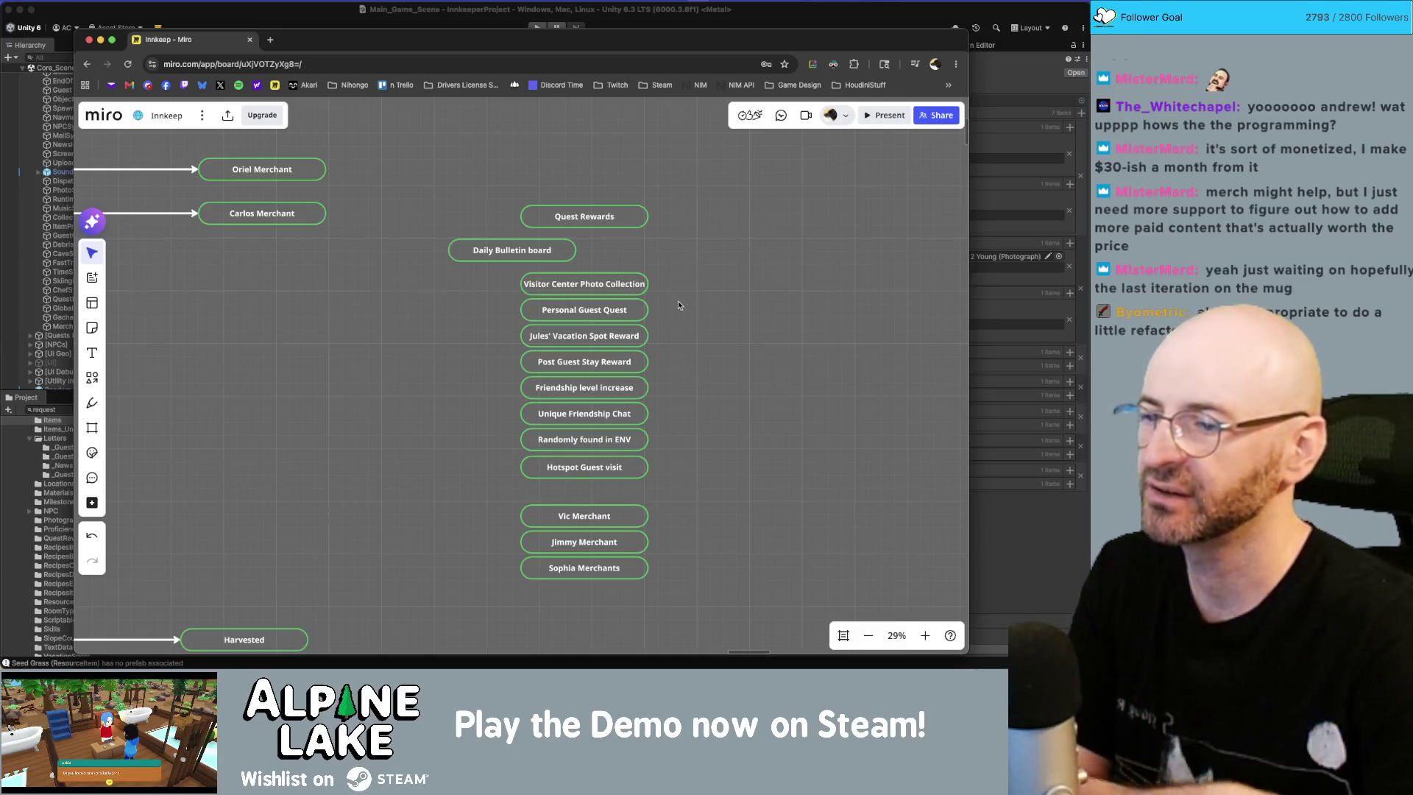
pyautogui.moveTo(687, 305); pyautogui.dragTo(698, 318)
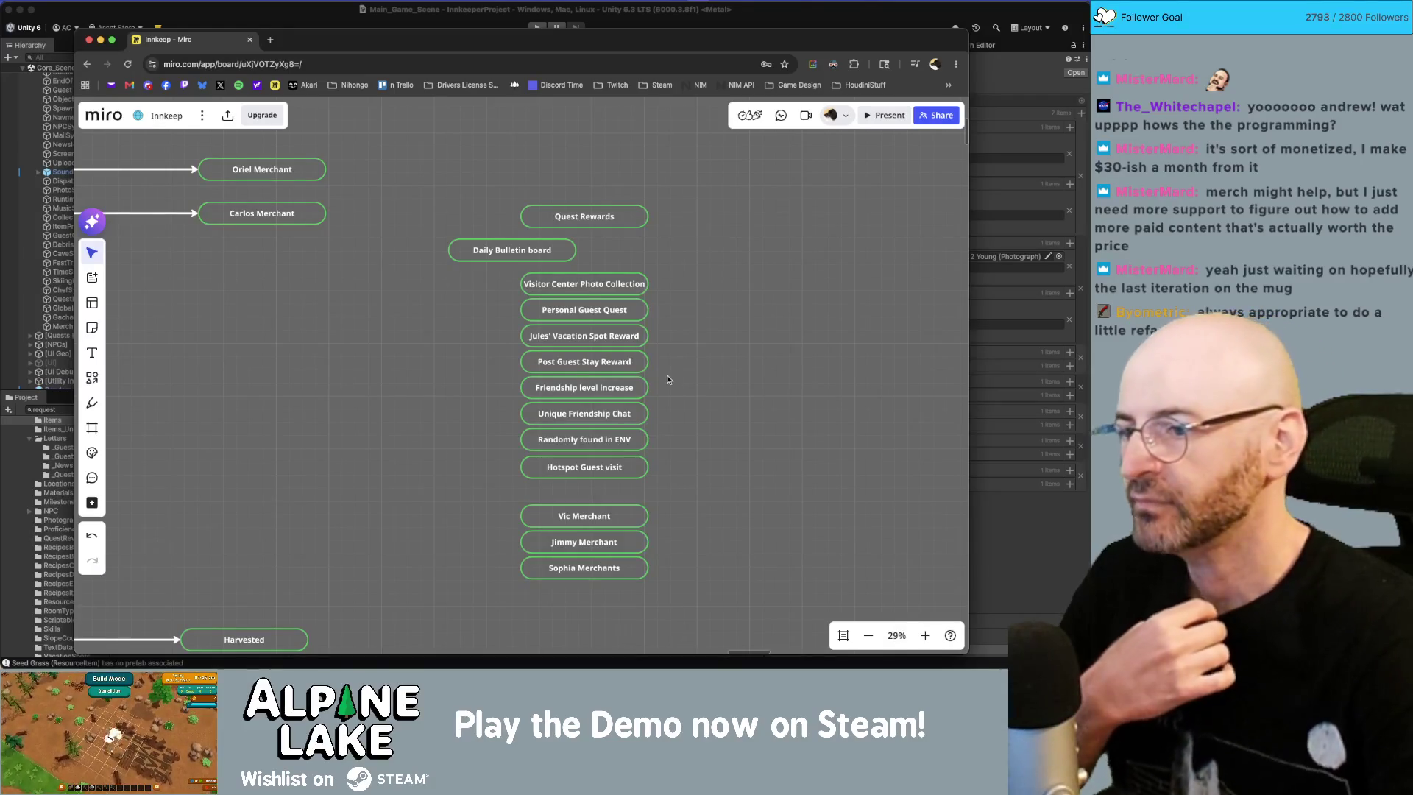
# Step: Shift Quest Rewards, Hotspot Guest visit, the three merchant boxes and Unique Friendship Chat to the left
pyautogui.click(637, 417)
pyautogui.click(638, 440)
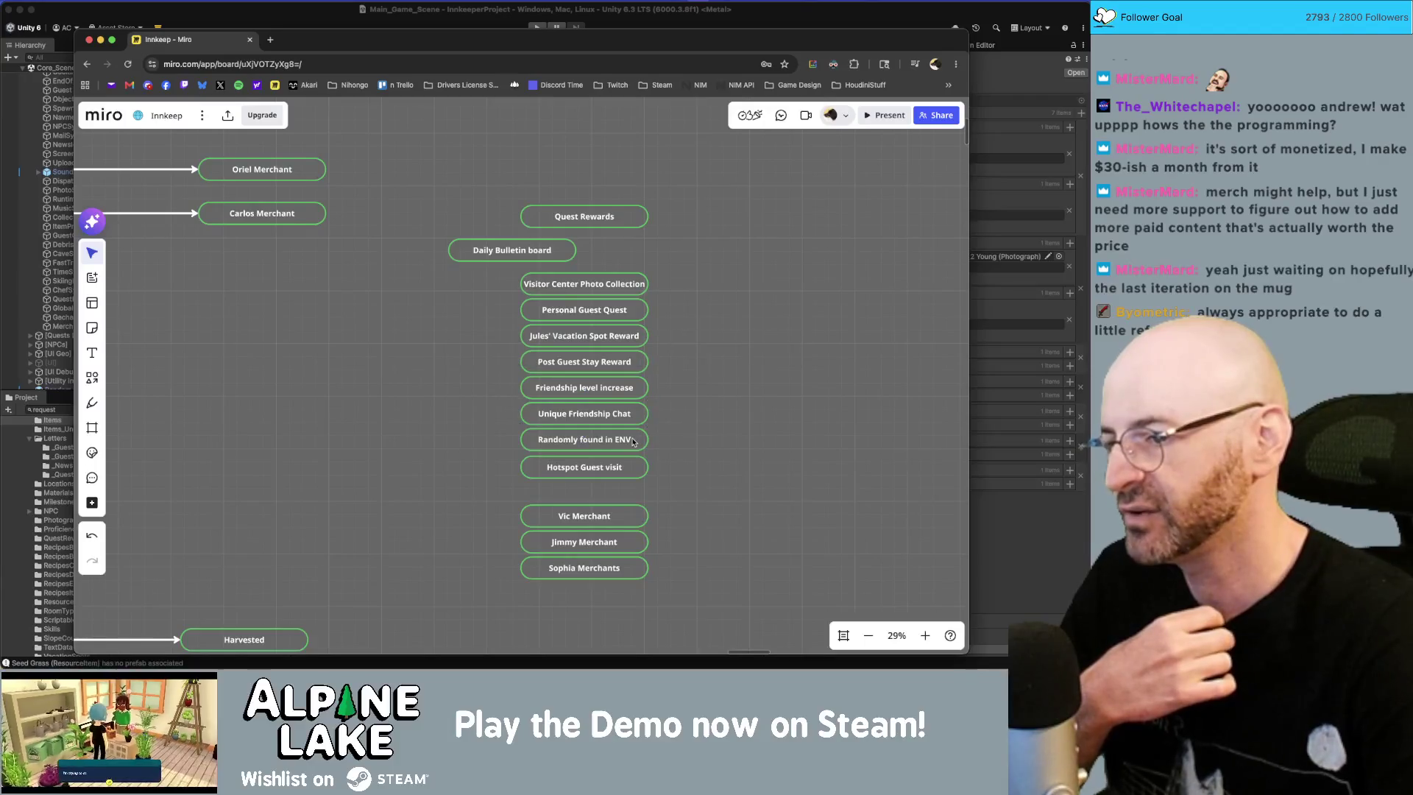
pyautogui.click(692, 452)
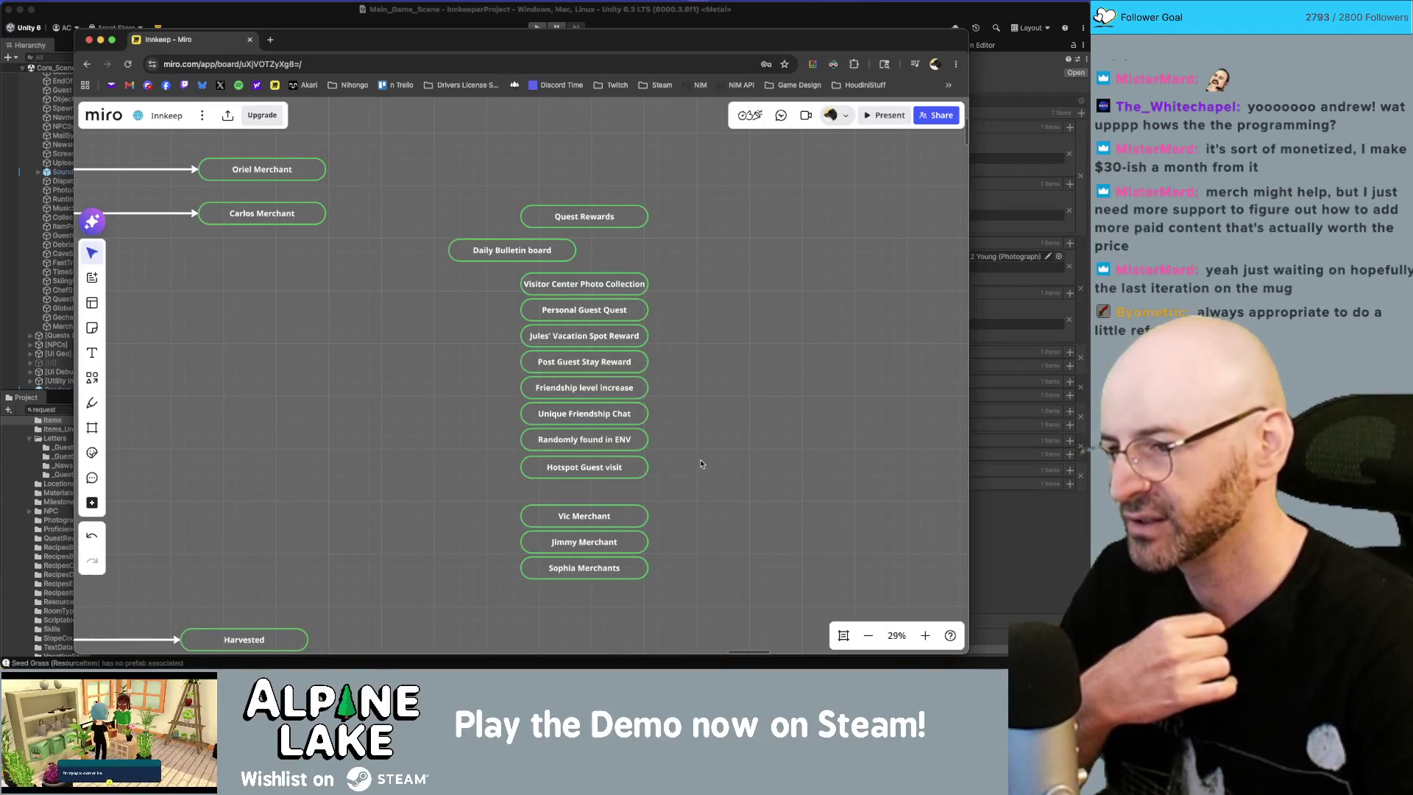
pyautogui.click(632, 472)
pyautogui.moveTo(632, 473)
pyautogui.mouseDown()
pyautogui.moveTo(592, 478)
pyautogui.moveTo(688, 478)
pyautogui.mouseUp()
pyautogui.moveTo(640, 214)
pyautogui.mouseDown()
pyautogui.moveTo(538, 198)
pyautogui.moveTo(538, 216)
pyautogui.moveTo(620, 251)
pyautogui.mouseUp()
pyautogui.moveTo(648, 474); pyautogui.dragTo(516, 475)
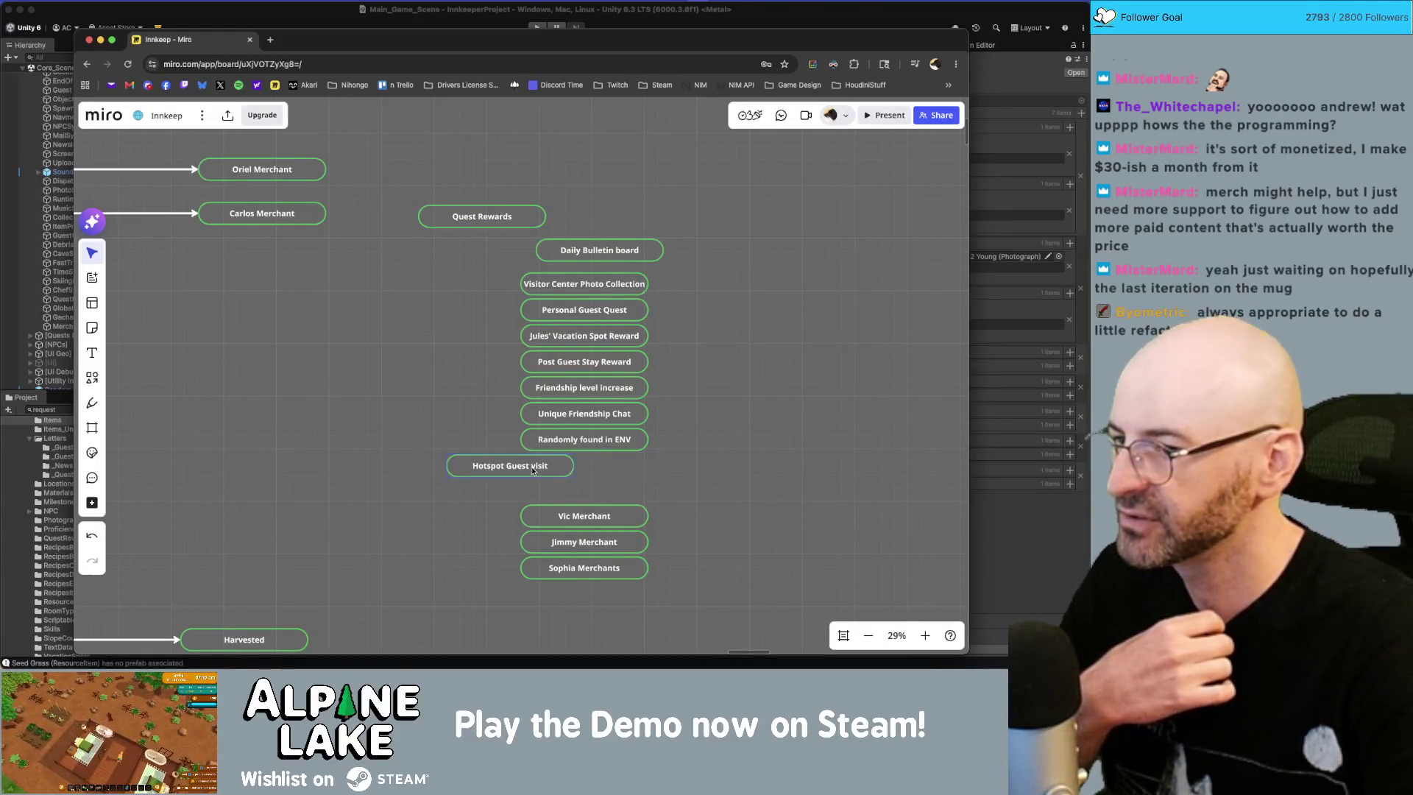
pyautogui.click(617, 524)
pyautogui.moveTo(612, 533); pyautogui.dragTo(537, 509)
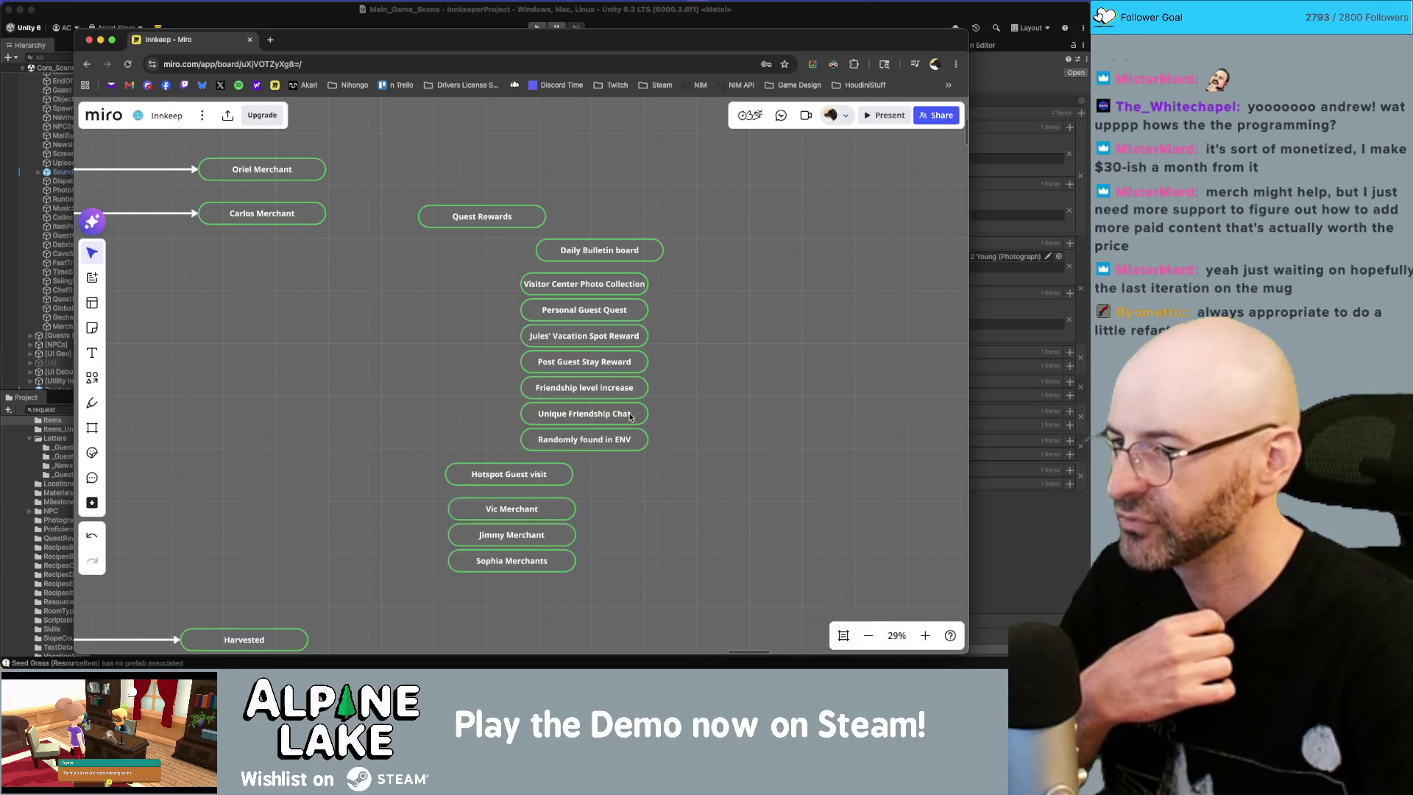
pyautogui.moveTo(622, 414); pyautogui.dragTo(534, 415)
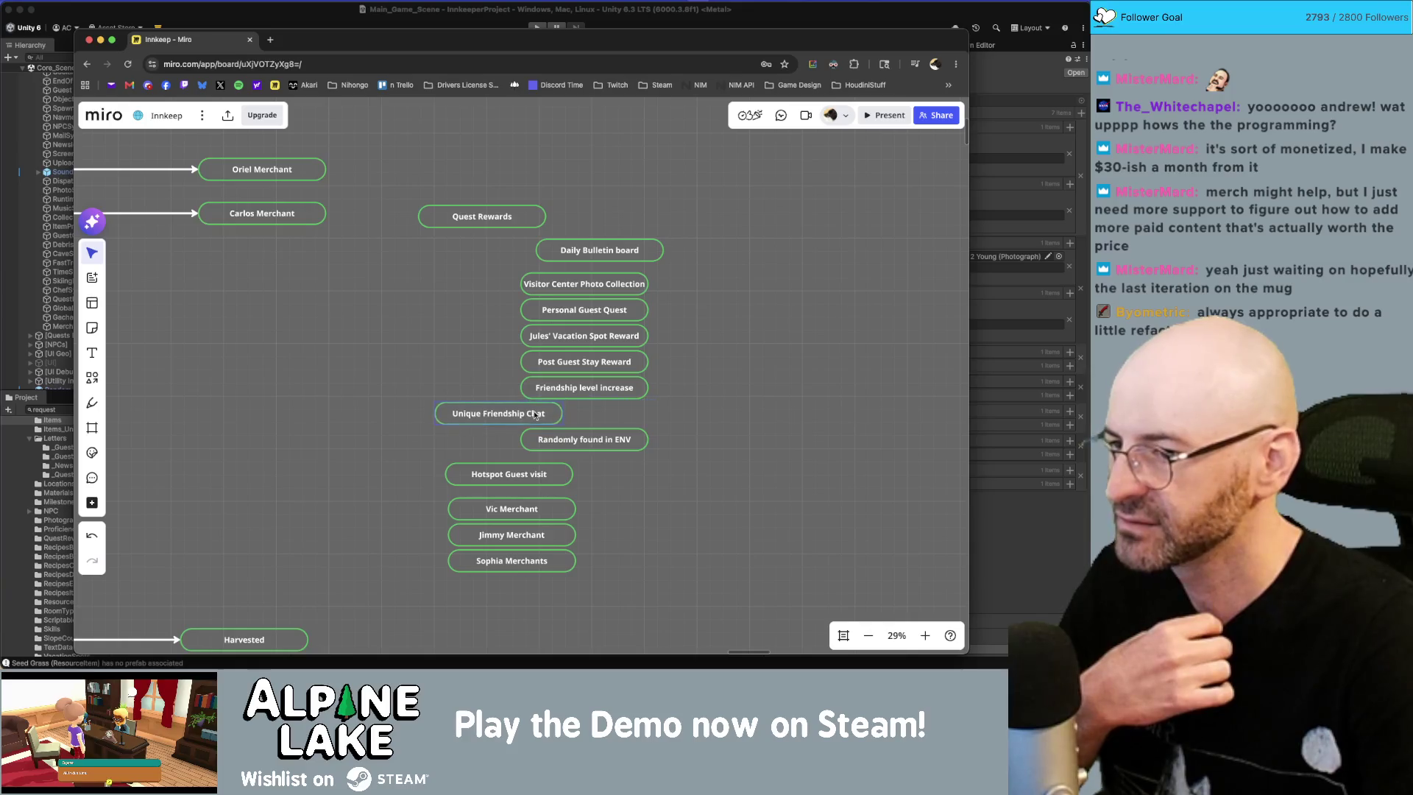
pyautogui.moveTo(624, 440); pyautogui.dragTo(628, 444)
# Step: Align Visitor Center, Personal Guest Quest, Post Guest Stay and Jules' Vacation rewards in a left column, then return to Unity
pyautogui.moveTo(602, 282); pyautogui.dragTo(502, 278)
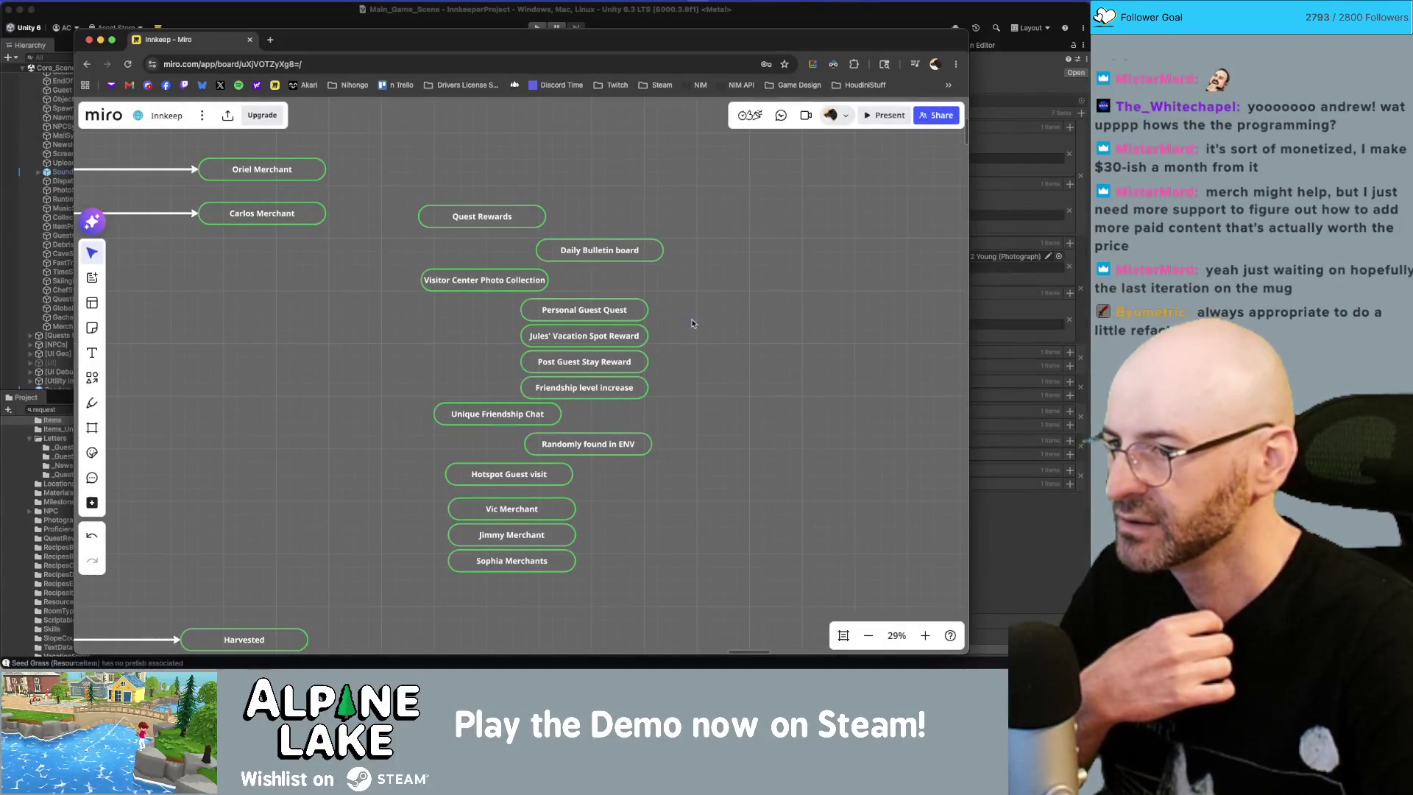
pyautogui.moveTo(631, 309); pyautogui.dragTo(530, 310)
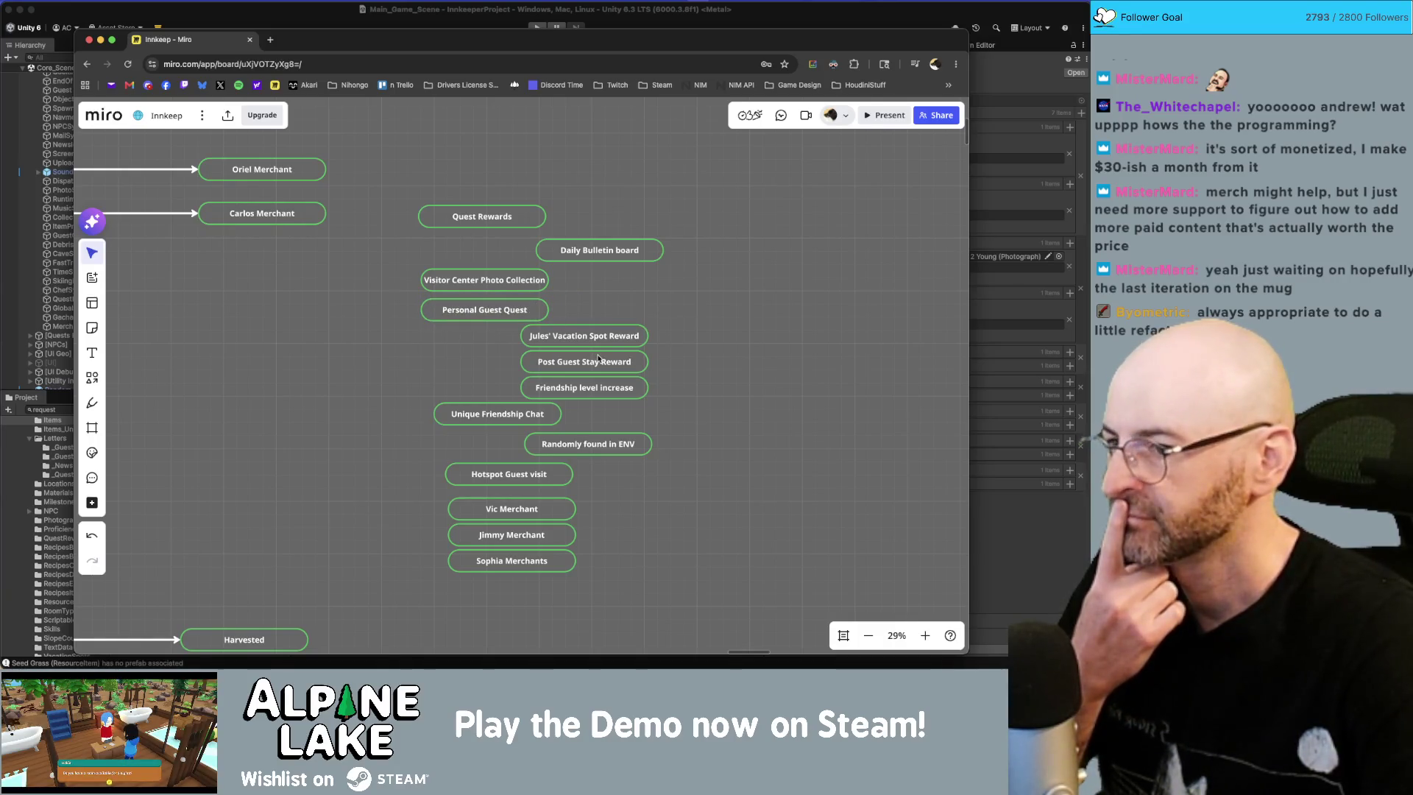
pyautogui.moveTo(608, 368); pyautogui.dragTo(500, 363)
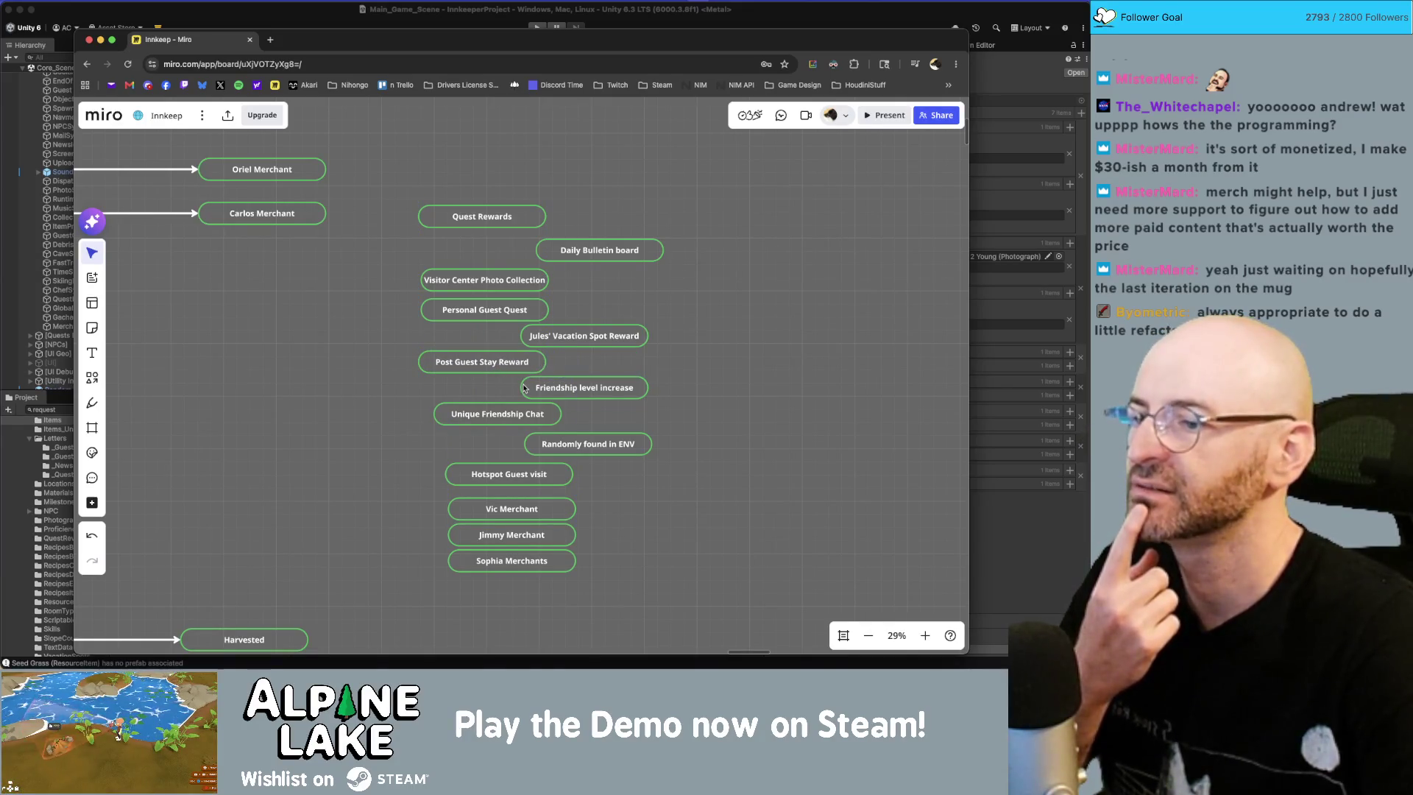
pyautogui.moveTo(446, 460); pyautogui.dragTo(479, 574)
pyautogui.moveTo(480, 522); pyautogui.dragTo(455, 523)
pyautogui.click(444, 437)
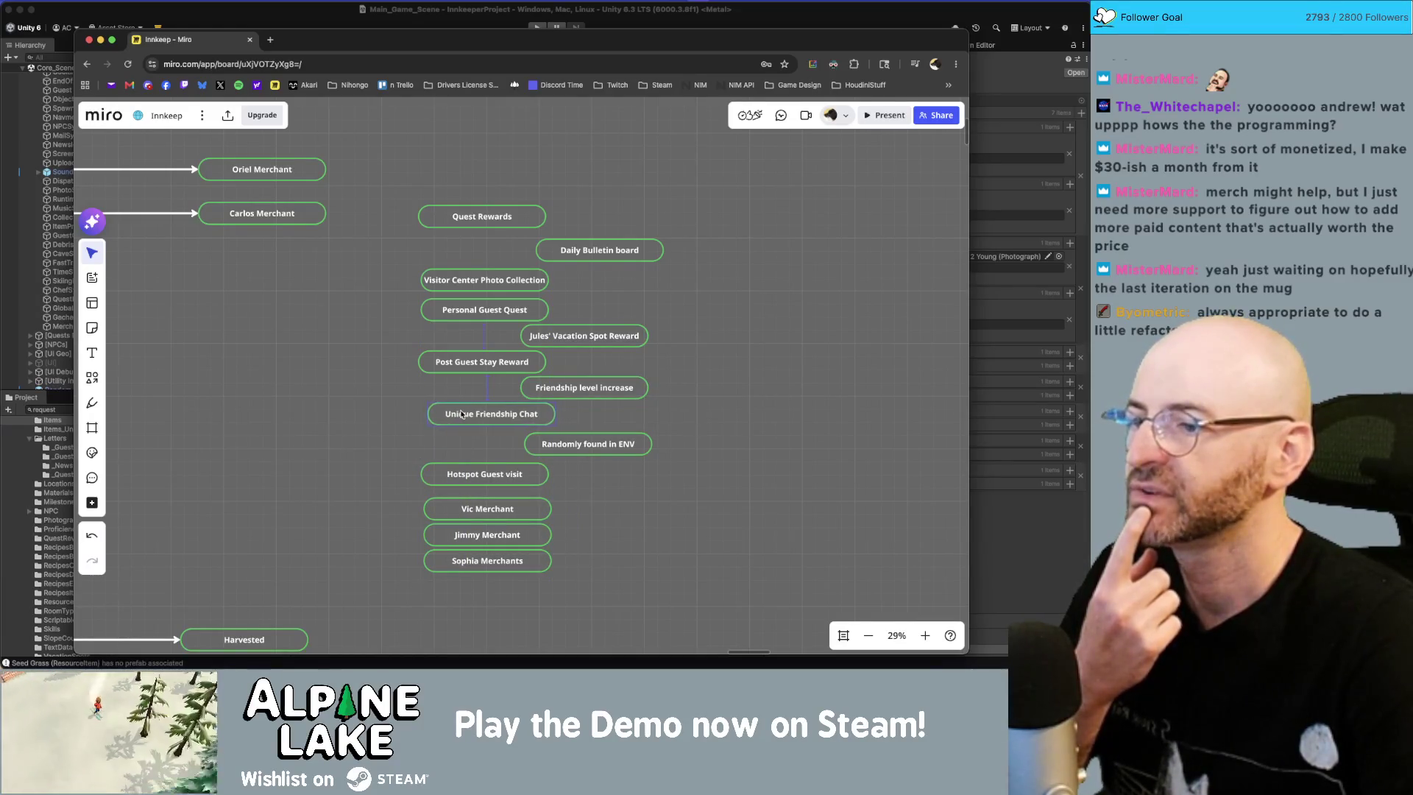
pyautogui.moveTo(618, 343); pyautogui.dragTo(516, 343)
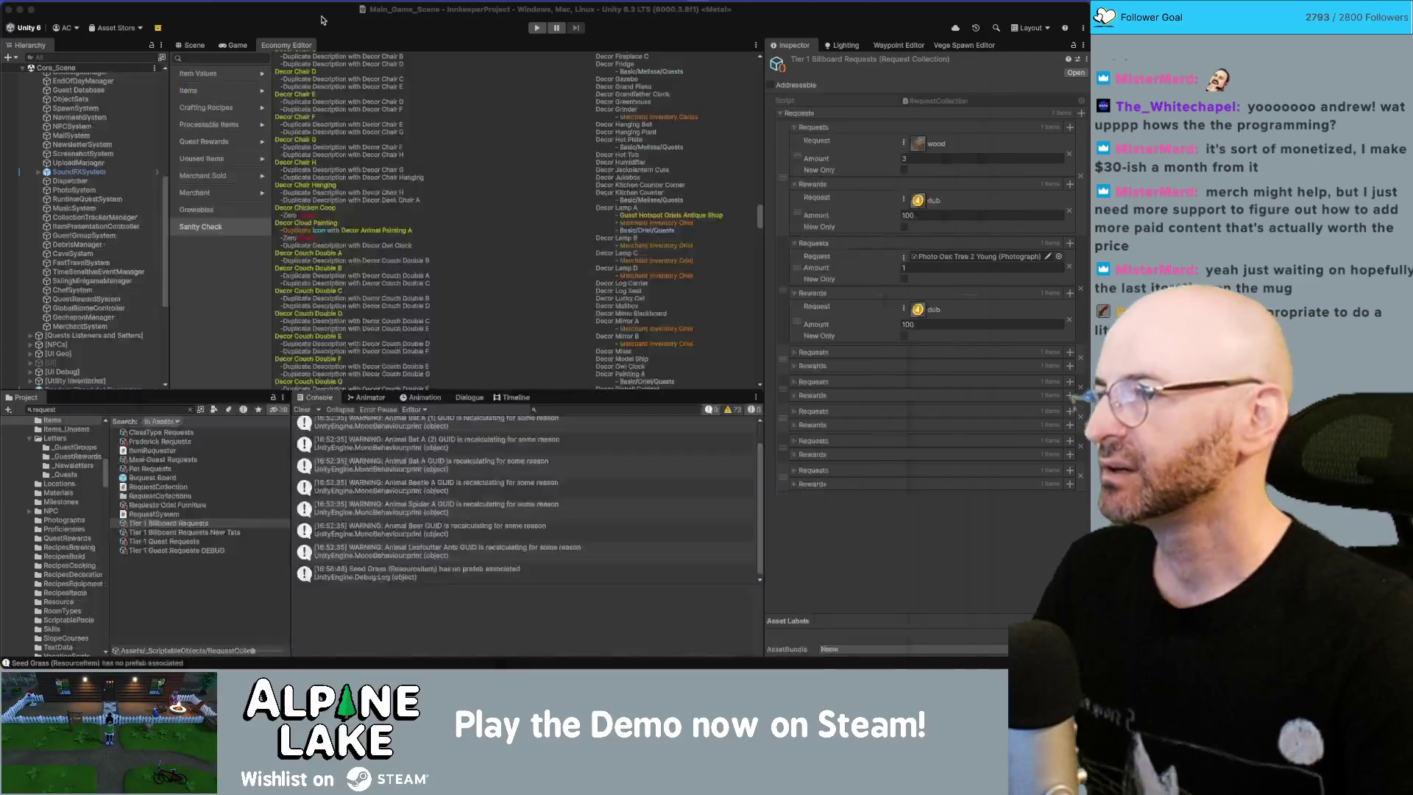
pyautogui.click(325, 27)
pyautogui.click(165, 408)
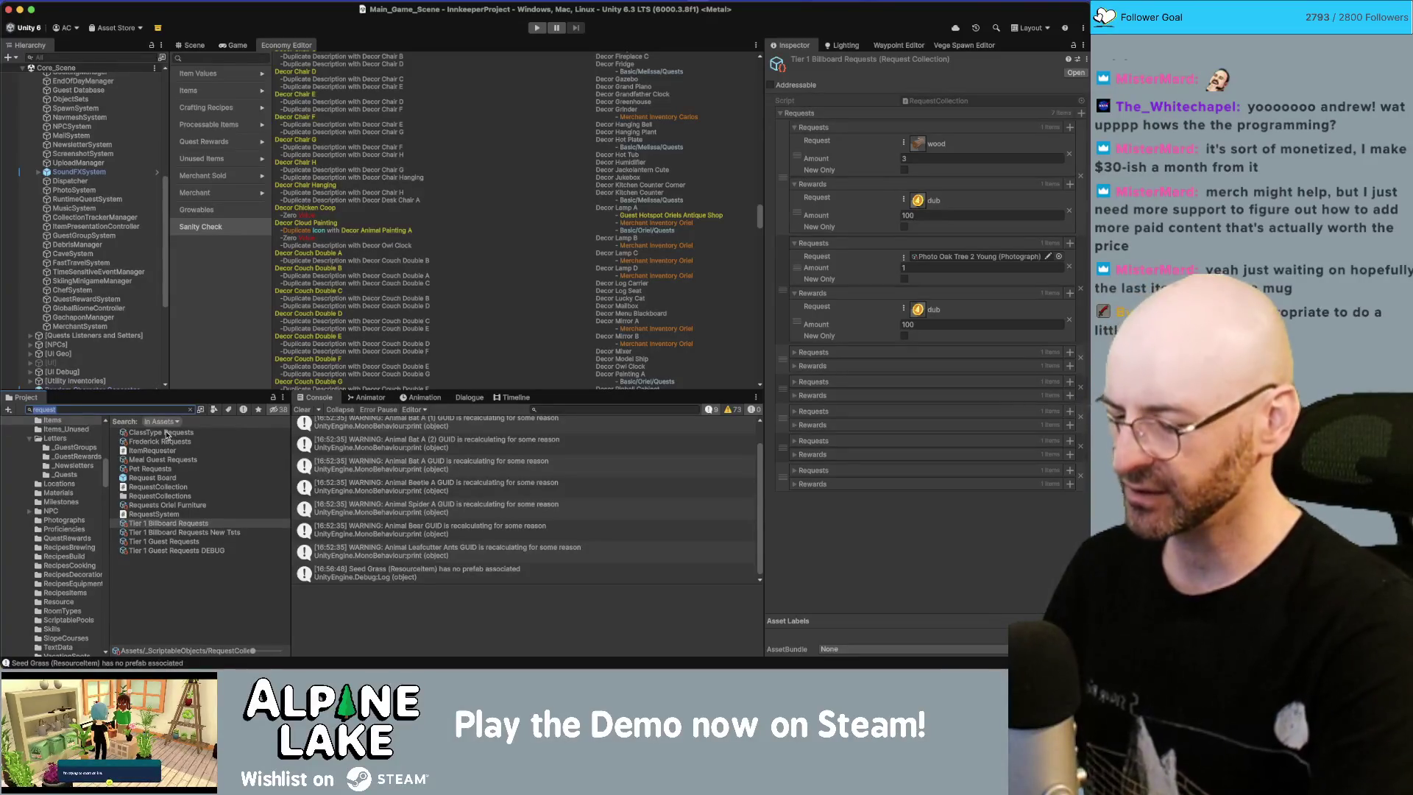
# Step: Search 'eugene', select Basic Eugene, and review its Guest Properties, like Max Conversation Progress 3
pyautogui.write('eugene')
pyautogui.click(162, 433)
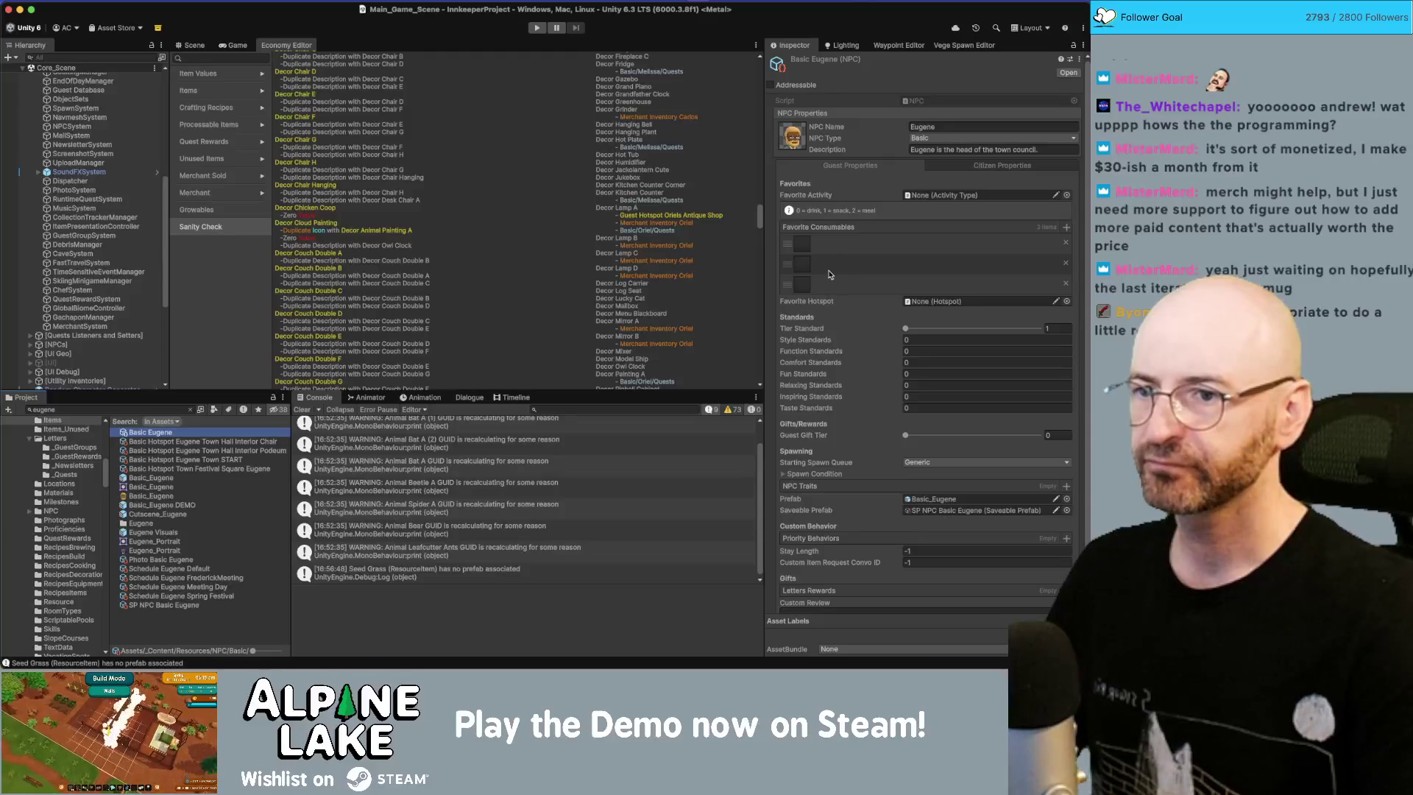
pyautogui.scroll(-2, 820, 395)
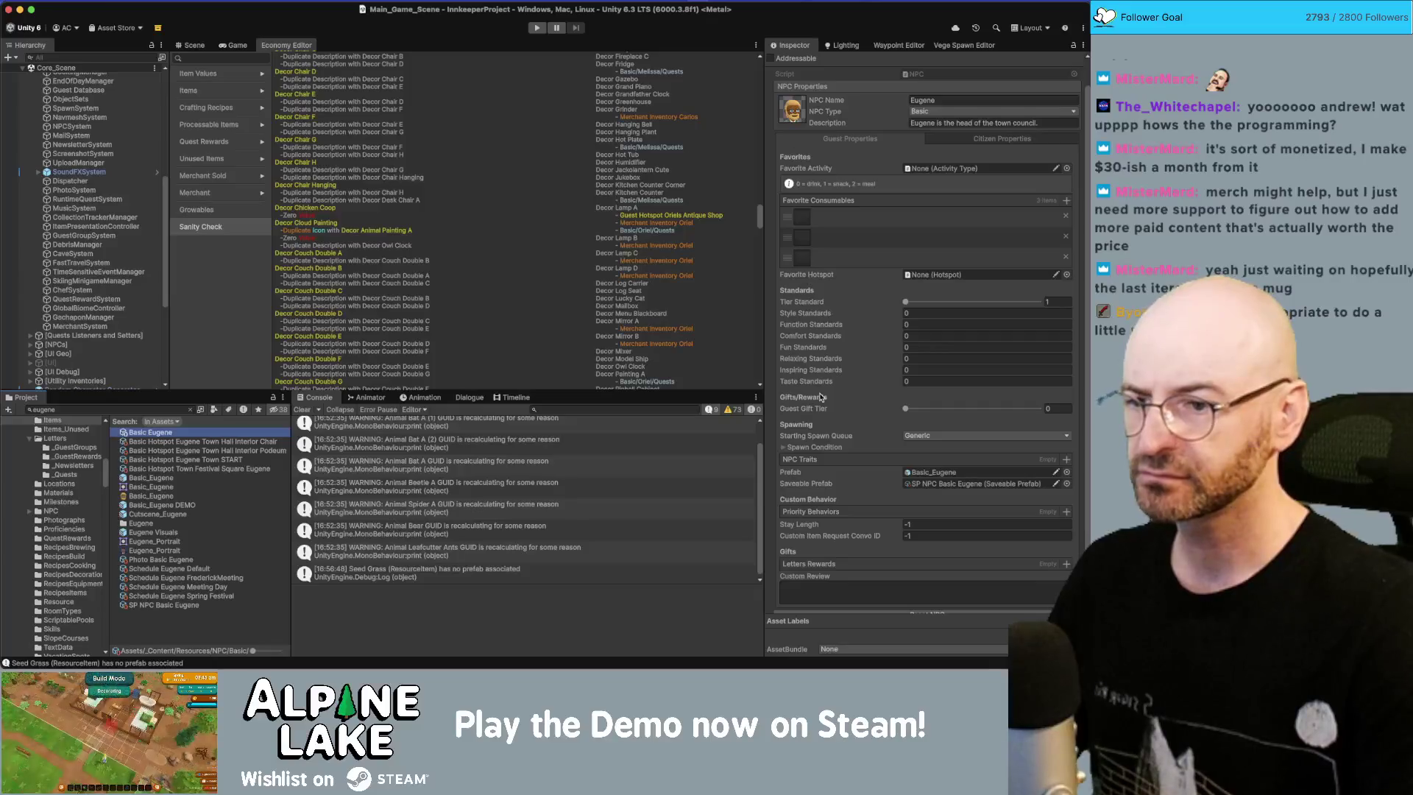
pyautogui.scroll(-1, 821, 397)
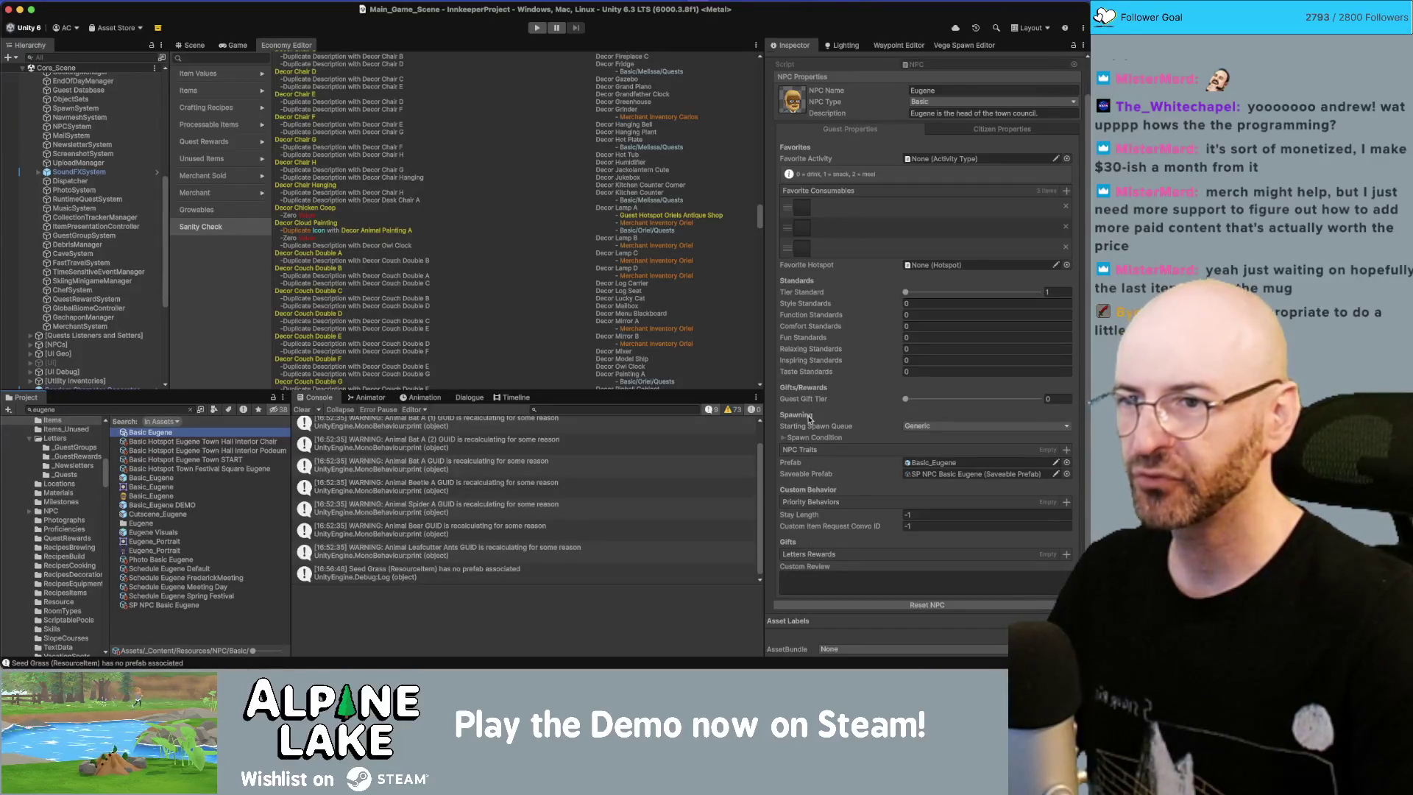
pyautogui.scroll(1, 819, 381)
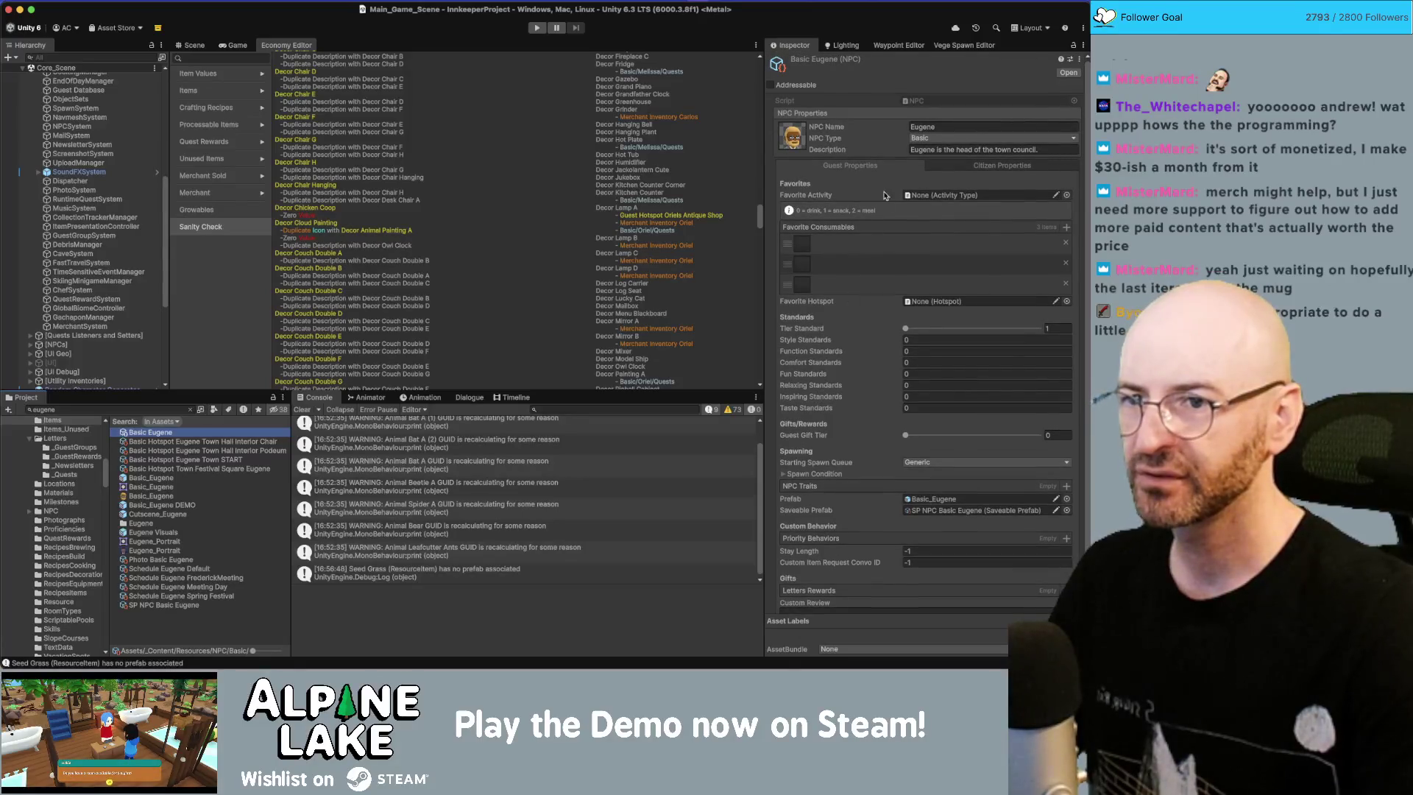
pyautogui.click(996, 166)
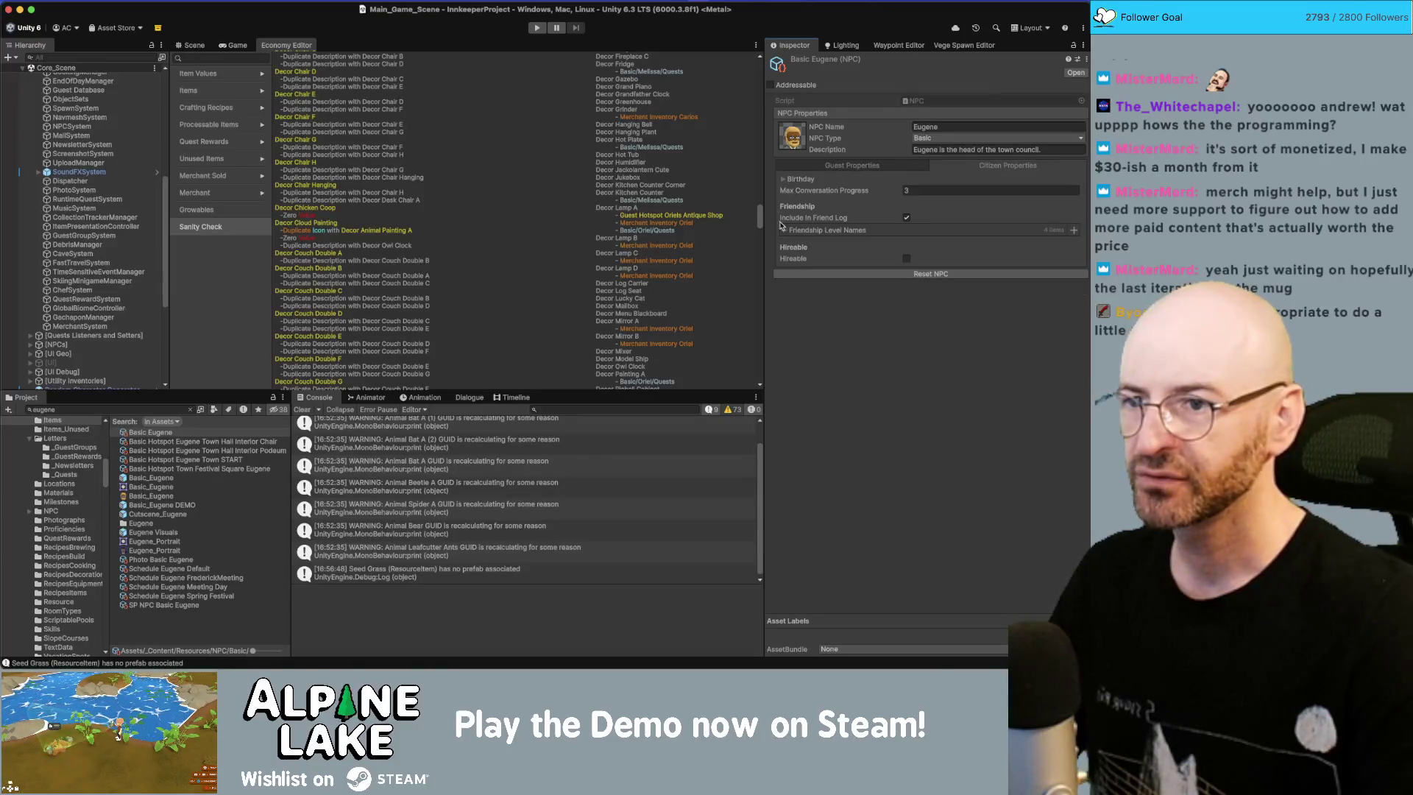
# Step: Check Basic Eugene's friendship level names and birthday, then show the Scene view
pyautogui.click(786, 231)
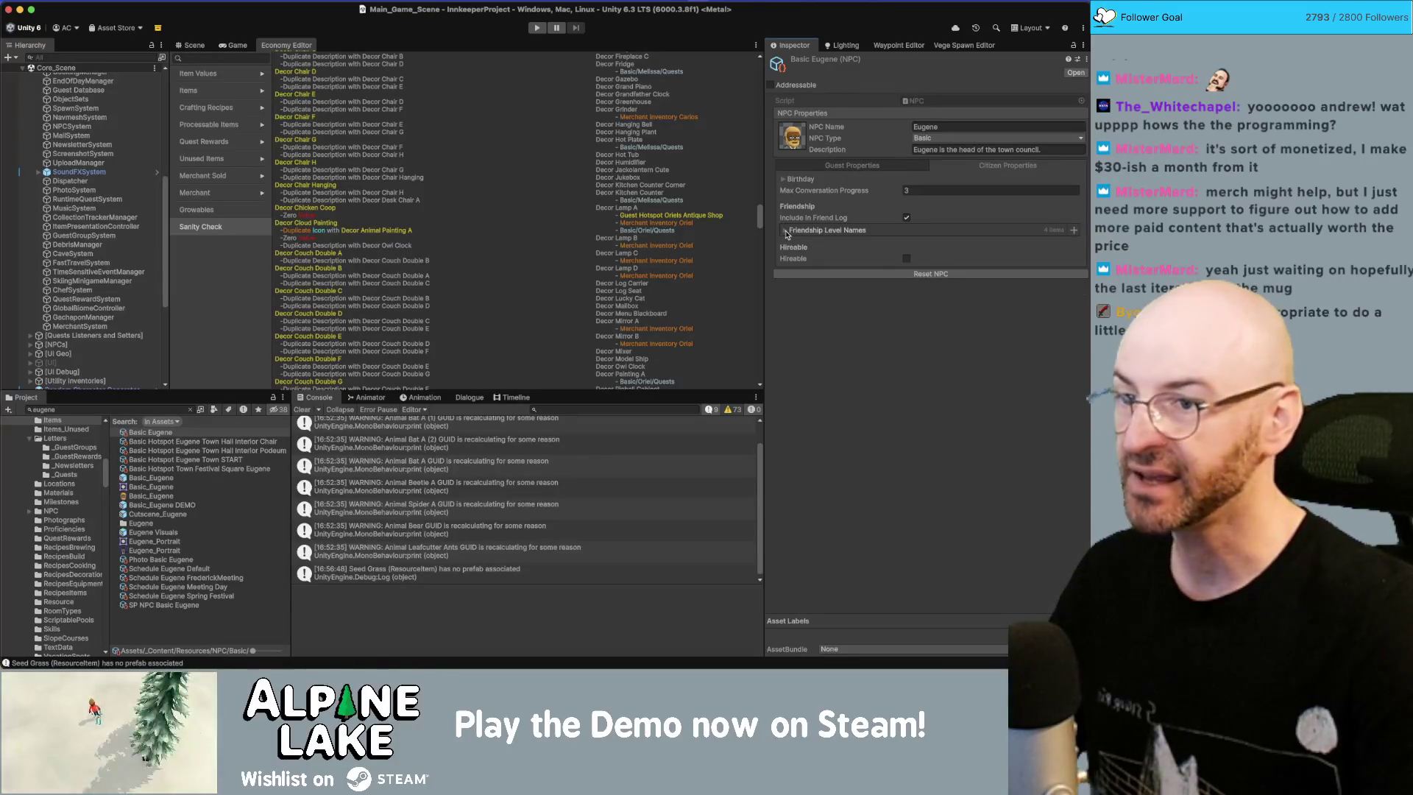
pyautogui.click(786, 231)
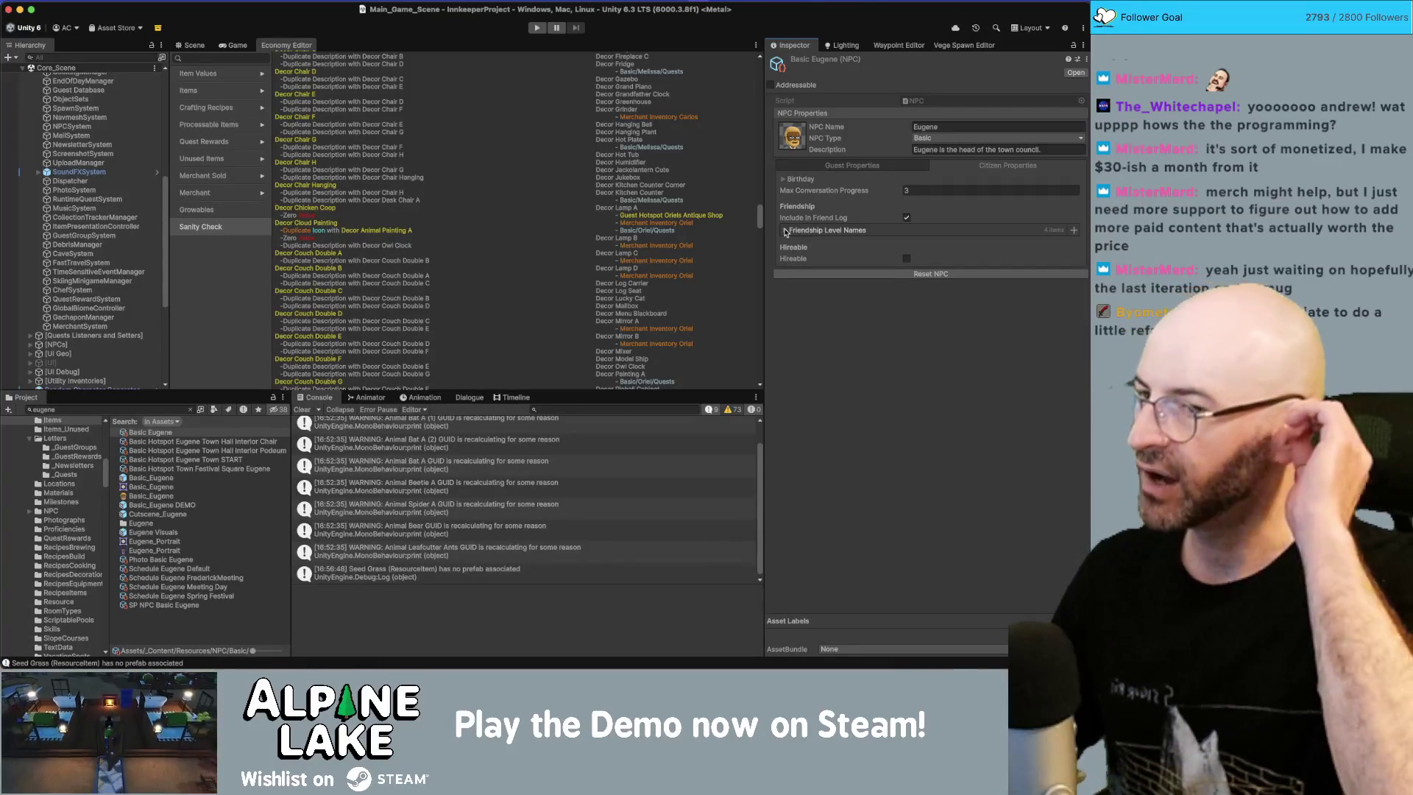
pyautogui.click(784, 181)
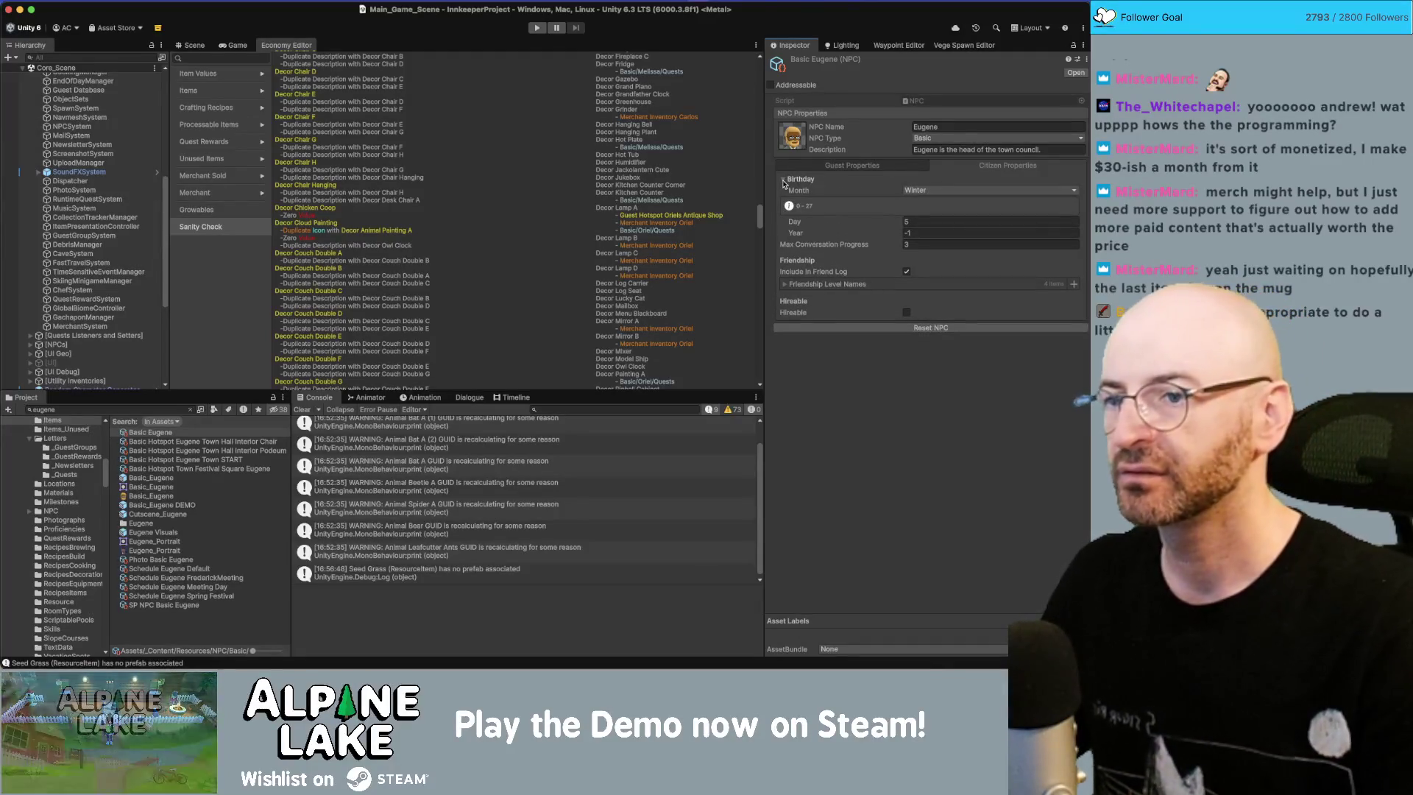
pyautogui.click(784, 181)
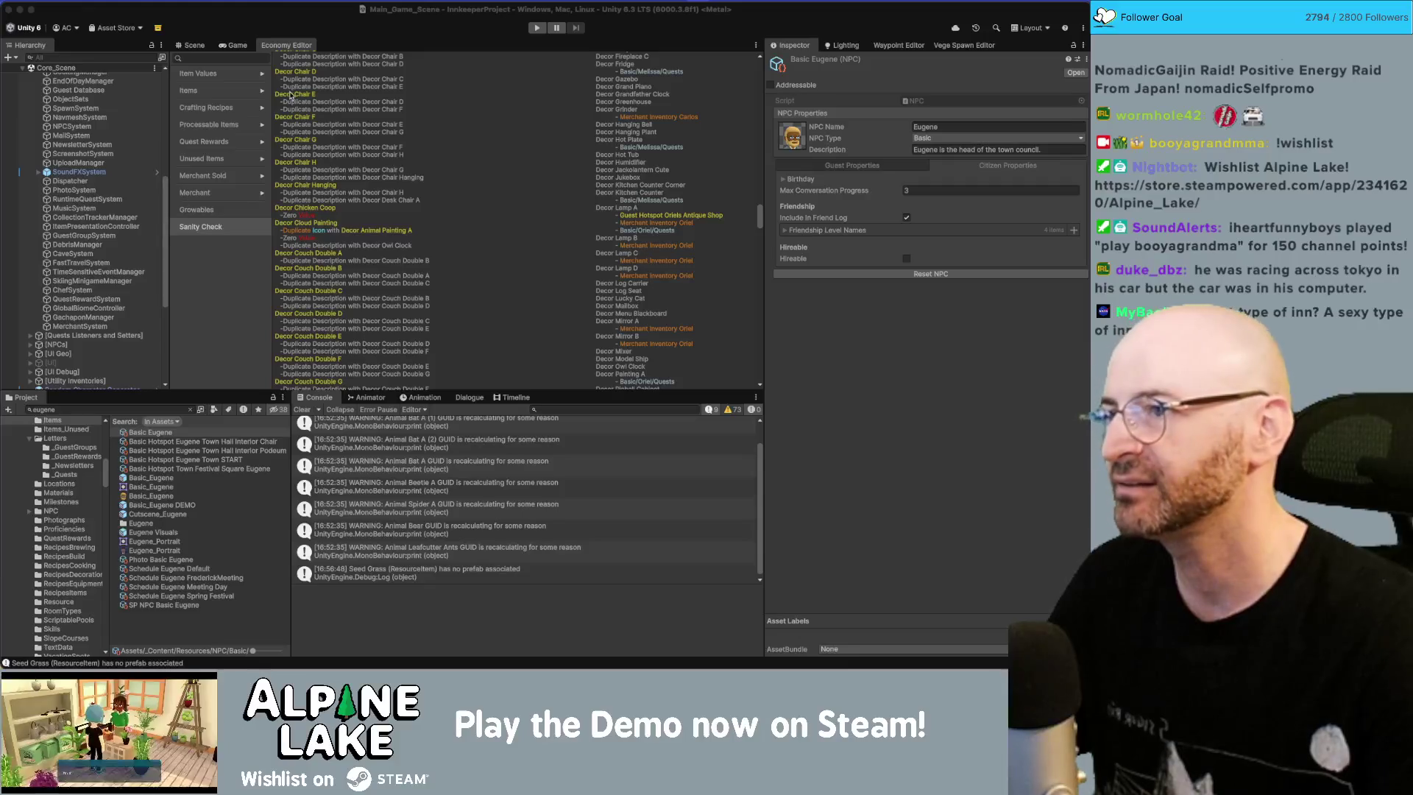
pyautogui.click(193, 46)
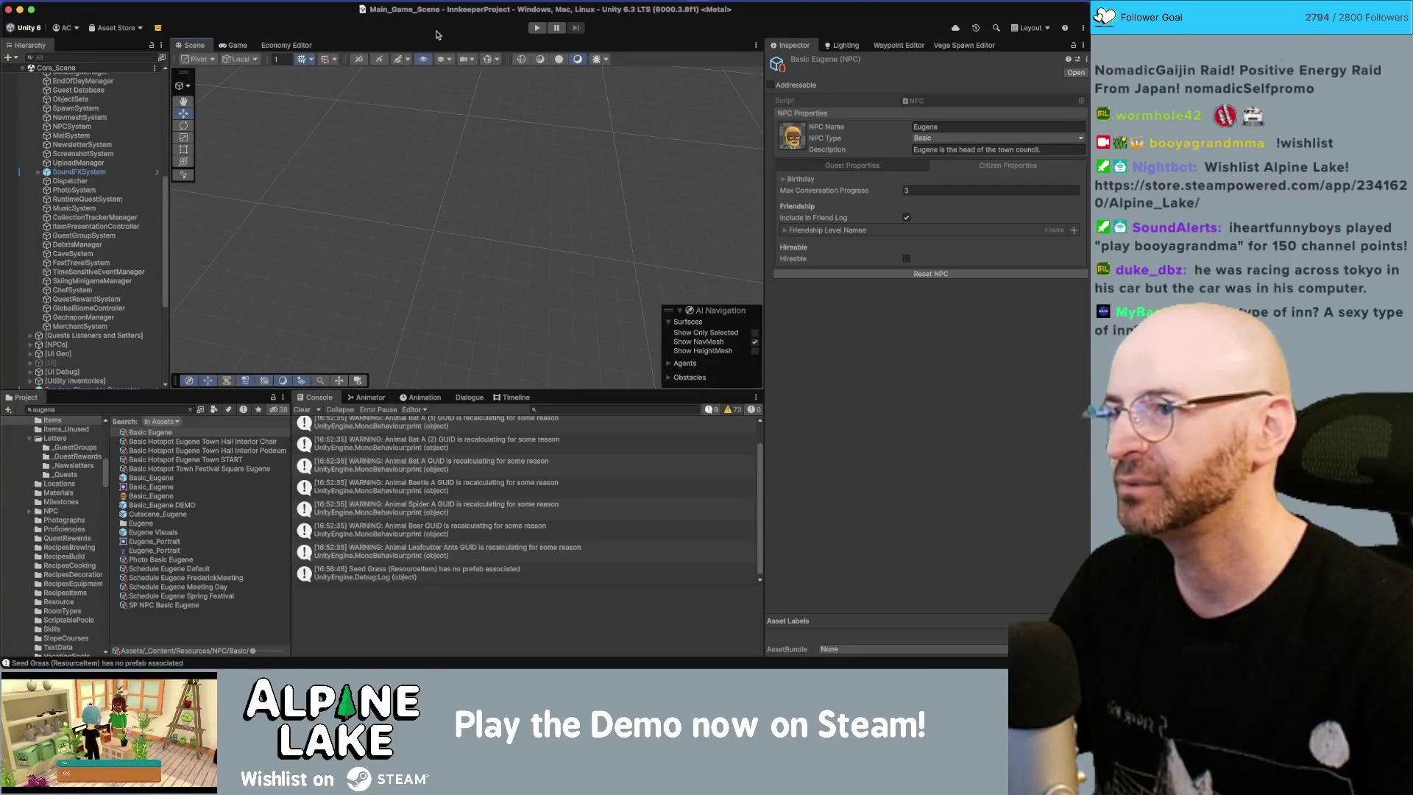
# Step: Start Play mode, walk north toward the inn, and lay floor tiles for a new room beside it
pyautogui.click(536, 28)
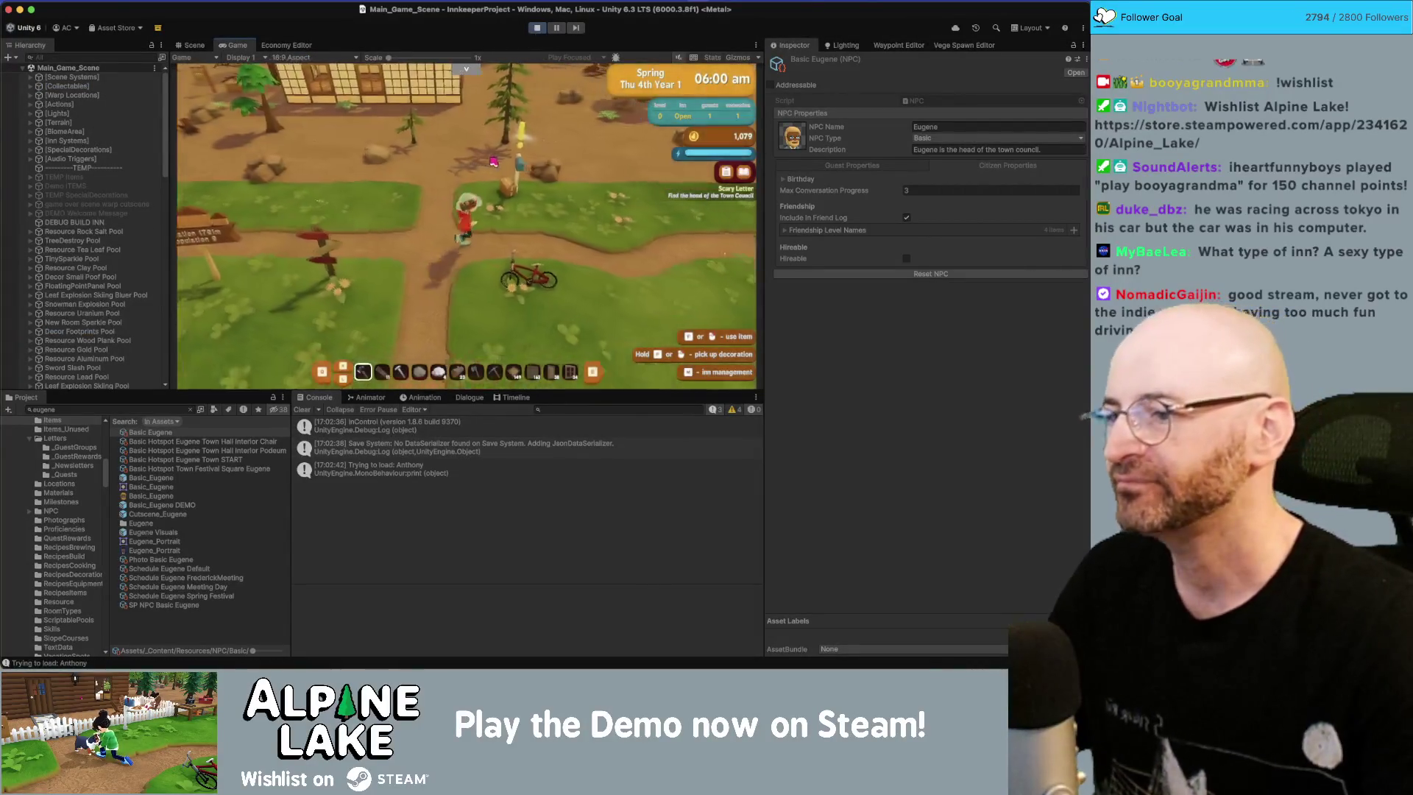
pyautogui.press('w')
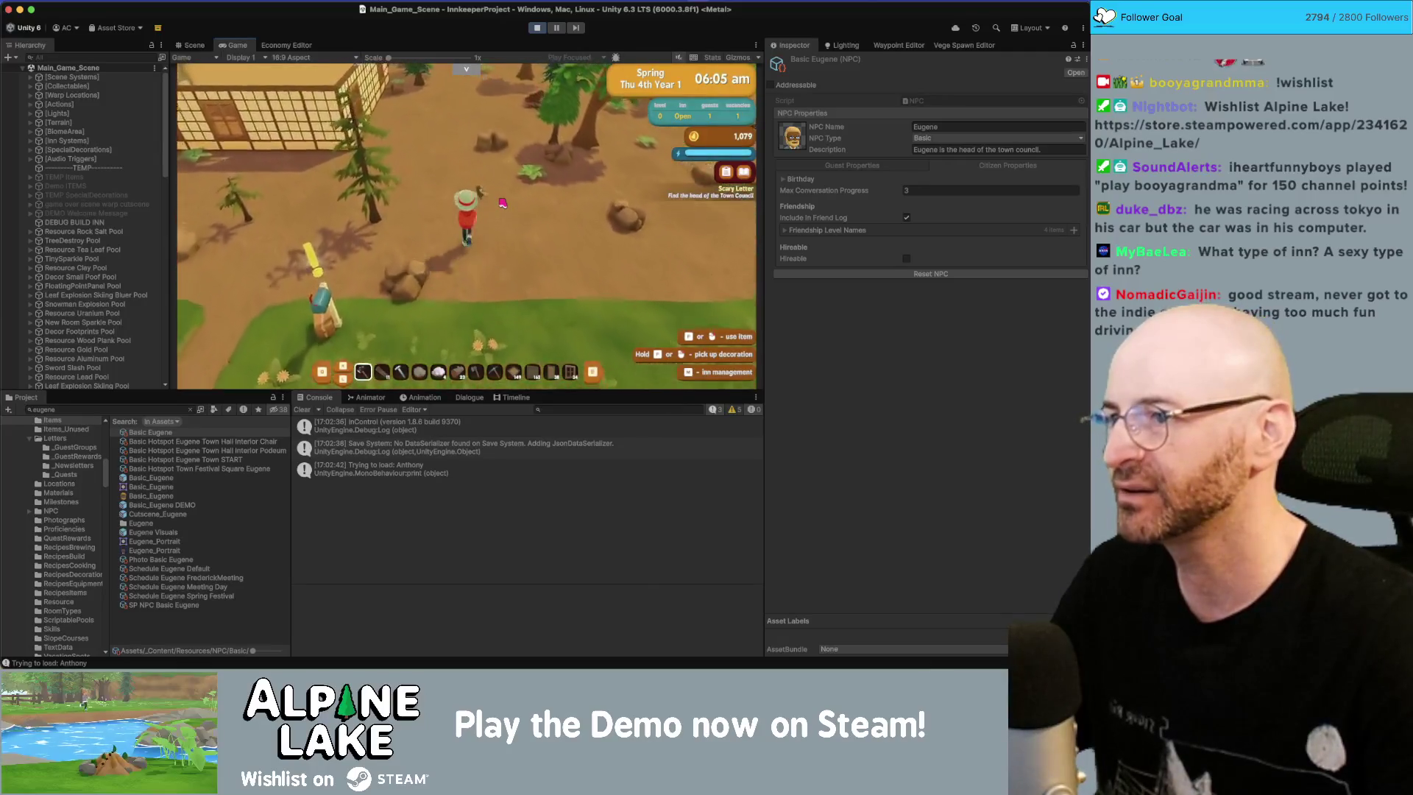
pyautogui.press('w')
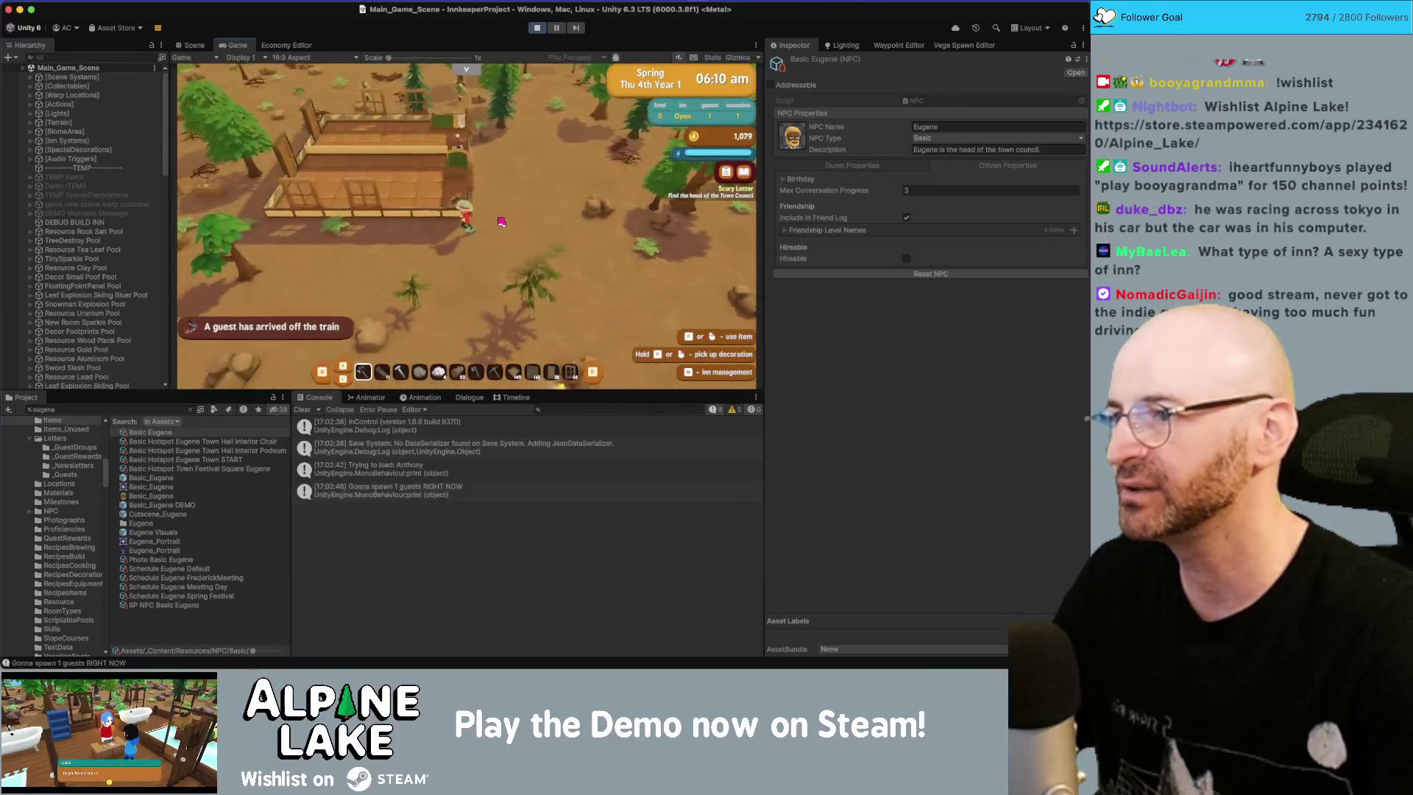
pyautogui.press('w')
pyautogui.press('3')
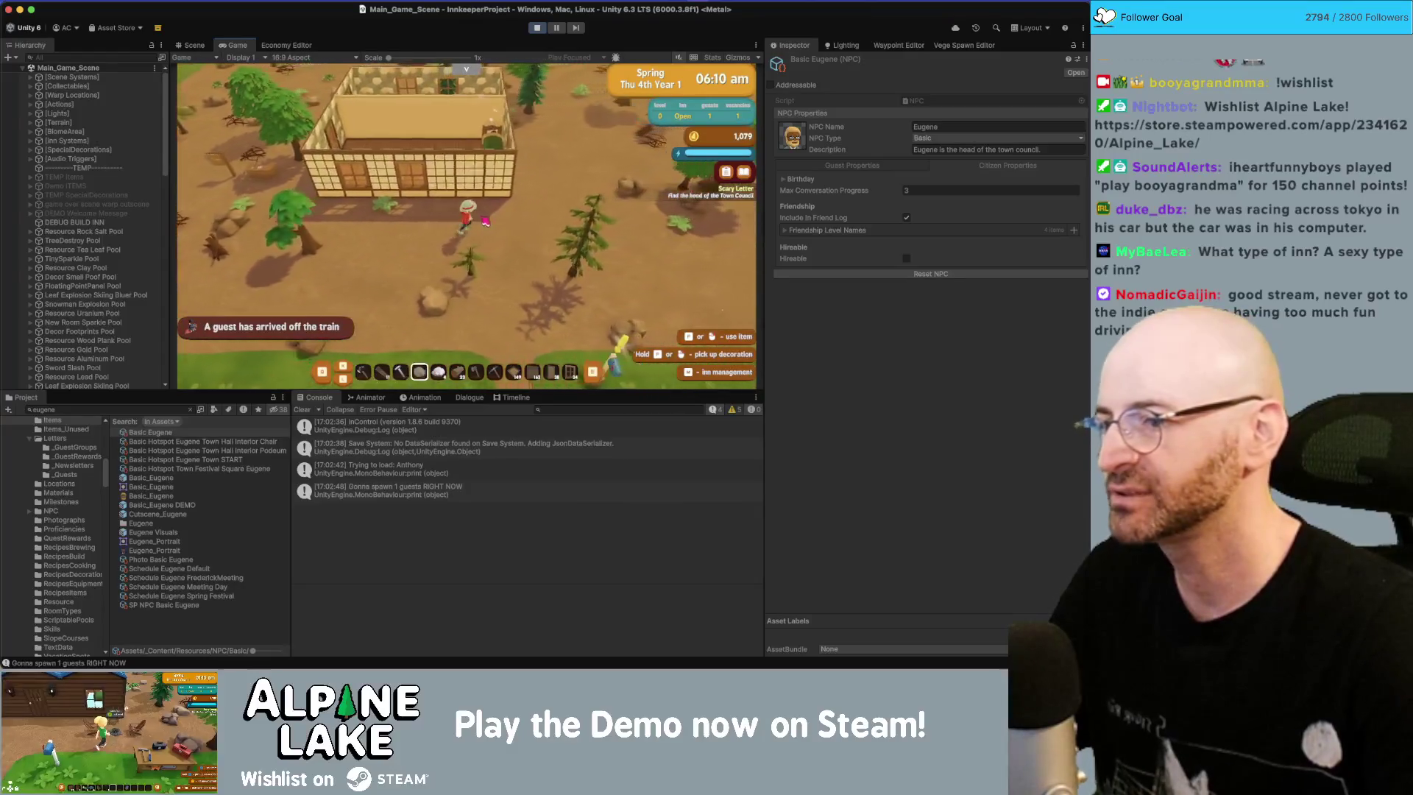
pyautogui.click(486, 220)
pyautogui.press('d')
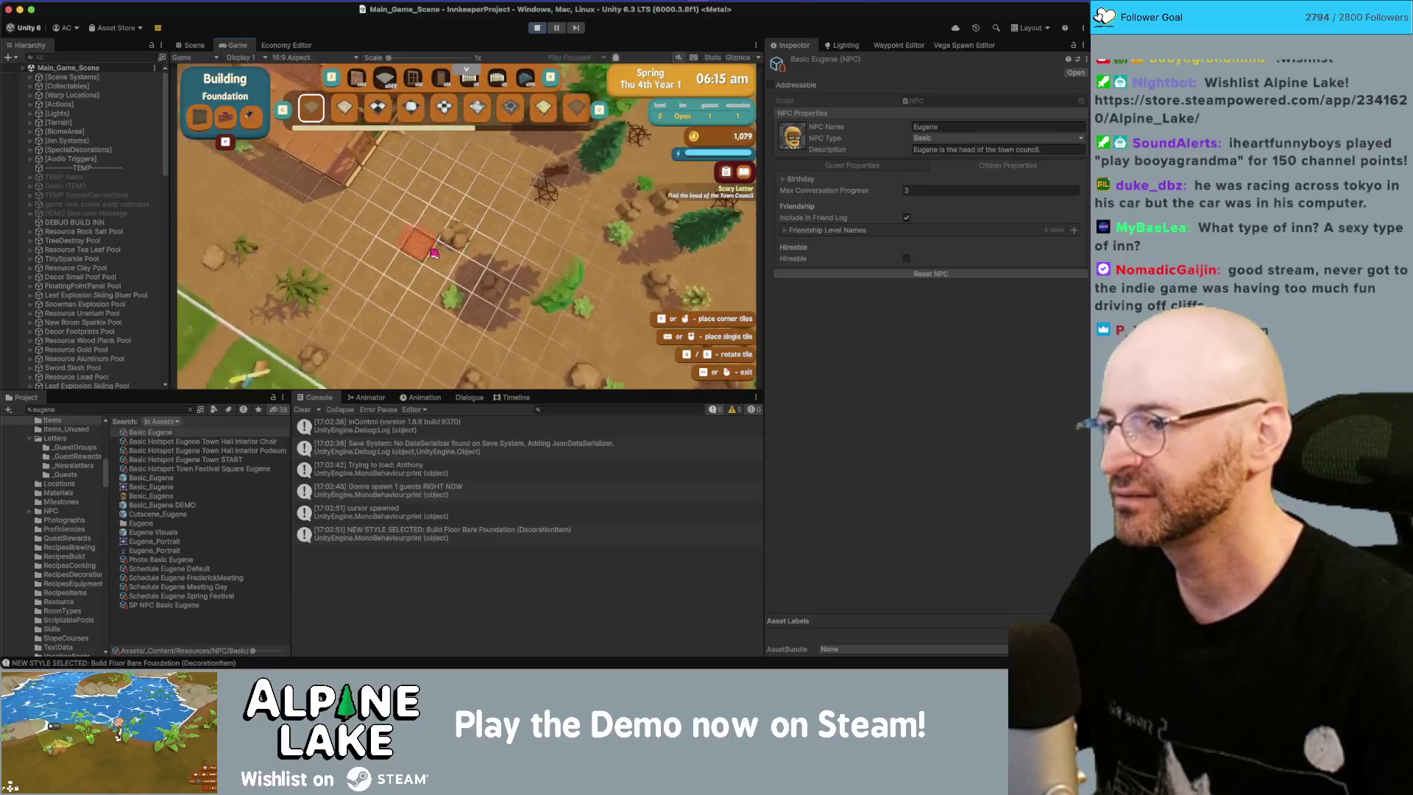
pyautogui.press('w')
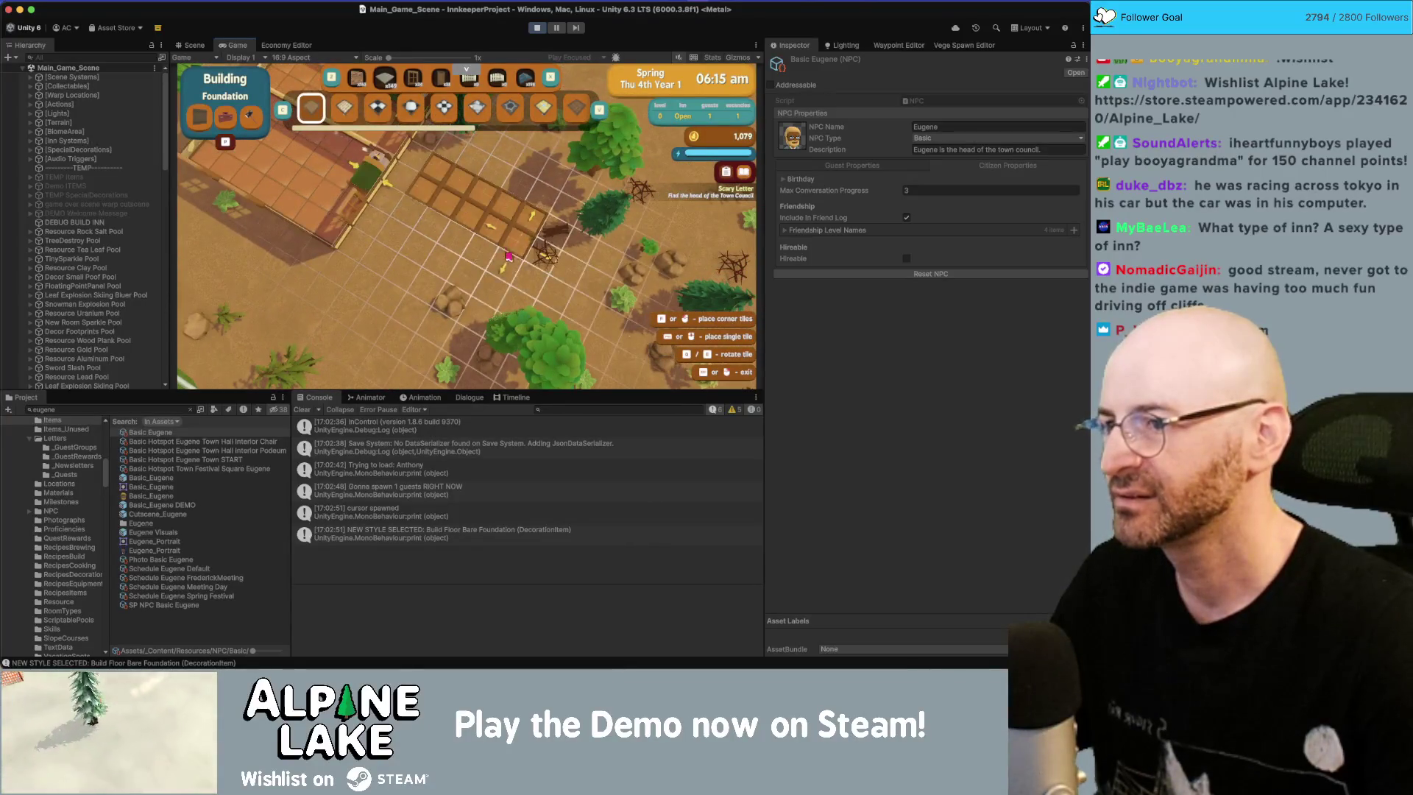
pyautogui.moveTo(488, 268); pyautogui.dragTo(493, 283)
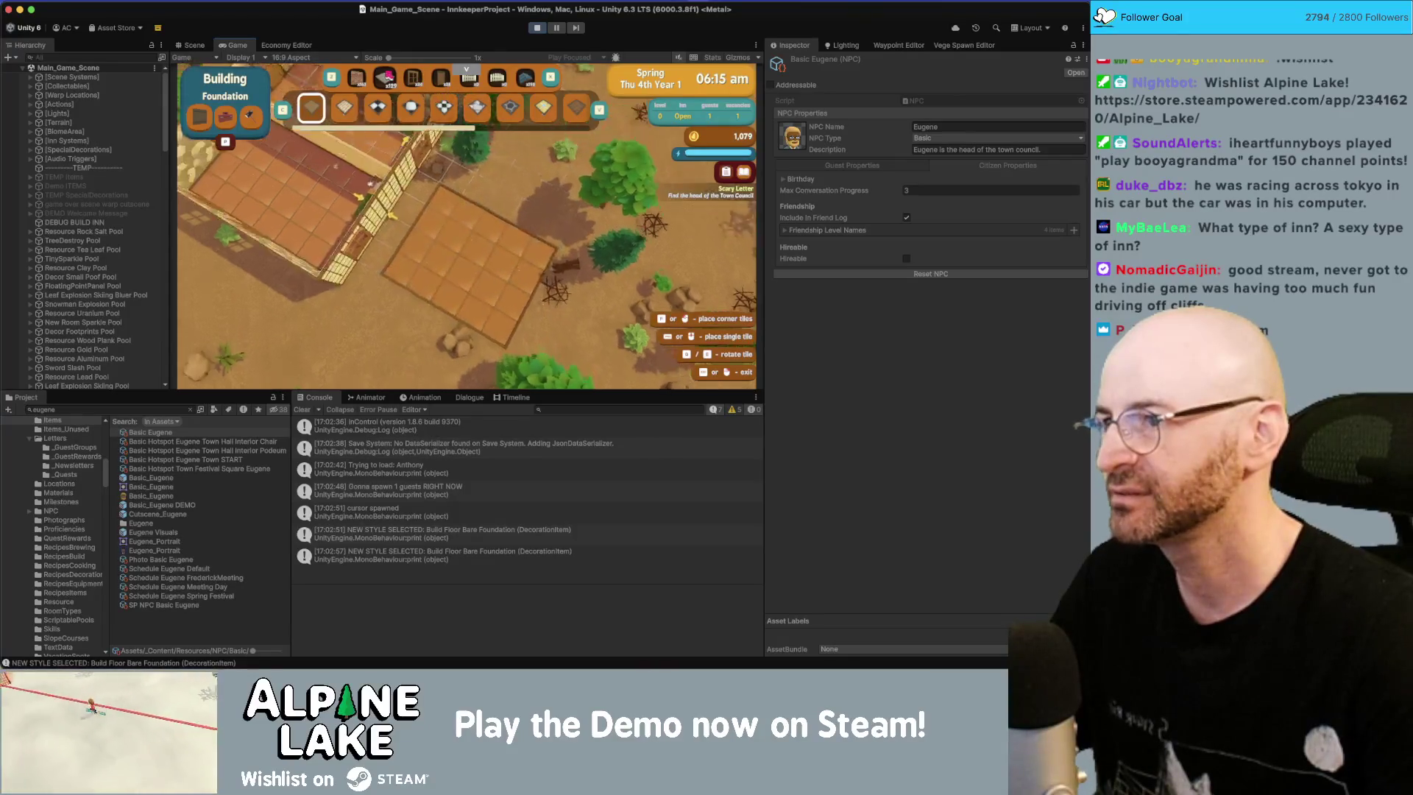
# Step: Build walls along the new floor's upper, right and lower-left edges
pyautogui.click(357, 76)
pyautogui.press('s')
pyautogui.press('d')
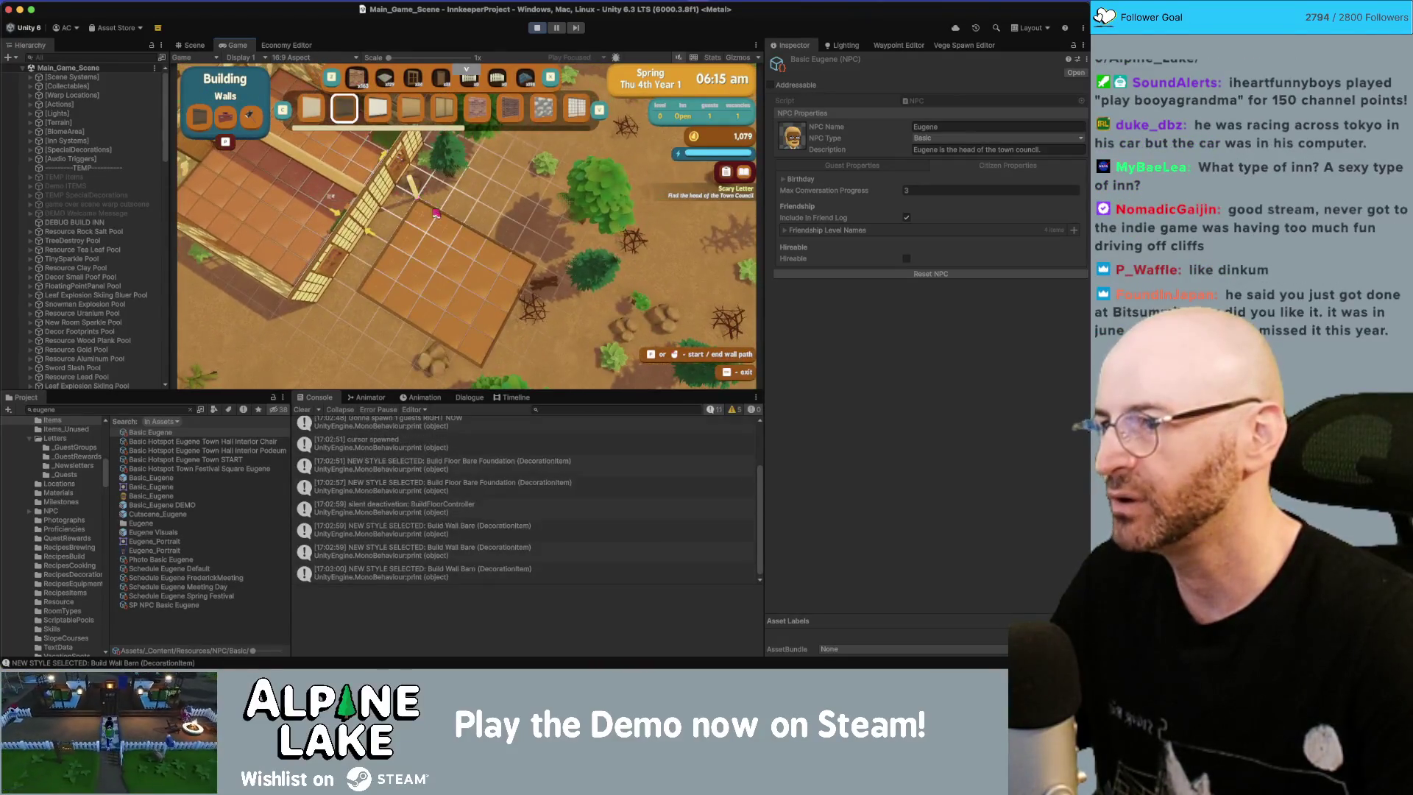
pyautogui.moveTo(436, 213); pyautogui.dragTo(538, 273)
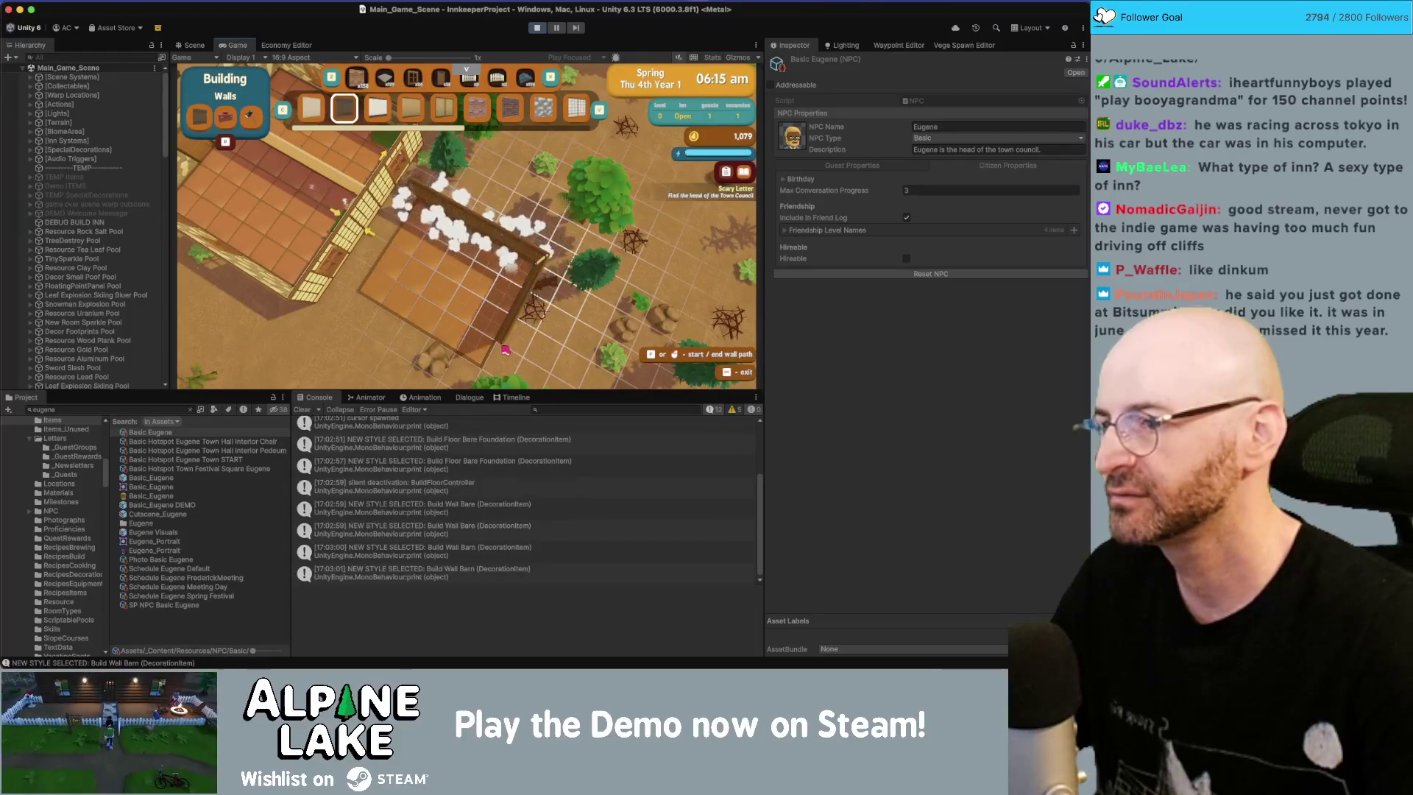
pyautogui.click(487, 343)
pyautogui.click(359, 267)
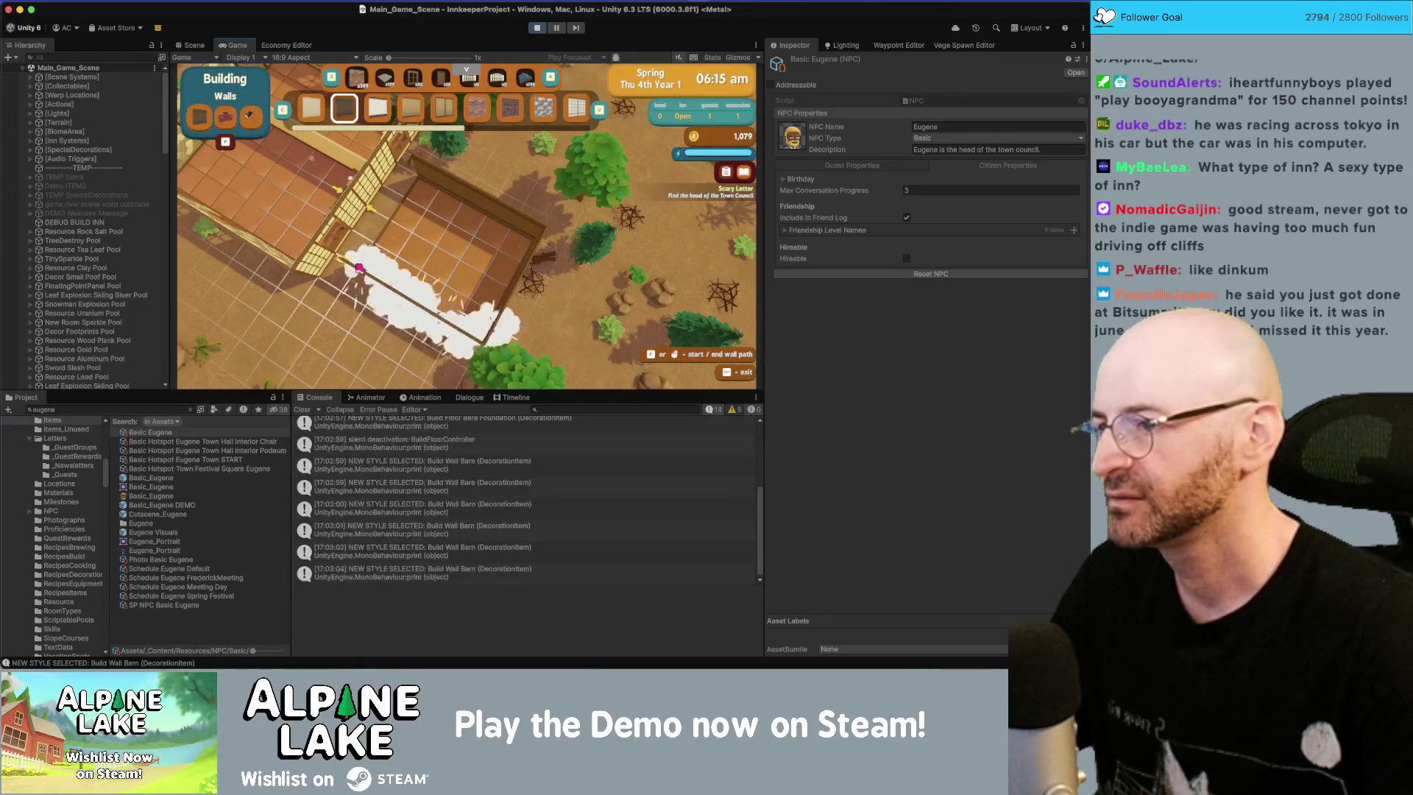
pyautogui.press('Escape')
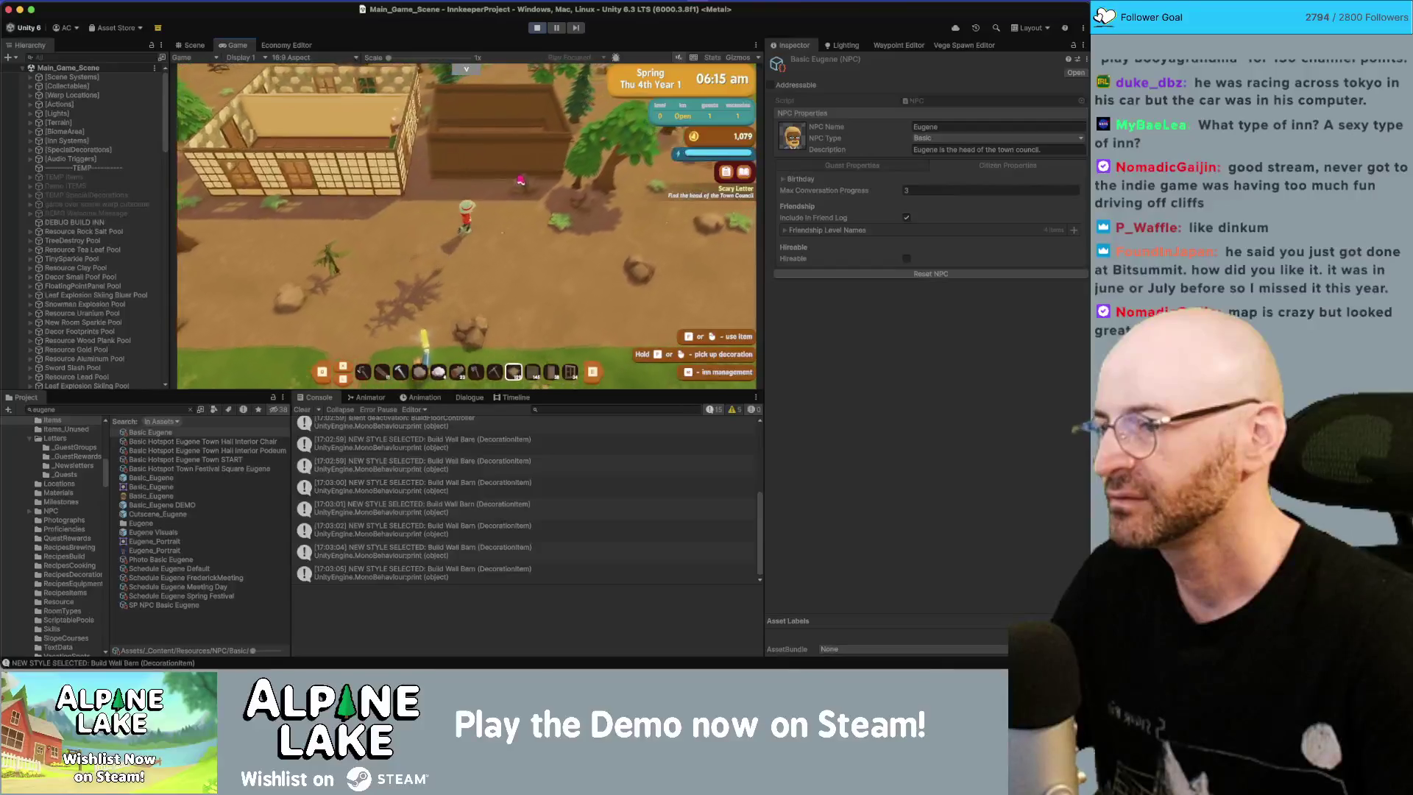
# Step: Put a Kawara Gabled roof on the new building
pyautogui.click(519, 184)
pyautogui.click(520, 183)
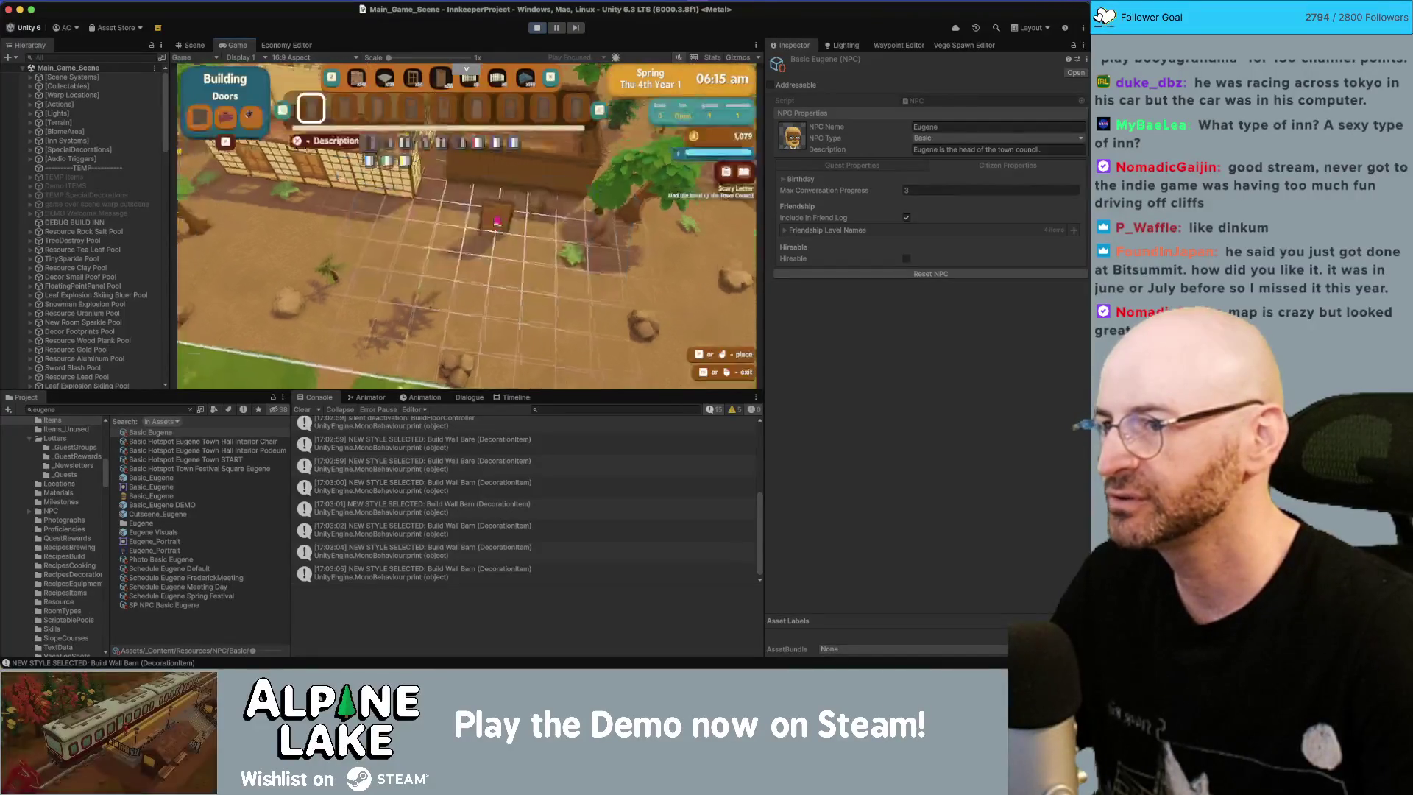
pyautogui.click(525, 78)
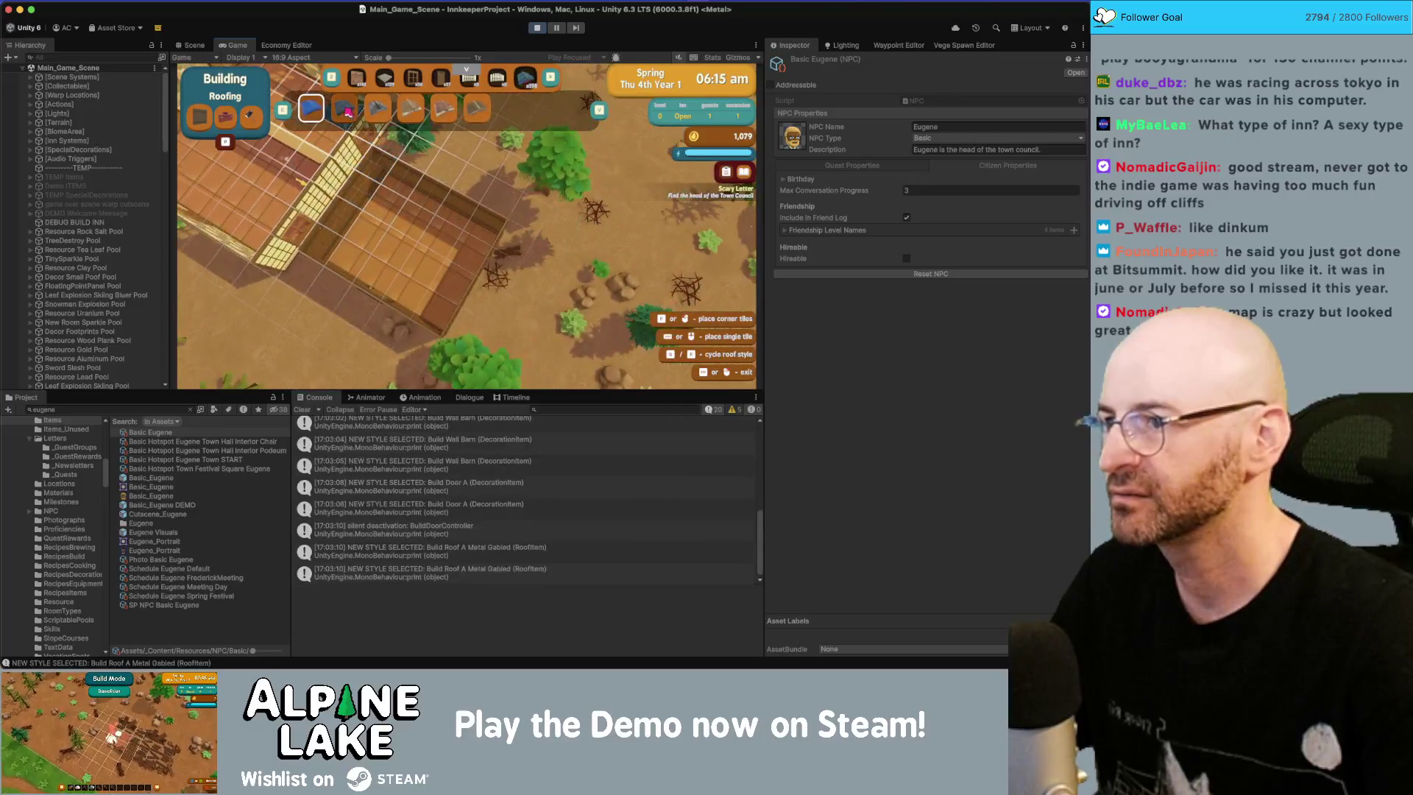
pyautogui.click(346, 111)
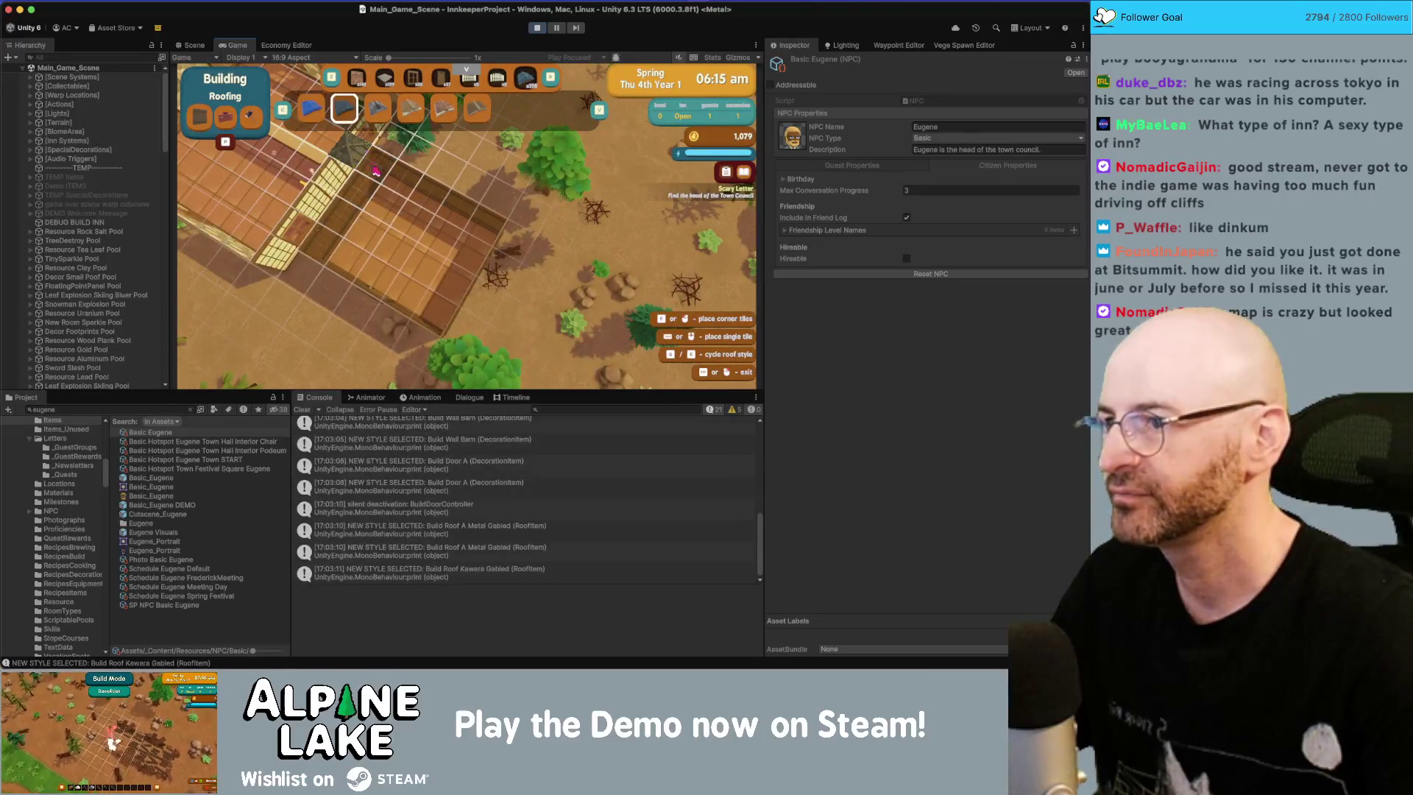
pyautogui.click(444, 309)
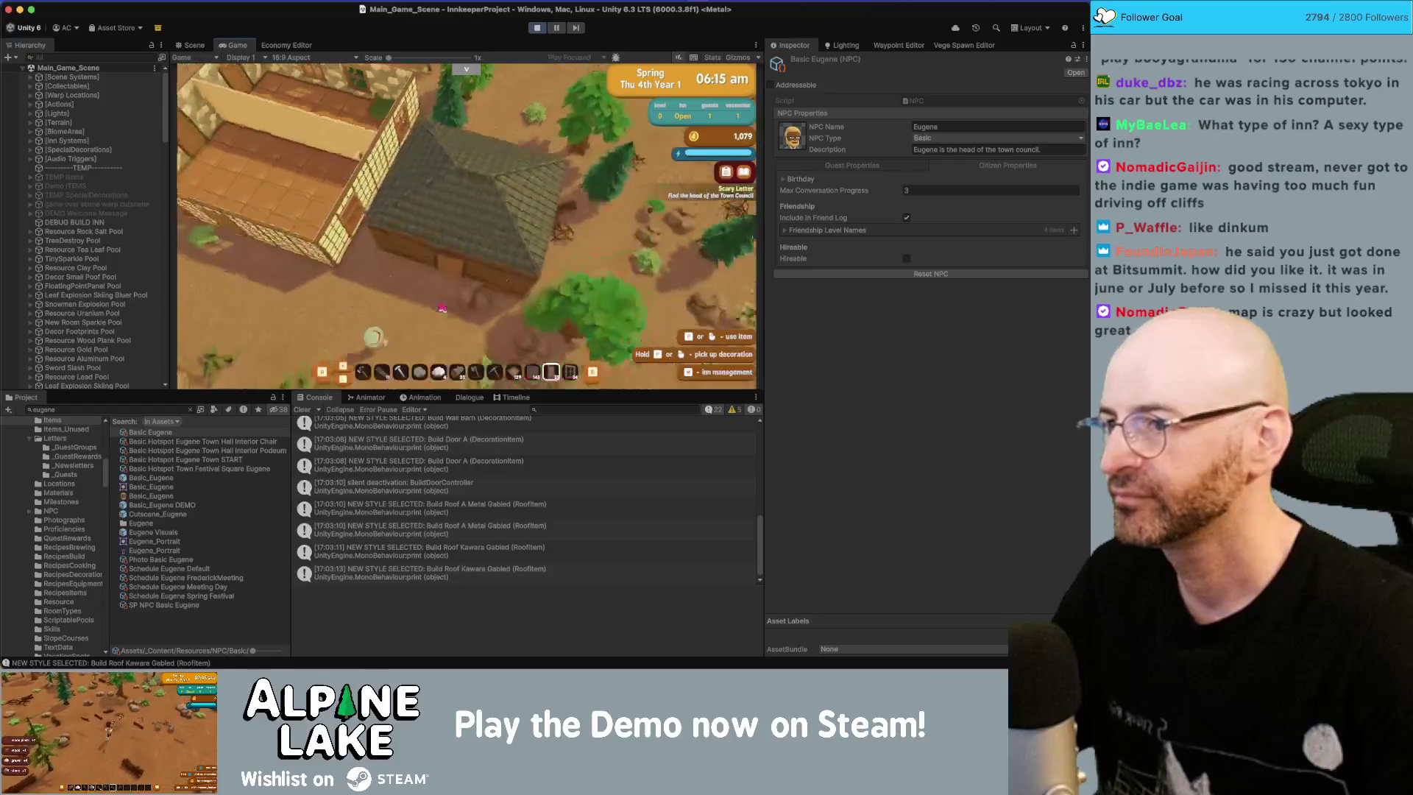
# Step: Walk to the doorway and place the cozy bed inside the room
pyautogui.press('w')
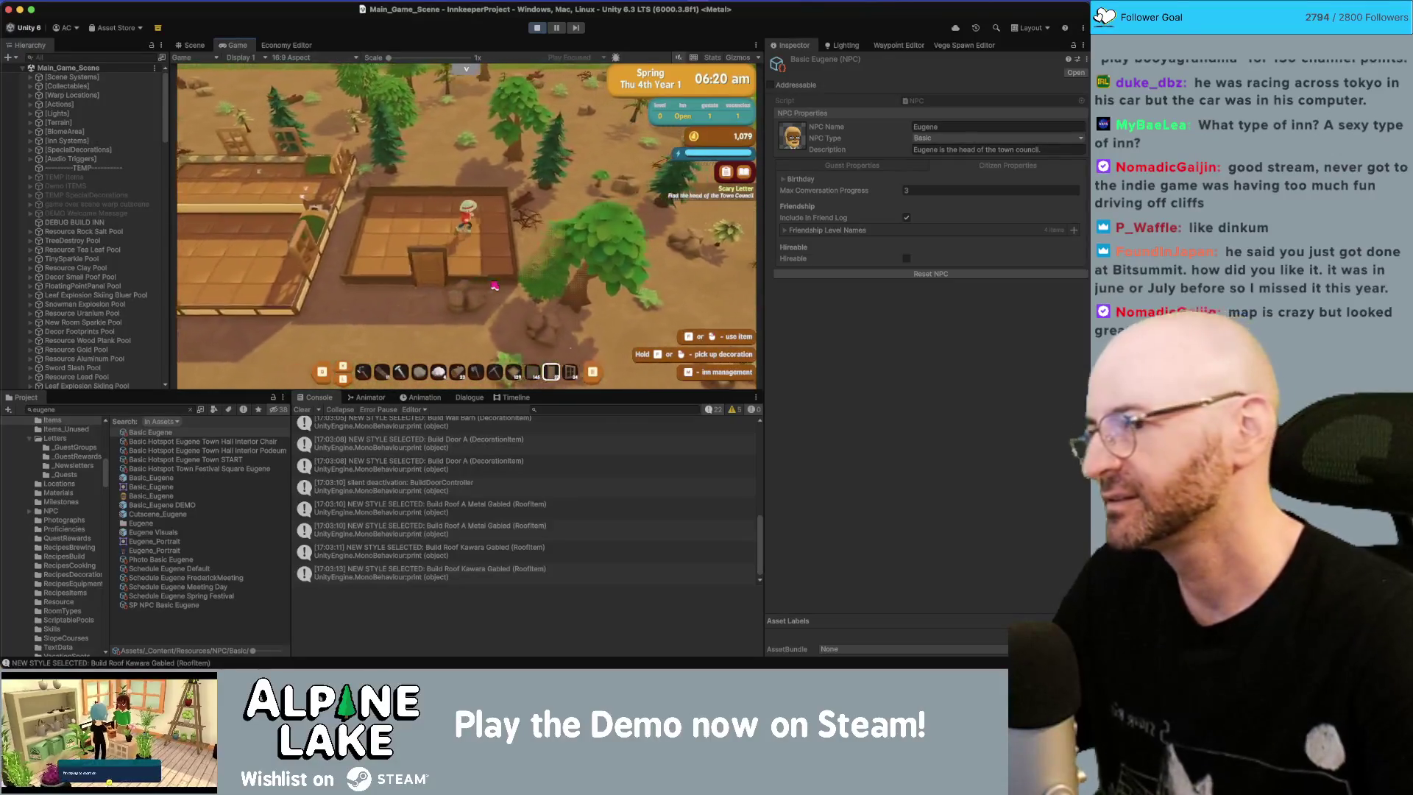
pyautogui.press('s')
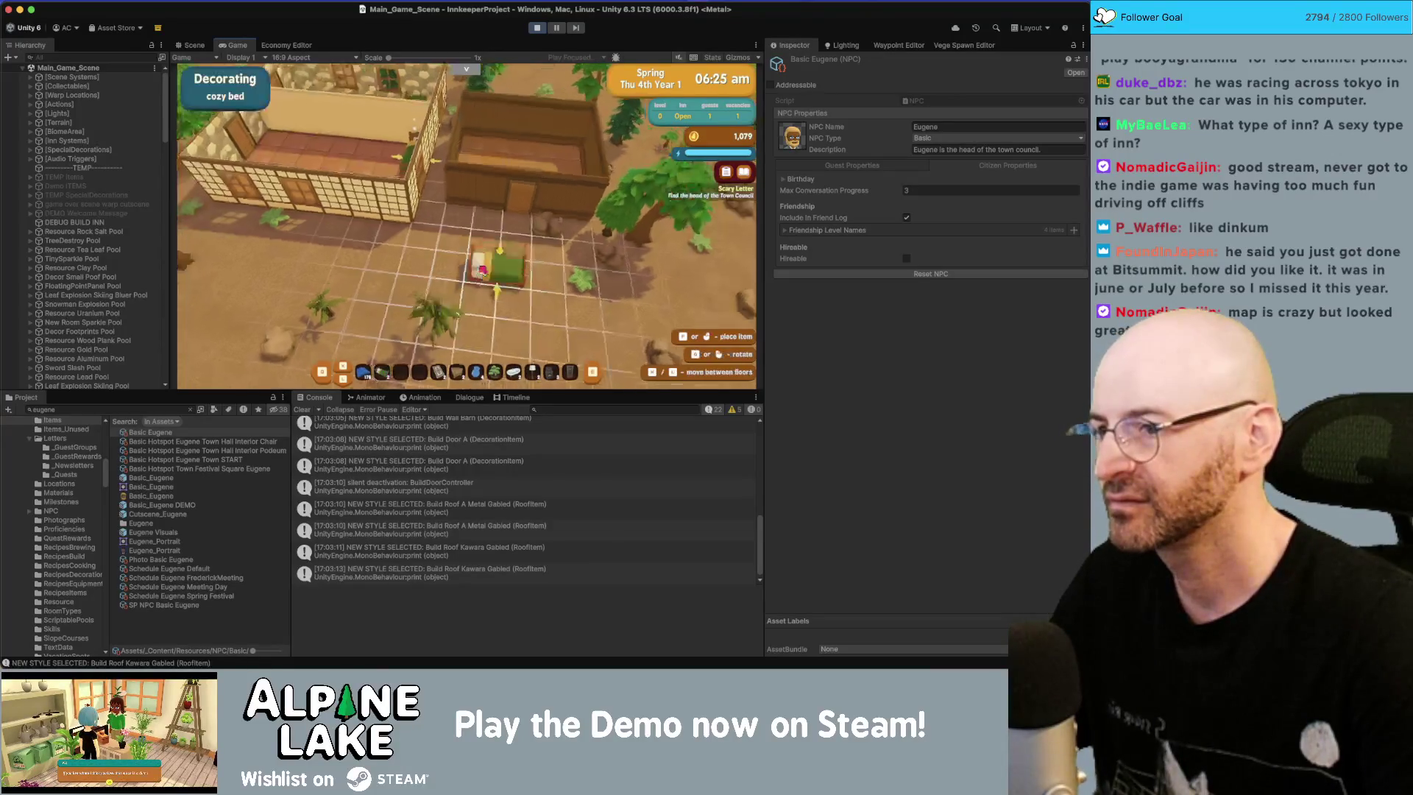
pyautogui.click(517, 197)
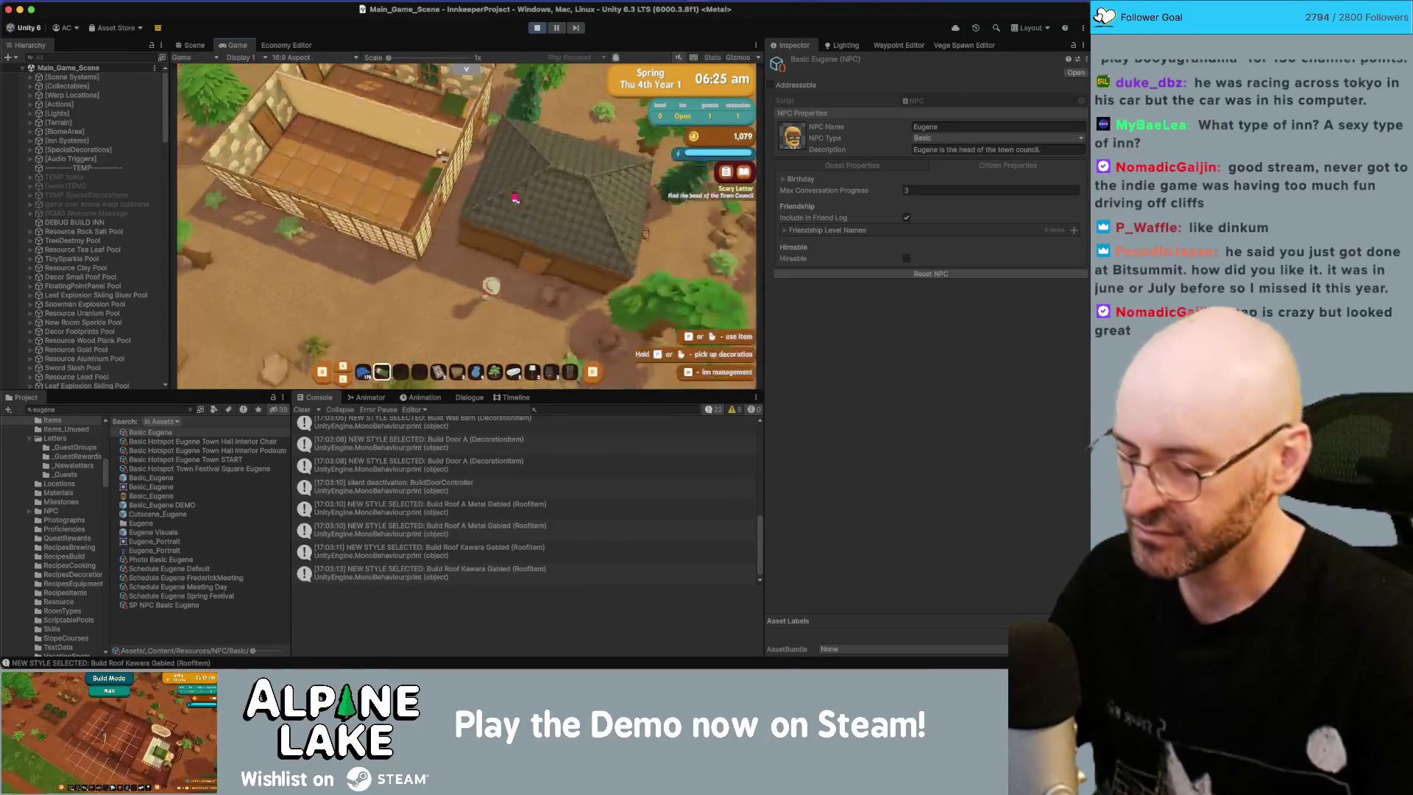
# Step: Make the new room a Guest Room, then walk around until Eugene's end-of-first-week cutscene plays
pyautogui.click(543, 185)
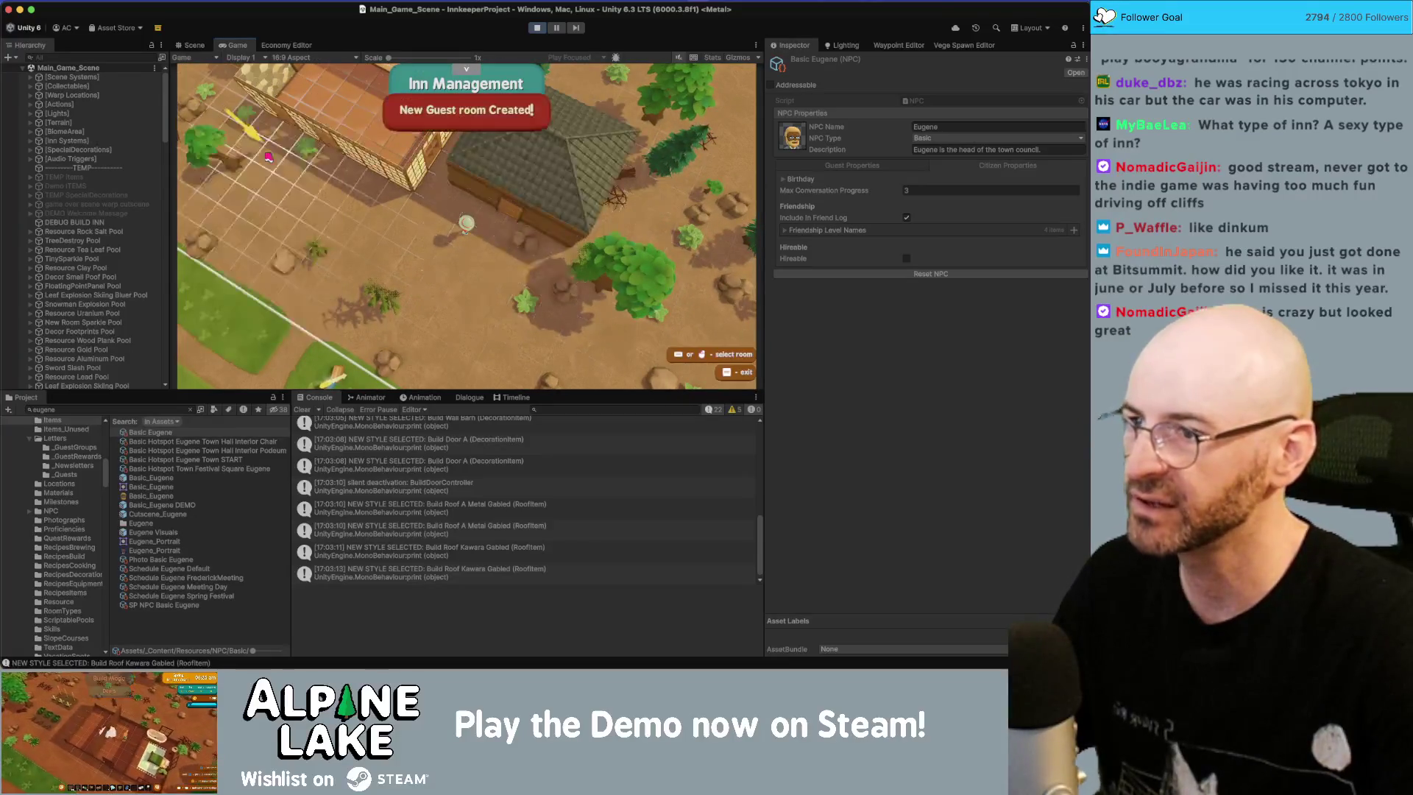
pyautogui.press('Escape')
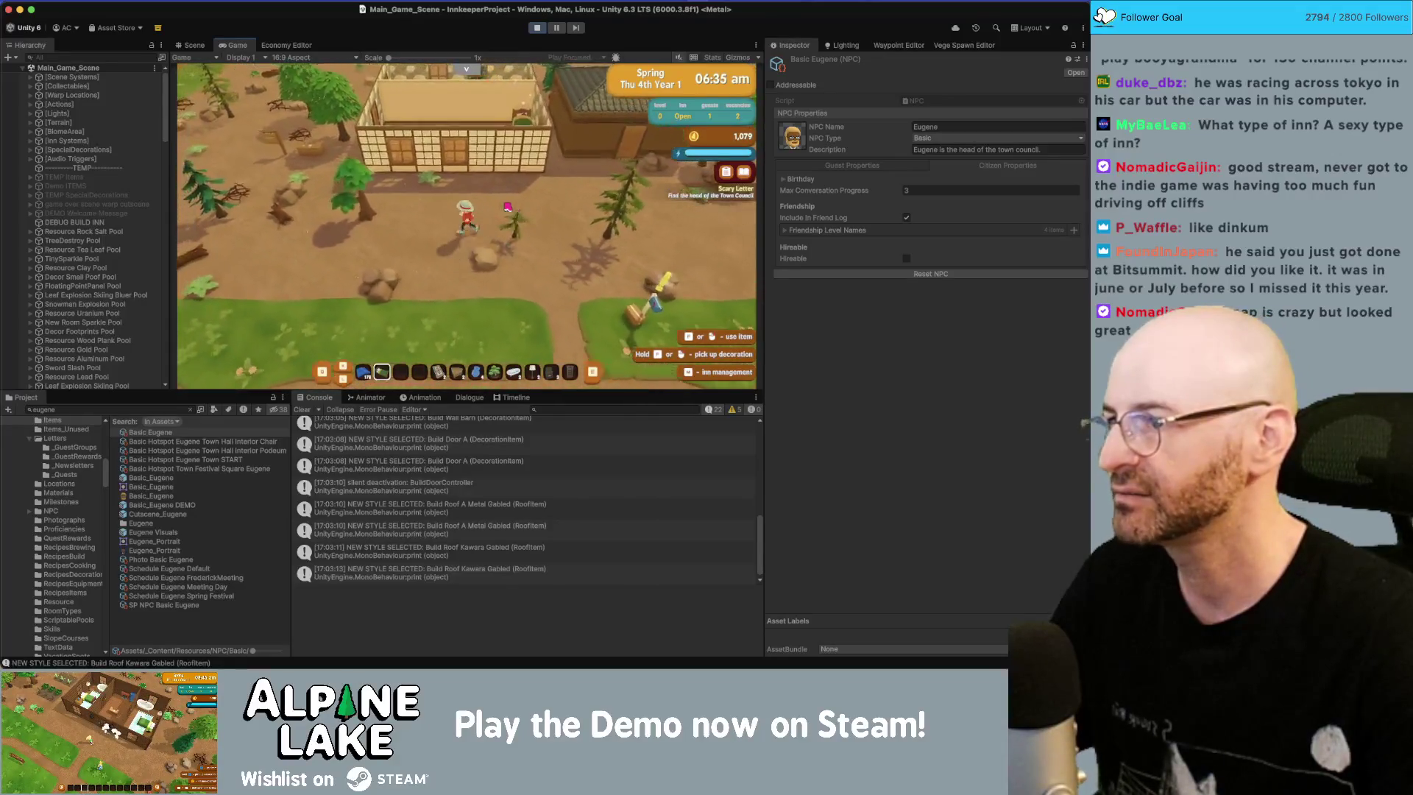
pyautogui.press('a')
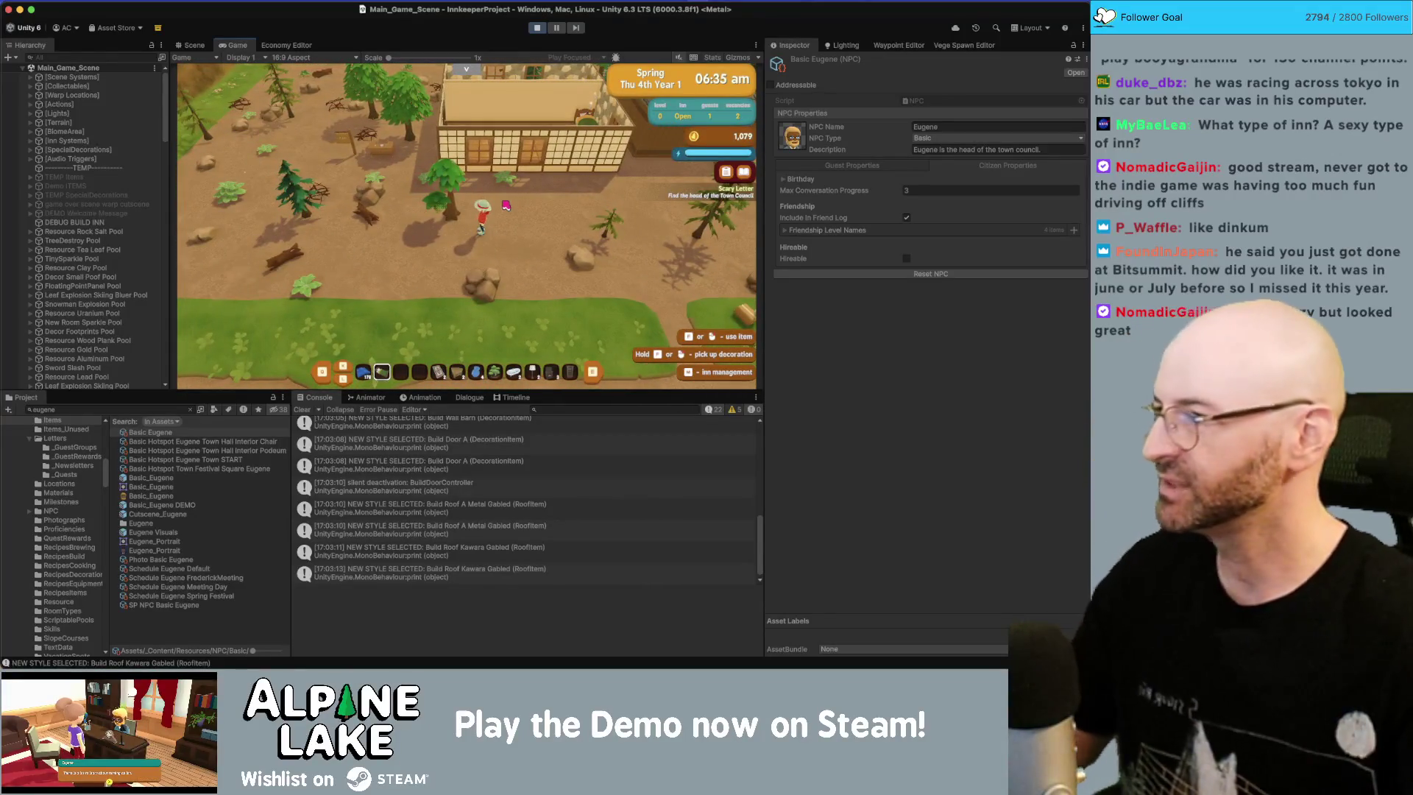
pyautogui.press('d')
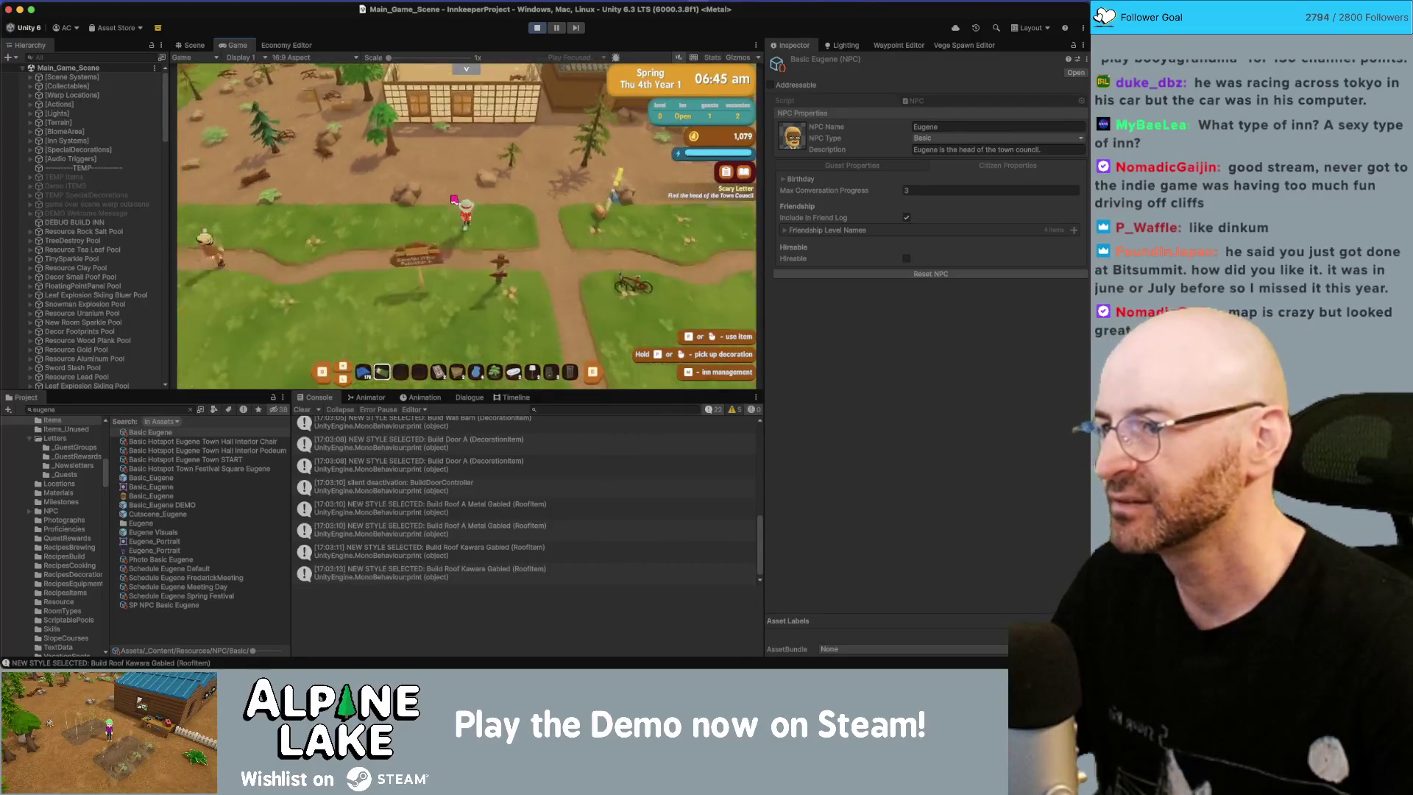
pyautogui.press('a')
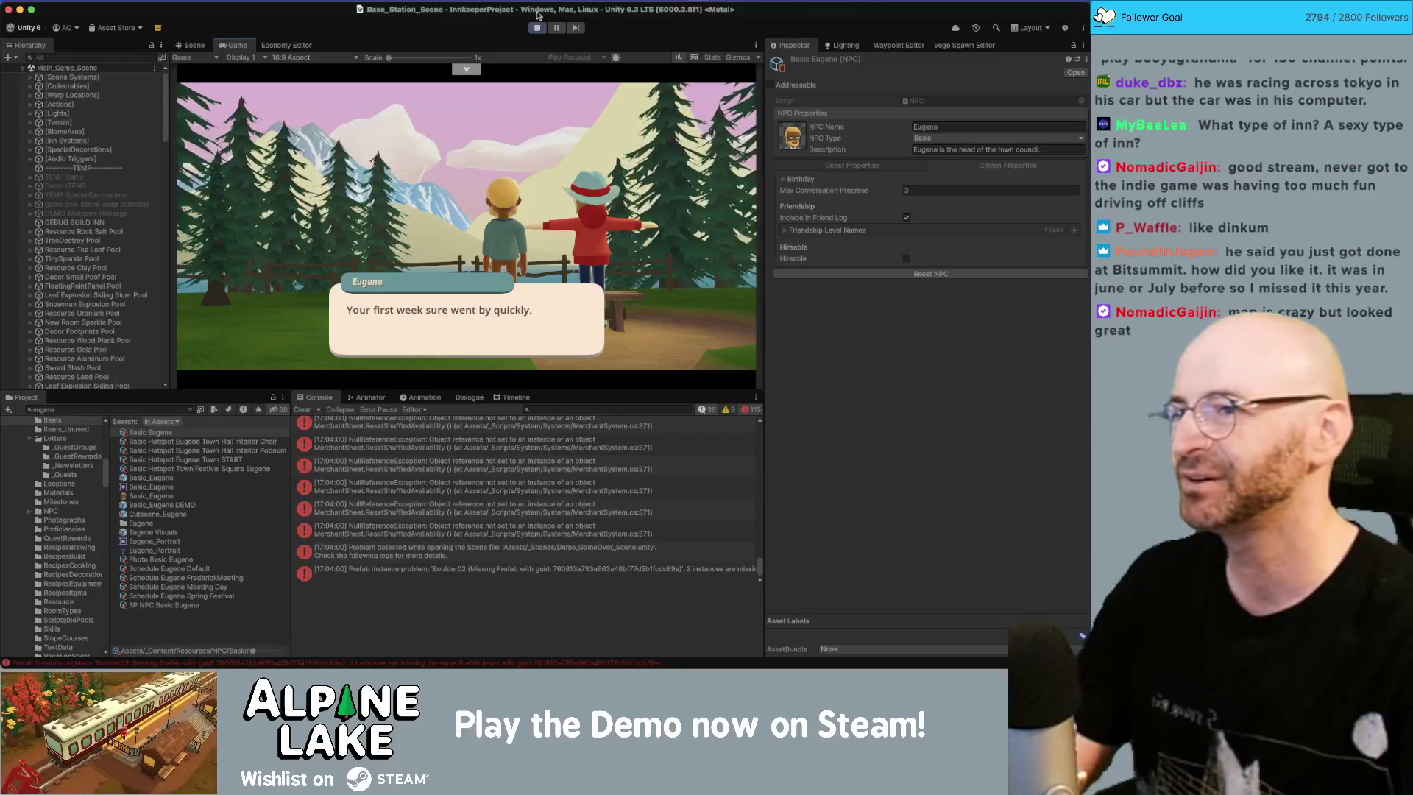
# Step: Exit Play mode and return to the Economy Editor view
pyautogui.click(536, 27)
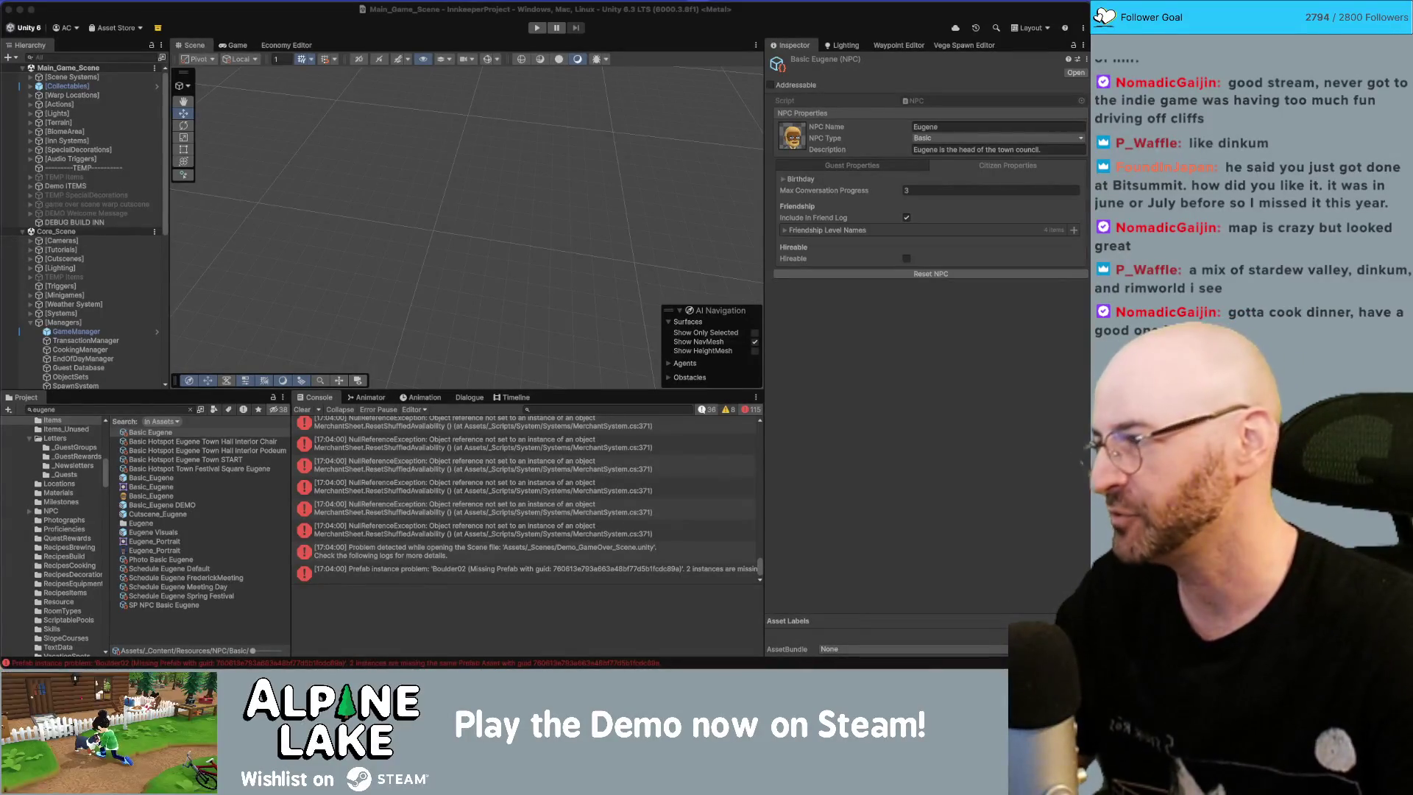
pyautogui.click(294, 30)
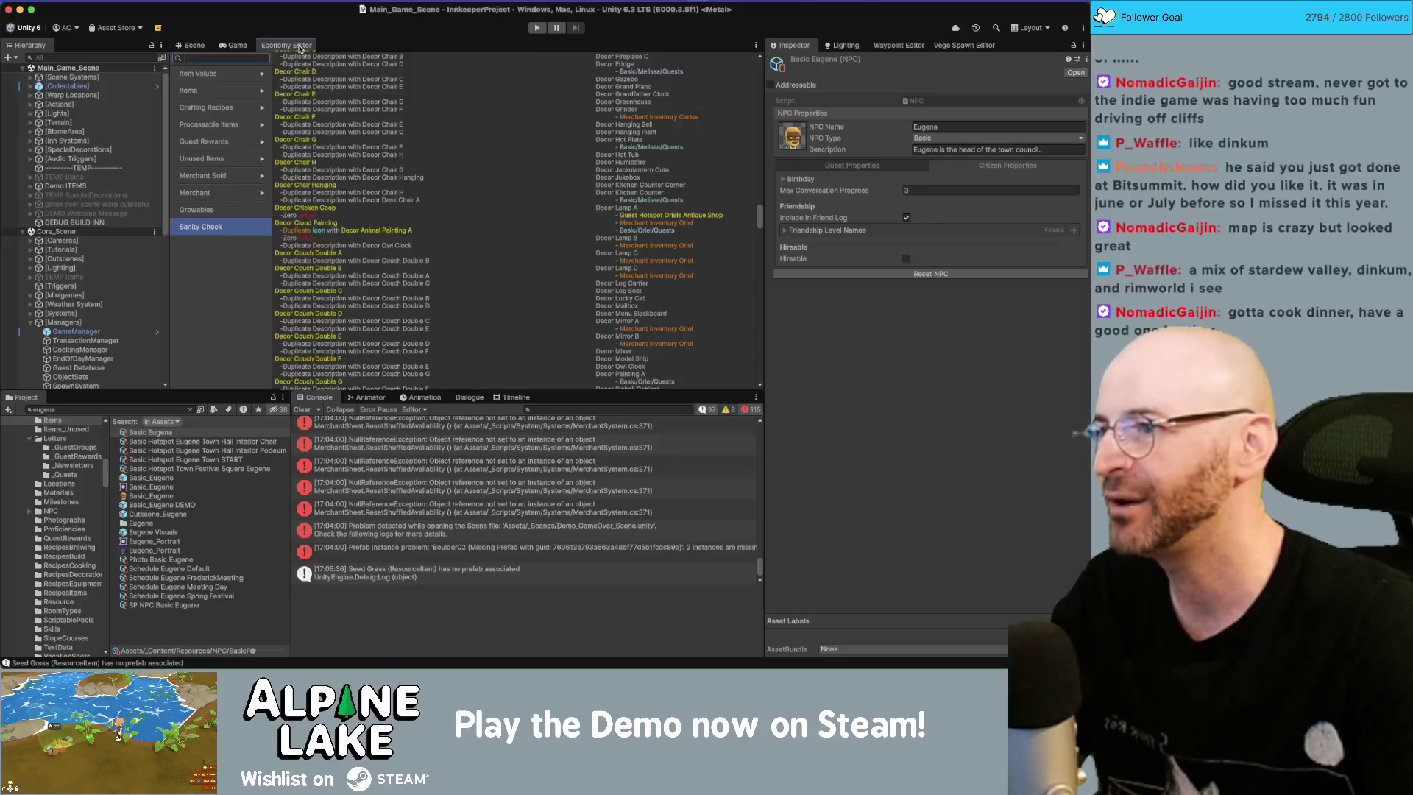
# Step: Maximize the Economy Editor and review the Sanity Check's duplicate-description flags for Build Floor and Build Wall items
pyautogui.doubleClick(299, 47)
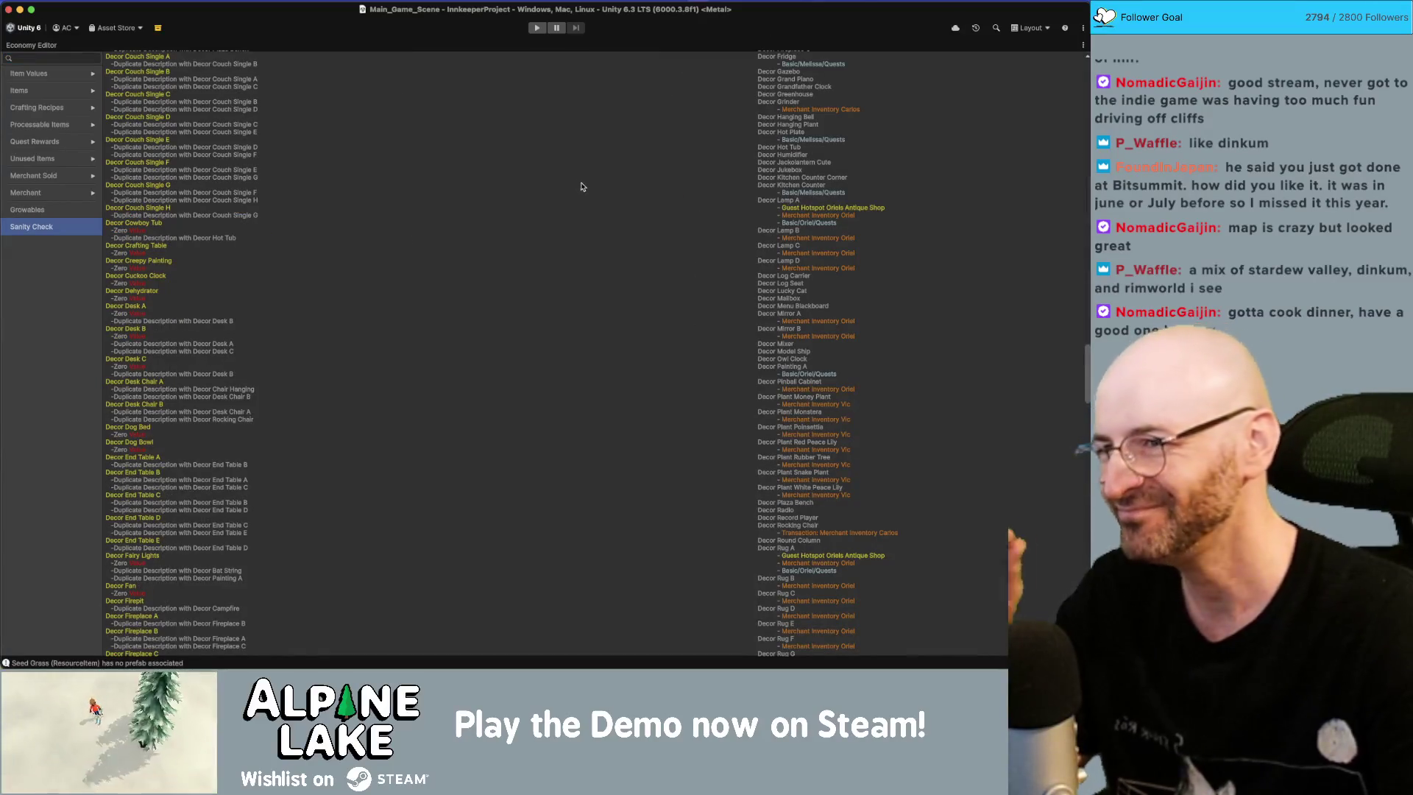
pyautogui.scroll(15, 729, 185)
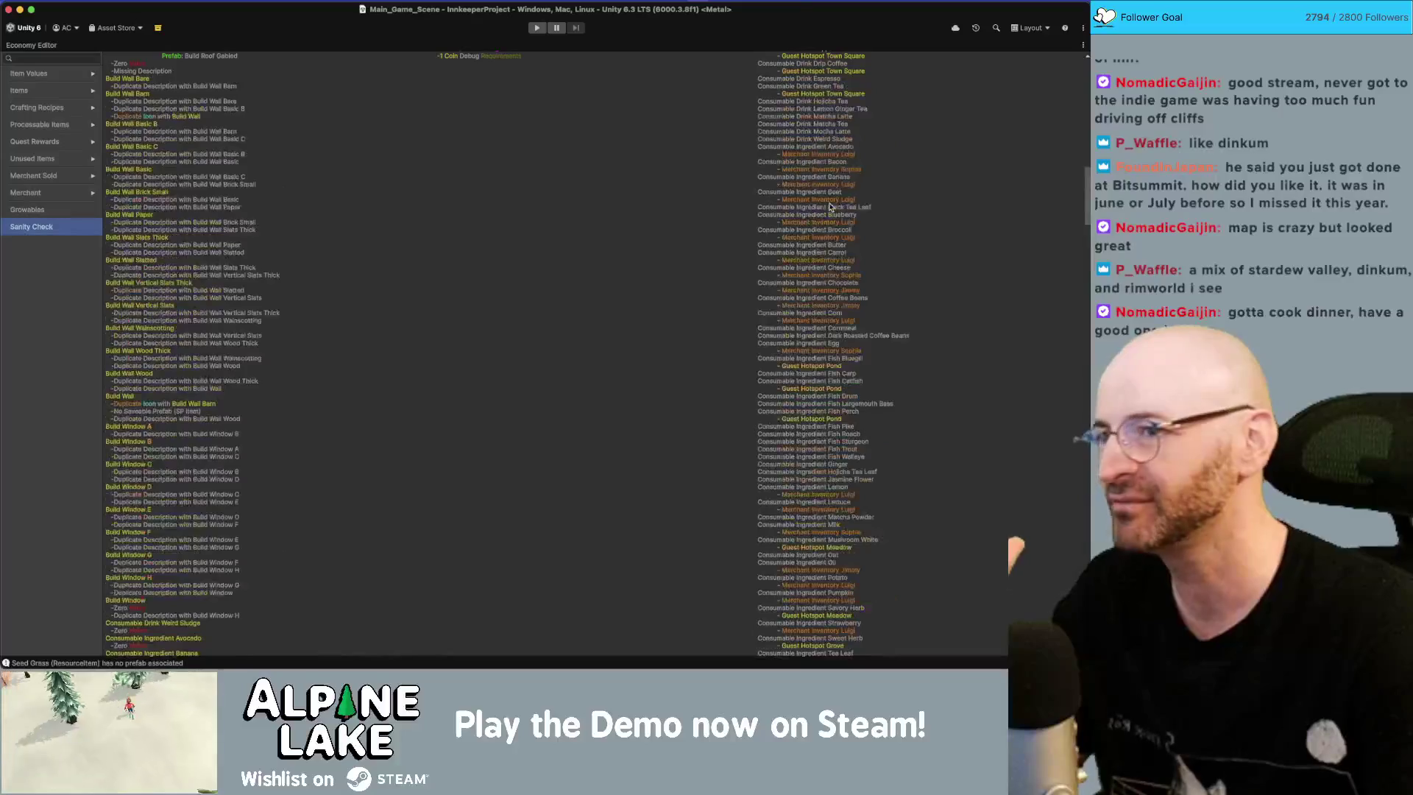
pyautogui.scroll(15, 830, 207)
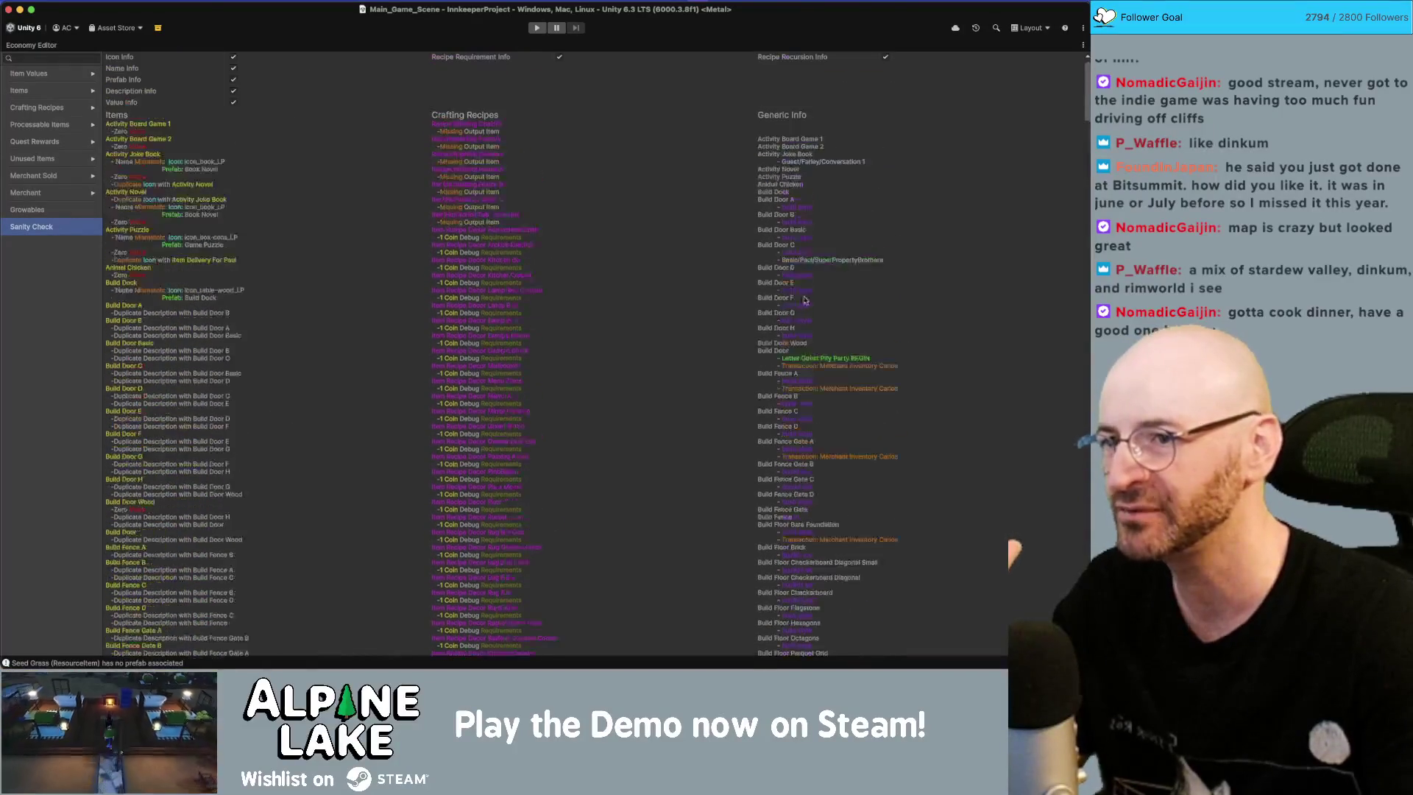
pyautogui.scroll(-20, 804, 283)
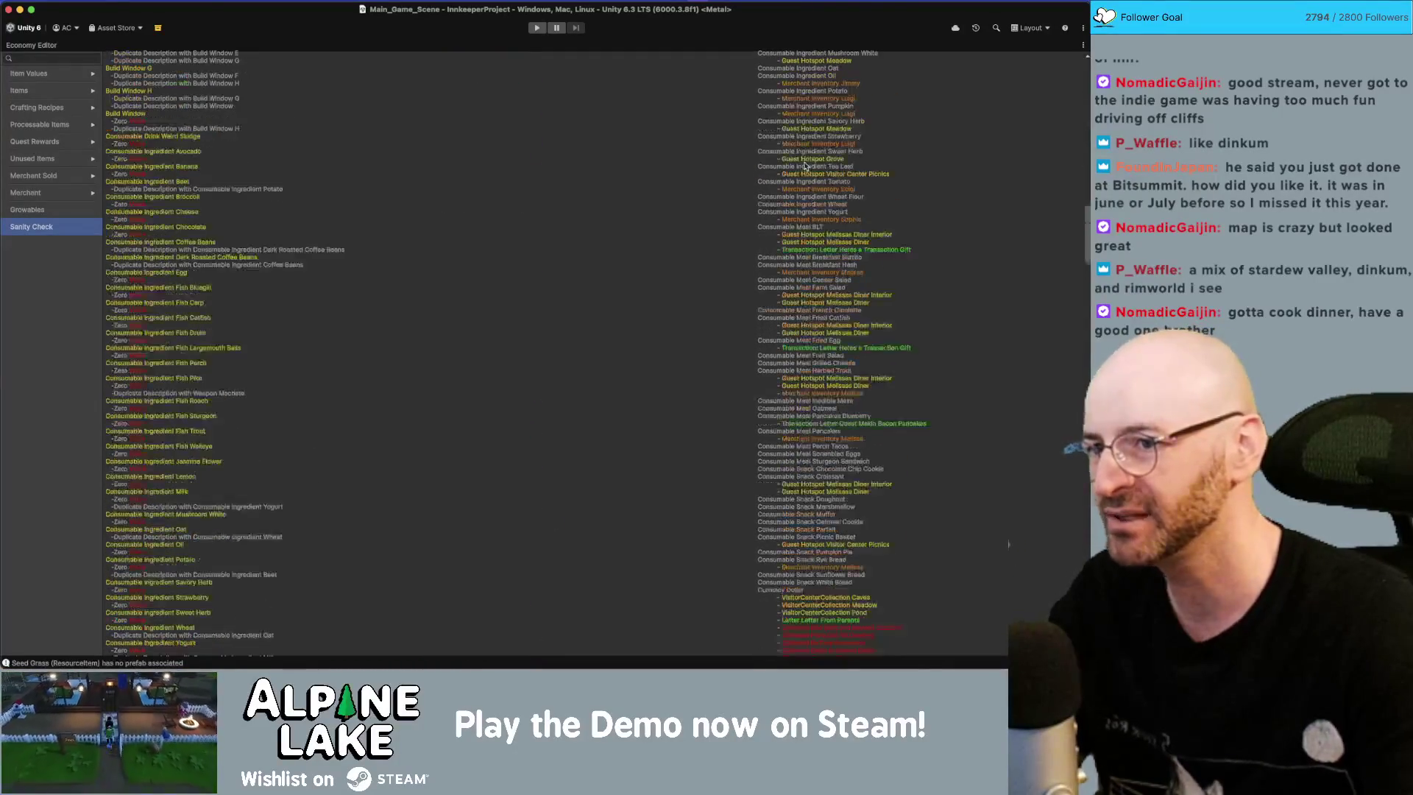
pyautogui.scroll(-15, 805, 166)
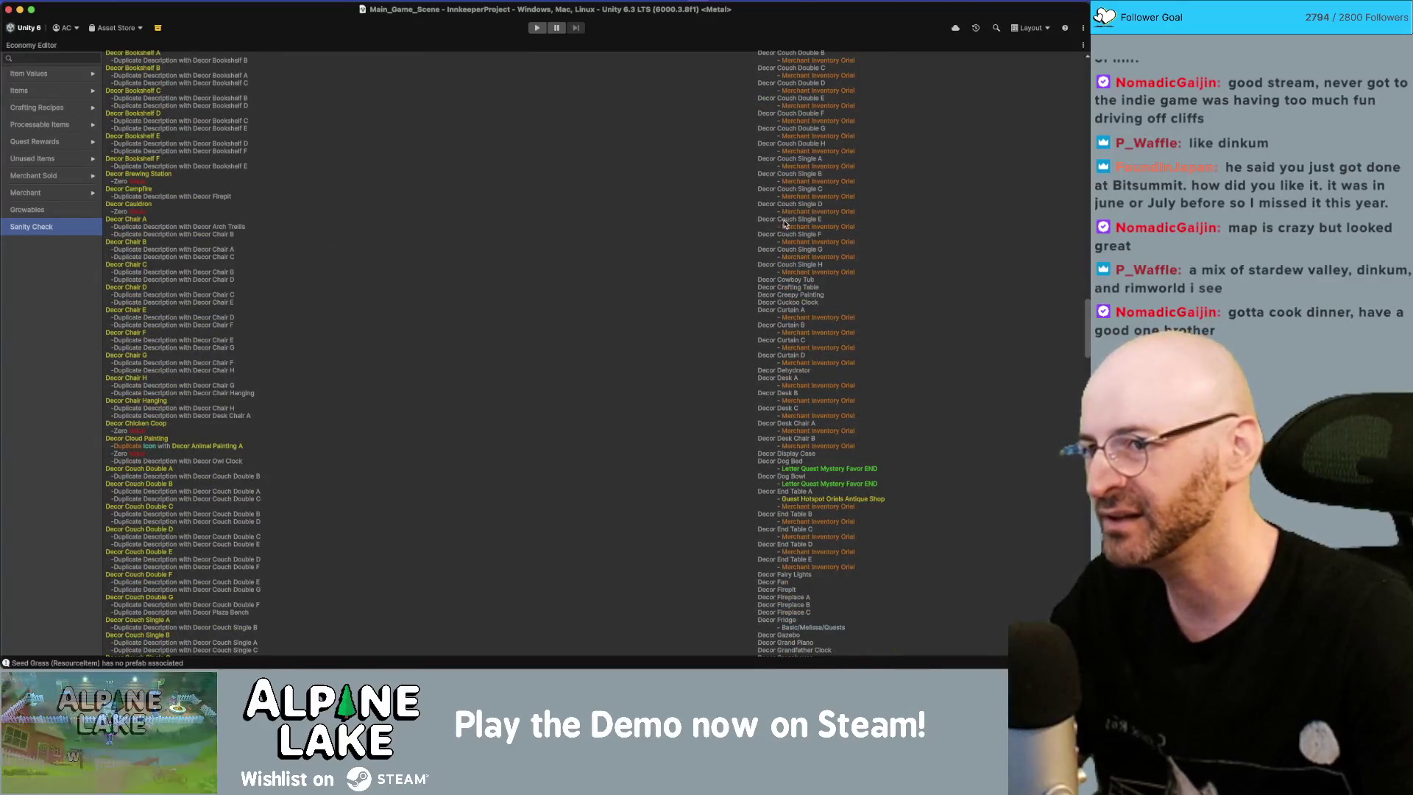
pyautogui.scroll(-2, 813, 232)
pyautogui.scroll(-20, 813, 233)
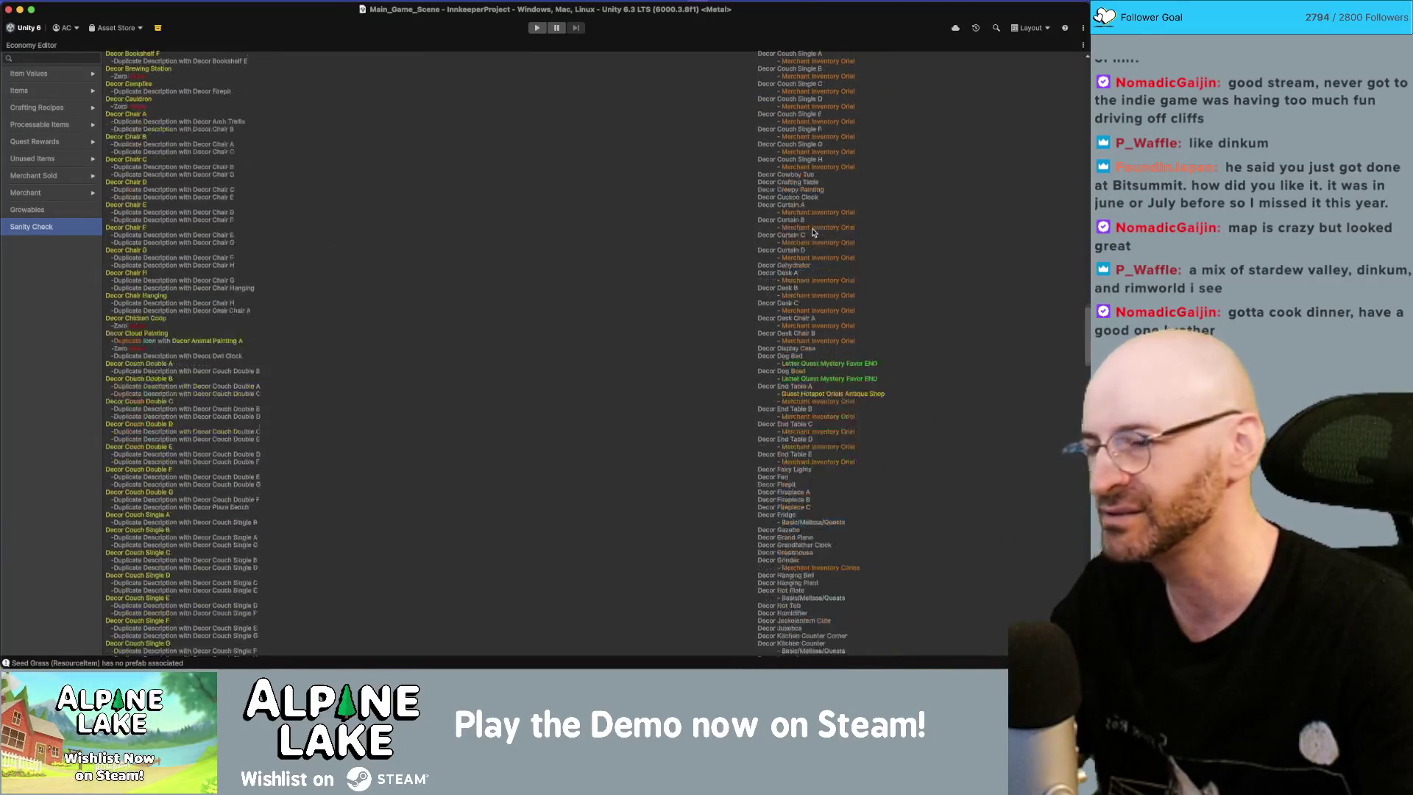
pyautogui.scroll(-20, 815, 237)
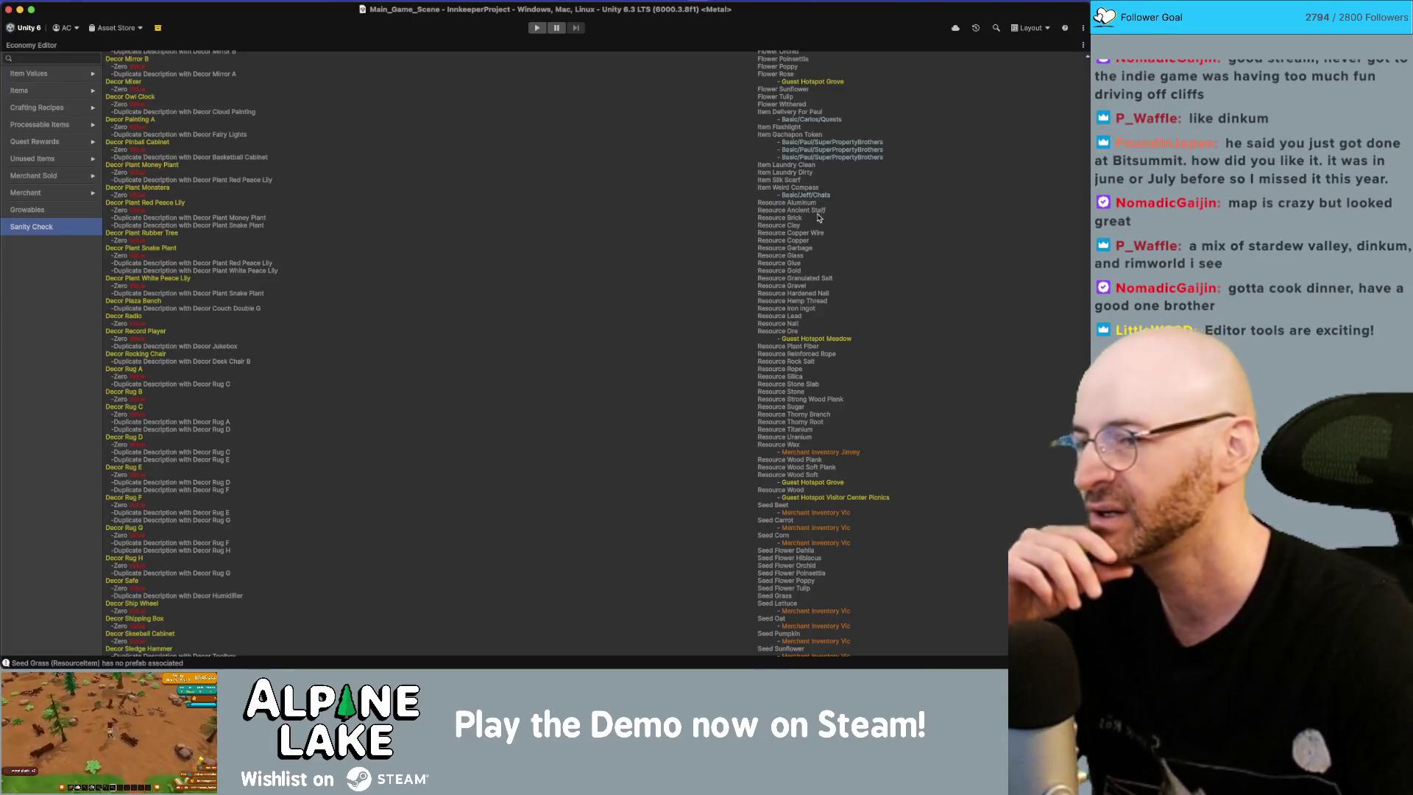
pyautogui.scroll(-17, 817, 221)
pyautogui.scroll(3, 815, 213)
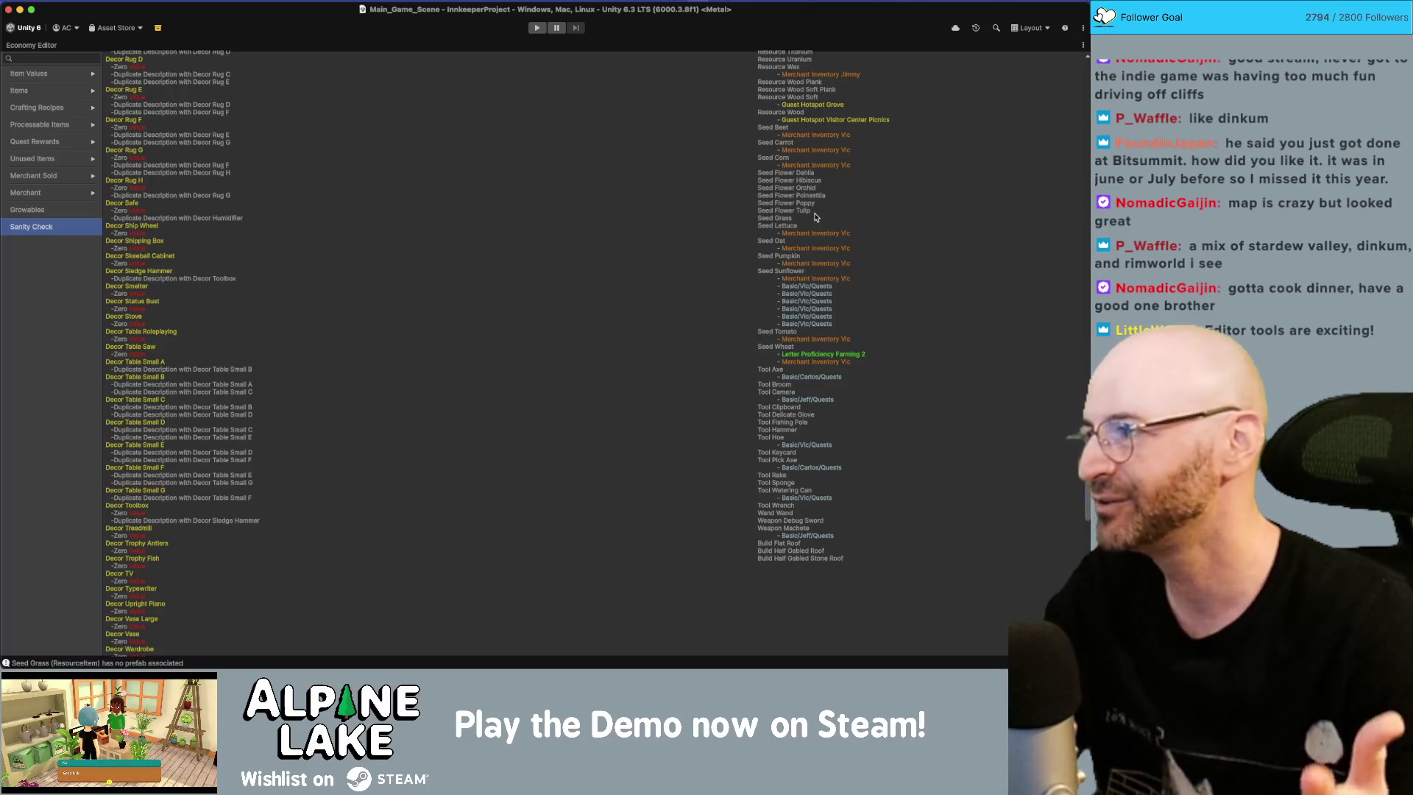
pyautogui.scroll(20, 816, 217)
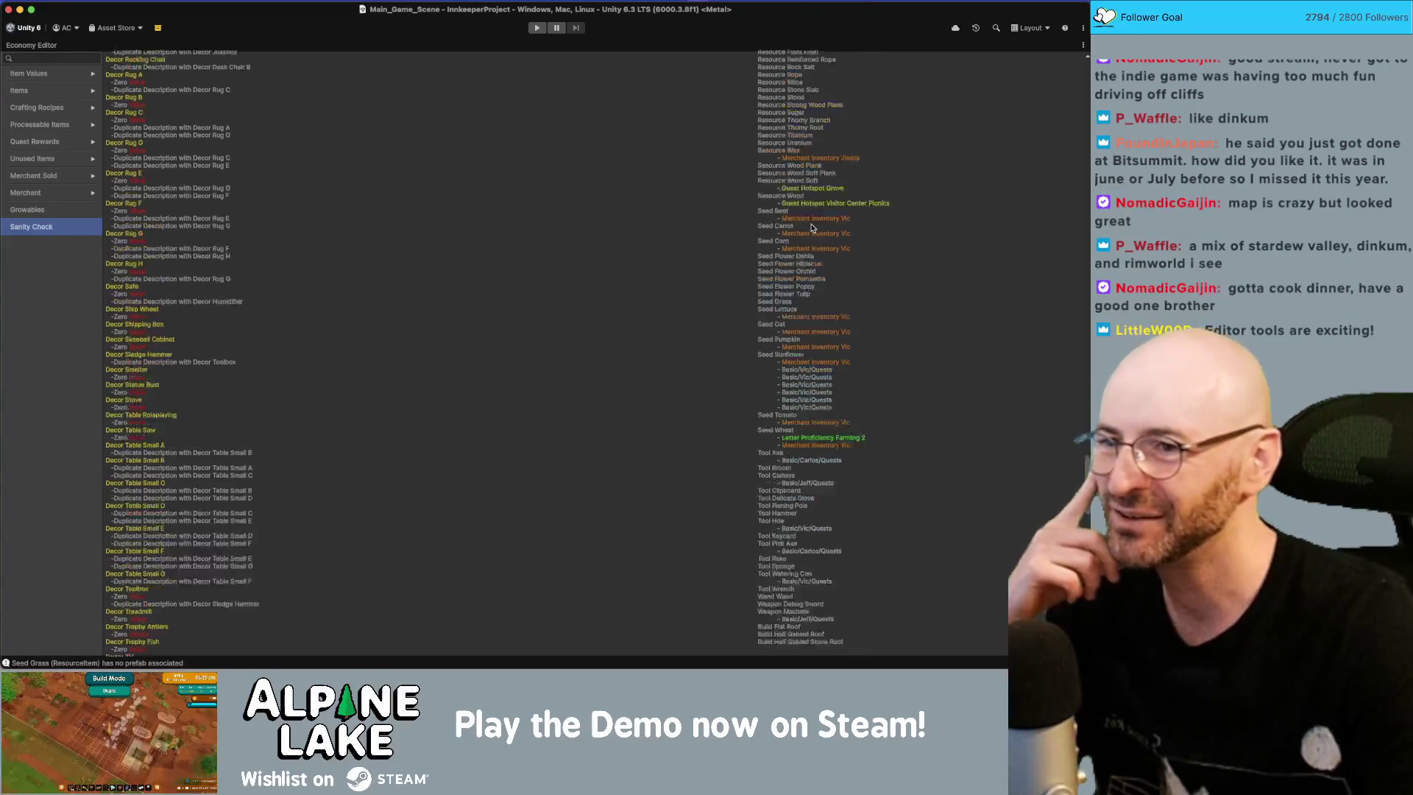
pyautogui.scroll(-12, 836, 294)
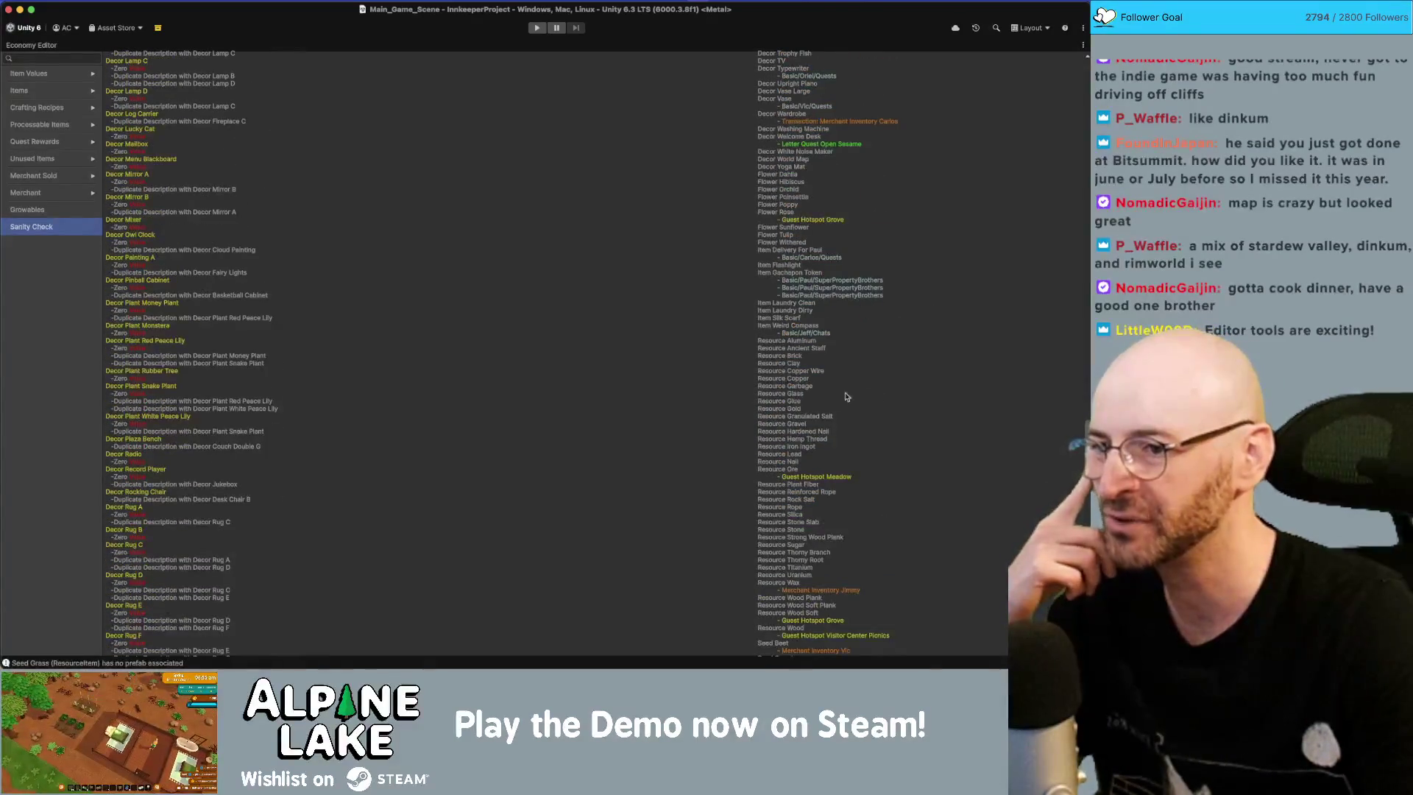
pyautogui.scroll(-1, 787, 395)
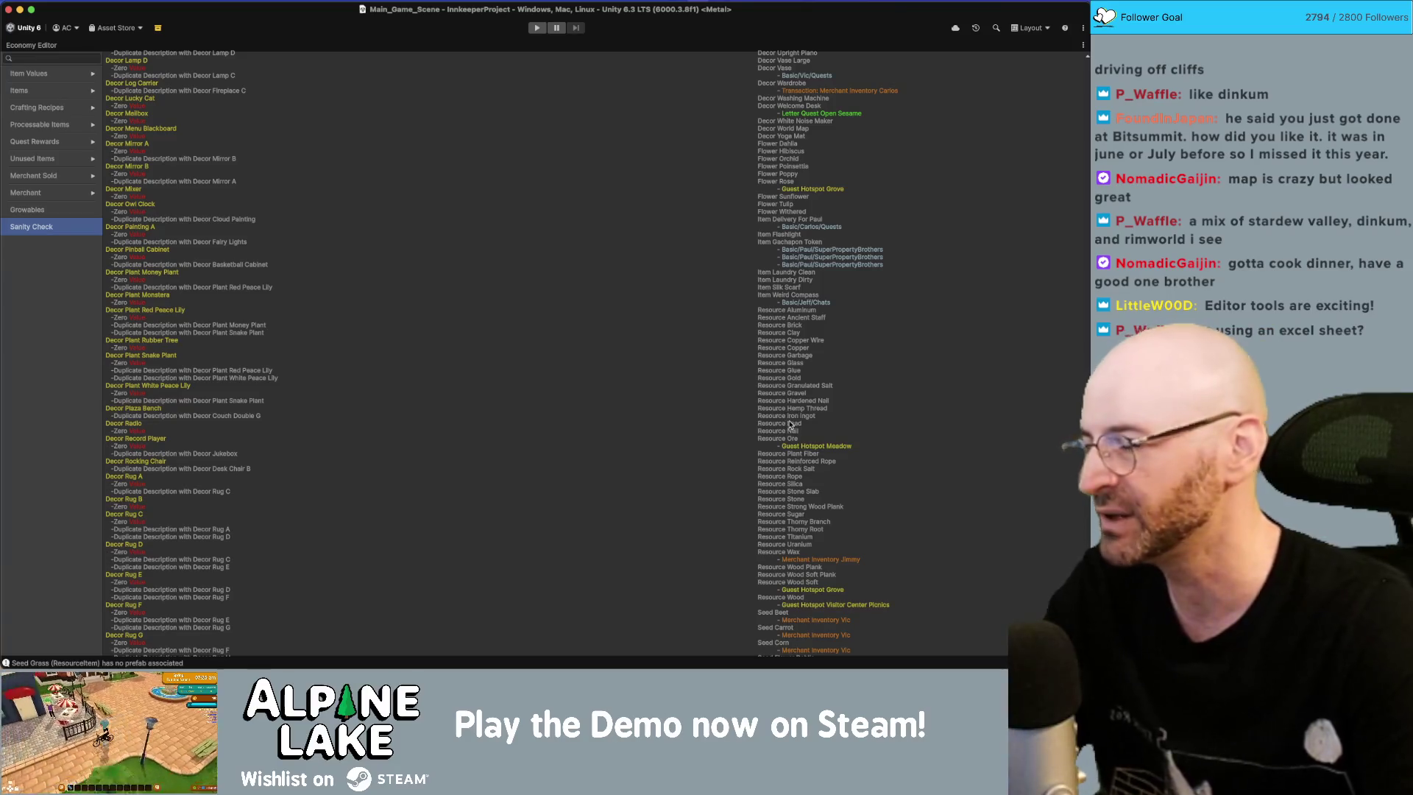
pyautogui.scroll(10, 806, 398)
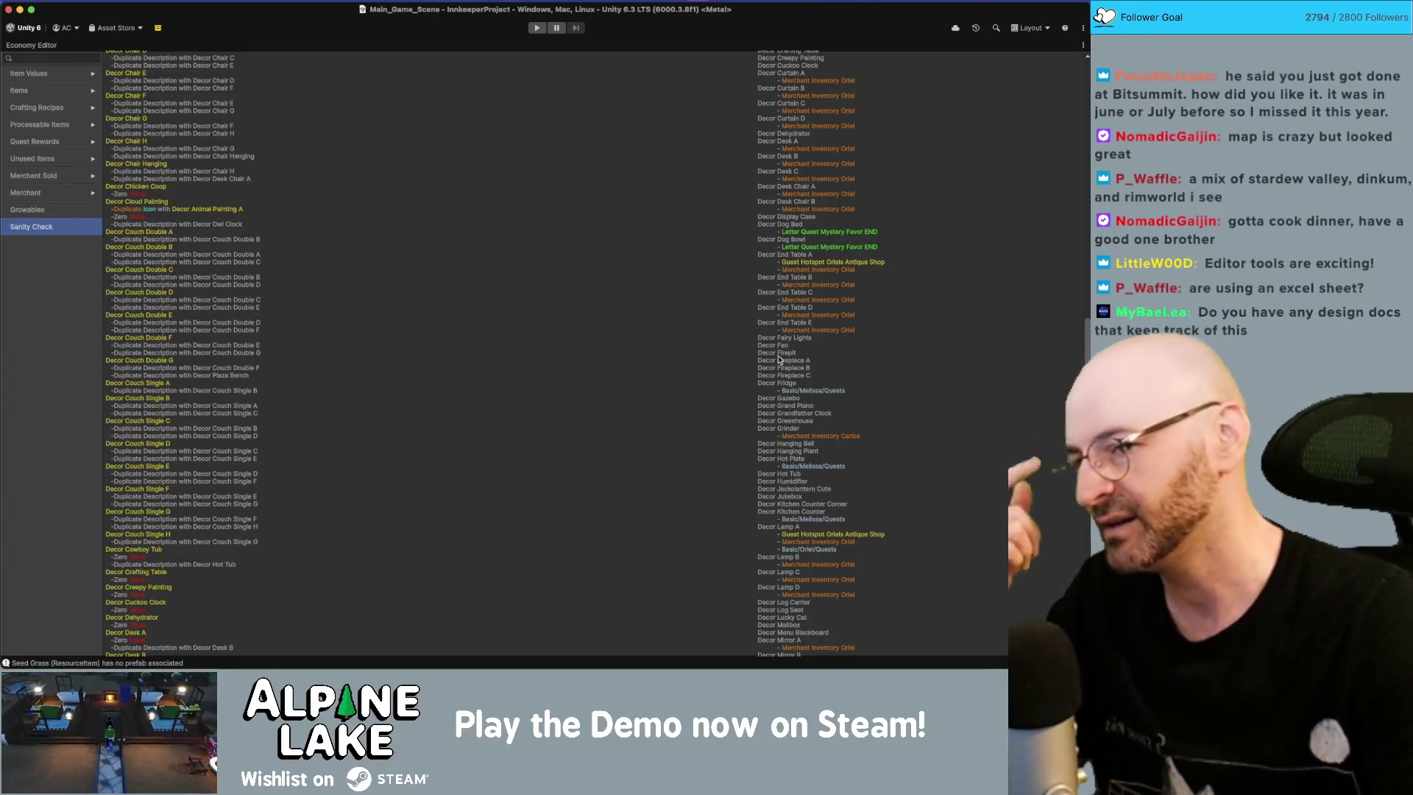
pyautogui.scroll(15, 783, 350)
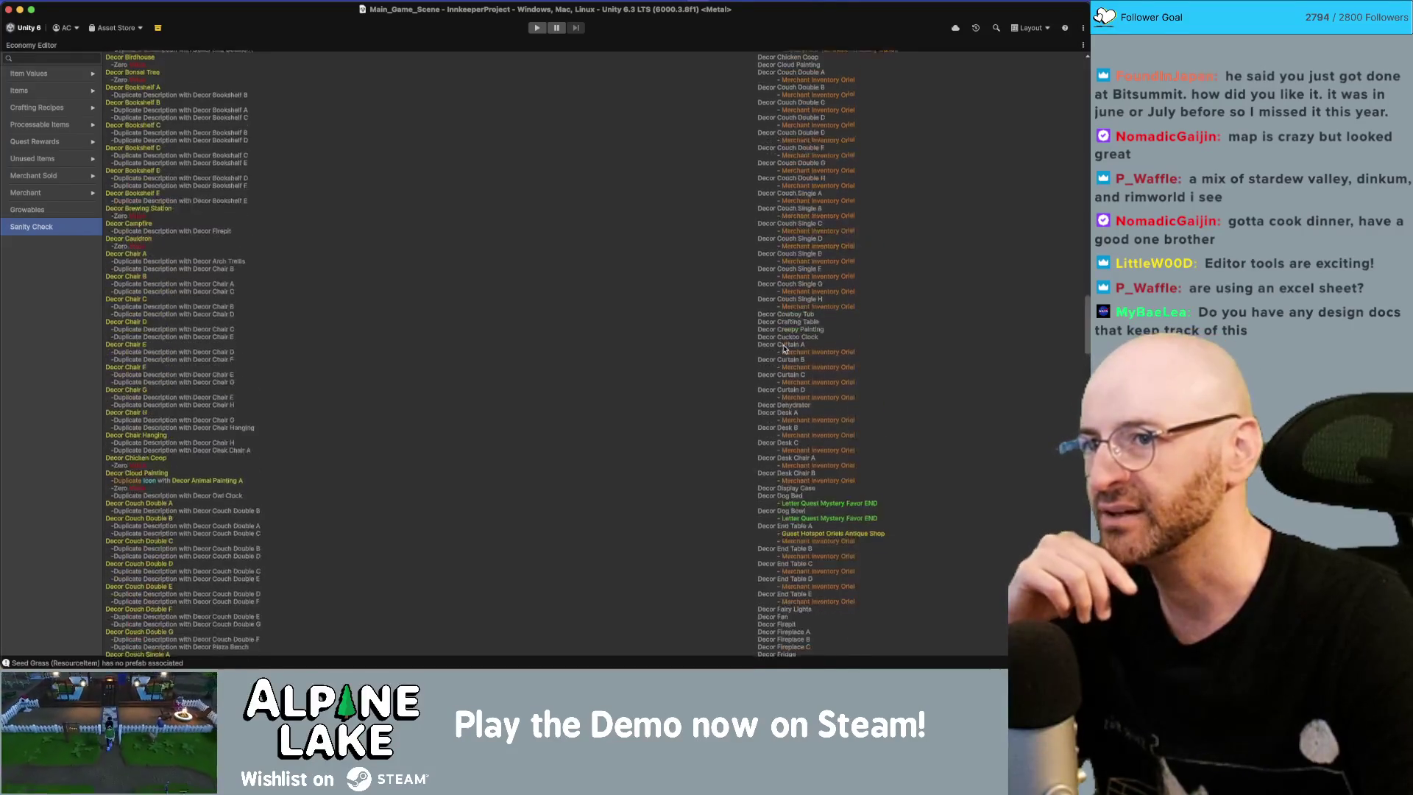
pyautogui.scroll(20, 784, 349)
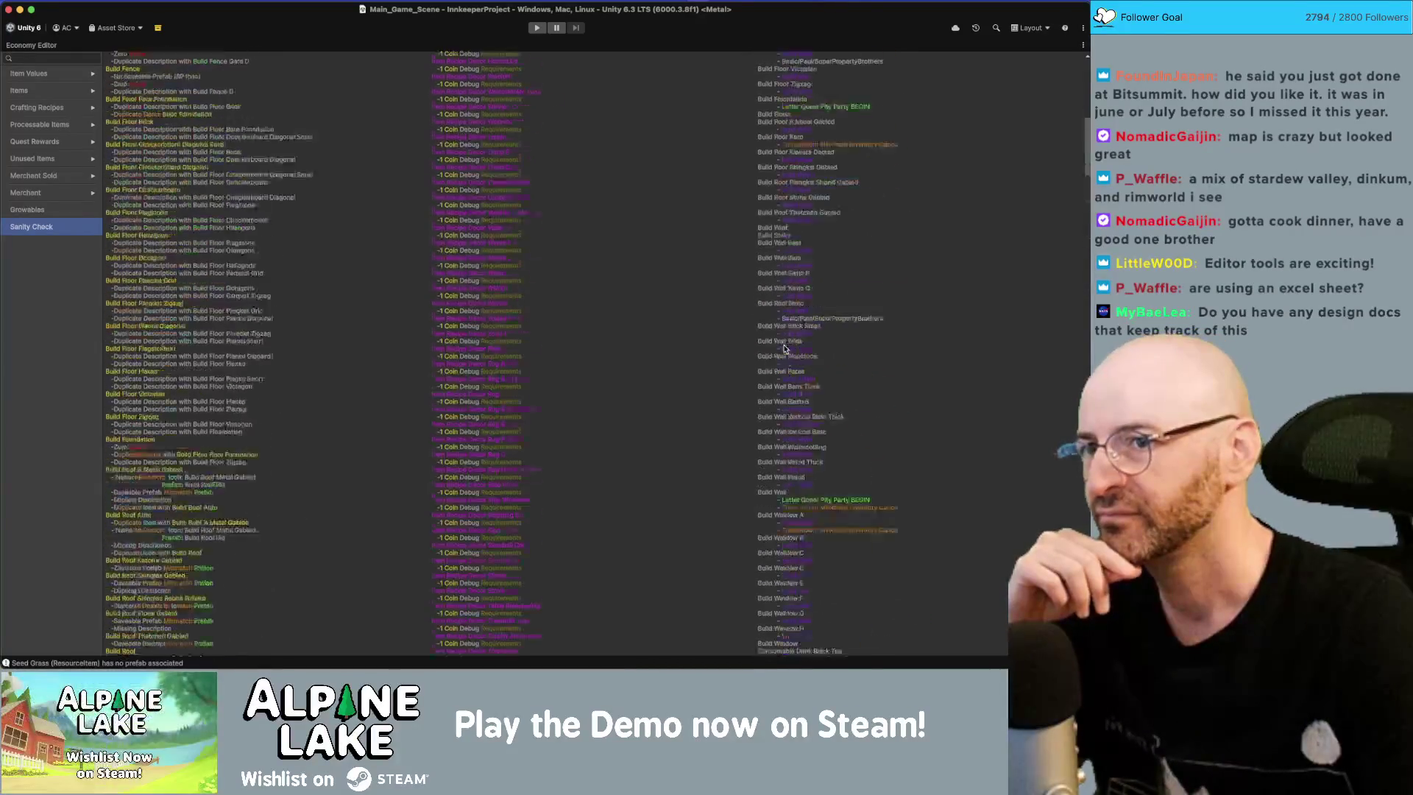
pyautogui.scroll(-10, 785, 349)
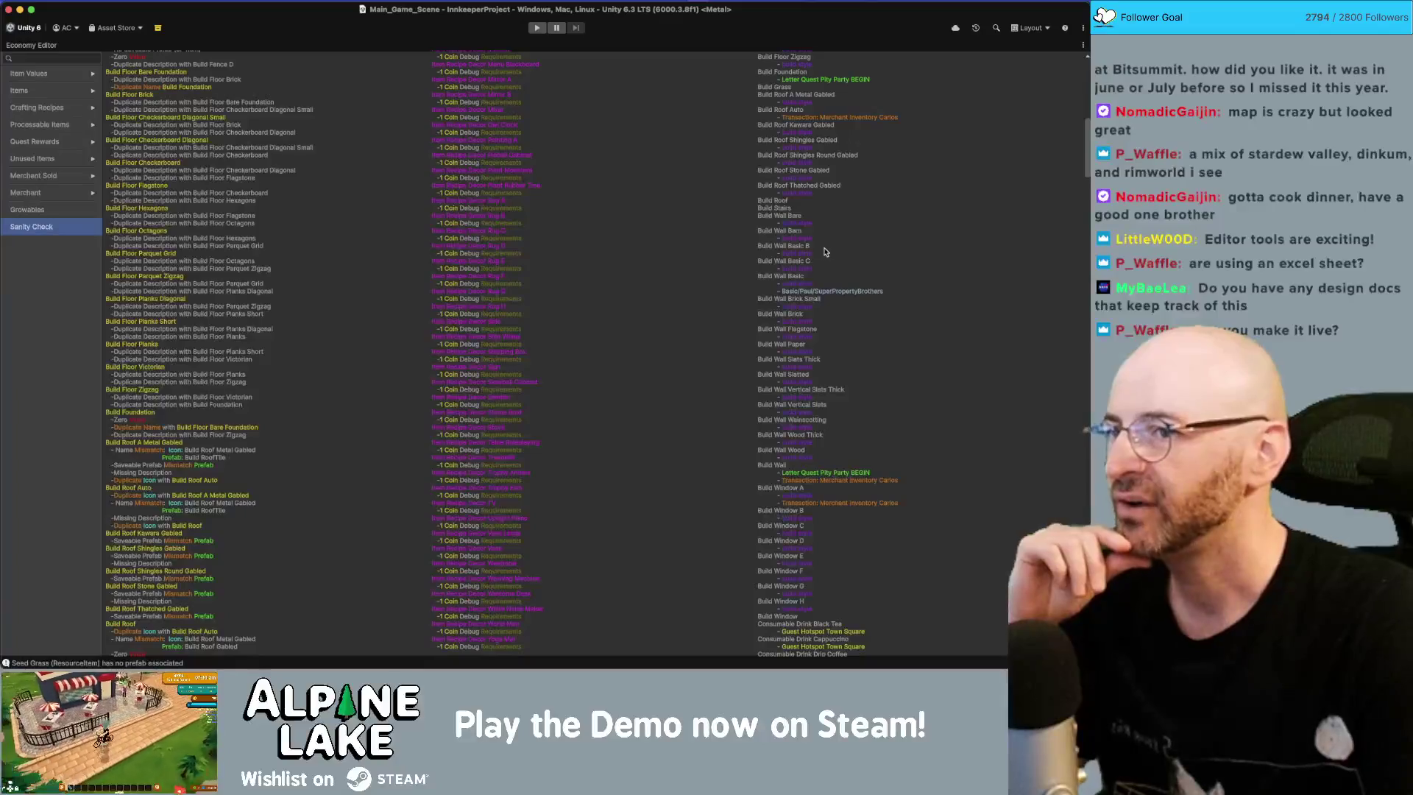
pyautogui.scroll(4, 825, 236)
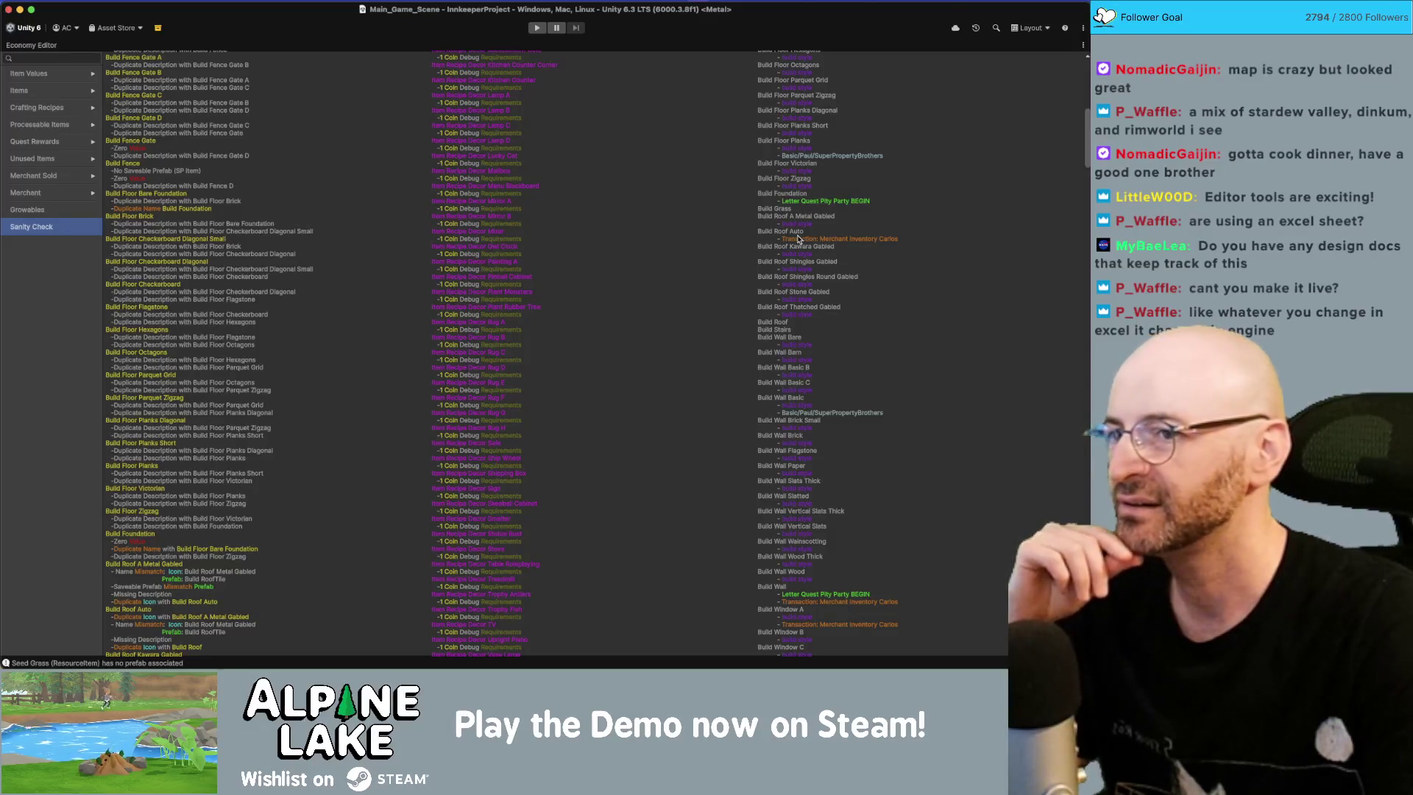
pyautogui.scroll(-7, 790, 302)
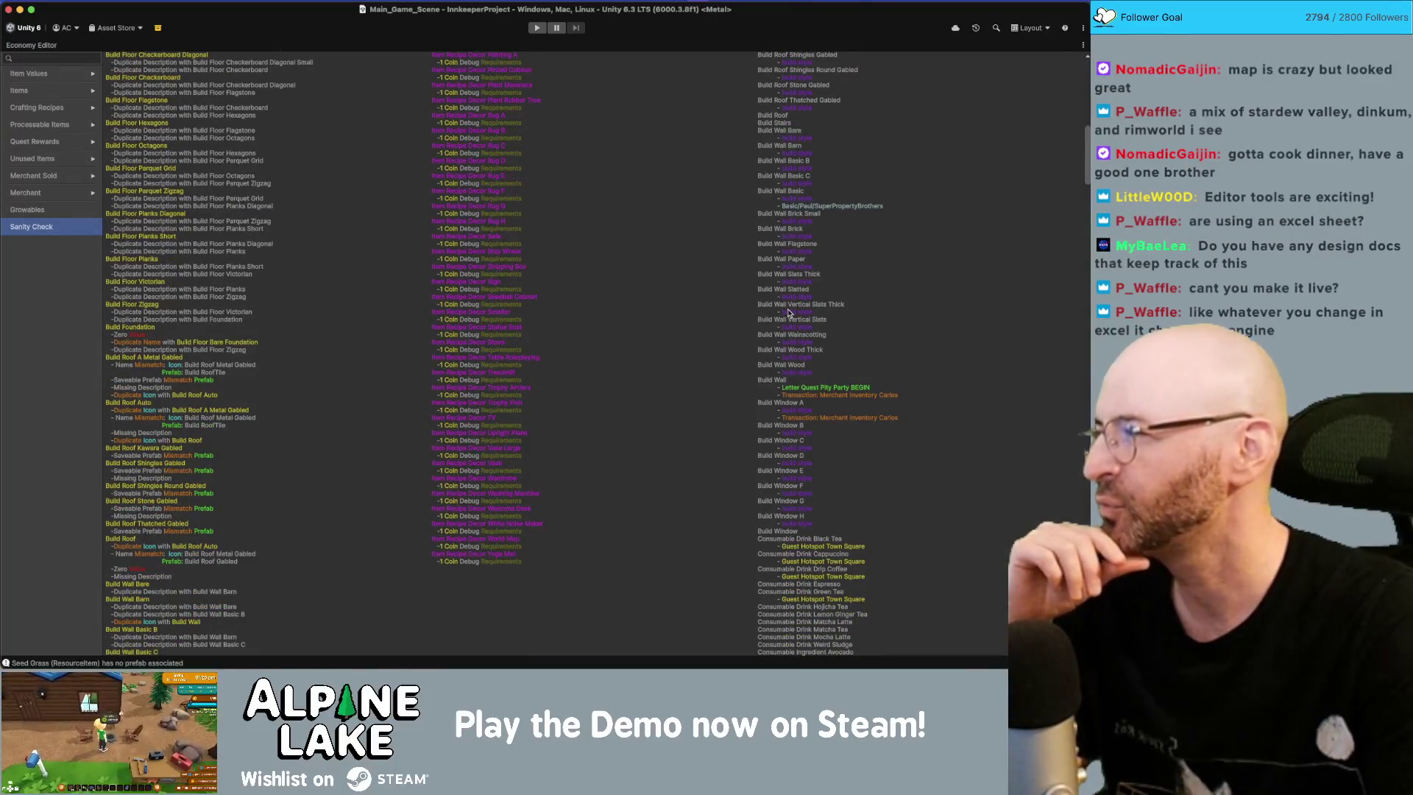
pyautogui.scroll(-1, 788, 312)
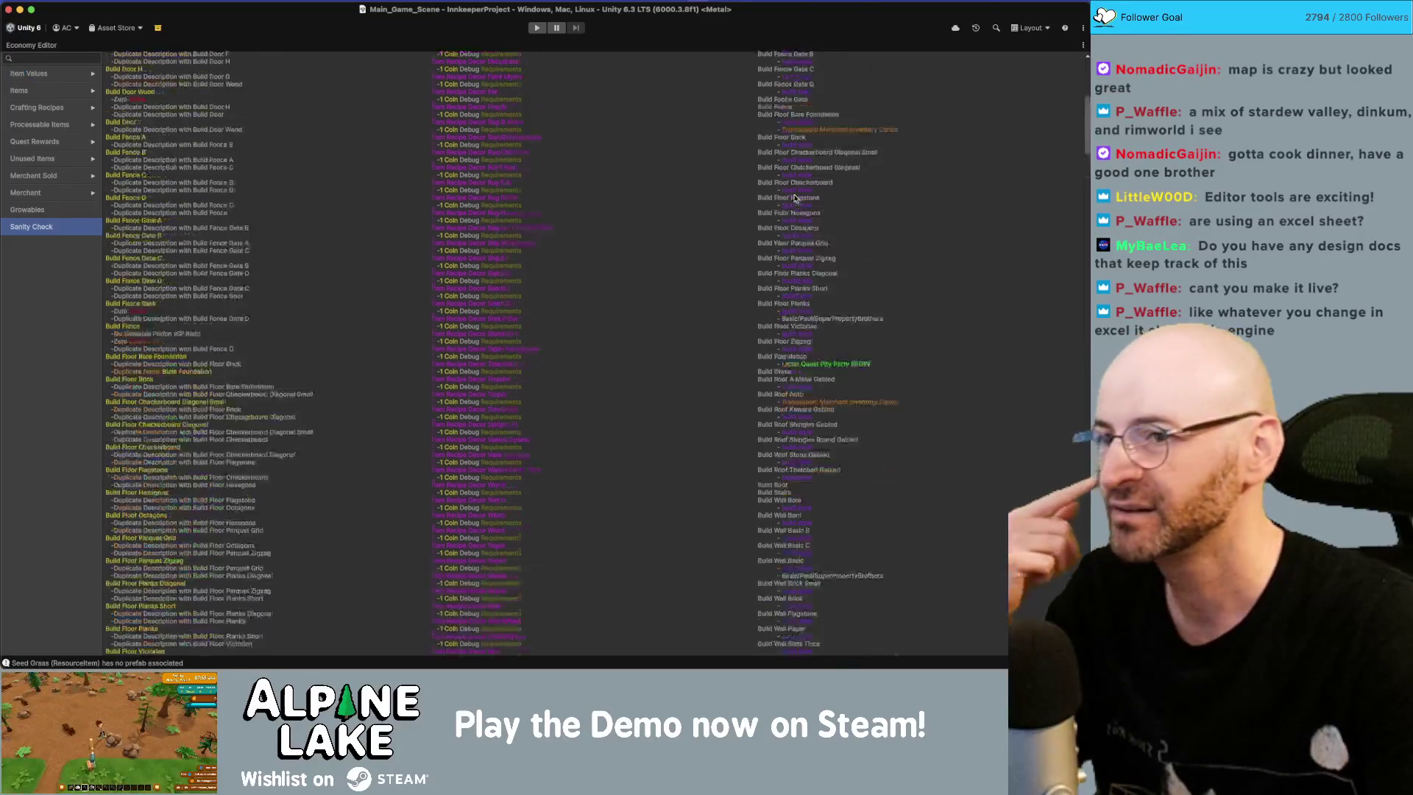
pyautogui.scroll(-10, 795, 195)
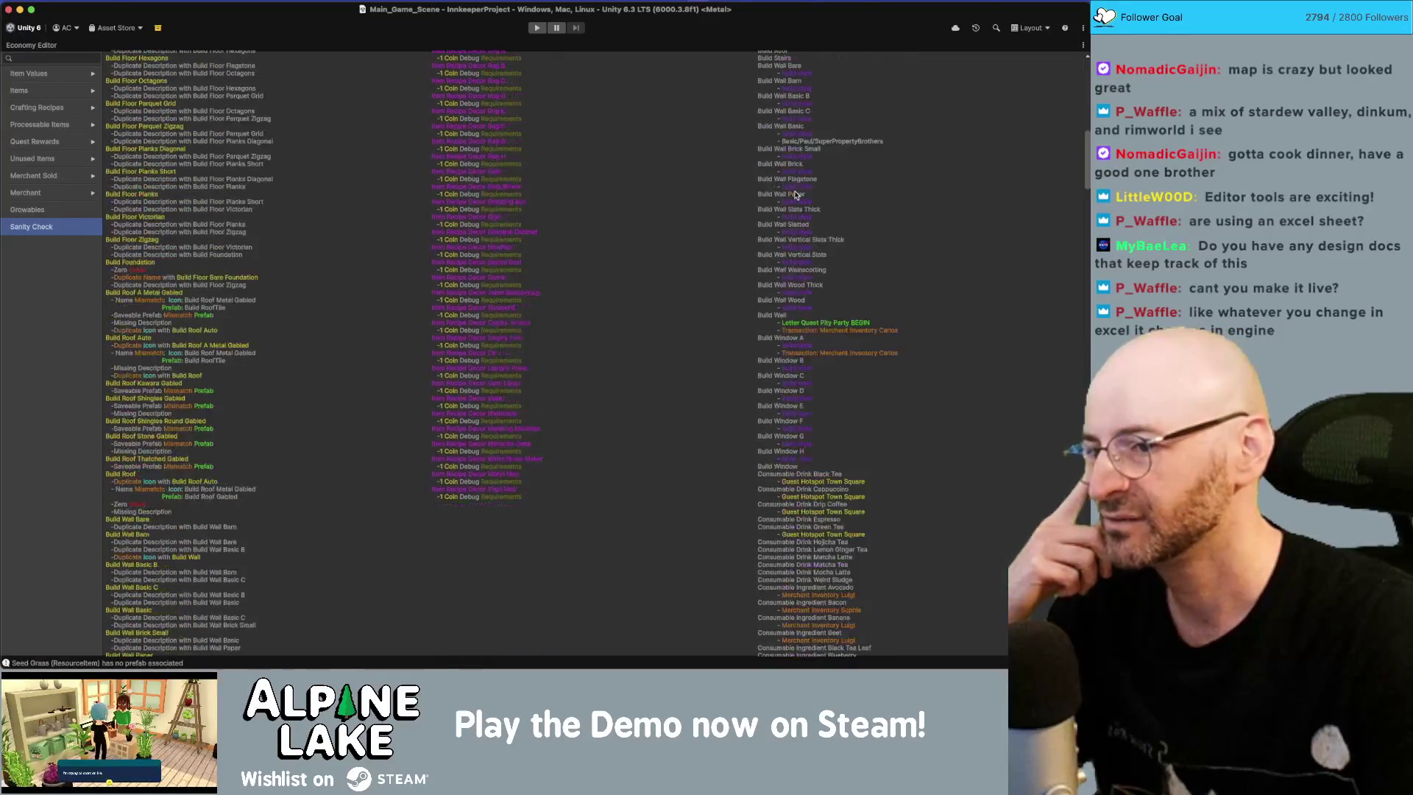